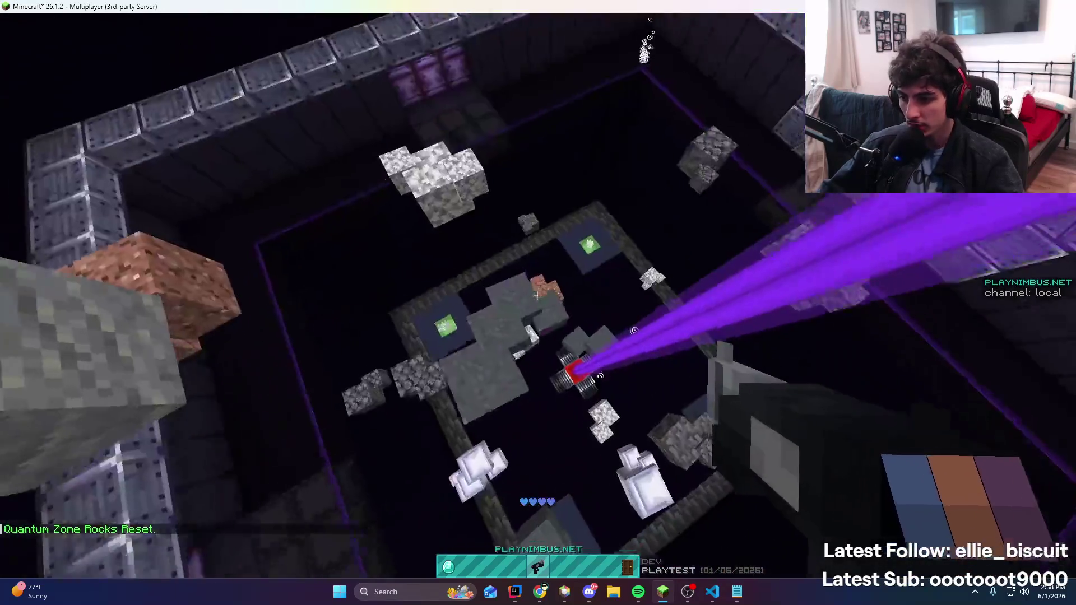
Check the in-game chat and the Discord server chat, then resume playing Minecraft
{"action": "key", "text": "t"}
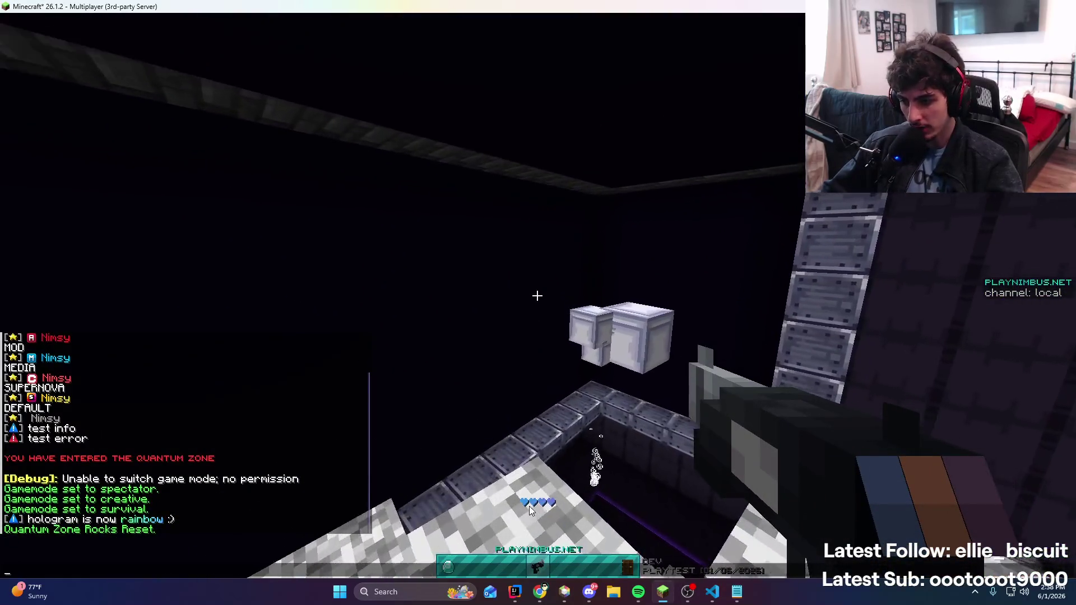
{"action": "key", "text": "Escape"}
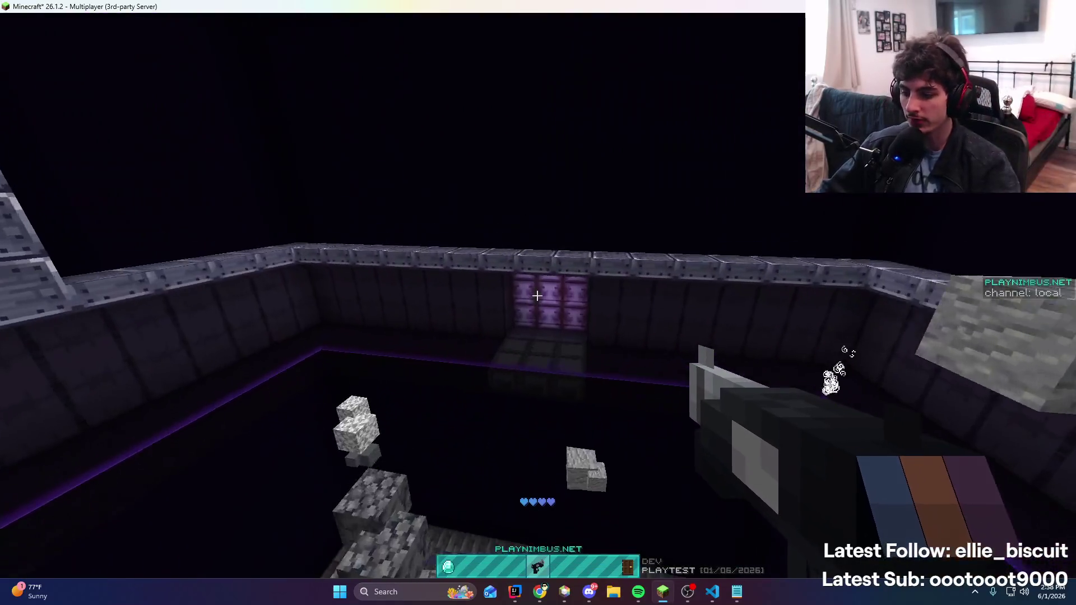
{"action": "key", "text": "t"}
{"action": "left_click", "coordinate": [589, 592]}
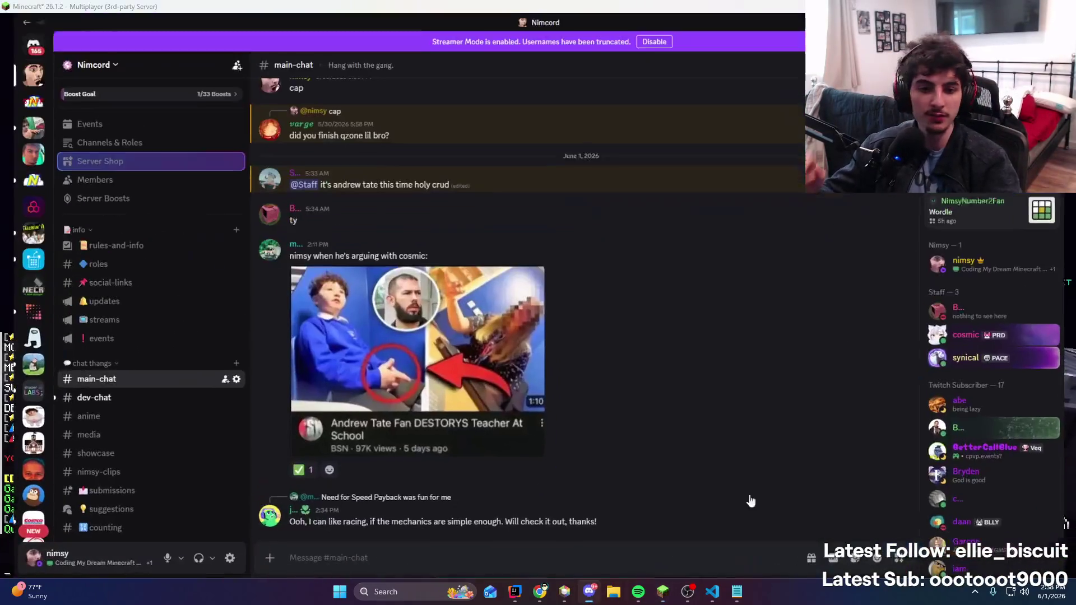
{"action": "key", "text": "alt+Tab"}
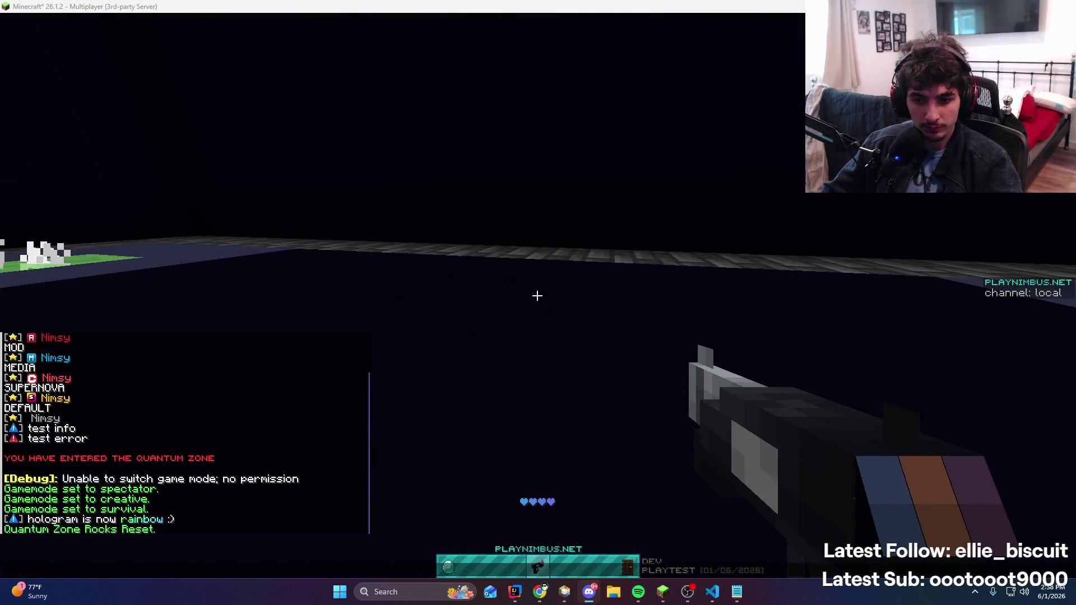
{"action": "key", "text": "Escape"}
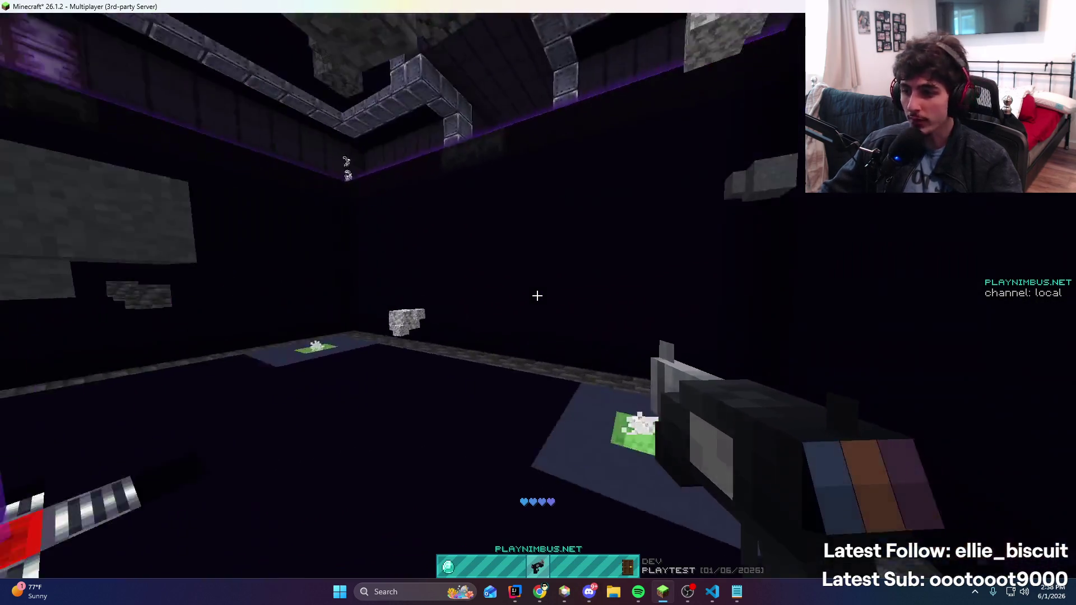
Test-fire the grappling hook toward the purple beacon and the floating blocks
{"action": "right_click", "coordinate": [537, 295]}
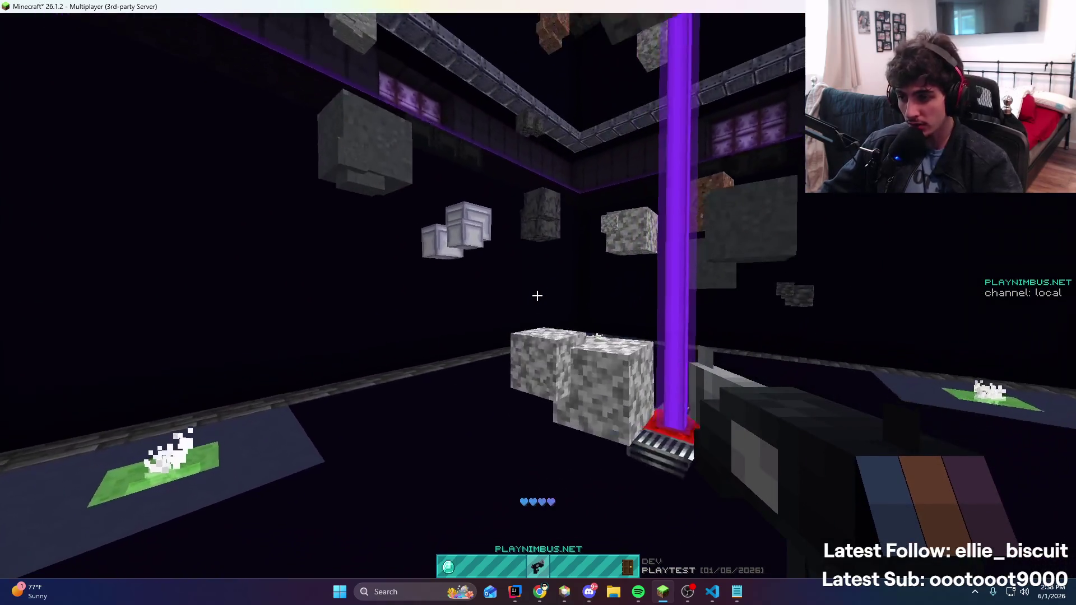
{"action": "key", "text": "w"}
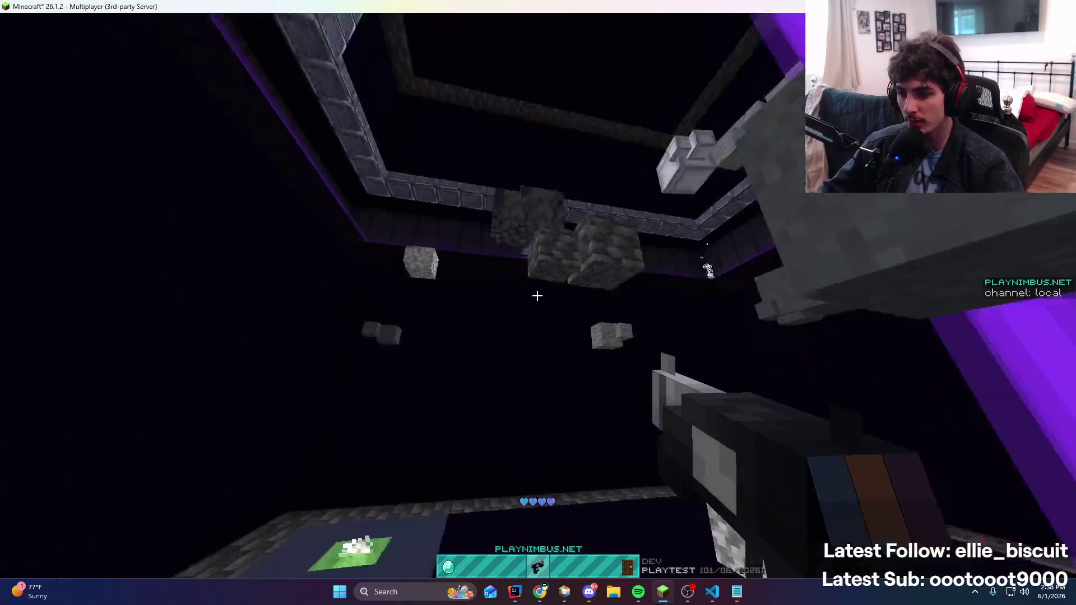
{"action": "right_click", "coordinate": [537, 296]}
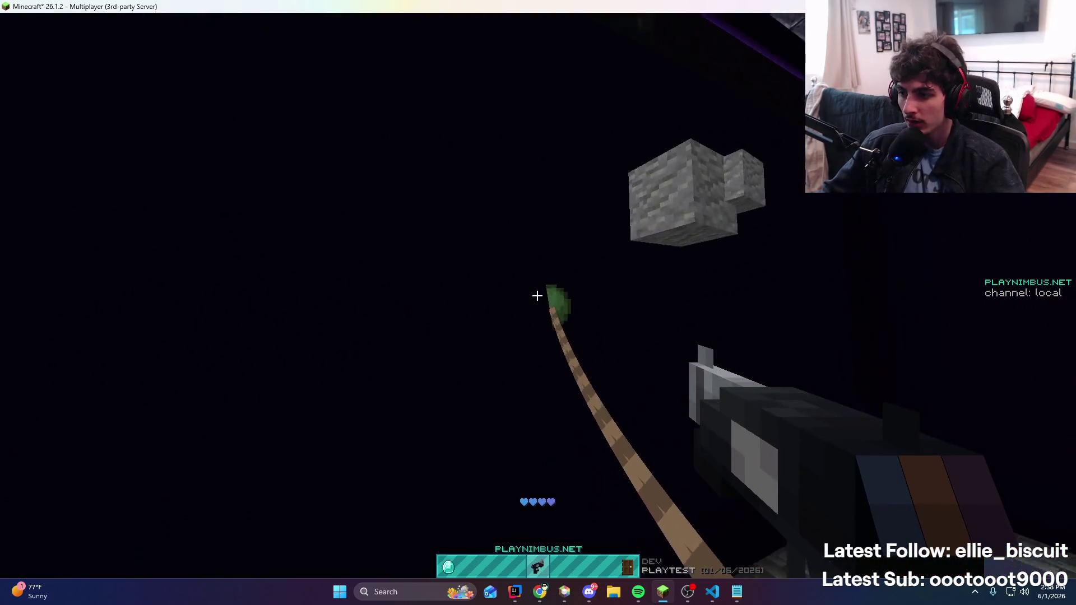
{"action": "right_click", "coordinate": [537, 295]}
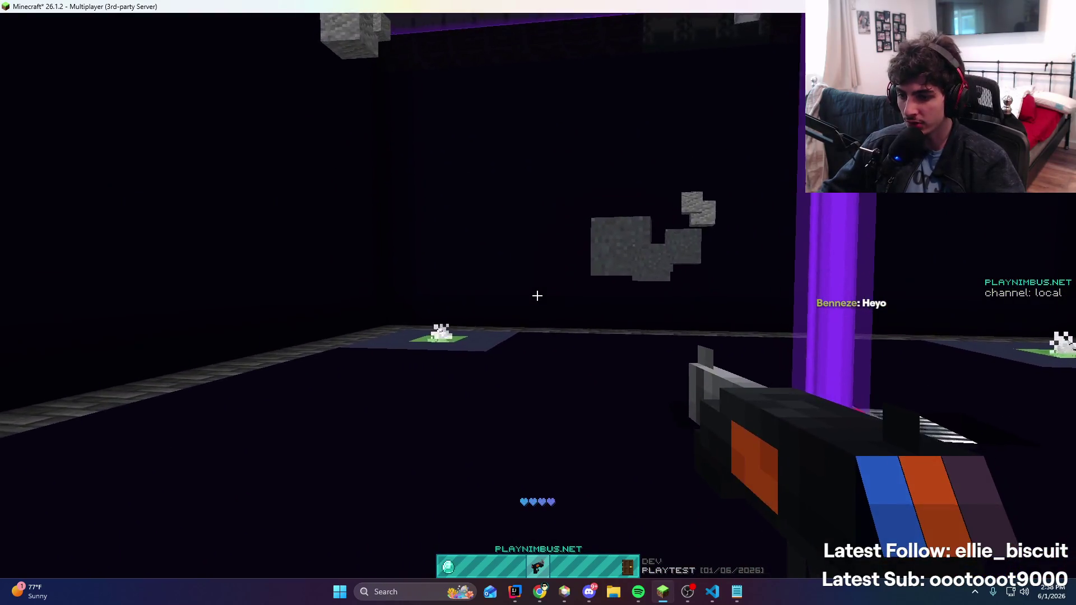
Glance at the code editor, then bring up Windows search
{"action": "key", "text": "t"}
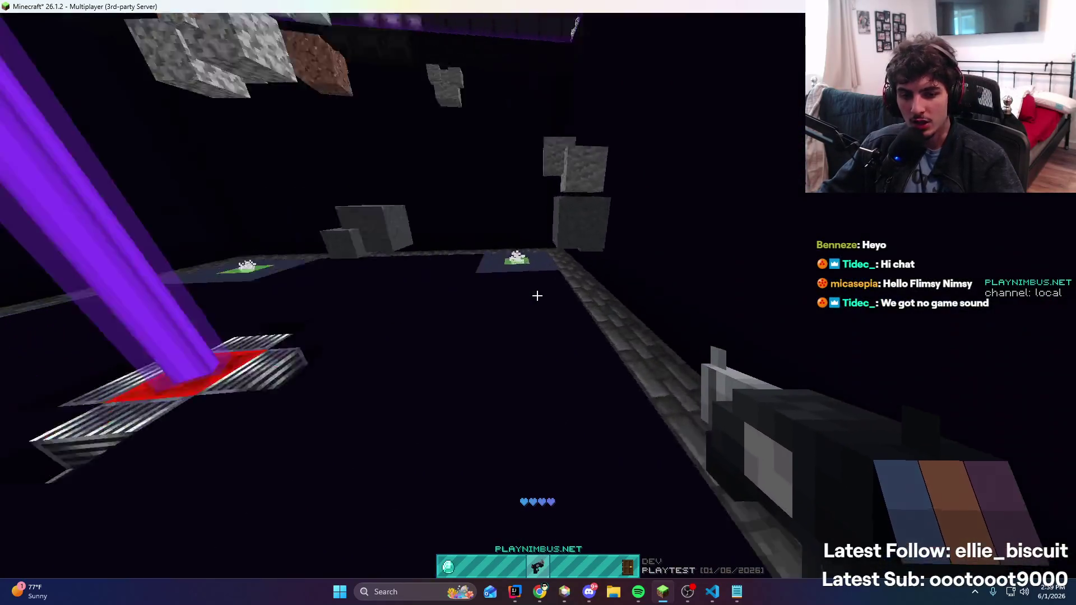
{"action": "key", "text": "t"}
{"action": "key", "text": "alt+Tab"}
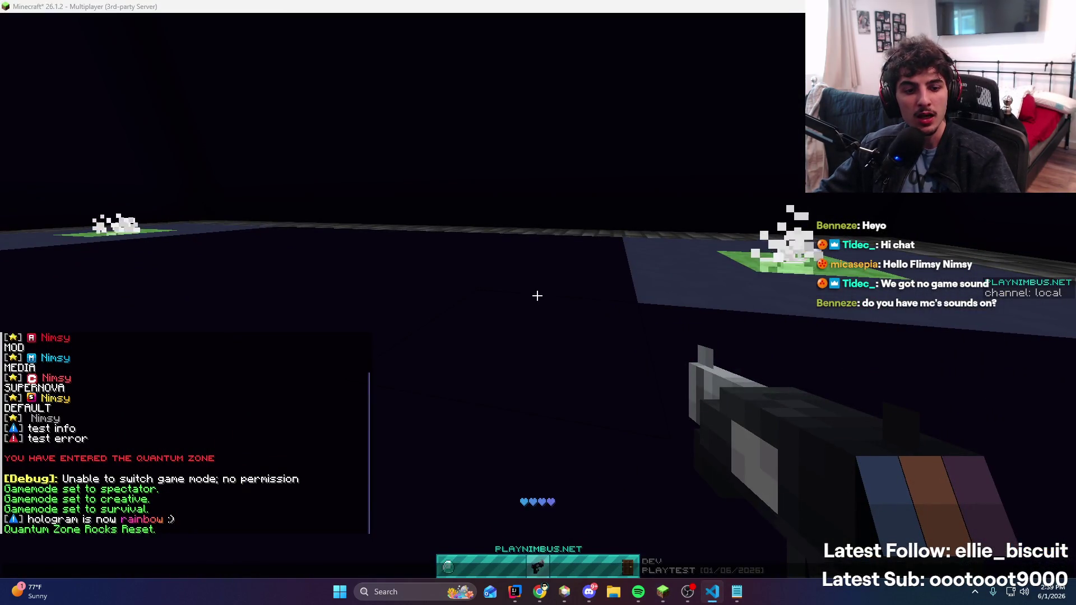
{"action": "key", "text": "super"}
Launch Blockbench from search and dismiss the GeckoLib version warning
{"action": "type", "text": "blockbench"}
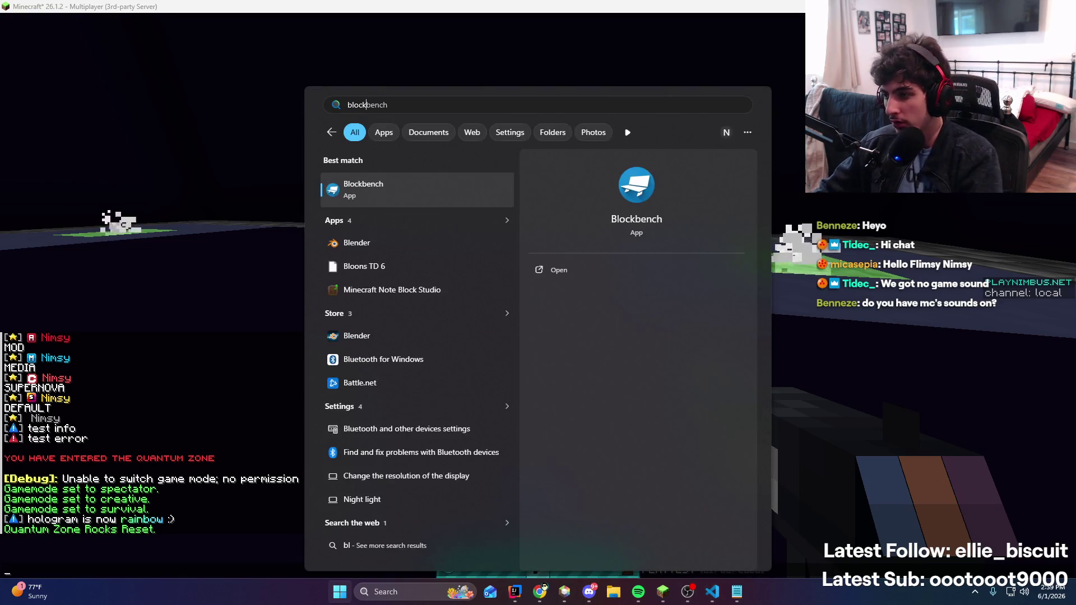
{"action": "key", "text": "Return"}
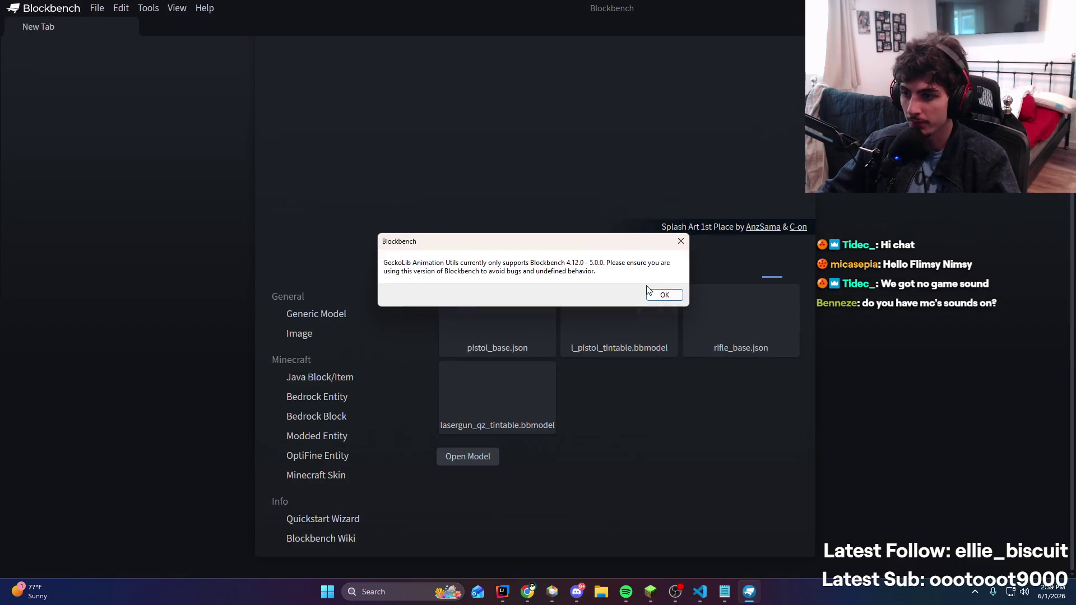
{"action": "left_click", "coordinate": [656, 297]}
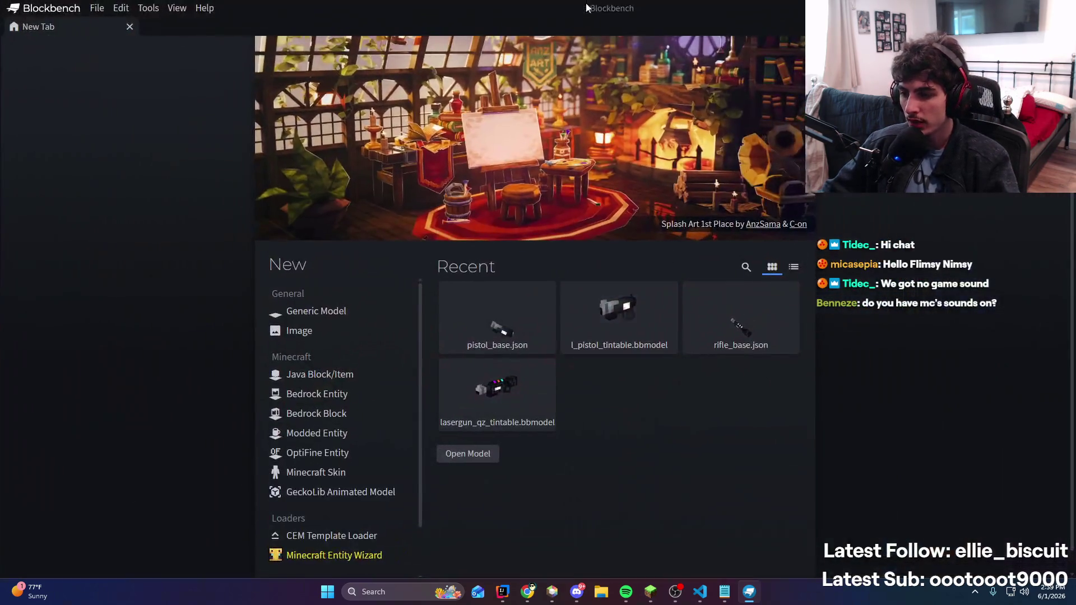
Open the recent l_pistol_tintable model instead of pistol_base and view it from below
{"action": "left_click", "coordinate": [529, 346]}
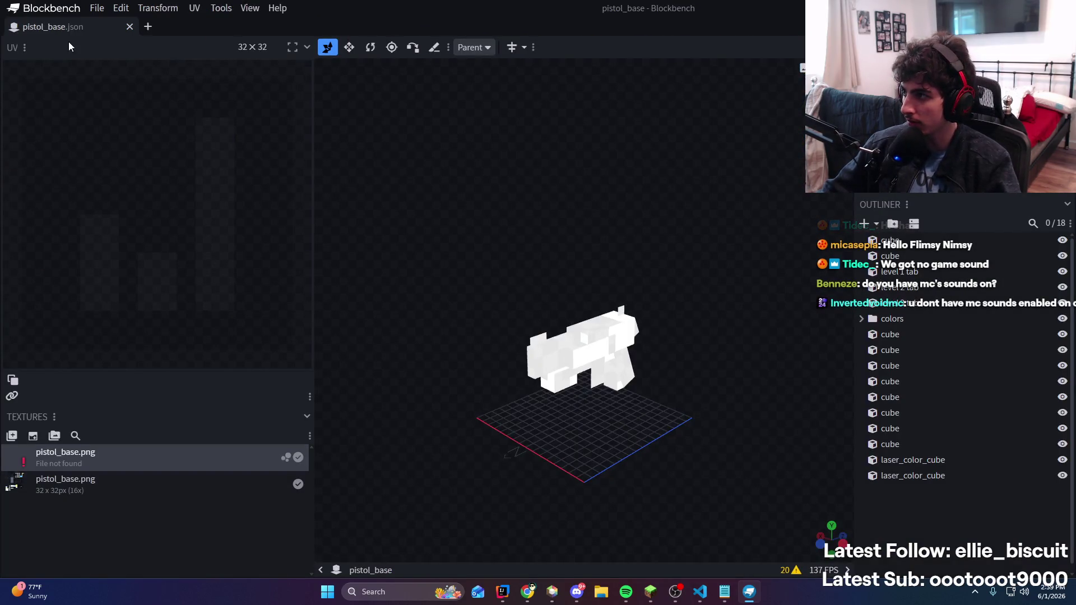
{"action": "left_click", "coordinate": [129, 28]}
{"action": "left_click", "coordinate": [599, 356]}
{"action": "mouse_move", "coordinate": [611, 353]}
{"action": "left_mouse_down"}
{"action": "mouse_move", "coordinate": [644, 180]}
{"action": "mouse_move", "coordinate": [485, 229]}
{"action": "mouse_move", "coordinate": [624, 199]}
{"action": "left_mouse_up"}
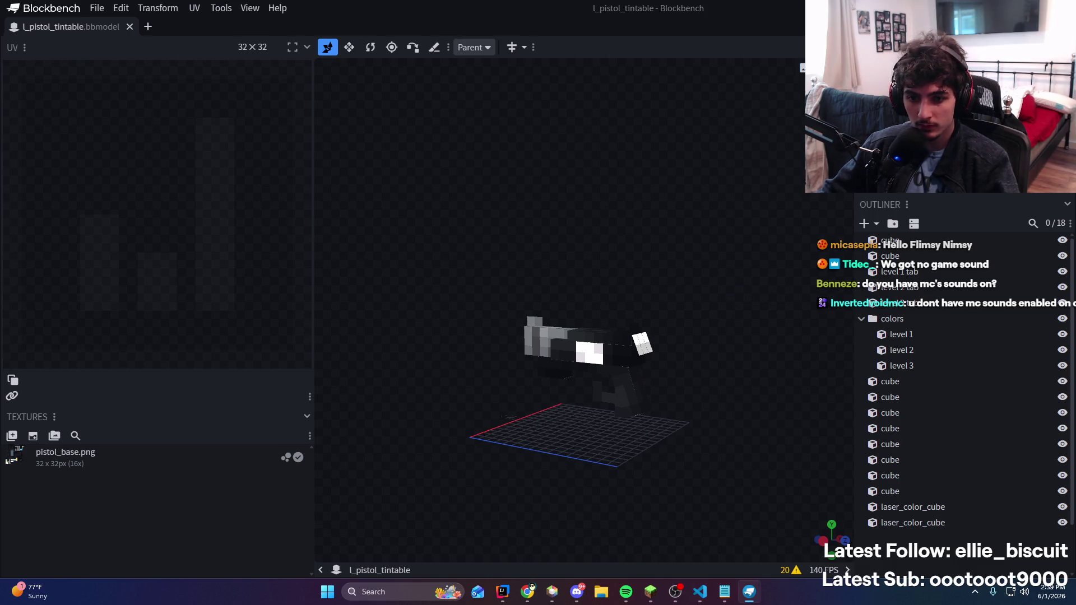
Open rifle_base.json in its own tab and check its missing texture
{"action": "left_click", "coordinate": [97, 8]}
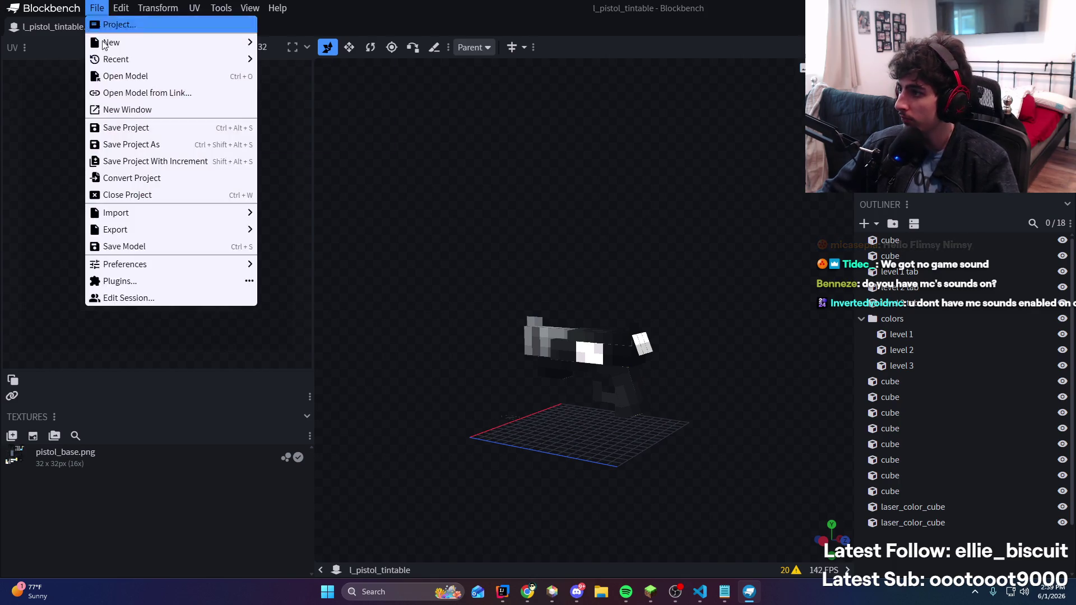
{"action": "mouse_move", "coordinate": [203, 53]}
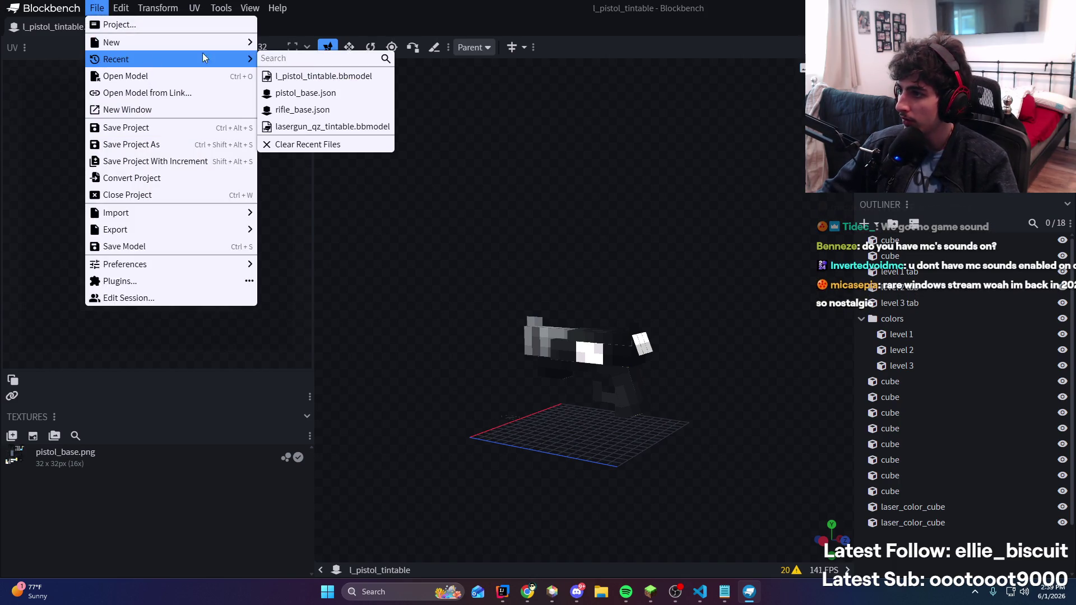
{"action": "left_click", "coordinate": [349, 110]}
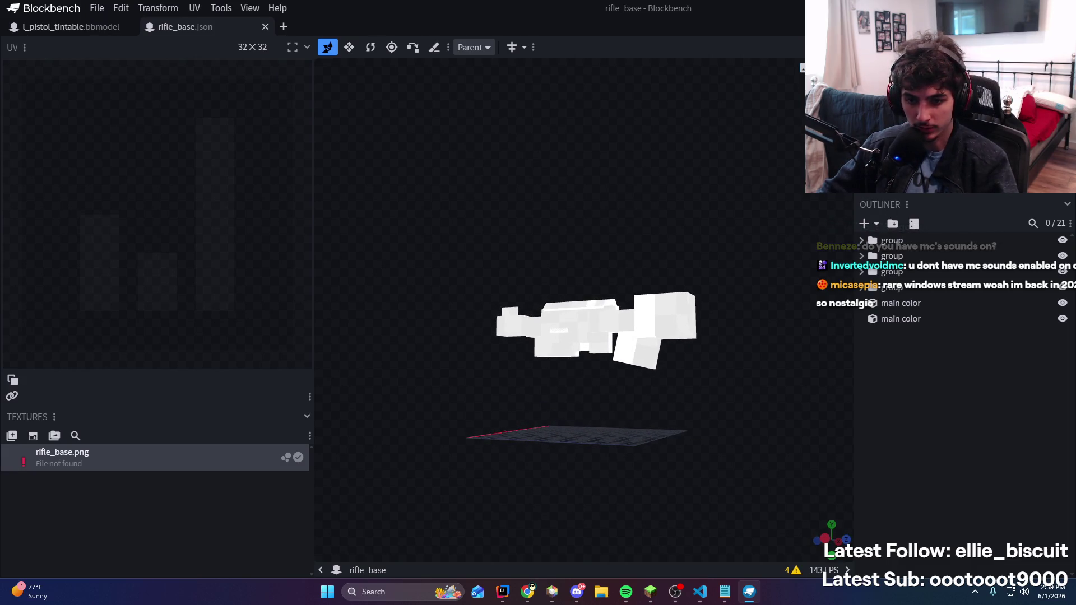
{"action": "left_click", "coordinate": [97, 7]}
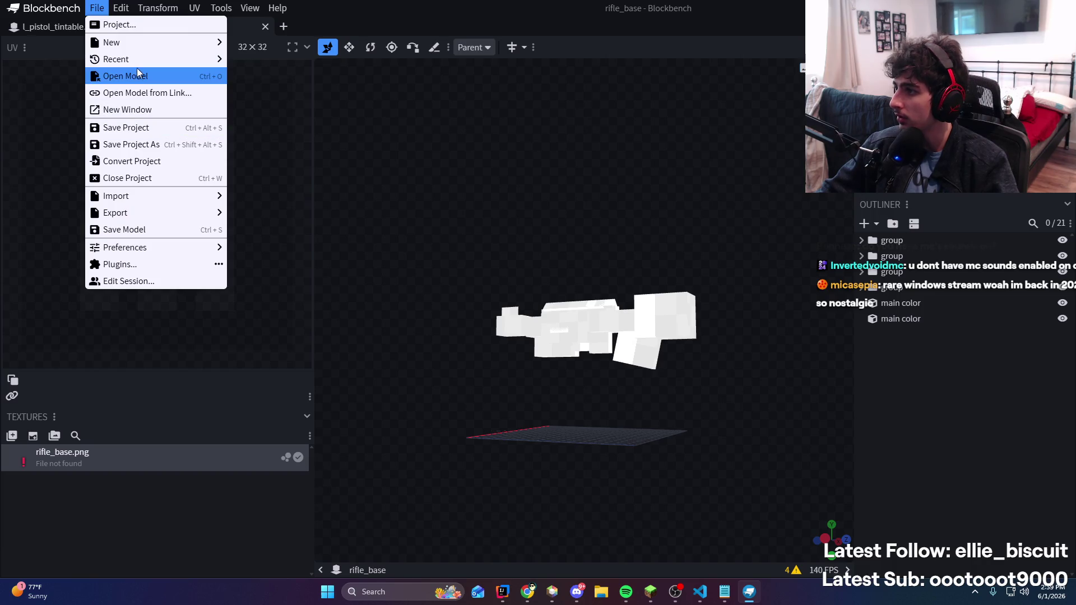
{"action": "key", "text": "ctrl+o"}
{"action": "double_click", "coordinate": [209, 103]}
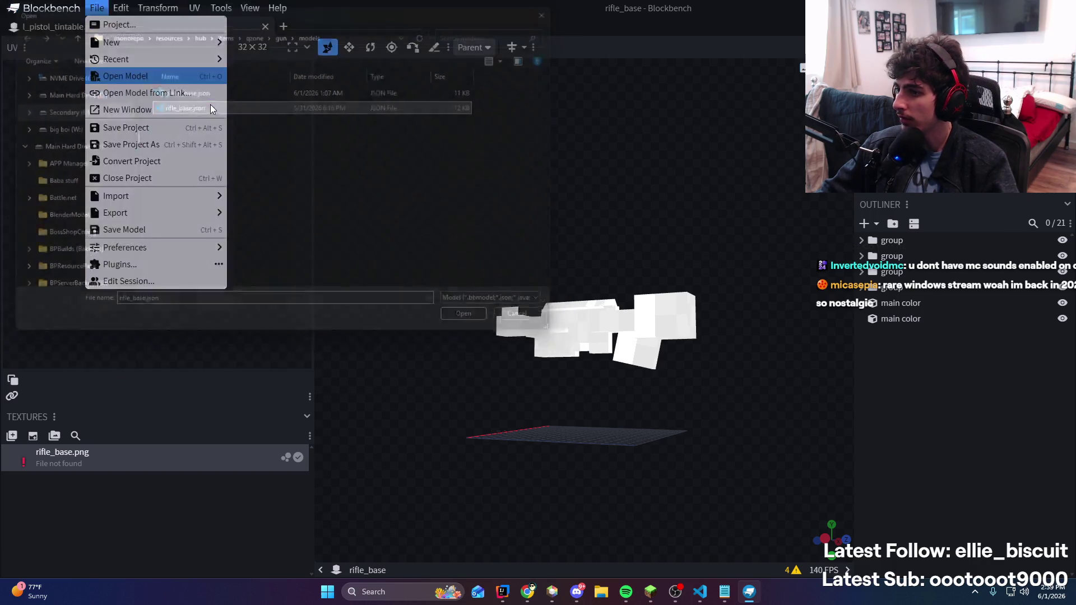
{"action": "right_click", "coordinate": [171, 459]}
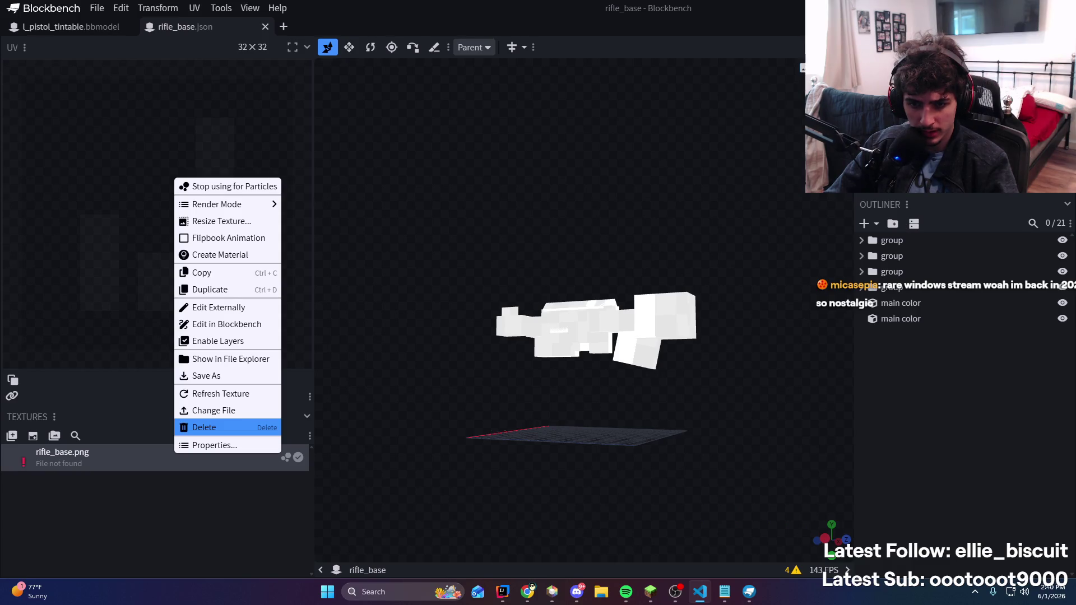
Relink the rifle's missing texture to textures/item/qzone/gun/rifle_base.png
{"action": "left_click", "coordinate": [196, 521]}
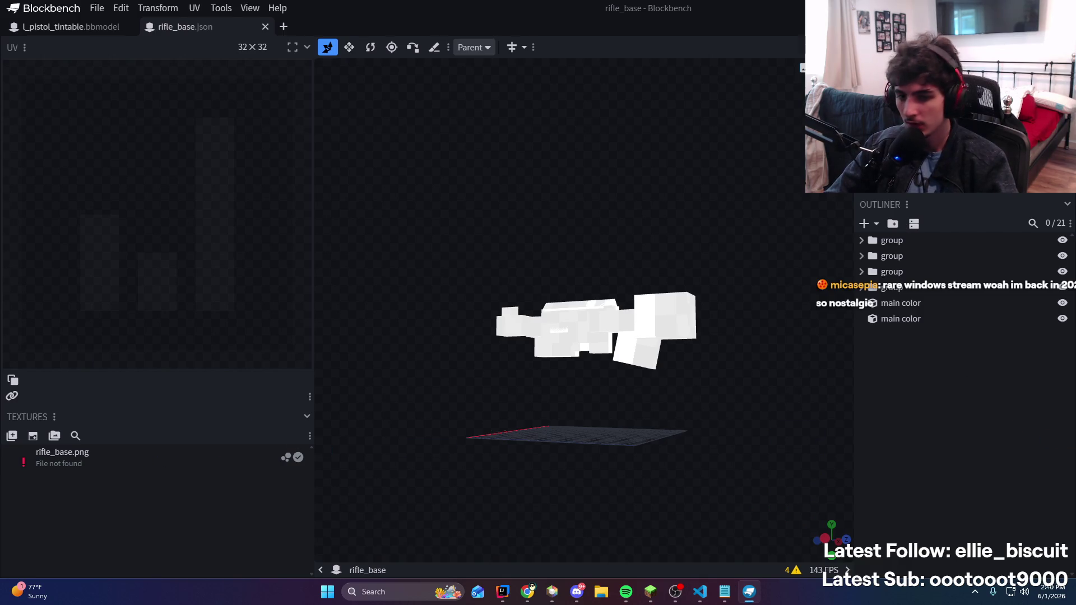
{"action": "right_click", "coordinate": [122, 456]}
{"action": "left_click", "coordinate": [179, 415]}
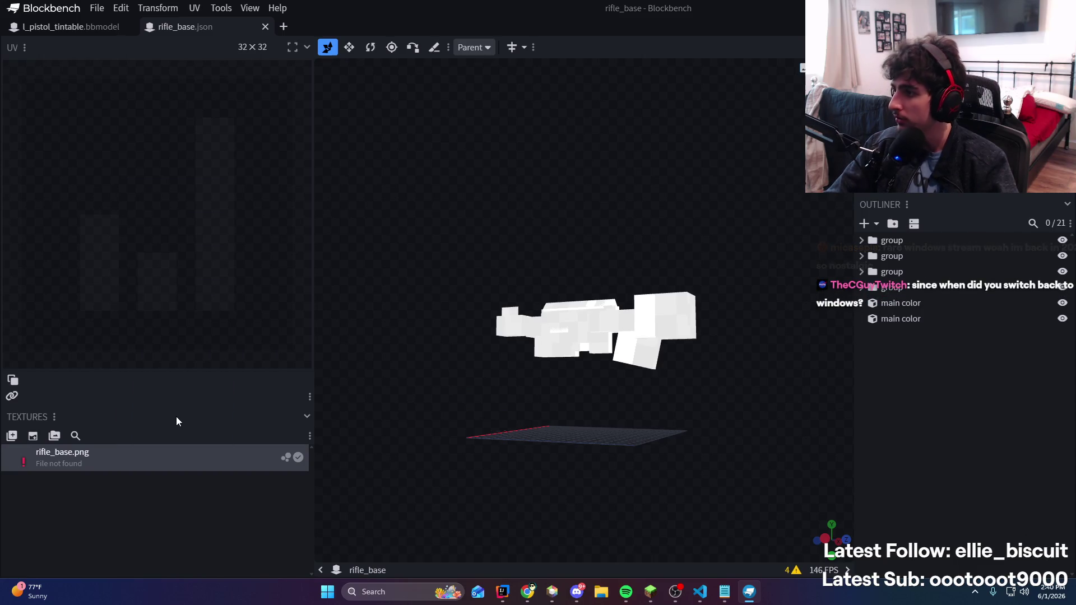
{"action": "right_click", "coordinate": [198, 446]}
{"action": "left_click", "coordinate": [234, 411]}
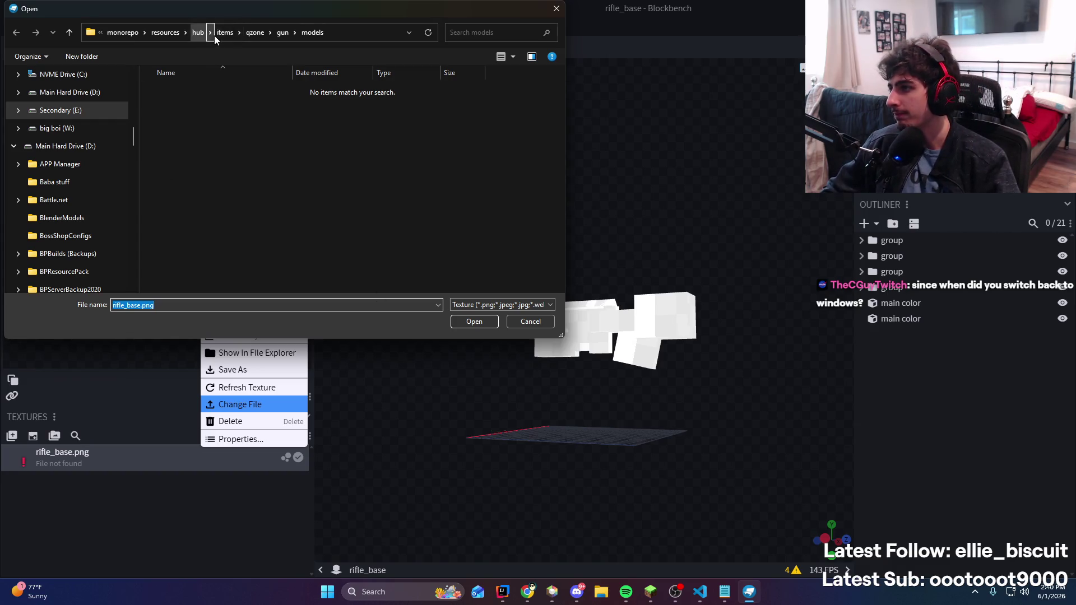
{"action": "left_click", "coordinate": [198, 33]}
{"action": "double_click", "coordinate": [173, 153]}
{"action": "double_click", "coordinate": [211, 96]}
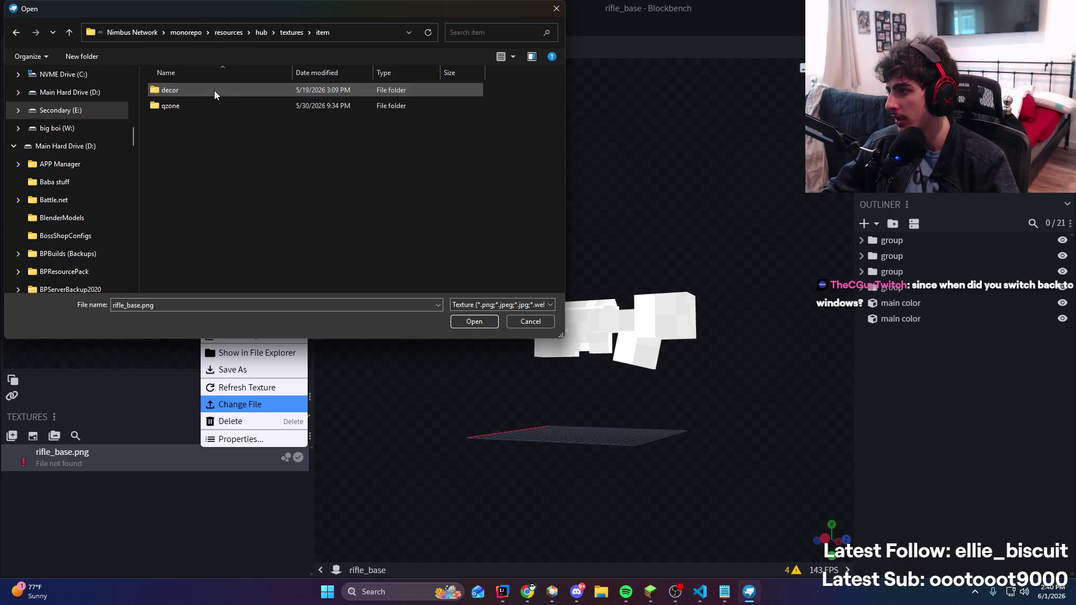
{"action": "double_click", "coordinate": [214, 103]}
{"action": "double_click", "coordinate": [217, 106]}
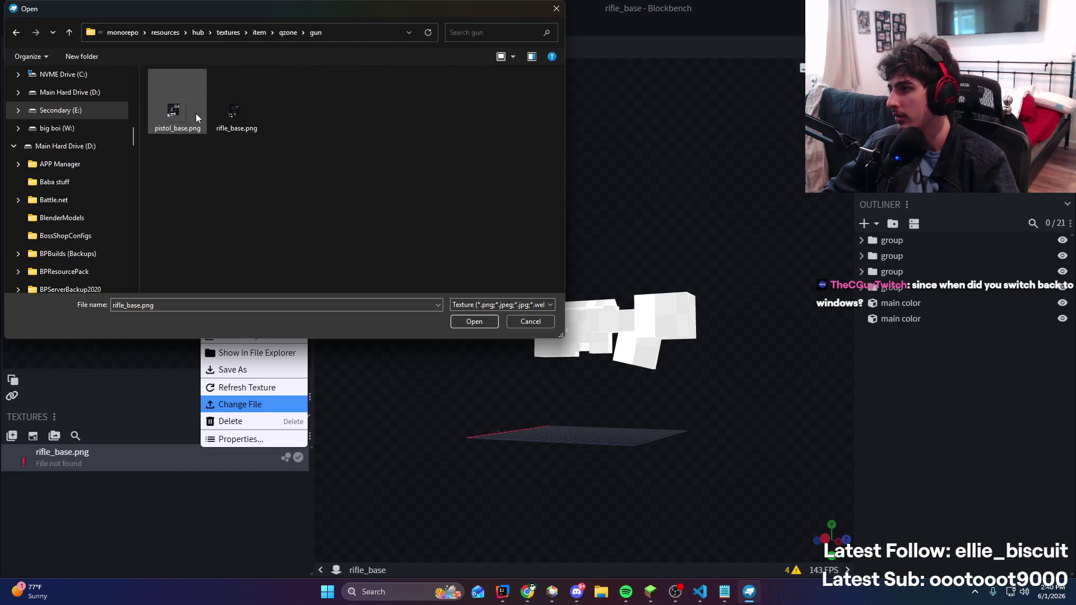
{"action": "double_click", "coordinate": [227, 110]}
Inspect the textured rifle and the l_pistol_tintable model, then return to Minecraft
{"action": "mouse_move", "coordinate": [553, 278]}
{"action": "left_mouse_down"}
{"action": "mouse_move", "coordinate": [647, 196]}
{"action": "mouse_move", "coordinate": [640, 208]}
{"action": "mouse_move", "coordinate": [654, 209]}
{"action": "mouse_move", "coordinate": [557, 118]}
{"action": "mouse_move", "coordinate": [624, 176]}
{"action": "left_mouse_up"}
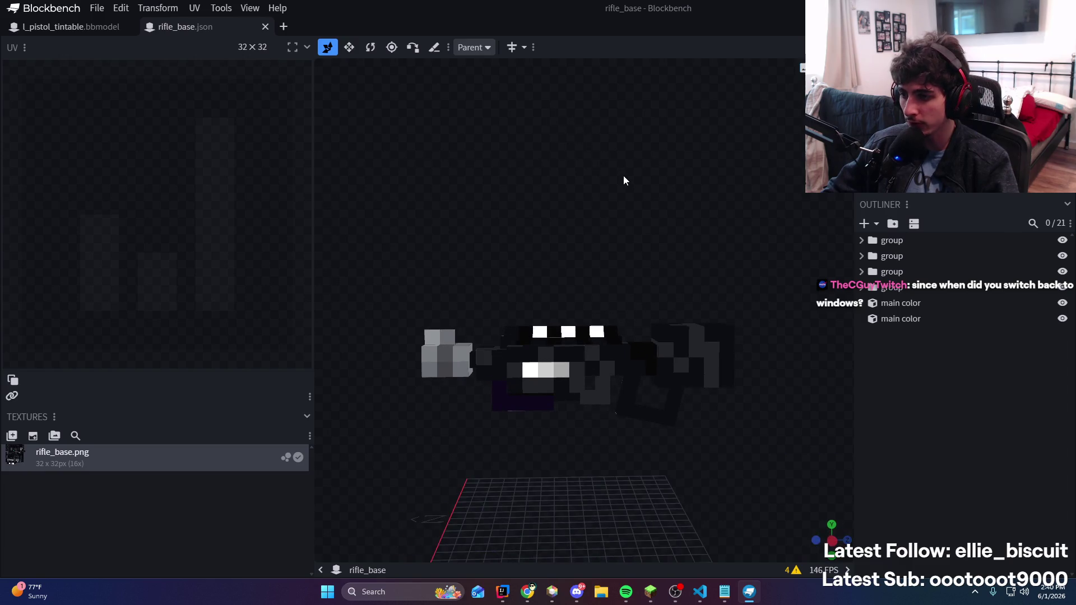
{"action": "left_click", "coordinate": [13, 26]}
{"action": "left_click_drag", "start_coordinate": [589, 207], "coordinate": [732, 333]}
{"action": "left_click", "coordinate": [651, 592]}
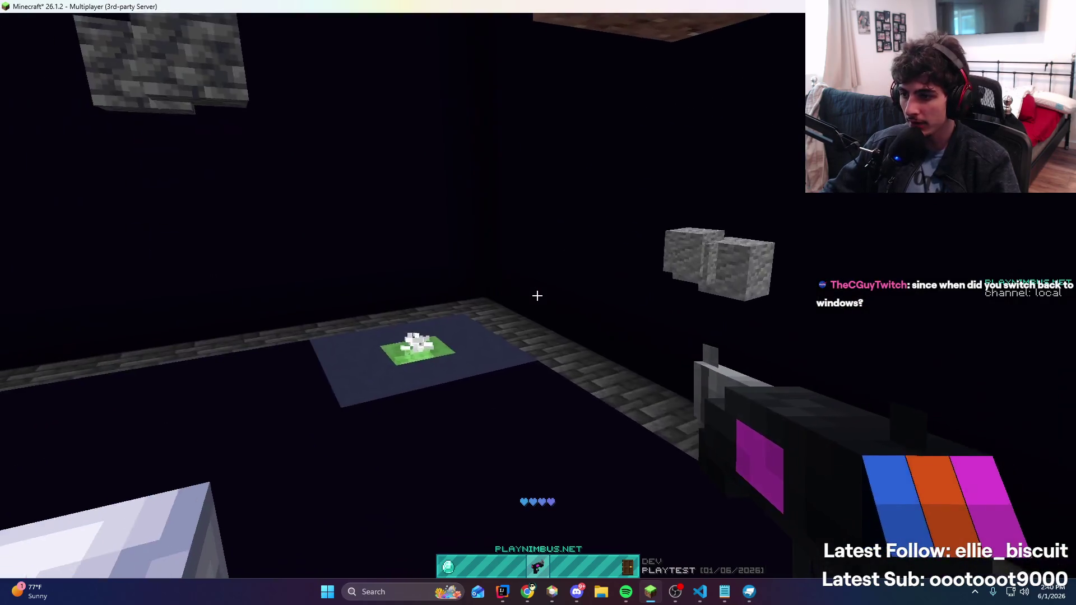
Glance at the Discord screenshot preview, then grapple toward the walkway and walk along it
{"action": "key", "text": "t"}
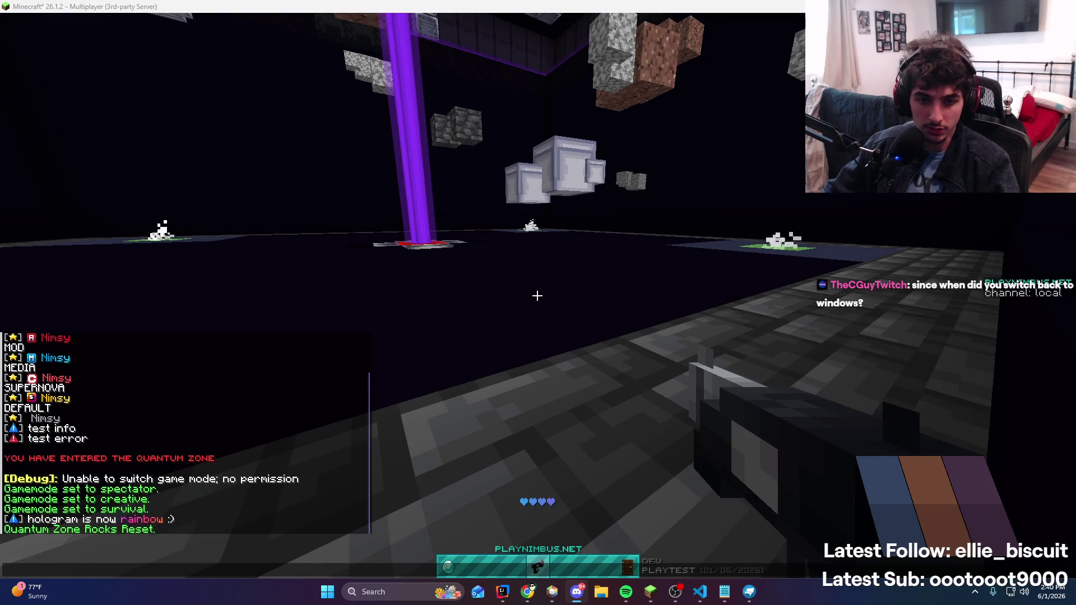
{"action": "key", "text": "alt+Tab"}
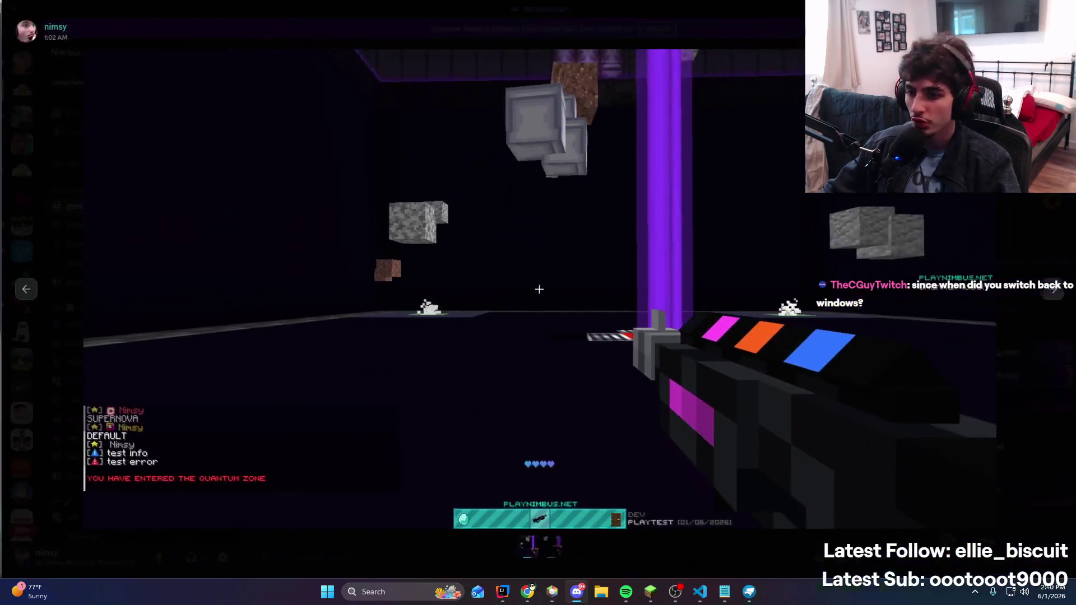
{"action": "key", "text": "alt+Tab"}
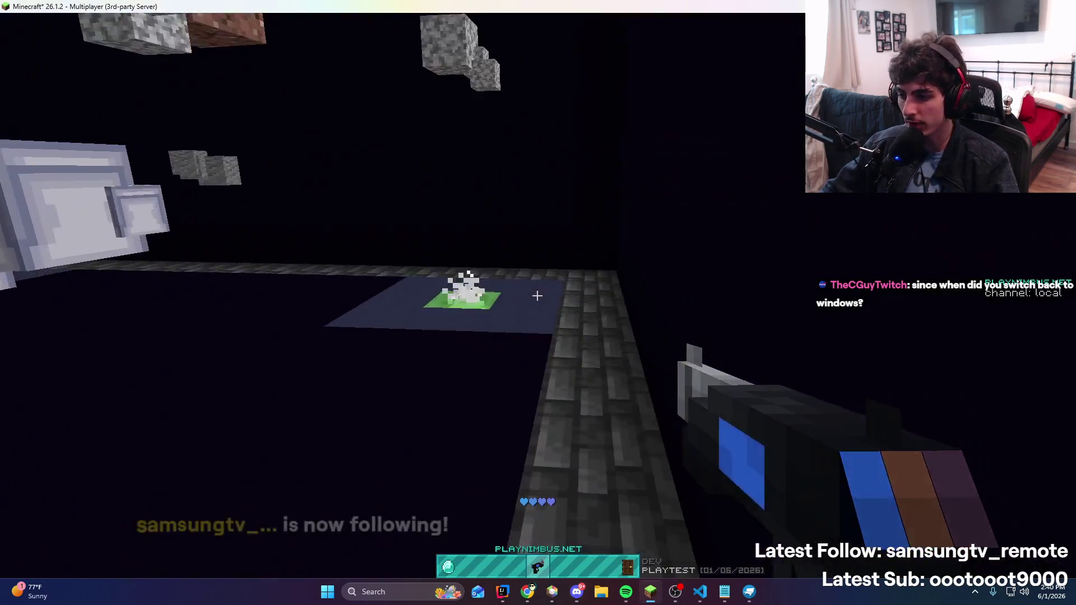
{"action": "right_click", "coordinate": [538, 298]}
{"action": "key", "text": "w"}
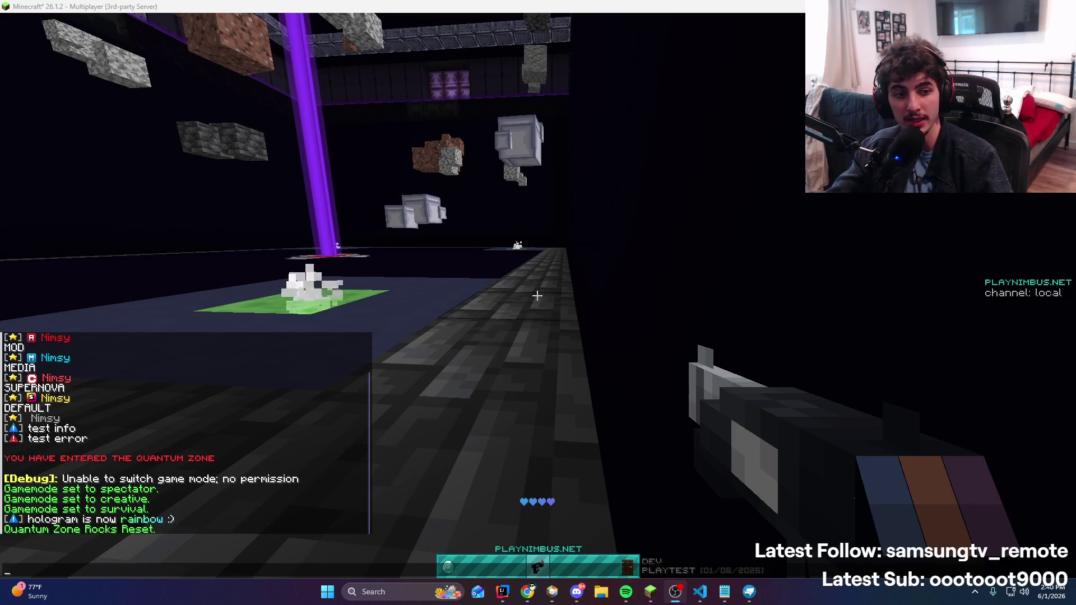
{"action": "key", "text": "Escape"}
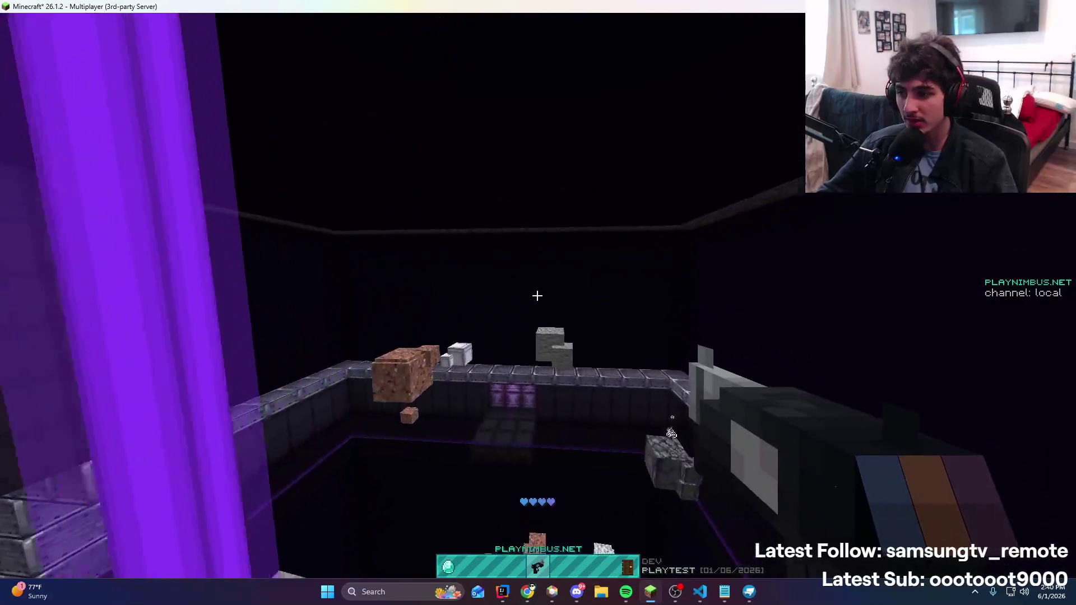
Swing across the arena with repeated grappling-hook shots onto the walls
{"action": "right_click", "coordinate": [538, 295]}
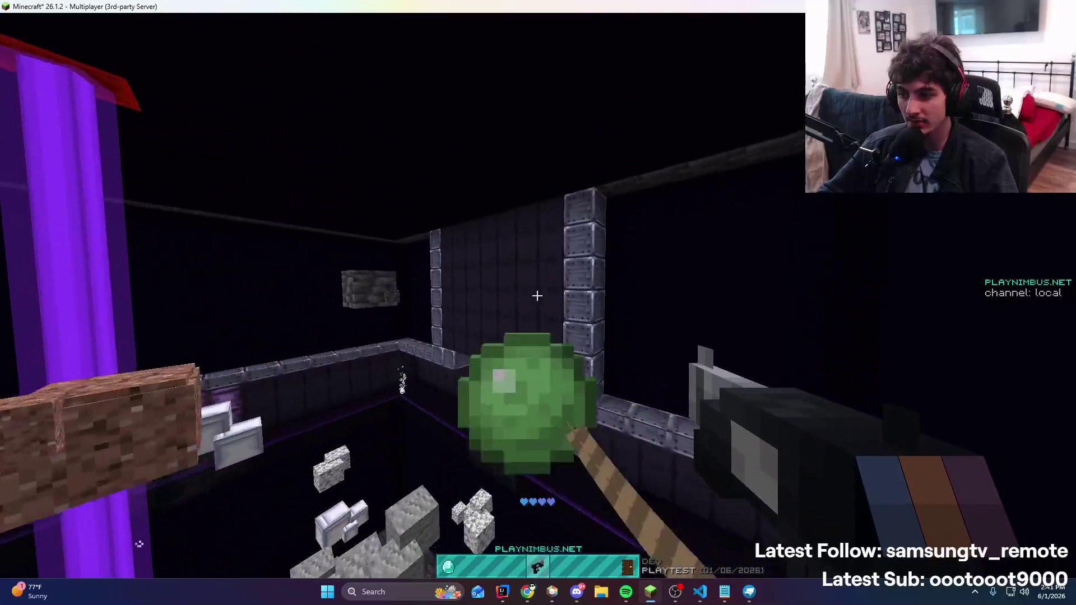
{"action": "right_click", "coordinate": [537, 295]}
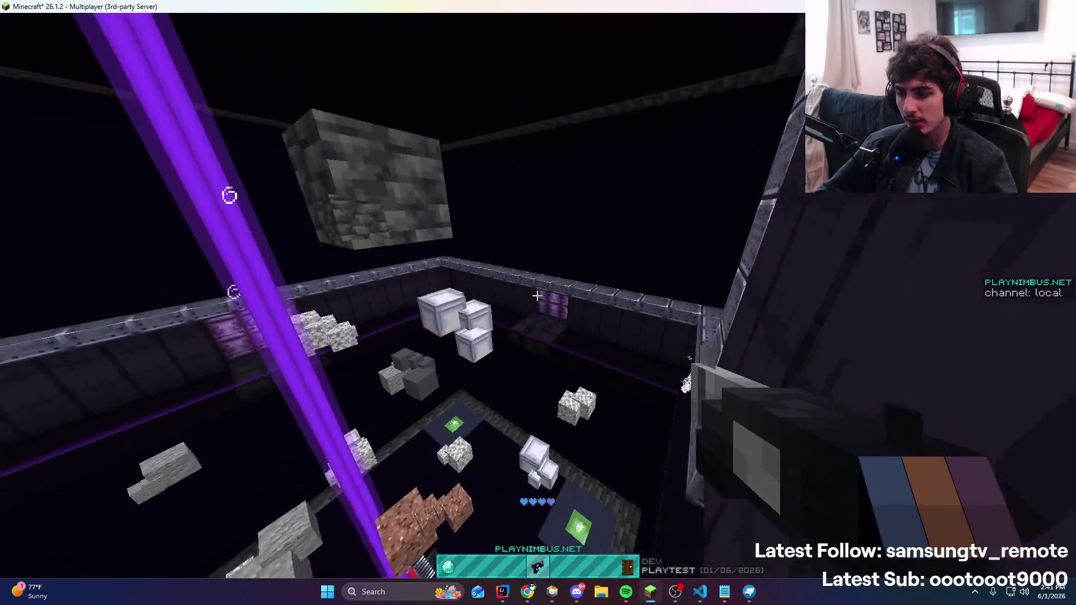
{"action": "right_click", "coordinate": [537, 296]}
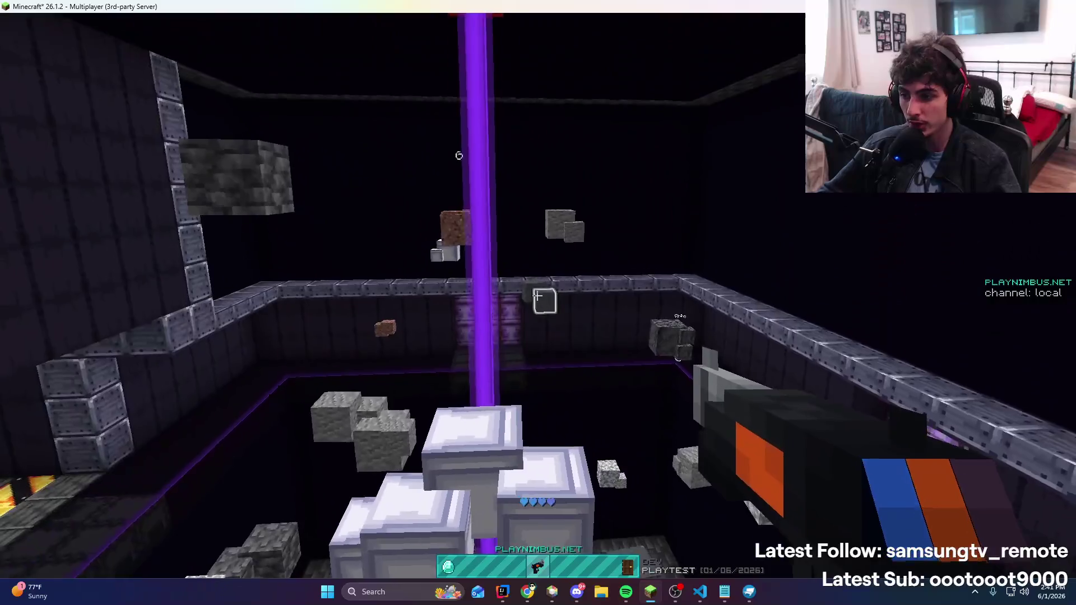
{"action": "right_click", "coordinate": [538, 296]}
{"action": "right_click", "coordinate": [537, 295]}
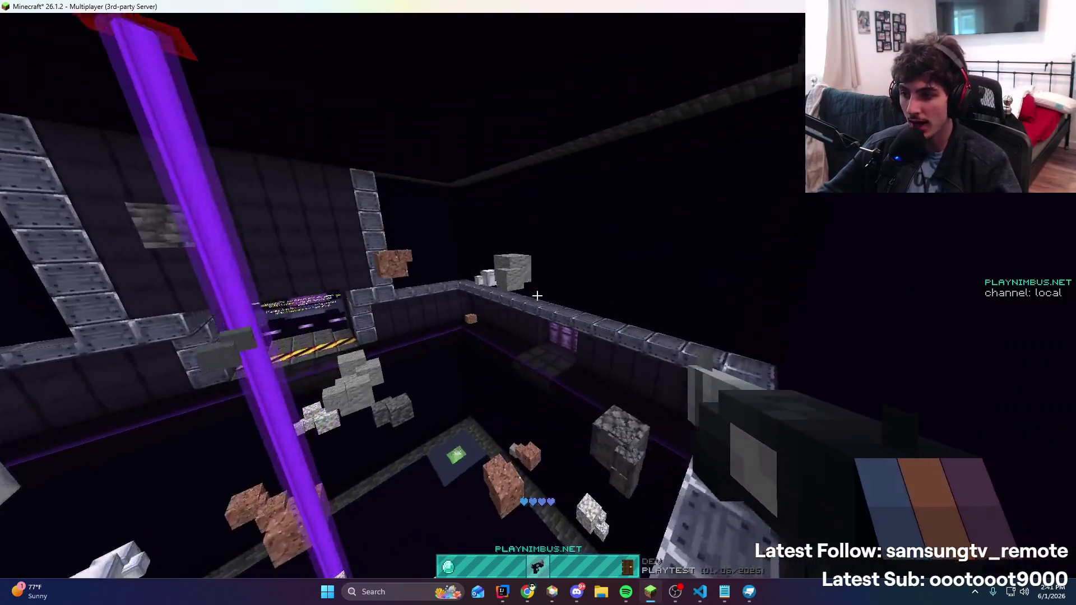
{"action": "right_click", "coordinate": [537, 295]}
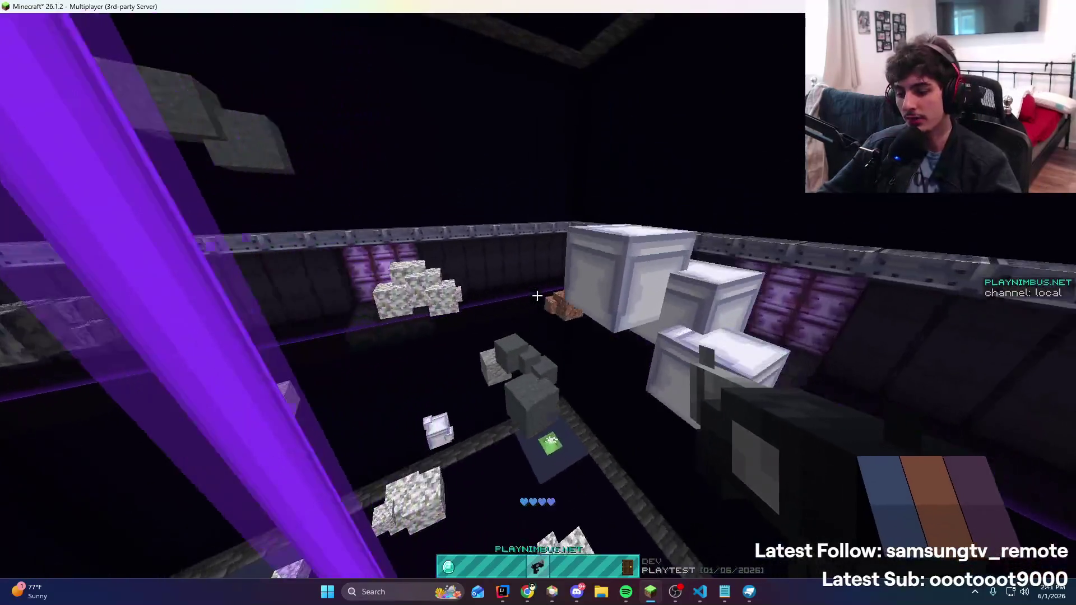
Leave the Notepad notes and maximize the OBS window over the game
{"action": "key", "text": "t"}
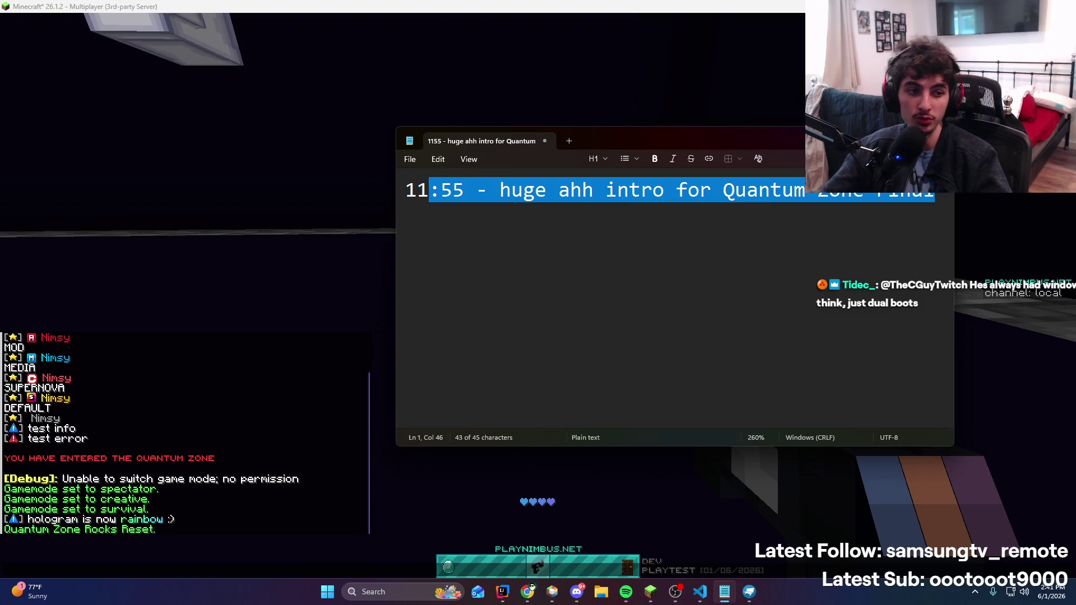
{"action": "left_click", "coordinate": [425, 81]}
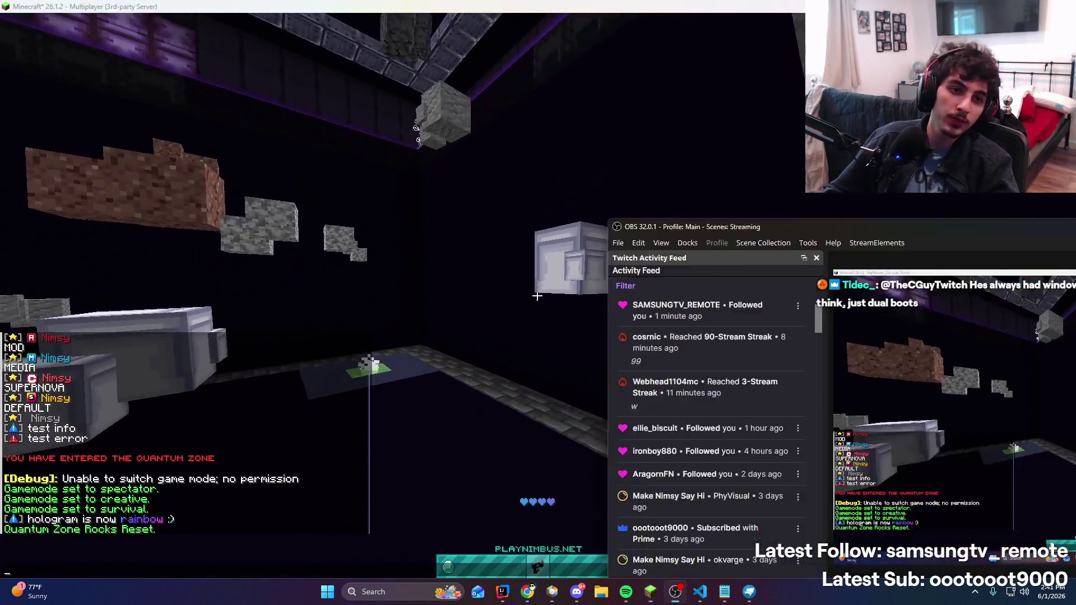
{"action": "double_click", "coordinate": [817, 228]}
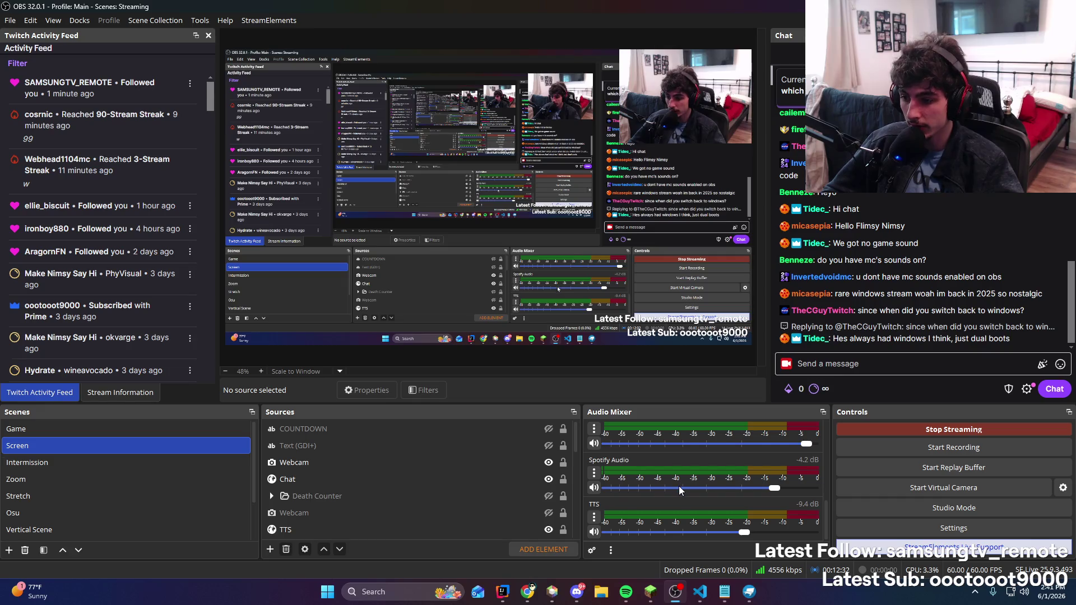
Switch from OBS back to Minecraft and walk forward to the green pad
{"action": "left_click", "coordinate": [650, 591]}
{"action": "scroll", "coordinate": [537, 296], "scroll_direction": "down", "scroll_amount": 1}
{"action": "key", "text": "w"}
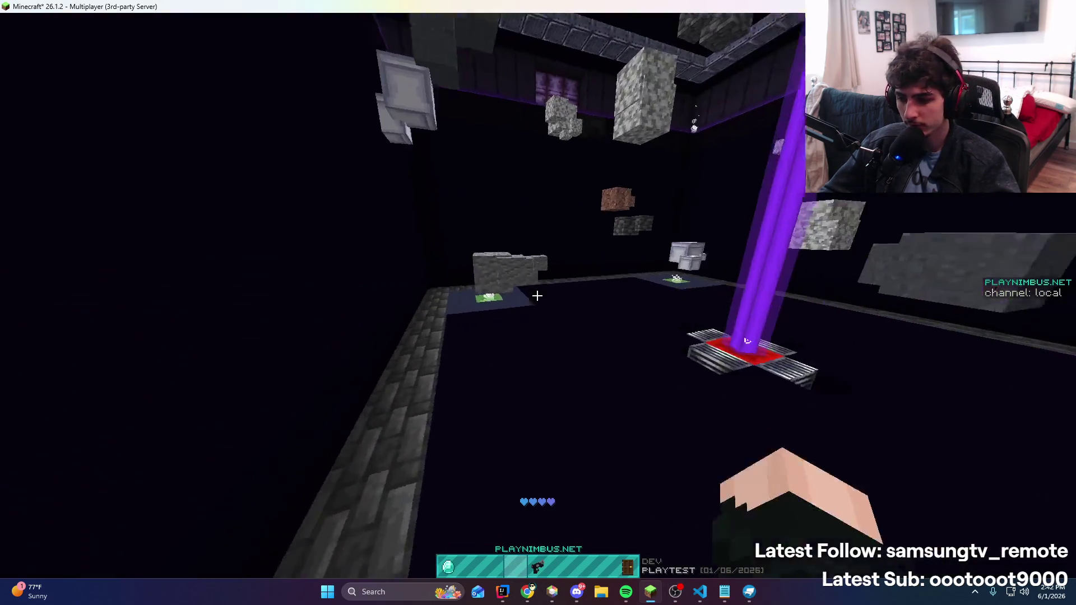
Walk around the purple beacon beam, its striped base and the green pad
{"action": "scroll", "coordinate": [537, 296], "scroll_direction": "up", "scroll_amount": 1}
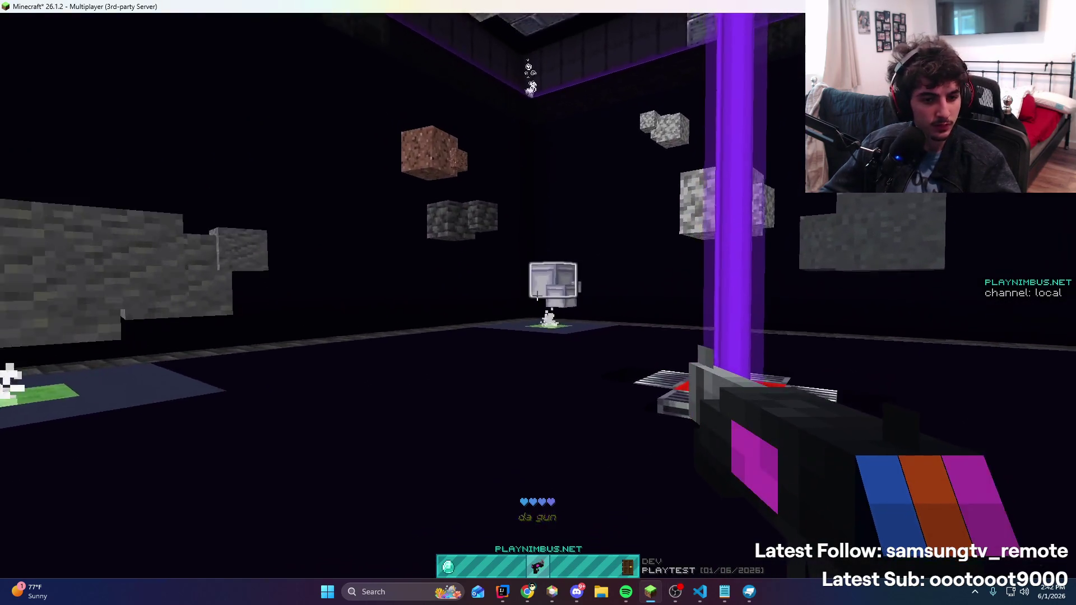
{"action": "key", "text": "s"}
{"action": "key", "text": "w"}
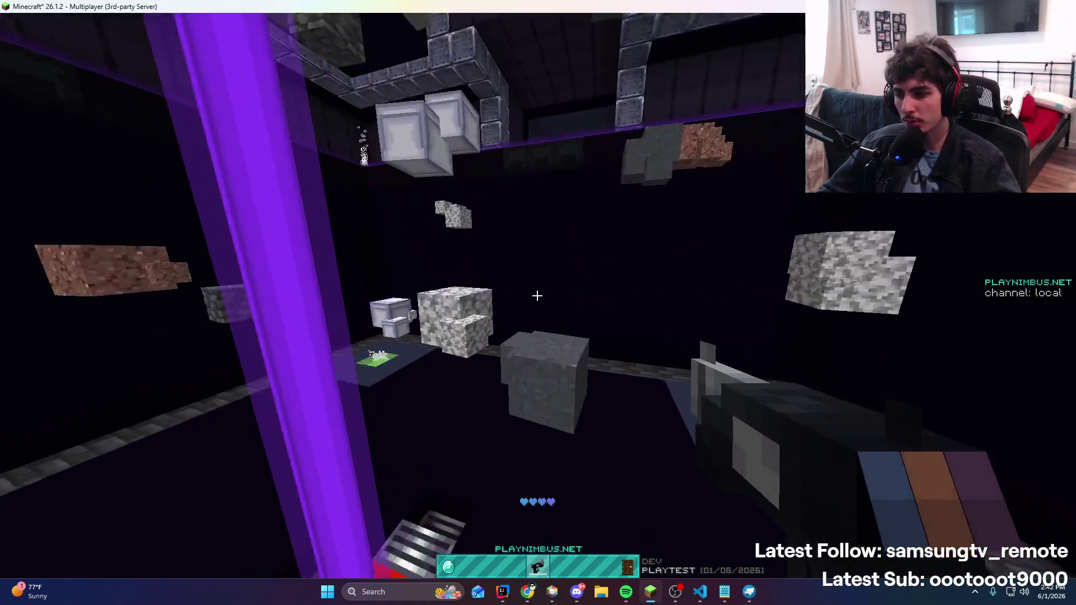
{"action": "key", "text": "w"}
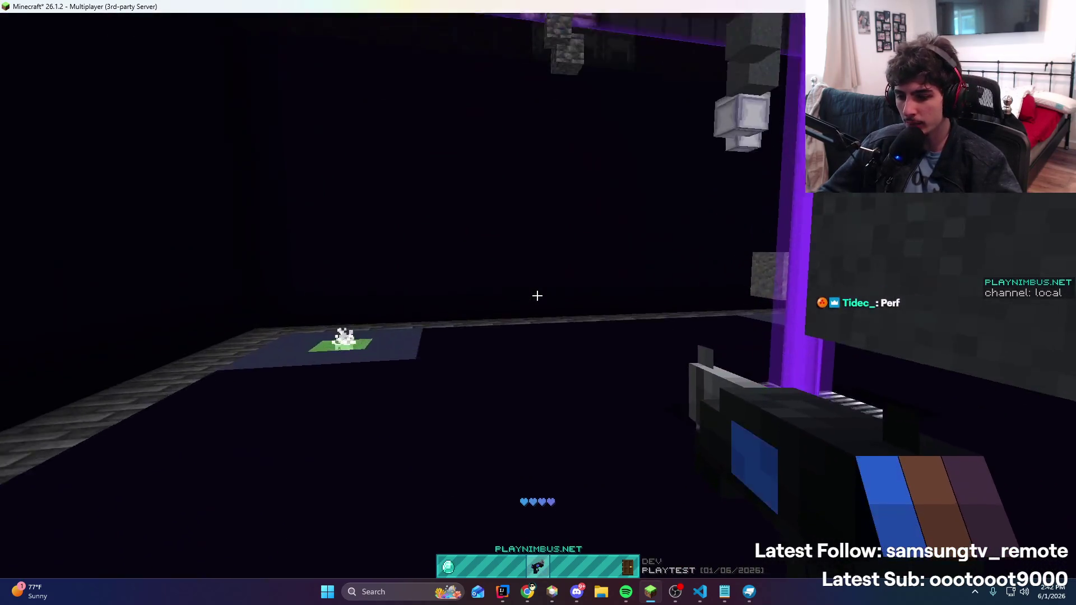
{"action": "key", "text": "s"}
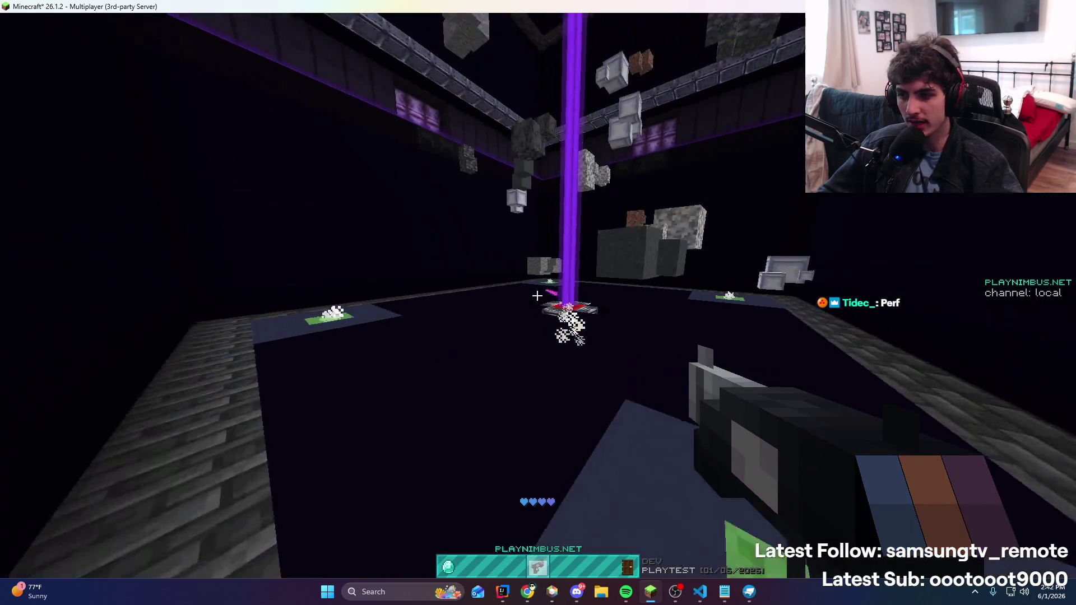
{"action": "key", "text": "w"}
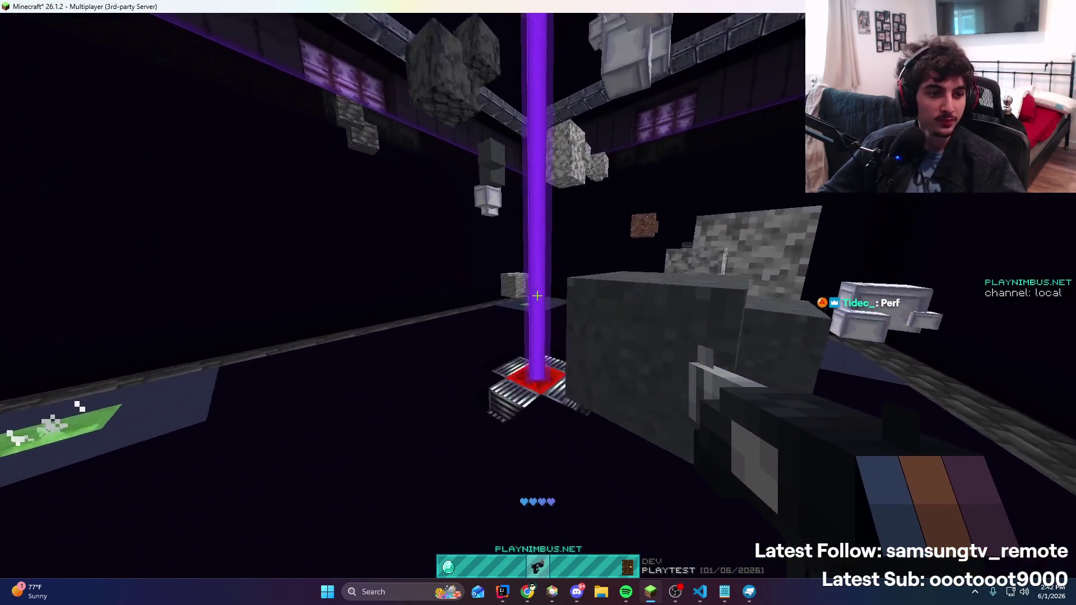
{"action": "key", "text": "s"}
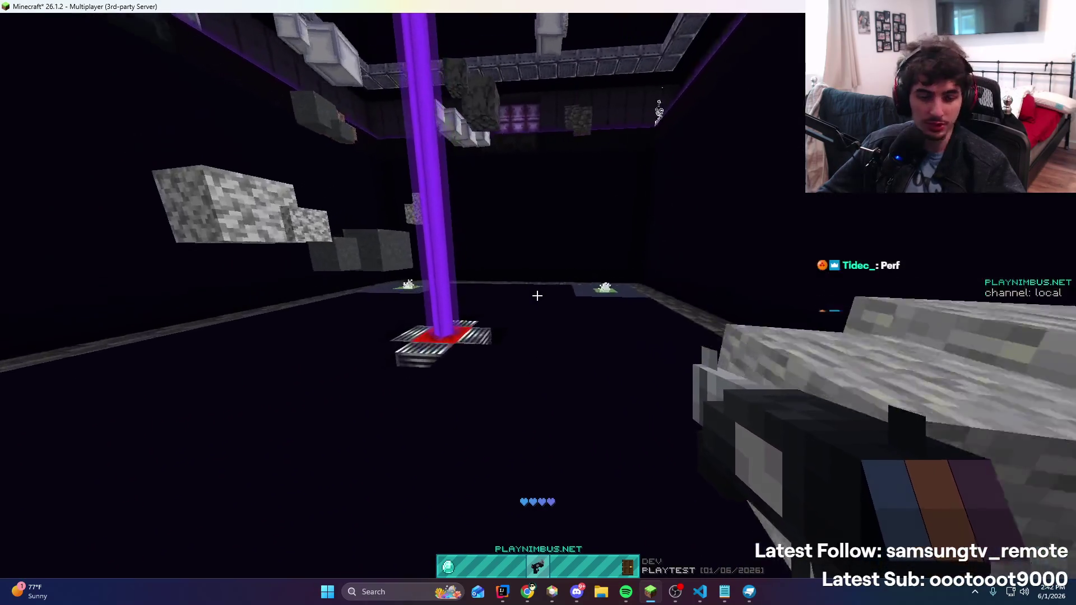
Grapple from the far wall over to the beacon platform and upward
{"action": "right_click", "coordinate": [538, 296]}
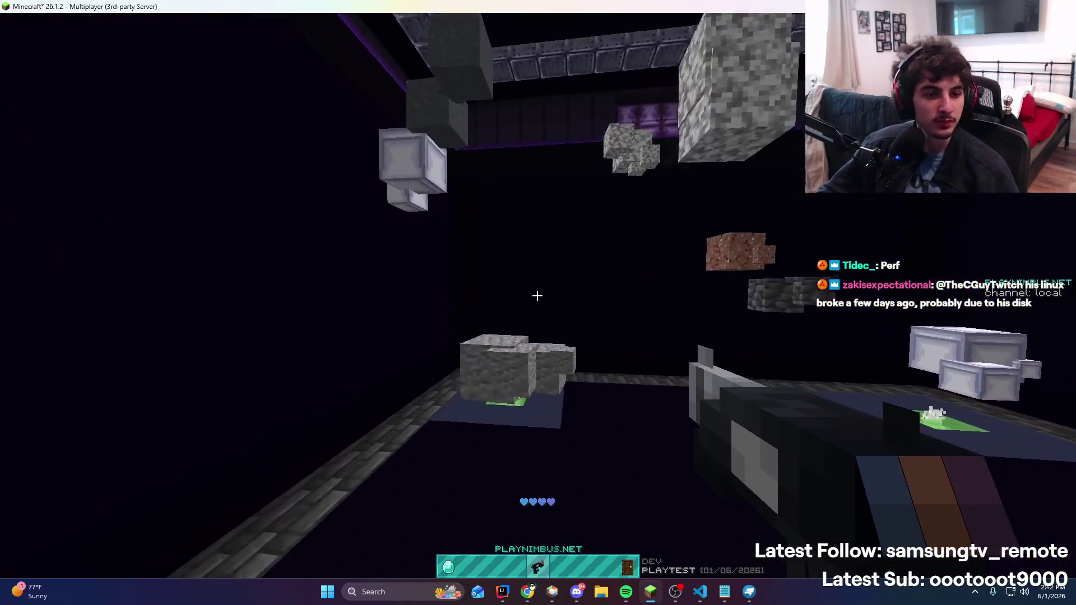
{"action": "right_click", "coordinate": [537, 296]}
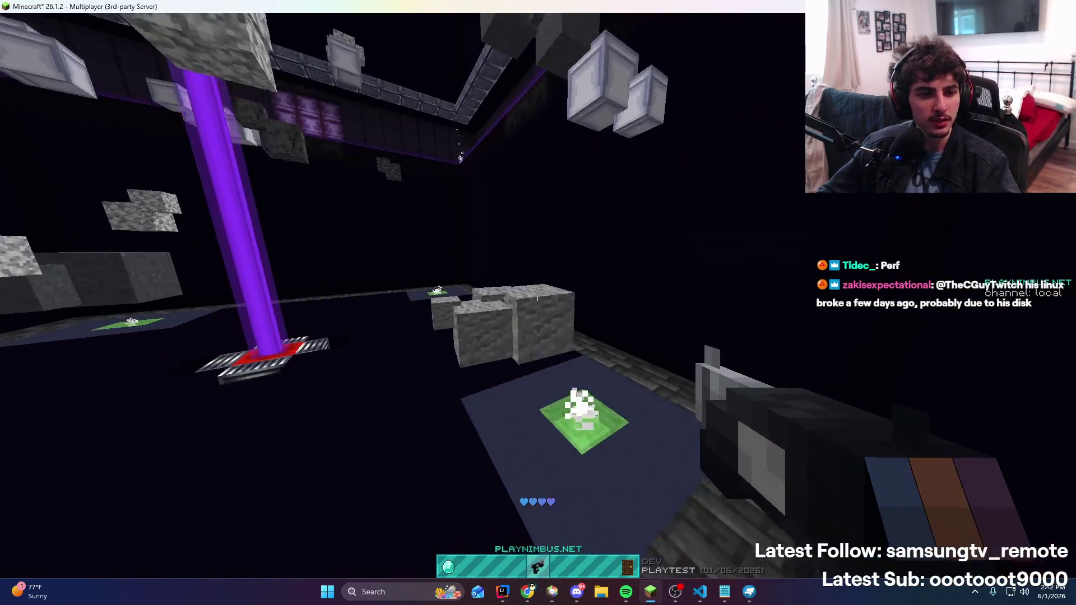
{"action": "right_click", "coordinate": [538, 296]}
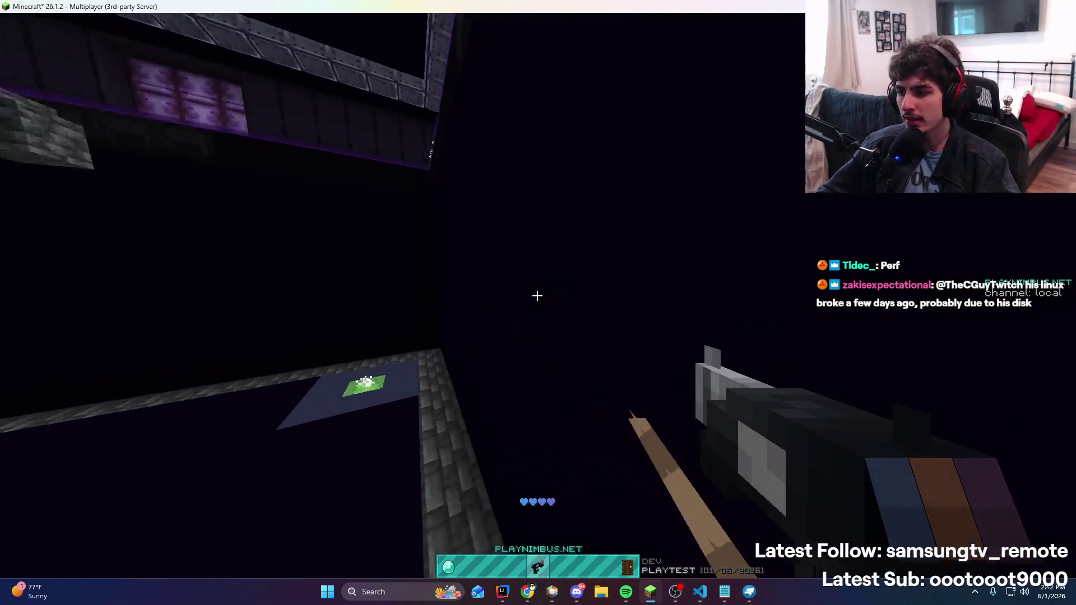
{"action": "right_click", "coordinate": [537, 296]}
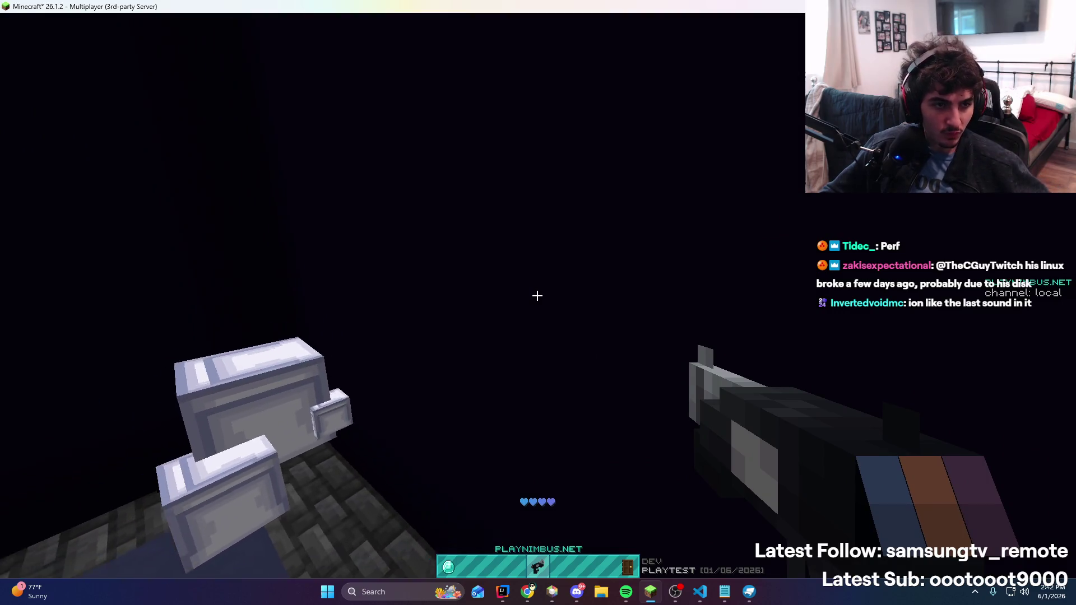
{"action": "key", "text": "t"}
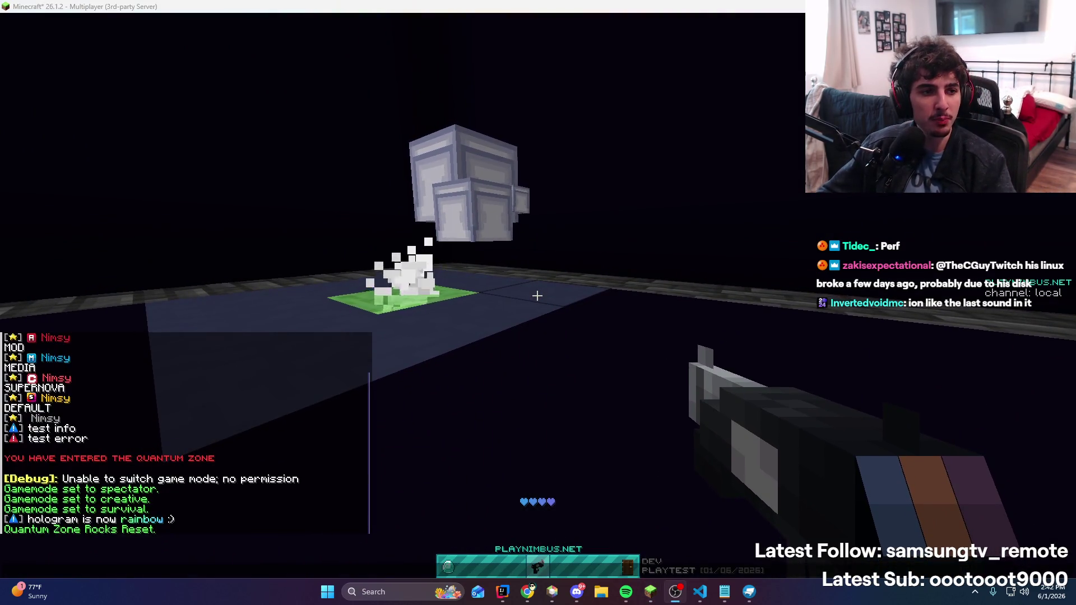
{"action": "key", "text": "Escape"}
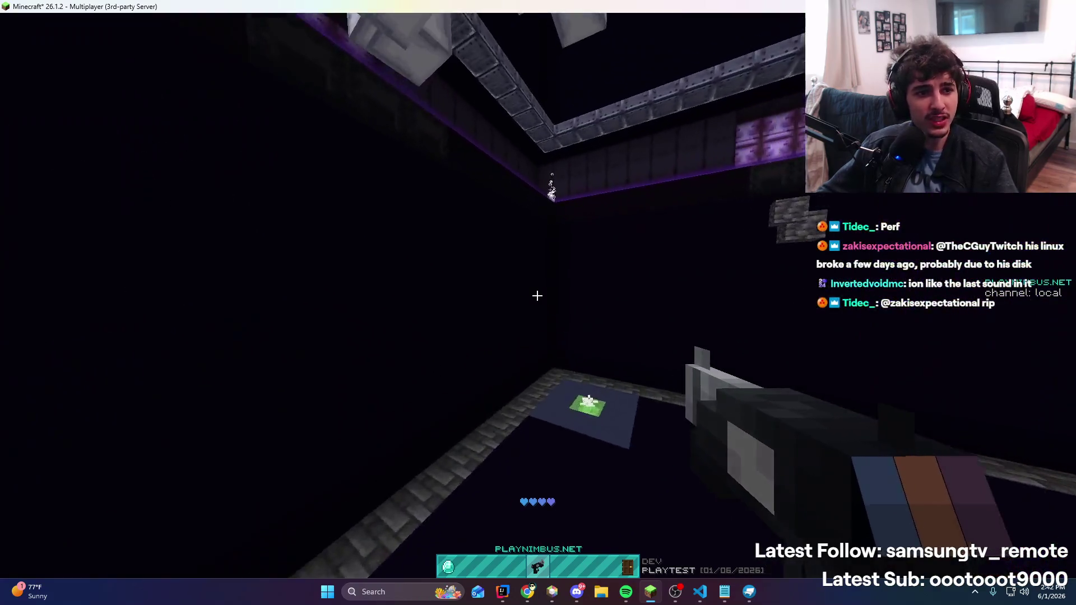
Keep grappling toward the ceiling, purple pillar, grey block and walls to climb above the arena
{"action": "right_click", "coordinate": [537, 295]}
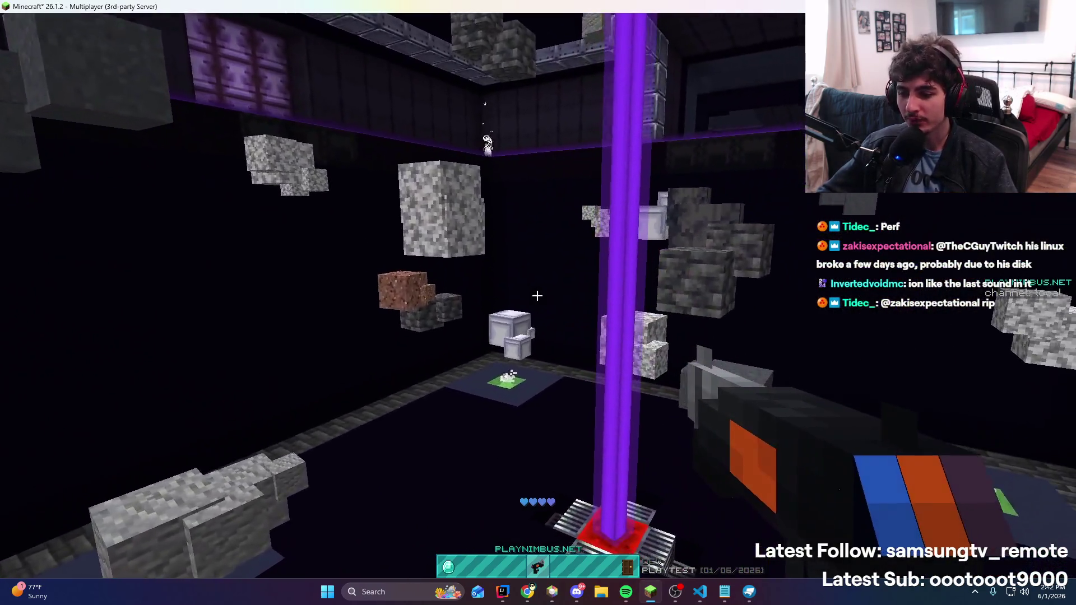
{"action": "right_click", "coordinate": [537, 295]}
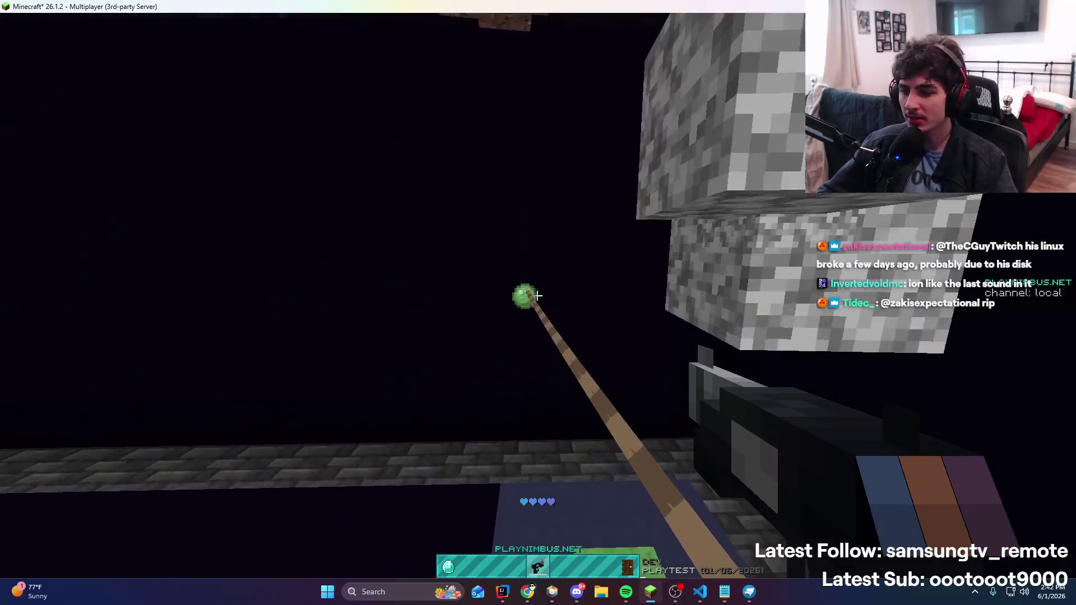
{"action": "right_click", "coordinate": [537, 295]}
{"action": "right_click", "coordinate": [537, 296]}
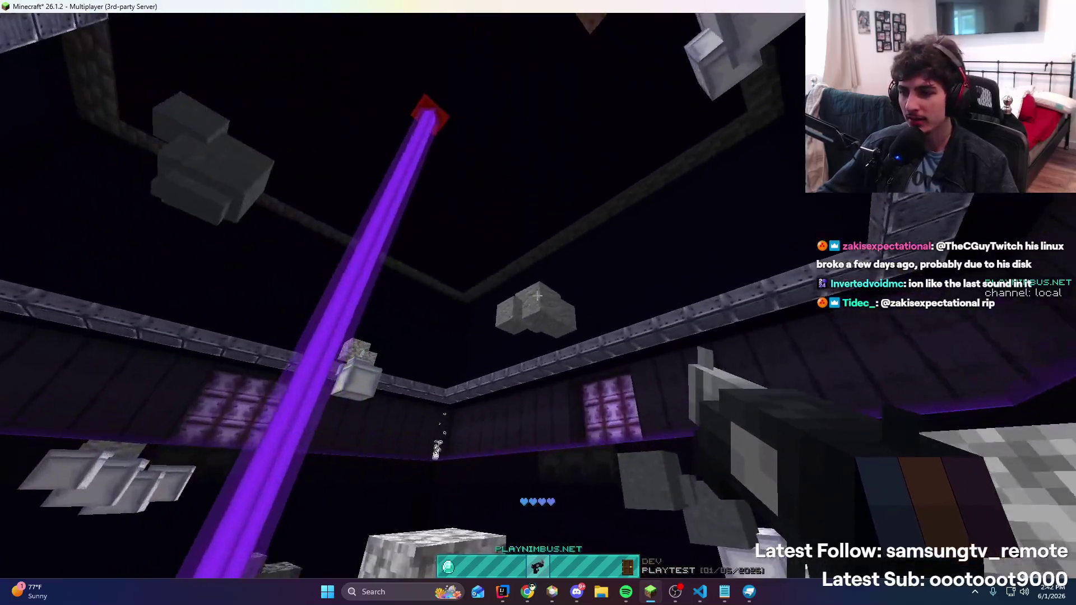
{"action": "right_click", "coordinate": [537, 295]}
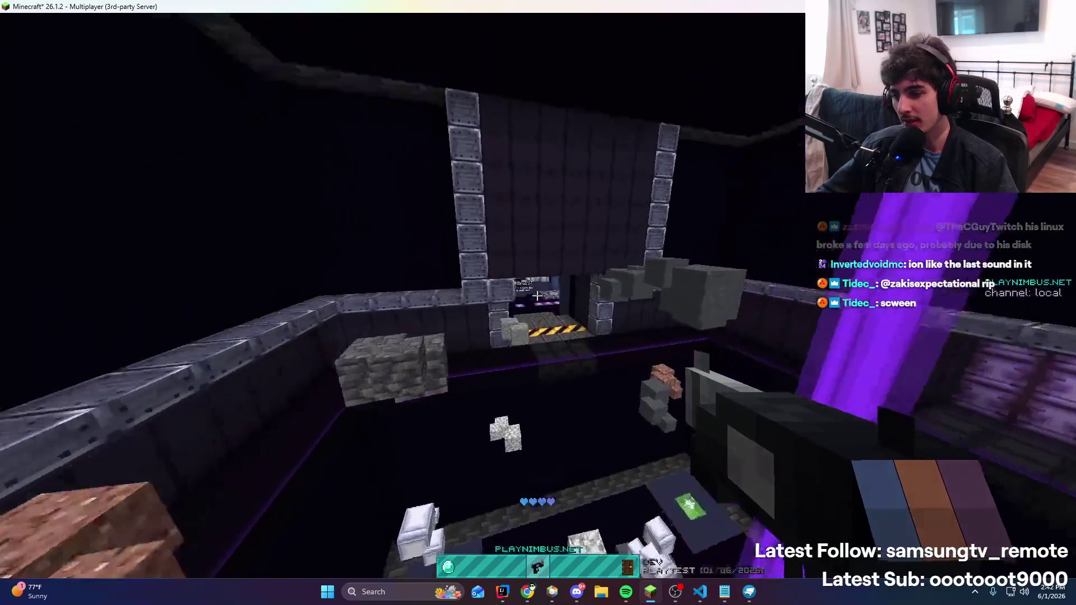
{"action": "right_click", "coordinate": [537, 295]}
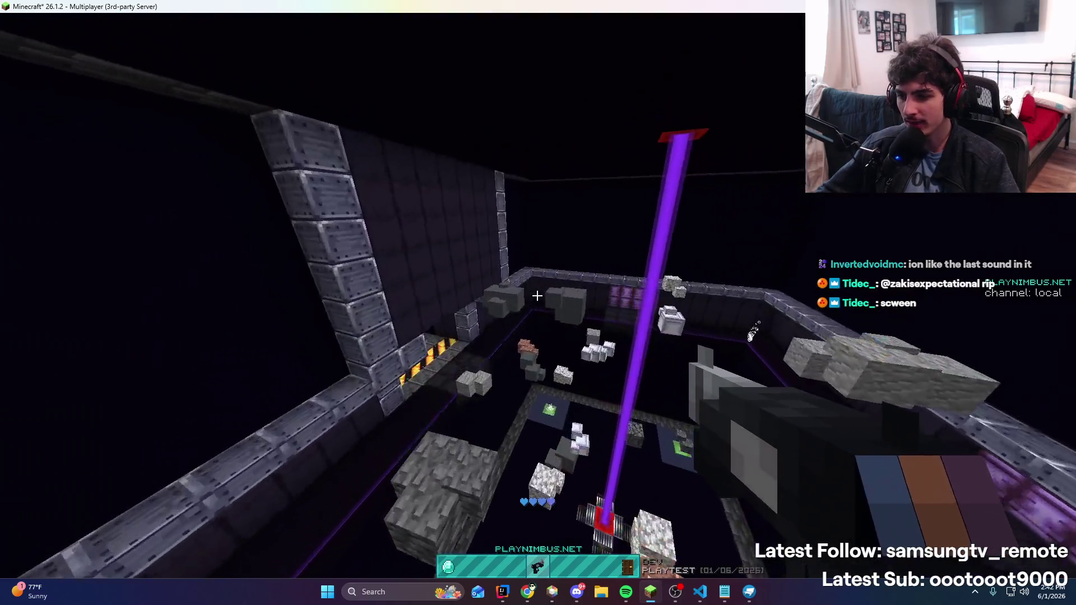
{"action": "right_click", "coordinate": [537, 296]}
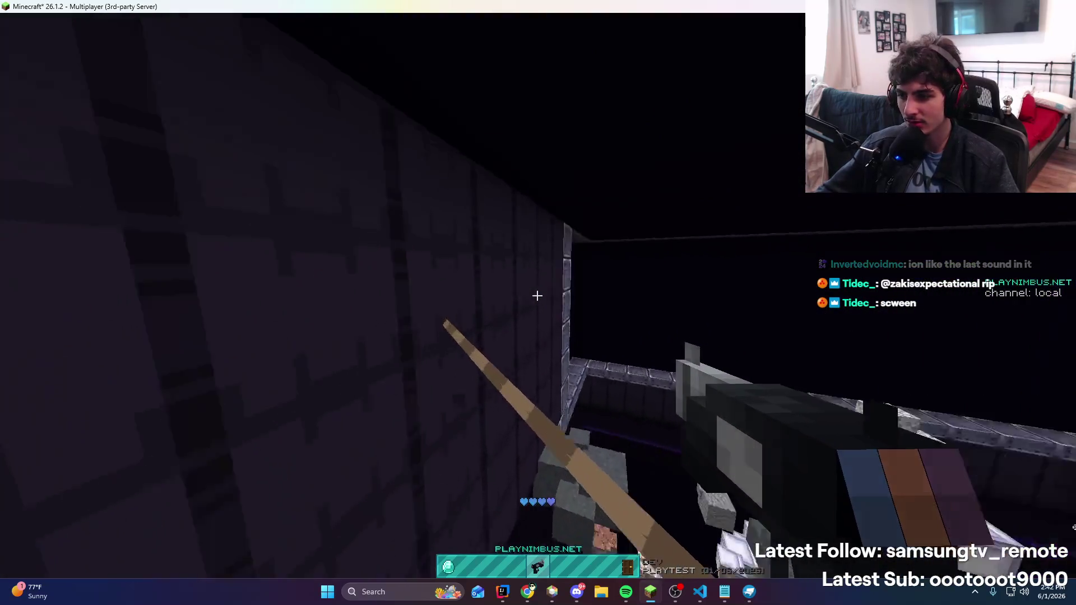
{"action": "right_click", "coordinate": [537, 296]}
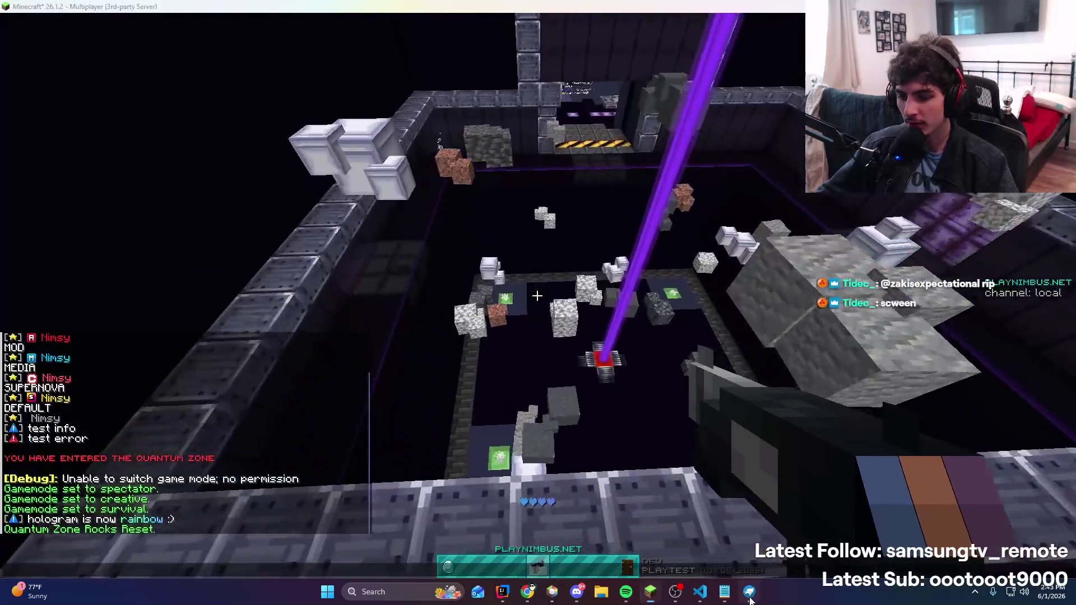
{"action": "key", "text": "alt+Tab"}
Orbit the rifle_base and l_pistol_tintable models to compare them, then return to Minecraft
{"action": "mouse_move", "coordinate": [614, 281]}
{"action": "left_mouse_down"}
{"action": "mouse_move", "coordinate": [544, 210]}
{"action": "mouse_move", "coordinate": [580, 243]}
{"action": "left_mouse_up"}
{"action": "left_click", "coordinate": [95, 26]}
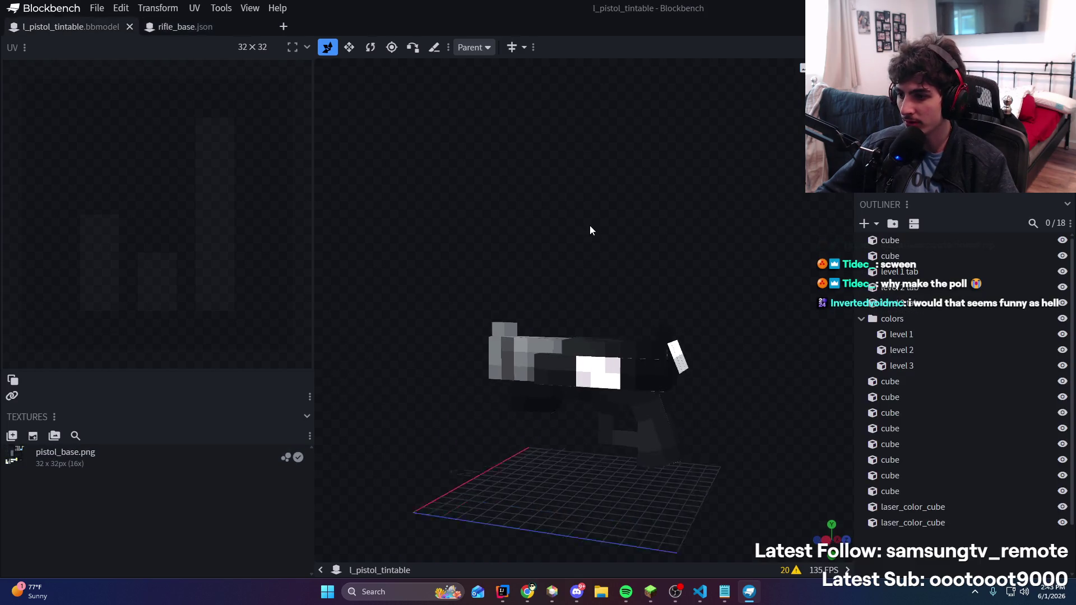
{"action": "left_click_drag", "start_coordinate": [624, 198], "coordinate": [594, 185]}
{"action": "key", "text": "ctrl+Tab"}
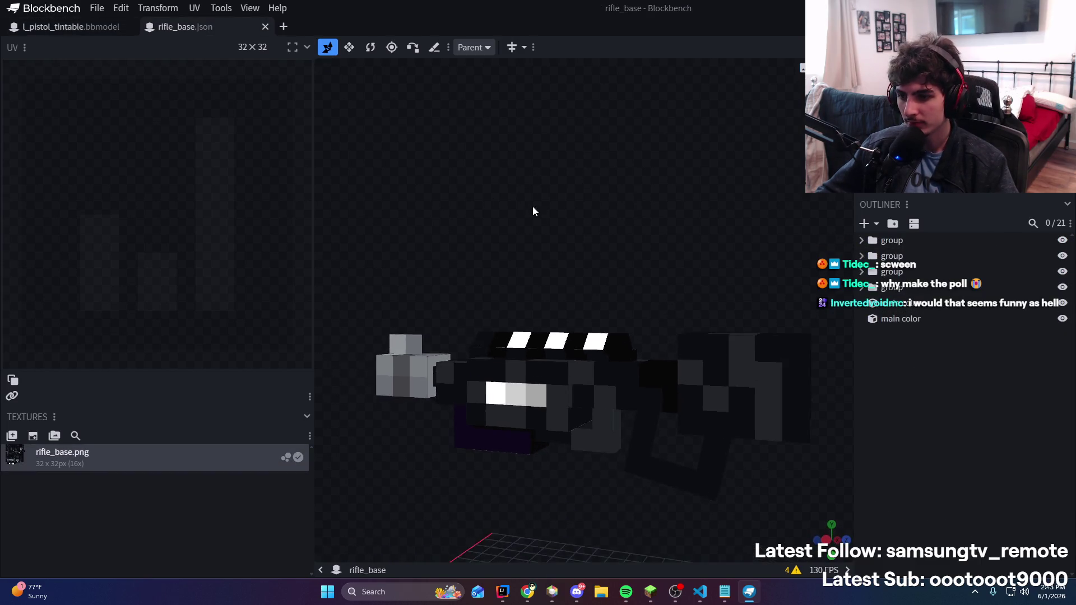
{"action": "left_click", "coordinate": [650, 589]}
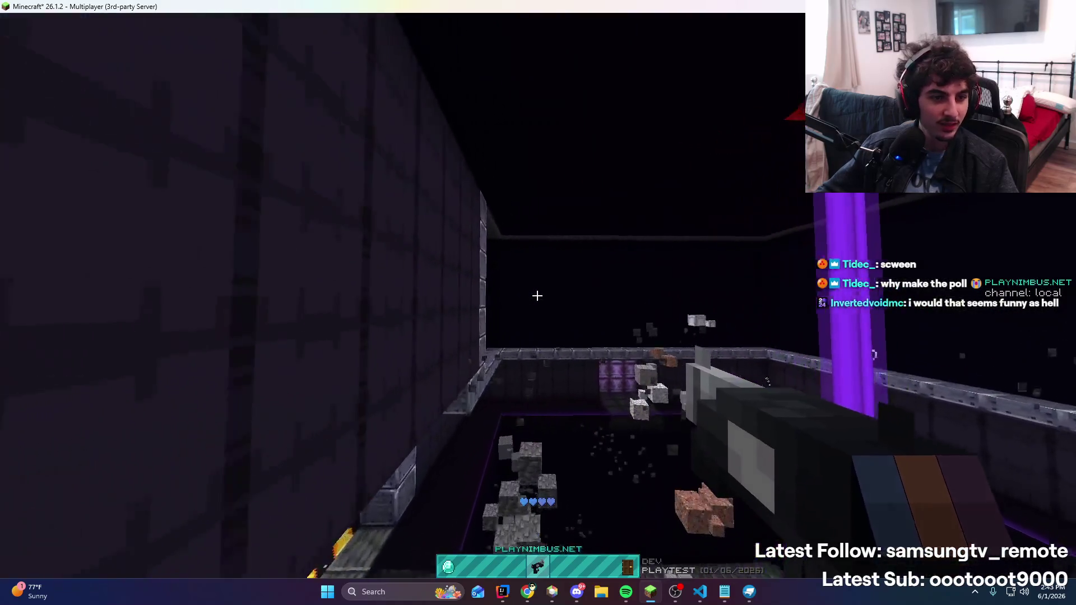
Fire the grappling hook, glance at Spotify, and resume grappling across the arena
{"action": "right_click", "coordinate": [538, 295]}
{"action": "key", "text": "t"}
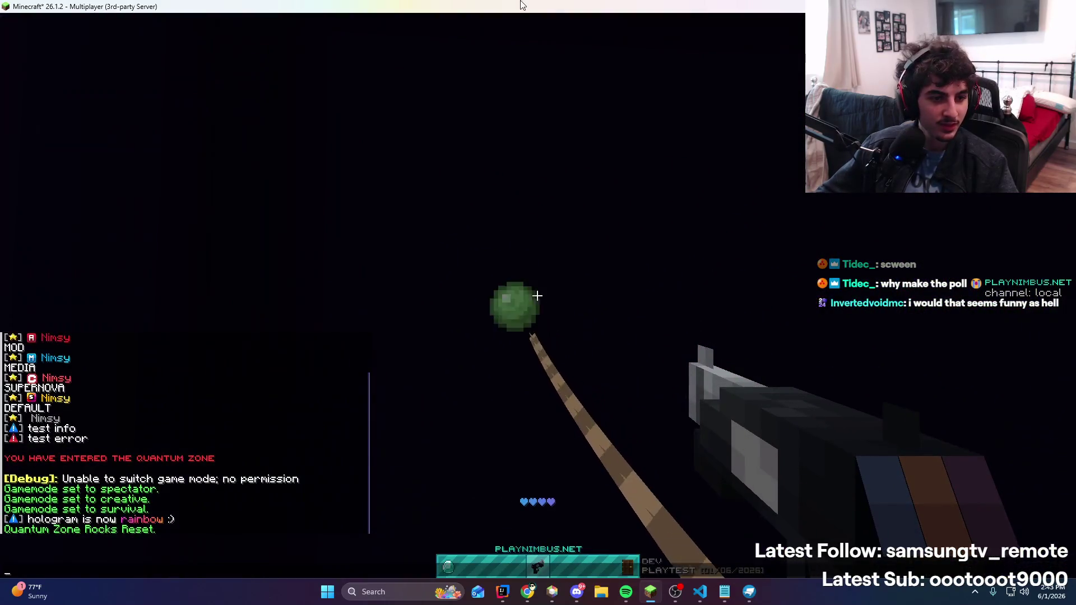
{"action": "left_click", "coordinate": [629, 593]}
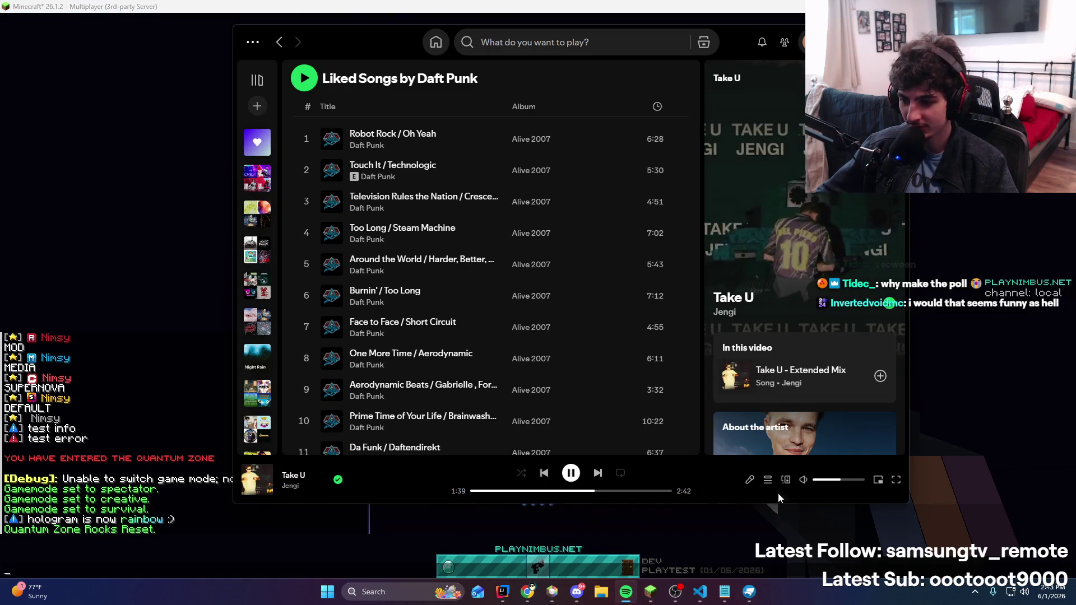
{"action": "left_click", "coordinate": [762, 544]}
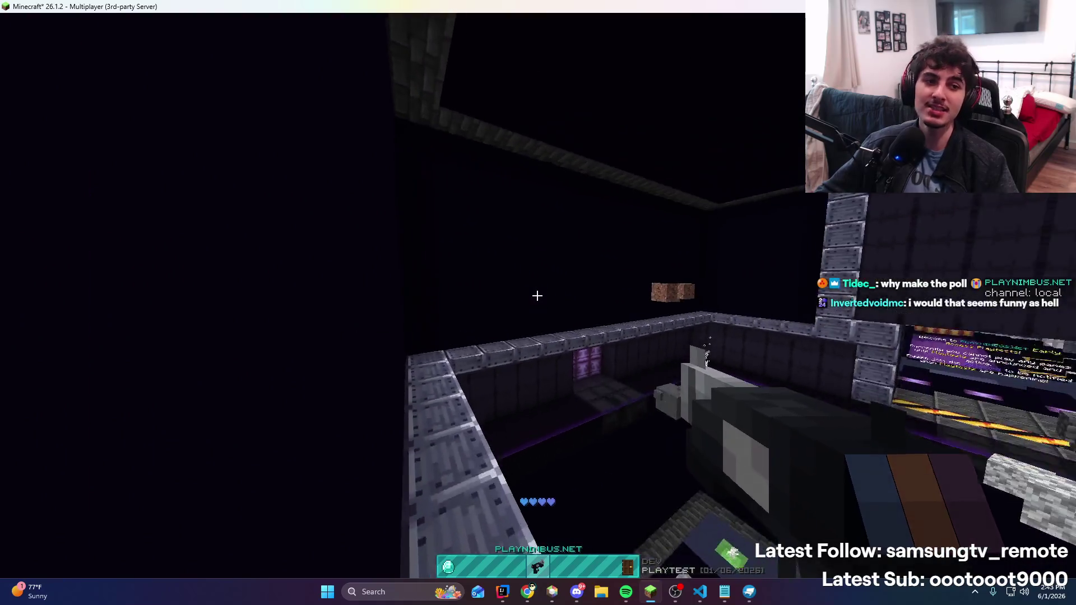
{"action": "right_click", "coordinate": [537, 295]}
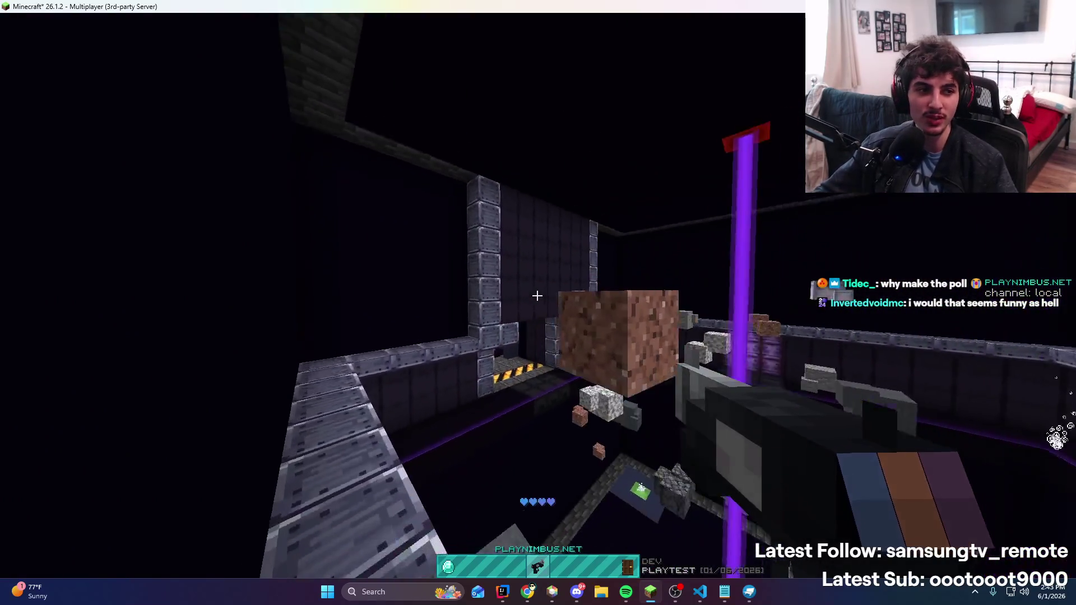
{"action": "right_click", "coordinate": [537, 296]}
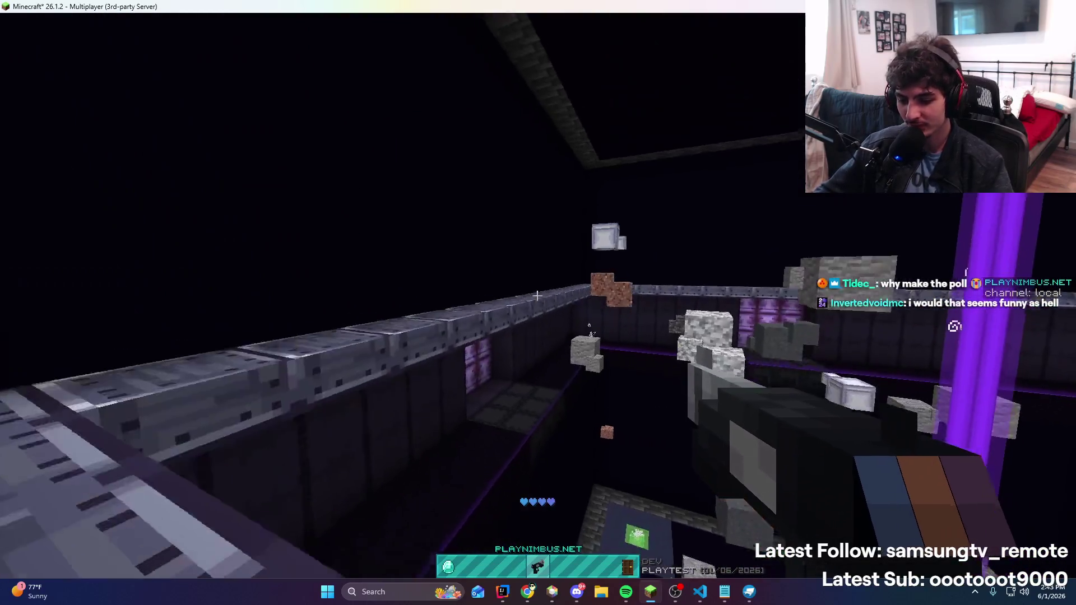
{"action": "key", "text": "t"}
{"action": "left_click", "coordinate": [676, 592]}
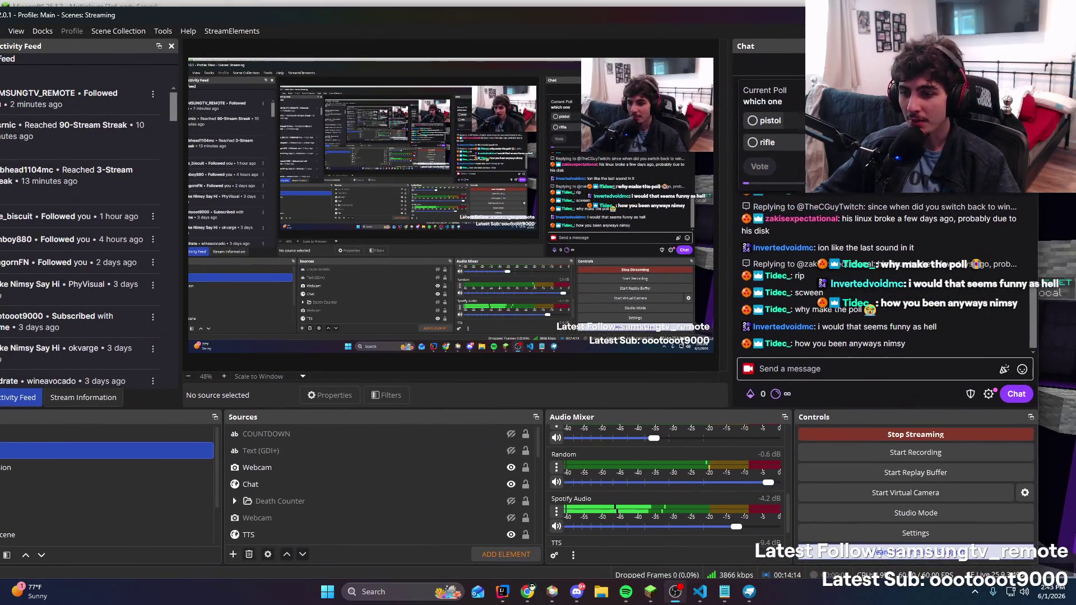
{"action": "mouse_move", "coordinate": [812, 19]}
{"action": "left_mouse_down"}
{"action": "mouse_move", "coordinate": [610, 124]}
{"action": "mouse_move", "coordinate": [560, 7]}
{"action": "mouse_move", "coordinate": [541, 6]}
{"action": "mouse_move", "coordinate": [611, 100]}
{"action": "mouse_move", "coordinate": [517, 144]}
{"action": "left_mouse_up"}
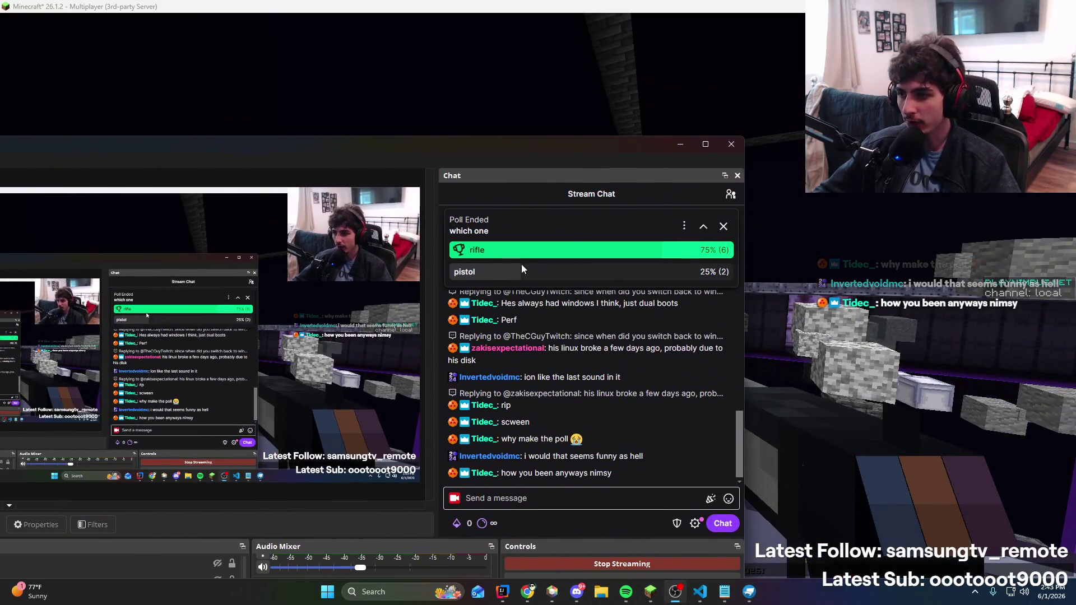
{"action": "key", "text": "alt+Tab"}
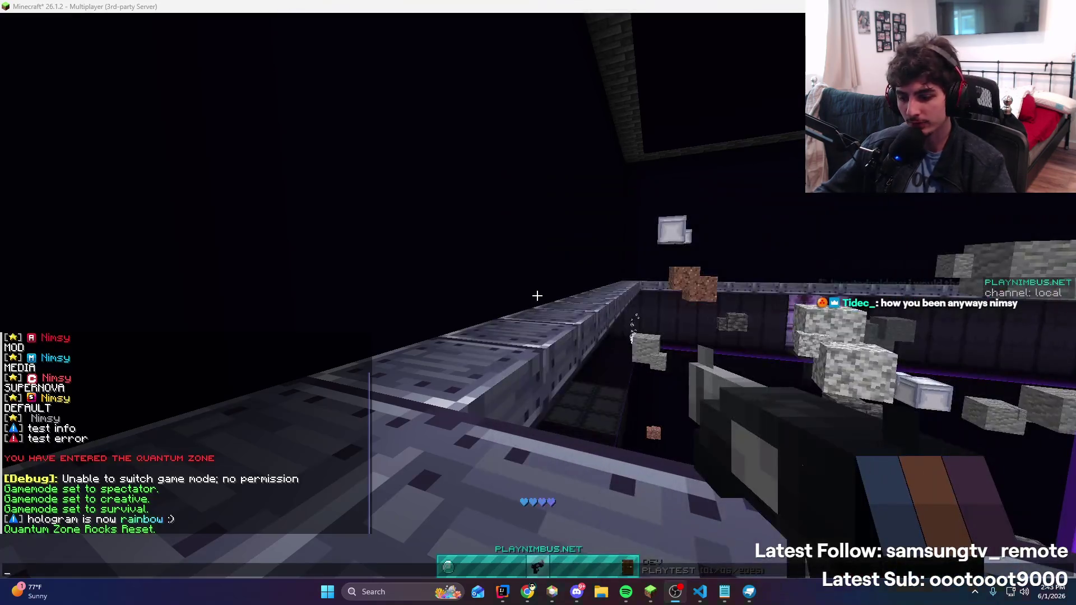
Add the line '14:25 - rifle it is AND ASTEROID TEXTURES' to the Notepad stream notes
{"action": "left_click", "coordinate": [719, 591]}
{"action": "type", "text": "14:25 - rifle it is"}
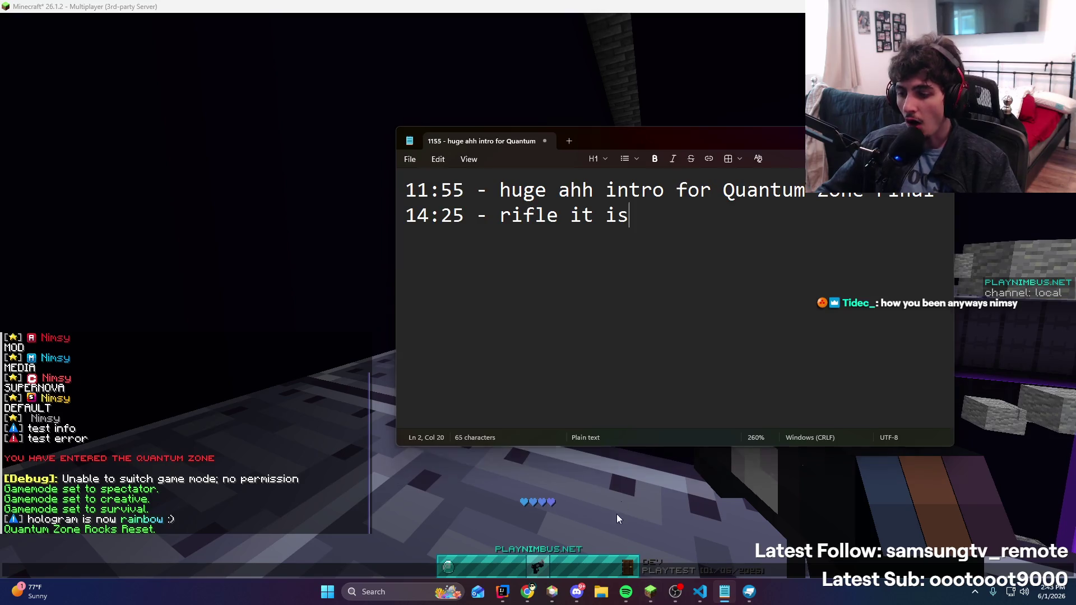
{"action": "left_click", "coordinate": [617, 519]}
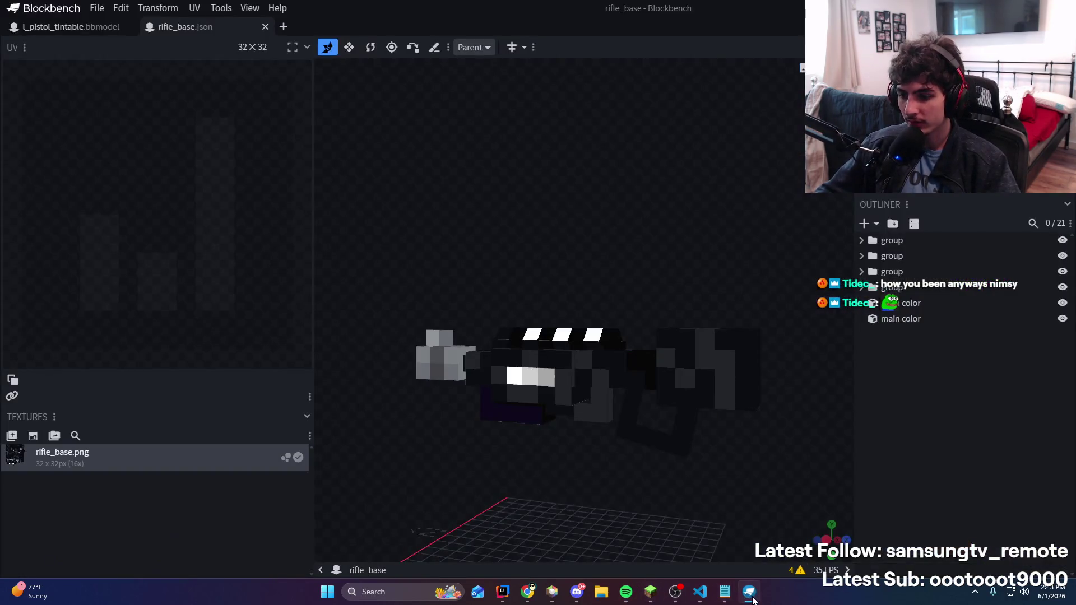
{"action": "left_click", "coordinate": [725, 589]}
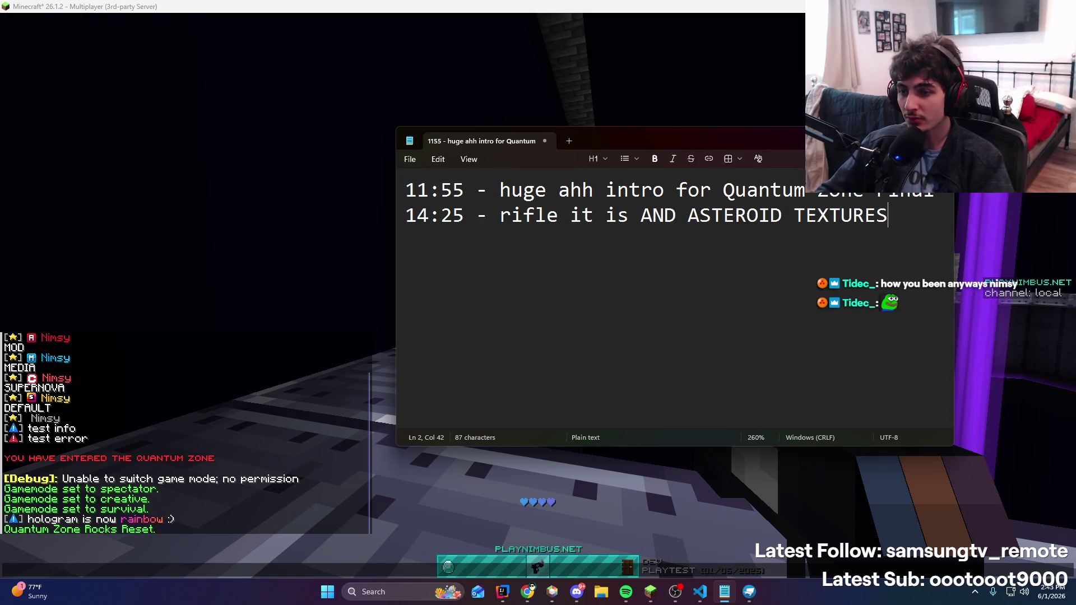
{"action": "key", "text": "alt+Tab"}
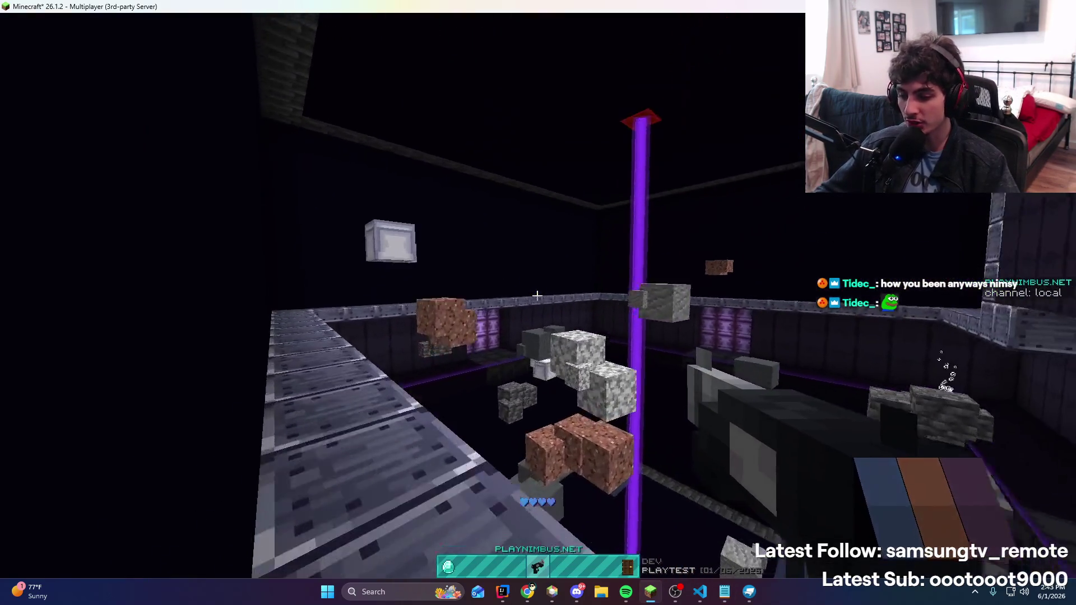
Walk toward the rocks by the purple beam, then correct the note's timestamp to 14:53
{"action": "key", "text": "t"}
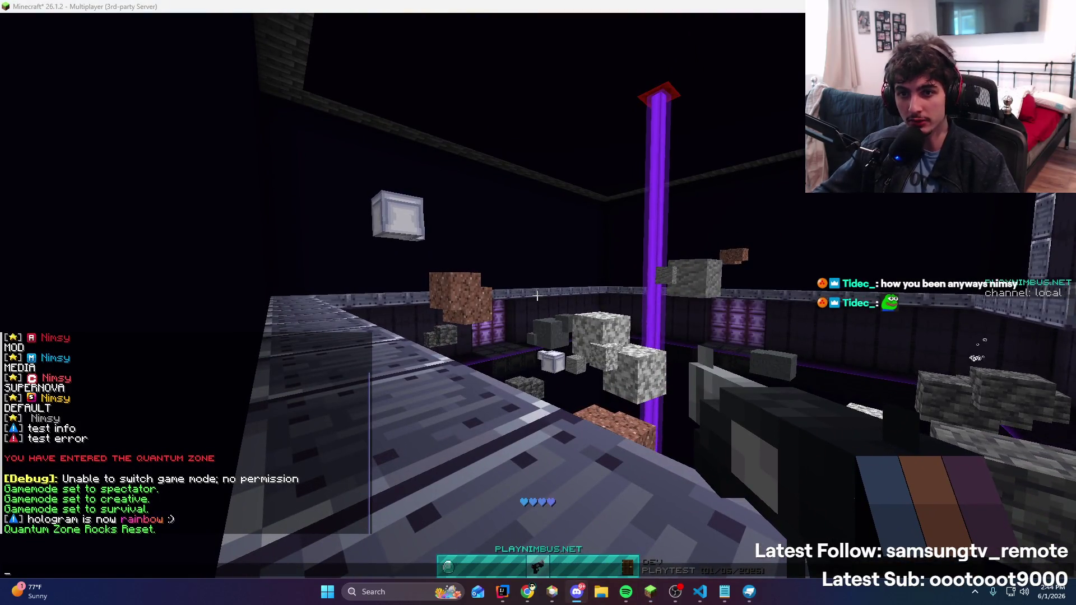
{"action": "key", "text": "Escape"}
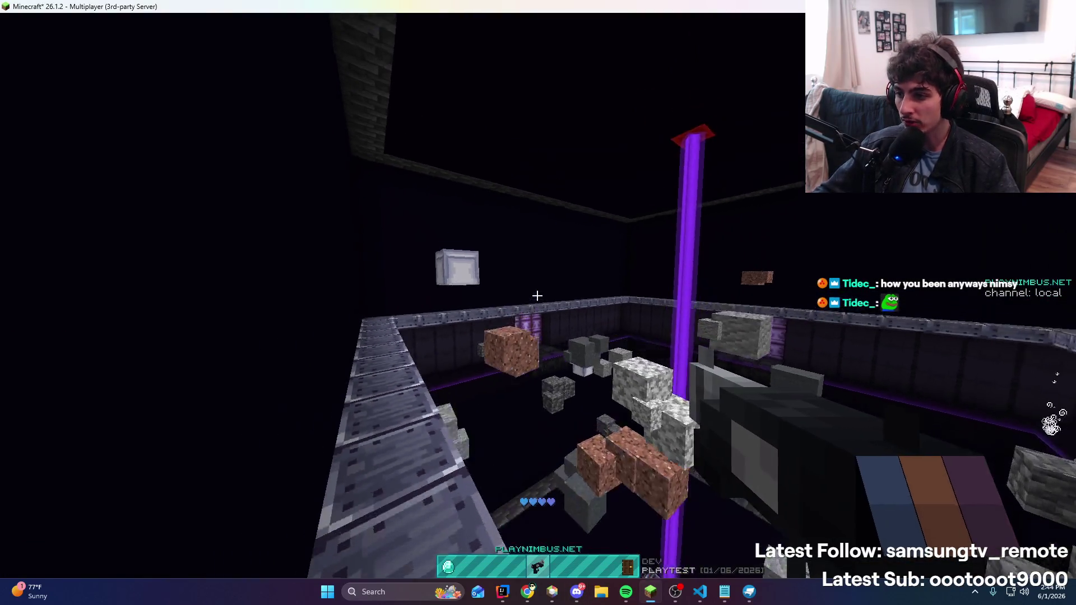
{"action": "key", "text": "w"}
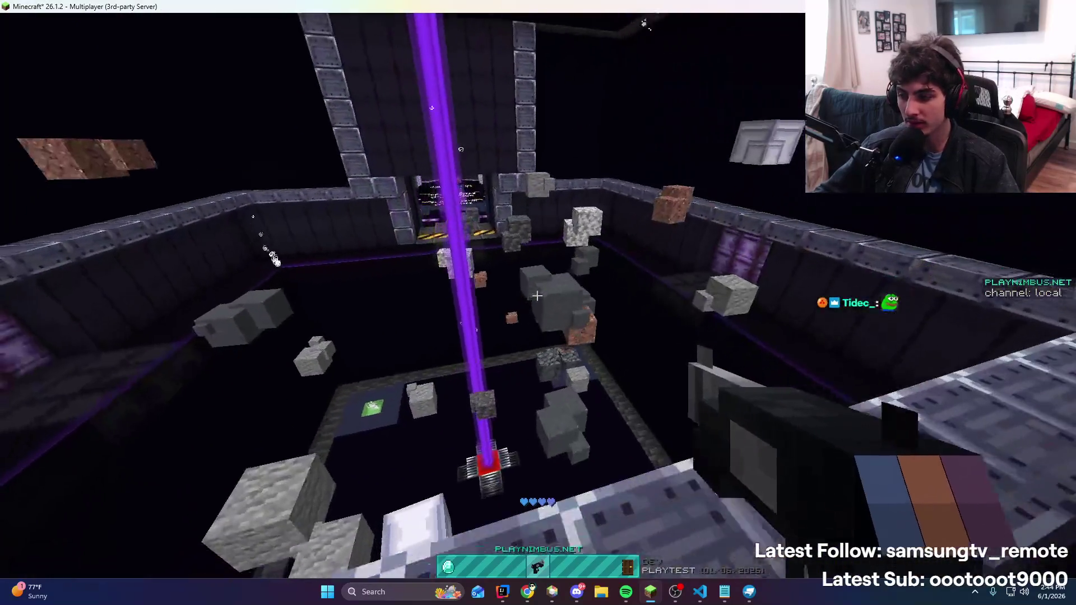
{"action": "key", "text": "t"}
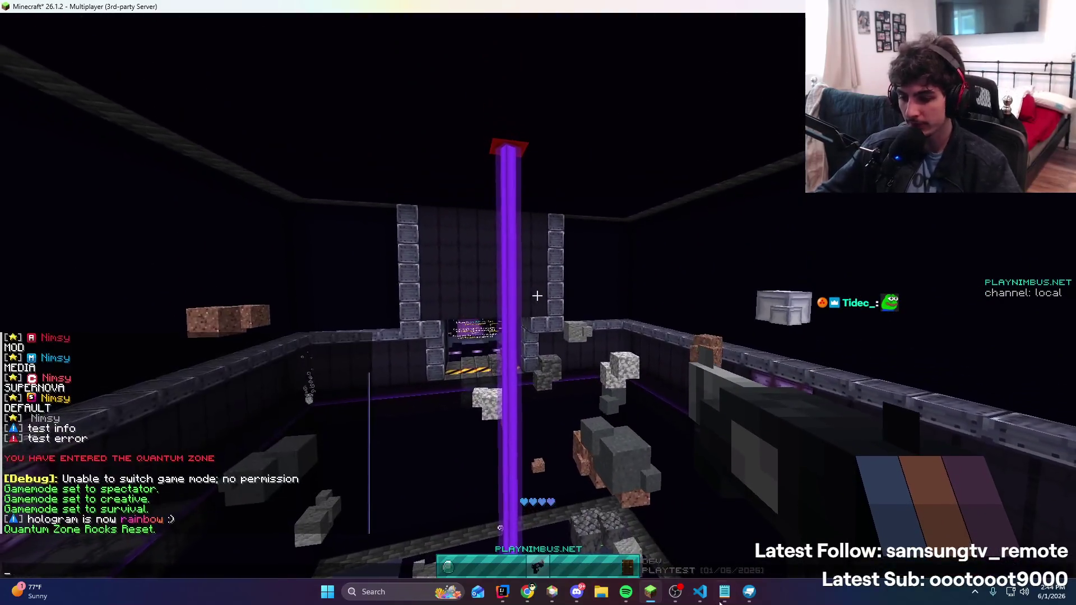
{"action": "left_click", "coordinate": [725, 591]}
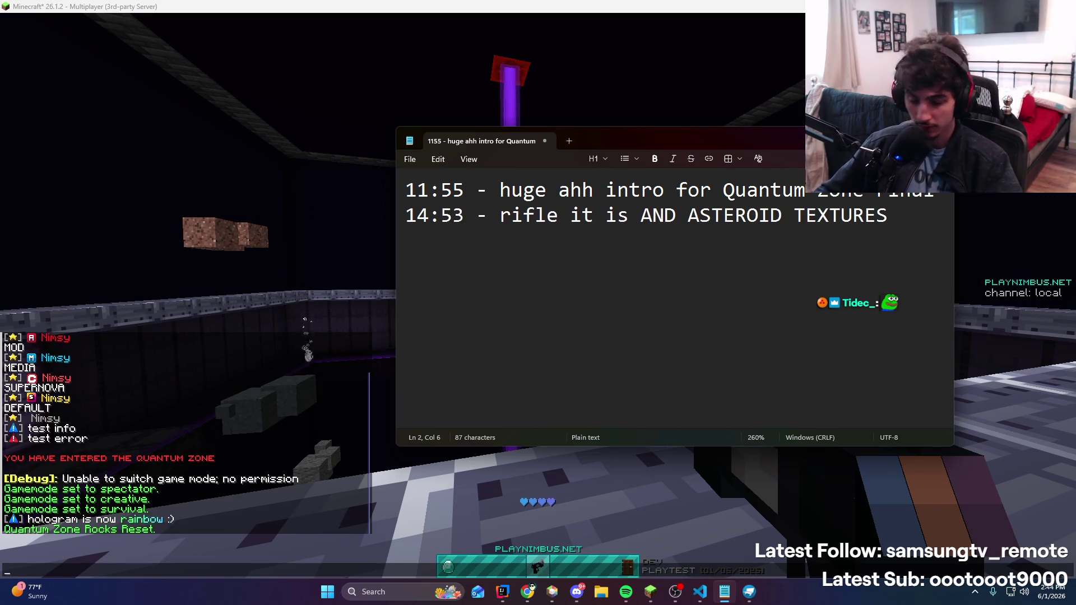
Skip Spotify tracks back to The Less I Know The Better, then bring up rifle_base.png in VS Code
{"action": "left_click", "coordinate": [620, 597]}
{"action": "left_click", "coordinate": [597, 474]}
{"action": "left_click", "coordinate": [597, 474]}
{"action": "left_click", "coordinate": [544, 473]}
{"action": "left_click", "coordinate": [835, 517]}
{"action": "key", "text": "t"}
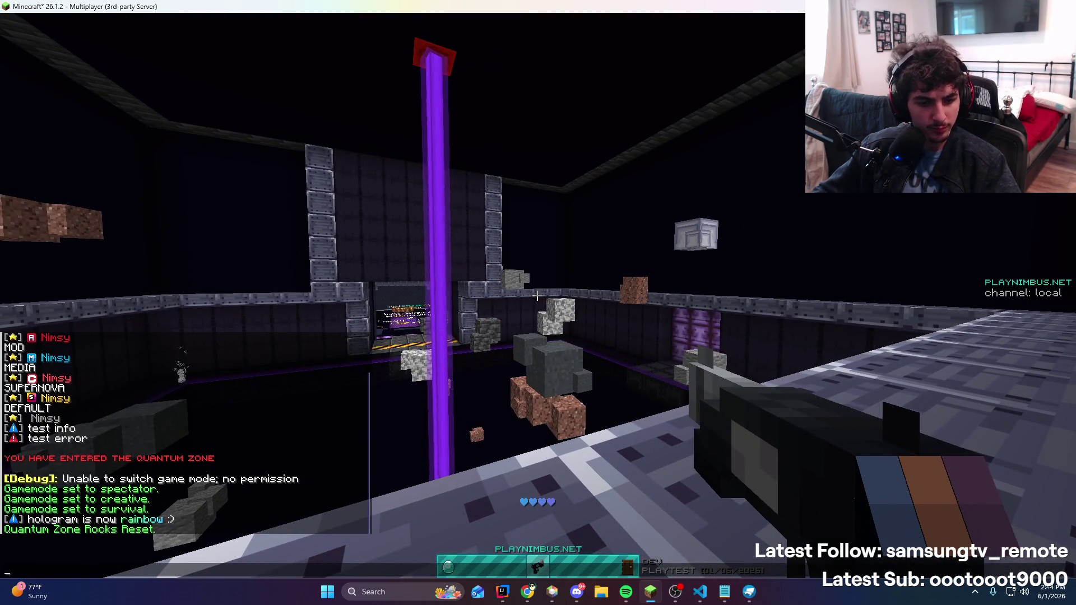
{"action": "key", "text": "alt+Tab"}
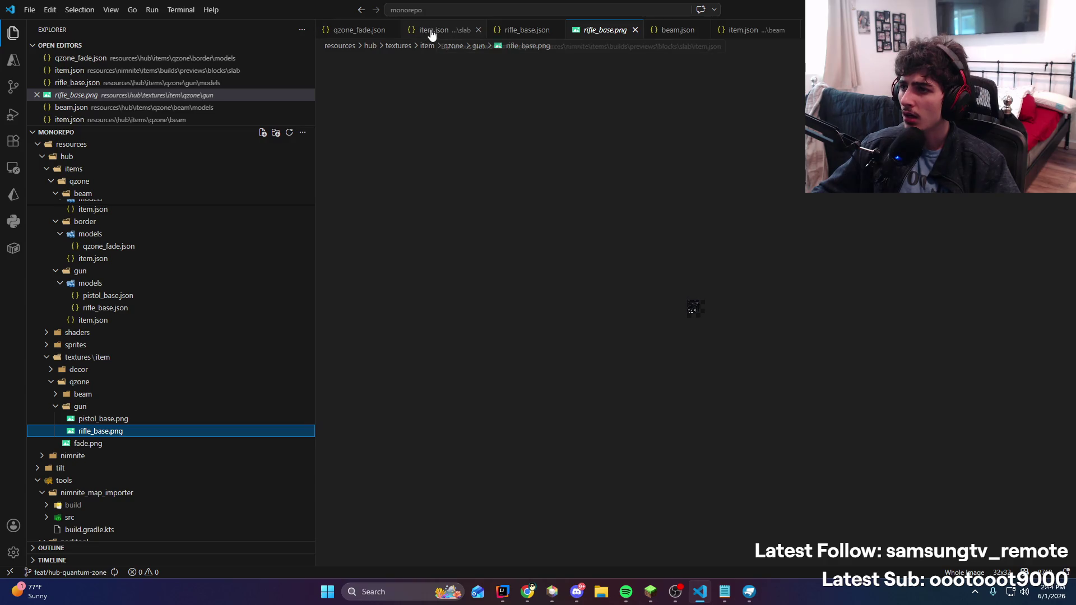
Close the beam's item.json and open the gun's item.json in VS Code
{"action": "left_click", "coordinate": [647, 31]}
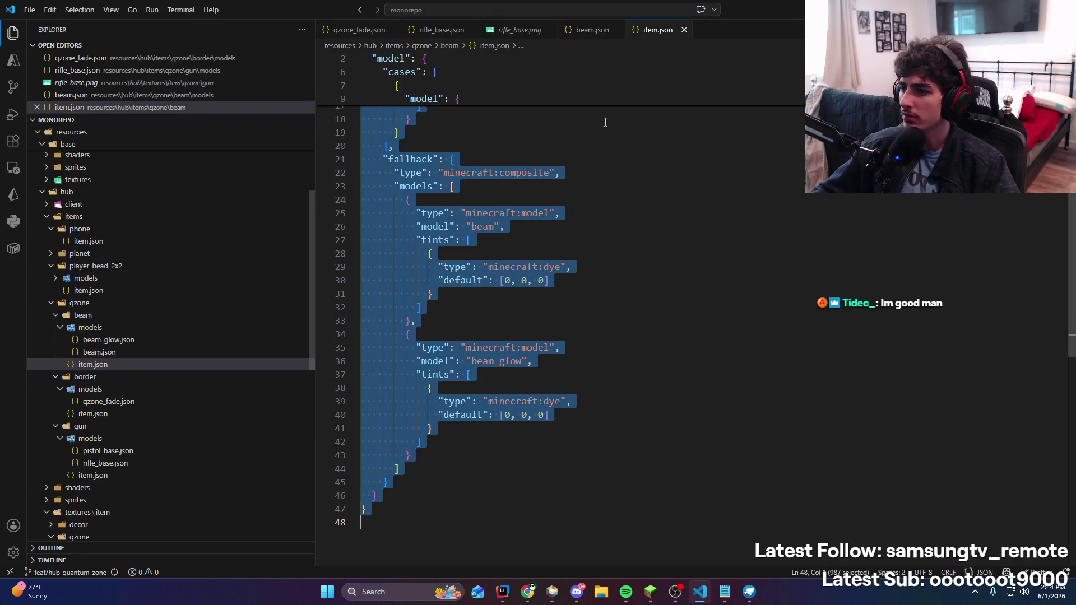
{"action": "middle_click", "coordinate": [634, 31]}
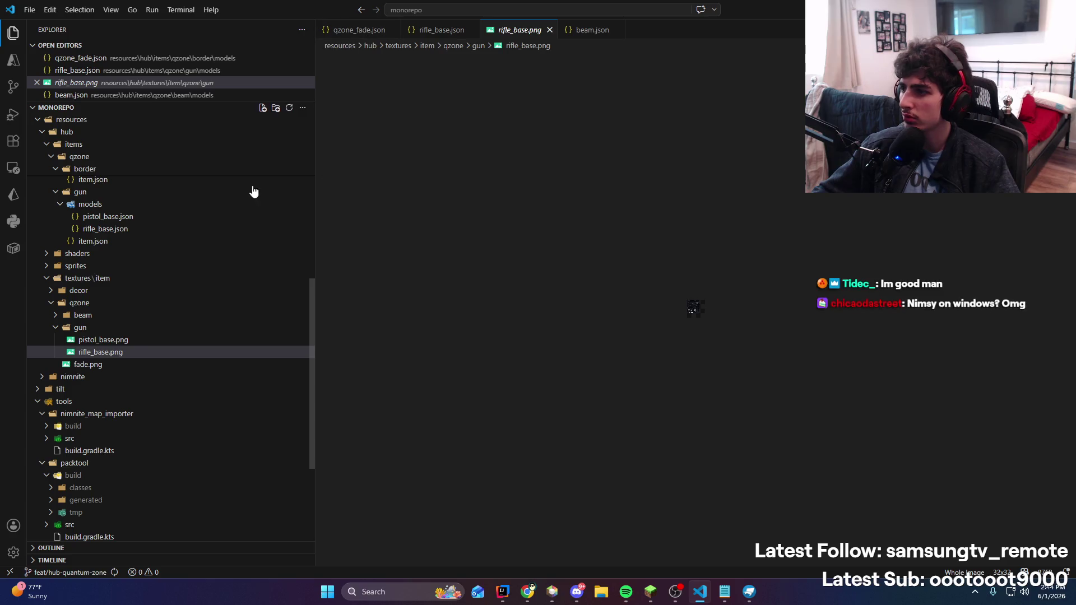
{"action": "scroll", "coordinate": [101, 365], "scroll_direction": "up", "scroll_amount": 5}
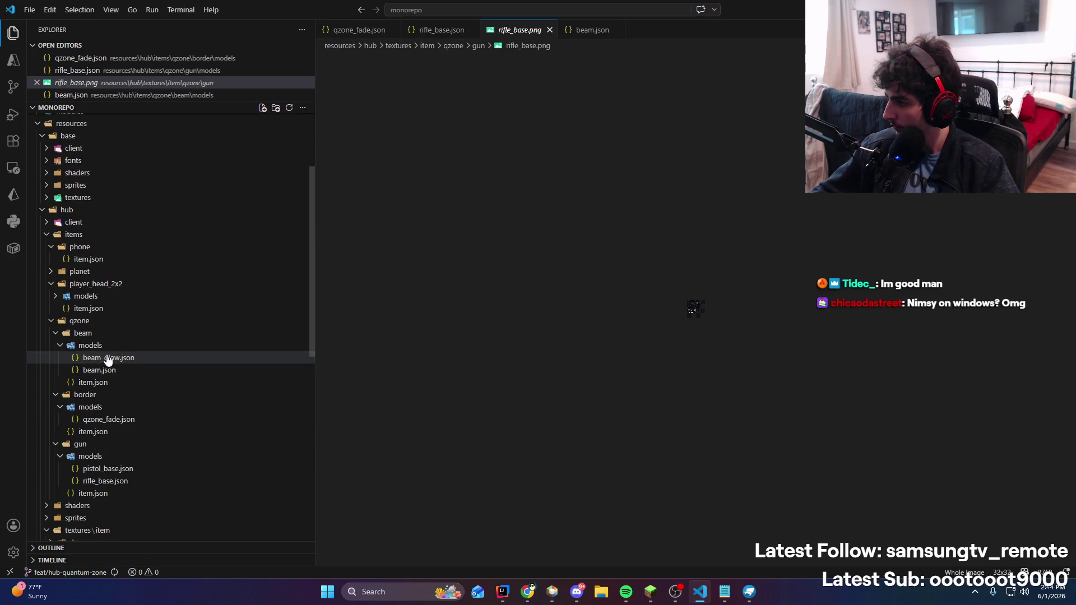
{"action": "left_click", "coordinate": [127, 494]}
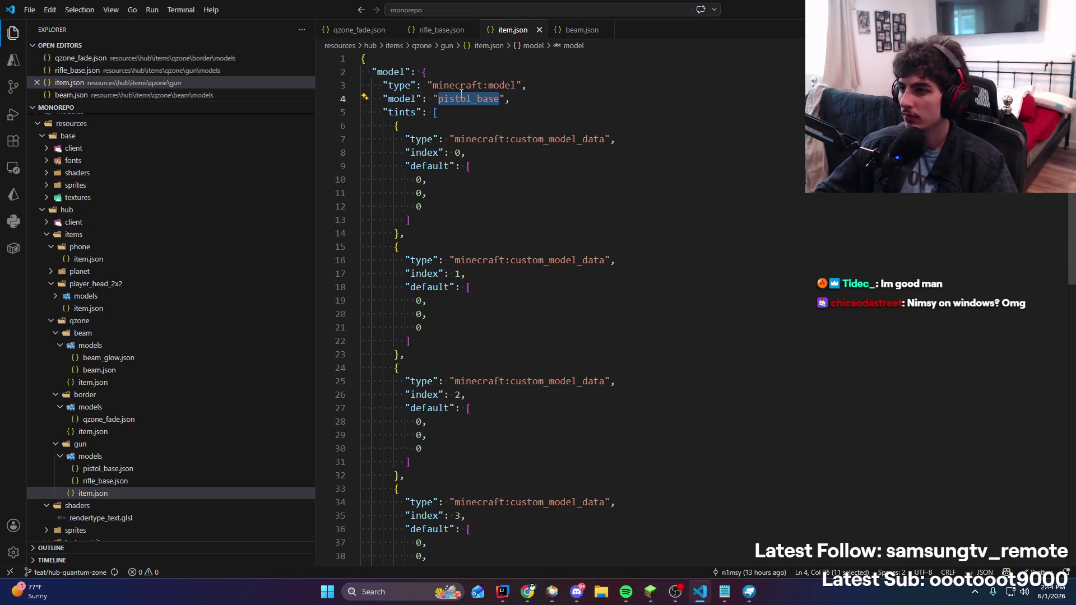
Minimize VS Code, return to Minecraft and bring up the Game Menu
{"action": "left_click", "coordinate": [1011, 9]}
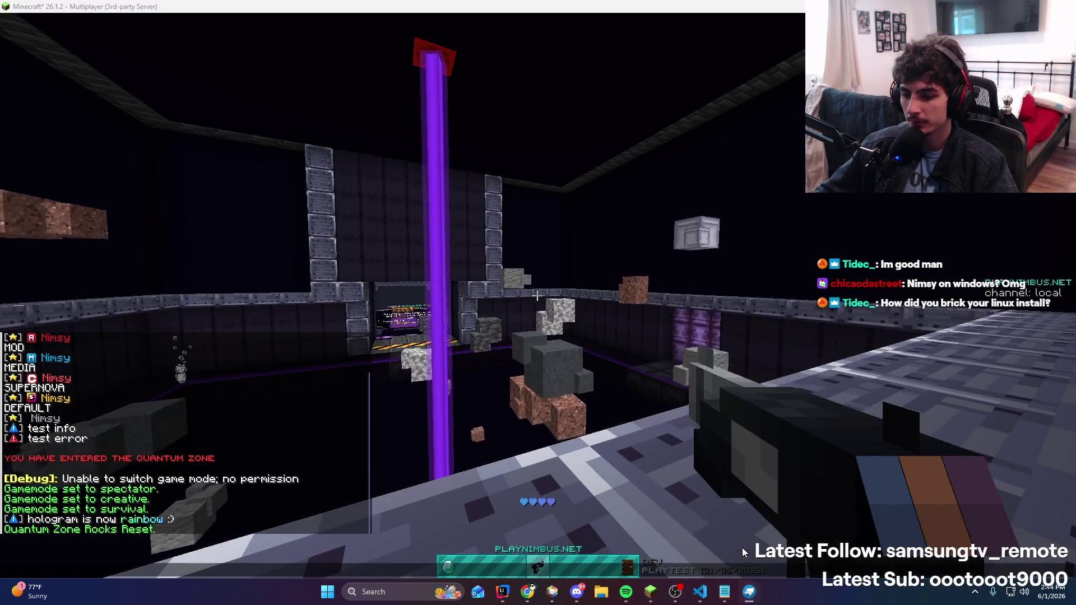
{"action": "left_click", "coordinate": [559, 280]}
{"action": "key", "text": "Escape"}
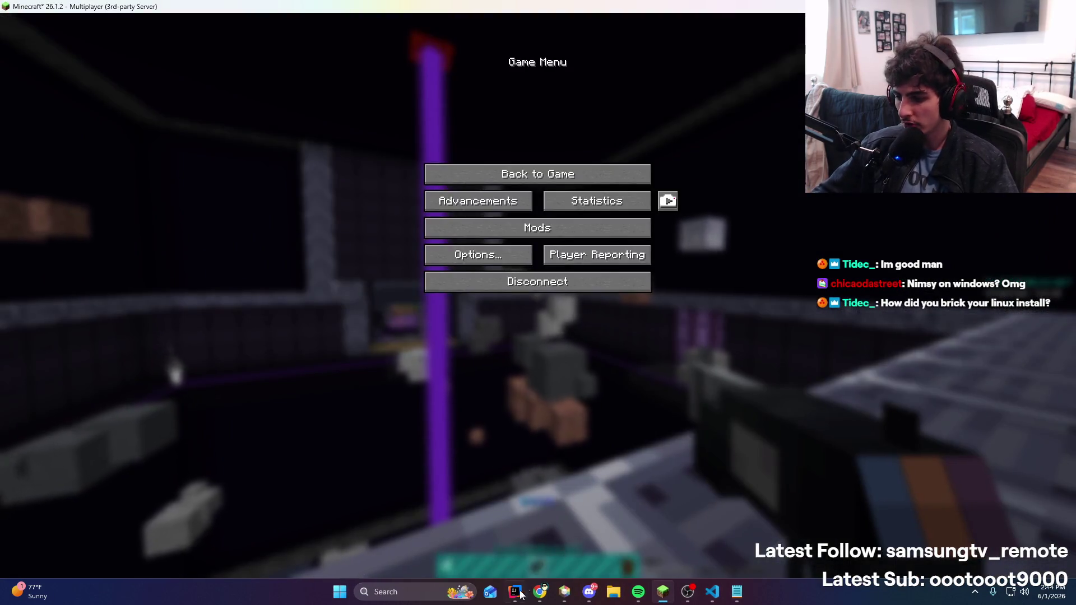
Switch to Rock.java in IntelliJ and widen the editor by shrinking the commit panel
{"action": "key", "text": "alt+Tab"}
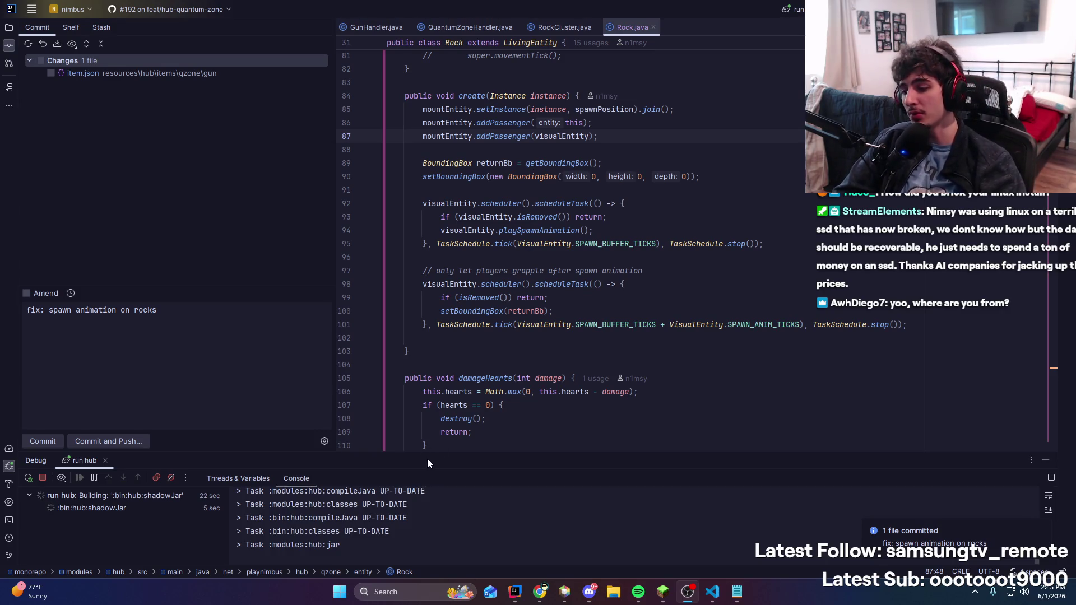
{"action": "left_click_drag", "start_coordinate": [335, 336], "coordinate": [258, 333]}
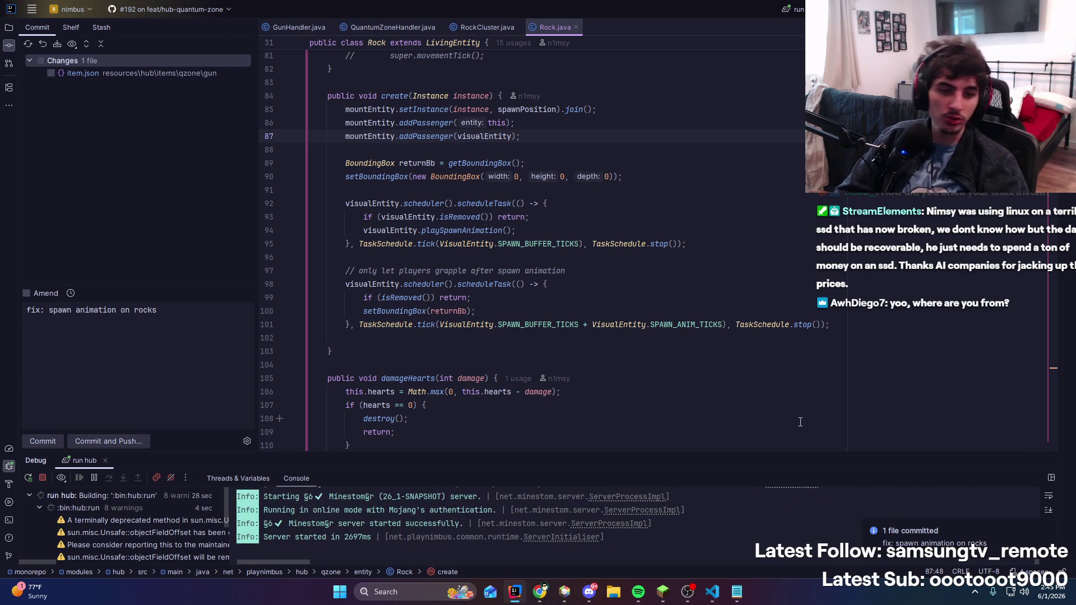
Join 'test server' from the Multiplayer list and walk forward into the Quantum Zone room
{"action": "left_click", "coordinate": [670, 588]}
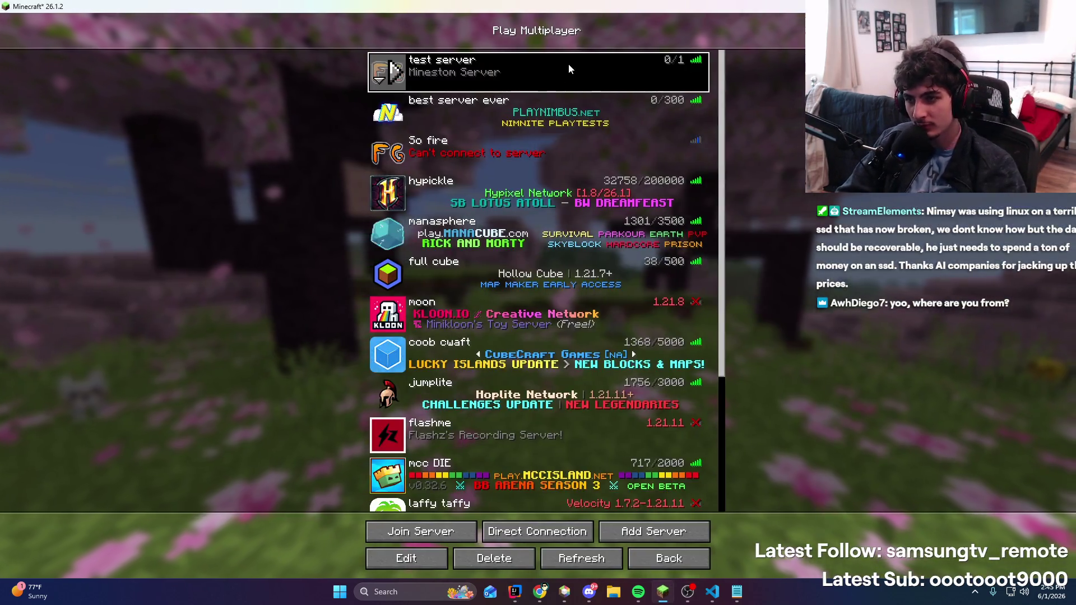
{"action": "double_click", "coordinate": [569, 63]}
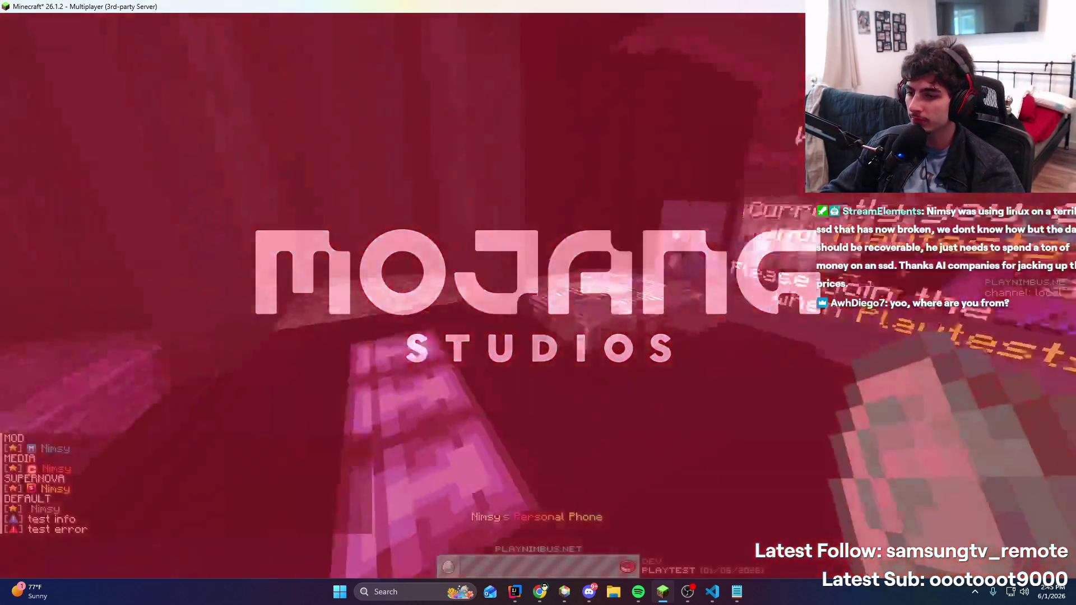
{"action": "key", "text": "w"}
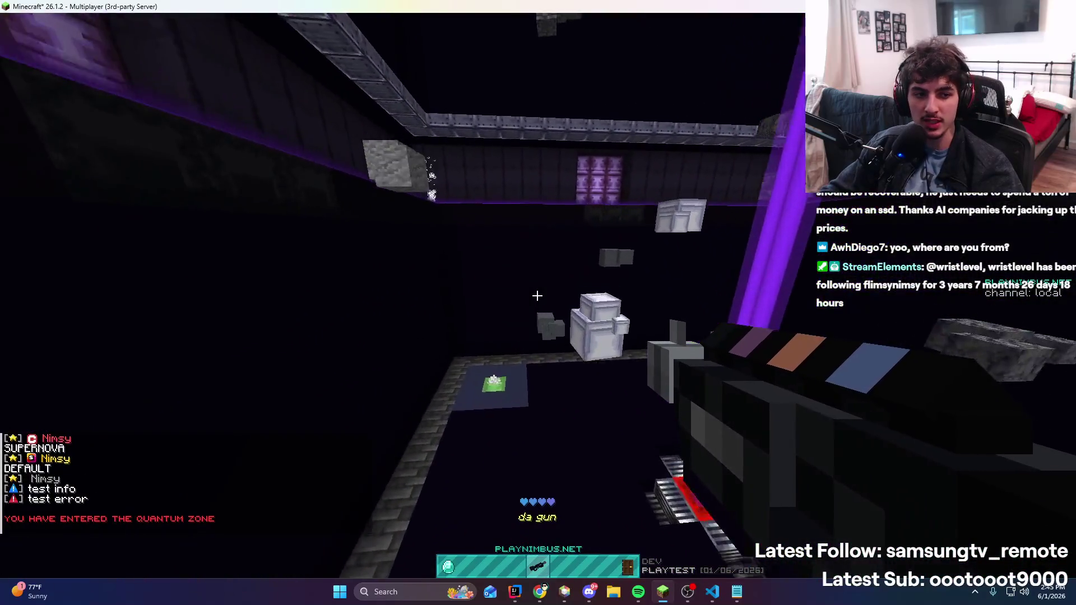
Walk to the green launch pad, launch toward the ceiling, and open the chat
{"action": "key", "text": "w"}
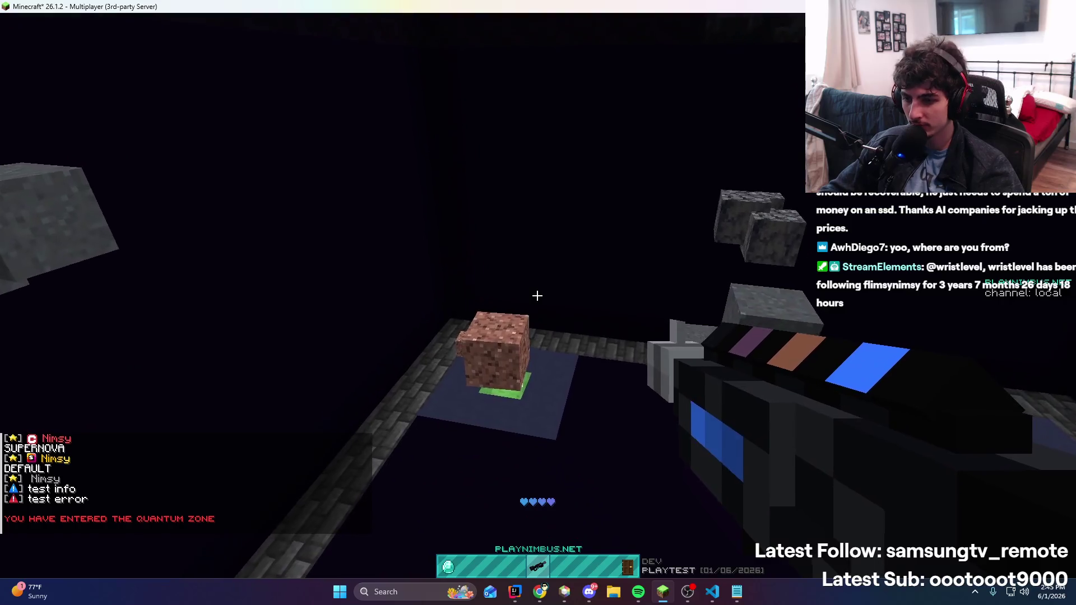
{"action": "key", "text": "w"}
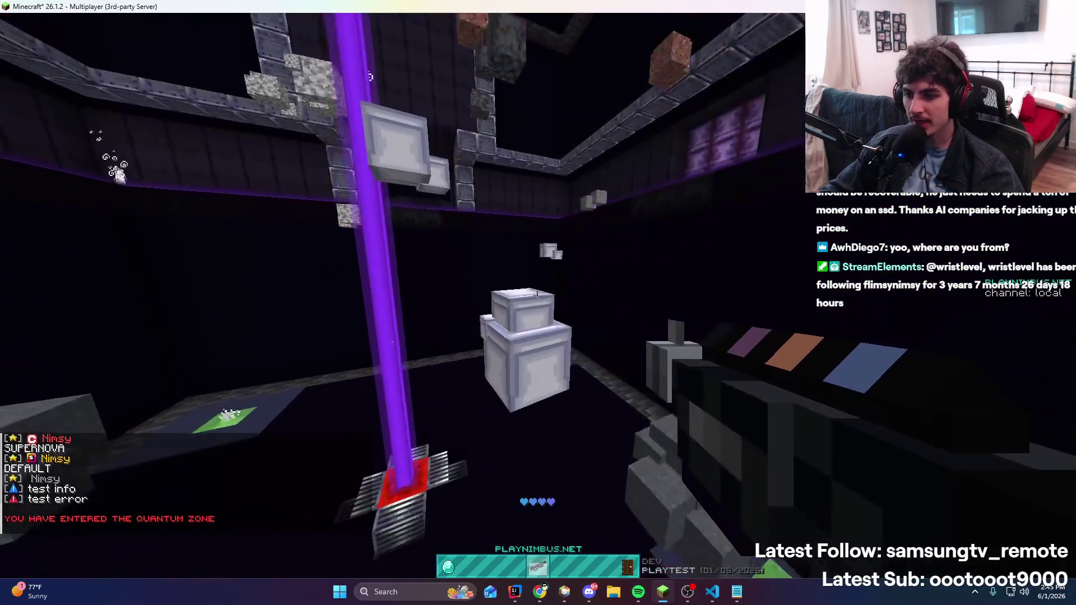
{"action": "key", "text": "w"}
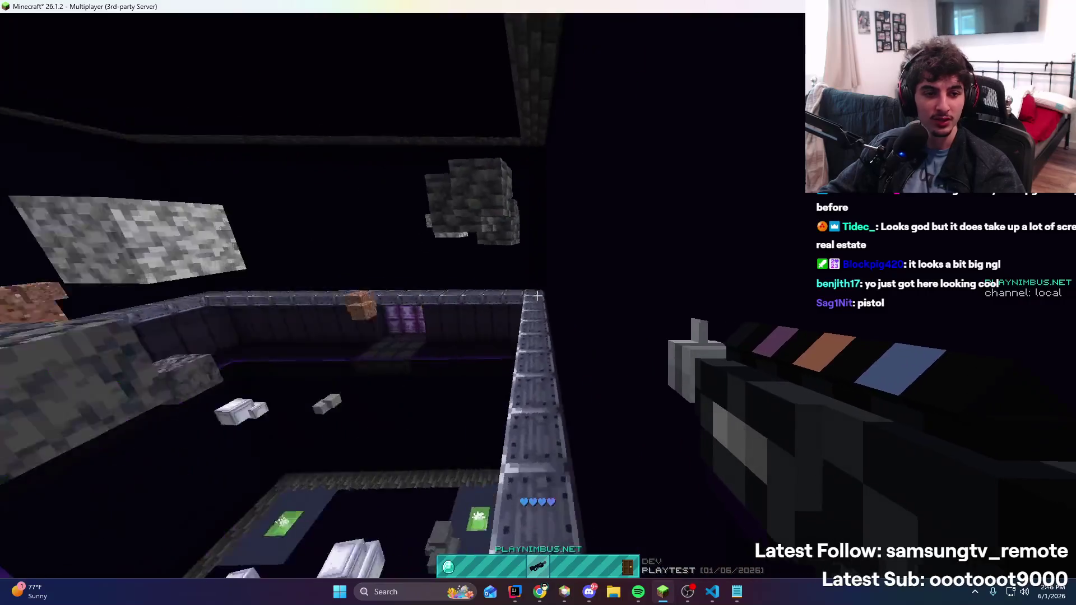
{"action": "key", "text": "t"}
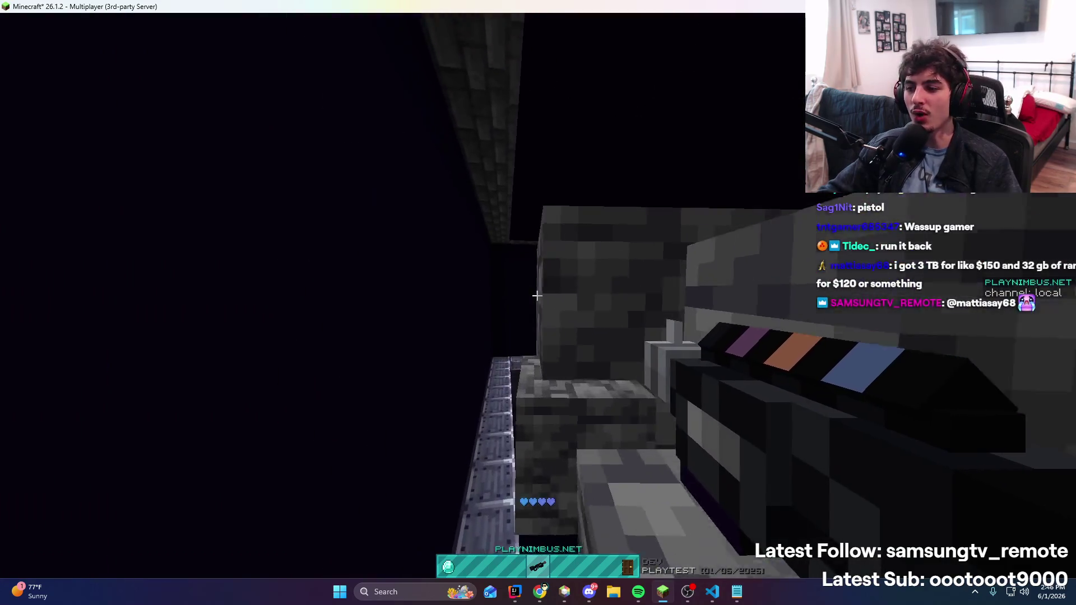
Fire the grappling hook three times to swing across the room, then bring up Spotify
{"action": "right_click", "coordinate": [537, 295]}
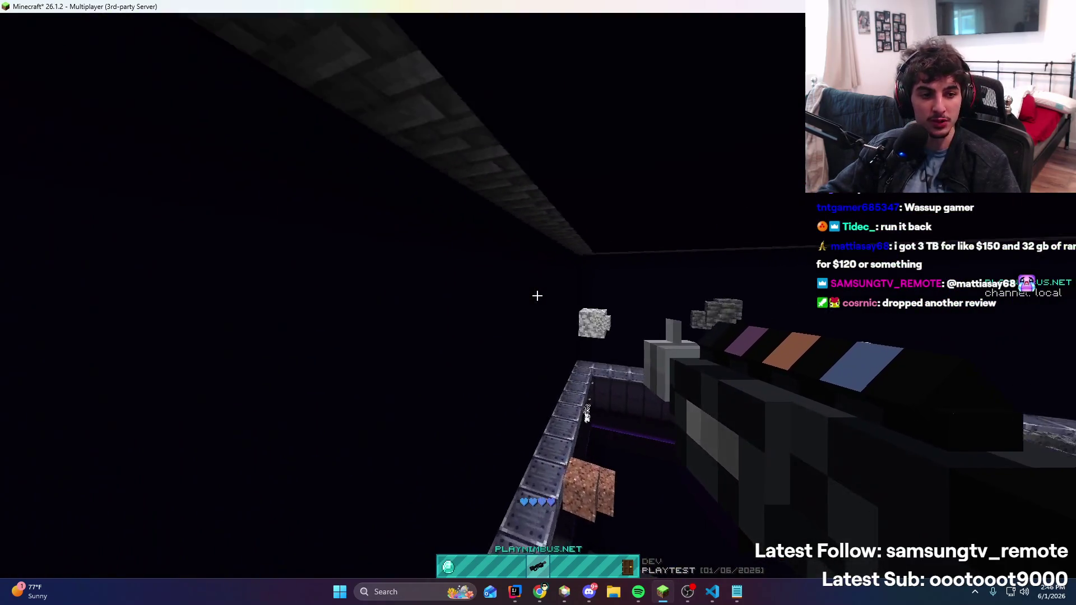
{"action": "right_click", "coordinate": [537, 295]}
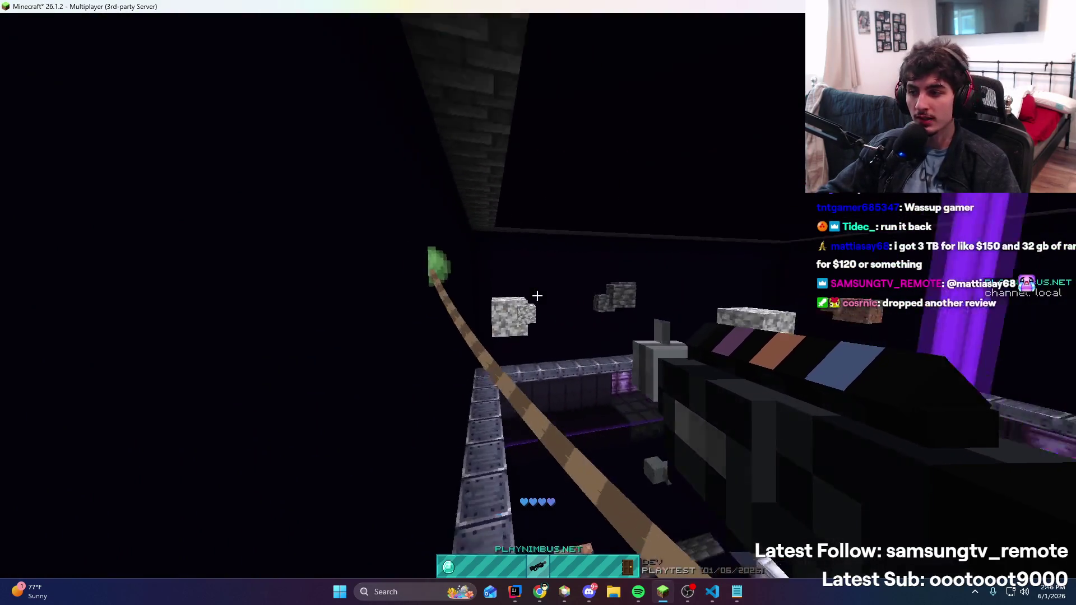
{"action": "right_click", "coordinate": [537, 295]}
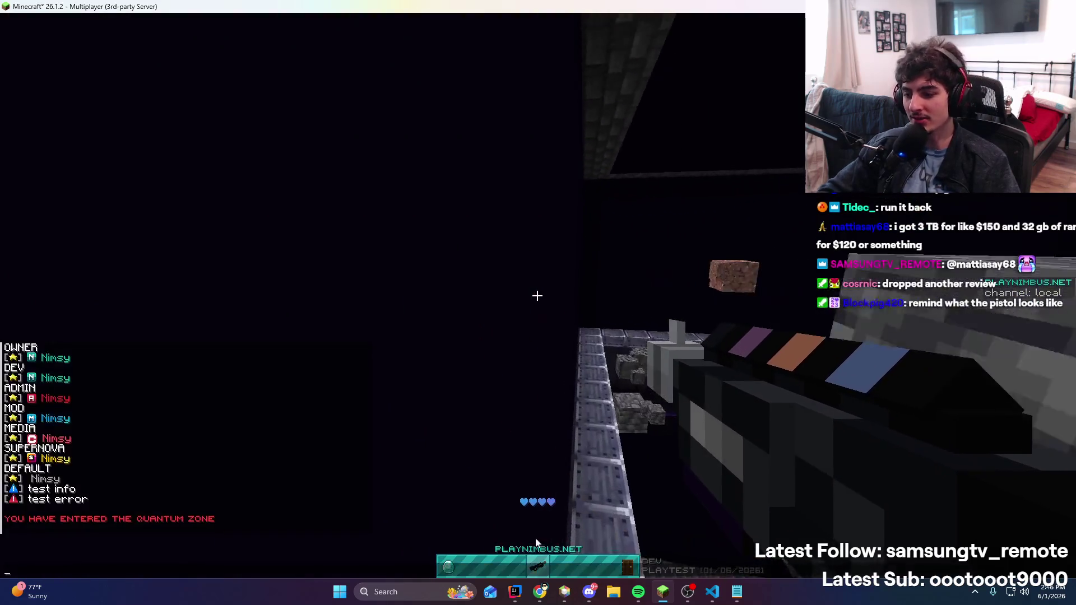
{"action": "key", "text": "alt+Tab"}
{"action": "key", "text": "alt+Tab"}
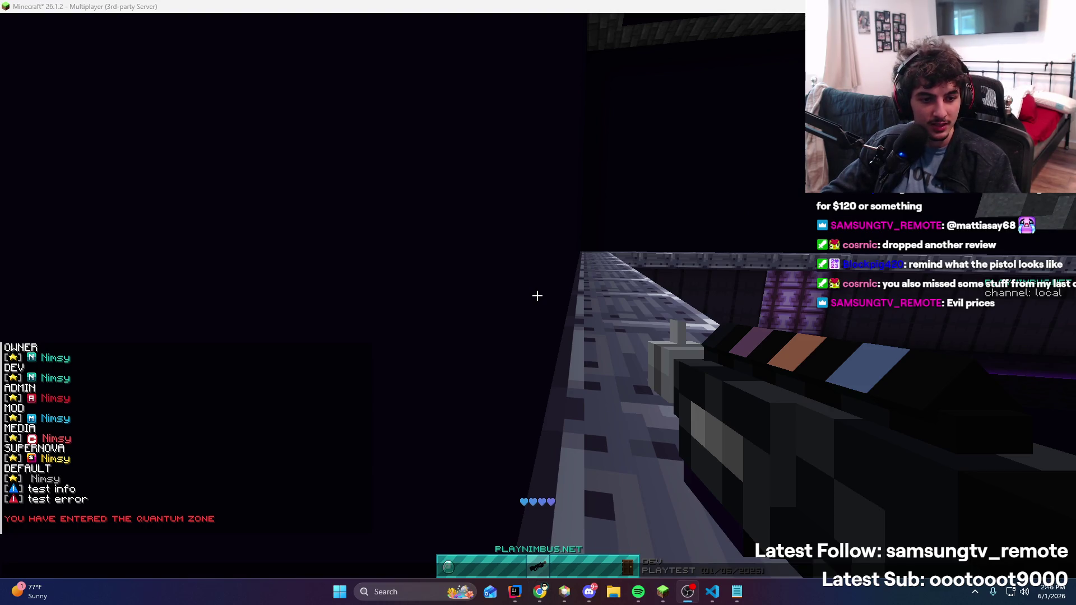
{"action": "left_click", "coordinate": [640, 591]}
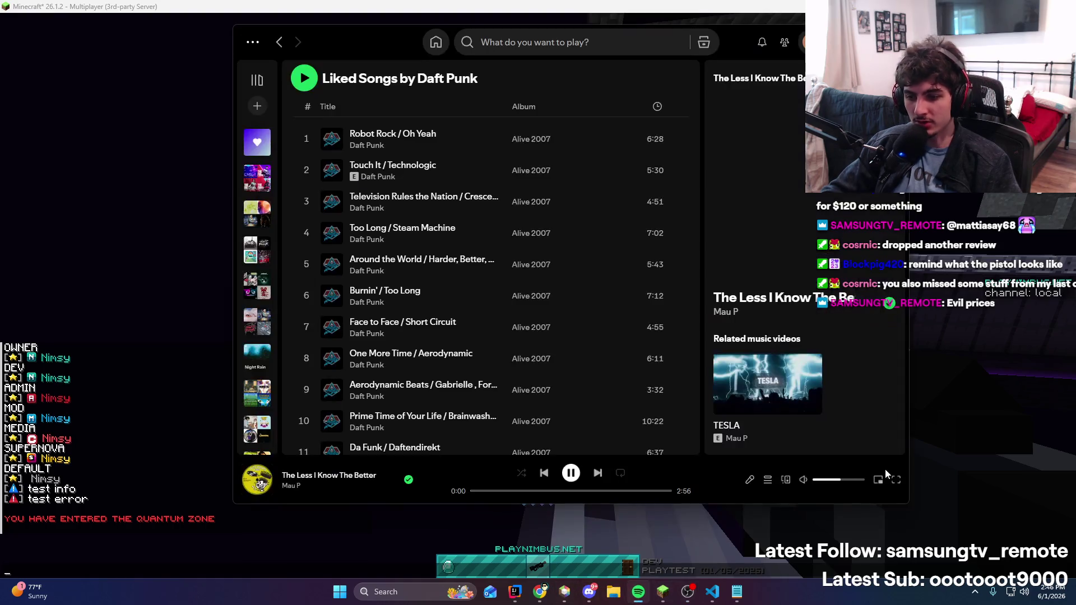
Minimize Spotify and show the monorepo's Pull requests list in Chrome
{"action": "left_click", "coordinate": [642, 588]}
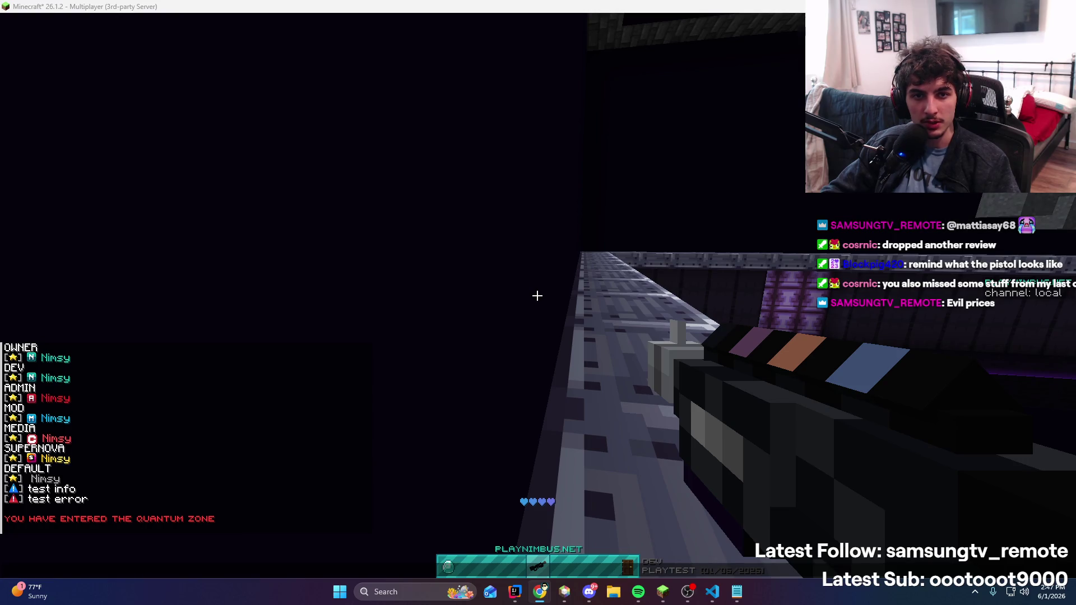
{"action": "key", "text": "alt+Tab"}
{"action": "left_click", "coordinate": [162, 92]}
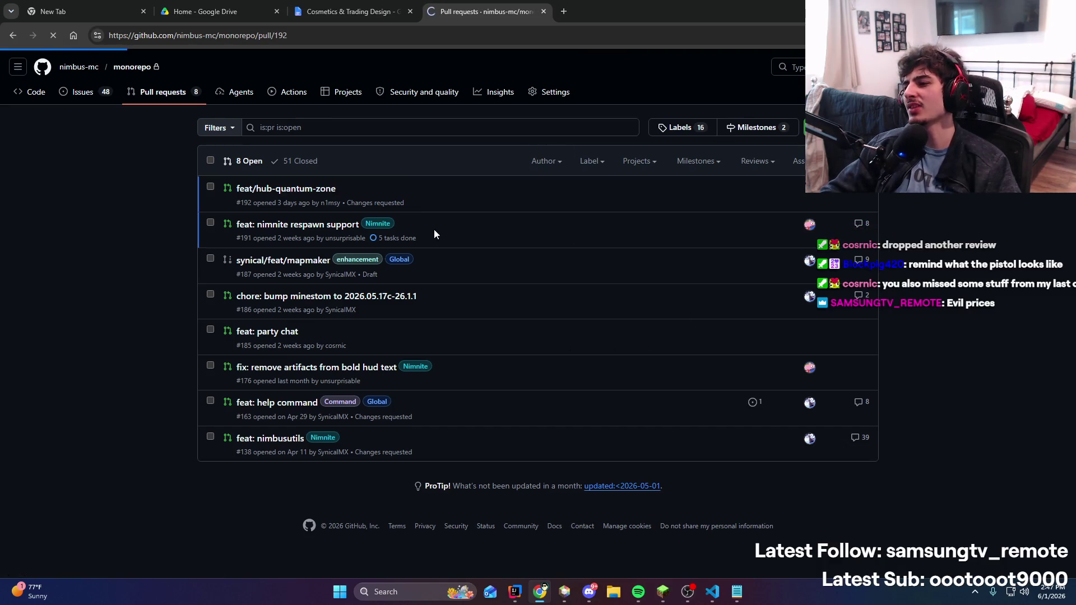
Read the review comments on PR #192 feat/hub-quantum-zone, then return to Minecraft
{"action": "left_click", "coordinate": [292, 188]}
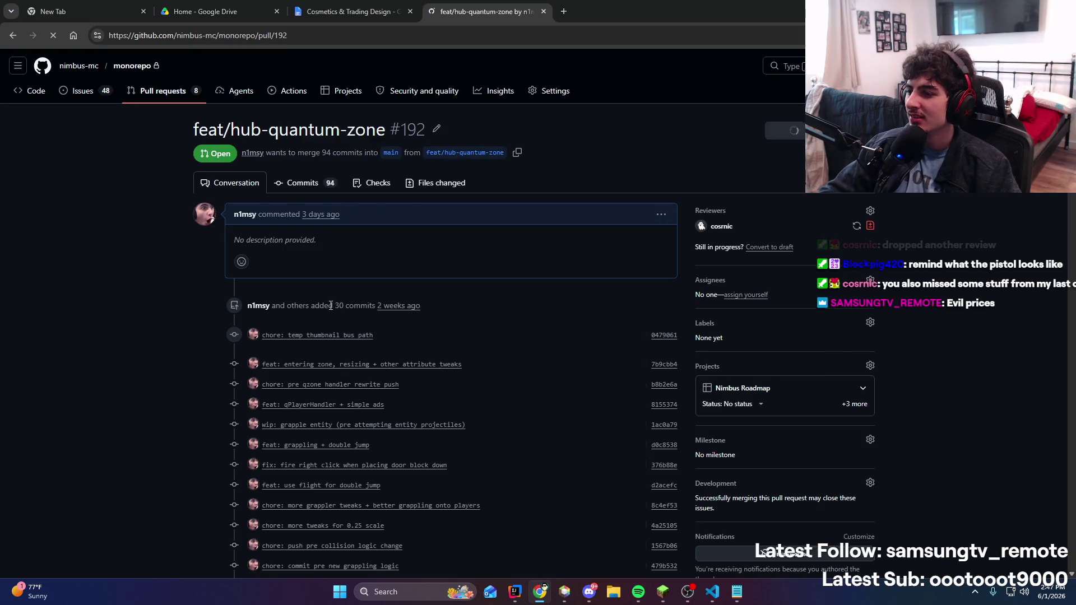
{"action": "scroll", "coordinate": [331, 294], "scroll_direction": "down", "scroll_amount": 15}
{"action": "scroll", "coordinate": [330, 294], "scroll_direction": "up", "scroll_amount": 7}
{"action": "scroll", "coordinate": [331, 294], "scroll_direction": "down", "scroll_amount": 4}
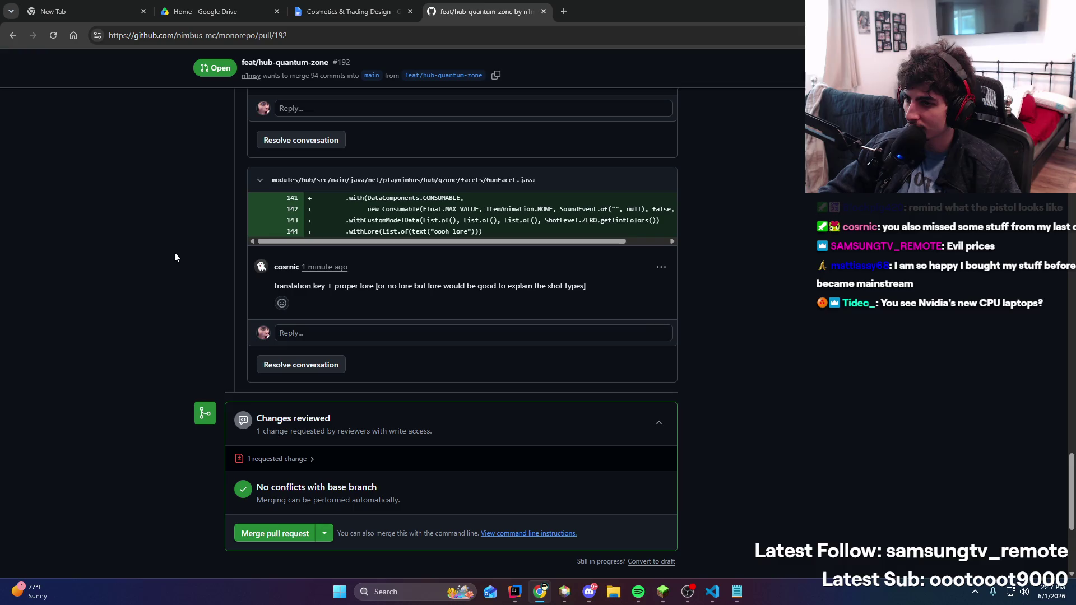
{"action": "scroll", "coordinate": [174, 257], "scroll_direction": "up", "scroll_amount": 1}
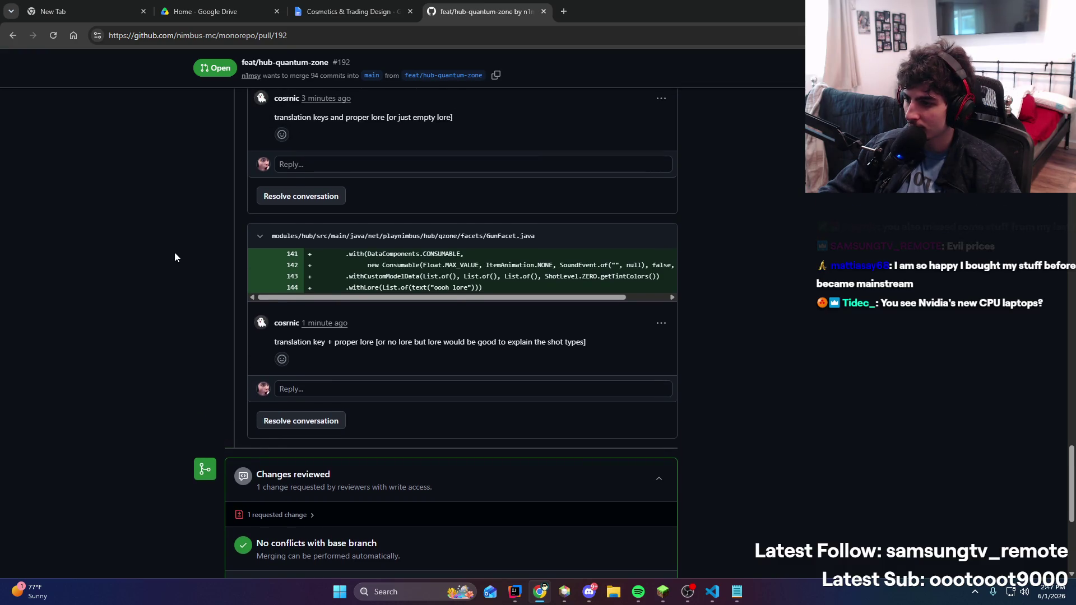
{"action": "scroll", "coordinate": [175, 258], "scroll_direction": "up", "scroll_amount": 4}
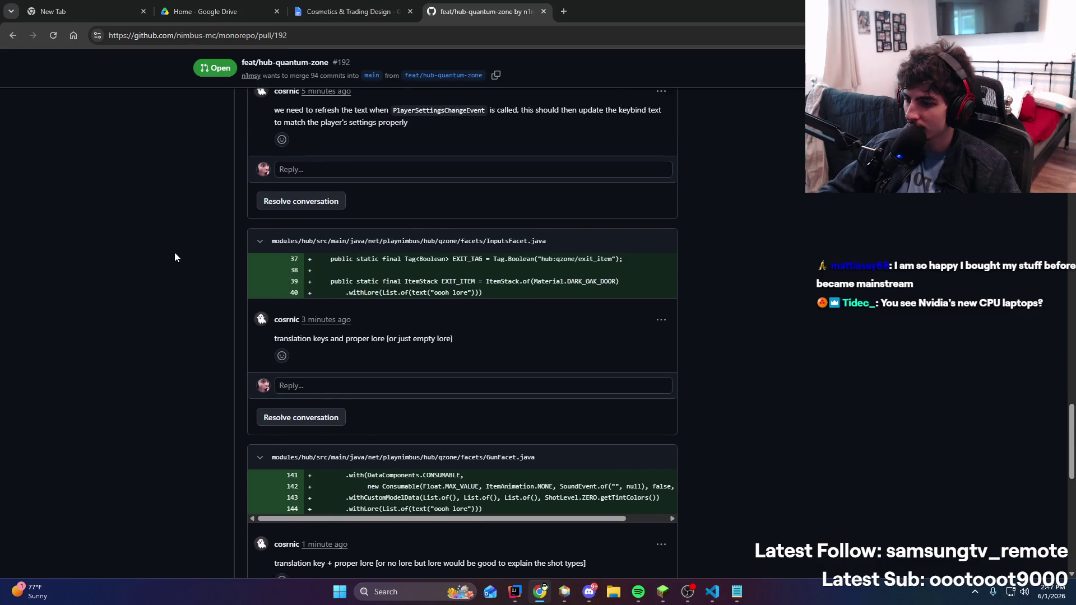
{"action": "scroll", "coordinate": [177, 257], "scroll_direction": "down", "scroll_amount": 4}
{"action": "scroll", "coordinate": [218, 258], "scroll_direction": "up", "scroll_amount": 8}
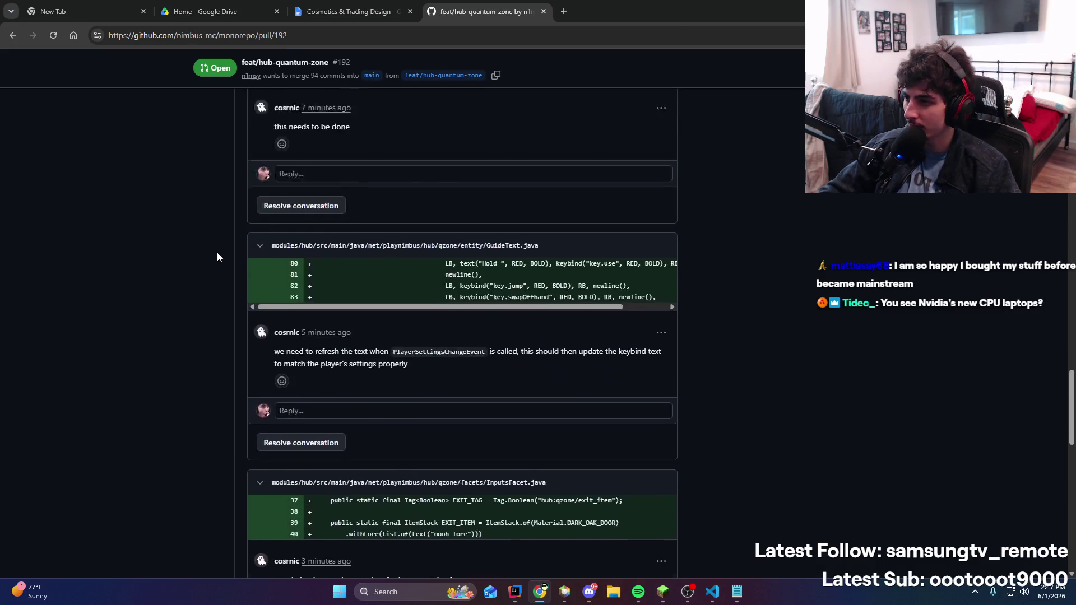
{"action": "scroll", "coordinate": [218, 255], "scroll_direction": "up", "scroll_amount": 9}
{"action": "scroll", "coordinate": [217, 256], "scroll_direction": "down", "scroll_amount": 7}
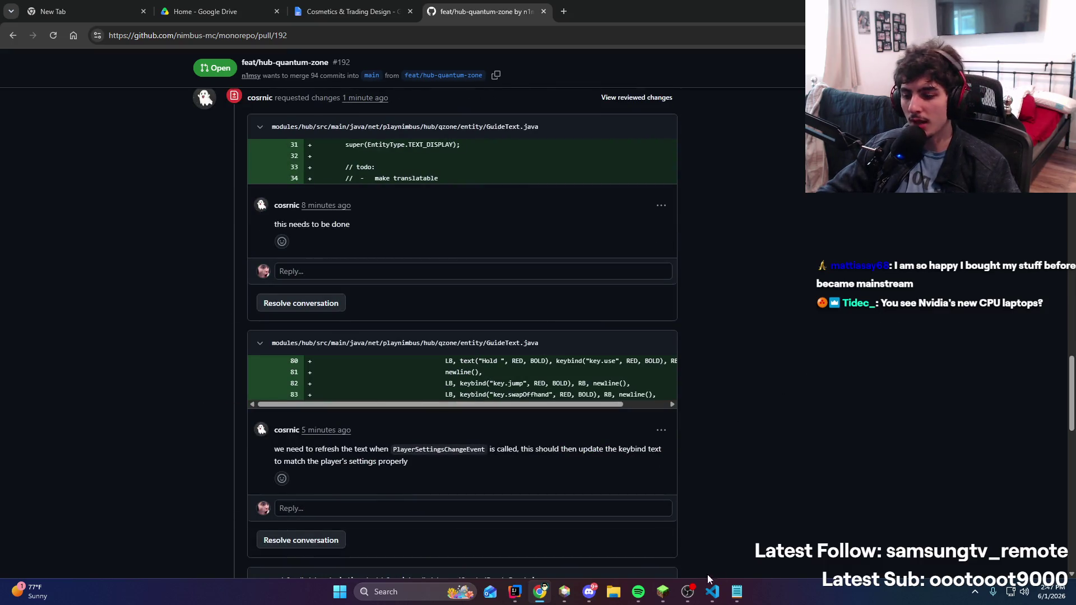
{"action": "left_click", "coordinate": [663, 591]}
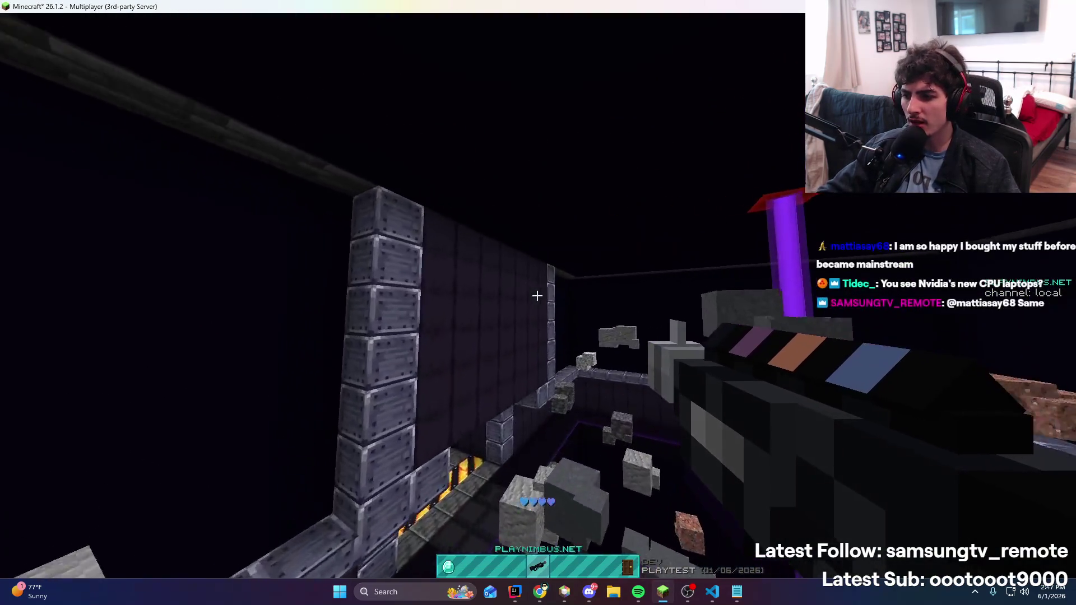
Fire and reel in the grappling hook repeatedly to swing along the arena walls and rooms
{"action": "right_click", "coordinate": [537, 296]}
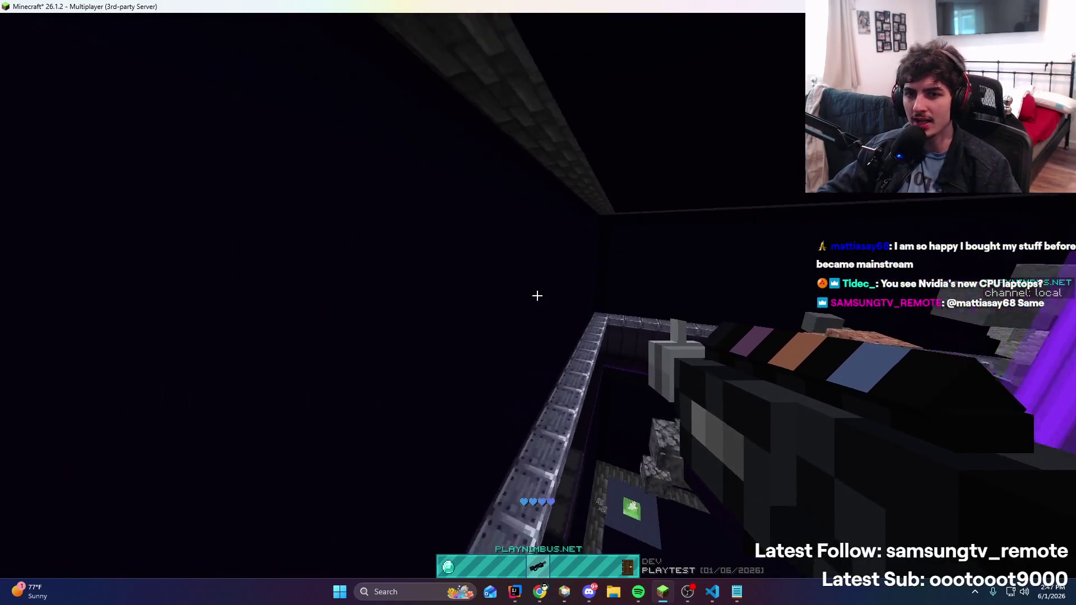
{"action": "right_click", "coordinate": [537, 295]}
{"action": "right_click", "coordinate": [537, 295]}
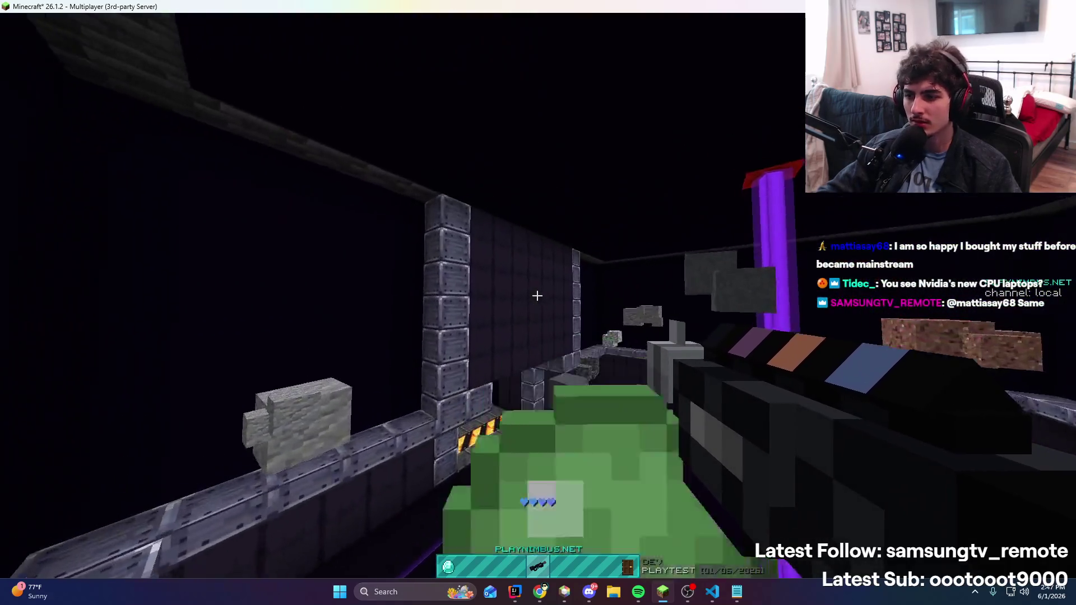
{"action": "right_click", "coordinate": [536, 295]}
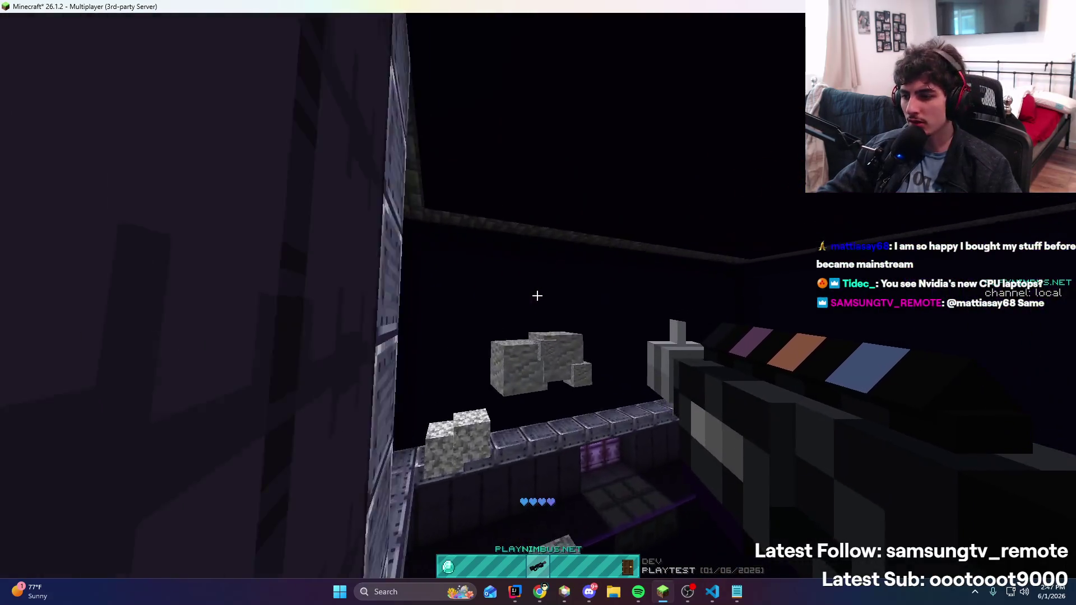
{"action": "right_click", "coordinate": [537, 295]}
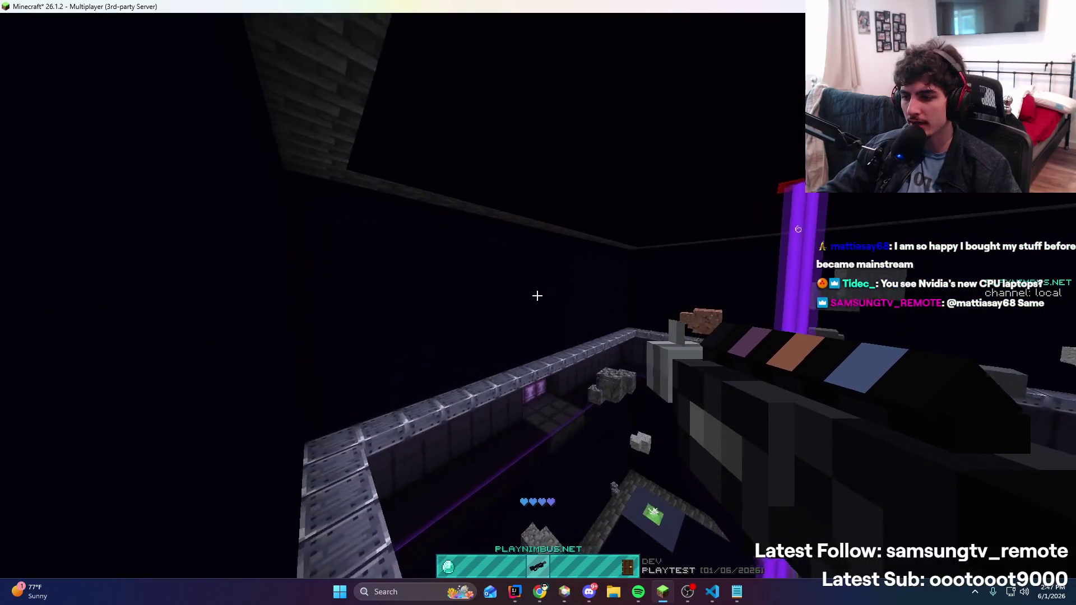
{"action": "right_click", "coordinate": [537, 295]}
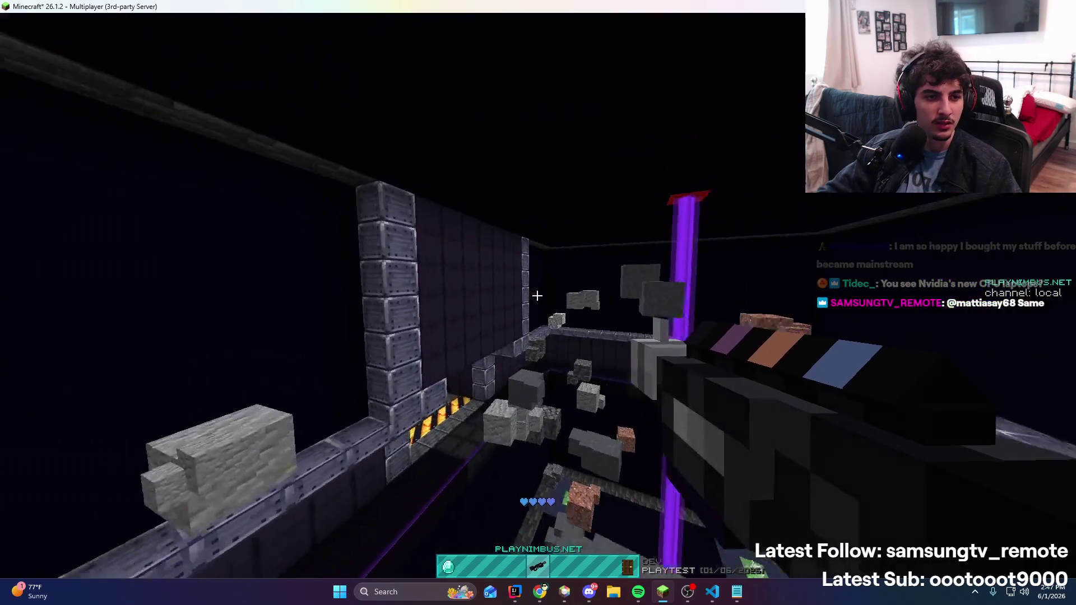
{"action": "right_click", "coordinate": [537, 296]}
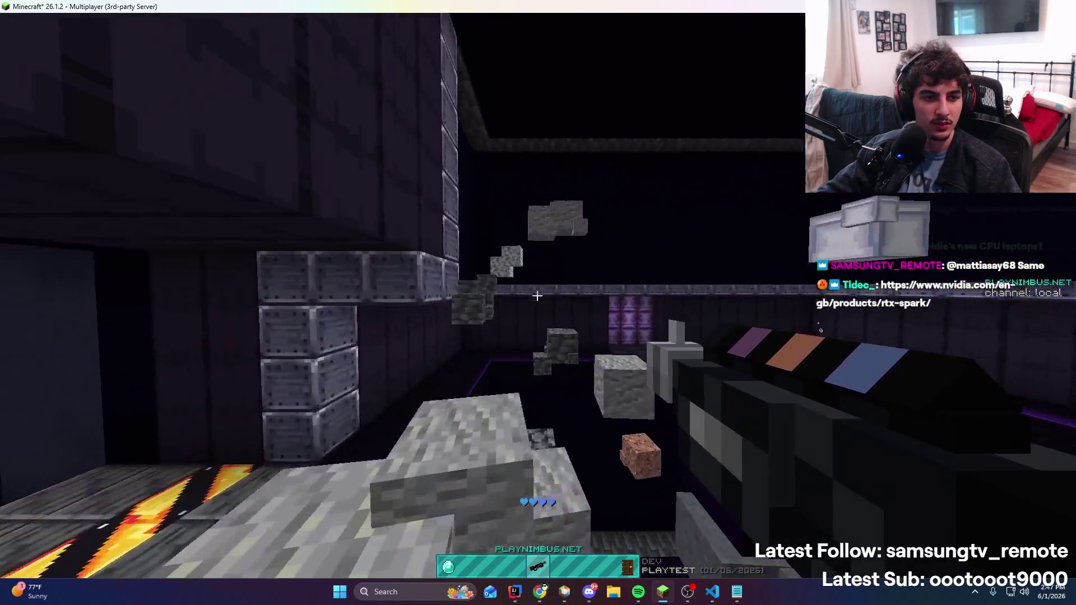
{"action": "right_click", "coordinate": [537, 295]}
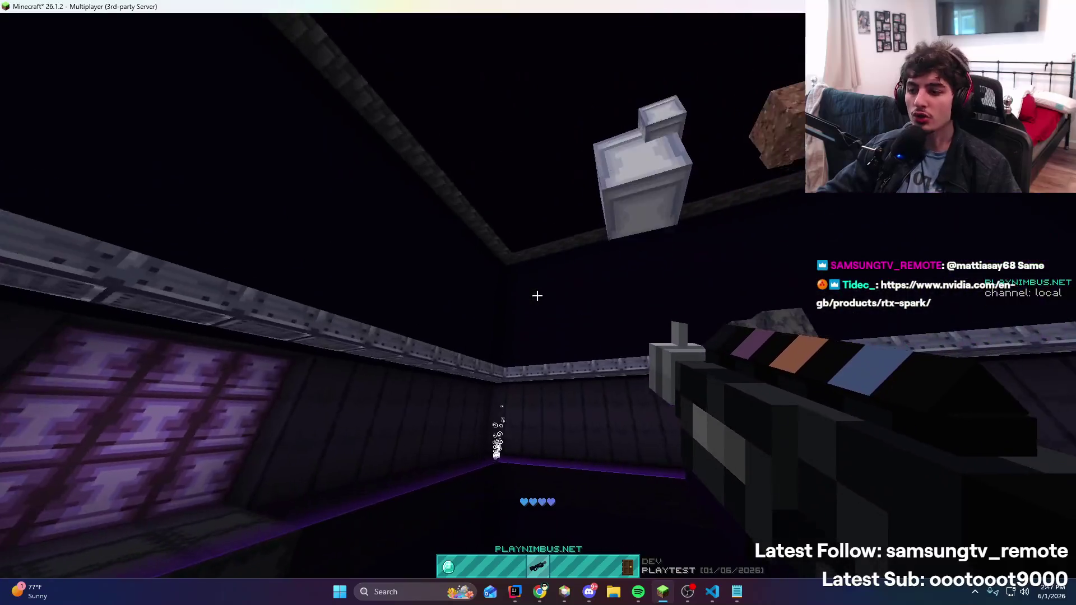
{"action": "right_click", "coordinate": [537, 295]}
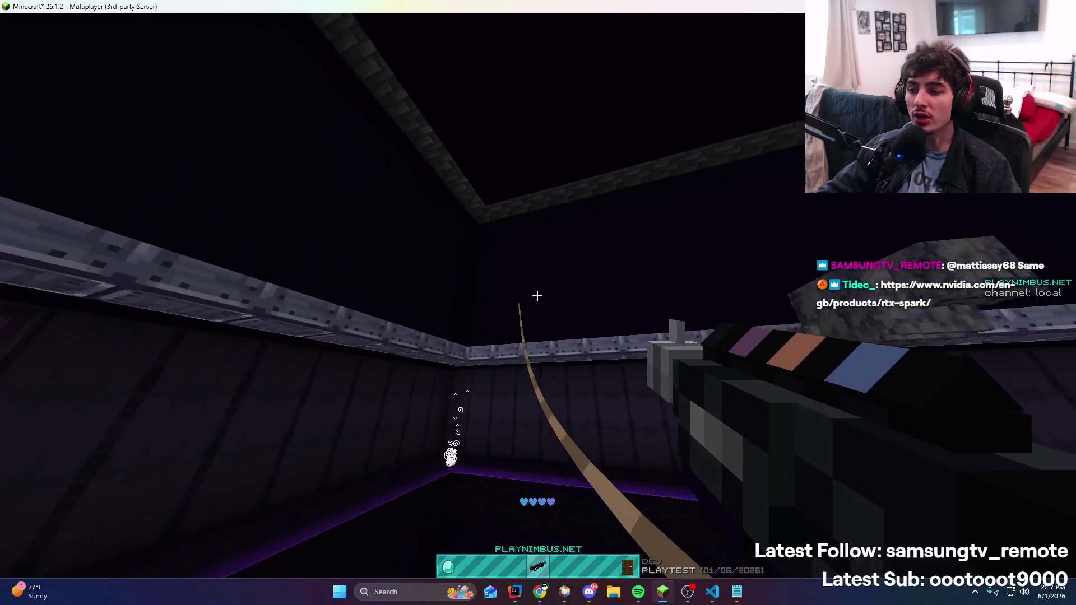
{"action": "right_click", "coordinate": [536, 295]}
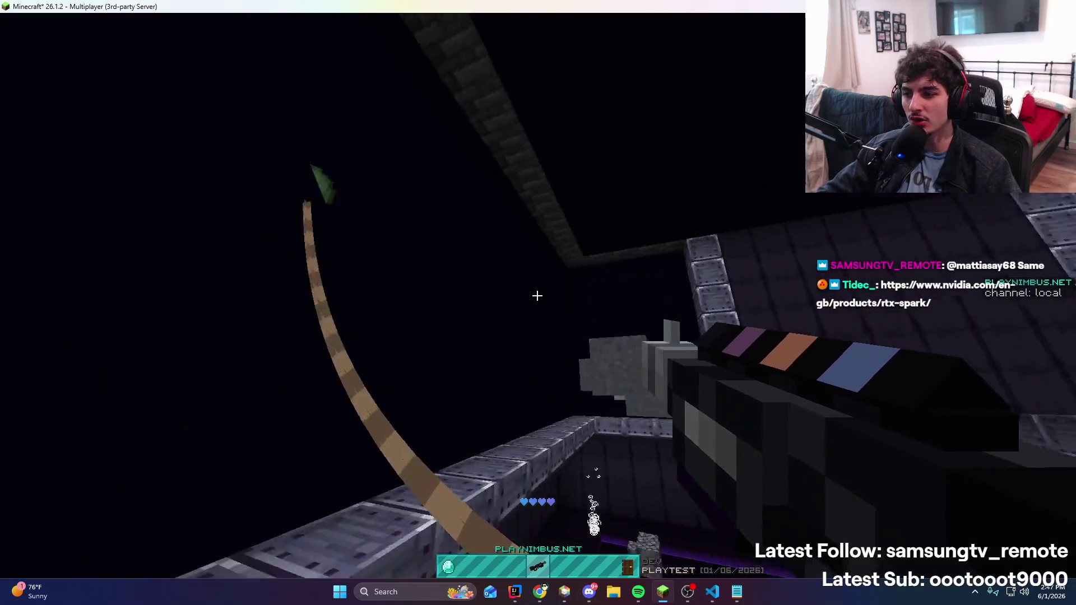
{"action": "right_click", "coordinate": [537, 296]}
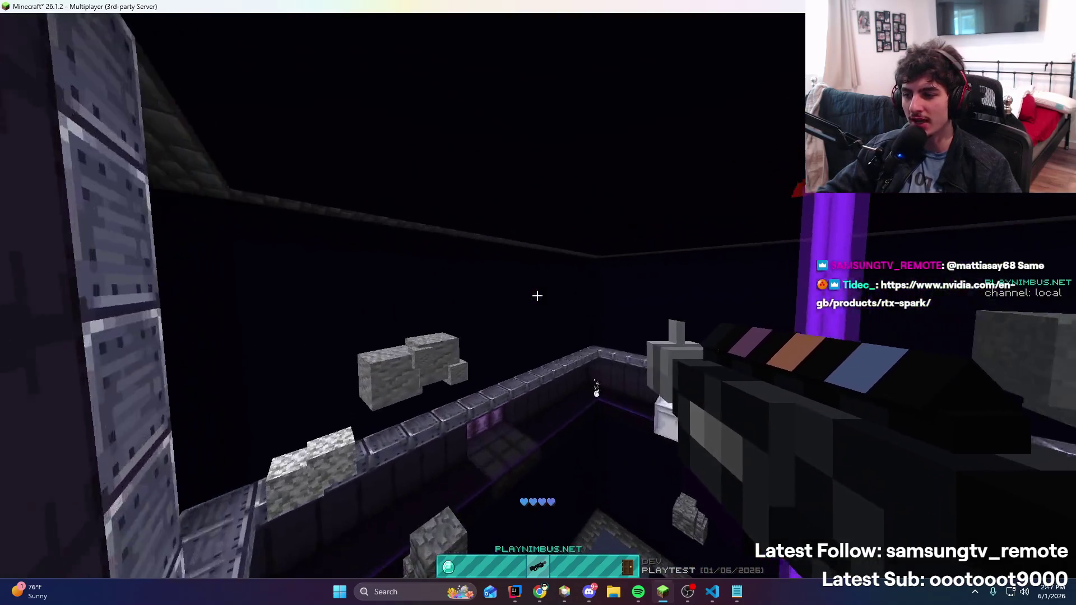
{"action": "right_click", "coordinate": [537, 295]}
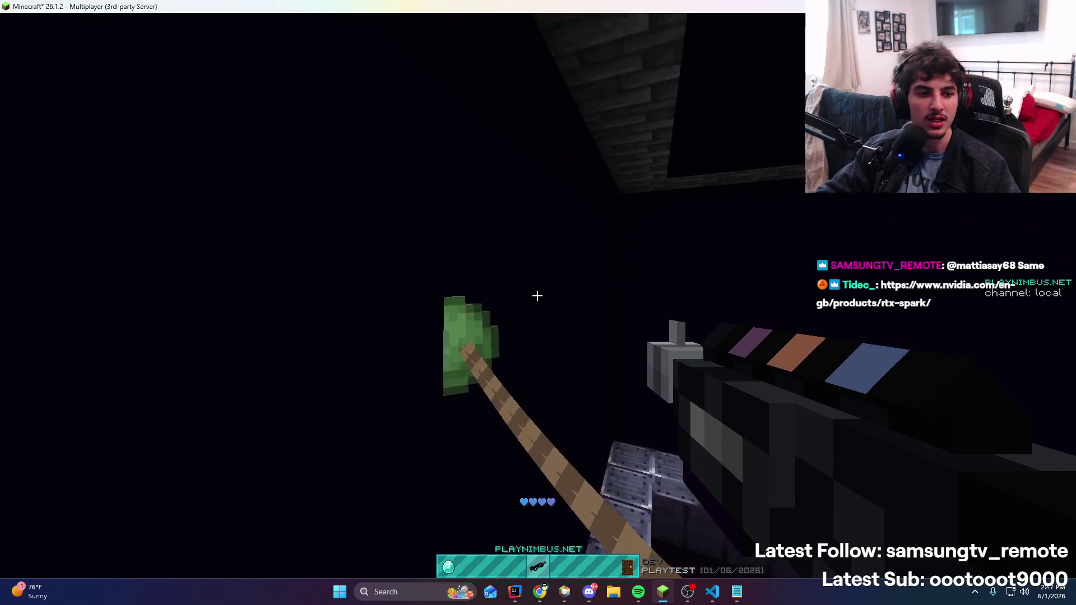
{"action": "right_click", "coordinate": [537, 296]}
{"action": "right_click", "coordinate": [537, 295]}
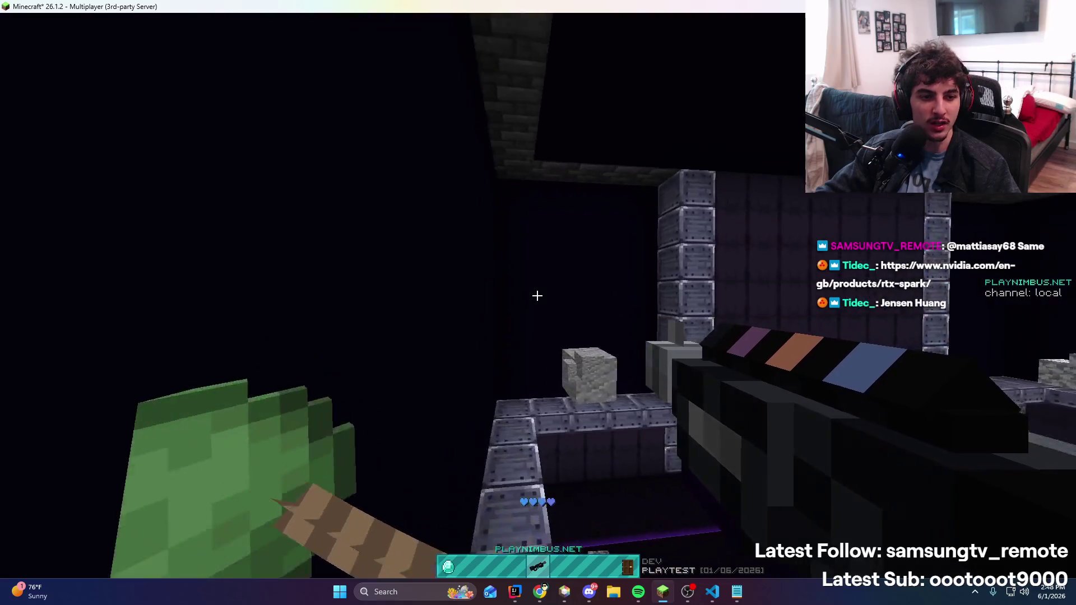
{"action": "right_click", "coordinate": [537, 295]}
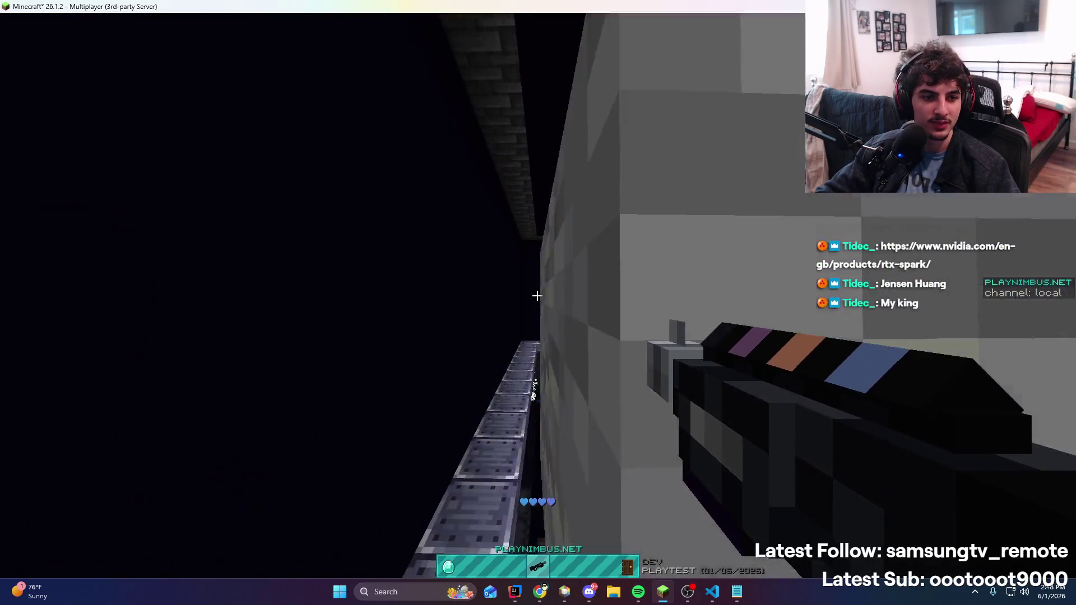
{"action": "right_click", "coordinate": [537, 295]}
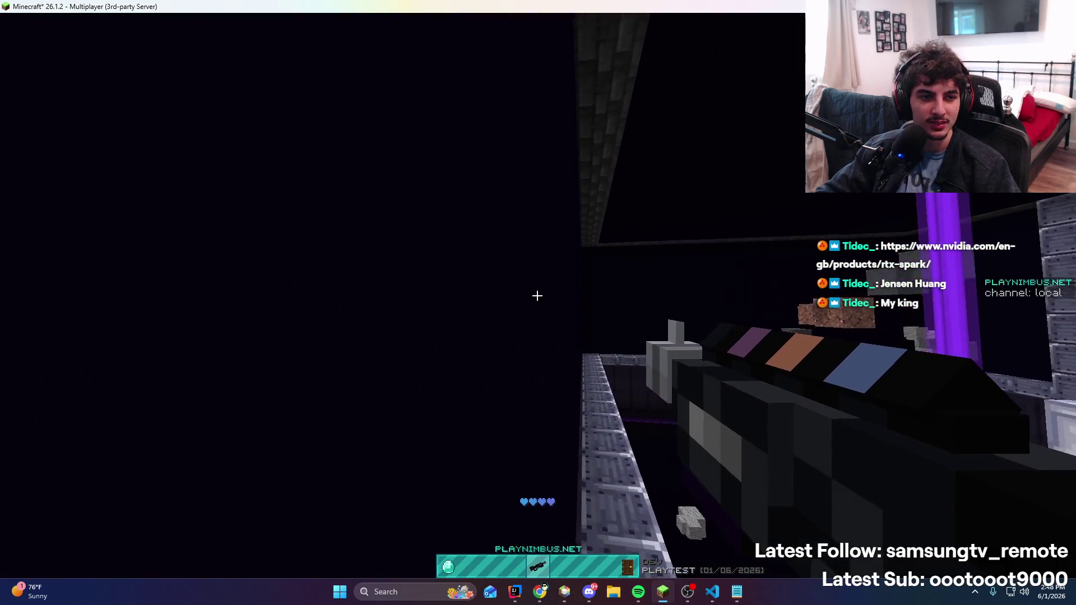
{"action": "key", "text": "alt+Tab"}
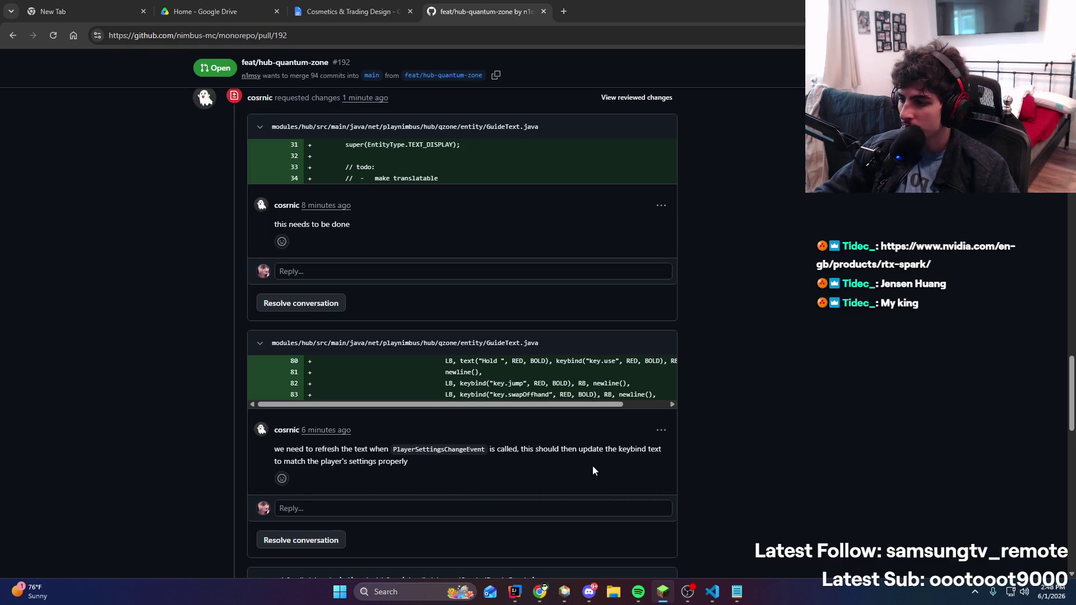
Scroll through the review comments, start a reply to the GunFacet comment, then discard it
{"action": "scroll", "coordinate": [593, 466], "scroll_direction": "down", "scroll_amount": 3}
{"action": "scroll", "coordinate": [593, 466], "scroll_direction": "down", "scroll_amount": 4}
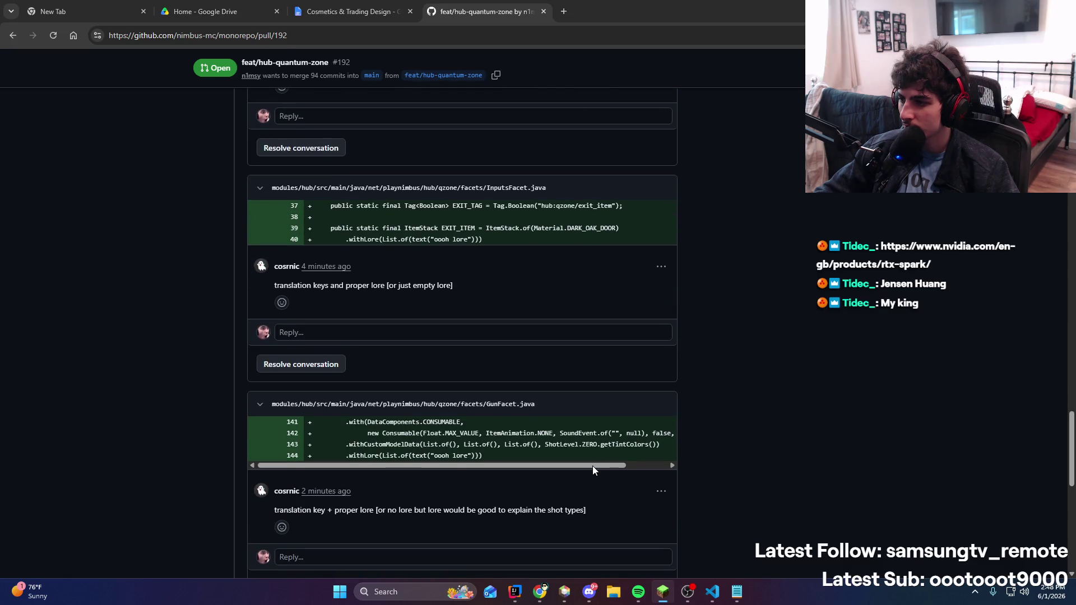
{"action": "scroll", "coordinate": [593, 467], "scroll_direction": "down", "scroll_amount": 2}
{"action": "right_click", "coordinate": [593, 467]}
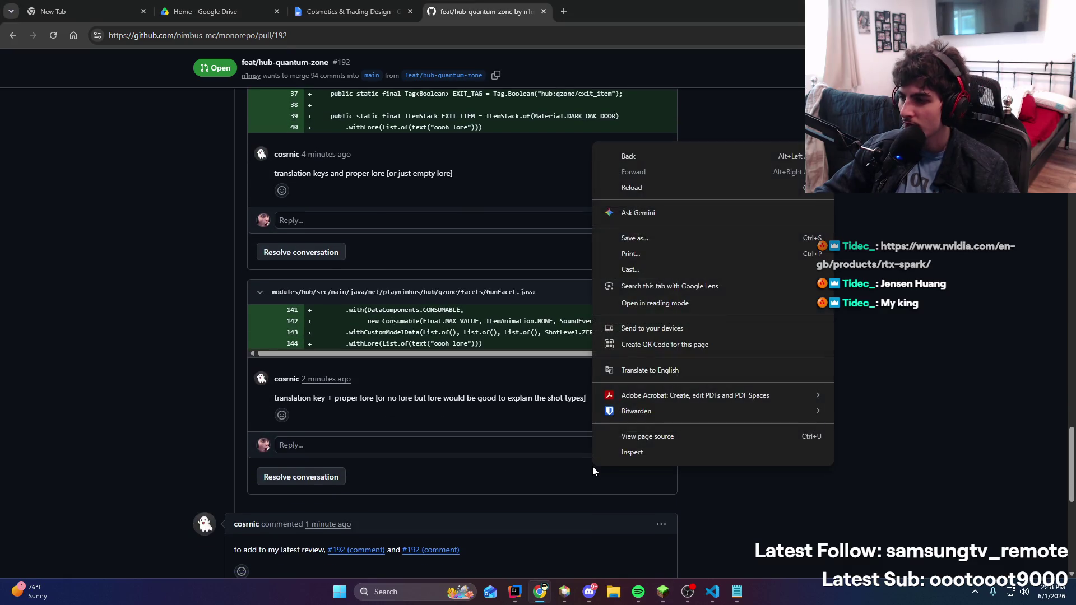
{"action": "left_click", "coordinate": [503, 447]}
{"action": "scroll", "coordinate": [507, 438], "scroll_direction": "down", "scroll_amount": 3}
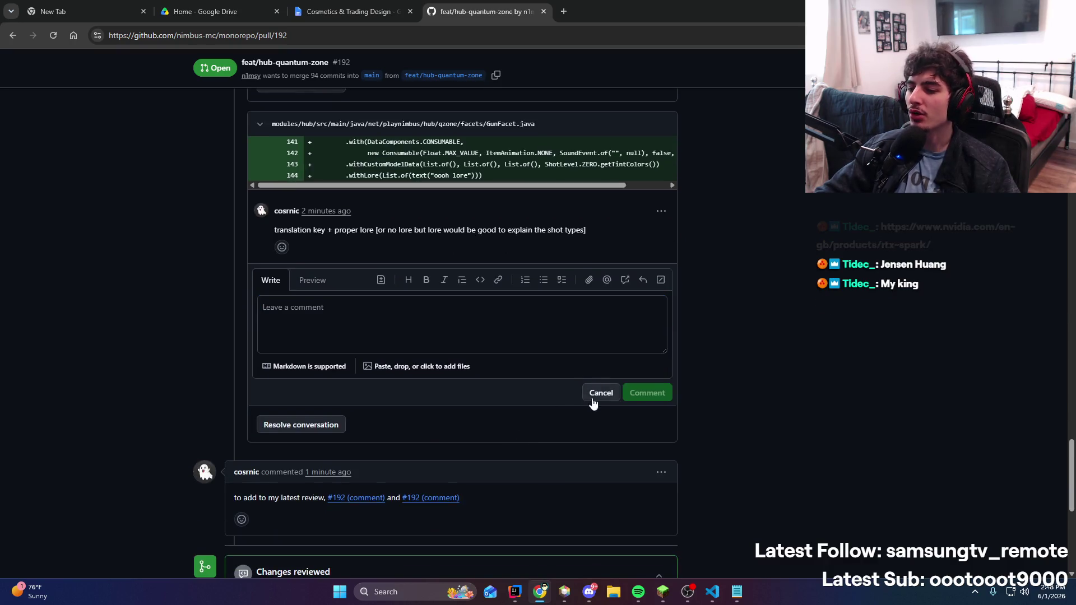
{"action": "left_click", "coordinate": [596, 393]}
Check the merge status at the bottom of the PR and return to Minecraft
{"action": "scroll", "coordinate": [488, 415], "scroll_direction": "up", "scroll_amount": 5}
{"action": "scroll", "coordinate": [489, 415], "scroll_direction": "down", "scroll_amount": 10}
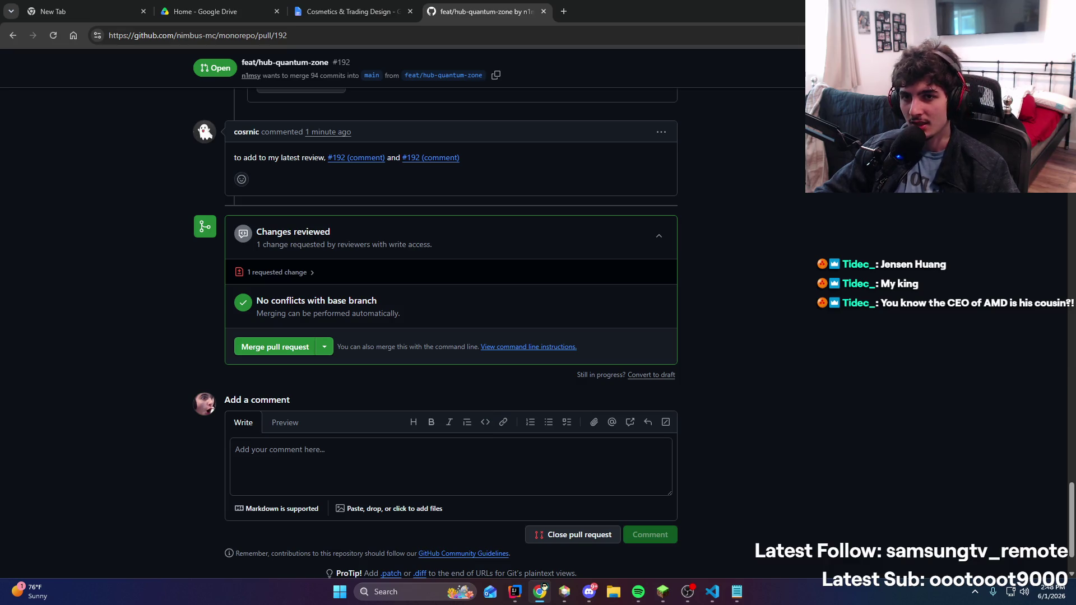
{"action": "key", "text": "alt+Tab"}
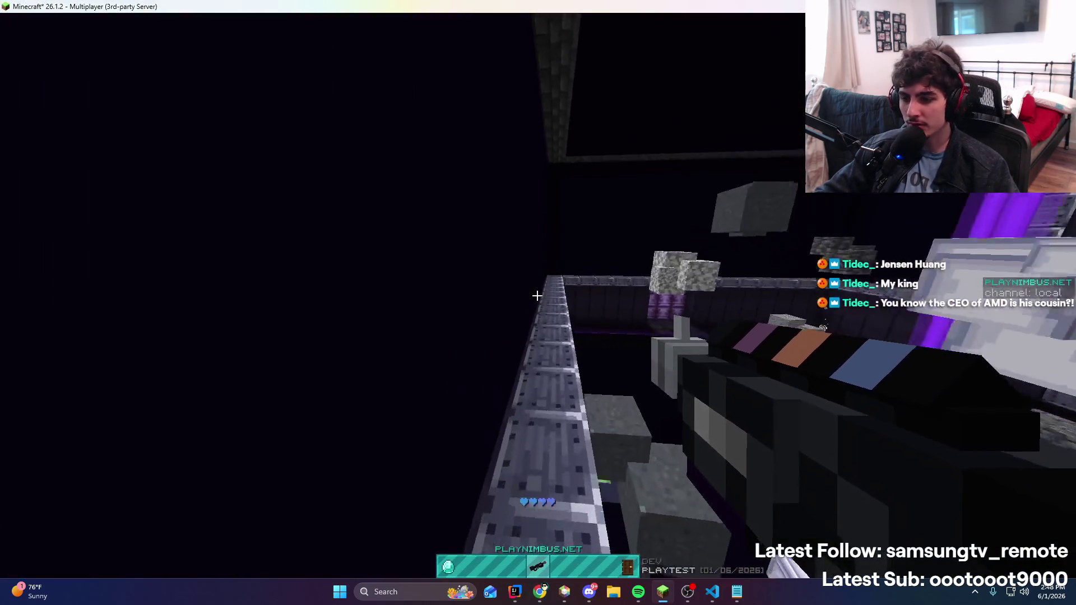
Cast and reel in the grappling hook, then open chat to free the mouse
{"action": "right_click", "coordinate": [537, 296]}
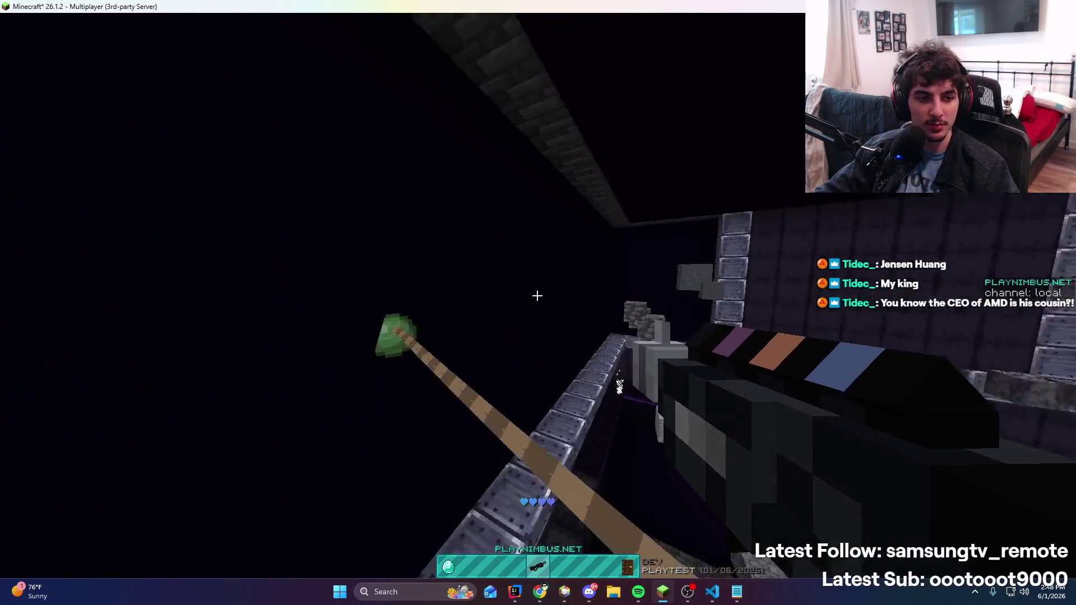
{"action": "right_click", "coordinate": [537, 296]}
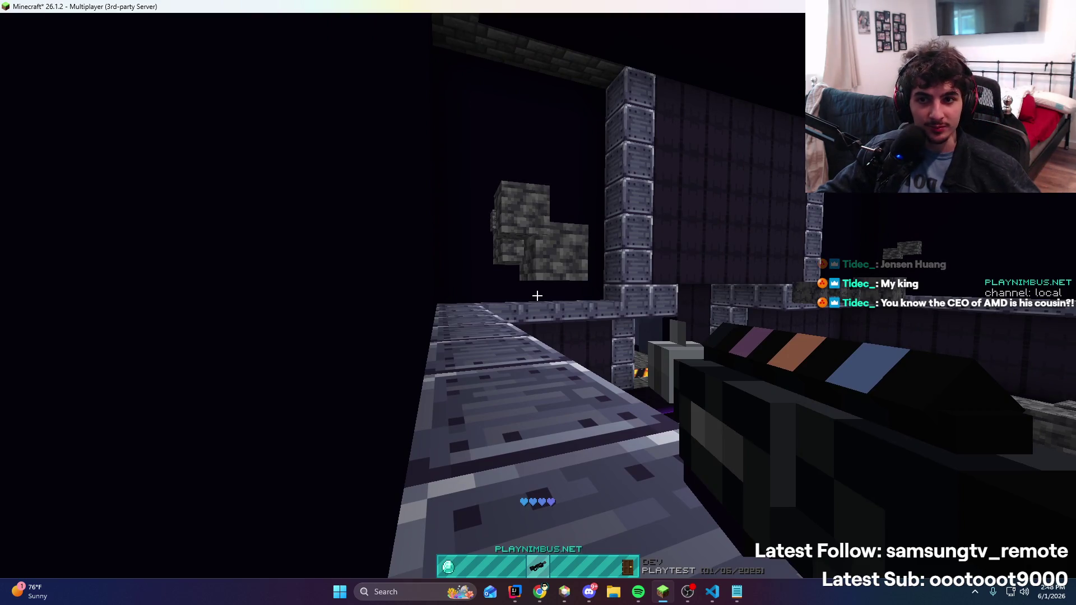
{"action": "key", "text": "t"}
{"action": "key", "text": "Escape"}
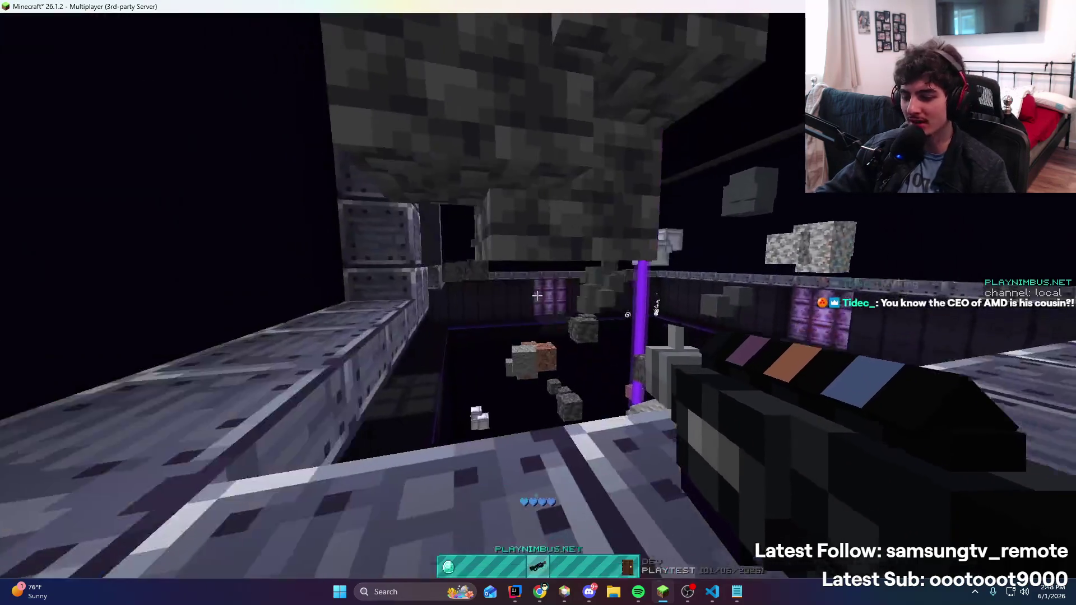
{"action": "key", "text": "t"}
Complete the note line as '19:16 - back to pistol' and return to Minecraft
{"action": "left_click", "coordinate": [736, 592]}
{"action": "key", "text": "End"}
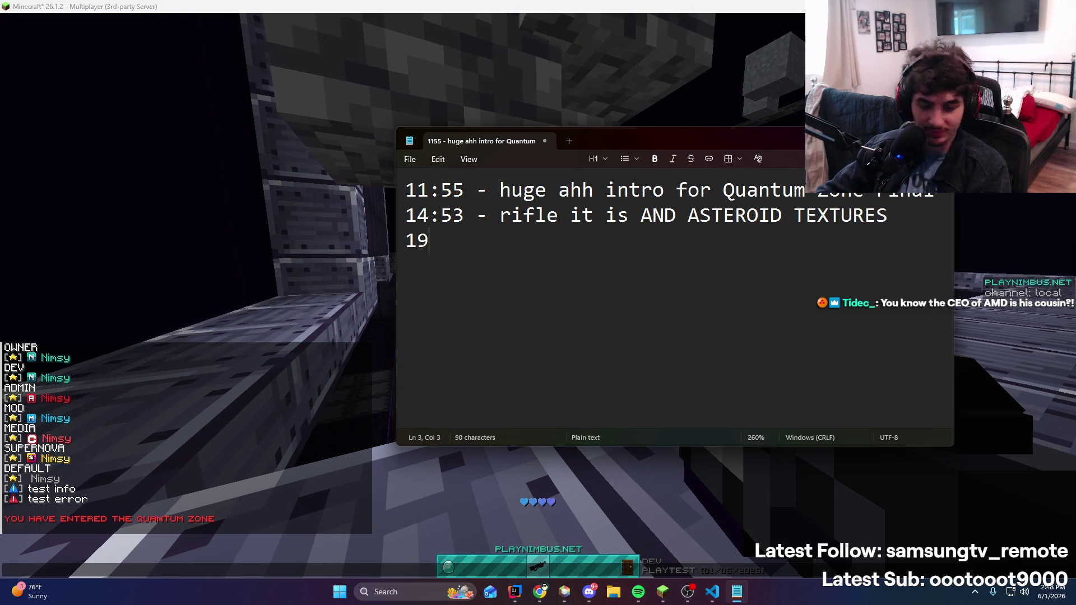
{"action": "type", "text": ":16 - back to pistol"}
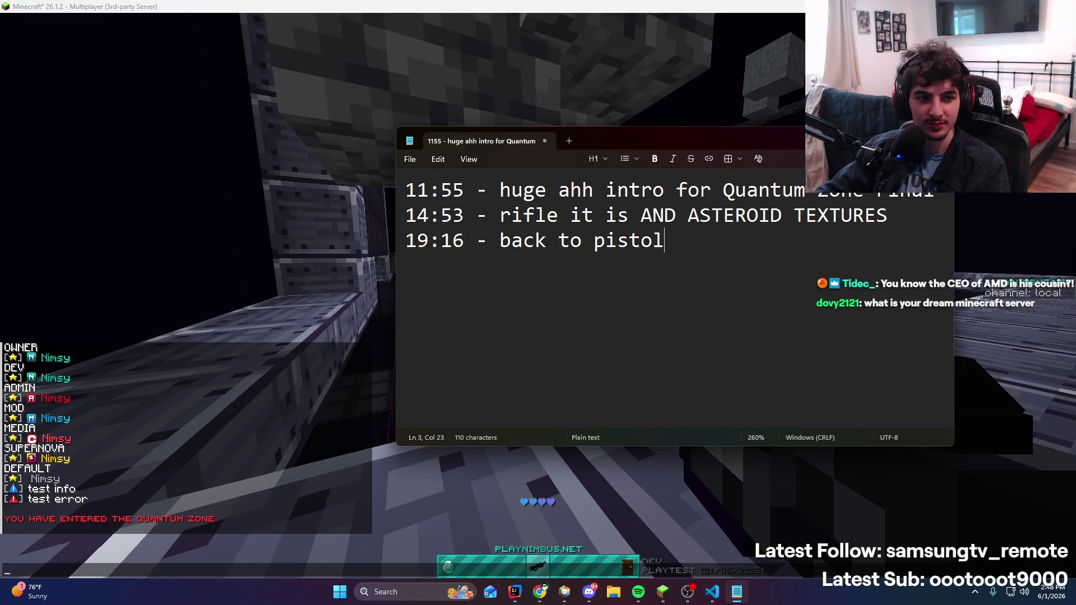
{"action": "left_click", "coordinate": [720, 594]}
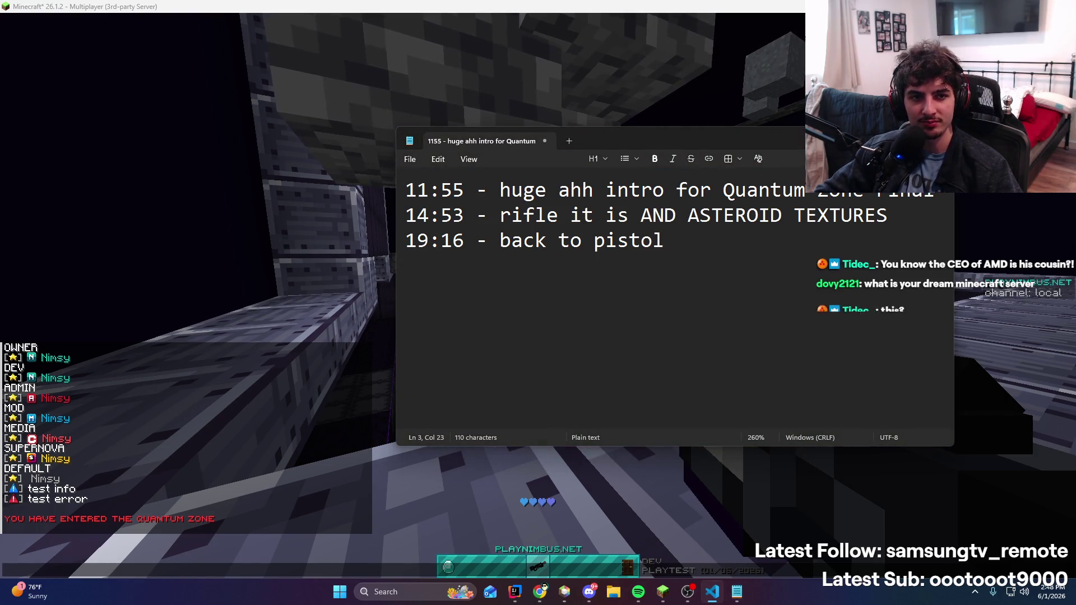
{"action": "key", "text": "alt+Tab"}
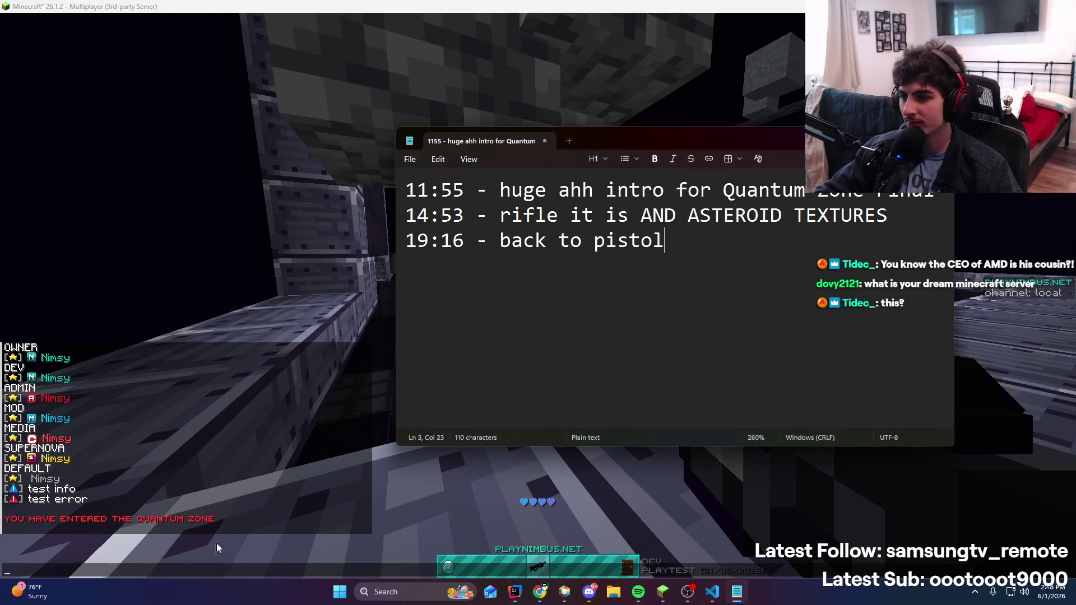
{"action": "left_click", "coordinate": [637, 485]}
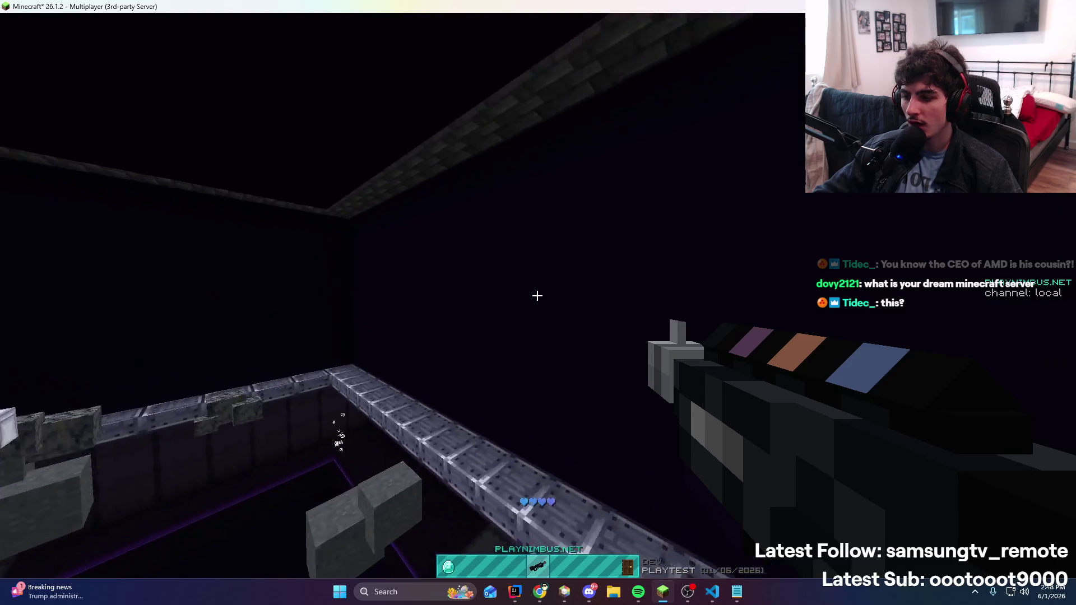
{"action": "key", "text": "t"}
{"action": "key", "text": "Escape"}
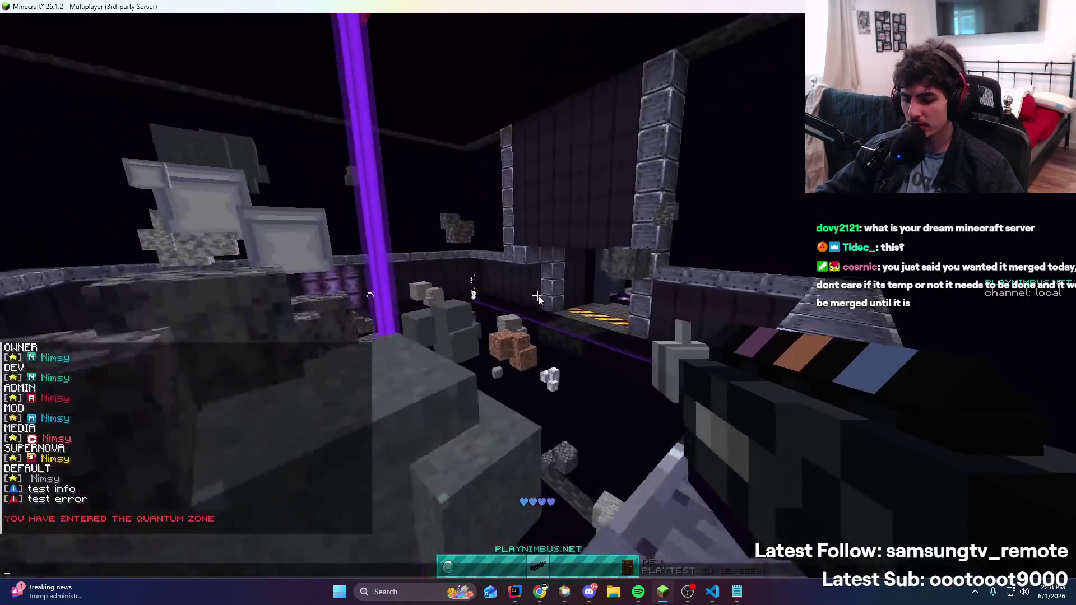
Launch Blockbench from the Start menu search and dismiss the GeckoLib version warning
{"action": "key", "text": "super"}
{"action": "type", "text": "block"}
{"action": "key", "text": "Return"}
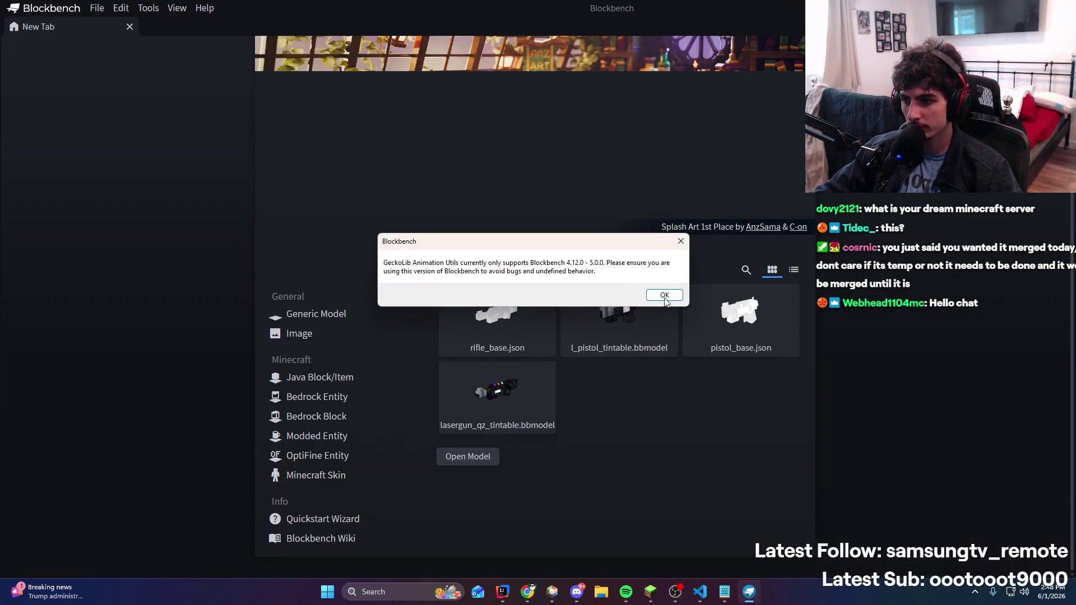
{"action": "left_click", "coordinate": [665, 295]}
{"action": "scroll", "coordinate": [754, 479], "scroll_direction": "down", "scroll_amount": 2}
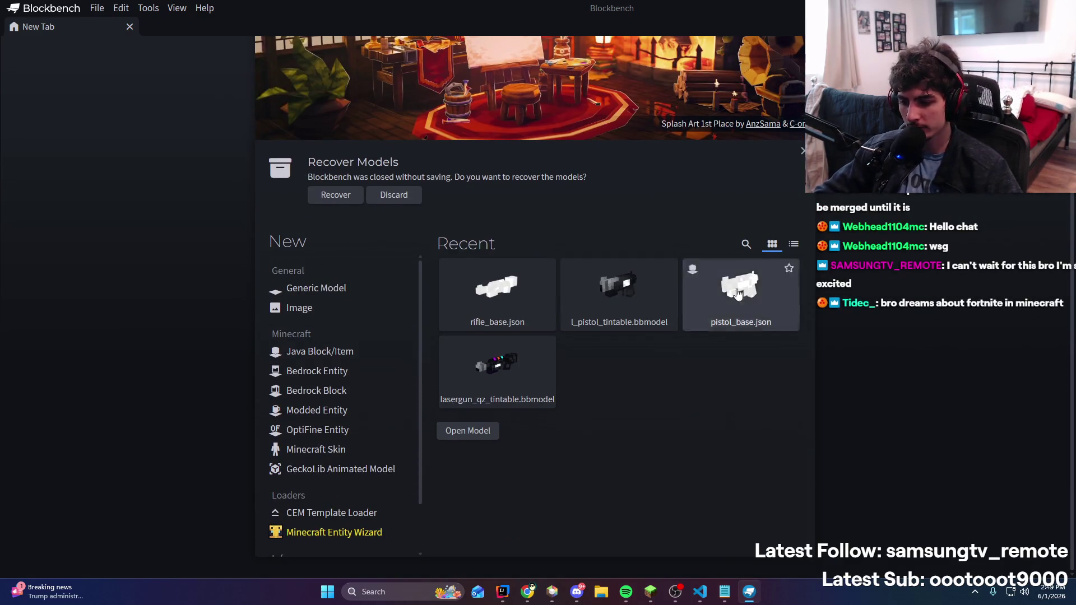
Start a new timestamp line at the end of the stream notes
{"action": "left_click", "coordinate": [725, 592]}
{"action": "key", "text": "ctrl+a"}
{"action": "key", "text": "ctrl+c"}
{"action": "left_click", "coordinate": [644, 389]}
{"action": "key", "text": "Return"}
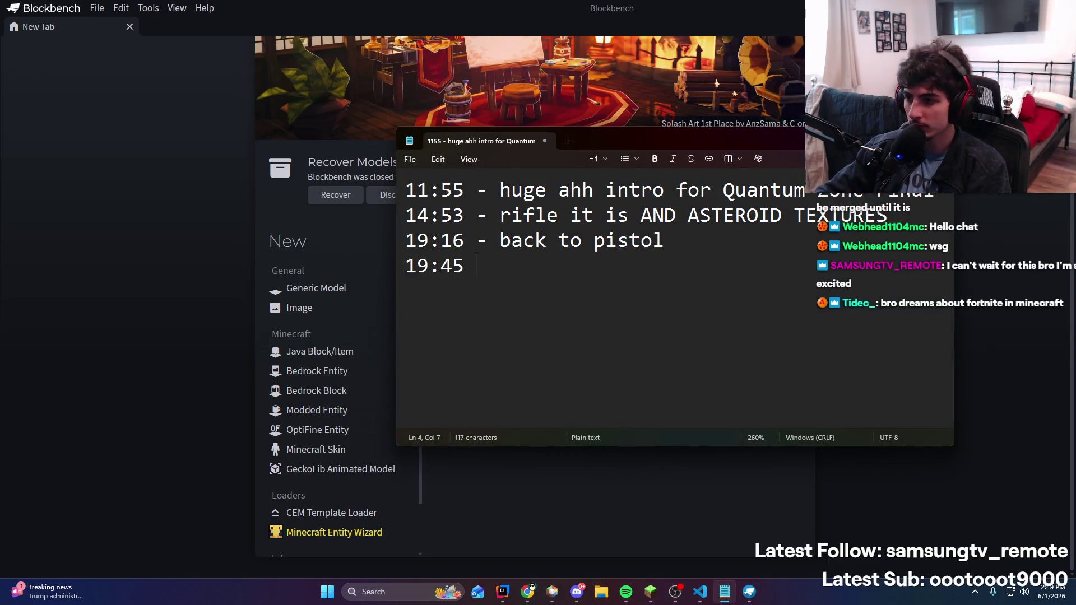
Finish the '19:45 - hook model' note line and bring Blockbench back to front
{"action": "type", "text": "el"}
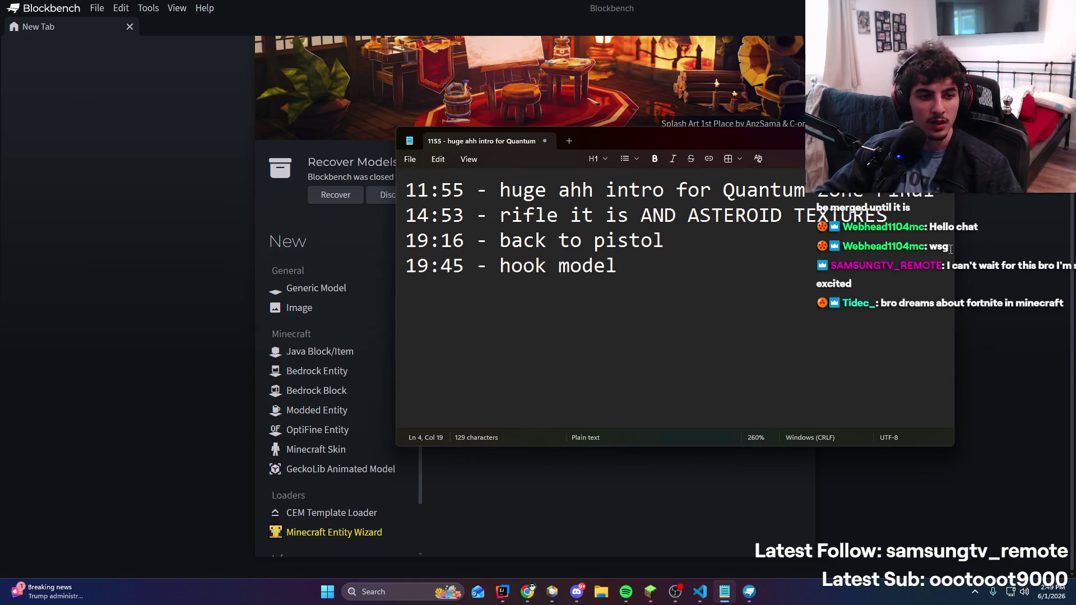
{"action": "left_click", "coordinate": [971, 205]}
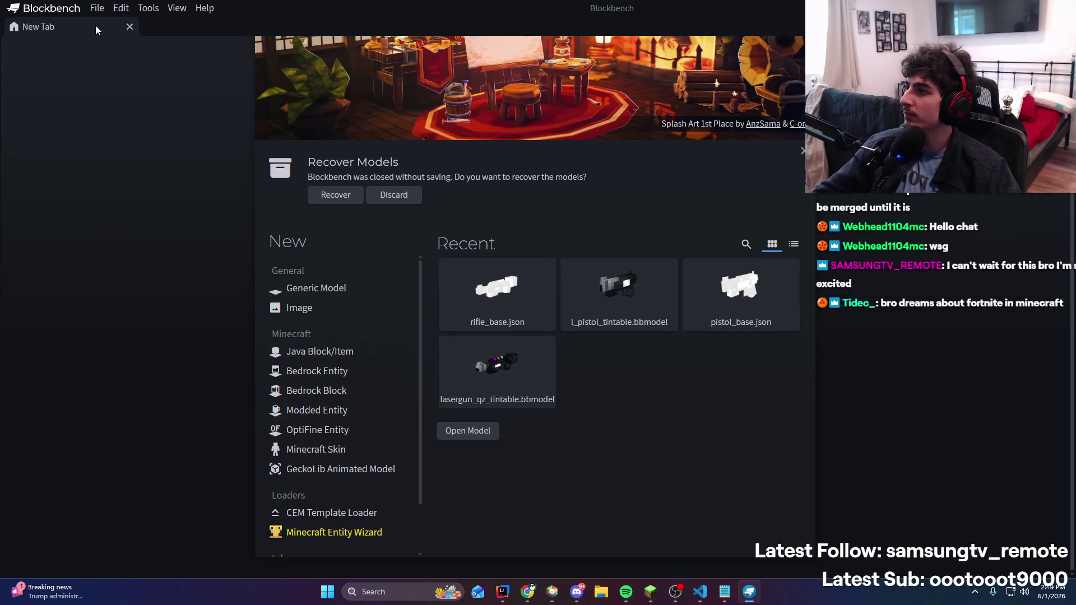
Create a new Java Block/Item model project
{"action": "left_click", "coordinate": [97, 8]}
{"action": "mouse_move", "coordinate": [112, 24]}
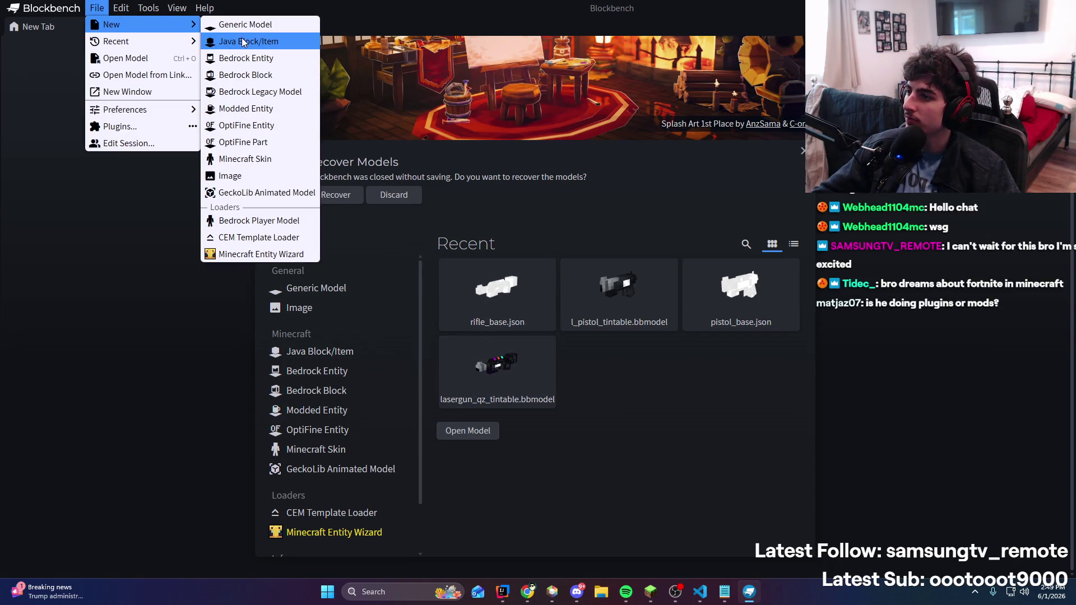
{"action": "left_click", "coordinate": [301, 35]}
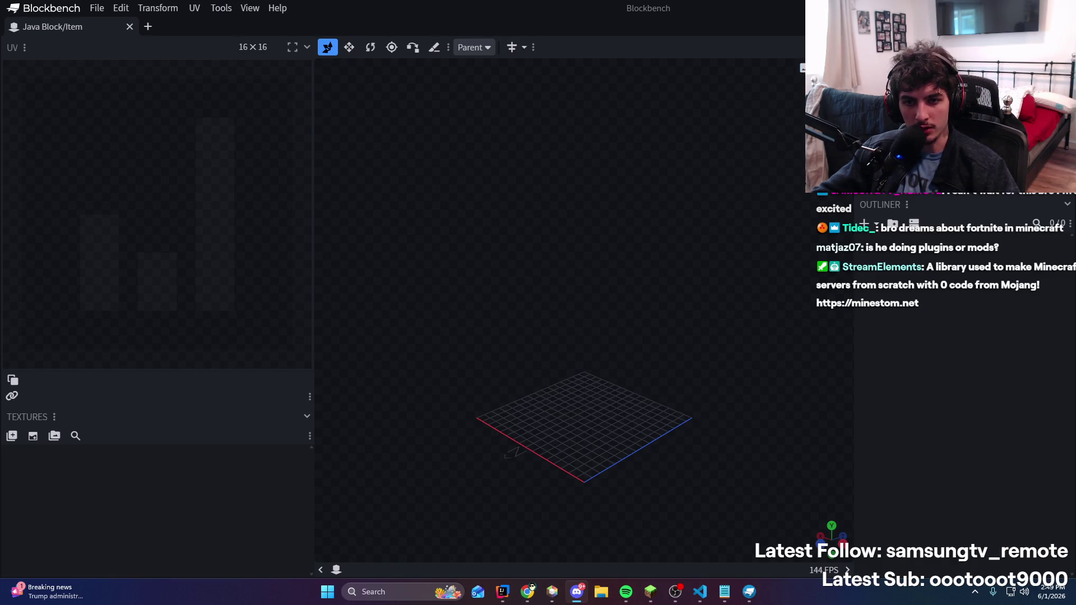
Add the first cube and slide it along X toward the grid's edge
{"action": "left_click_drag", "start_coordinate": [560, 280], "coordinate": [606, 269]}
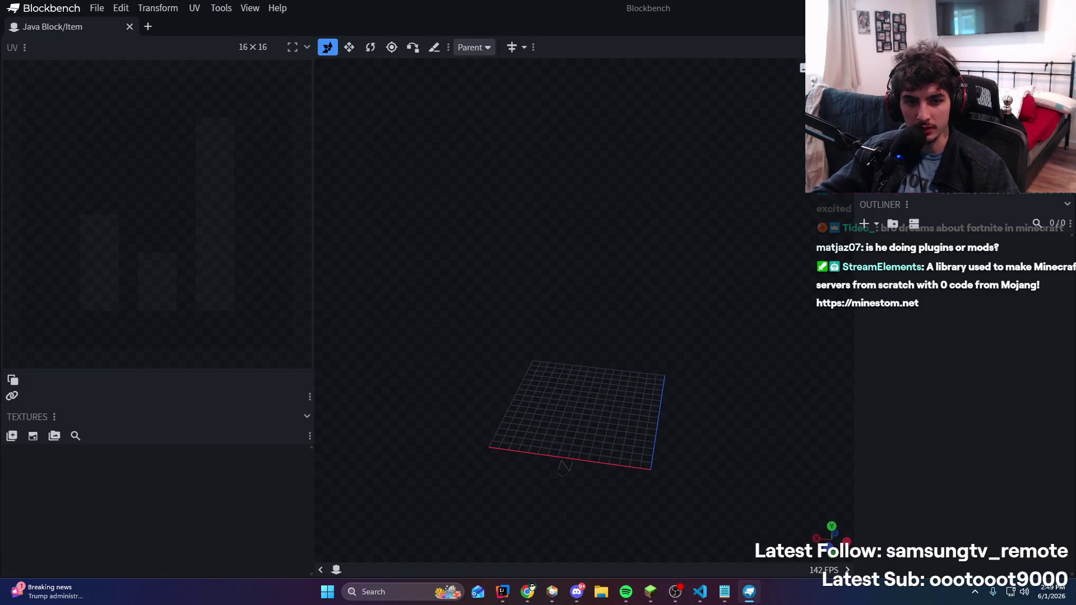
{"action": "mouse_move", "coordinate": [665, 295]}
{"action": "left_mouse_down"}
{"action": "mouse_move", "coordinate": [596, 274]}
{"action": "mouse_move", "coordinate": [636, 284]}
{"action": "left_mouse_up"}
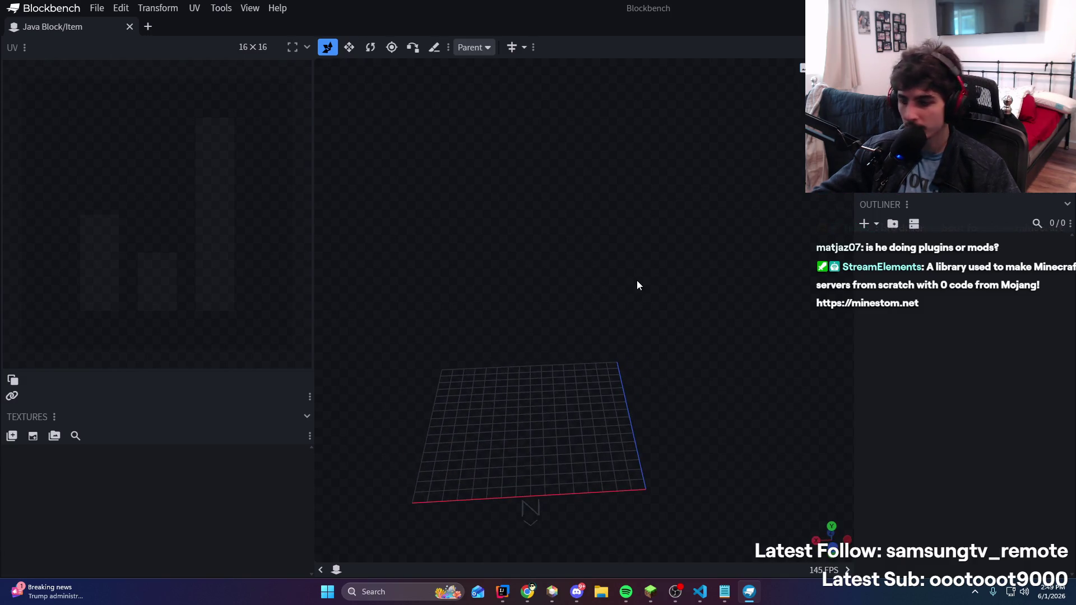
{"action": "key", "text": "alt+Tab"}
{"action": "key", "text": "alt+Tab"}
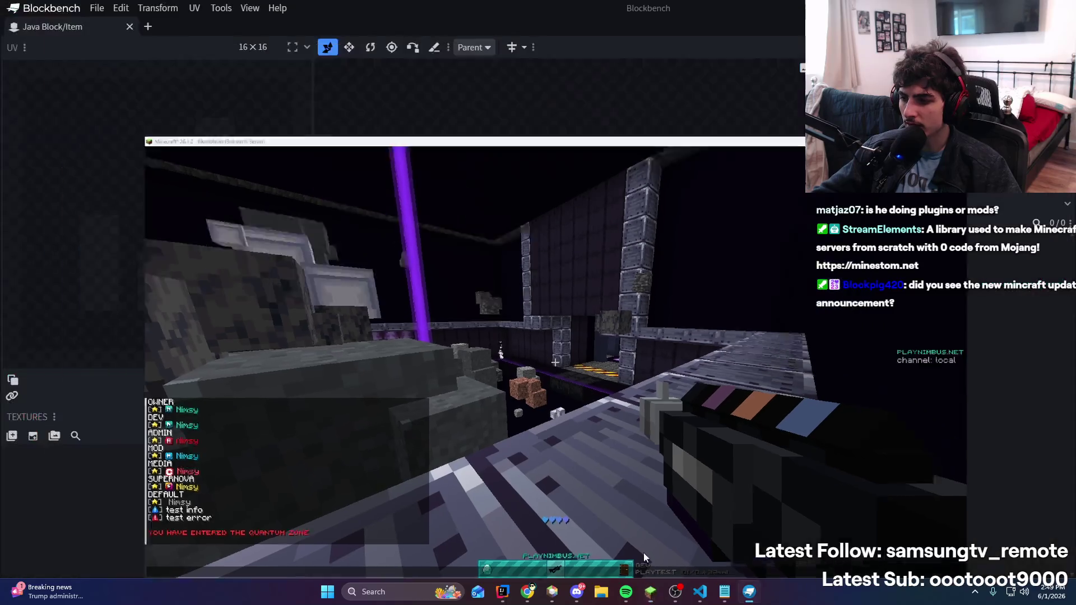
{"action": "left_click_drag", "start_coordinate": [644, 553], "coordinate": [695, 292]}
{"action": "left_click", "coordinate": [863, 228]}
{"action": "mouse_move", "coordinate": [685, 168]}
{"action": "left_mouse_down"}
{"action": "mouse_move", "coordinate": [671, 416]}
{"action": "mouse_move", "coordinate": [705, 522]}
{"action": "mouse_move", "coordinate": [755, 364]}
{"action": "left_mouse_up"}
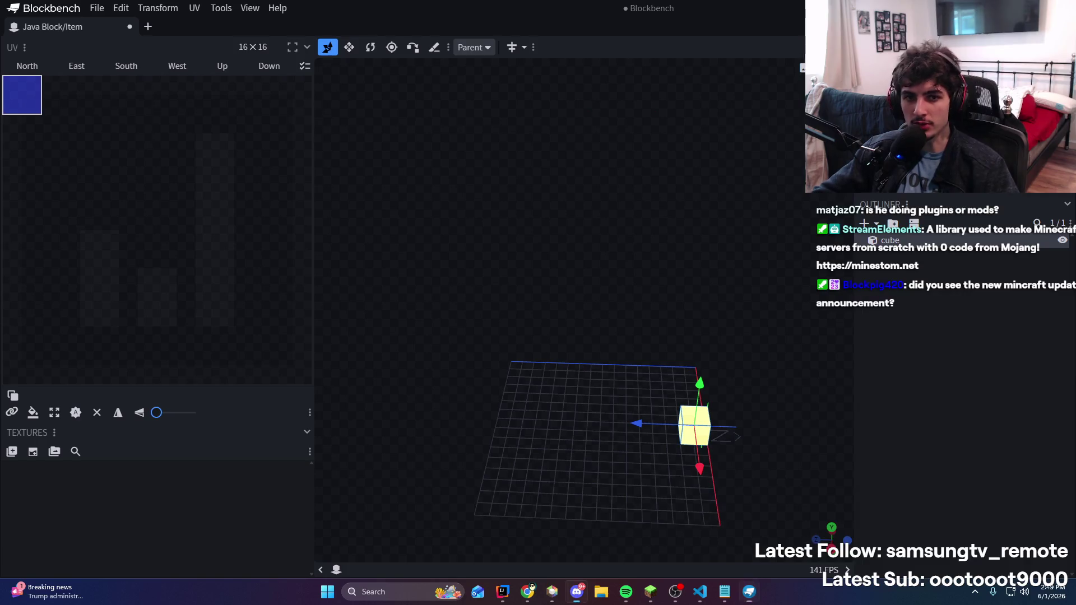
{"action": "left_click", "coordinate": [577, 592]}
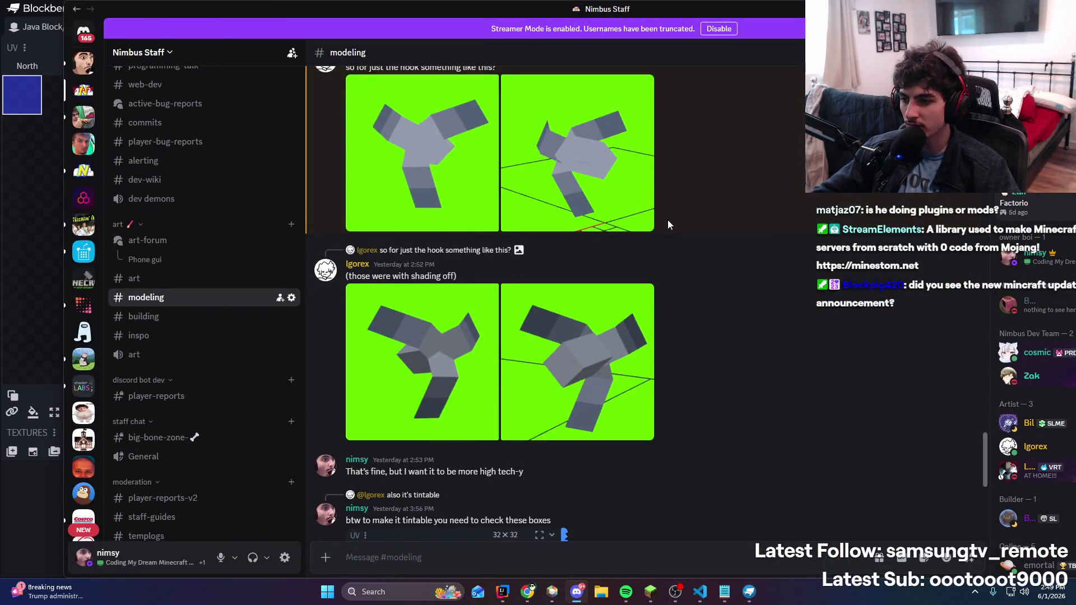
Look over the teammate's hook reference renders in Discord's #modeling channel
{"action": "mouse_move", "coordinate": [544, 3]}
{"action": "left_mouse_down"}
{"action": "mouse_move", "coordinate": [547, 100]}
{"action": "mouse_move", "coordinate": [645, 6]}
{"action": "left_mouse_up"}
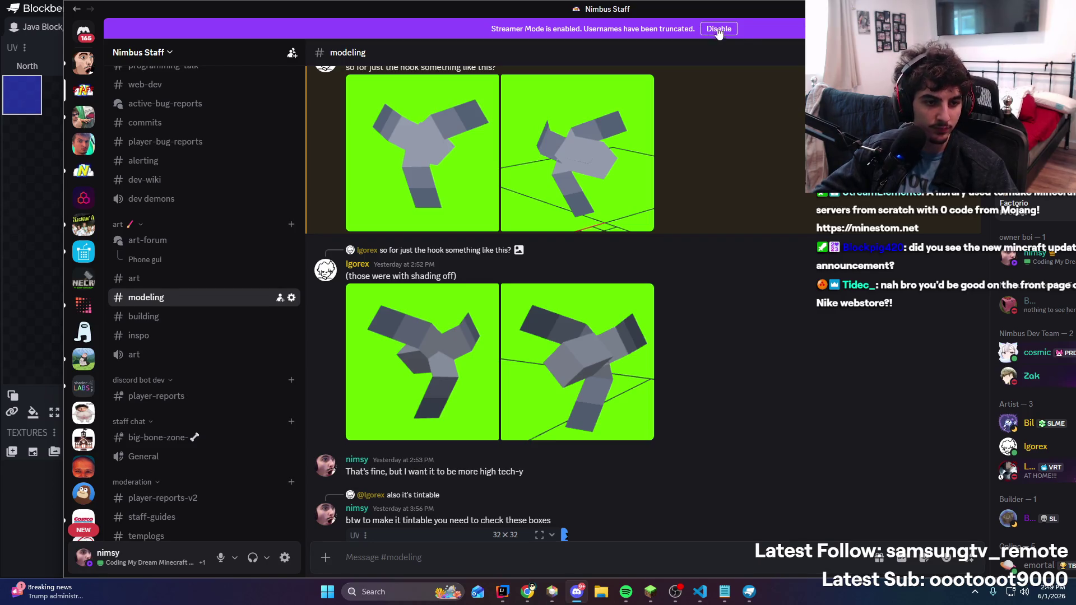
{"action": "key", "text": "alt+Tab"}
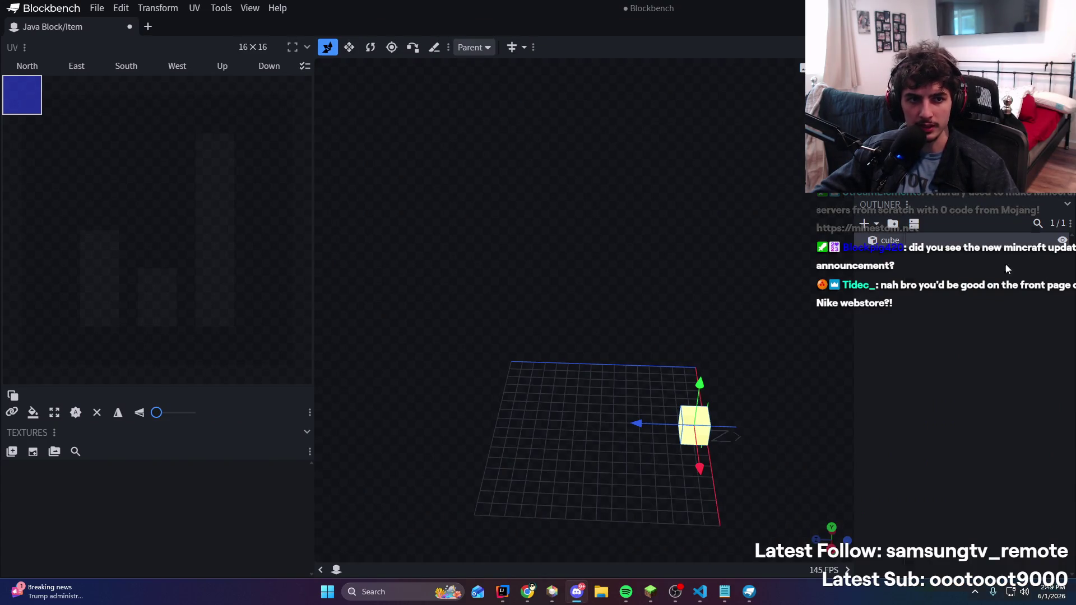
{"action": "key", "text": "alt+Tab"}
Launch Chatterino via 'chat' in Start search, then minimize Discord and Chatterino
{"action": "key", "text": "super"}
{"action": "type", "text": "chat"}
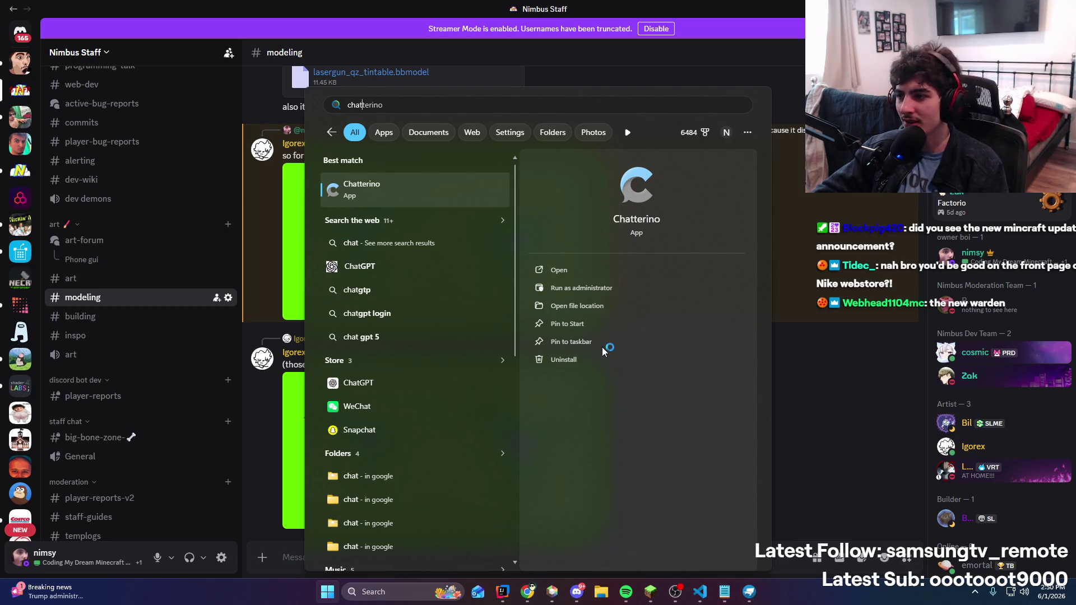
{"action": "key", "text": "Return"}
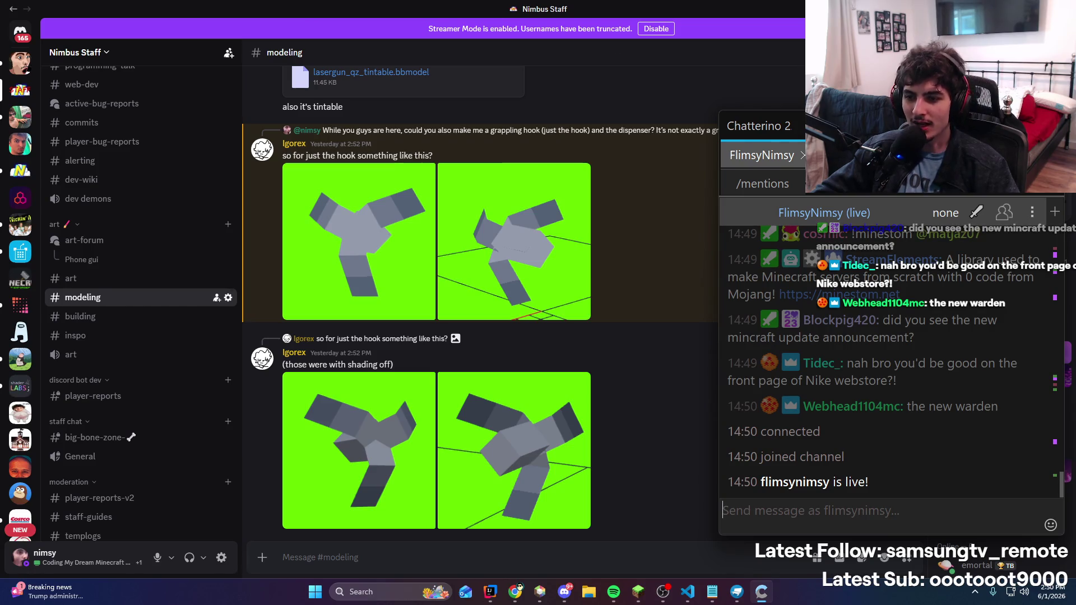
{"action": "key", "text": "super+Down"}
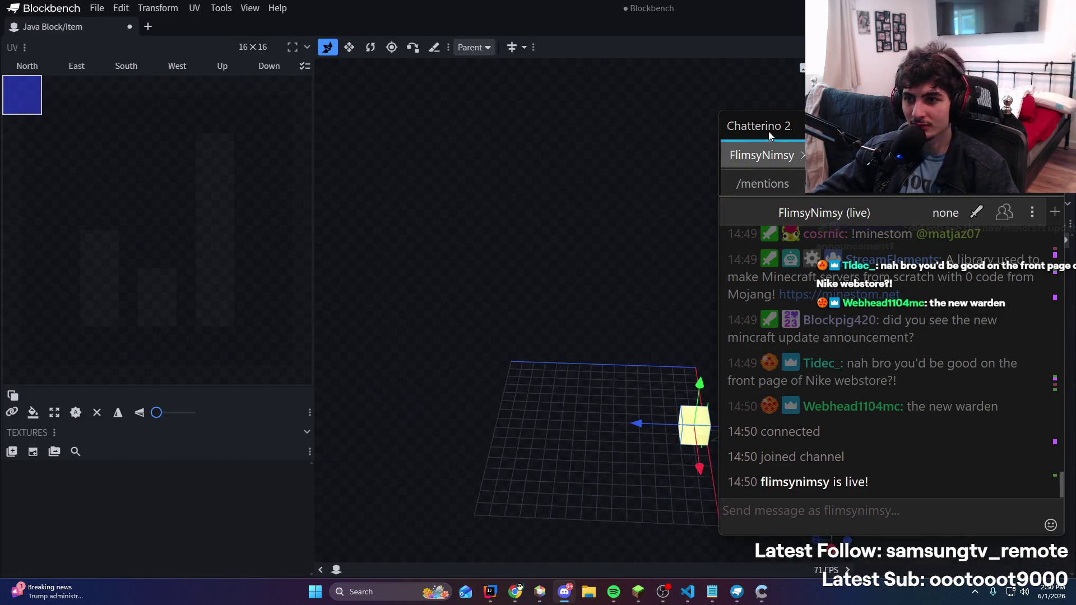
{"action": "key", "text": "super+Down"}
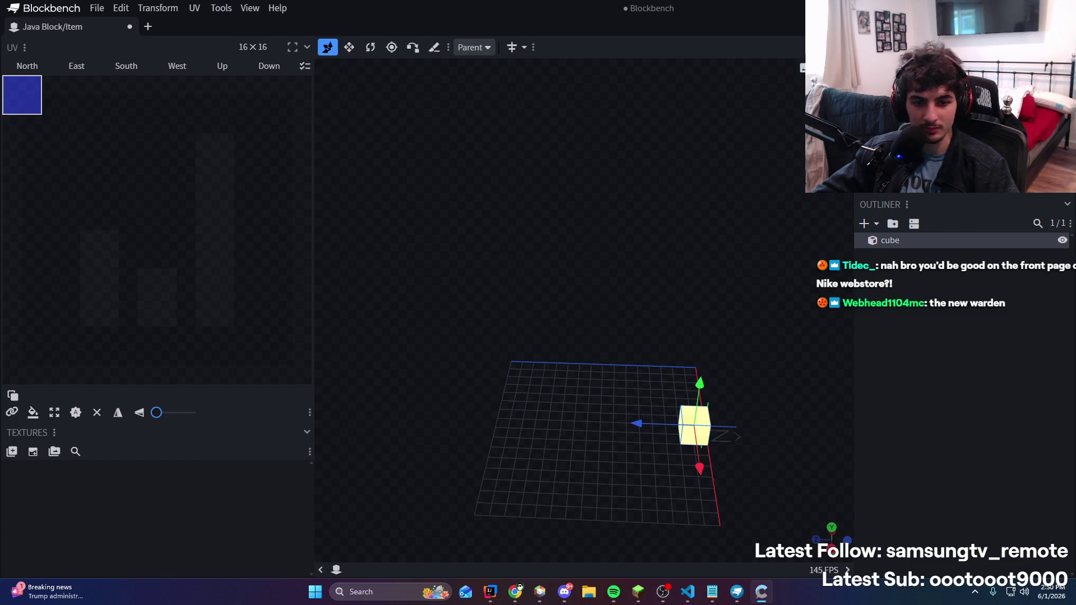
Move the first cube along Z and stretch it into a long block
{"action": "mouse_move", "coordinate": [594, 286]}
{"action": "left_mouse_down"}
{"action": "mouse_move", "coordinate": [604, 253]}
{"action": "mouse_move", "coordinate": [645, 275]}
{"action": "left_mouse_up"}
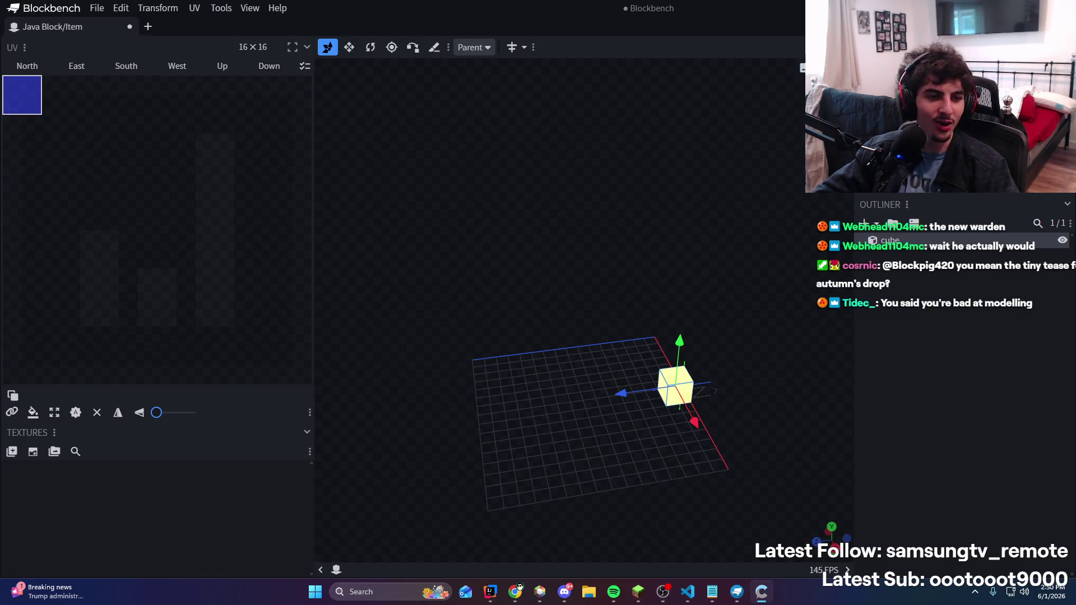
{"action": "mouse_move", "coordinate": [470, 289]}
{"action": "left_mouse_down"}
{"action": "mouse_move", "coordinate": [648, 254]}
{"action": "mouse_move", "coordinate": [714, 257]}
{"action": "left_mouse_up"}
{"action": "mouse_move", "coordinate": [614, 368]}
{"action": "left_mouse_down"}
{"action": "mouse_move", "coordinate": [678, 438]}
{"action": "mouse_move", "coordinate": [721, 347]}
{"action": "mouse_move", "coordinate": [764, 366]}
{"action": "mouse_move", "coordinate": [773, 391]}
{"action": "mouse_move", "coordinate": [725, 364]}
{"action": "mouse_move", "coordinate": [664, 450]}
{"action": "mouse_move", "coordinate": [640, 399]}
{"action": "mouse_move", "coordinate": [682, 426]}
{"action": "mouse_move", "coordinate": [710, 416]}
{"action": "mouse_move", "coordinate": [635, 347]}
{"action": "mouse_move", "coordinate": [773, 203]}
{"action": "left_mouse_up"}
{"action": "key", "text": "s"}
{"action": "left_click_drag", "start_coordinate": [634, 290], "coordinate": [600, 291]}
{"action": "mouse_move", "coordinate": [732, 174]}
{"action": "left_mouse_down"}
{"action": "mouse_move", "coordinate": [634, 185]}
{"action": "mouse_move", "coordinate": [694, 243]}
{"action": "mouse_move", "coordinate": [675, 337]}
{"action": "mouse_move", "coordinate": [656, 328]}
{"action": "mouse_move", "coordinate": [714, 304]}
{"action": "mouse_move", "coordinate": [740, 252]}
{"action": "left_mouse_up"}
{"action": "key", "text": "v"}
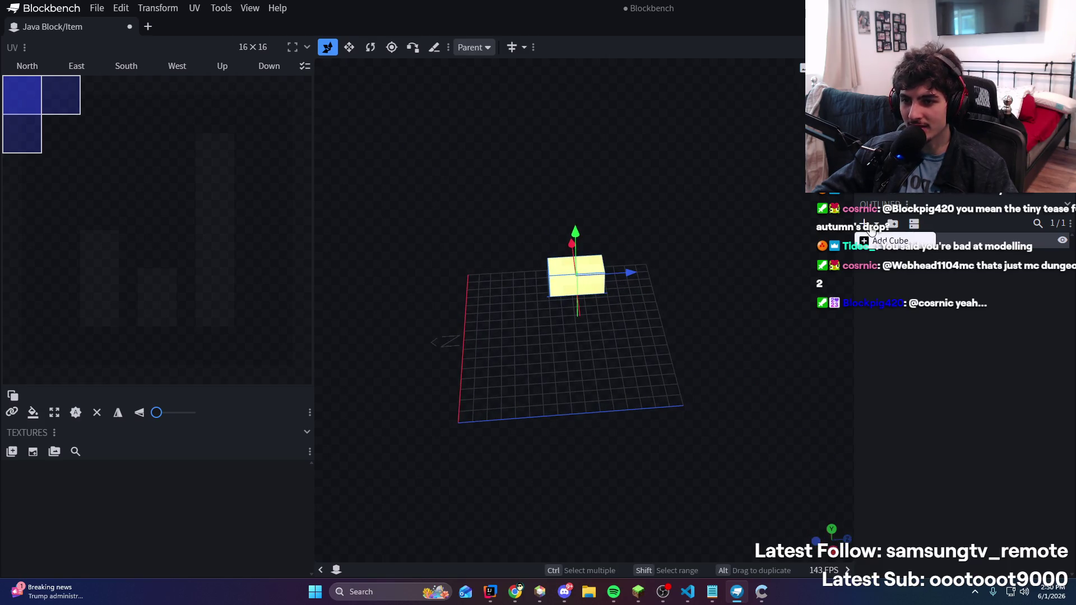
Add a second cube, flatten it into a plate, and tilt it about -22.5°
{"action": "left_click", "coordinate": [861, 222]}
{"action": "mouse_move", "coordinate": [557, 435]}
{"action": "left_mouse_down"}
{"action": "mouse_move", "coordinate": [604, 419]}
{"action": "mouse_move", "coordinate": [604, 448]}
{"action": "mouse_move", "coordinate": [656, 403]}
{"action": "mouse_move", "coordinate": [702, 435]}
{"action": "mouse_move", "coordinate": [644, 429]}
{"action": "mouse_move", "coordinate": [831, 437]}
{"action": "mouse_move", "coordinate": [752, 437]}
{"action": "left_mouse_up"}
{"action": "key", "text": "s"}
{"action": "key", "text": "v"}
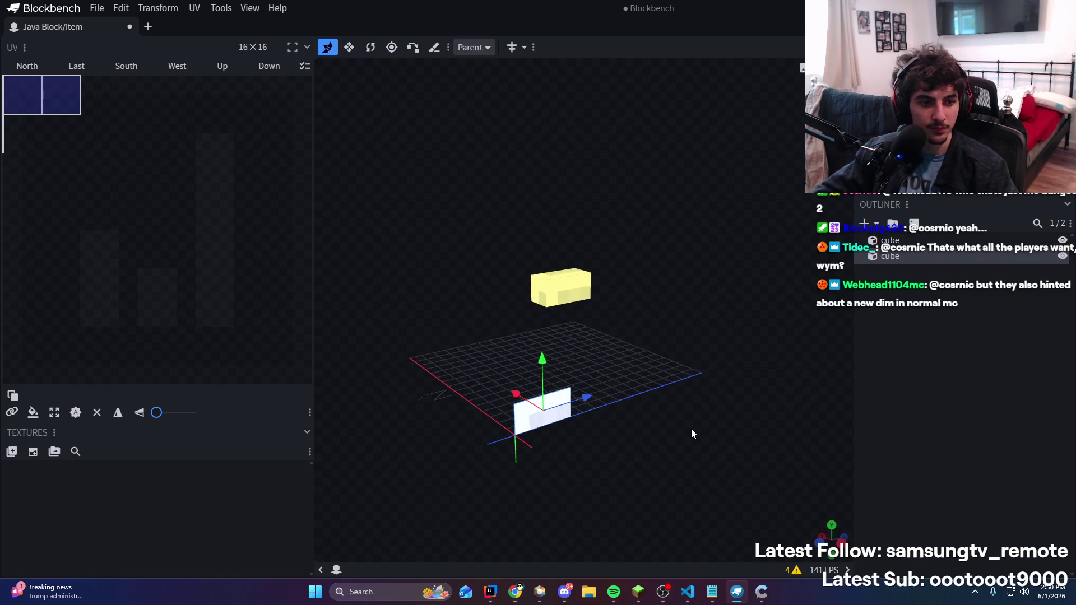
{"action": "mouse_move", "coordinate": [590, 397]}
{"action": "left_mouse_down"}
{"action": "mouse_move", "coordinate": [548, 370]}
{"action": "mouse_move", "coordinate": [540, 279]}
{"action": "mouse_move", "coordinate": [585, 255]}
{"action": "mouse_move", "coordinate": [518, 288]}
{"action": "mouse_move", "coordinate": [627, 291]}
{"action": "mouse_move", "coordinate": [579, 239]}
{"action": "mouse_move", "coordinate": [723, 294]}
{"action": "mouse_move", "coordinate": [542, 300]}
{"action": "mouse_move", "coordinate": [605, 269]}
{"action": "mouse_move", "coordinate": [672, 297]}
{"action": "mouse_move", "coordinate": [604, 395]}
{"action": "mouse_move", "coordinate": [577, 402]}
{"action": "mouse_move", "coordinate": [517, 357]}
{"action": "mouse_move", "coordinate": [543, 325]}
{"action": "mouse_move", "coordinate": [520, 352]}
{"action": "left_mouse_up"}
{"action": "key", "text": "r"}
{"action": "mouse_move", "coordinate": [521, 352]}
{"action": "left_mouse_down"}
{"action": "mouse_move", "coordinate": [591, 416]}
{"action": "mouse_move", "coordinate": [532, 402]}
{"action": "mouse_move", "coordinate": [573, 309]}
{"action": "mouse_move", "coordinate": [526, 370]}
{"action": "left_mouse_up"}
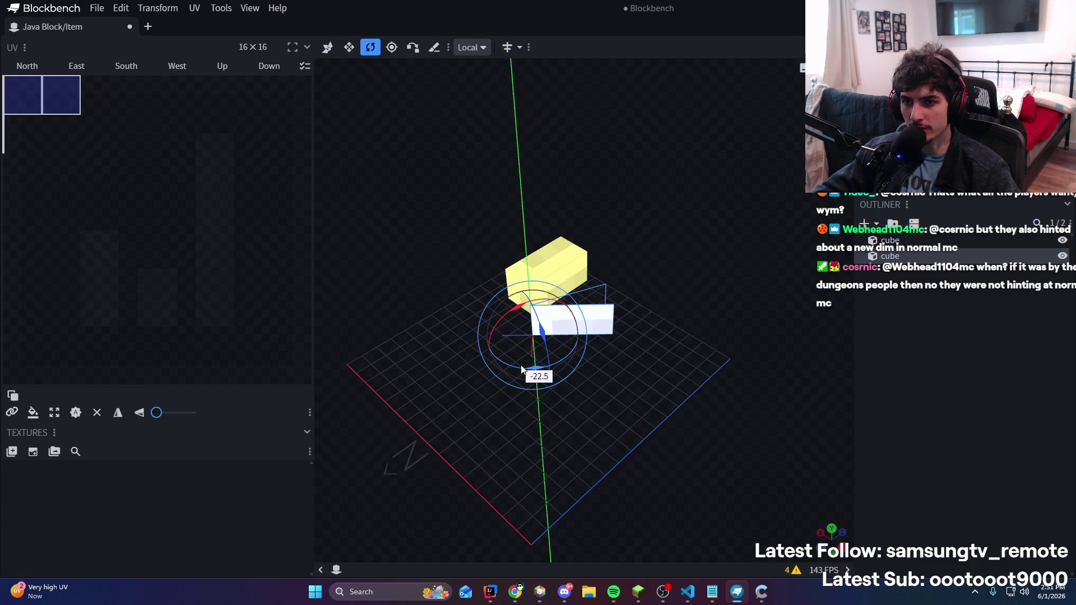
Rotate the flat plate a further 15° around Y
{"action": "mouse_move", "coordinate": [700, 415]}
{"action": "left_mouse_down"}
{"action": "mouse_move", "coordinate": [807, 435]}
{"action": "mouse_move", "coordinate": [752, 438]}
{"action": "mouse_move", "coordinate": [767, 422]}
{"action": "left_mouse_up"}
{"action": "left_click_drag", "start_coordinate": [562, 397], "coordinate": [565, 398]}
{"action": "left_click_drag", "start_coordinate": [567, 399], "coordinate": [568, 398]}
{"action": "left_click_drag", "start_coordinate": [759, 389], "coordinate": [772, 383]}
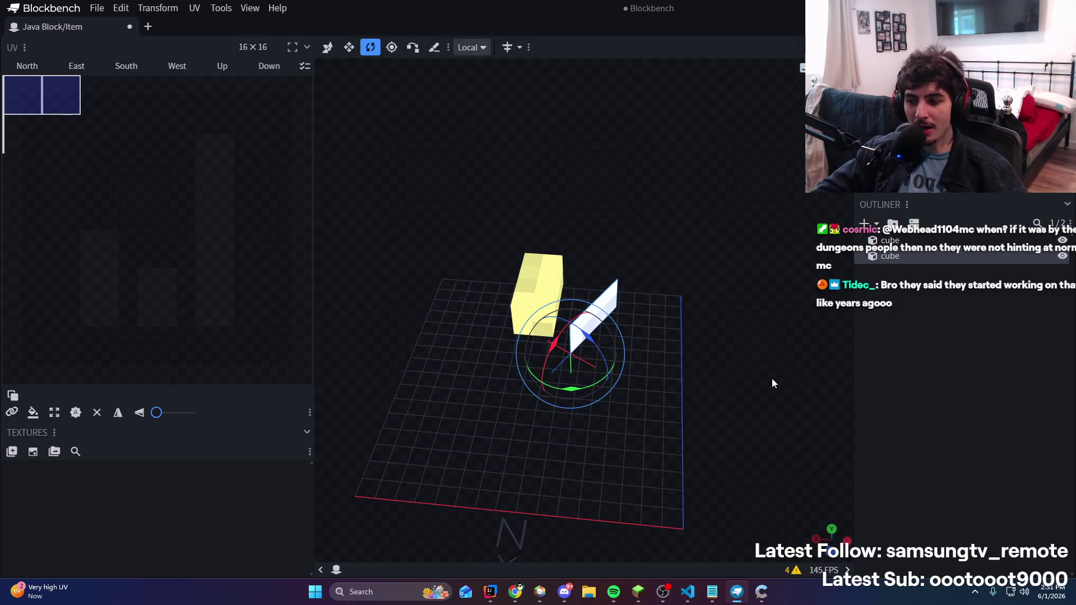
{"action": "left_click_drag", "start_coordinate": [792, 320], "coordinate": [785, 322]}
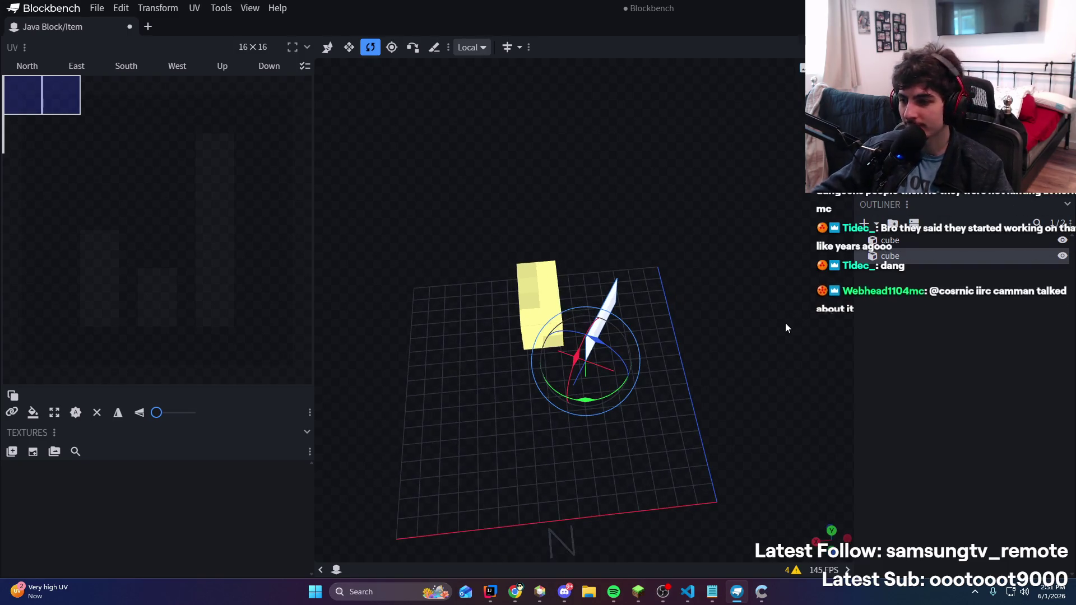
Add a third thin cube, rotate it to about 167.5°, and shorten it by 2 units
{"action": "left_click", "coordinate": [1056, 361]}
{"action": "left_click", "coordinate": [951, 261]}
{"action": "key", "text": "ctrl+d"}
{"action": "left_click", "coordinate": [930, 375]}
{"action": "left_click", "coordinate": [910, 270]}
{"action": "mouse_move", "coordinate": [585, 400]}
{"action": "left_mouse_down"}
{"action": "mouse_move", "coordinate": [417, 367]}
{"action": "mouse_move", "coordinate": [358, 379]}
{"action": "mouse_move", "coordinate": [551, 413]}
{"action": "mouse_move", "coordinate": [734, 317]}
{"action": "mouse_move", "coordinate": [705, 231]}
{"action": "mouse_move", "coordinate": [636, 231]}
{"action": "left_mouse_up"}
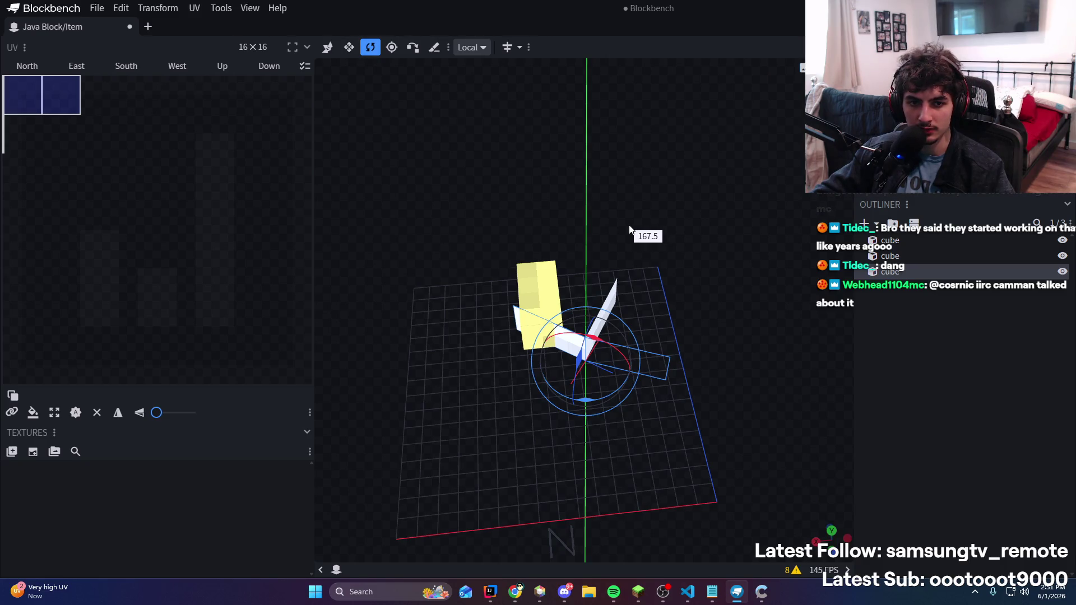
{"action": "left_click_drag", "start_coordinate": [629, 230], "coordinate": [620, 241]}
{"action": "key", "text": "s"}
{"action": "mouse_move", "coordinate": [516, 349]}
{"action": "left_mouse_down"}
{"action": "mouse_move", "coordinate": [527, 335]}
{"action": "mouse_move", "coordinate": [551, 343]}
{"action": "mouse_move", "coordinate": [539, 342]}
{"action": "left_mouse_up"}
{"action": "scroll", "coordinate": [689, 391], "scroll_direction": "up", "scroll_amount": 6}
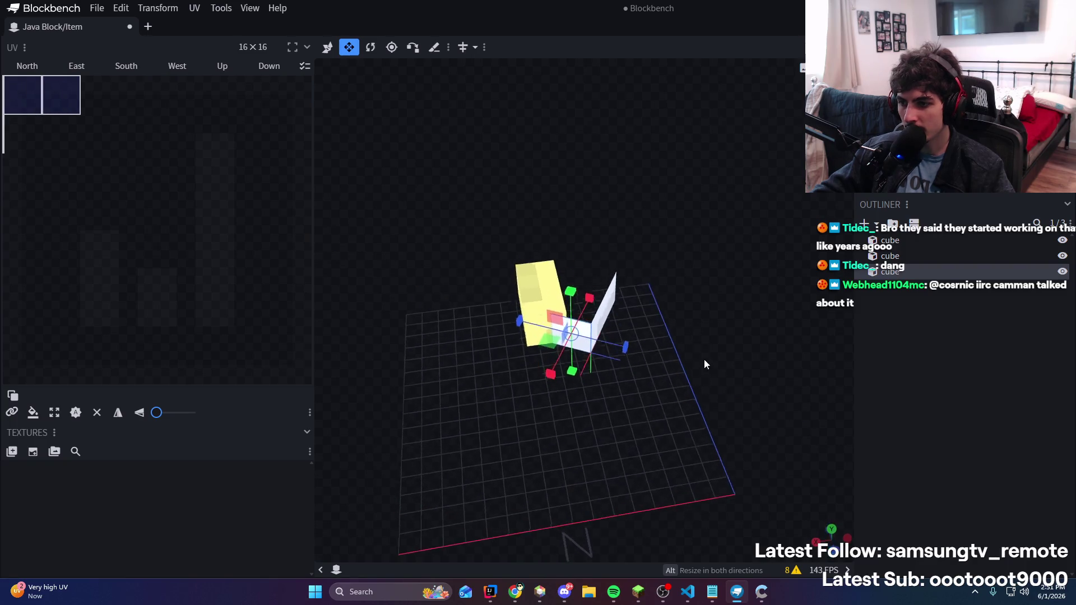
Resize the selected cube along Z and the third cube from its top
{"action": "mouse_move", "coordinate": [653, 405]}
{"action": "left_mouse_down"}
{"action": "mouse_move", "coordinate": [673, 391]}
{"action": "mouse_move", "coordinate": [664, 440]}
{"action": "mouse_move", "coordinate": [637, 472]}
{"action": "mouse_move", "coordinate": [715, 394]}
{"action": "left_mouse_up"}
{"action": "left_click_drag", "start_coordinate": [583, 352], "coordinate": [559, 351]}
{"action": "left_click_drag", "start_coordinate": [628, 404], "coordinate": [698, 435]}
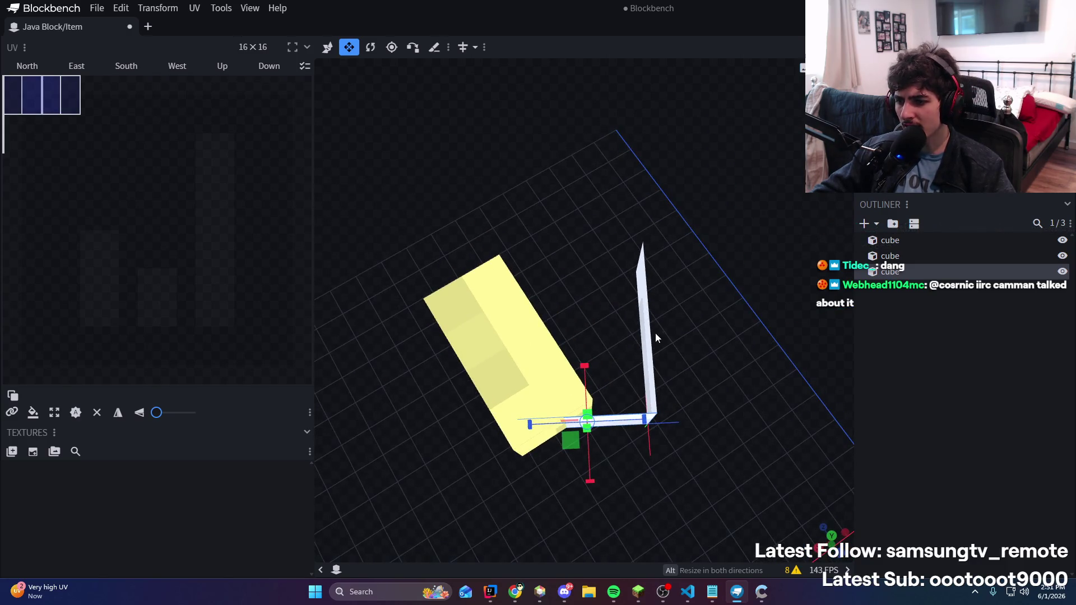
{"action": "left_click_drag", "start_coordinate": [730, 362], "coordinate": [536, 305]}
{"action": "left_click", "coordinate": [535, 305]}
{"action": "mouse_move", "coordinate": [678, 306]}
{"action": "left_mouse_down"}
{"action": "mouse_move", "coordinate": [811, 227]}
{"action": "mouse_move", "coordinate": [812, 241]}
{"action": "mouse_move", "coordinate": [782, 244]}
{"action": "mouse_move", "coordinate": [551, 234]}
{"action": "mouse_move", "coordinate": [772, 214]}
{"action": "mouse_move", "coordinate": [563, 281]}
{"action": "left_mouse_up"}
{"action": "left_click", "coordinate": [564, 282]}
{"action": "left_click_drag", "start_coordinate": [543, 226], "coordinate": [544, 235]}
Narrow the yellow first cube along X and resize it along Y
{"action": "mouse_move", "coordinate": [639, 202]}
{"action": "left_mouse_down"}
{"action": "mouse_move", "coordinate": [586, 238]}
{"action": "mouse_move", "coordinate": [608, 303]}
{"action": "mouse_move", "coordinate": [637, 293]}
{"action": "mouse_move", "coordinate": [349, 317]}
{"action": "mouse_move", "coordinate": [294, 218]}
{"action": "mouse_move", "coordinate": [488, 280]}
{"action": "left_mouse_up"}
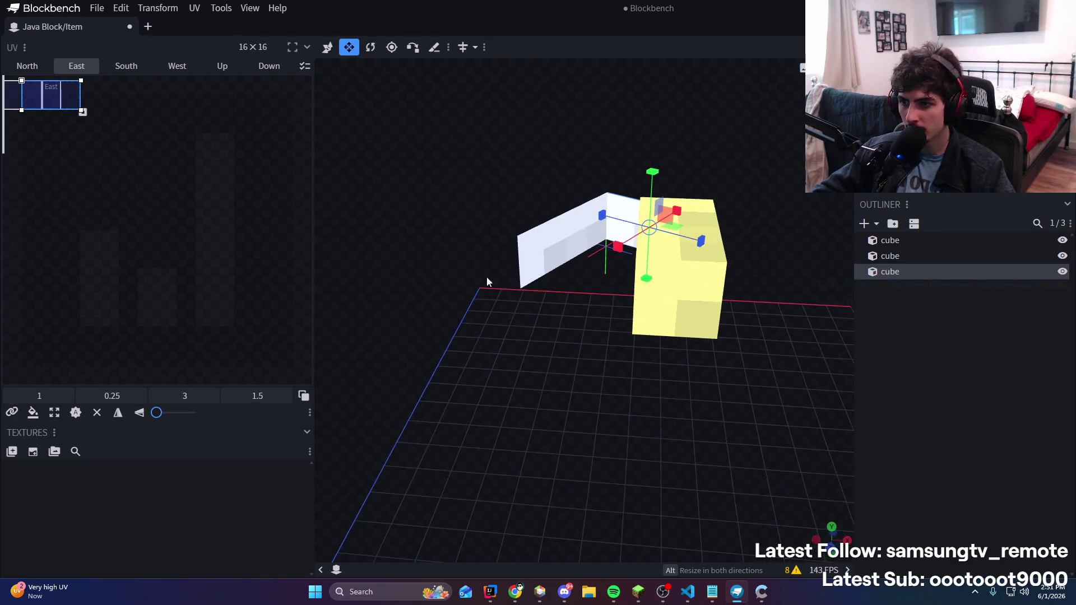
{"action": "left_click", "coordinate": [712, 292]}
{"action": "mouse_move", "coordinate": [619, 260]}
{"action": "left_mouse_down"}
{"action": "mouse_move", "coordinate": [653, 271]}
{"action": "mouse_move", "coordinate": [622, 264]}
{"action": "mouse_move", "coordinate": [645, 267]}
{"action": "left_mouse_up"}
{"action": "left_click_drag", "start_coordinate": [680, 208], "coordinate": [680, 230]}
{"action": "left_click_drag", "start_coordinate": [729, 364], "coordinate": [889, 197]}
{"action": "mouse_move", "coordinate": [644, 303]}
{"action": "left_mouse_down"}
{"action": "mouse_move", "coordinate": [482, 341]}
{"action": "mouse_move", "coordinate": [608, 370]}
{"action": "left_mouse_up"}
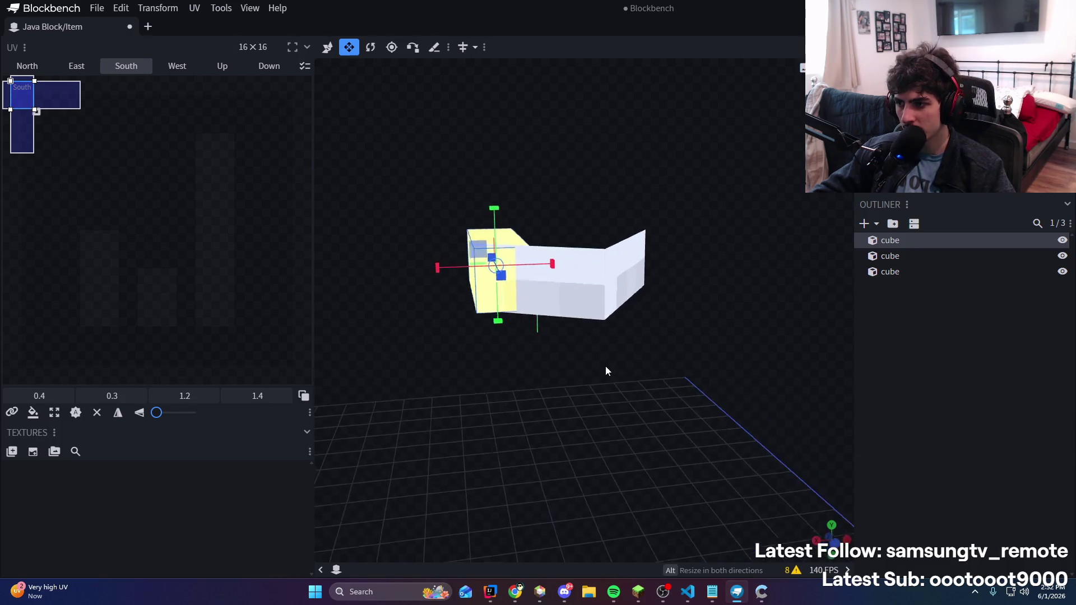
Shorten the flat cube along Z and slide the plate along X
{"action": "left_click", "coordinate": [578, 298]}
{"action": "left_click", "coordinate": [627, 253]}
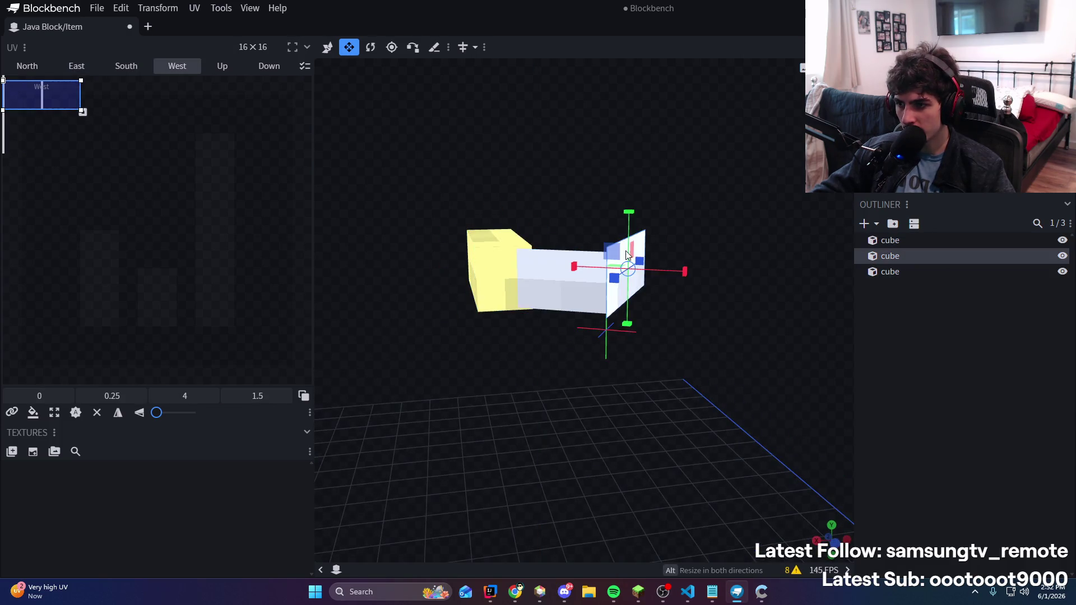
{"action": "mouse_move", "coordinate": [702, 312]}
{"action": "left_mouse_down"}
{"action": "mouse_move", "coordinate": [675, 351]}
{"action": "mouse_move", "coordinate": [628, 370]}
{"action": "left_mouse_up"}
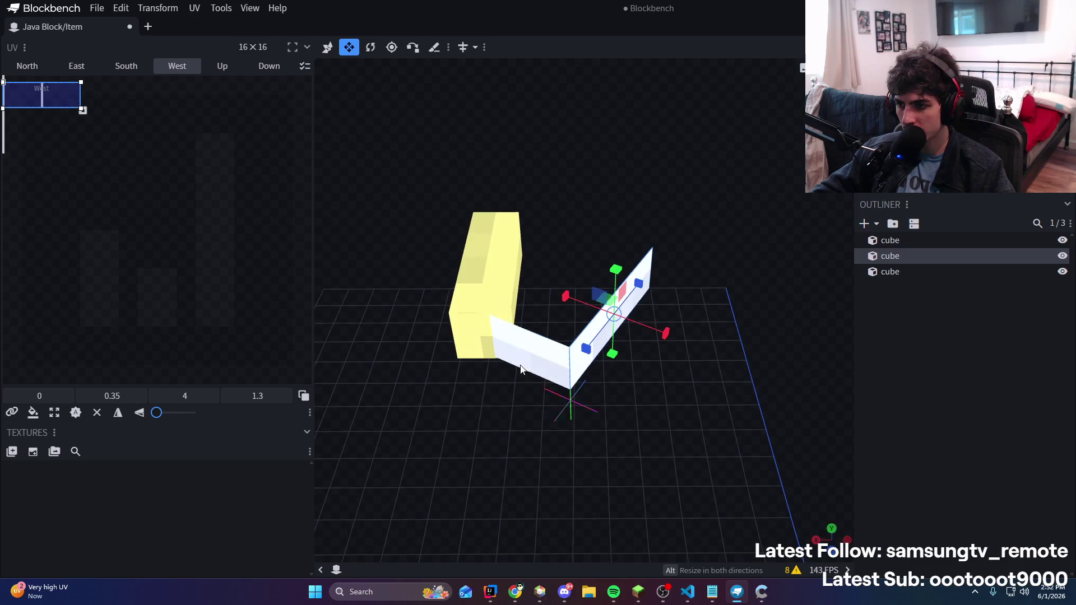
{"action": "left_click", "coordinate": [560, 367]}
{"action": "left_click_drag", "start_coordinate": [559, 368], "coordinate": [532, 364]}
{"action": "left_click", "coordinate": [640, 341]}
{"action": "key", "text": "space"}
{"action": "key", "text": "Escape"}
{"action": "key", "text": "v"}
{"action": "mouse_move", "coordinate": [674, 347]}
{"action": "left_mouse_down"}
{"action": "mouse_move", "coordinate": [621, 307]}
{"action": "mouse_move", "coordinate": [581, 319]}
{"action": "mouse_move", "coordinate": [572, 355]}
{"action": "mouse_move", "coordinate": [583, 384]}
{"action": "mouse_move", "coordinate": [719, 399]}
{"action": "mouse_move", "coordinate": [522, 446]}
{"action": "mouse_move", "coordinate": [482, 196]}
{"action": "mouse_move", "coordinate": [481, 282]}
{"action": "mouse_move", "coordinate": [509, 209]}
{"action": "mouse_move", "coordinate": [638, 227]}
{"action": "left_mouse_up"}
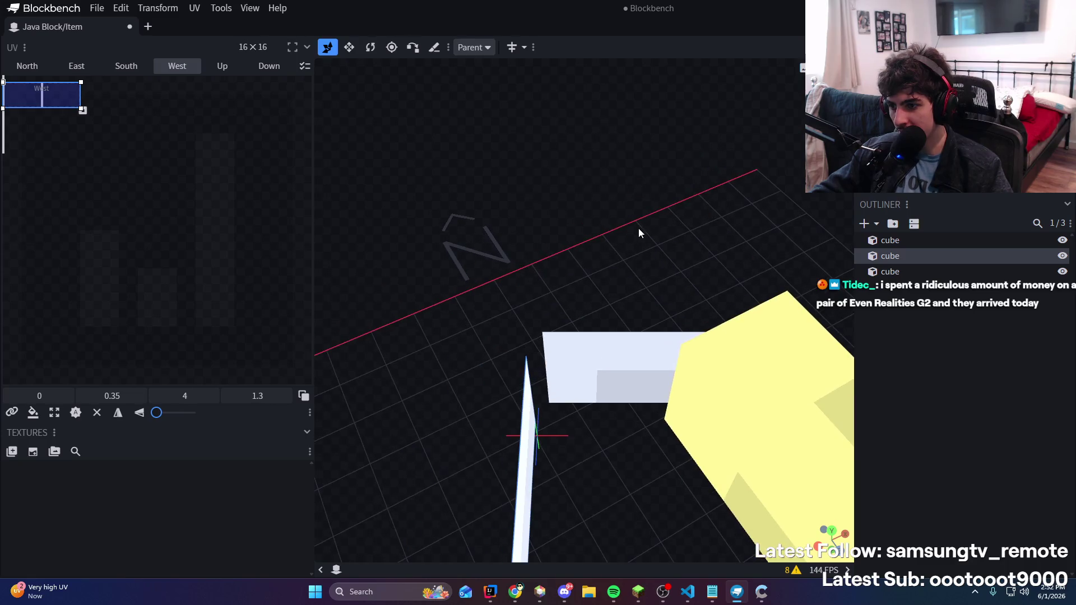
Shift the thin plate -0.25 on Z and up 0.35 on Y, then switch to Paint mode
{"action": "mouse_move", "coordinate": [508, 436]}
{"action": "left_mouse_down"}
{"action": "mouse_move", "coordinate": [578, 473]}
{"action": "mouse_move", "coordinate": [614, 472]}
{"action": "mouse_move", "coordinate": [605, 463]}
{"action": "left_mouse_up"}
{"action": "mouse_move", "coordinate": [580, 532]}
{"action": "left_mouse_down"}
{"action": "mouse_move", "coordinate": [644, 487]}
{"action": "mouse_move", "coordinate": [843, 463]}
{"action": "mouse_move", "coordinate": [668, 403]}
{"action": "mouse_move", "coordinate": [692, 302]}
{"action": "mouse_move", "coordinate": [689, 404]}
{"action": "mouse_move", "coordinate": [647, 396]}
{"action": "left_mouse_up"}
{"action": "left_click_drag", "start_coordinate": [643, 259], "coordinate": [640, 242]}
{"action": "left_click_drag", "start_coordinate": [683, 311], "coordinate": [645, 227]}
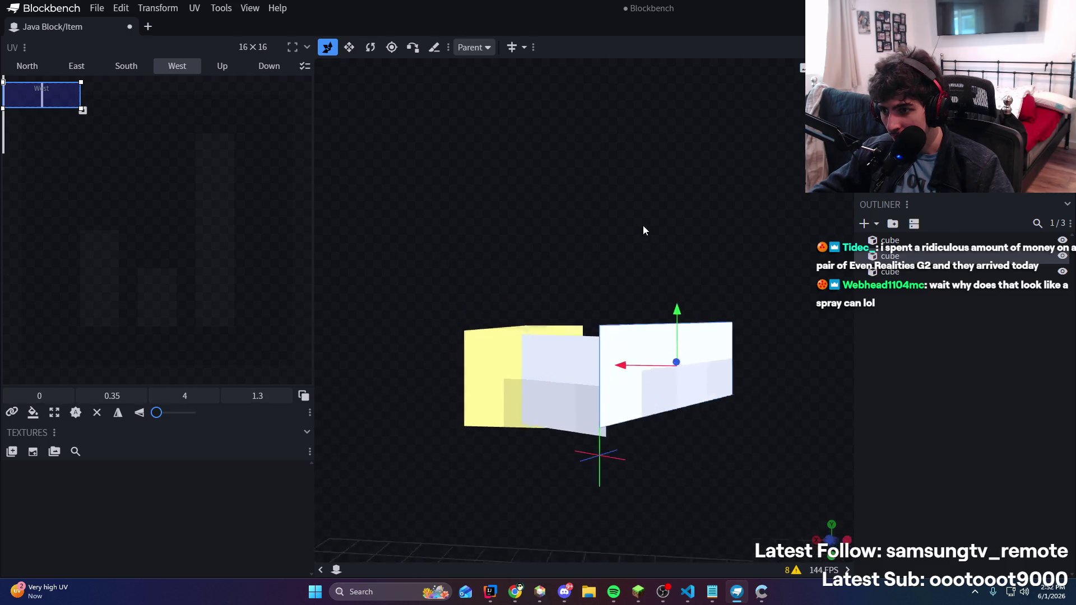
{"action": "left_click", "coordinate": [578, 365]}
{"action": "left_click", "coordinate": [648, 402]}
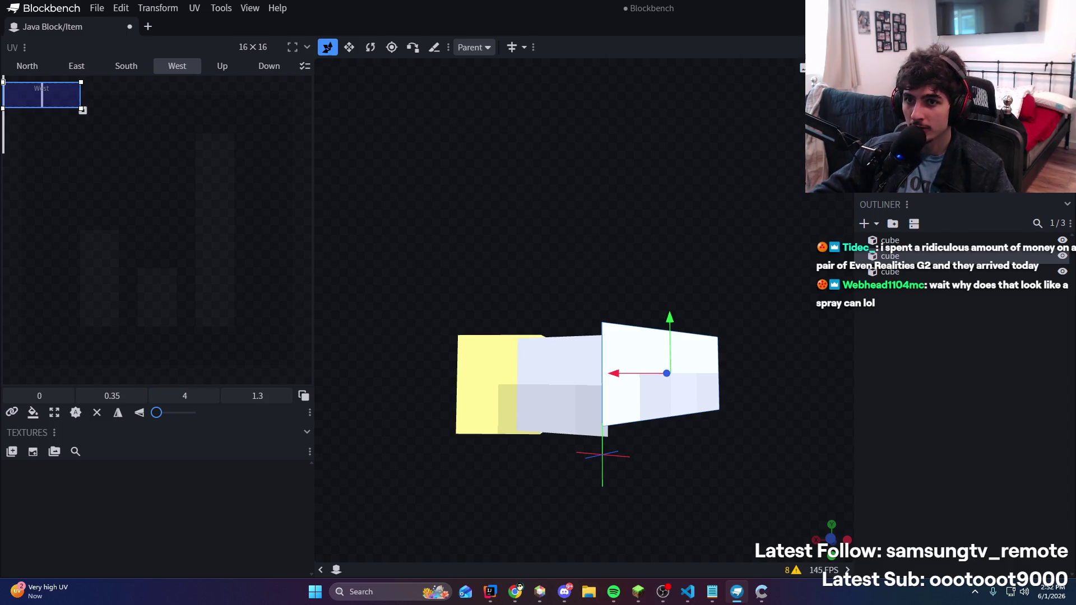
{"action": "key", "text": "2"}
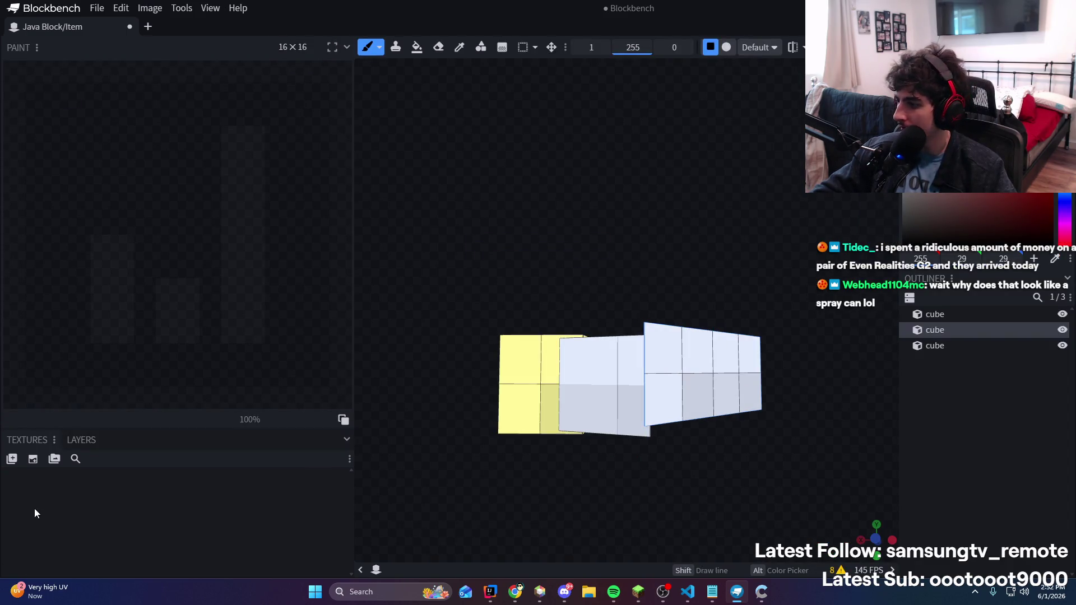
{"action": "left_click", "coordinate": [33, 459]}
{"action": "double_click", "coordinate": [567, 99]}
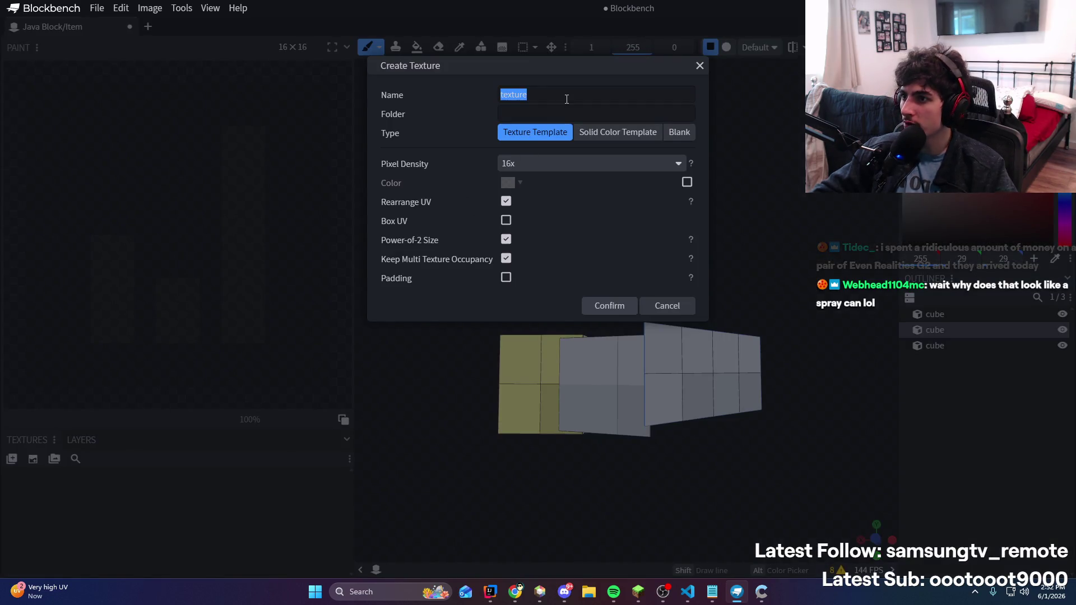
{"action": "type", "text": "k"}
{"action": "key", "text": "Return"}
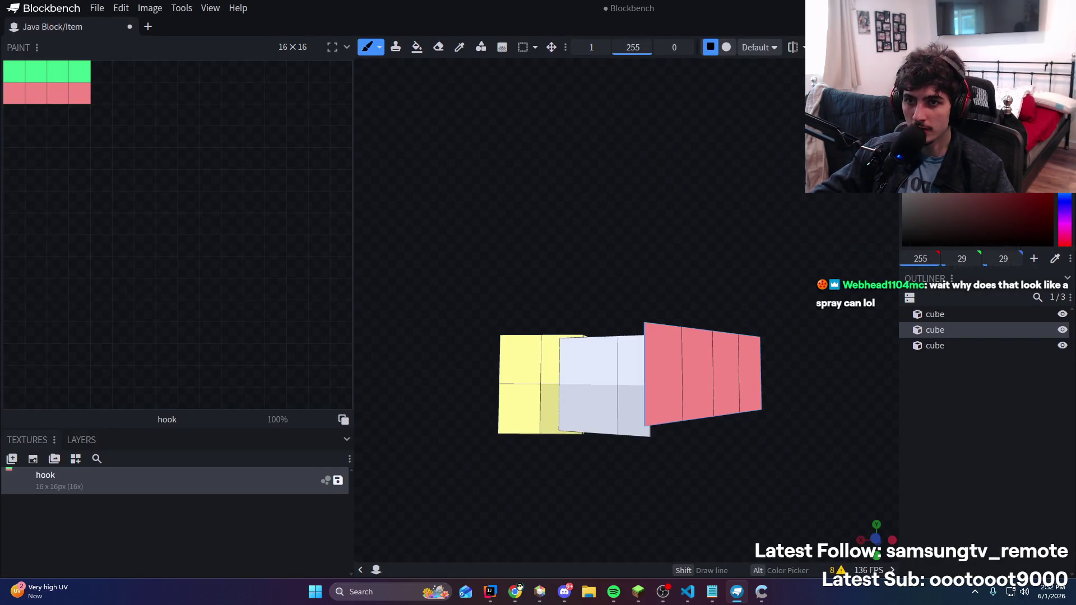
{"action": "key", "text": "Tab"}
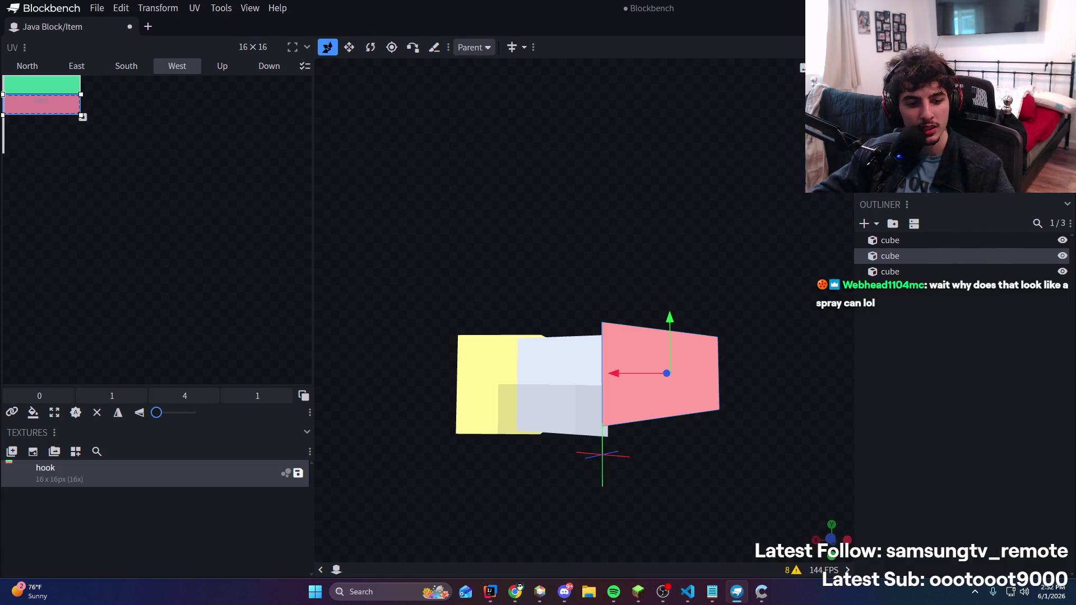
{"action": "key", "text": "alt+Tab"}
{"action": "key", "text": "super+shift+Right"}
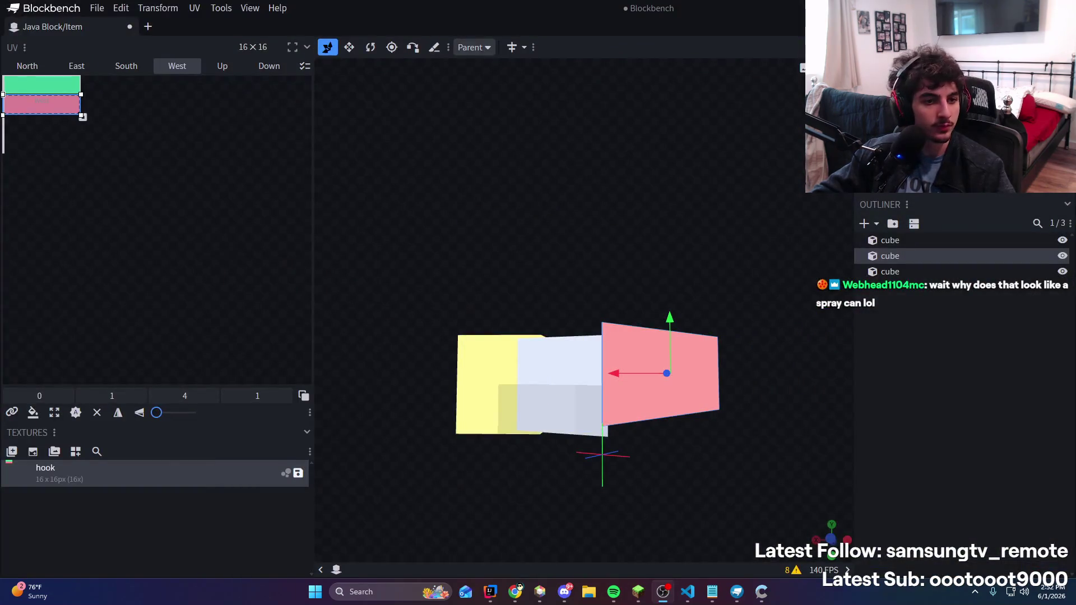
Make the pink plate thinner along its depth
{"action": "mouse_move", "coordinate": [697, 178]}
{"action": "left_mouse_down"}
{"action": "mouse_move", "coordinate": [754, 195]}
{"action": "mouse_move", "coordinate": [649, 193]}
{"action": "mouse_move", "coordinate": [733, 196]}
{"action": "mouse_move", "coordinate": [738, 257]}
{"action": "mouse_move", "coordinate": [745, 204]}
{"action": "mouse_move", "coordinate": [737, 187]}
{"action": "mouse_move", "coordinate": [695, 364]}
{"action": "mouse_move", "coordinate": [658, 377]}
{"action": "mouse_move", "coordinate": [766, 388]}
{"action": "mouse_move", "coordinate": [663, 235]}
{"action": "left_mouse_up"}
{"action": "left_click_drag", "start_coordinate": [596, 239], "coordinate": [601, 243]}
{"action": "mouse_move", "coordinate": [738, 290]}
{"action": "left_mouse_down"}
{"action": "mouse_move", "coordinate": [712, 210]}
{"action": "mouse_move", "coordinate": [723, 202]}
{"action": "left_mouse_up"}
{"action": "key", "text": "ctrl+z"}
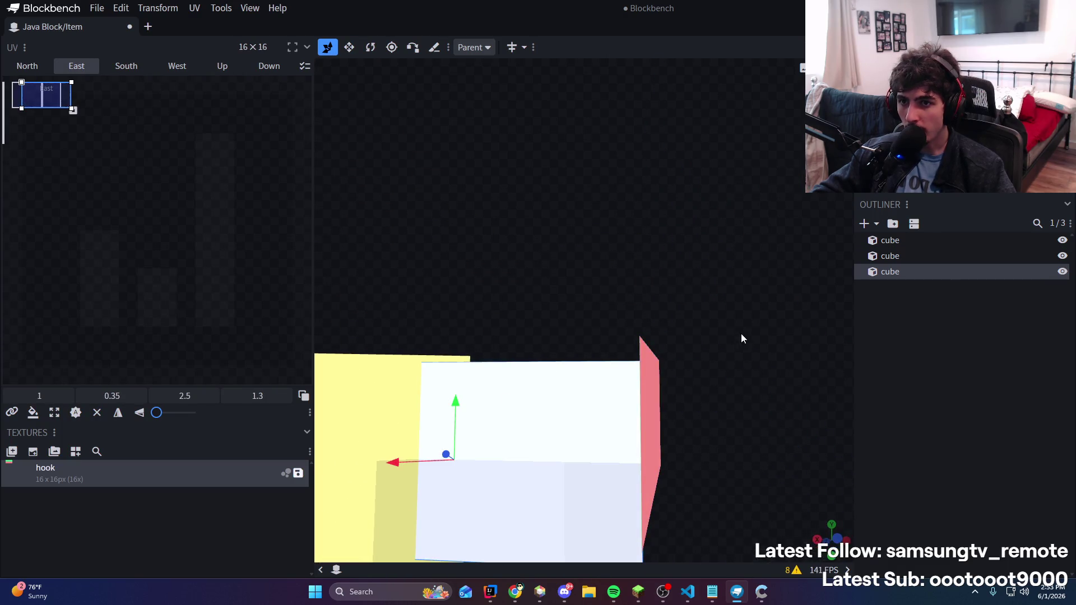
{"action": "left_click_drag", "start_coordinate": [741, 339], "coordinate": [695, 441]}
{"action": "left_click", "coordinate": [694, 441]}
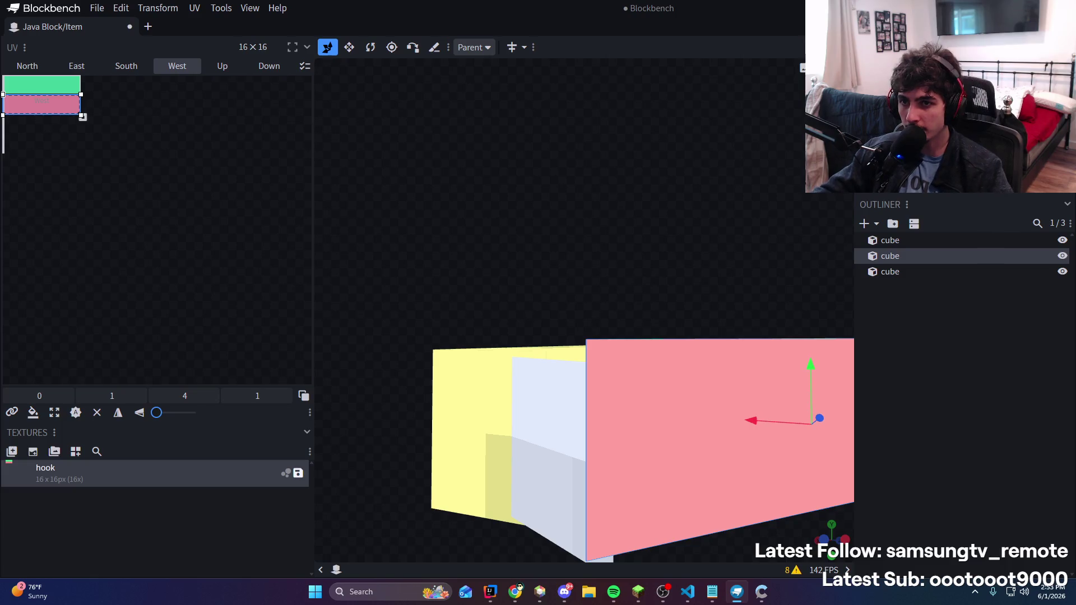
{"action": "left_click_drag", "start_coordinate": [745, 129], "coordinate": [607, 252]}
{"action": "key", "text": "v"}
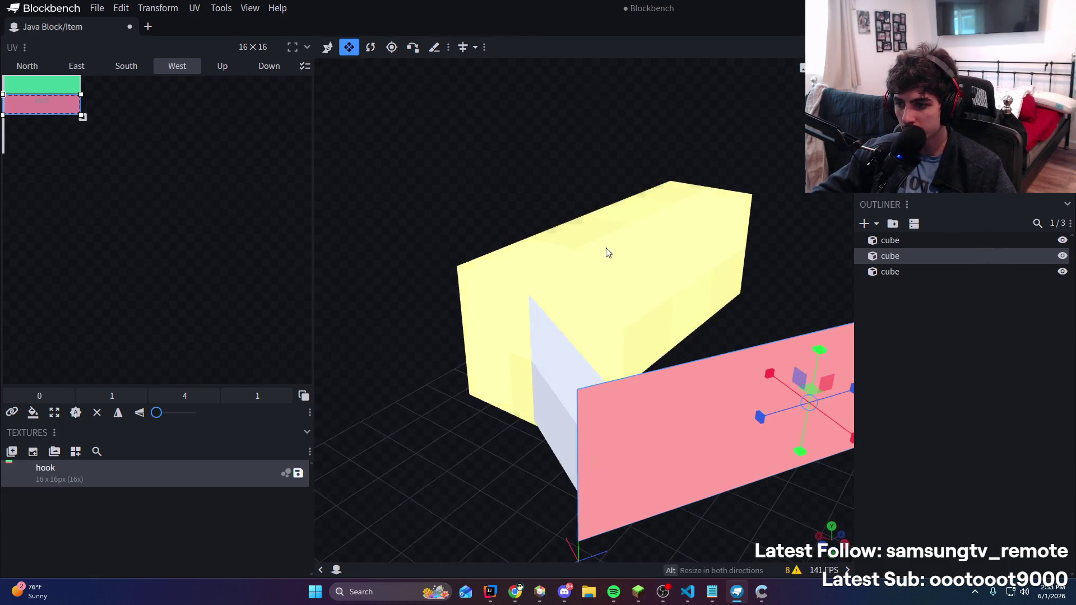
{"action": "mouse_move", "coordinate": [779, 423]}
{"action": "left_mouse_down"}
{"action": "mouse_move", "coordinate": [764, 295]}
{"action": "mouse_move", "coordinate": [745, 278]}
{"action": "left_mouse_up"}
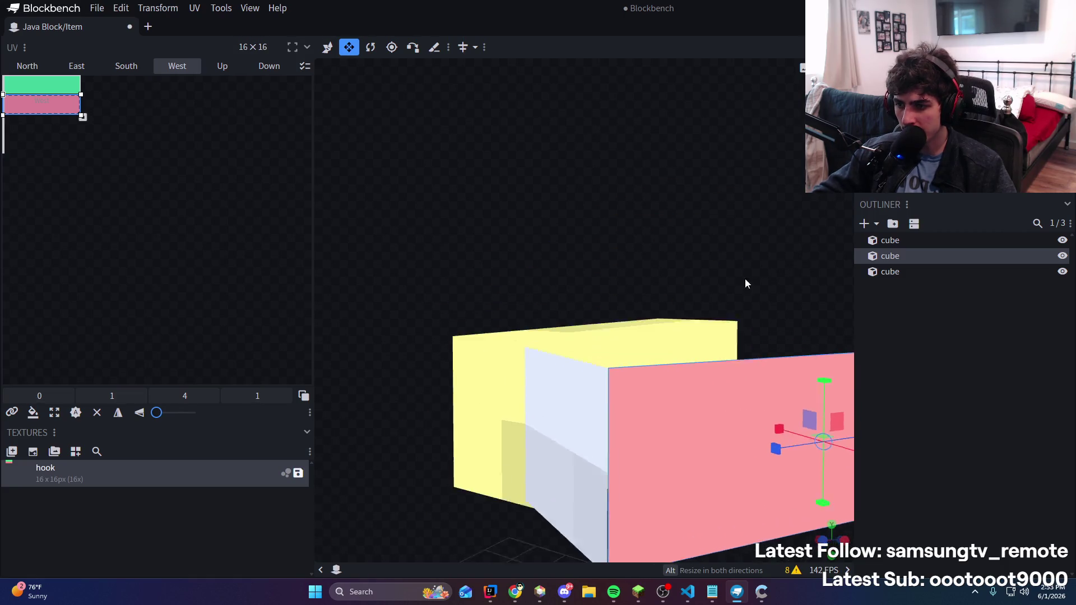
{"action": "left_click_drag", "start_coordinate": [776, 443], "coordinate": [659, 394]}
{"action": "mouse_move", "coordinate": [746, 385]}
{"action": "left_mouse_down"}
{"action": "mouse_move", "coordinate": [798, 349]}
{"action": "mouse_move", "coordinate": [647, 250]}
{"action": "mouse_move", "coordinate": [728, 240]}
{"action": "mouse_move", "coordinate": [560, 337]}
{"action": "left_mouse_up"}
Undo the recent texturing changes to the pink plate
{"action": "left_click", "coordinate": [473, 417]}
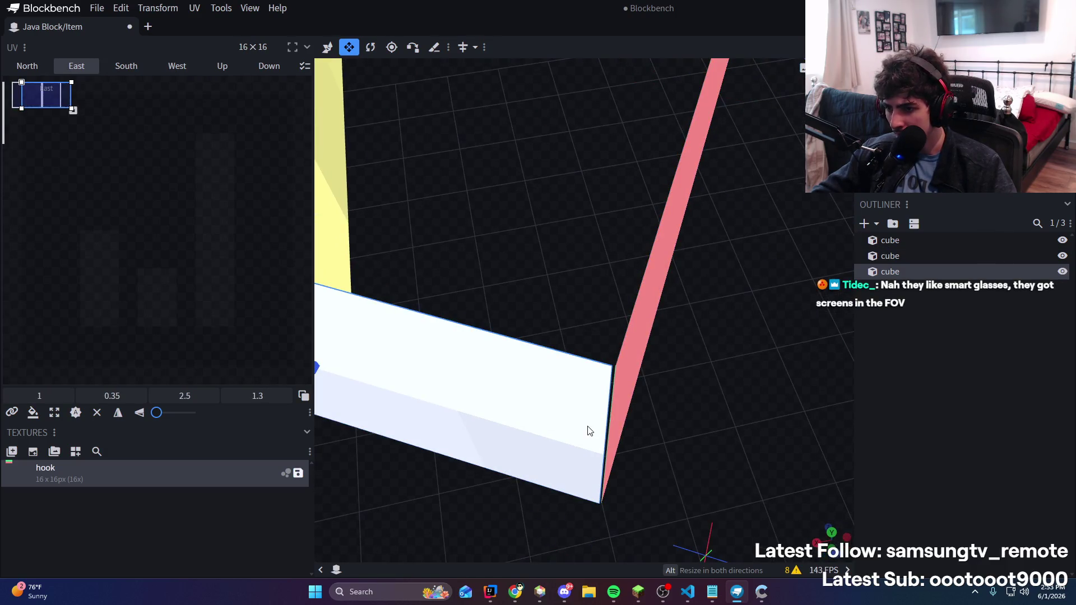
{"action": "mouse_move", "coordinate": [379, 391]}
{"action": "left_mouse_down"}
{"action": "mouse_move", "coordinate": [408, 372]}
{"action": "mouse_move", "coordinate": [373, 364]}
{"action": "left_mouse_up"}
{"action": "left_click", "coordinate": [646, 313]}
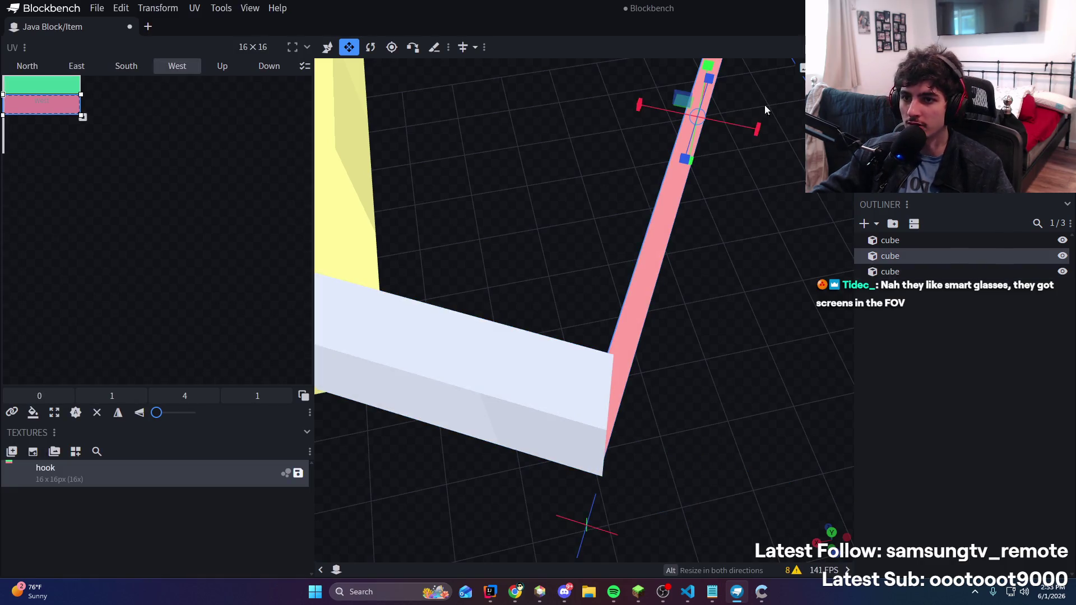
{"action": "scroll", "coordinate": [616, 307], "scroll_direction": "down", "scroll_amount": 5}
{"action": "scroll", "coordinate": [628, 333], "scroll_direction": "up", "scroll_amount": 3}
{"action": "key", "text": "ctrl+z"}
{"action": "key", "text": "ctrl+z"}
{"action": "key", "text": "ctrl+z"}
{"action": "key", "text": "ctrl+z"}
{"action": "key", "text": "ctrl+z"}
{"action": "key", "text": "ctrl+z"}
Stretch the white cube along its length and slide the thin cube left on X
{"action": "mouse_move", "coordinate": [646, 341]}
{"action": "left_mouse_down"}
{"action": "mouse_move", "coordinate": [724, 306]}
{"action": "mouse_move", "coordinate": [646, 244]}
{"action": "mouse_move", "coordinate": [637, 199]}
{"action": "mouse_move", "coordinate": [684, 359]}
{"action": "mouse_move", "coordinate": [754, 341]}
{"action": "mouse_move", "coordinate": [732, 337]}
{"action": "left_mouse_up"}
{"action": "left_click", "coordinate": [593, 371]}
{"action": "mouse_move", "coordinate": [557, 346]}
{"action": "left_mouse_down"}
{"action": "mouse_move", "coordinate": [482, 317]}
{"action": "mouse_move", "coordinate": [524, 337]}
{"action": "left_mouse_up"}
{"action": "left_click", "coordinate": [659, 314]}
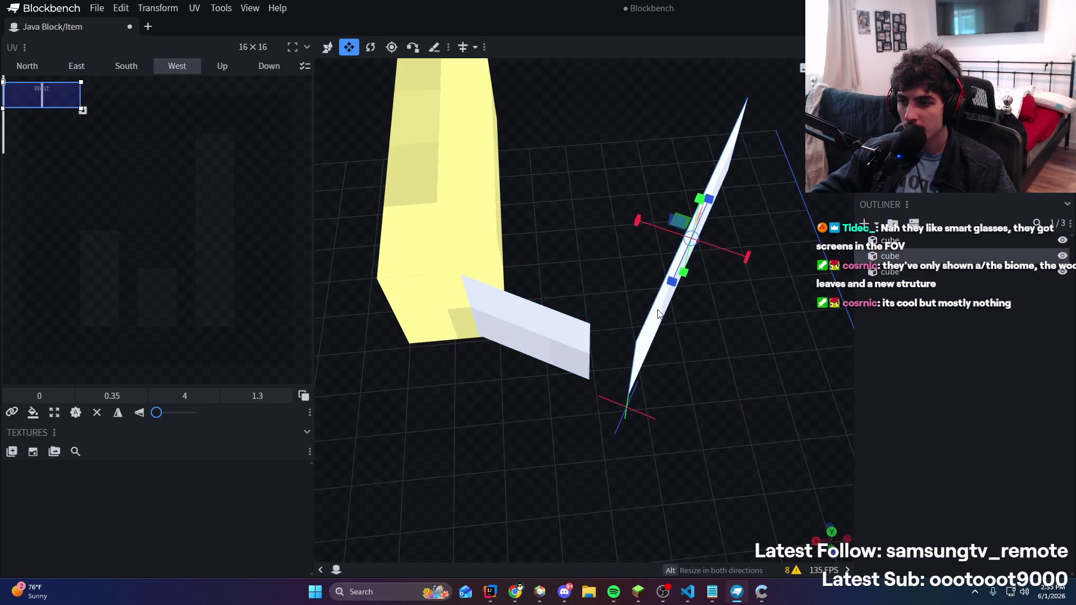
{"action": "key", "text": "v"}
{"action": "left_click_drag", "start_coordinate": [656, 238], "coordinate": [617, 241]}
{"action": "left_click_drag", "start_coordinate": [729, 290], "coordinate": [728, 307]}
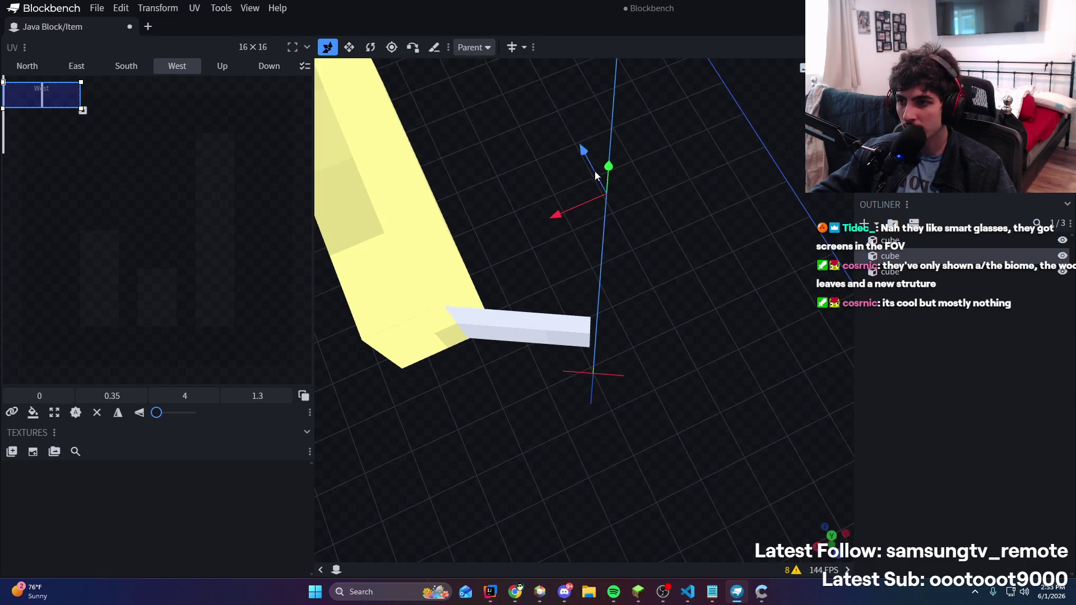
Move the thin cube 1 unit on Z and raise the long cube 0.1 to meet the vertical cube's base
{"action": "mouse_move", "coordinate": [580, 140]}
{"action": "left_mouse_down"}
{"action": "mouse_move", "coordinate": [563, 108]}
{"action": "mouse_move", "coordinate": [580, 127]}
{"action": "left_mouse_up"}
{"action": "mouse_move", "coordinate": [737, 335]}
{"action": "left_mouse_down"}
{"action": "mouse_move", "coordinate": [671, 304]}
{"action": "mouse_move", "coordinate": [600, 499]}
{"action": "left_mouse_up"}
{"action": "left_click_drag", "start_coordinate": [762, 312], "coordinate": [676, 304]}
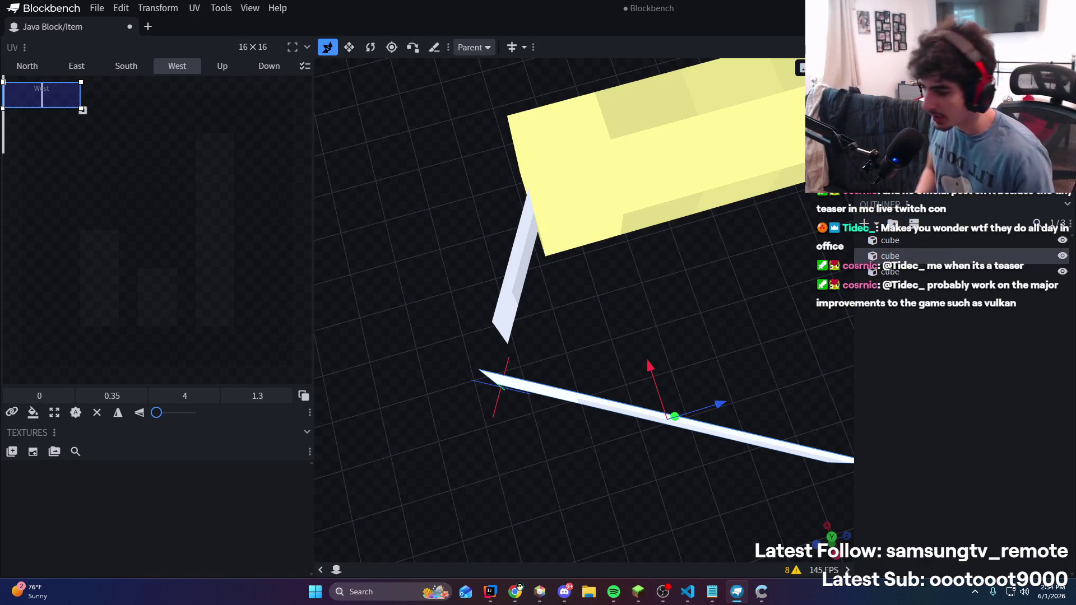
{"action": "mouse_move", "coordinate": [712, 298]}
{"action": "right_mouse_down"}
{"action": "mouse_move", "coordinate": [732, 275]}
{"action": "mouse_move", "coordinate": [734, 392]}
{"action": "right_mouse_up"}
{"action": "mouse_move", "coordinate": [696, 392]}
{"action": "left_mouse_down"}
{"action": "mouse_move", "coordinate": [779, 412]}
{"action": "mouse_move", "coordinate": [763, 274]}
{"action": "left_mouse_up"}
{"action": "mouse_move", "coordinate": [716, 320]}
{"action": "left_mouse_down"}
{"action": "mouse_move", "coordinate": [709, 312]}
{"action": "mouse_move", "coordinate": [702, 322]}
{"action": "mouse_move", "coordinate": [709, 312]}
{"action": "left_mouse_up"}
Nudge the thin white cube down two steps from a top-down view
{"action": "mouse_move", "coordinate": [777, 338]}
{"action": "left_mouse_down"}
{"action": "mouse_move", "coordinate": [788, 255]}
{"action": "mouse_move", "coordinate": [711, 297]}
{"action": "mouse_move", "coordinate": [776, 308]}
{"action": "mouse_move", "coordinate": [754, 267]}
{"action": "mouse_move", "coordinate": [769, 243]}
{"action": "mouse_move", "coordinate": [531, 318]}
{"action": "mouse_move", "coordinate": [684, 211]}
{"action": "mouse_move", "coordinate": [718, 136]}
{"action": "left_mouse_up"}
{"action": "mouse_move", "coordinate": [821, 402]}
{"action": "left_mouse_down"}
{"action": "mouse_move", "coordinate": [820, 489]}
{"action": "mouse_move", "coordinate": [678, 375]}
{"action": "mouse_move", "coordinate": [783, 370]}
{"action": "mouse_move", "coordinate": [698, 368]}
{"action": "left_mouse_up"}
{"action": "mouse_move", "coordinate": [704, 437]}
{"action": "left_mouse_down"}
{"action": "mouse_move", "coordinate": [764, 507]}
{"action": "mouse_move", "coordinate": [762, 370]}
{"action": "mouse_move", "coordinate": [799, 355]}
{"action": "mouse_move", "coordinate": [805, 365]}
{"action": "mouse_move", "coordinate": [769, 409]}
{"action": "mouse_move", "coordinate": [799, 372]}
{"action": "mouse_move", "coordinate": [667, 385]}
{"action": "mouse_move", "coordinate": [644, 459]}
{"action": "mouse_move", "coordinate": [704, 368]}
{"action": "mouse_move", "coordinate": [749, 394]}
{"action": "mouse_move", "coordinate": [727, 385]}
{"action": "left_mouse_up"}
{"action": "key", "text": "s"}
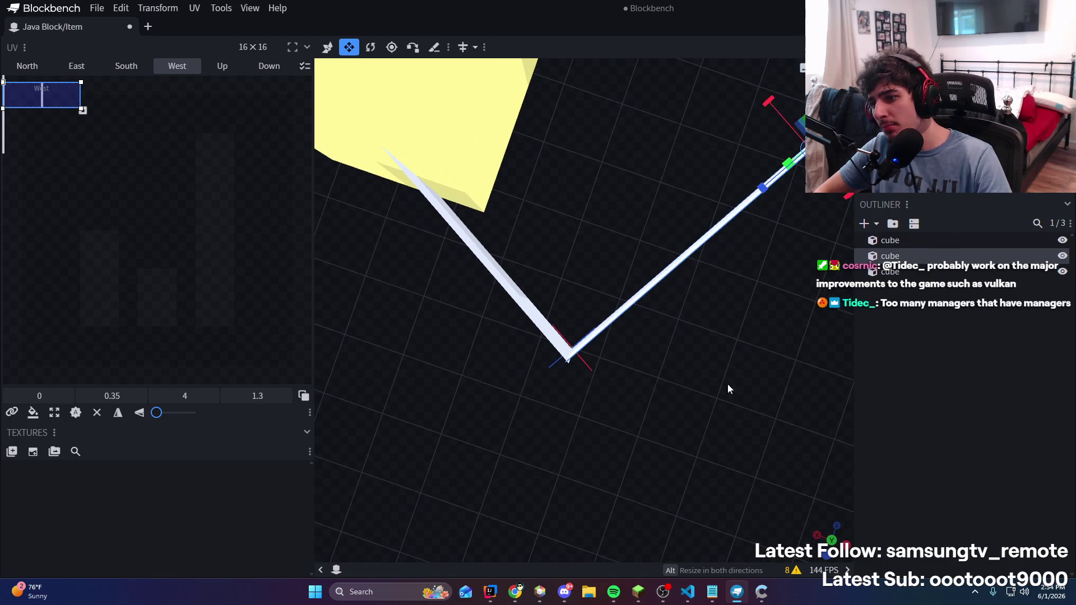
{"action": "key", "text": "space"}
{"action": "key", "text": "Return"}
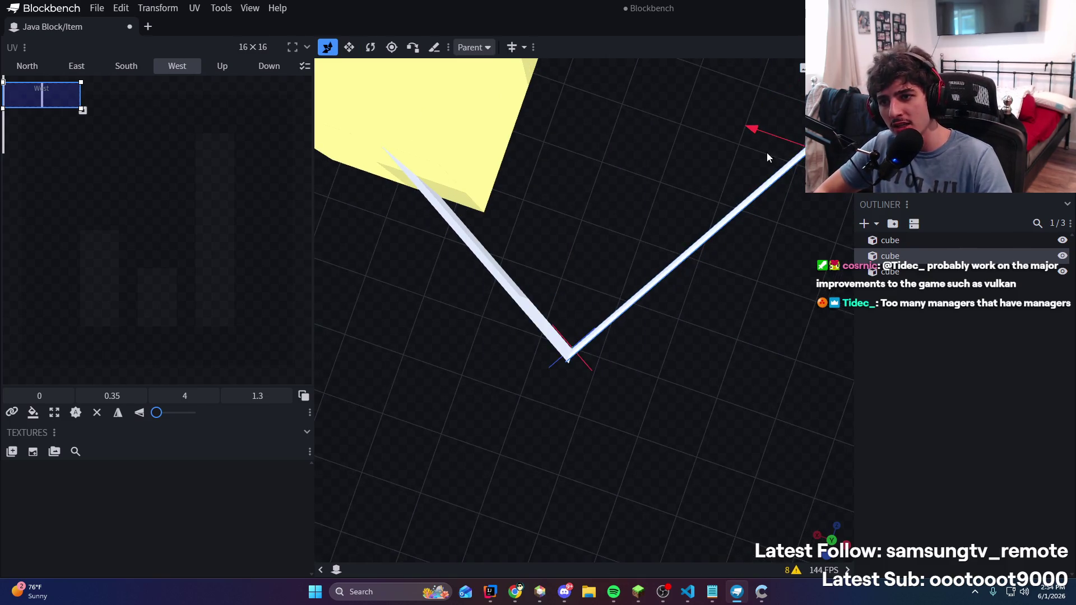
{"action": "mouse_move", "coordinate": [569, 359]}
{"action": "left_mouse_down"}
{"action": "mouse_move", "coordinate": [632, 319]}
{"action": "mouse_move", "coordinate": [629, 298]}
{"action": "mouse_move", "coordinate": [577, 455]}
{"action": "mouse_move", "coordinate": [600, 287]}
{"action": "mouse_move", "coordinate": [619, 268]}
{"action": "left_mouse_up"}
{"action": "left_click_drag", "start_coordinate": [650, 206], "coordinate": [663, 215]}
{"action": "key", "text": "Down"}
{"action": "key", "text": "Down"}
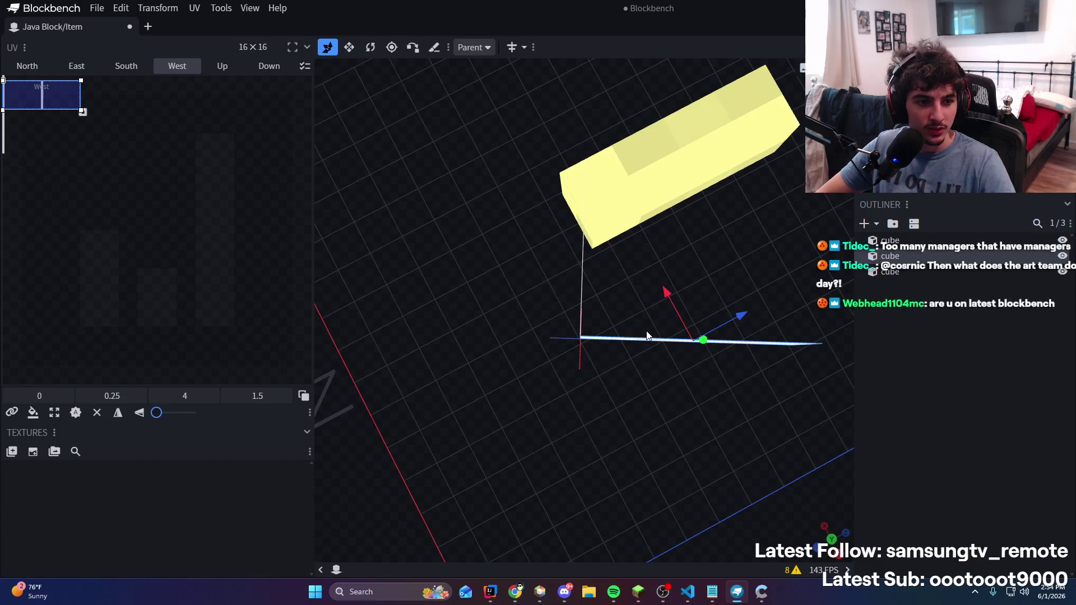
Delete the thin white cube twice, restoring it with undo each time
{"action": "key", "text": "Delete"}
{"action": "mouse_move", "coordinate": [650, 371]}
{"action": "left_mouse_down"}
{"action": "mouse_move", "coordinate": [798, 248]}
{"action": "mouse_move", "coordinate": [749, 256]}
{"action": "left_mouse_up"}
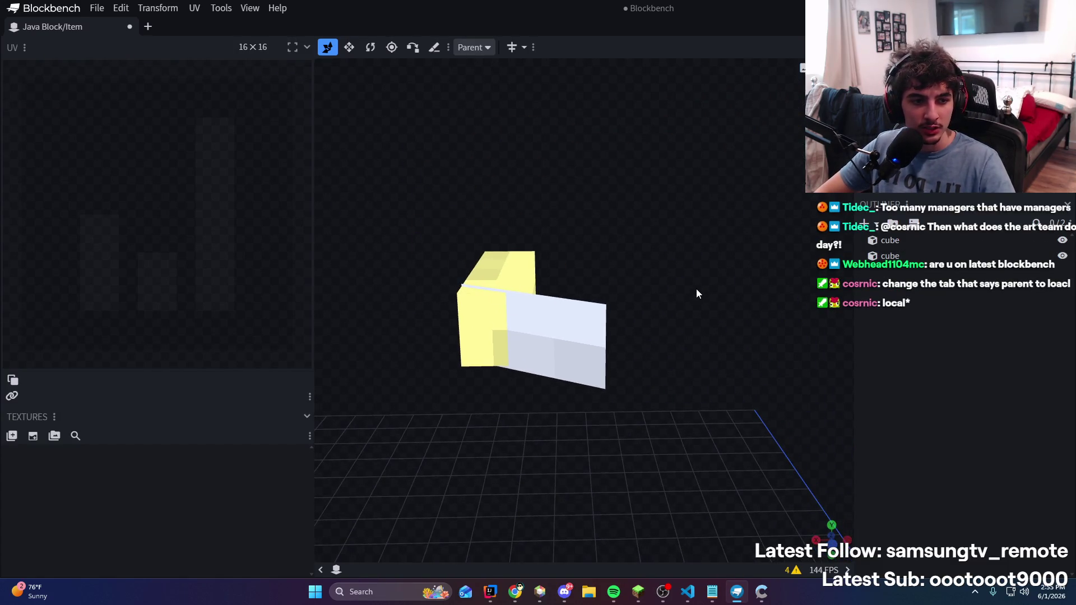
{"action": "key", "text": "ctrl+z"}
{"action": "mouse_move", "coordinate": [704, 399]}
{"action": "left_mouse_down"}
{"action": "mouse_move", "coordinate": [735, 419]}
{"action": "mouse_move", "coordinate": [724, 412]}
{"action": "left_mouse_up"}
{"action": "key", "text": "Delete"}
{"action": "key", "text": "ctrl+z"}
{"action": "left_click_drag", "start_coordinate": [761, 382], "coordinate": [695, 409]}
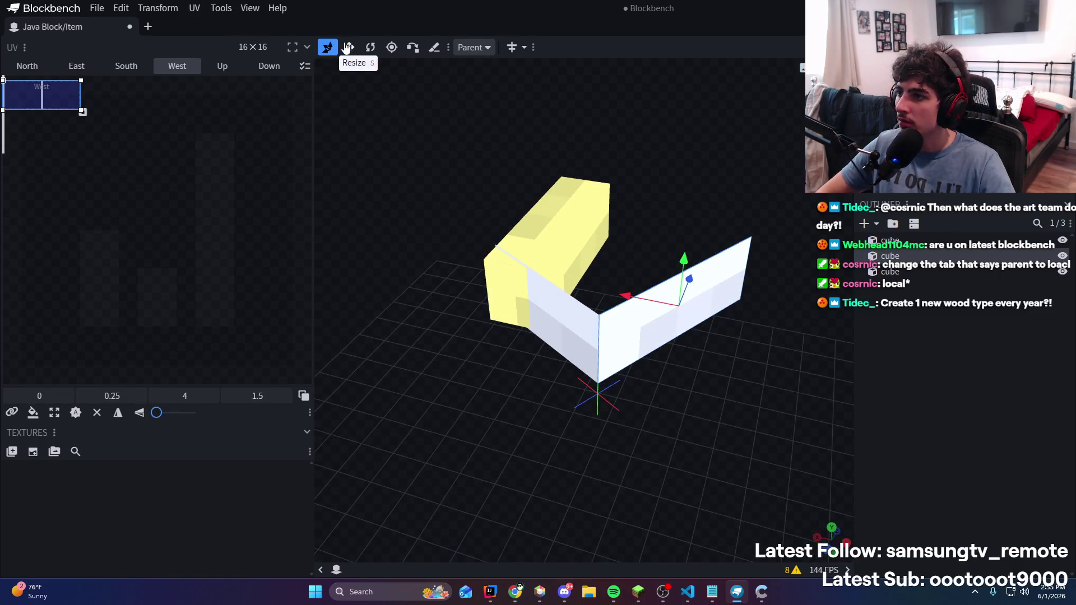
Set the transform space to Local and shrink the white arm cube from 3 to 1
{"action": "left_click", "coordinate": [472, 48]}
{"action": "mouse_move", "coordinate": [488, 103]}
{"action": "left_mouse_down"}
{"action": "mouse_move", "coordinate": [698, 298]}
{"action": "mouse_move", "coordinate": [716, 233]}
{"action": "mouse_move", "coordinate": [689, 336]}
{"action": "mouse_move", "coordinate": [696, 380]}
{"action": "mouse_move", "coordinate": [756, 381]}
{"action": "mouse_move", "coordinate": [596, 239]}
{"action": "mouse_move", "coordinate": [617, 290]}
{"action": "left_mouse_up"}
{"action": "left_click", "coordinate": [527, 341]}
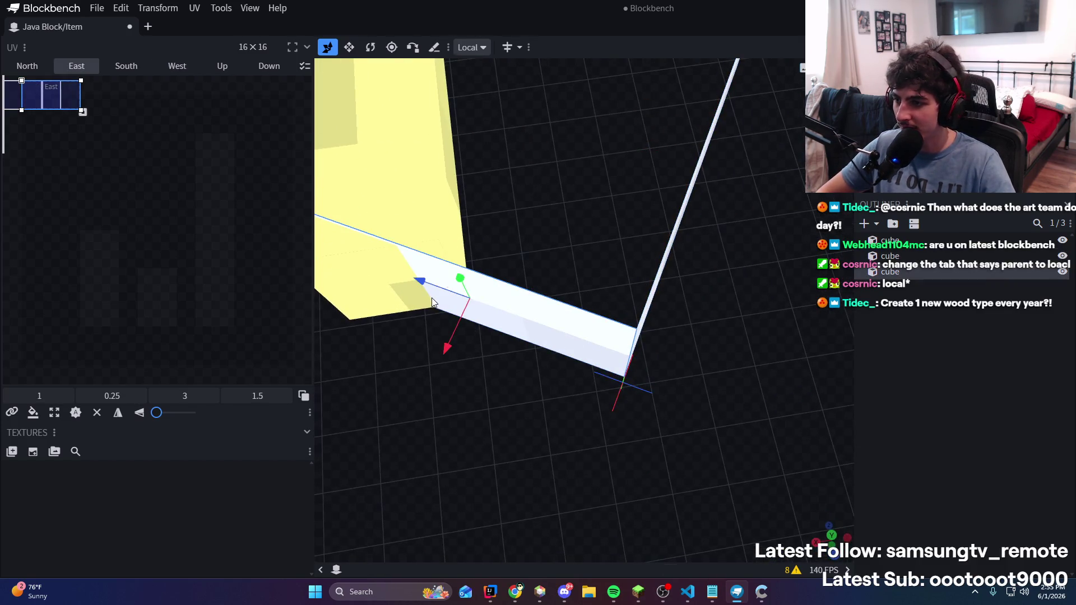
{"action": "key", "text": "s"}
{"action": "mouse_move", "coordinate": [480, 316]}
{"action": "left_mouse_down"}
{"action": "mouse_move", "coordinate": [441, 306]}
{"action": "mouse_move", "coordinate": [488, 312]}
{"action": "mouse_move", "coordinate": [446, 297]}
{"action": "left_mouse_up"}
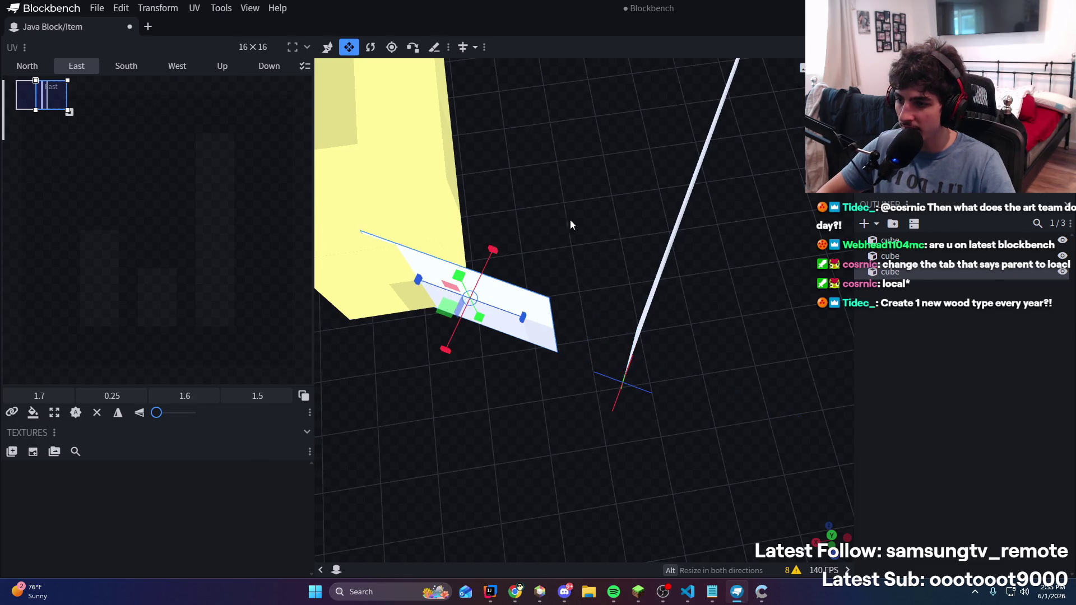
Slide the thin vertical rod left along X against the white arm's end
{"action": "left_click_drag", "start_coordinate": [570, 220], "coordinate": [642, 204]}
{"action": "left_click", "coordinate": [632, 202]}
{"action": "key", "text": "v"}
{"action": "left_click_drag", "start_coordinate": [565, 167], "coordinate": [497, 174]}
{"action": "mouse_move", "coordinate": [498, 174]}
{"action": "left_mouse_down"}
{"action": "mouse_move", "coordinate": [528, 278]}
{"action": "mouse_move", "coordinate": [776, 349]}
{"action": "mouse_move", "coordinate": [647, 344]}
{"action": "mouse_move", "coordinate": [665, 361]}
{"action": "mouse_move", "coordinate": [634, 275]}
{"action": "left_mouse_up"}
{"action": "scroll", "coordinate": [634, 279], "scroll_direction": "down", "scroll_amount": 3}
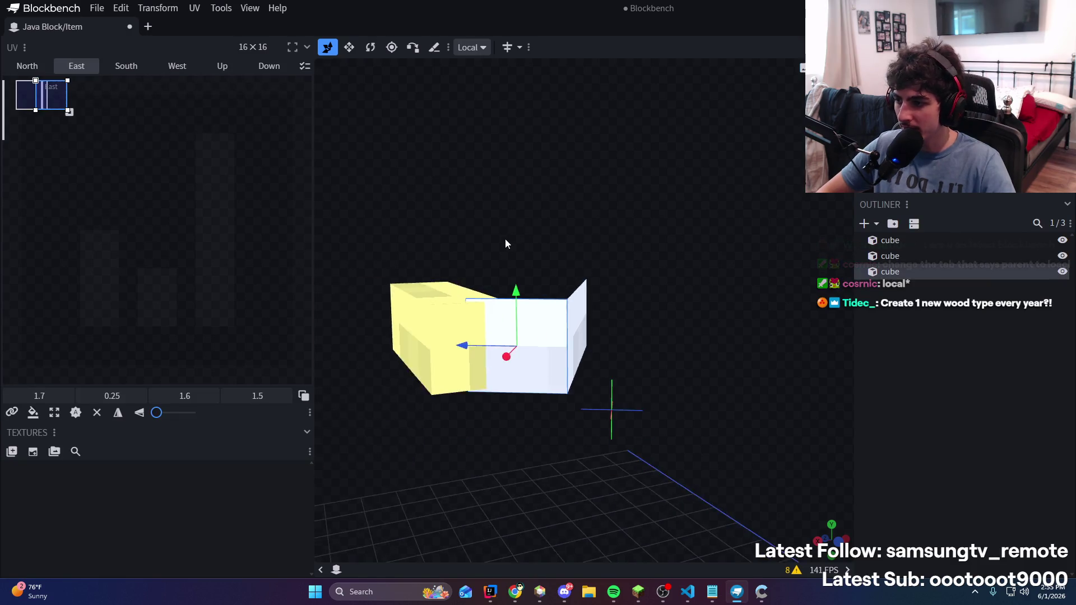
With the Resize tool, lower the white cube's top by 0.25 and make the long cube less tall
{"action": "key", "text": "s"}
{"action": "left_click_drag", "start_coordinate": [521, 289], "coordinate": [522, 305]}
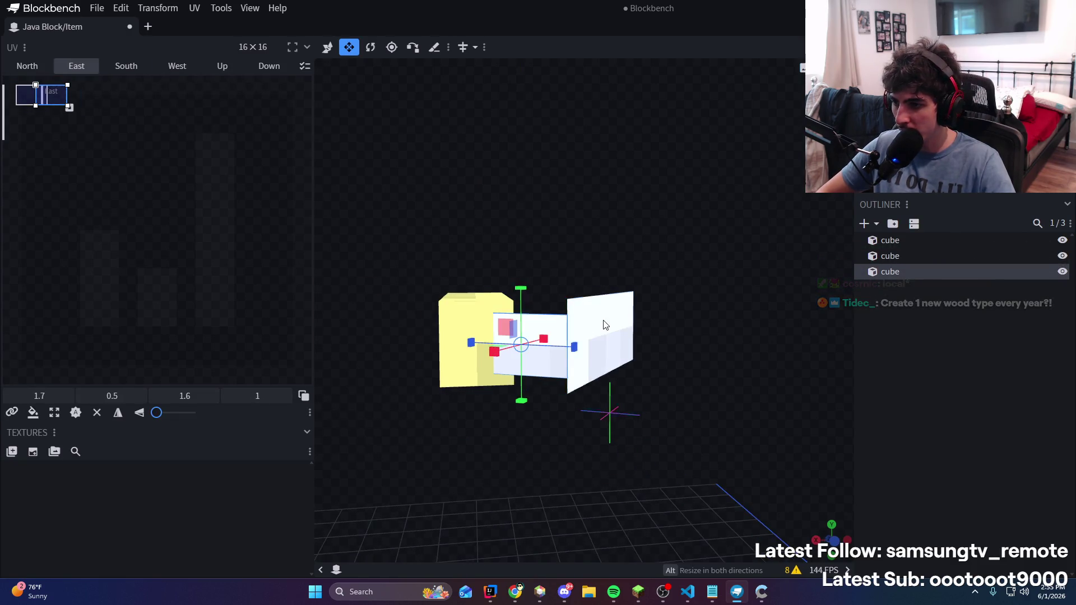
{"action": "left_click", "coordinate": [605, 325]}
{"action": "left_click_drag", "start_coordinate": [606, 325], "coordinate": [576, 203]}
{"action": "key", "text": "v"}
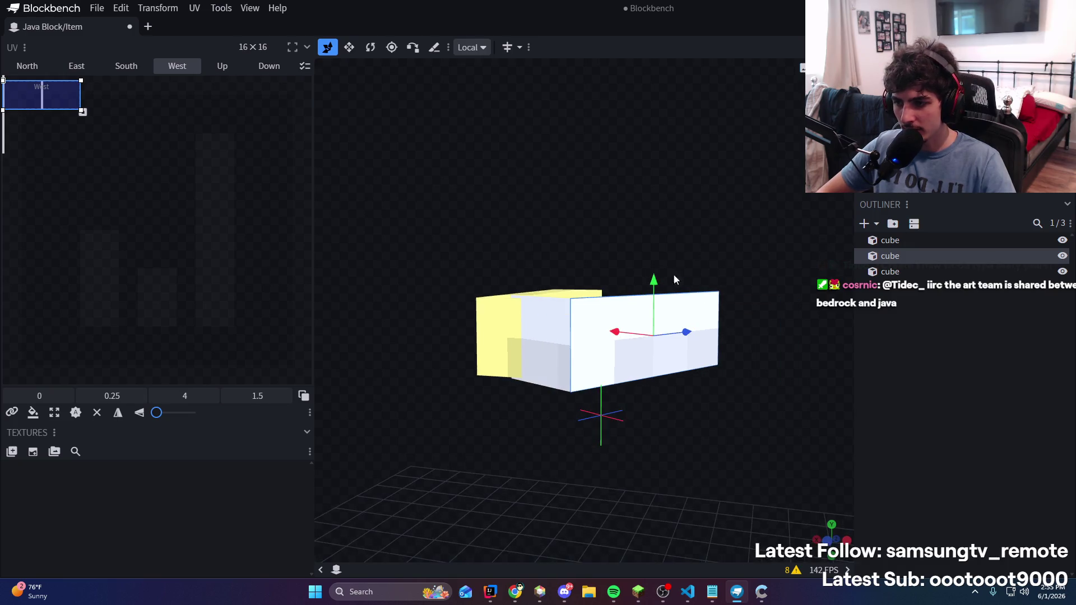
{"action": "key", "text": "s"}
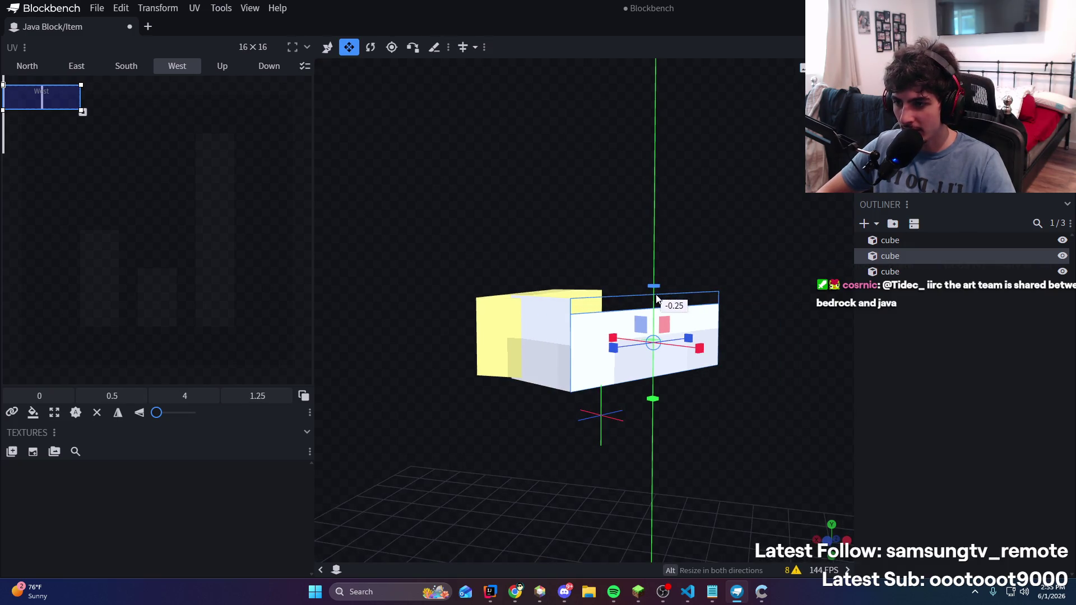
{"action": "left_click_drag", "start_coordinate": [656, 301], "coordinate": [655, 314]}
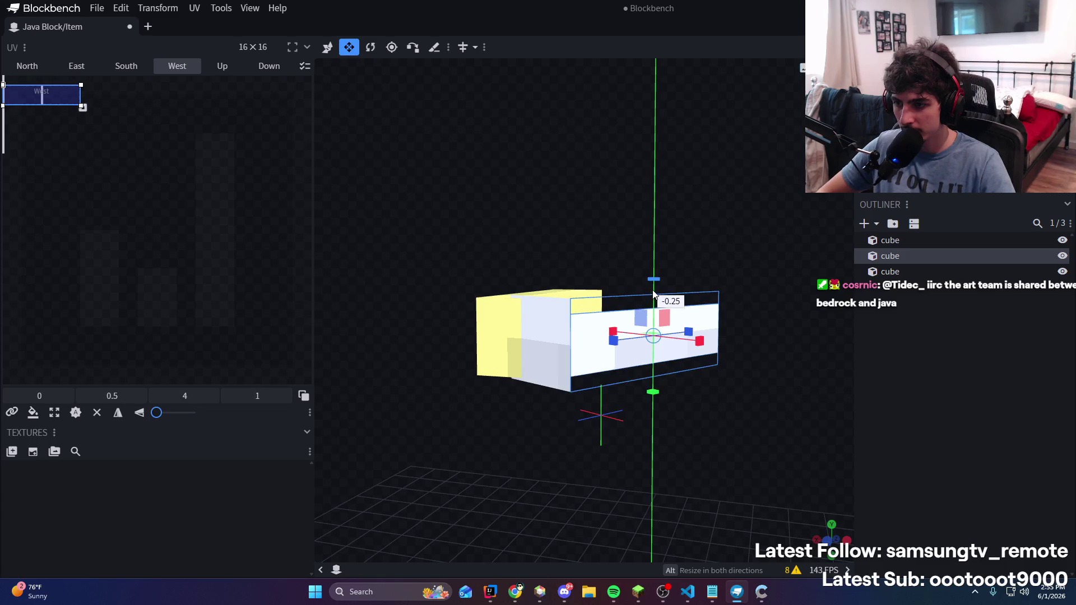
{"action": "left_click_drag", "start_coordinate": [662, 252], "coordinate": [728, 208]}
Shrink the middle cube's and long cube's heights from both sides by 0.25
{"action": "left_click", "coordinate": [539, 339]}
{"action": "key", "text": "v"}
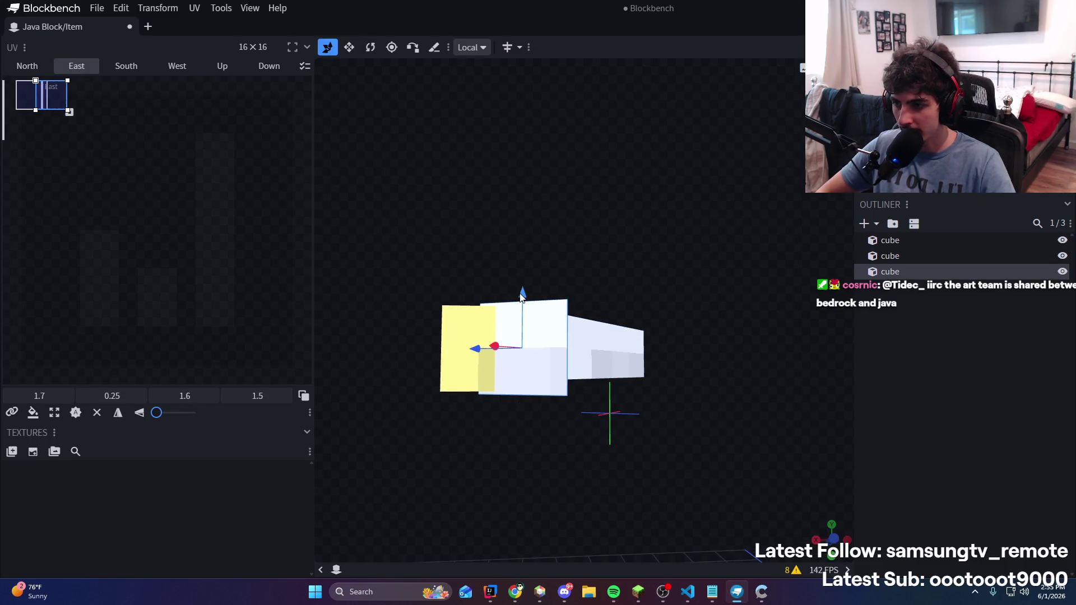
{"action": "key", "text": "s"}
{"action": "left_click_drag", "start_coordinate": [523, 295], "coordinate": [523, 313], "text": "alt"}
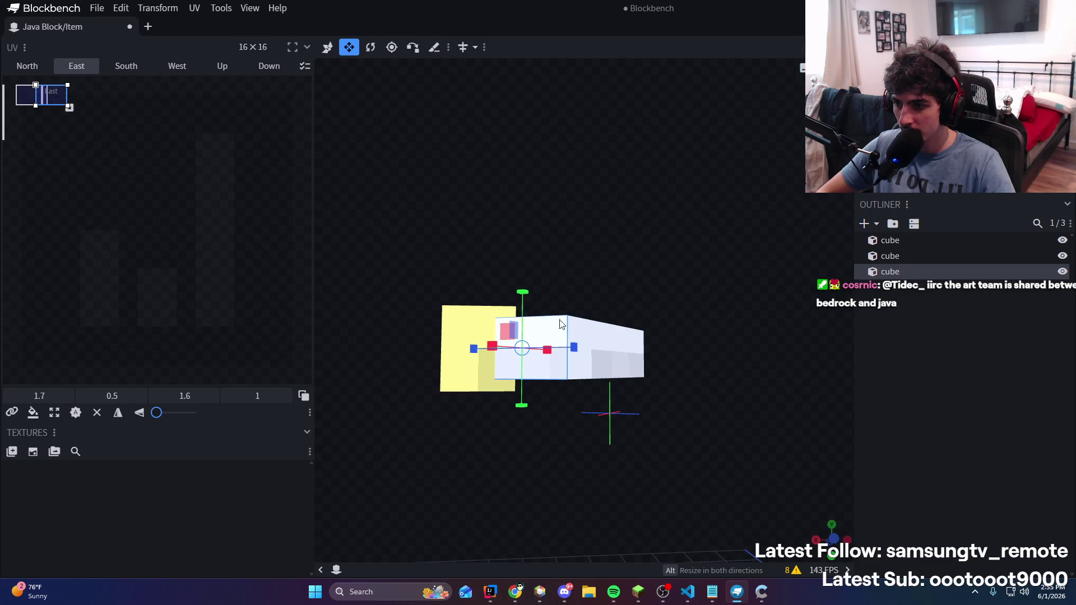
{"action": "left_click", "coordinate": [604, 332]}
{"action": "right_click", "coordinate": [605, 332]}
{"action": "key", "text": "Escape"}
{"action": "mouse_move", "coordinate": [612, 295]}
{"action": "left_mouse_down", "text": "alt"}
{"action": "mouse_move", "coordinate": [612, 311]}
{"action": "mouse_move", "coordinate": [604, 282]}
{"action": "mouse_move", "coordinate": [663, 282]}
{"action": "left_mouse_up", "text": "alt"}
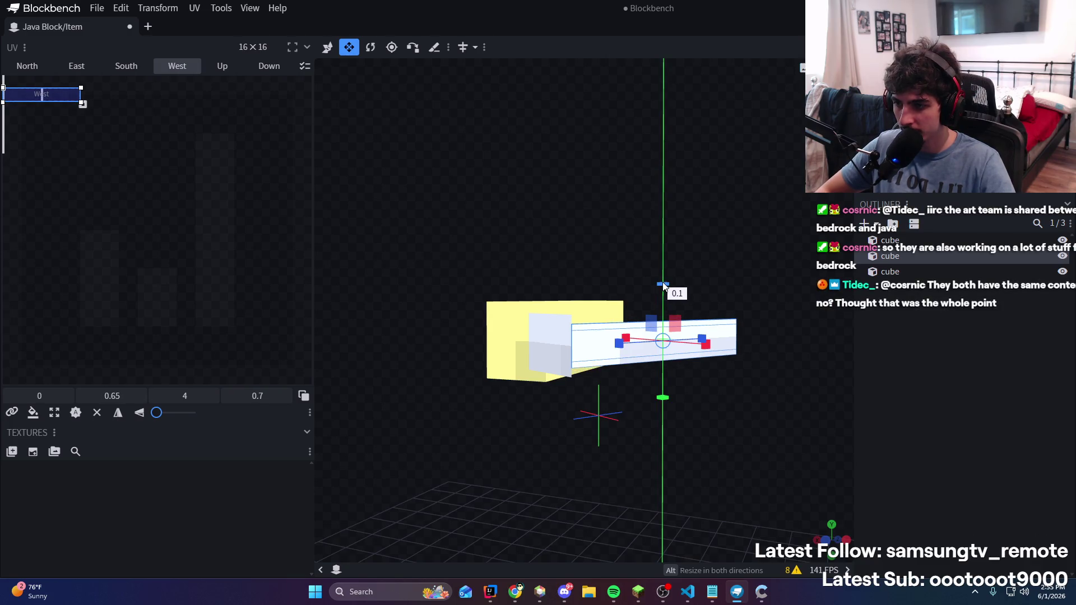
Shorten the long white cube by 2 units, from 4 to 2
{"action": "mouse_move", "coordinate": [688, 272]}
{"action": "left_mouse_down"}
{"action": "mouse_move", "coordinate": [965, 449]}
{"action": "mouse_move", "coordinate": [603, 503]}
{"action": "mouse_move", "coordinate": [645, 554]}
{"action": "mouse_move", "coordinate": [702, 507]}
{"action": "mouse_move", "coordinate": [623, 484]}
{"action": "mouse_move", "coordinate": [733, 527]}
{"action": "mouse_move", "coordinate": [651, 467]}
{"action": "mouse_move", "coordinate": [655, 416]}
{"action": "mouse_move", "coordinate": [565, 457]}
{"action": "mouse_move", "coordinate": [593, 471]}
{"action": "mouse_move", "coordinate": [264, 400]}
{"action": "left_mouse_up"}
{"action": "scroll", "coordinate": [433, 407], "scroll_direction": "down", "scroll_amount": 5}
{"action": "mouse_move", "coordinate": [433, 407]}
{"action": "left_mouse_down"}
{"action": "mouse_move", "coordinate": [674, 414]}
{"action": "mouse_move", "coordinate": [644, 421]}
{"action": "left_mouse_up"}
{"action": "scroll", "coordinate": [644, 421], "scroll_direction": "up", "scroll_amount": 3}
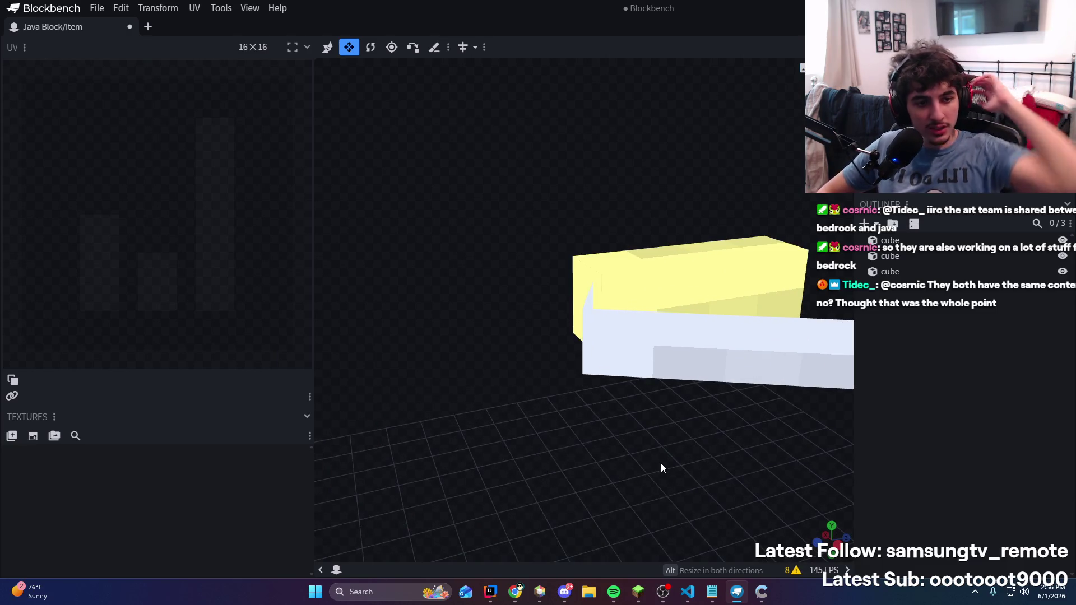
{"action": "mouse_move", "coordinate": [691, 480]}
{"action": "left_mouse_down"}
{"action": "mouse_move", "coordinate": [644, 461]}
{"action": "mouse_move", "coordinate": [677, 453]}
{"action": "left_mouse_up"}
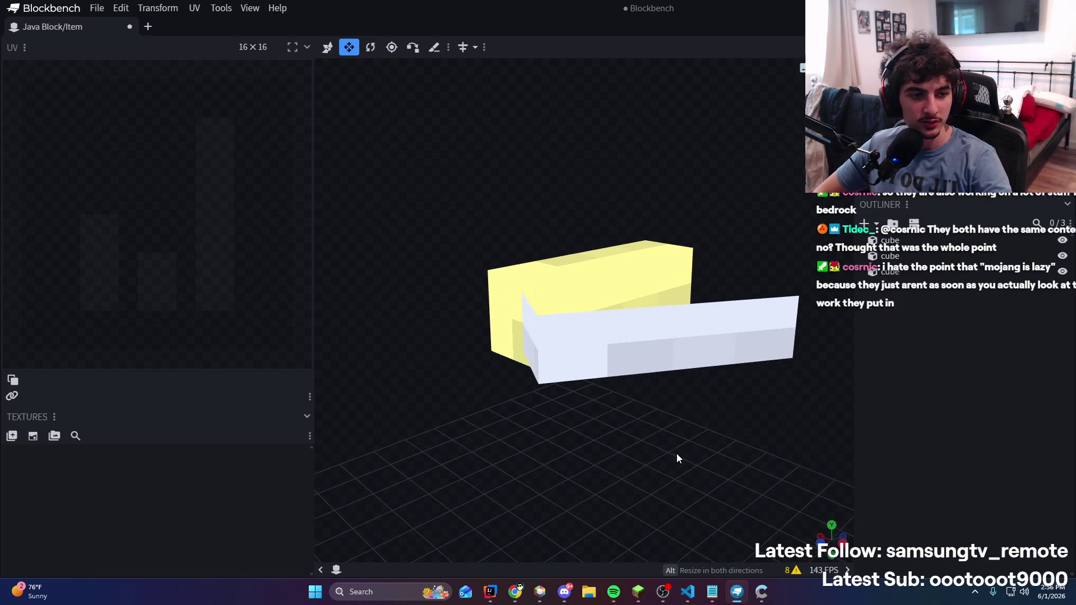
{"action": "left_click", "coordinate": [740, 348]}
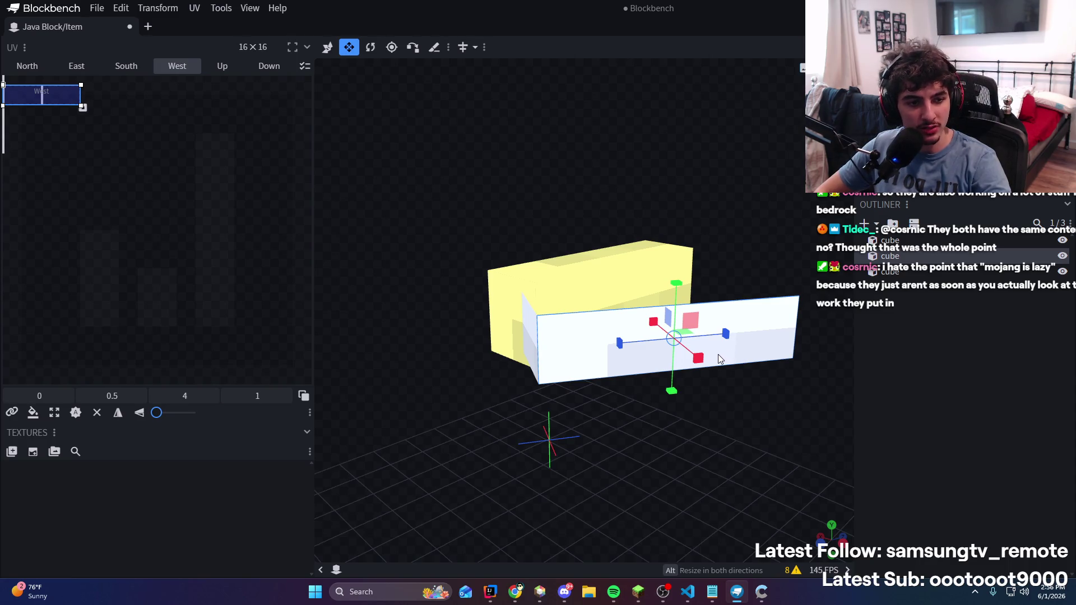
{"action": "mouse_move", "coordinate": [726, 335]}
{"action": "left_mouse_down"}
{"action": "mouse_move", "coordinate": [667, 361]}
{"action": "mouse_move", "coordinate": [589, 361]}
{"action": "left_mouse_up"}
{"action": "mouse_move", "coordinate": [828, 359]}
{"action": "left_mouse_down"}
{"action": "mouse_move", "coordinate": [747, 410]}
{"action": "mouse_move", "coordinate": [430, 460]}
{"action": "mouse_move", "coordinate": [381, 428]}
{"action": "left_mouse_up"}
{"action": "scroll", "coordinate": [384, 428], "scroll_direction": "down", "scroll_amount": 5}
{"action": "mouse_move", "coordinate": [469, 413]}
{"action": "left_mouse_down"}
{"action": "mouse_move", "coordinate": [482, 359]}
{"action": "mouse_move", "coordinate": [779, 386]}
{"action": "mouse_move", "coordinate": [655, 368]}
{"action": "mouse_move", "coordinate": [483, 405]}
{"action": "mouse_move", "coordinate": [427, 380]}
{"action": "left_mouse_up"}
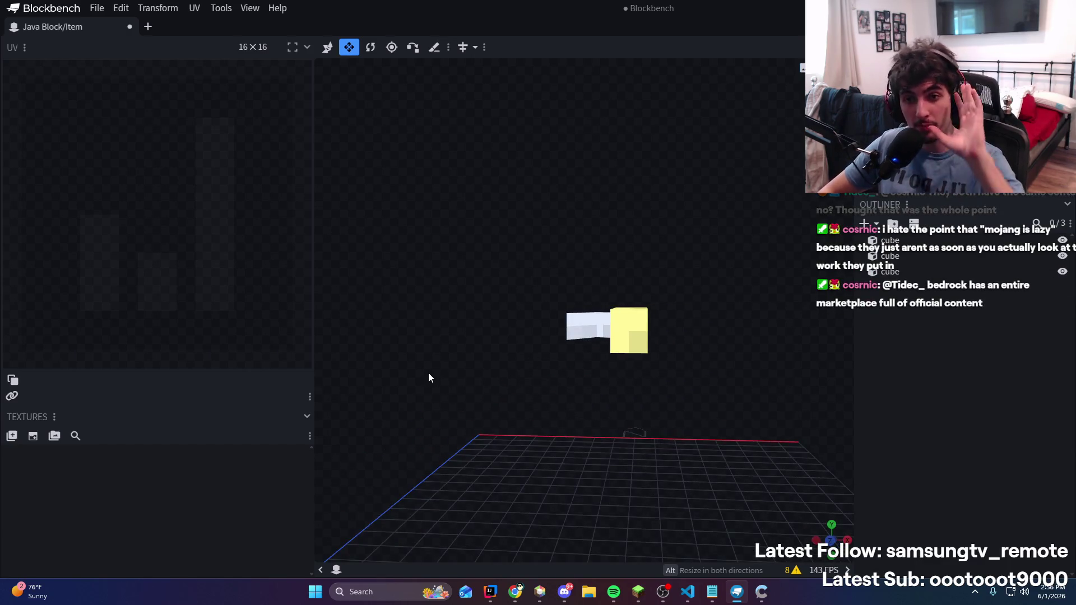
Resize the white cube jutting from the yellow block along its depth axis
{"action": "mouse_move", "coordinate": [429, 372]}
{"action": "left_mouse_down"}
{"action": "mouse_move", "coordinate": [475, 473]}
{"action": "mouse_move", "coordinate": [443, 519]}
{"action": "mouse_move", "coordinate": [555, 570]}
{"action": "left_mouse_up"}
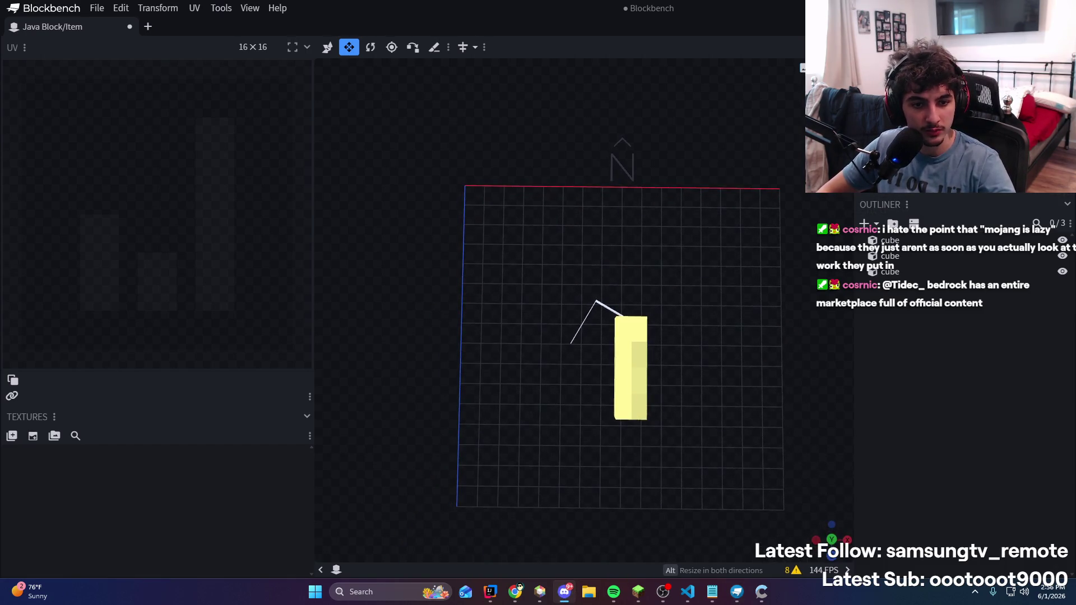
{"action": "mouse_move", "coordinate": [785, 350]}
{"action": "left_mouse_down"}
{"action": "mouse_move", "coordinate": [751, 358]}
{"action": "mouse_move", "coordinate": [756, 346]}
{"action": "left_mouse_up"}
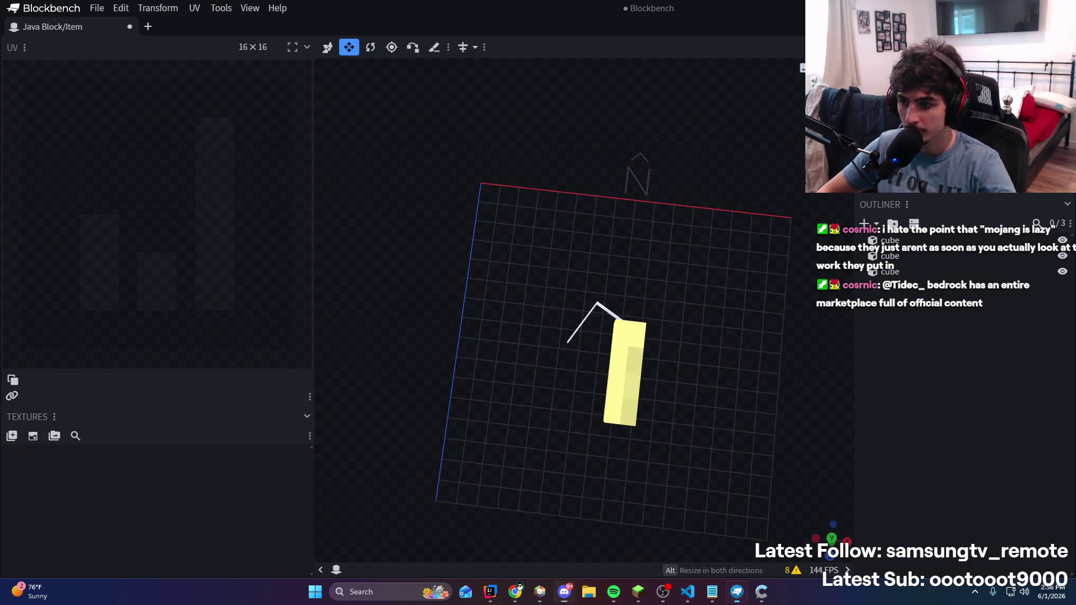
{"action": "mouse_move", "coordinate": [706, 265]}
{"action": "left_mouse_down"}
{"action": "mouse_move", "coordinate": [804, 220]}
{"action": "mouse_move", "coordinate": [723, 134]}
{"action": "mouse_move", "coordinate": [701, 140]}
{"action": "mouse_move", "coordinate": [824, 129]}
{"action": "left_mouse_up"}
{"action": "mouse_move", "coordinate": [700, 136]}
{"action": "left_mouse_down"}
{"action": "mouse_move", "coordinate": [662, 169]}
{"action": "mouse_move", "coordinate": [628, 112]}
{"action": "mouse_move", "coordinate": [672, 146]}
{"action": "mouse_move", "coordinate": [689, 185]}
{"action": "mouse_move", "coordinate": [617, 162]}
{"action": "mouse_move", "coordinate": [655, 184]}
{"action": "left_mouse_up"}
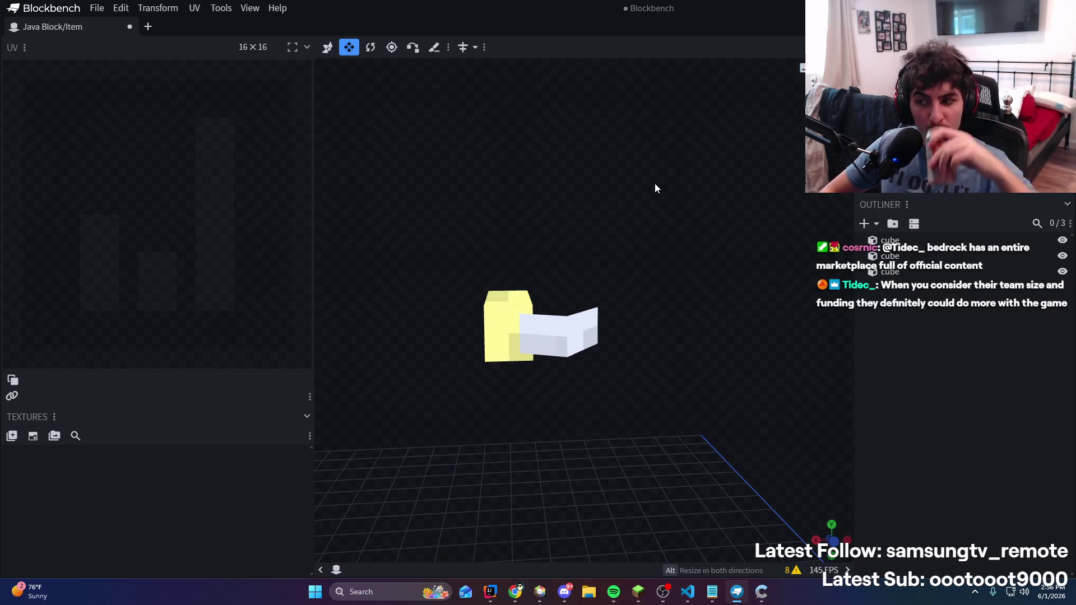
{"action": "mouse_move", "coordinate": [655, 184]}
{"action": "left_mouse_down"}
{"action": "mouse_move", "coordinate": [381, 201]}
{"action": "mouse_move", "coordinate": [268, 351]}
{"action": "mouse_move", "coordinate": [559, 297]}
{"action": "mouse_move", "coordinate": [733, 299]}
{"action": "mouse_move", "coordinate": [752, 360]}
{"action": "mouse_move", "coordinate": [778, 334]}
{"action": "mouse_move", "coordinate": [783, 219]}
{"action": "mouse_move", "coordinate": [735, 230]}
{"action": "mouse_move", "coordinate": [744, 243]}
{"action": "left_mouse_up"}
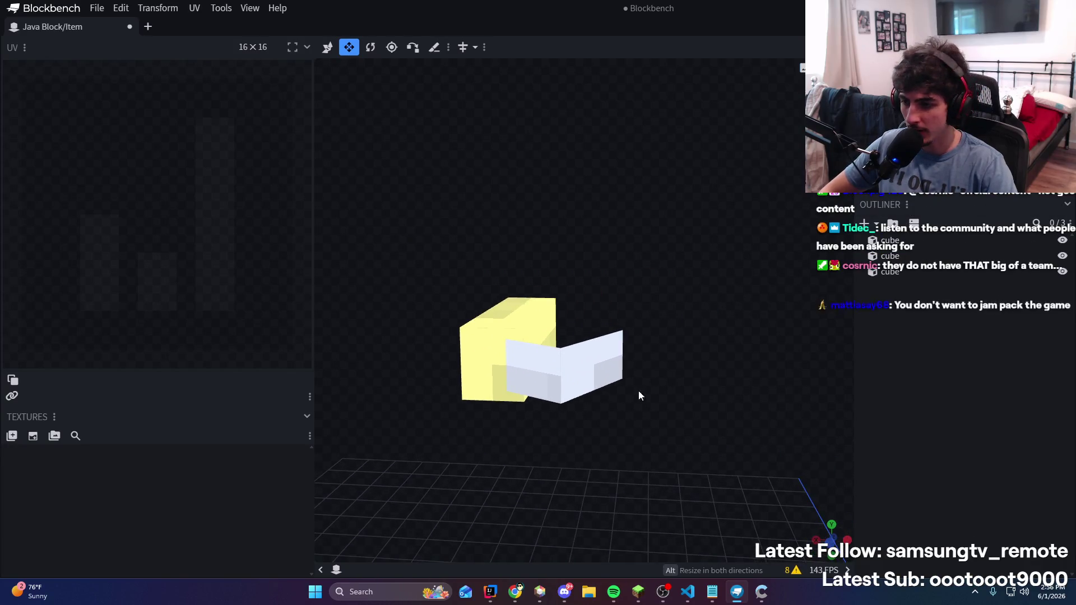
{"action": "left_click", "coordinate": [613, 374]}
{"action": "left_click_drag", "start_coordinate": [653, 253], "coordinate": [674, 257]}
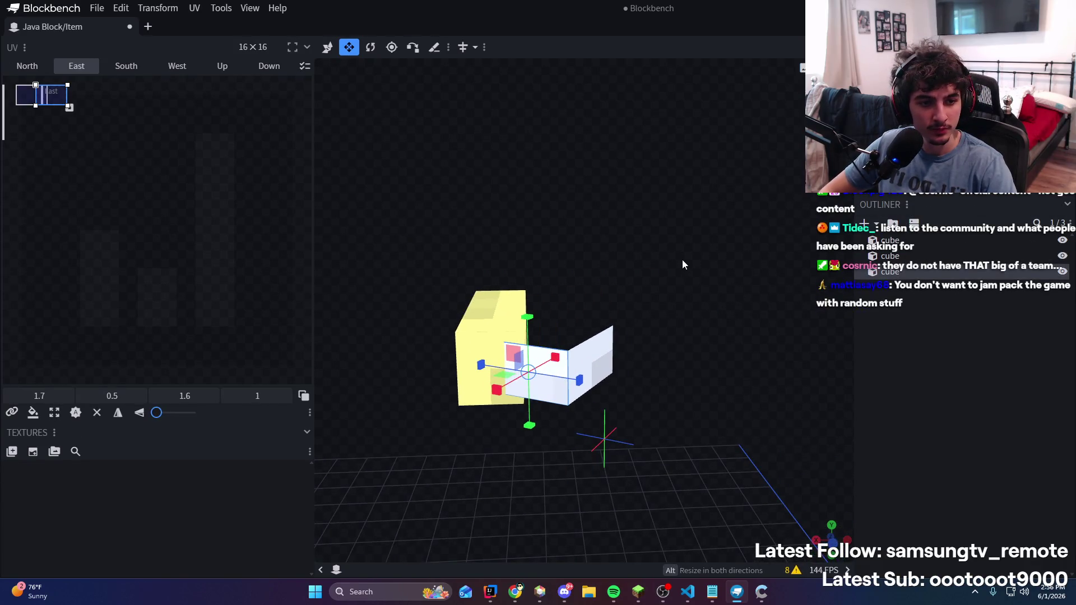
{"action": "mouse_move", "coordinate": [562, 376]}
{"action": "left_mouse_down"}
{"action": "mouse_move", "coordinate": [599, 348]}
{"action": "mouse_move", "coordinate": [560, 213]}
{"action": "mouse_move", "coordinate": [605, 312]}
{"action": "left_mouse_up"}
Select the thin plane cube for moving, then bring Discord's team chat to the front
{"action": "left_click", "coordinate": [561, 359]}
{"action": "key", "text": "v"}
{"action": "mouse_move", "coordinate": [560, 340]}
{"action": "left_mouse_down"}
{"action": "mouse_move", "coordinate": [532, 339]}
{"action": "mouse_move", "coordinate": [632, 211]}
{"action": "mouse_move", "coordinate": [553, 281]}
{"action": "mouse_move", "coordinate": [494, 254]}
{"action": "mouse_move", "coordinate": [519, 161]}
{"action": "mouse_move", "coordinate": [442, 108]}
{"action": "mouse_move", "coordinate": [417, 227]}
{"action": "mouse_move", "coordinate": [430, 236]}
{"action": "mouse_move", "coordinate": [713, 161]}
{"action": "mouse_move", "coordinate": [807, 62]}
{"action": "mouse_move", "coordinate": [748, 122]}
{"action": "mouse_move", "coordinate": [728, 210]}
{"action": "mouse_move", "coordinate": [644, 392]}
{"action": "left_mouse_up"}
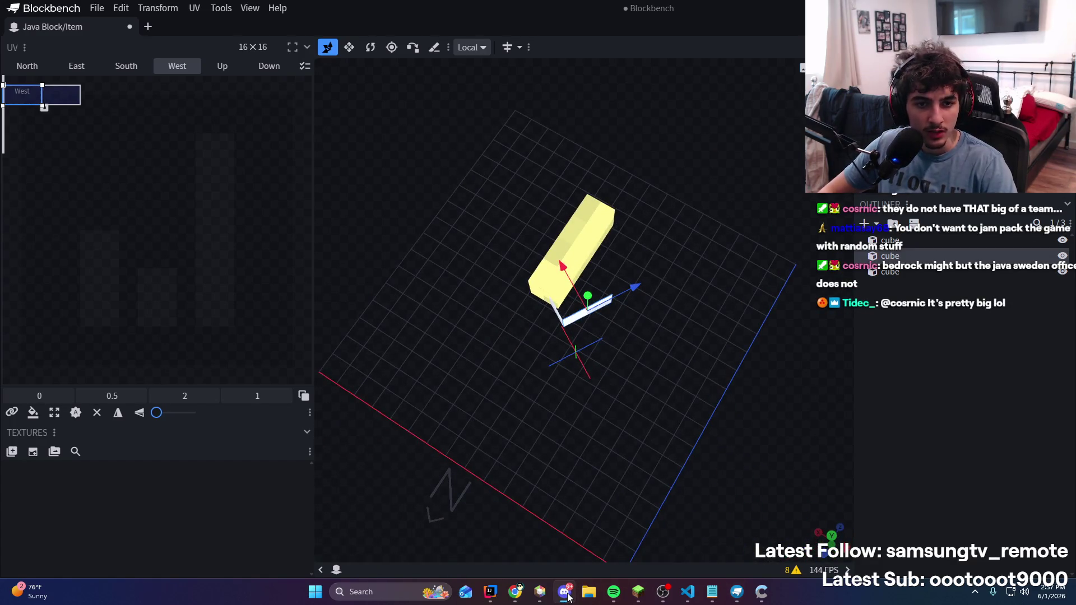
{"action": "mouse_move", "coordinate": [599, 433]}
{"action": "left_mouse_down"}
{"action": "mouse_move", "coordinate": [730, 321]}
{"action": "mouse_move", "coordinate": [704, 337]}
{"action": "mouse_move", "coordinate": [643, 284]}
{"action": "mouse_move", "coordinate": [605, 521]}
{"action": "left_mouse_up"}
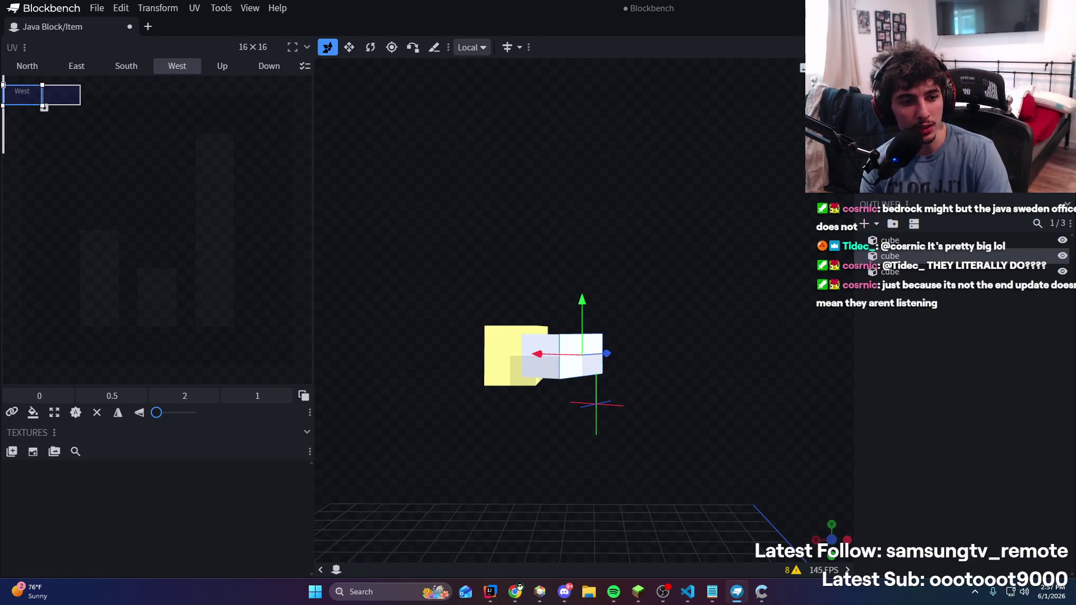
{"action": "left_click", "coordinate": [564, 592]}
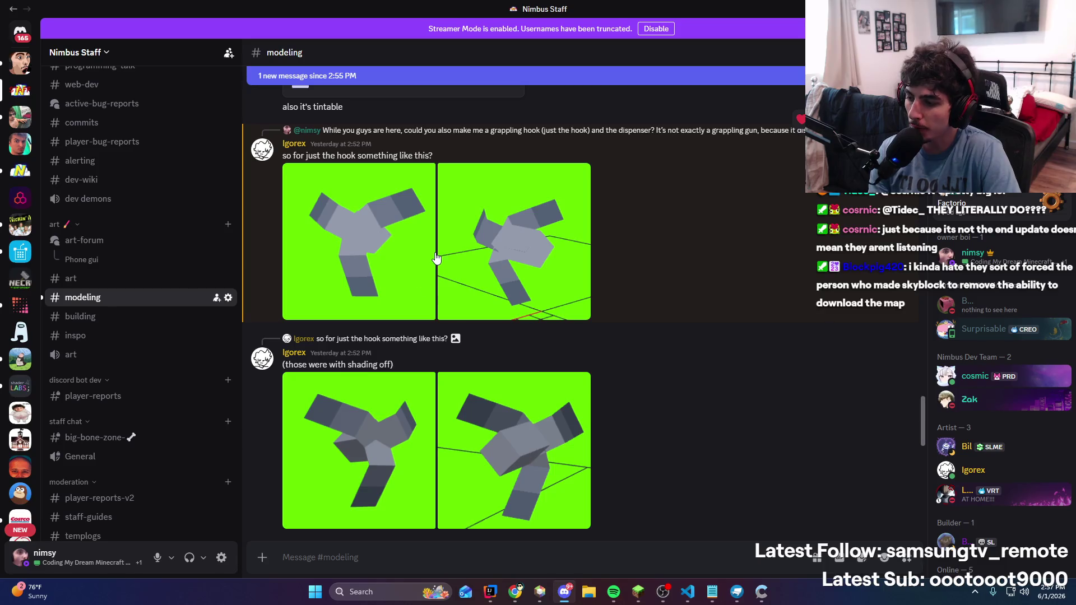
Switch back to Blockbench, then on to the browser for a fresh tab
{"action": "key", "text": "alt+Tab"}
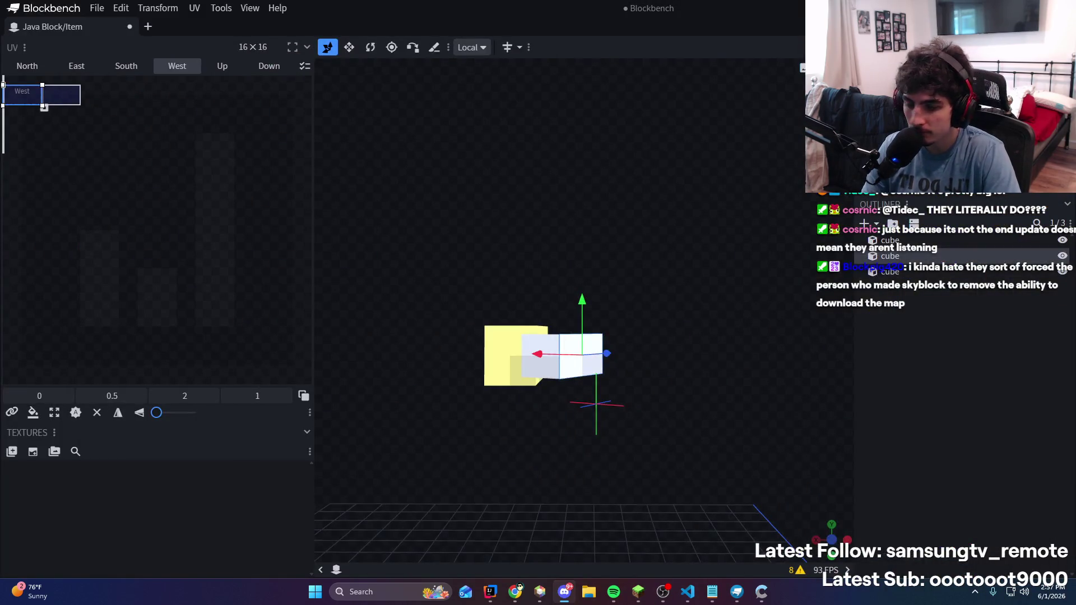
{"action": "key", "text": "alt+Tab"}
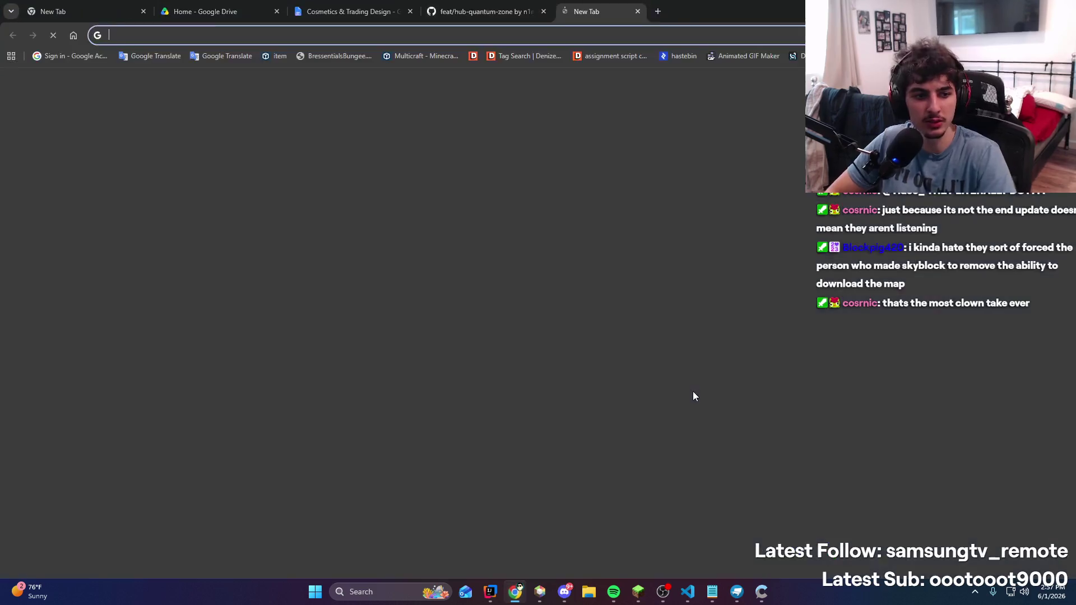
Search Google for 'grappling hook' and view the image results
{"action": "type", "text": "grappling hook"}
{"action": "key", "text": "Return"}
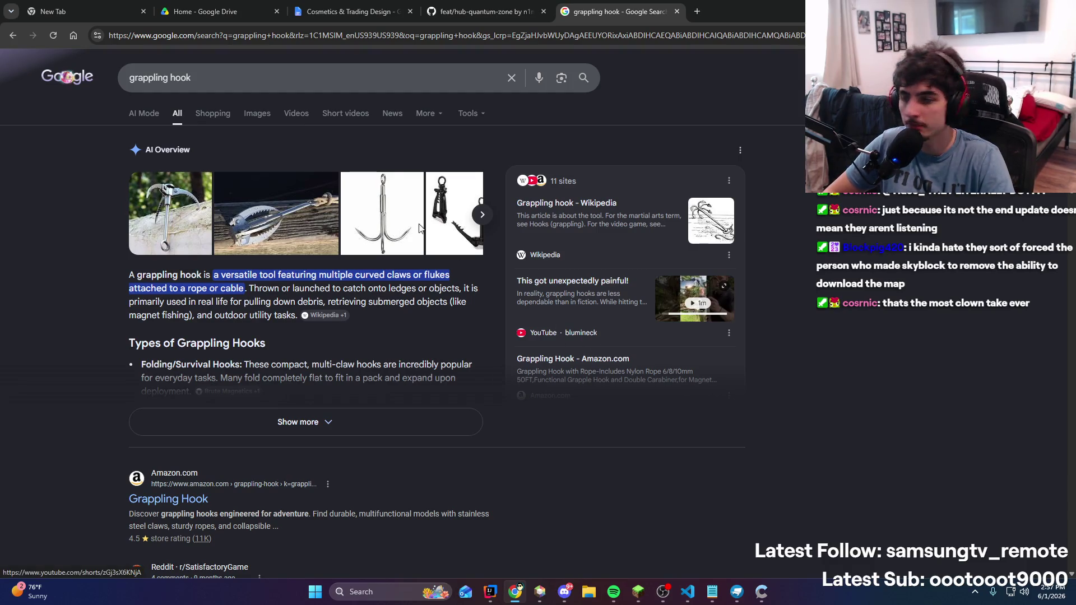
{"action": "left_click", "coordinate": [252, 115]}
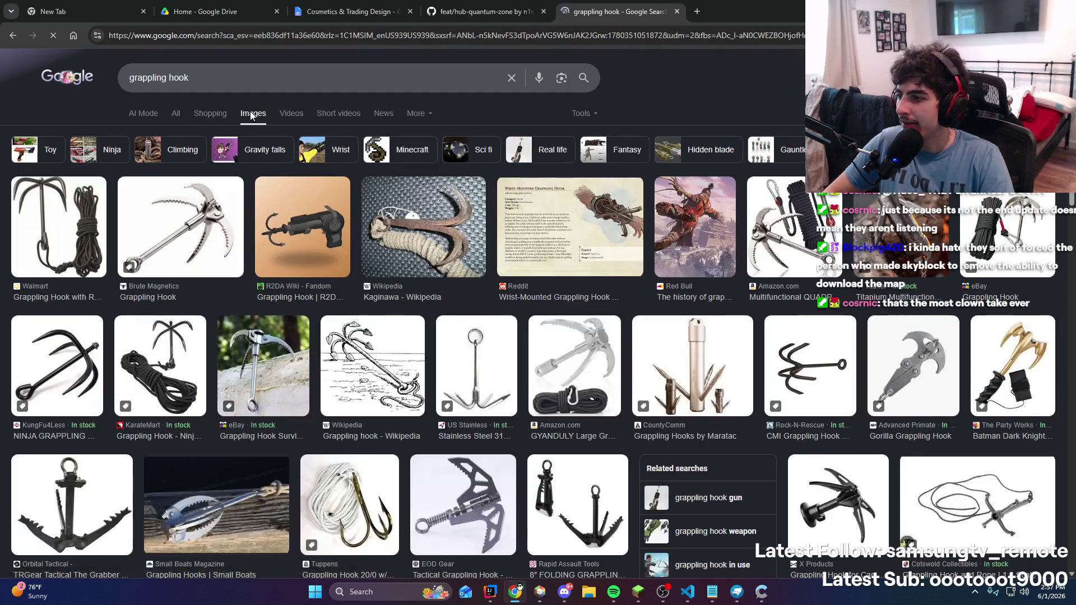
Refine the image search to 'grappling hook high tech', fixing the typo, then return to Blockbench
{"action": "left_click", "coordinate": [266, 74]}
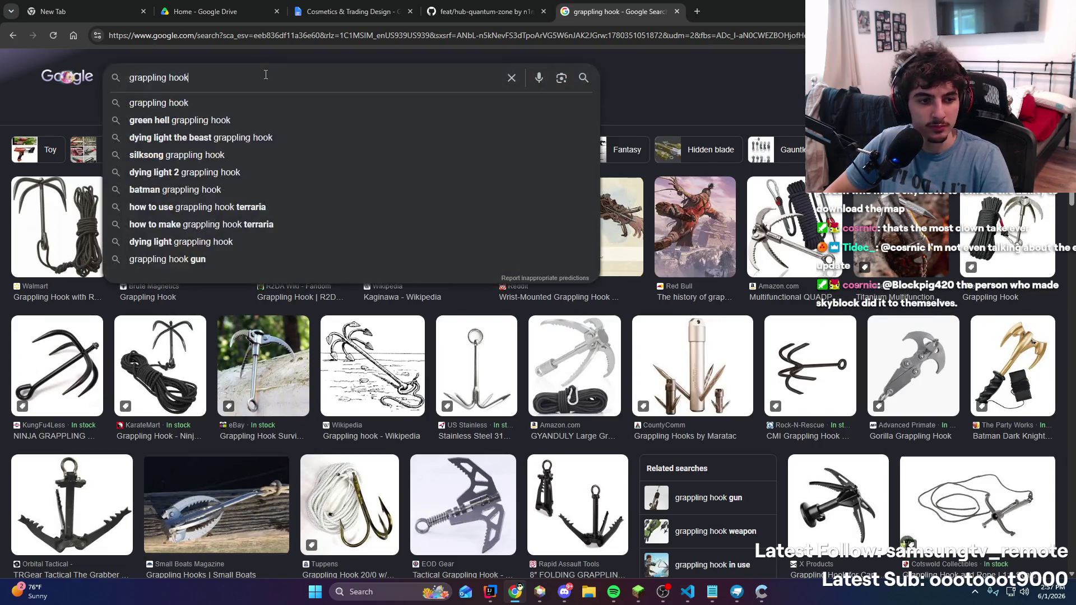
{"action": "type", "text": "high"}
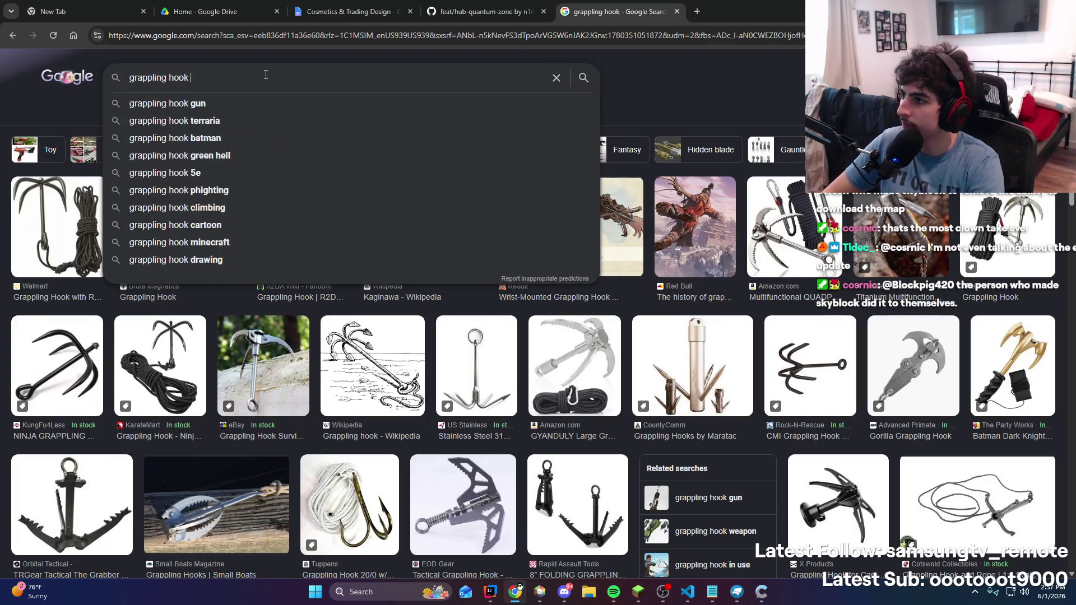
{"action": "type", "text": " terch"}
{"action": "key", "text": "Return"}
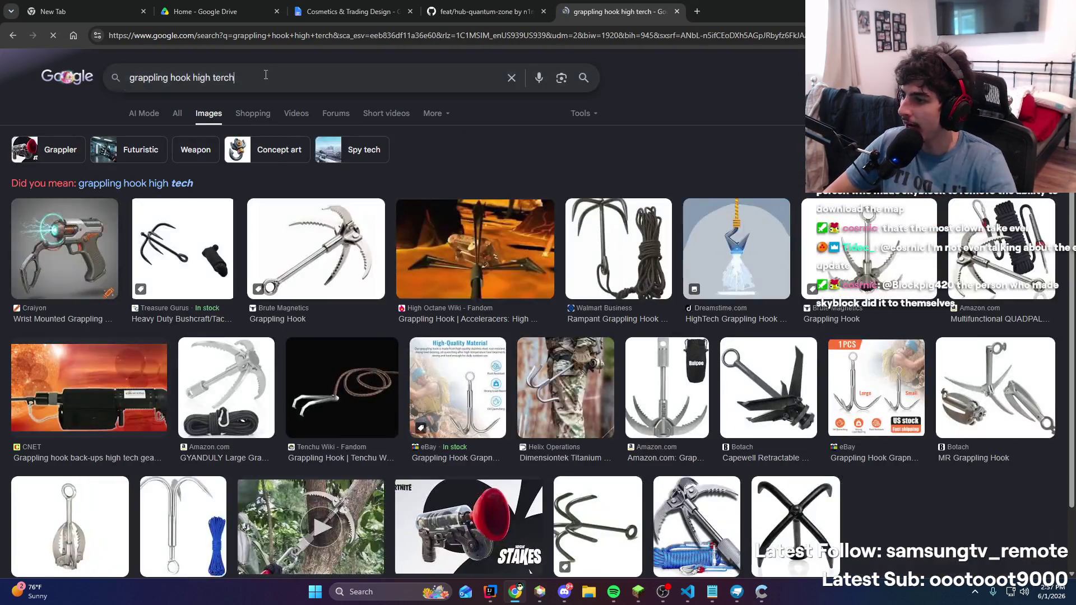
{"action": "key", "text": "BackSpace"}
{"action": "key", "text": "BackSpace"}
{"action": "key", "text": "BackSpace"}
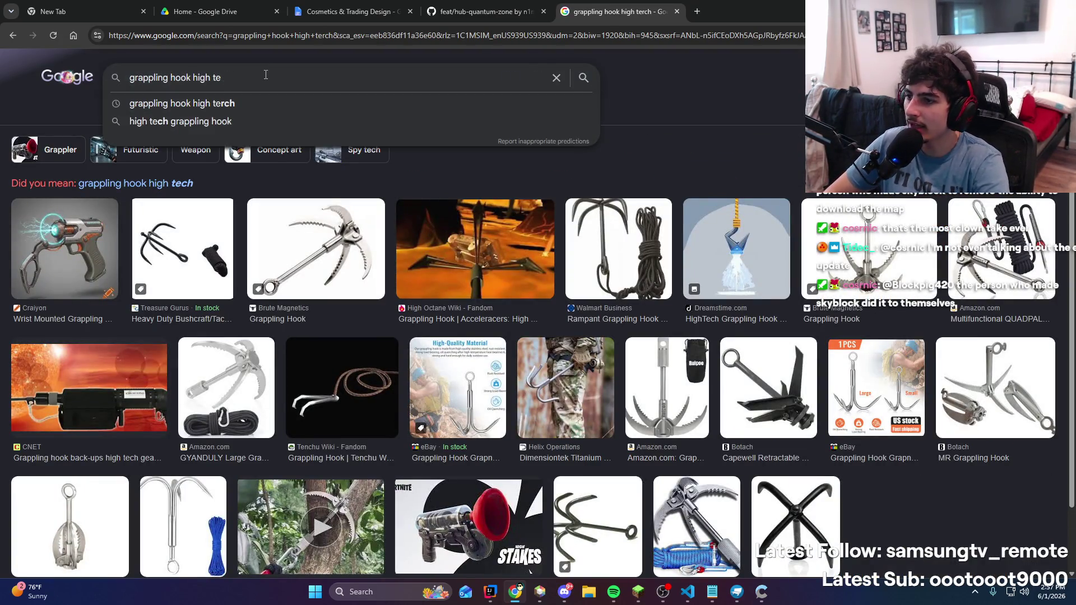
{"action": "type", "text": "ch"}
{"action": "key", "text": "Return"}
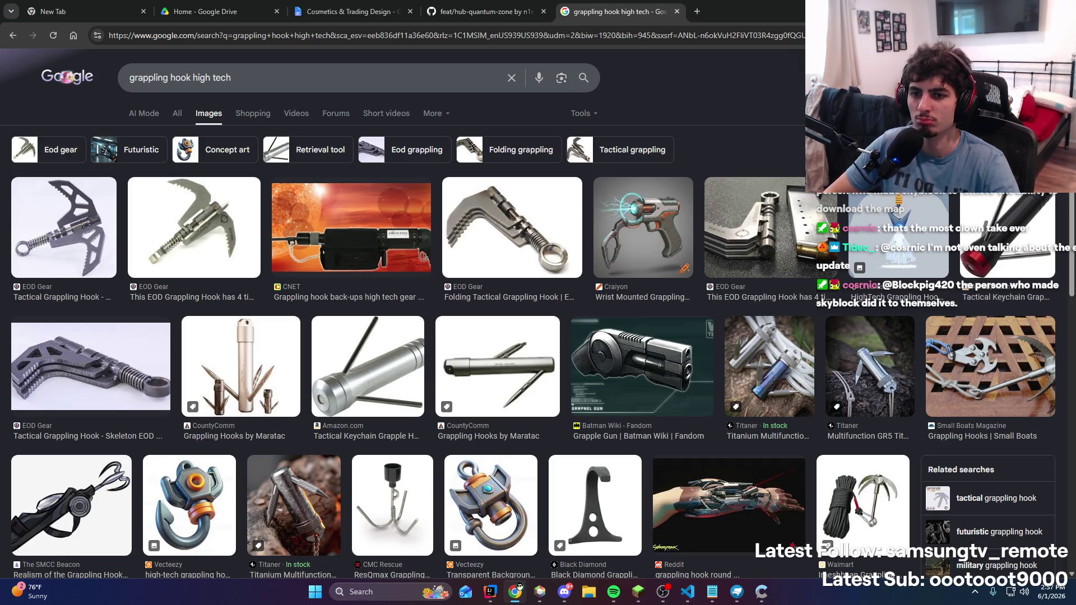
{"action": "key", "text": "alt+Tab"}
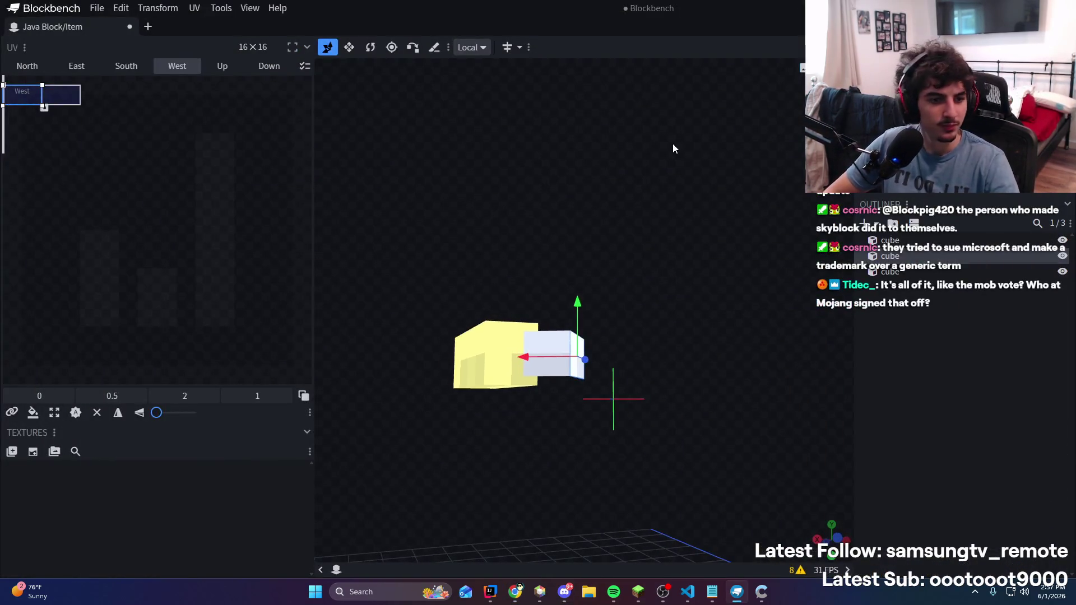
Look over the teammate's grapple model post in Discord's #modeling channel
{"action": "left_click", "coordinate": [616, 593]}
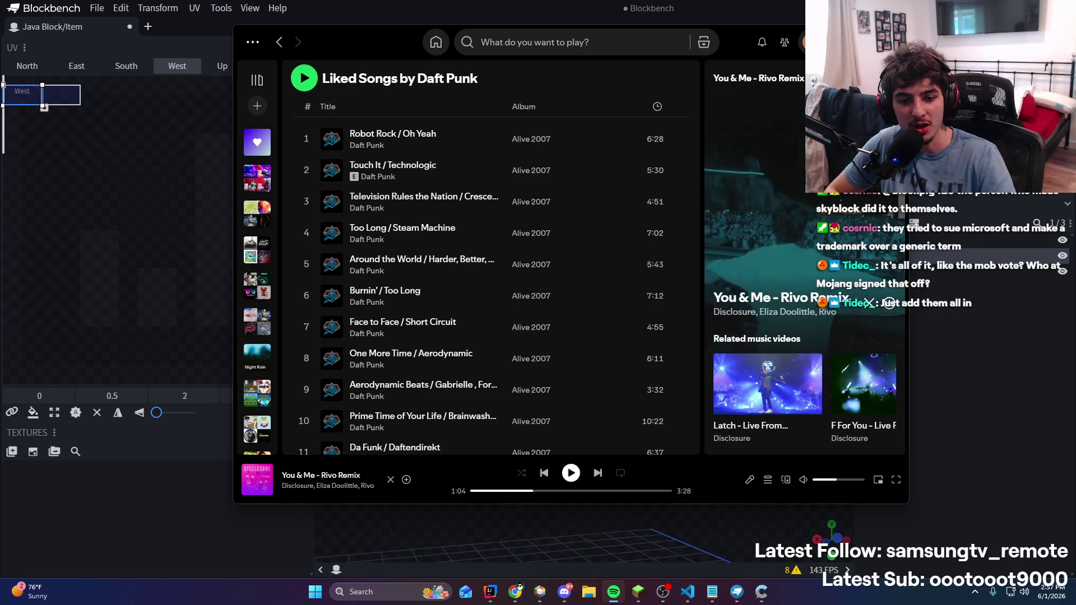
{"action": "key", "text": "alt+Tab"}
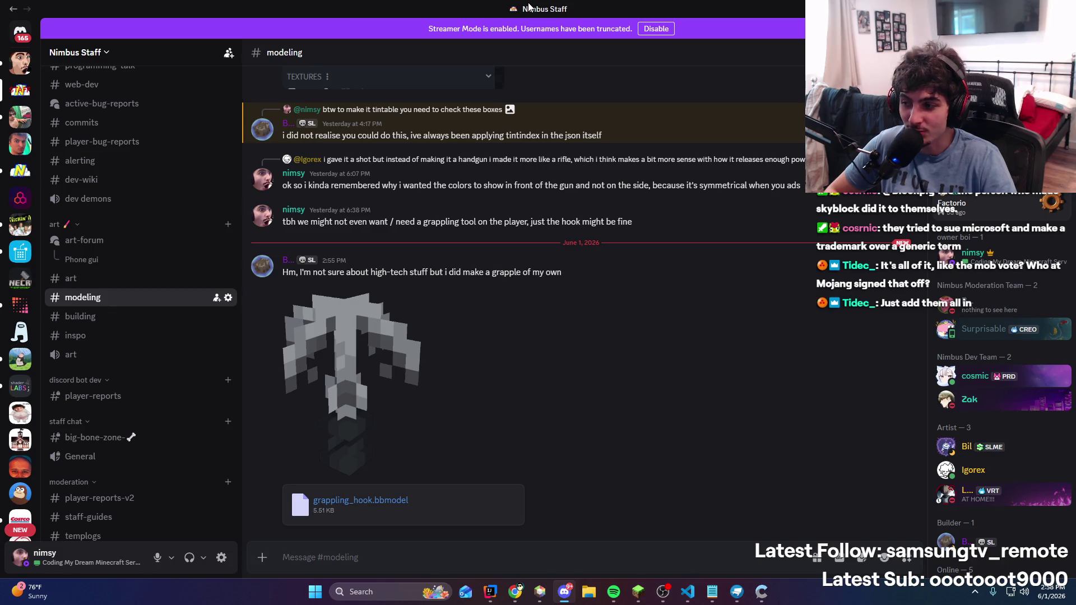
{"action": "scroll", "coordinate": [603, 454], "scroll_direction": "up", "scroll_amount": 2}
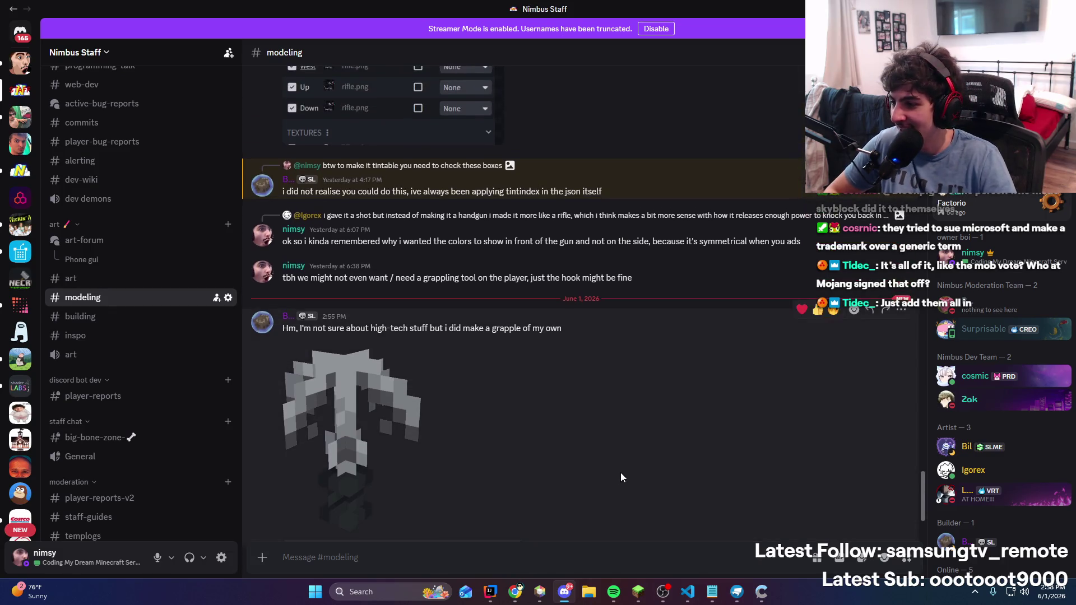
{"action": "scroll", "coordinate": [620, 473], "scroll_direction": "down", "scroll_amount": 2}
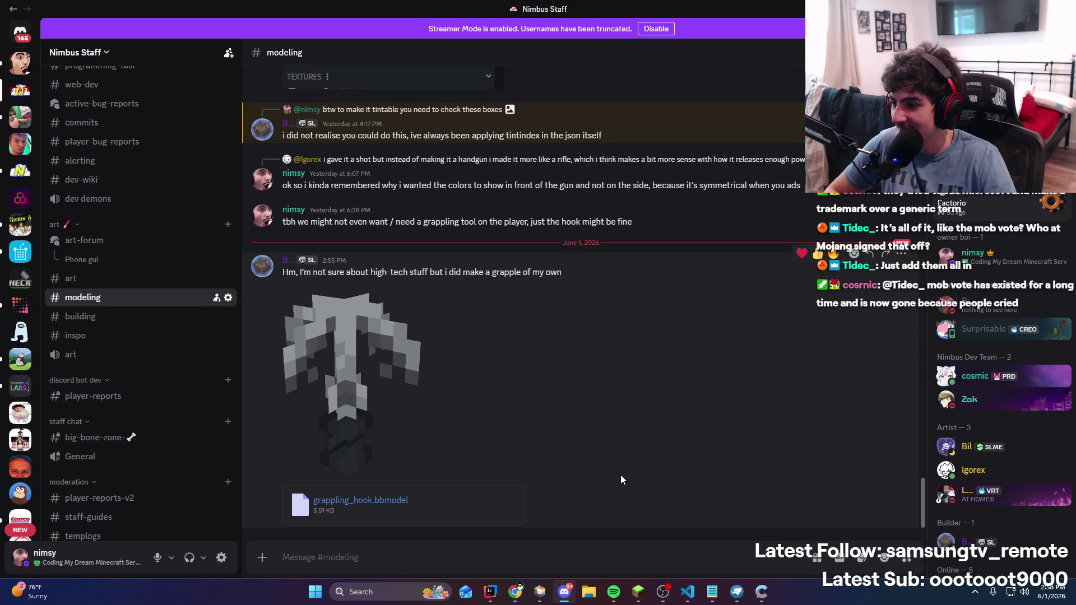
{"action": "left_click", "coordinate": [564, 591]}
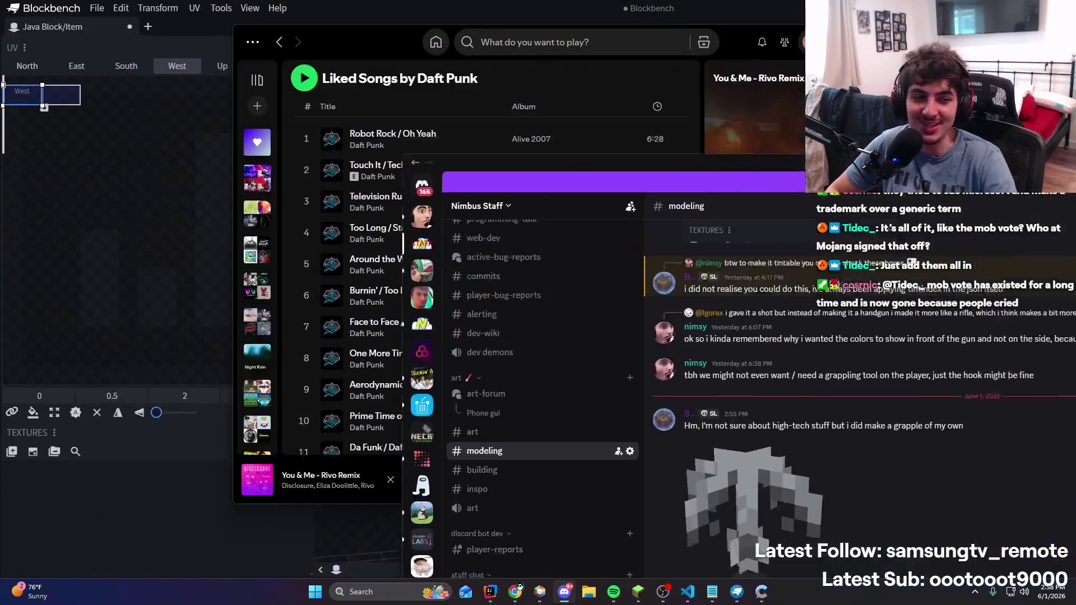
Glance at the Blockbench hook from a new angle, then bring Discord's chat back full size
{"action": "left_click", "coordinate": [736, 592]}
{"action": "mouse_move", "coordinate": [627, 275]}
{"action": "left_mouse_down"}
{"action": "mouse_move", "coordinate": [529, 292]}
{"action": "mouse_move", "coordinate": [774, 169]}
{"action": "left_mouse_up"}
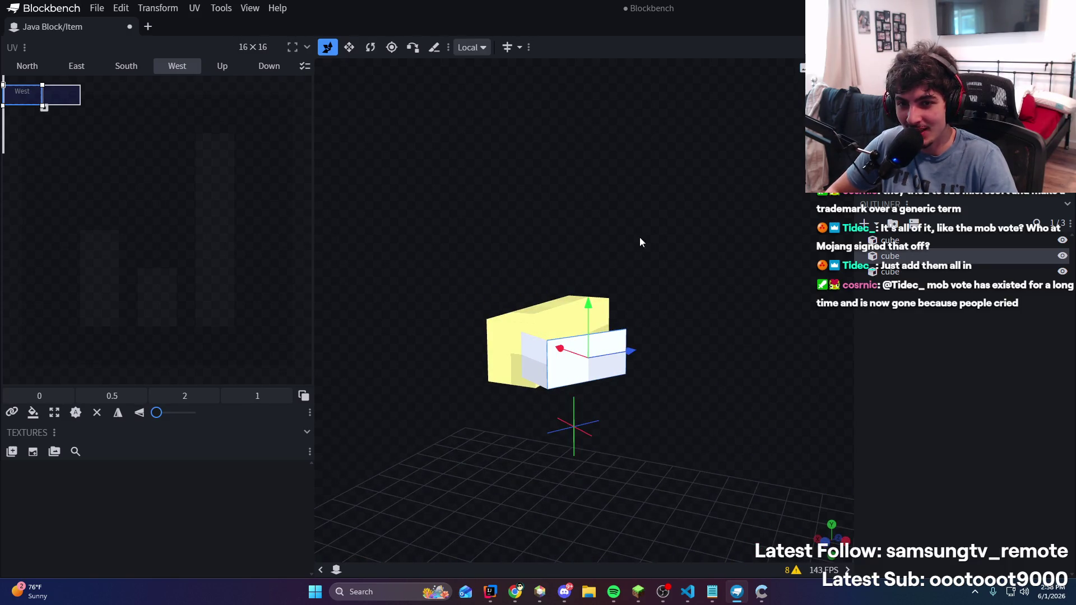
{"action": "left_click", "coordinate": [564, 591]}
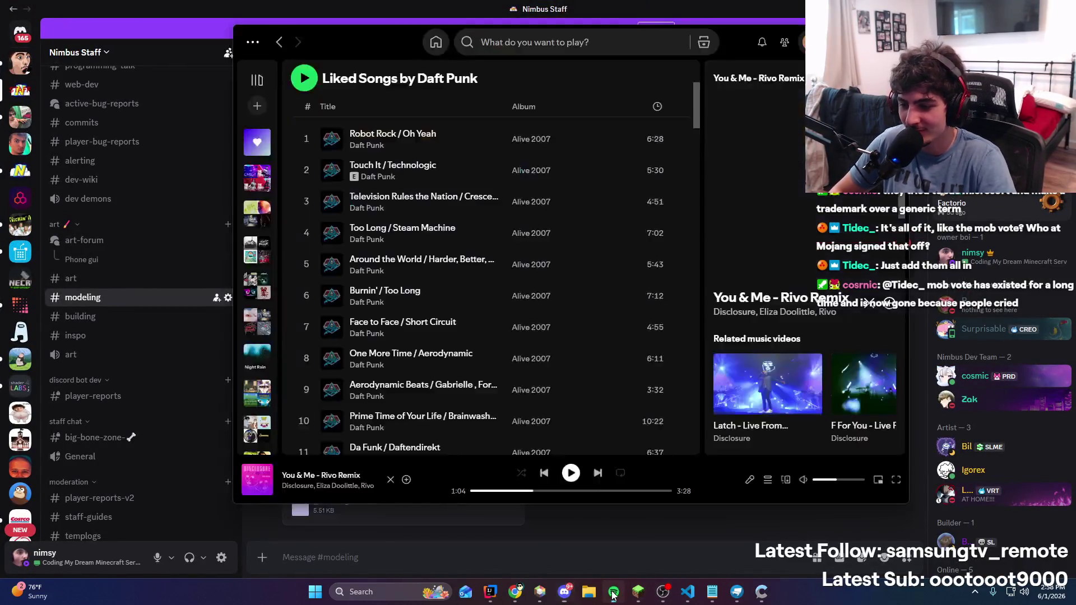
{"action": "key", "text": "super+Down"}
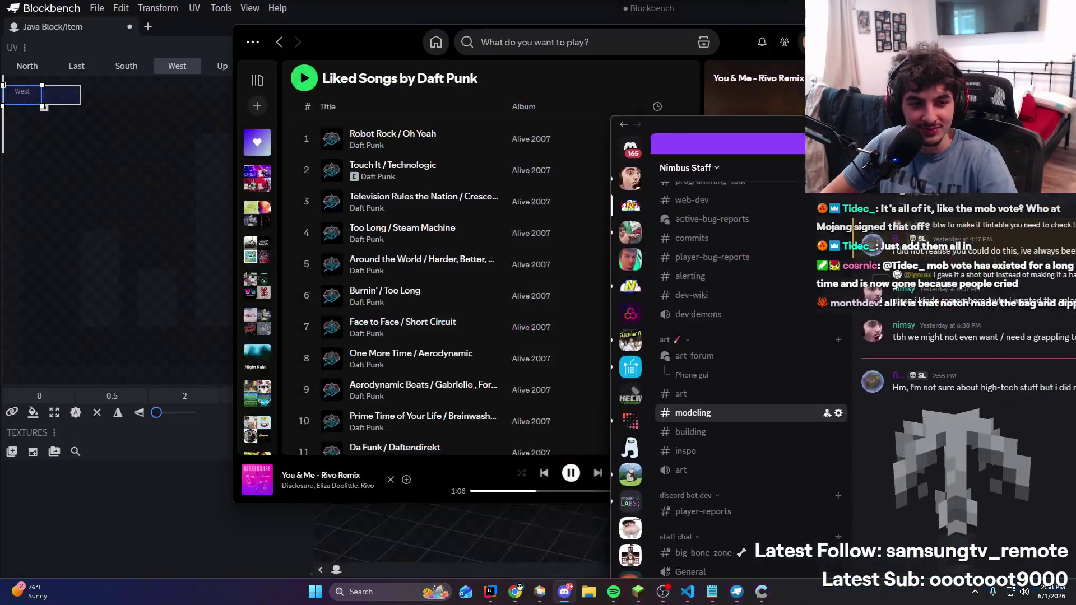
{"action": "key", "text": "super+Up"}
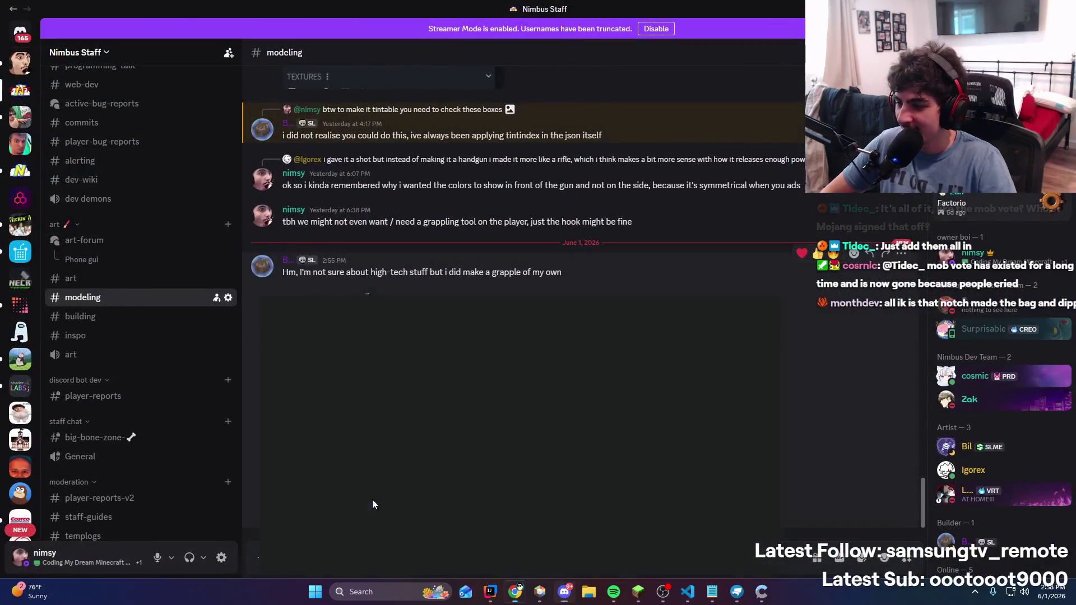
Return to the 'grappling hook high tech' image results and bring the Notepad timestamp notes forward
{"action": "left_click", "coordinate": [373, 499]}
{"action": "key", "text": "super"}
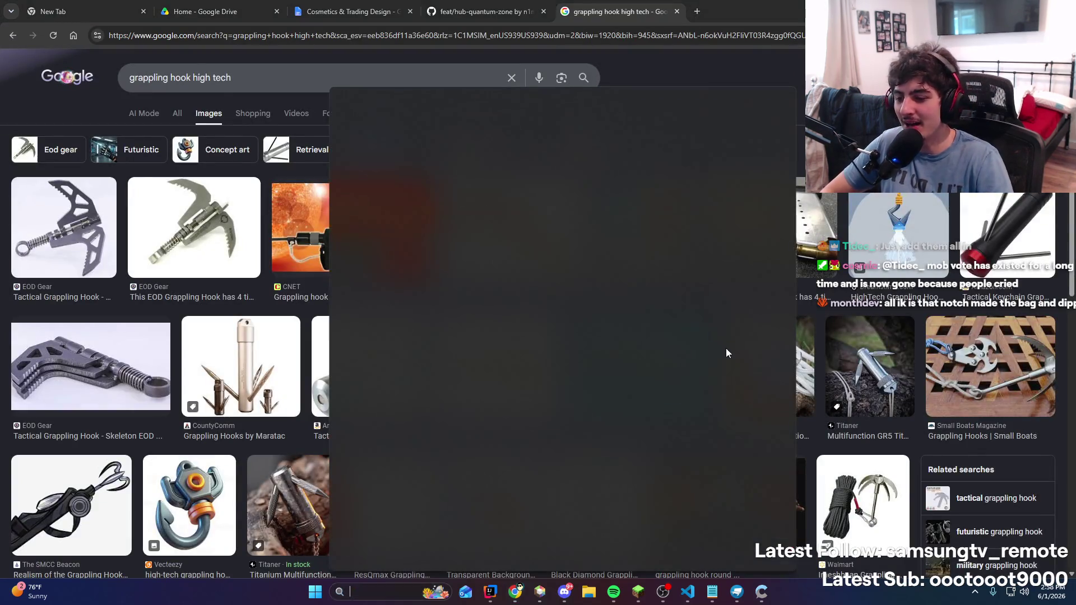
{"action": "left_click", "coordinate": [711, 593]}
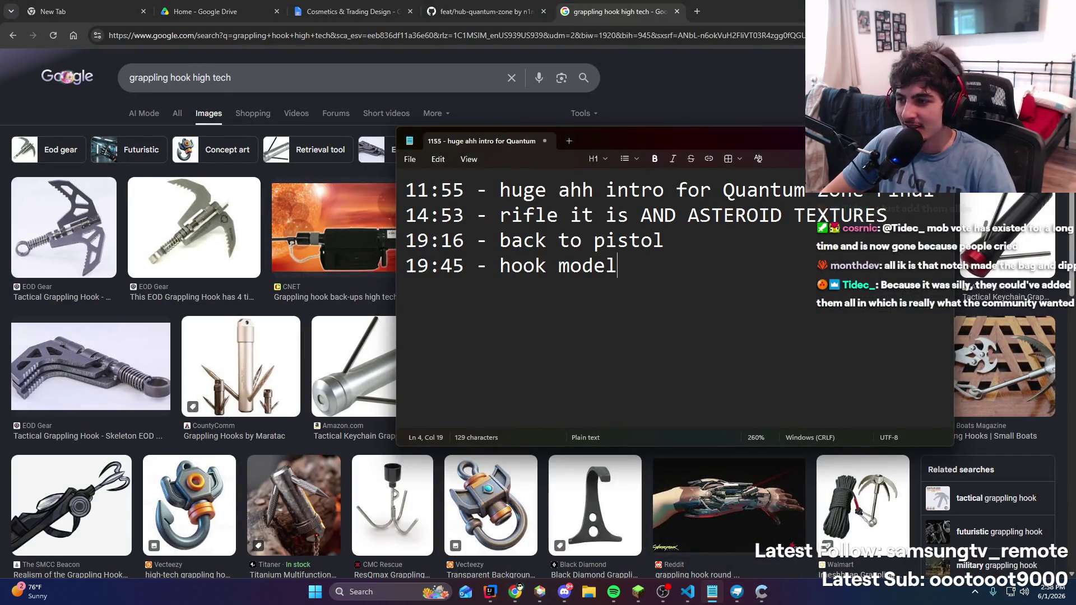
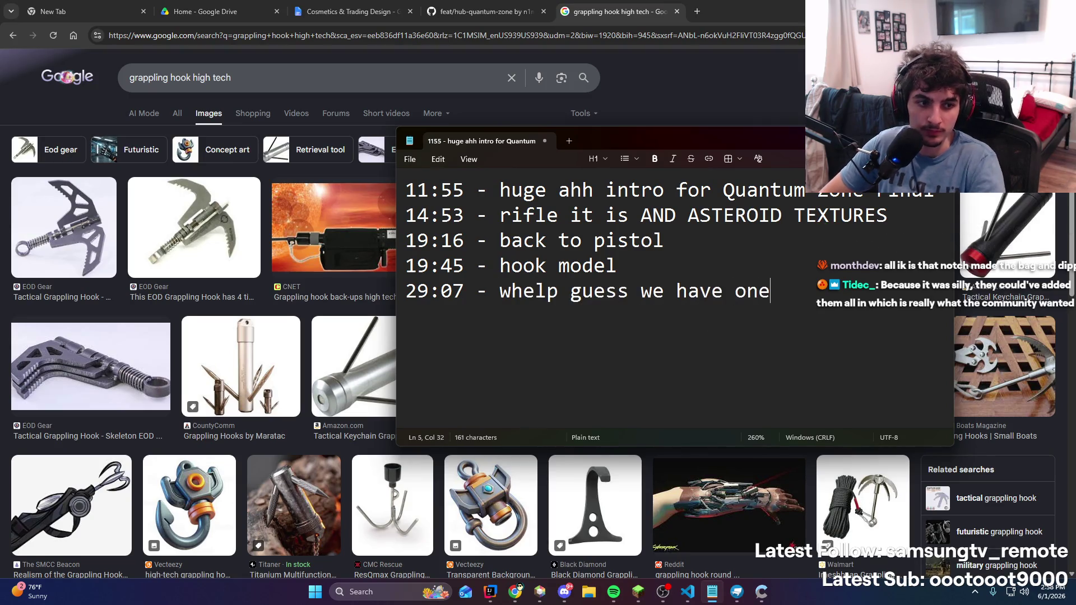
Restore the Chrome grappling hook image results to full size, then move on to Discord
{"action": "mouse_move", "coordinate": [742, 6]}
{"action": "left_mouse_down"}
{"action": "mouse_move", "coordinate": [616, 109]}
{"action": "mouse_move", "coordinate": [740, 3]}
{"action": "left_mouse_up"}
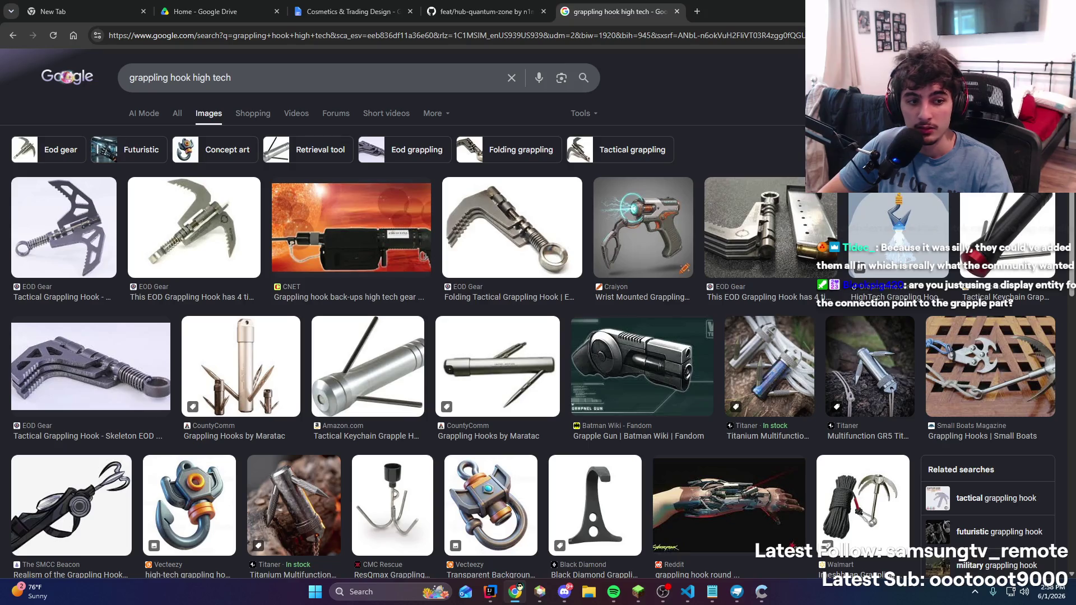
{"action": "key", "text": "alt+Tab"}
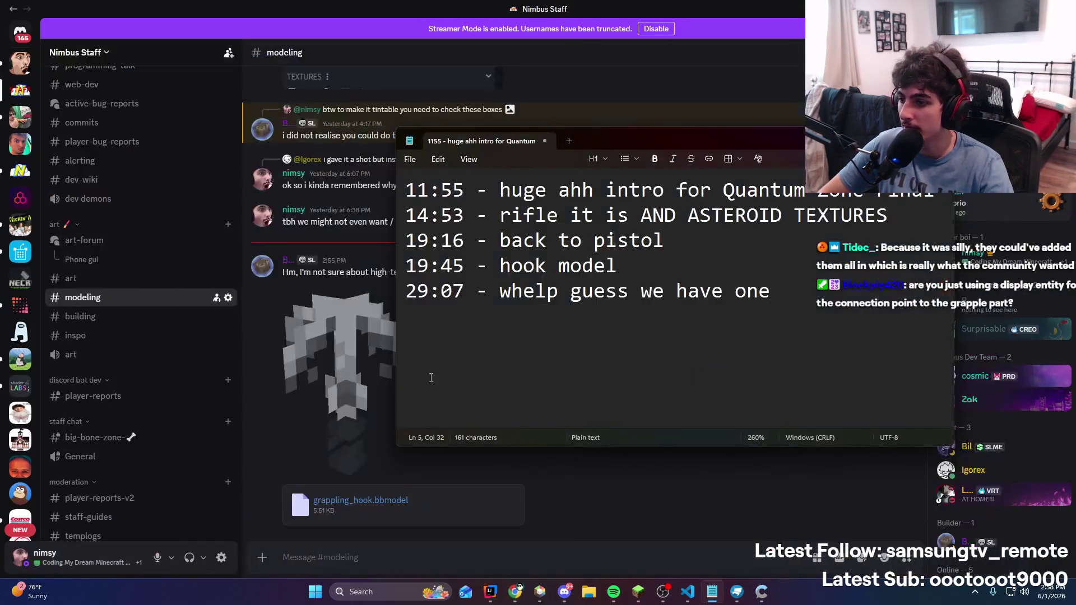
View grappling_hook.bbmodel in Discord's modeling channel, minimise Chrome, and switch to Blockbench
{"action": "left_click", "coordinate": [374, 505]}
{"action": "left_click", "coordinate": [515, 592]}
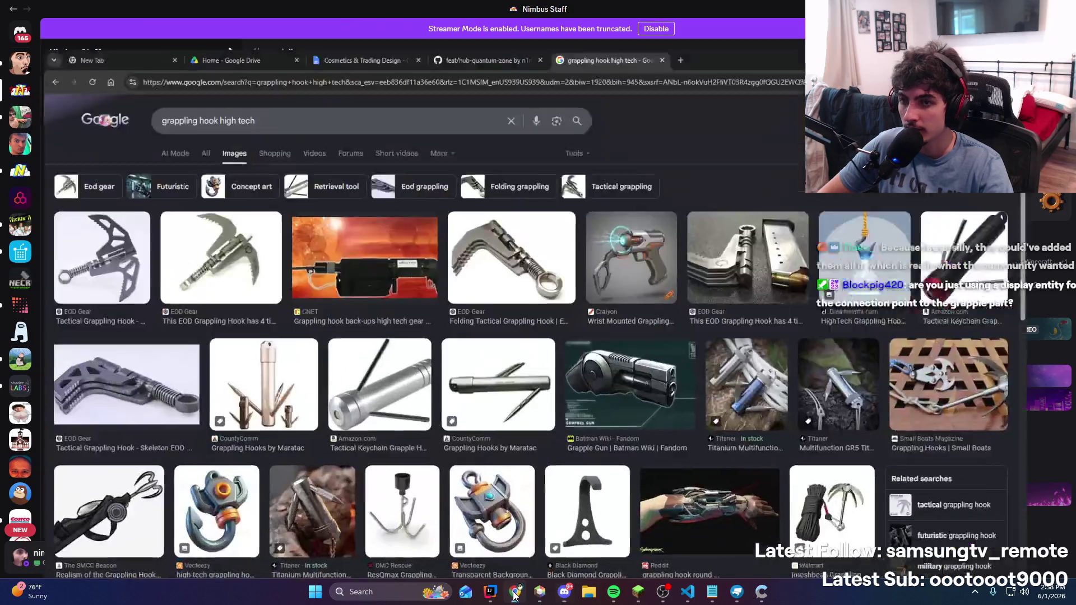
{"action": "left_click", "coordinate": [515, 592]}
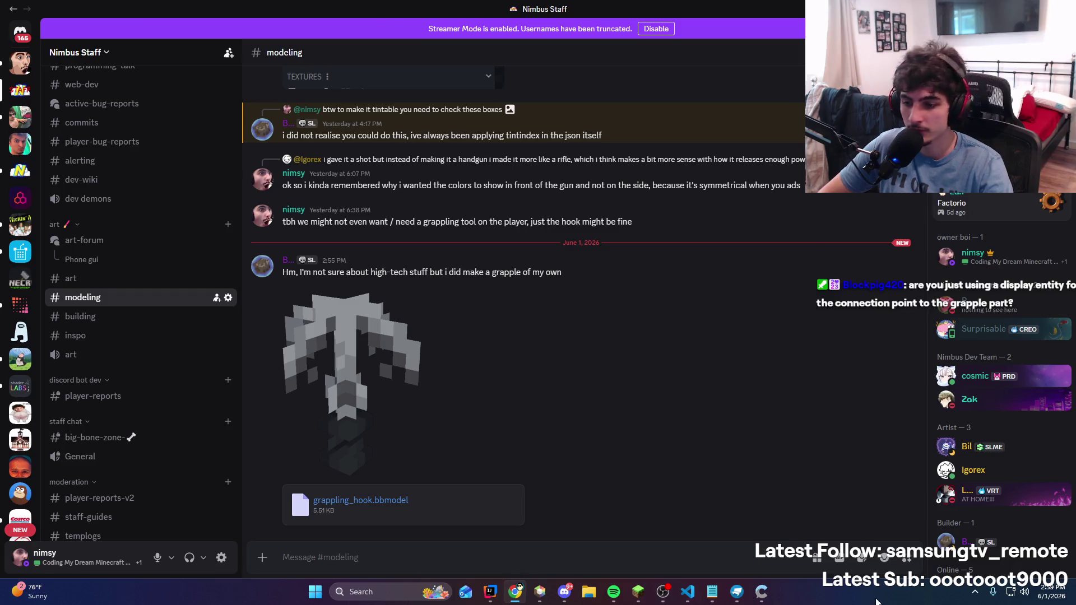
{"action": "key", "text": "alt+Tab"}
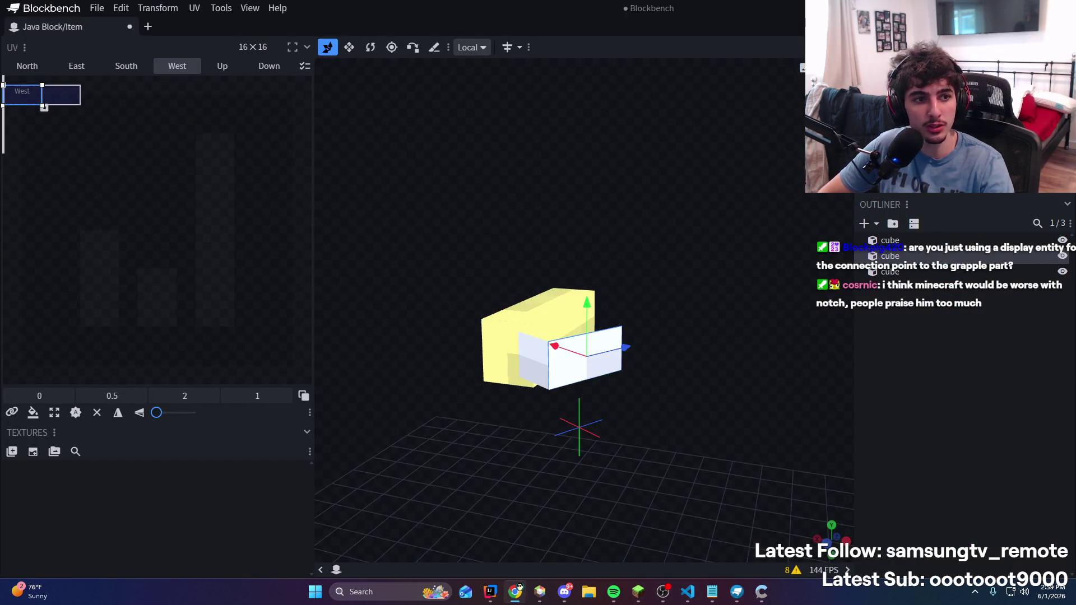
Load grappling_hook.bbmodel into a new tab and preview how it sits in the hand
{"action": "mouse_move", "coordinate": [621, 199]}
{"action": "left_mouse_down"}
{"action": "mouse_move", "coordinate": [698, 325]}
{"action": "mouse_move", "coordinate": [759, 351]}
{"action": "mouse_move", "coordinate": [726, 265]}
{"action": "mouse_move", "coordinate": [795, 232]}
{"action": "left_mouse_up"}
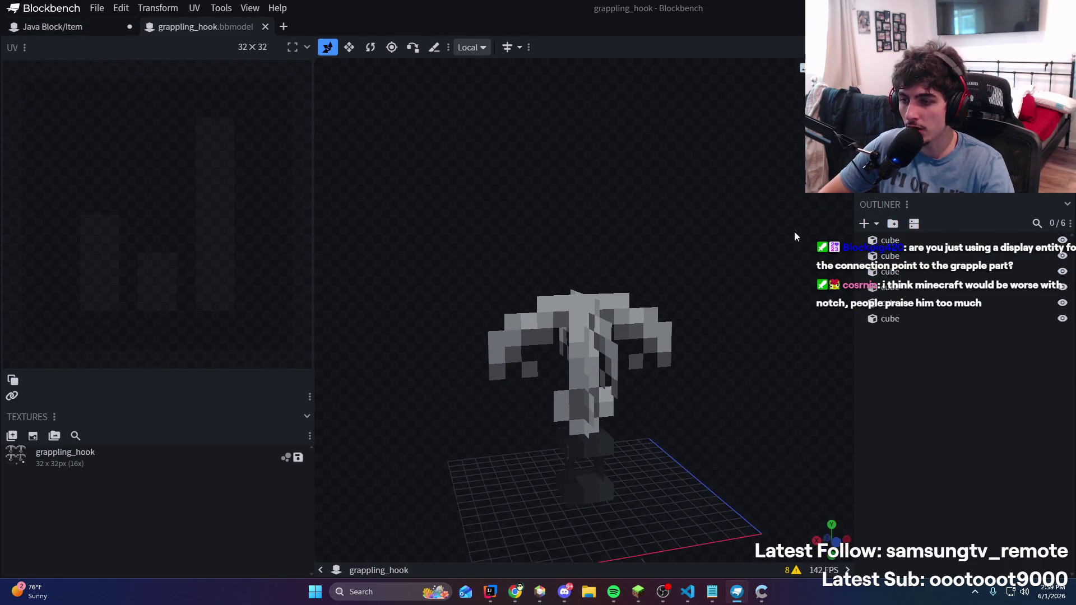
{"action": "key", "text": "3"}
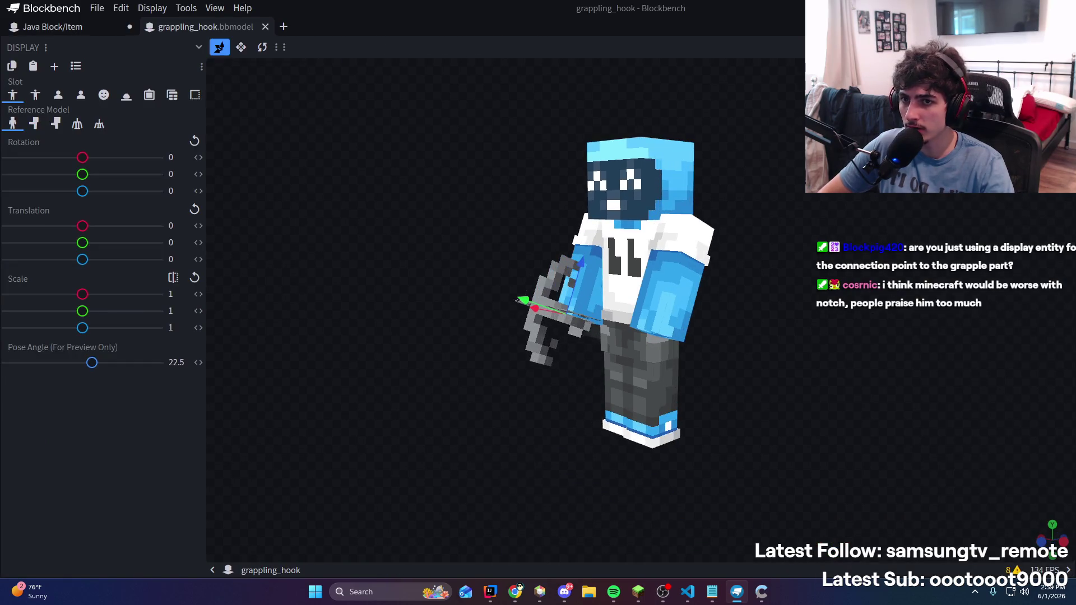
{"action": "key", "text": "1"}
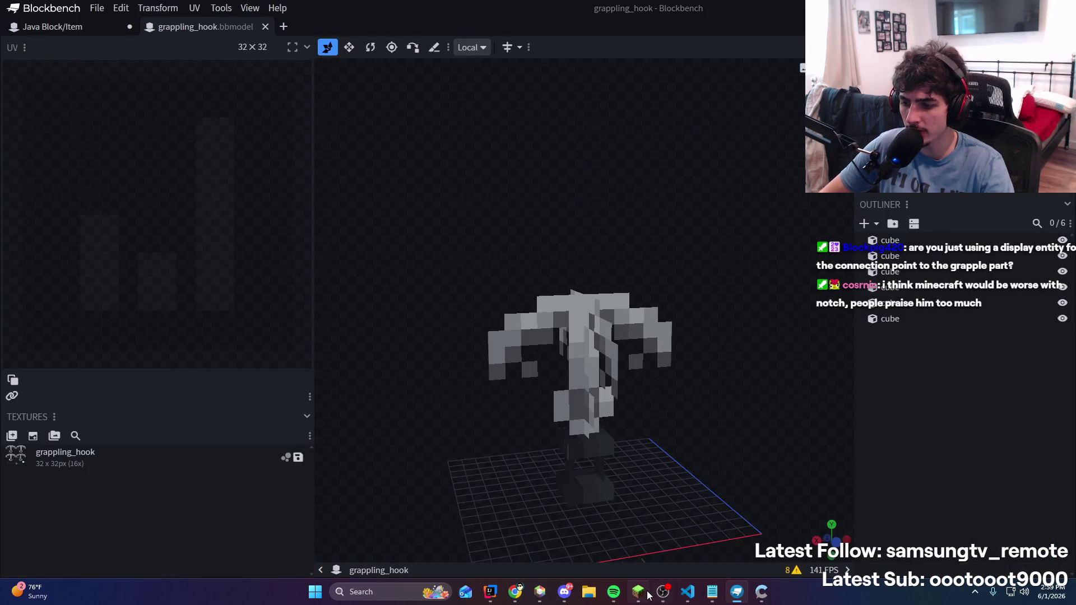
Select all six cubes, rotate them freely, then try Rotate Y +90 and undo it
{"action": "key", "text": "ctrl+a"}
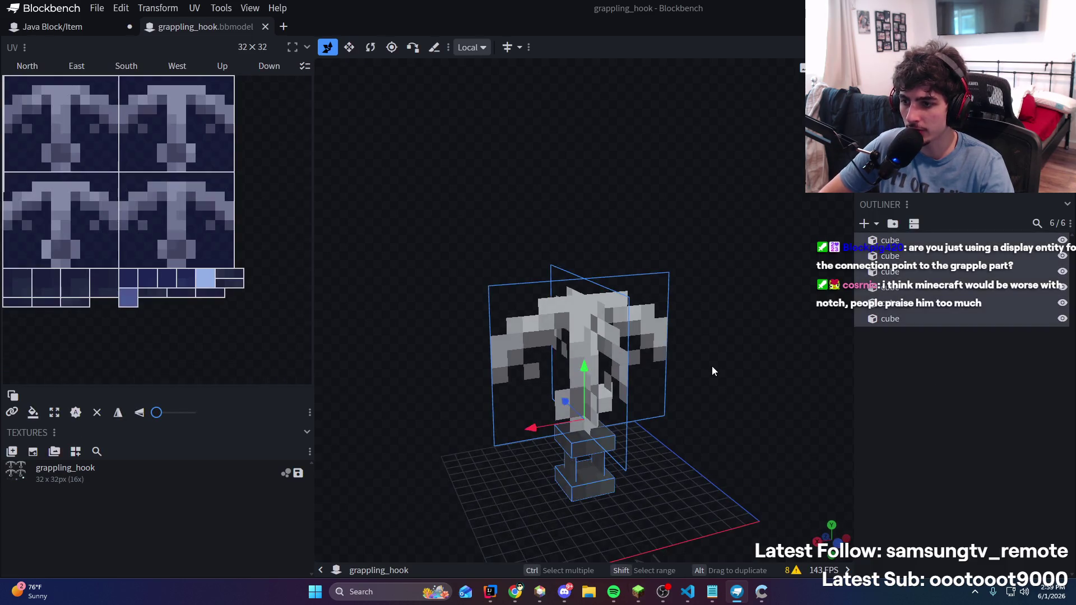
{"action": "key", "text": "r"}
{"action": "mouse_move", "coordinate": [613, 487]}
{"action": "left_mouse_down"}
{"action": "mouse_move", "coordinate": [580, 482]}
{"action": "mouse_move", "coordinate": [544, 563]}
{"action": "mouse_move", "coordinate": [721, 395]}
{"action": "mouse_move", "coordinate": [625, 291]}
{"action": "left_mouse_up"}
{"action": "left_click", "coordinate": [144, 10]}
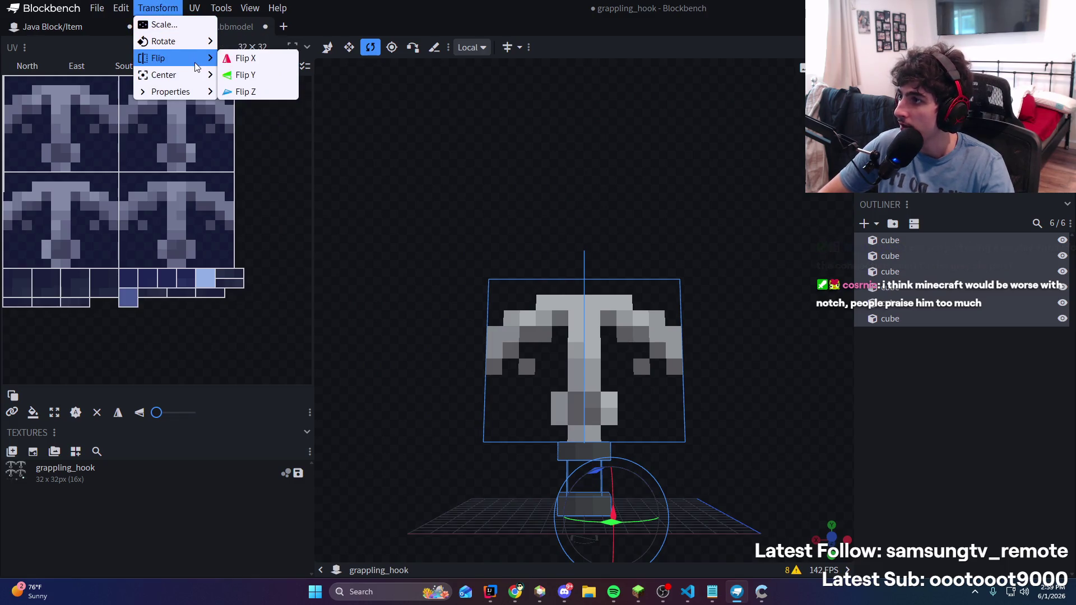
{"action": "mouse_move", "coordinate": [200, 48]}
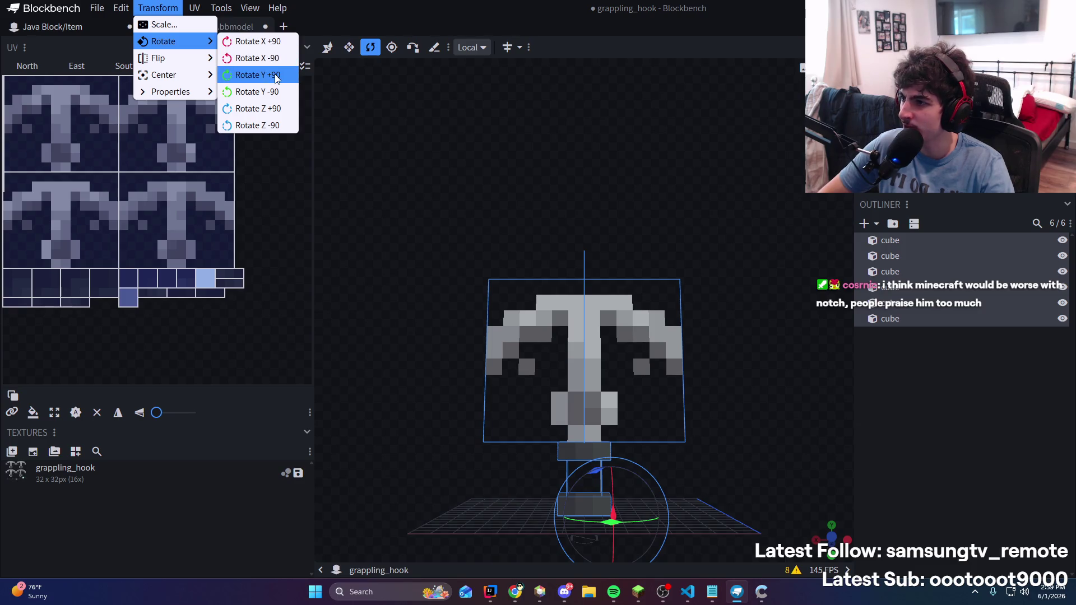
{"action": "left_click", "coordinate": [274, 74]}
{"action": "key", "text": "ctrl+z"}
Apply Rotate X +90 to the hook, check the orientation, and undo it
{"action": "left_click", "coordinate": [178, 13]}
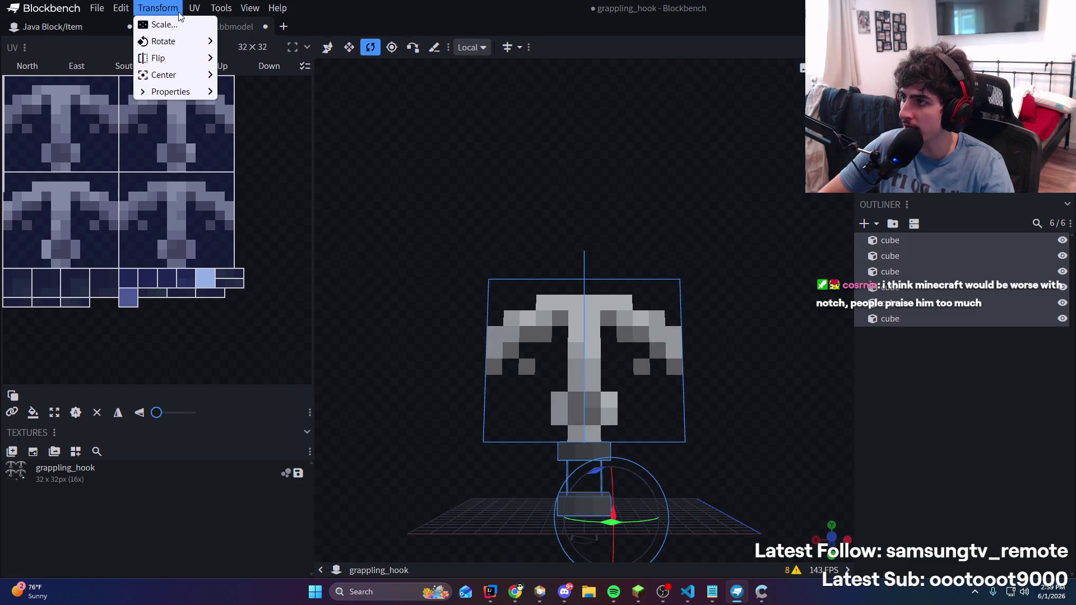
{"action": "mouse_move", "coordinate": [184, 60]}
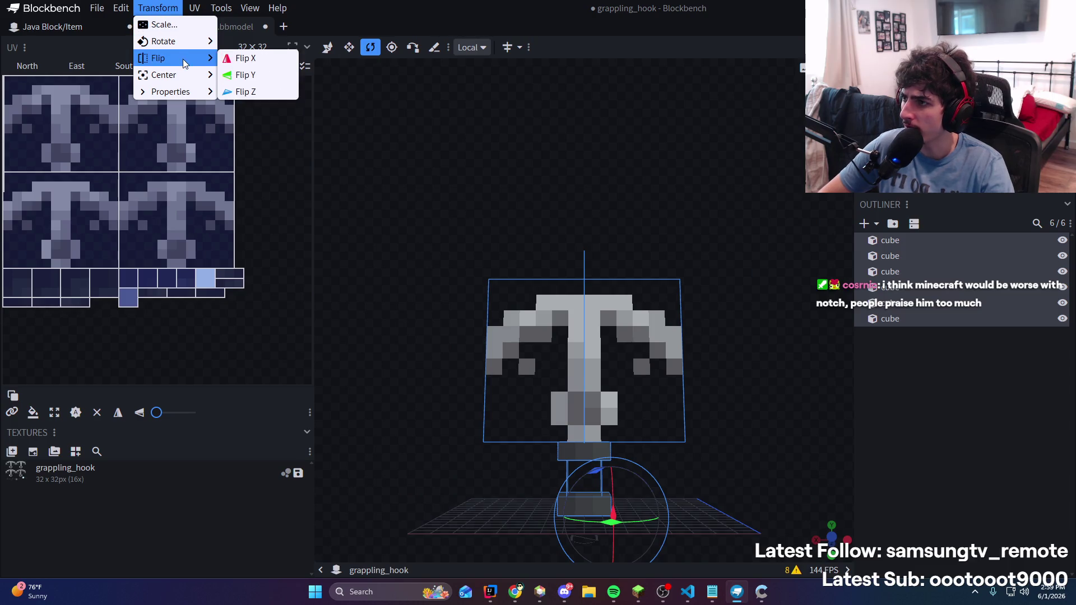
{"action": "mouse_move", "coordinate": [199, 42]}
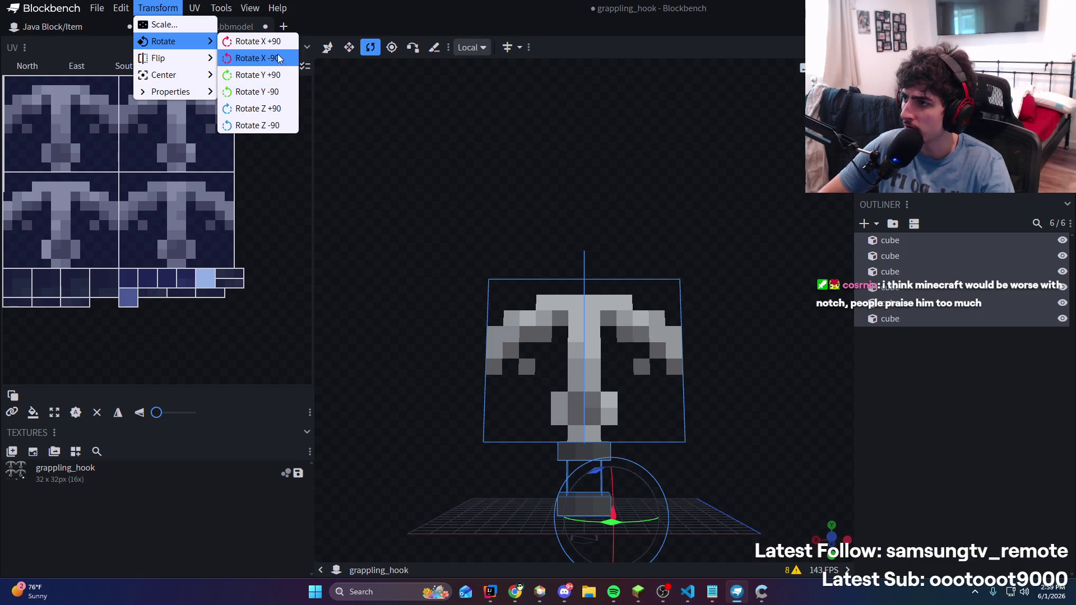
{"action": "left_click", "coordinate": [279, 42]}
{"action": "mouse_move", "coordinate": [594, 169]}
{"action": "left_mouse_down"}
{"action": "mouse_move", "coordinate": [762, 292]}
{"action": "mouse_move", "coordinate": [765, 245]}
{"action": "mouse_move", "coordinate": [684, 241]}
{"action": "left_mouse_up"}
{"action": "key", "text": "ctrl+z"}
Reapply Rotate X +90, inspect the hook from side and front, then deselect
{"action": "left_click", "coordinate": [157, 8]}
{"action": "mouse_move", "coordinate": [168, 42]}
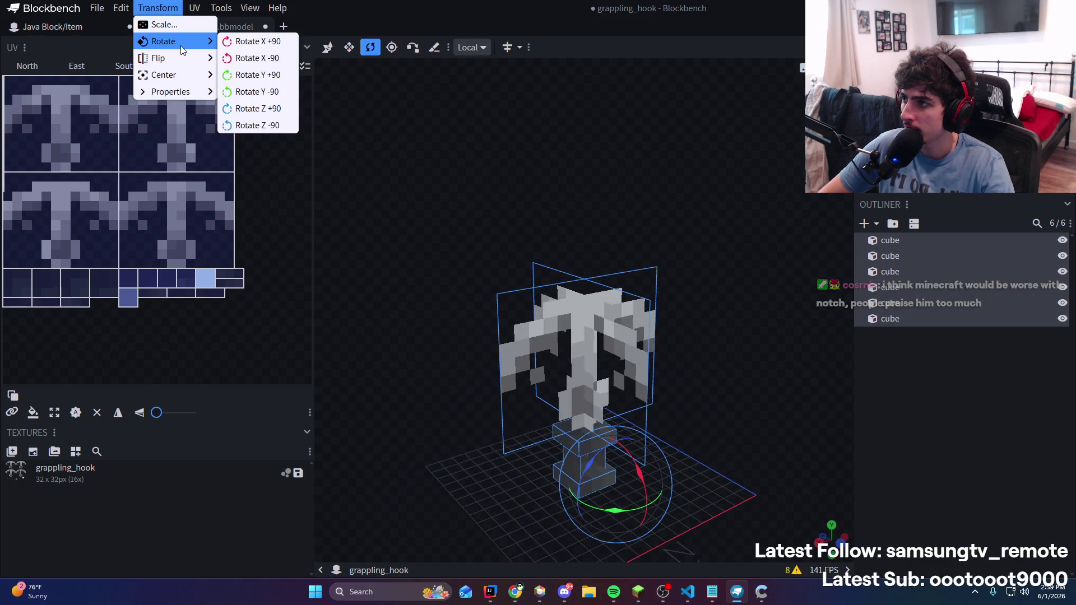
{"action": "left_click", "coordinate": [241, 44]}
{"action": "mouse_move", "coordinate": [594, 135]}
{"action": "left_mouse_down"}
{"action": "mouse_move", "coordinate": [645, 146]}
{"action": "mouse_move", "coordinate": [705, 209]}
{"action": "mouse_move", "coordinate": [632, 228]}
{"action": "left_mouse_up"}
{"action": "key", "text": "v"}
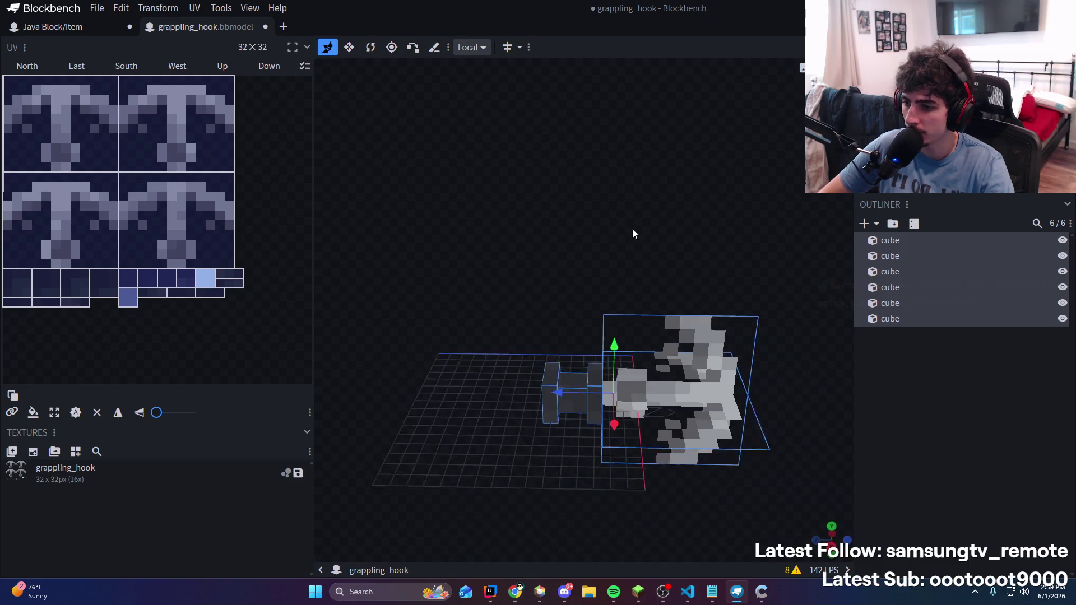
{"action": "left_click", "coordinate": [614, 351]}
{"action": "left_click_drag", "start_coordinate": [625, 330], "coordinate": [717, 352]}
{"action": "left_click", "coordinate": [956, 424]}
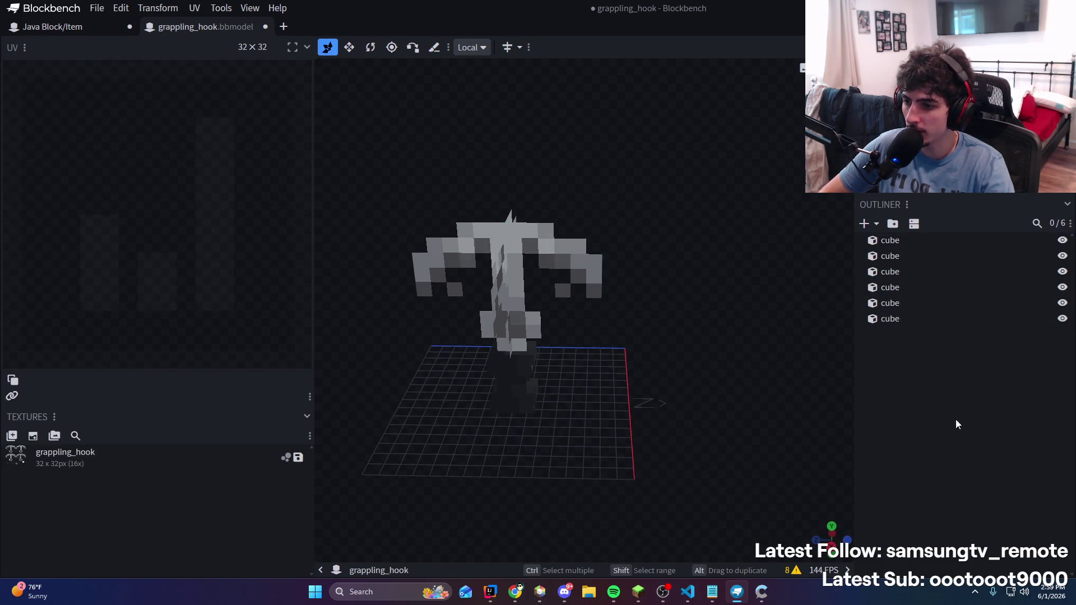
Restore the X rotation, move all six cubes up 3 units, and inspect the hook
{"action": "key", "text": "ctrl+z"}
{"action": "key", "text": "ctrl+a"}
{"action": "mouse_move", "coordinate": [603, 337]}
{"action": "left_mouse_down"}
{"action": "mouse_move", "coordinate": [639, 175]}
{"action": "mouse_move", "coordinate": [621, 302]}
{"action": "mouse_move", "coordinate": [604, 309]}
{"action": "mouse_move", "coordinate": [613, 324]}
{"action": "mouse_move", "coordinate": [460, 355]}
{"action": "mouse_move", "coordinate": [658, 254]}
{"action": "mouse_move", "coordinate": [657, 314]}
{"action": "left_mouse_up"}
{"action": "mouse_move", "coordinate": [467, 315]}
{"action": "left_mouse_down"}
{"action": "mouse_move", "coordinate": [619, 168]}
{"action": "mouse_move", "coordinate": [663, 196]}
{"action": "mouse_move", "coordinate": [589, 218]}
{"action": "mouse_move", "coordinate": [460, 308]}
{"action": "mouse_move", "coordinate": [692, 169]}
{"action": "mouse_move", "coordinate": [475, 350]}
{"action": "mouse_move", "coordinate": [598, 133]}
{"action": "mouse_move", "coordinate": [671, 151]}
{"action": "mouse_move", "coordinate": [621, 157]}
{"action": "left_mouse_up"}
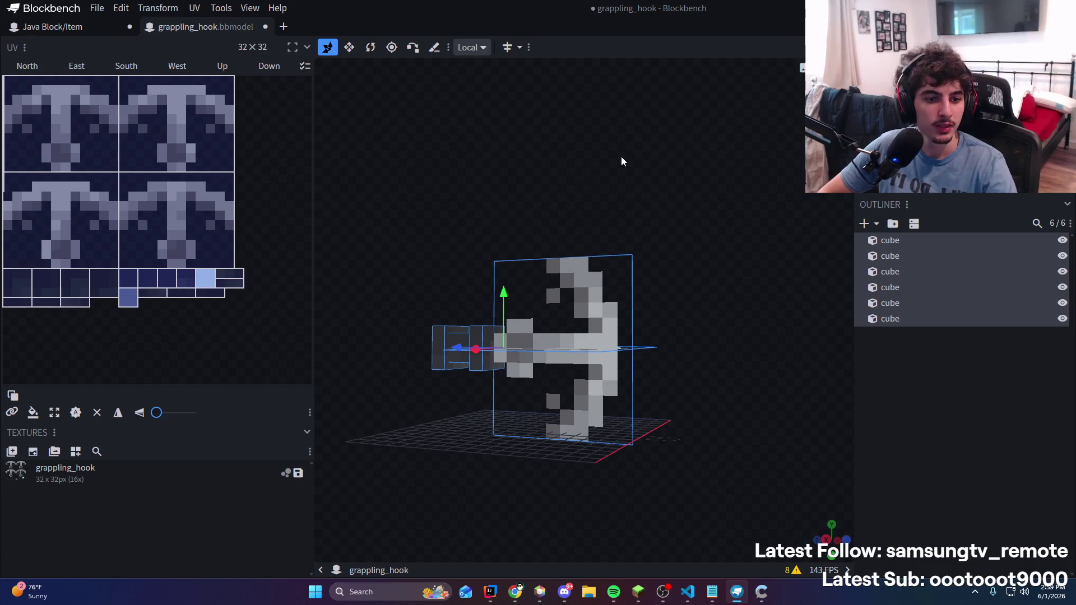
{"action": "left_click_drag", "start_coordinate": [641, 197], "coordinate": [586, 209]}
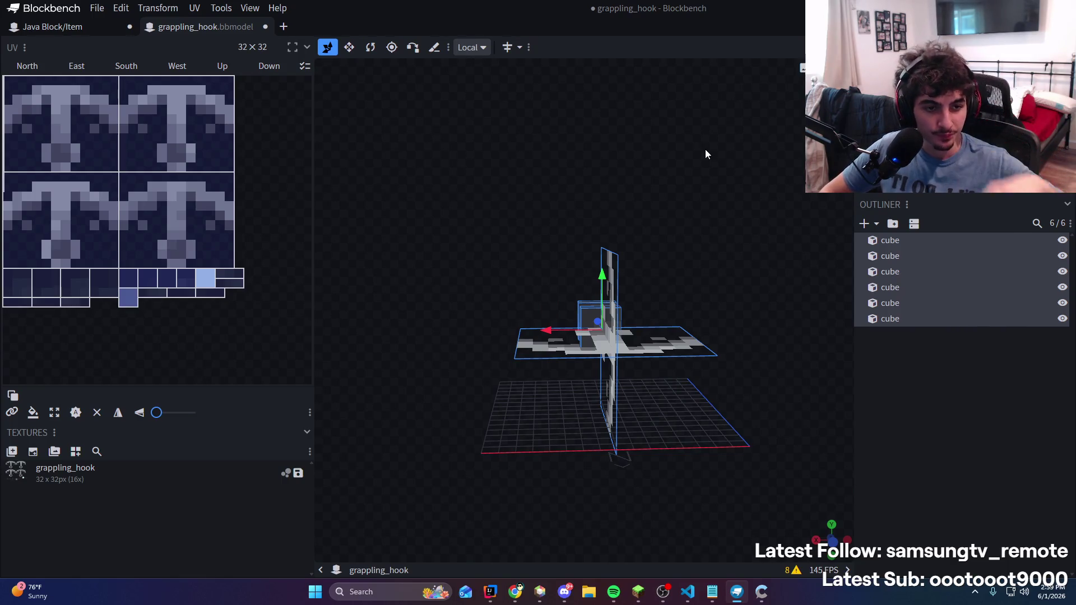
{"action": "left_click", "coordinate": [903, 421]}
{"action": "mouse_move", "coordinate": [785, 336]}
{"action": "left_mouse_down"}
{"action": "mouse_move", "coordinate": [688, 214]}
{"action": "mouse_move", "coordinate": [707, 199]}
{"action": "left_mouse_up"}
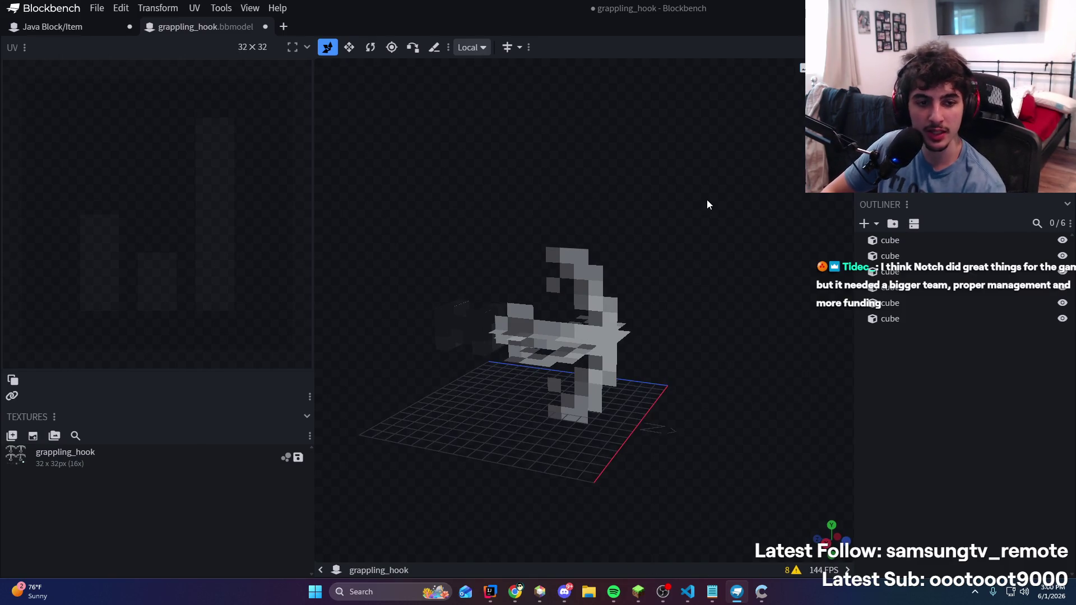
{"action": "left_click_drag", "start_coordinate": [692, 206], "coordinate": [807, 230]}
Start a Block/Item model export and browse up to the qzone folder
{"action": "left_click", "coordinate": [97, 7]}
{"action": "mouse_move", "coordinate": [128, 229]}
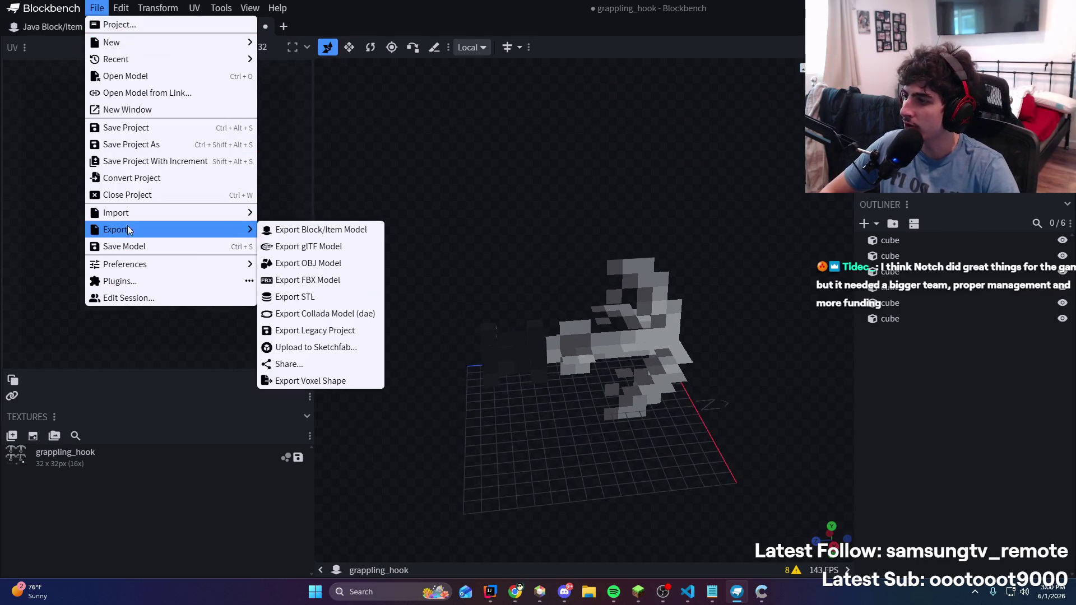
{"action": "left_click", "coordinate": [342, 231]}
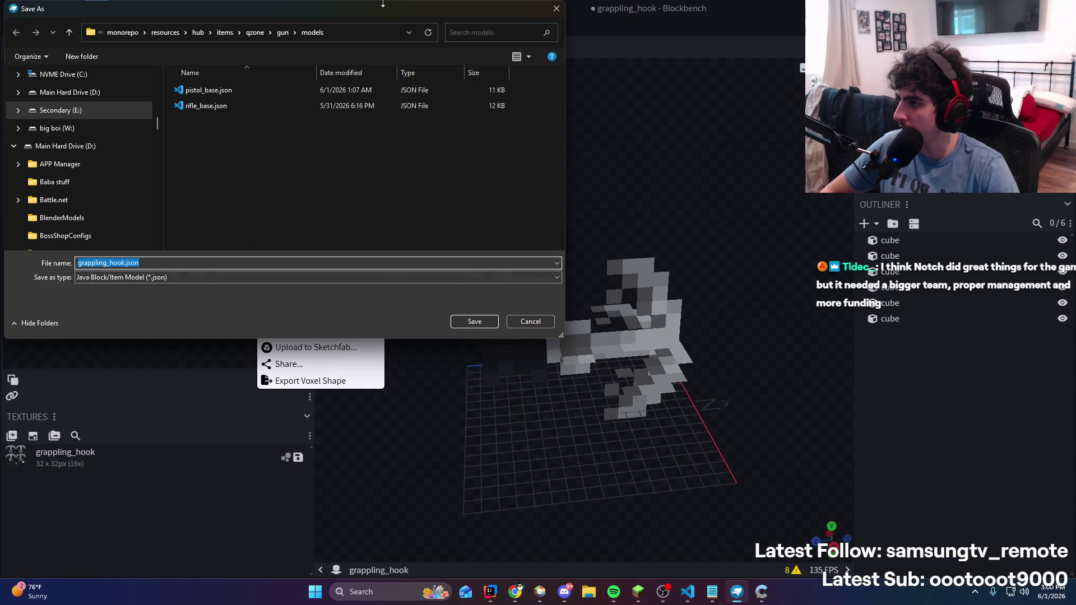
{"action": "left_click", "coordinate": [280, 36]}
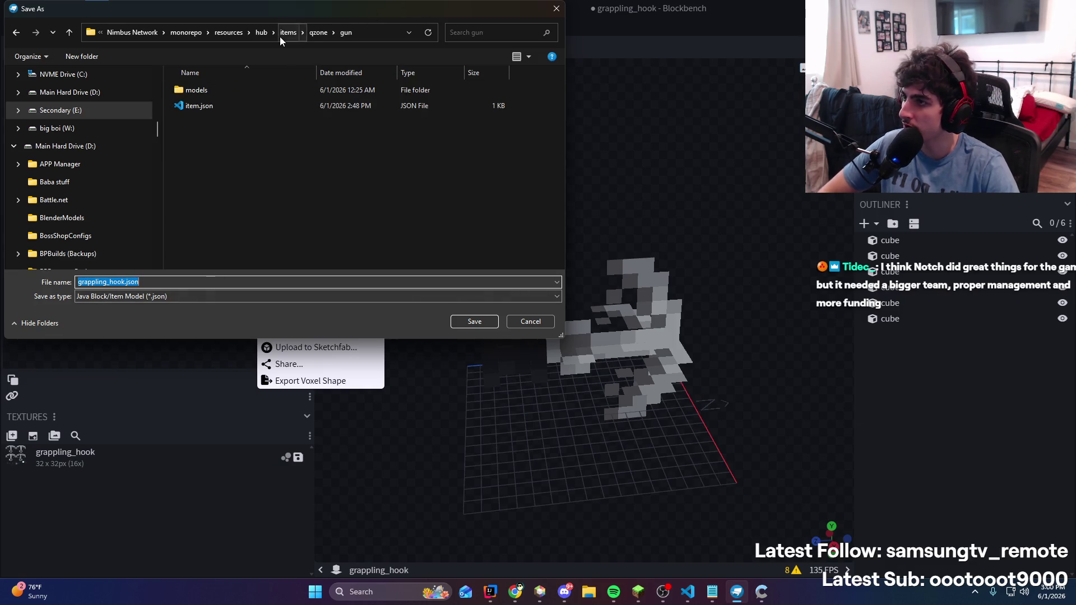
{"action": "left_click", "coordinate": [318, 32]}
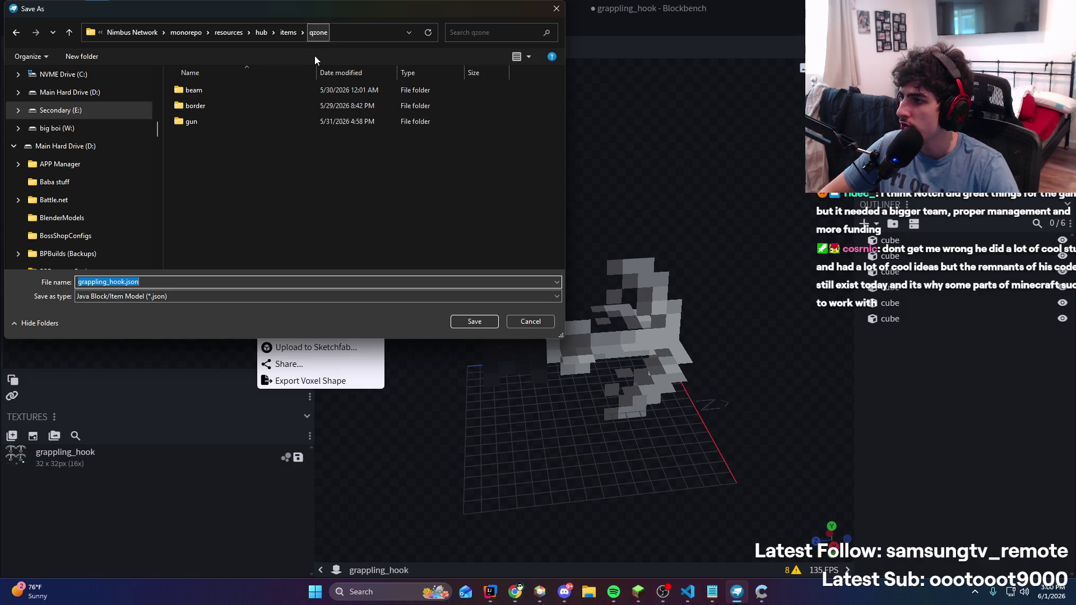
Create and open a new folder named grapple inside qzone, then switch to Minecraft
{"action": "right_click", "coordinate": [228, 153]}
{"action": "mouse_move", "coordinate": [281, 296]}
{"action": "left_click", "coordinate": [396, 297]}
{"action": "type", "text": "grapple"}
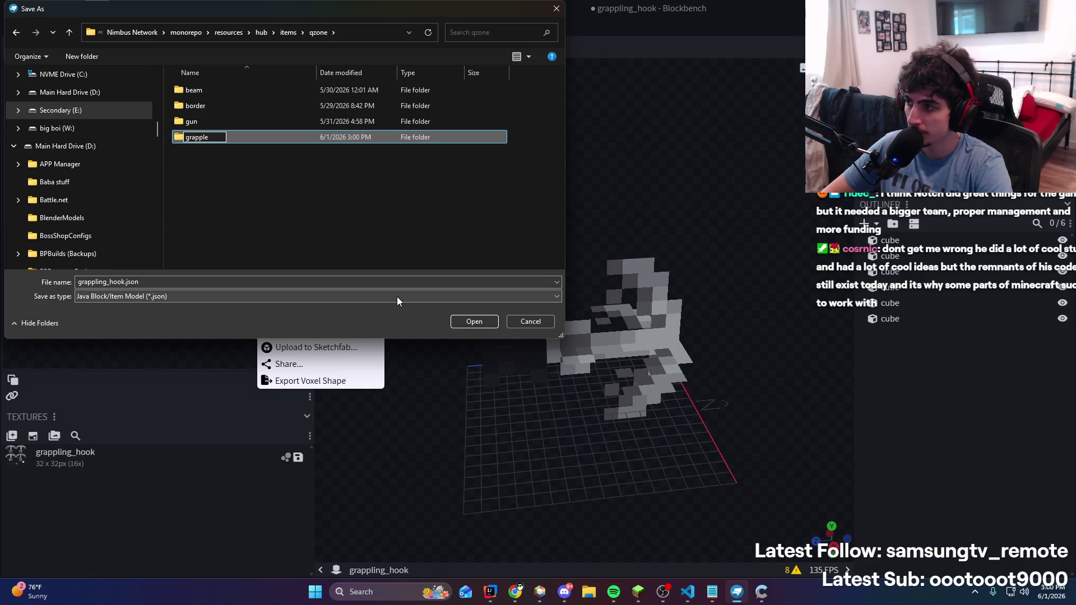
{"action": "key", "text": "Return"}
{"action": "key", "text": "Return"}
{"action": "left_click", "coordinate": [637, 599]}
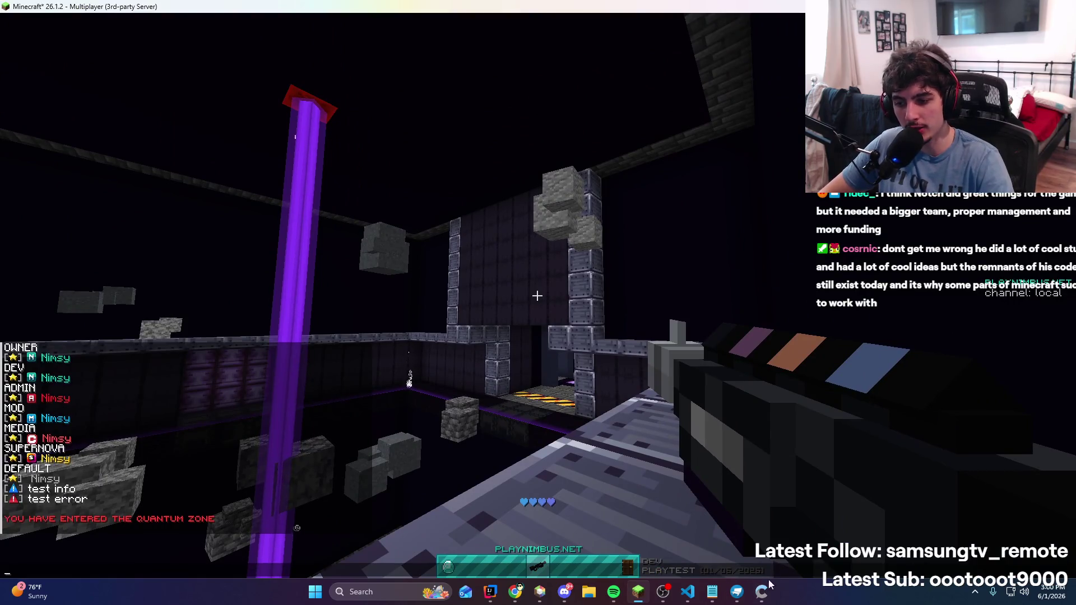
Add the currently playing Spotify song to Liked Songs and return to Minecraft
{"action": "left_click", "coordinate": [614, 592]}
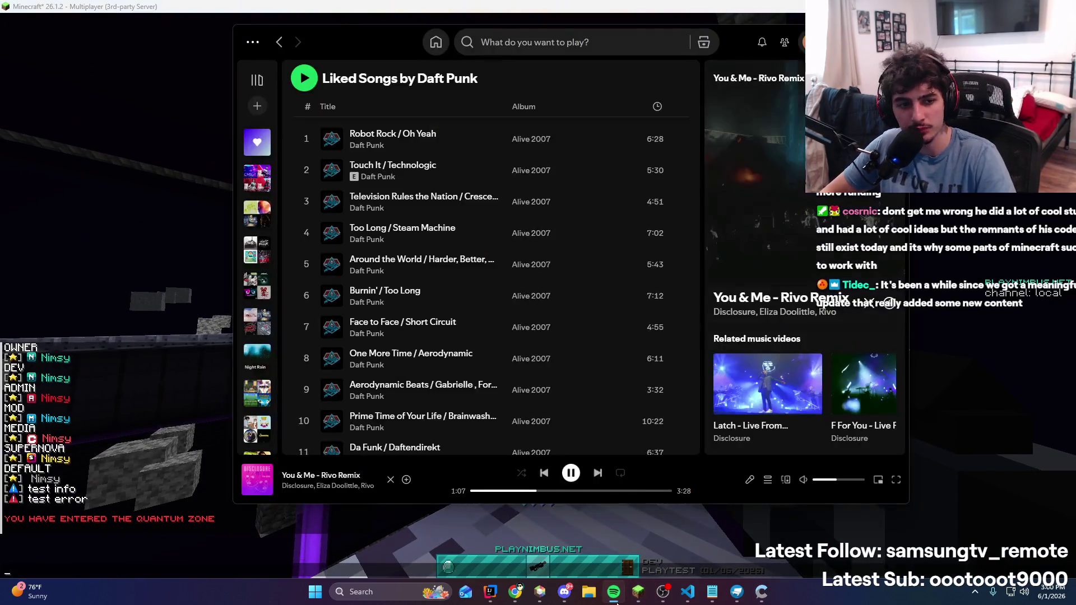
{"action": "key", "text": "alt+shift+b"}
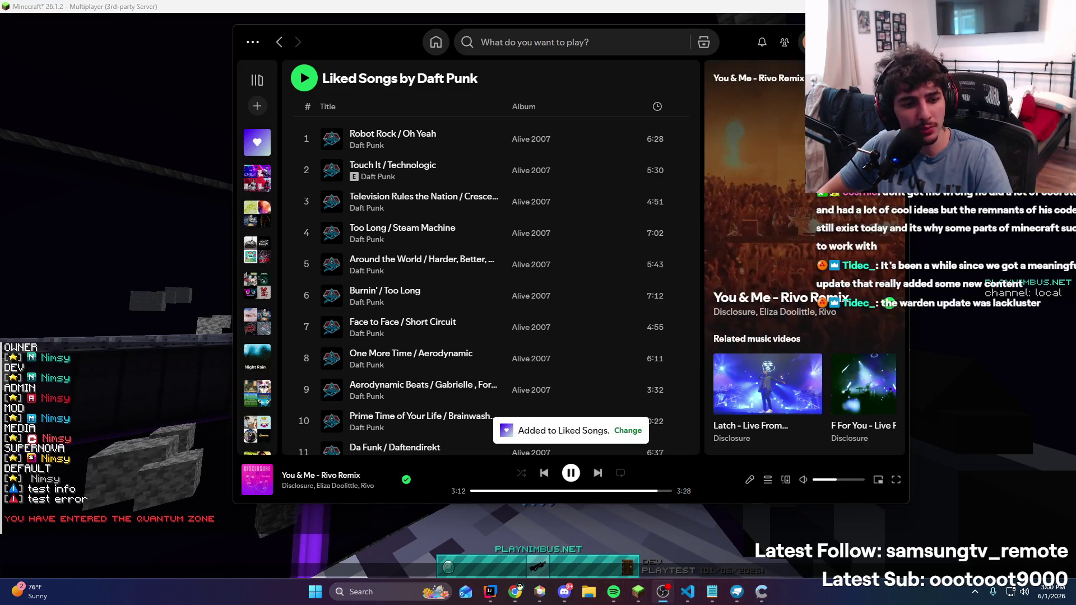
{"action": "key", "text": "alt+Tab"}
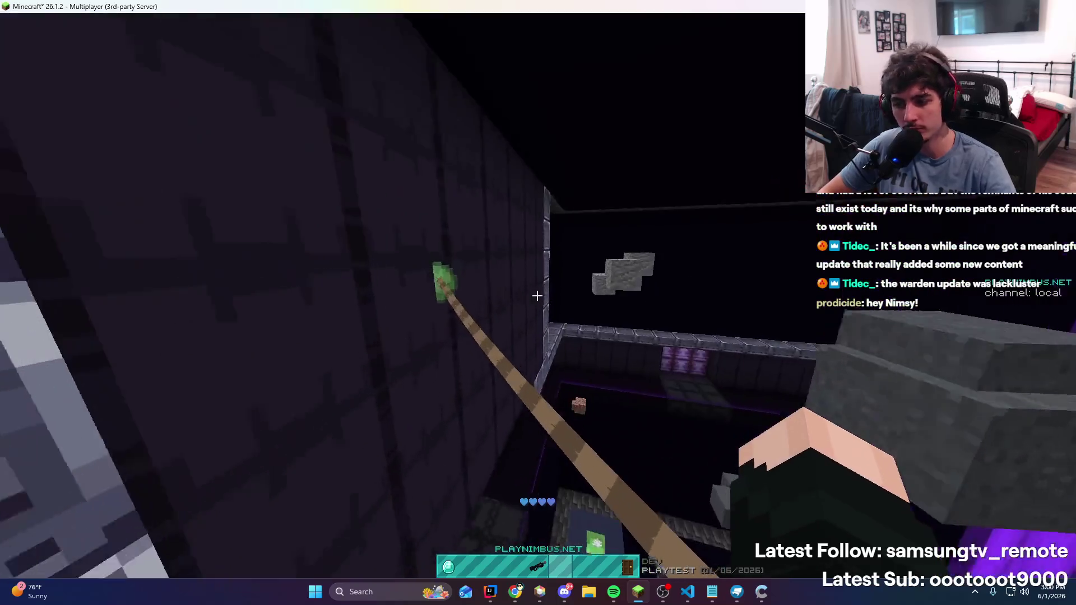
Cast and reel the grappling hook repeatedly to pull toward the arena walls
{"action": "right_click", "coordinate": [537, 295]}
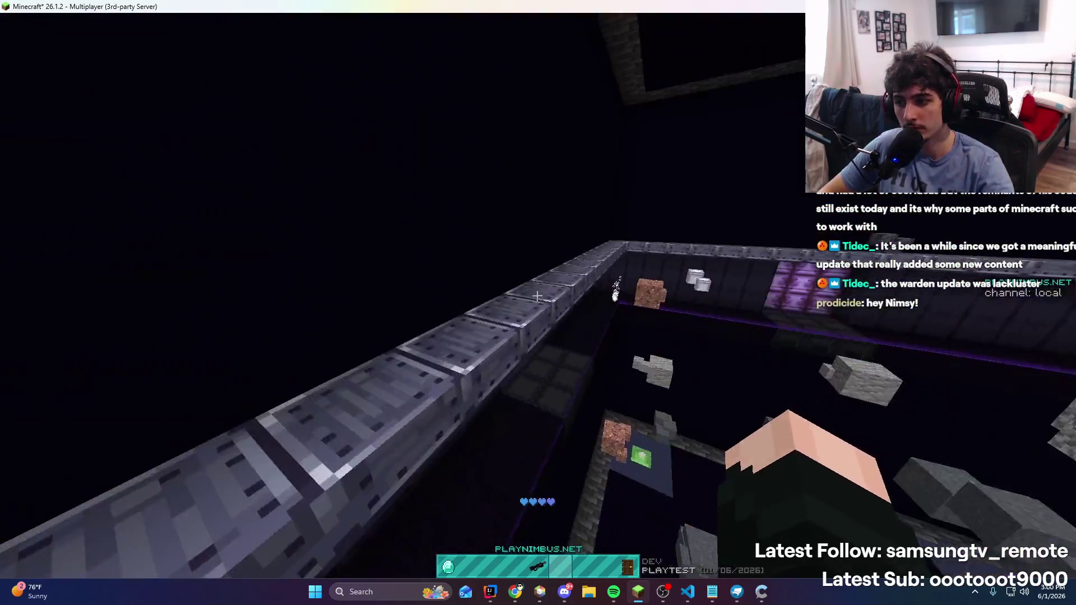
{"action": "right_click", "coordinate": [537, 296]}
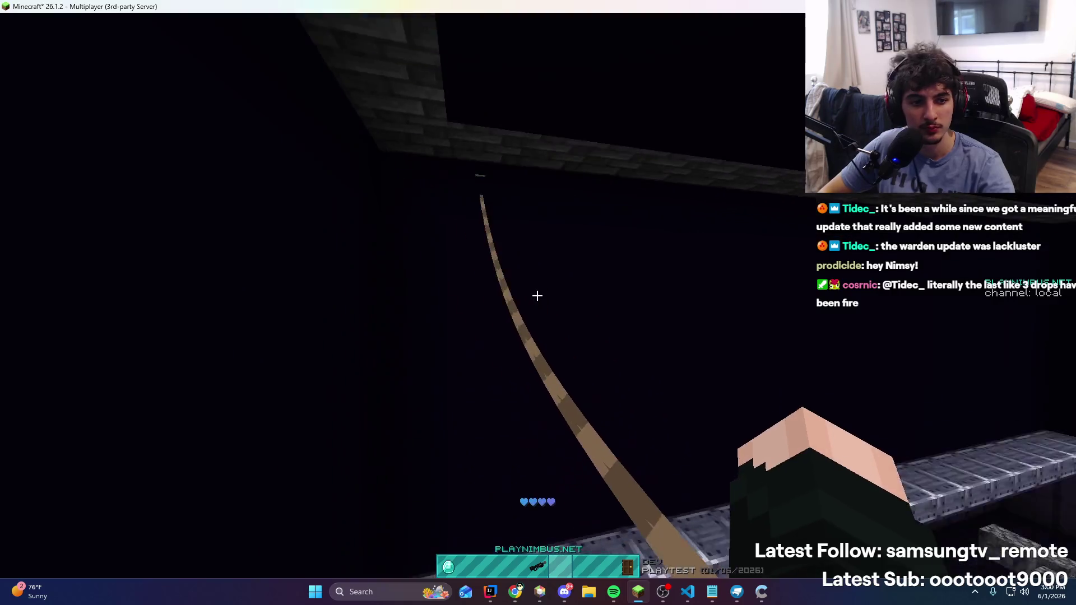
{"action": "right_click", "coordinate": [537, 295]}
{"action": "right_click", "coordinate": [537, 295]}
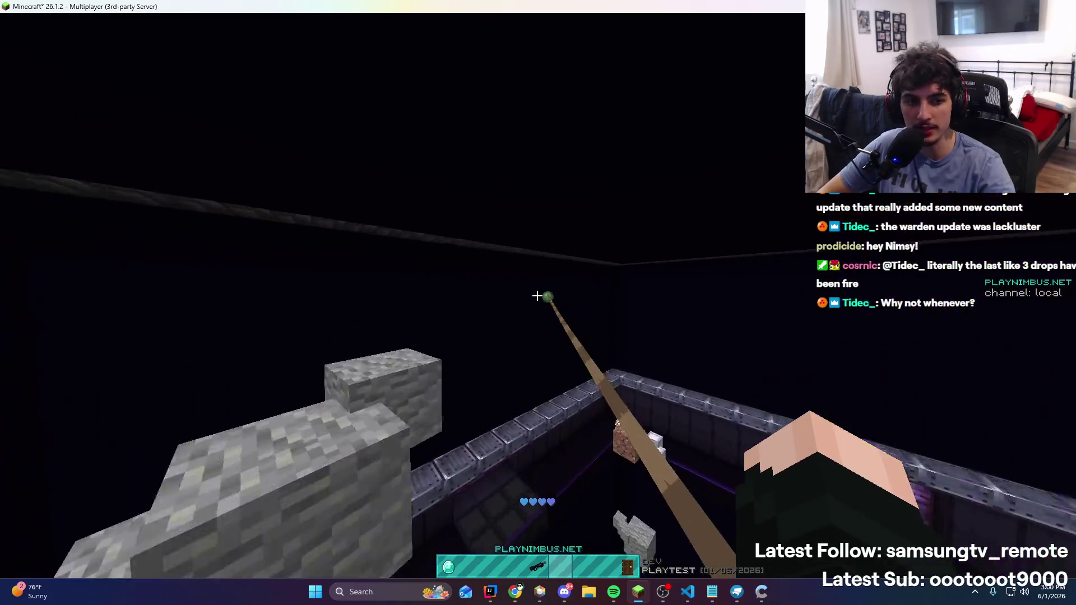
{"action": "right_click", "coordinate": [537, 295]}
{"action": "right_click", "coordinate": [537, 295]}
{"action": "right_click", "coordinate": [537, 296]}
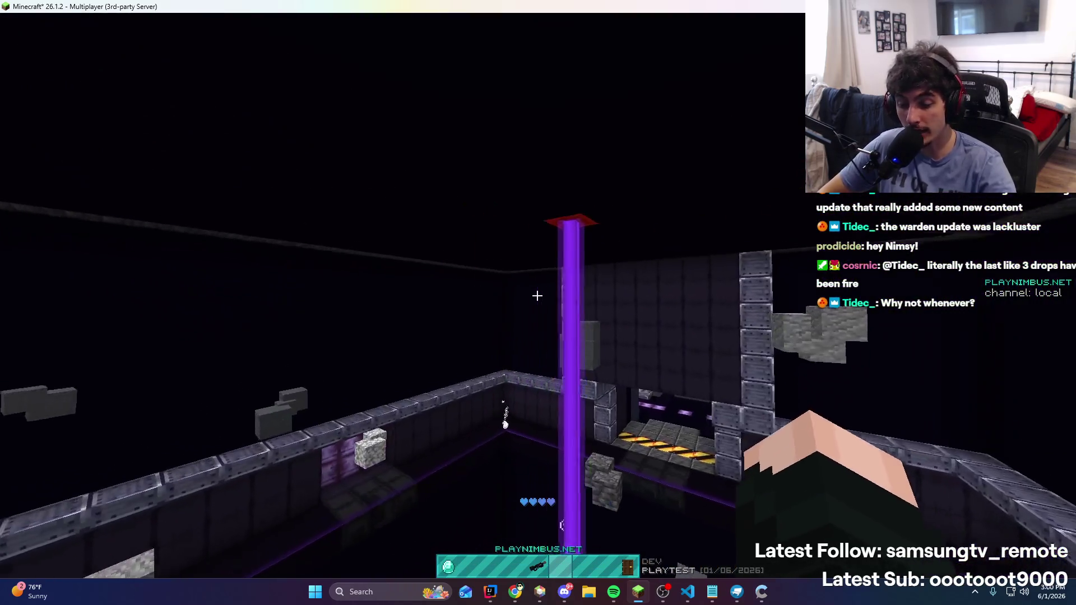
{"action": "right_click", "coordinate": [537, 295]}
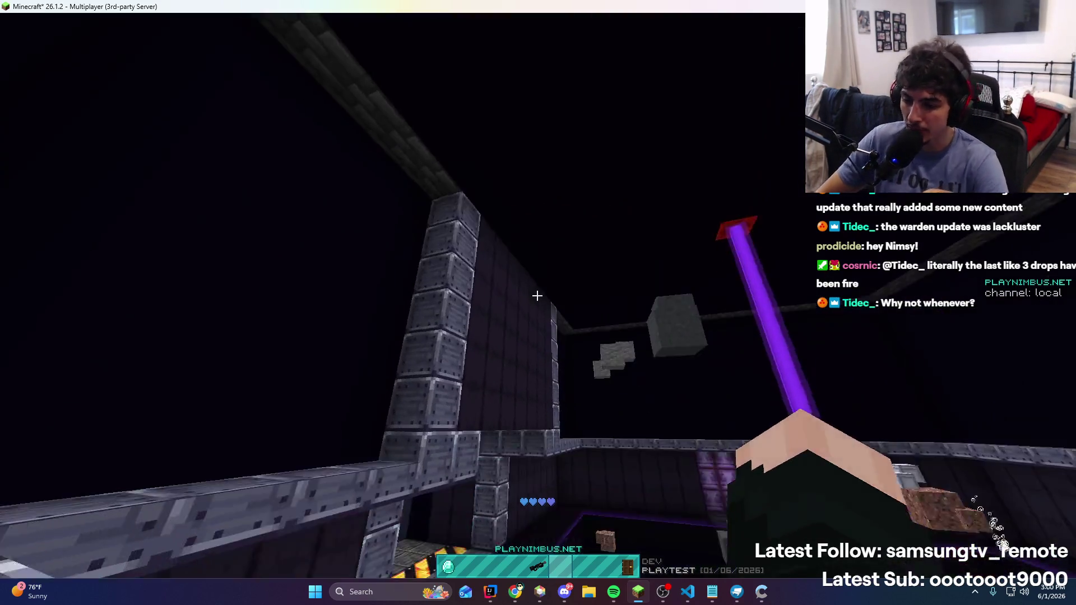
{"action": "key", "text": "t"}
{"action": "key", "text": "Escape"}
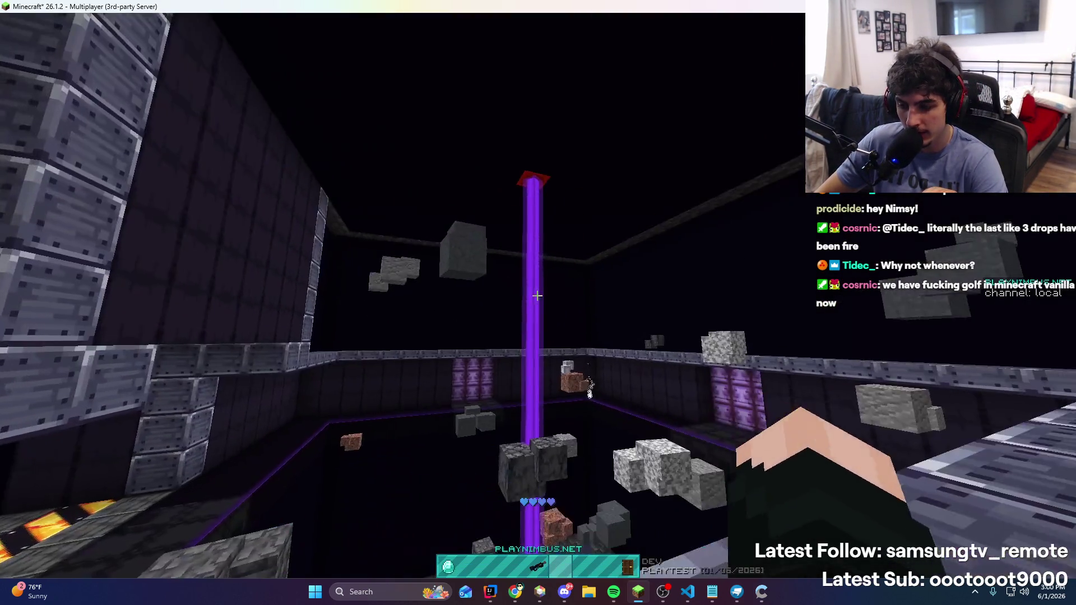
{"action": "right_click", "coordinate": [538, 295]}
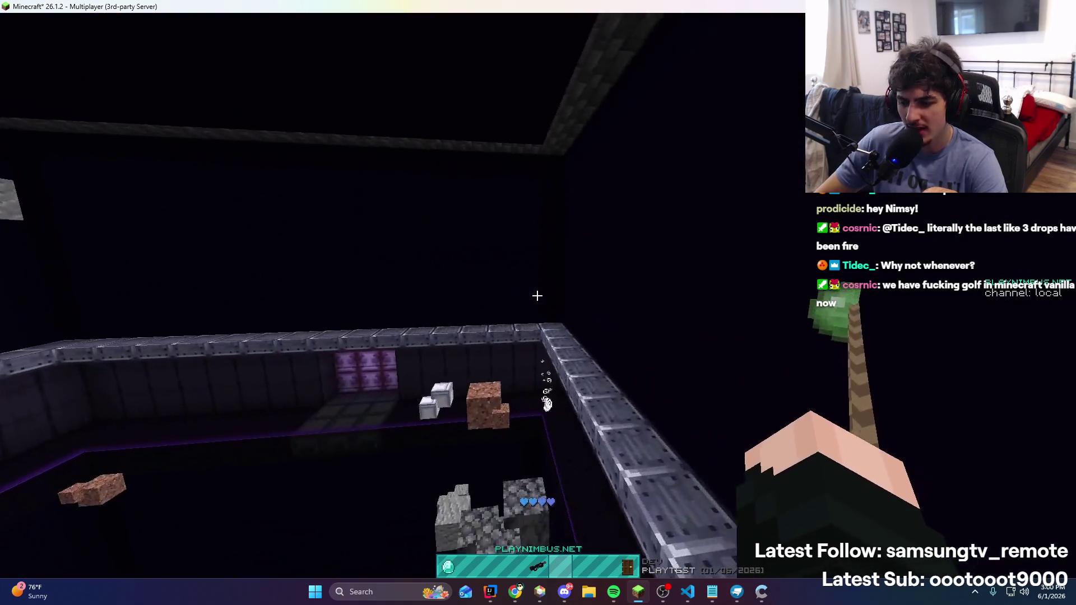
Review the Rock.java code in IntelliJ, then bring Blockbench's save dialog forward
{"action": "key", "text": "t"}
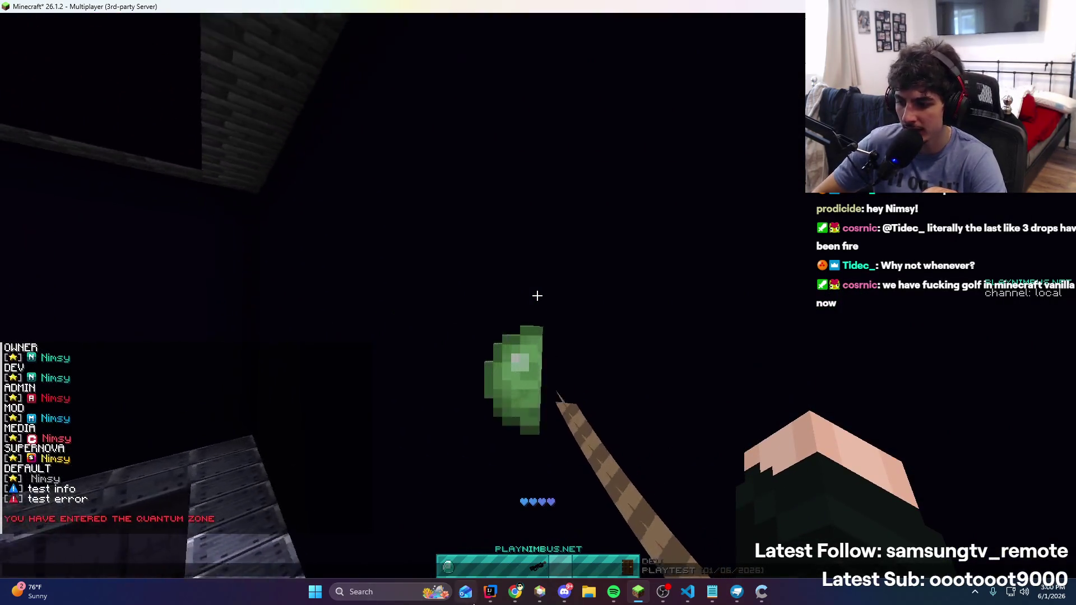
{"action": "key", "text": "alt+Tab"}
{"action": "mouse_move", "coordinate": [539, 245]}
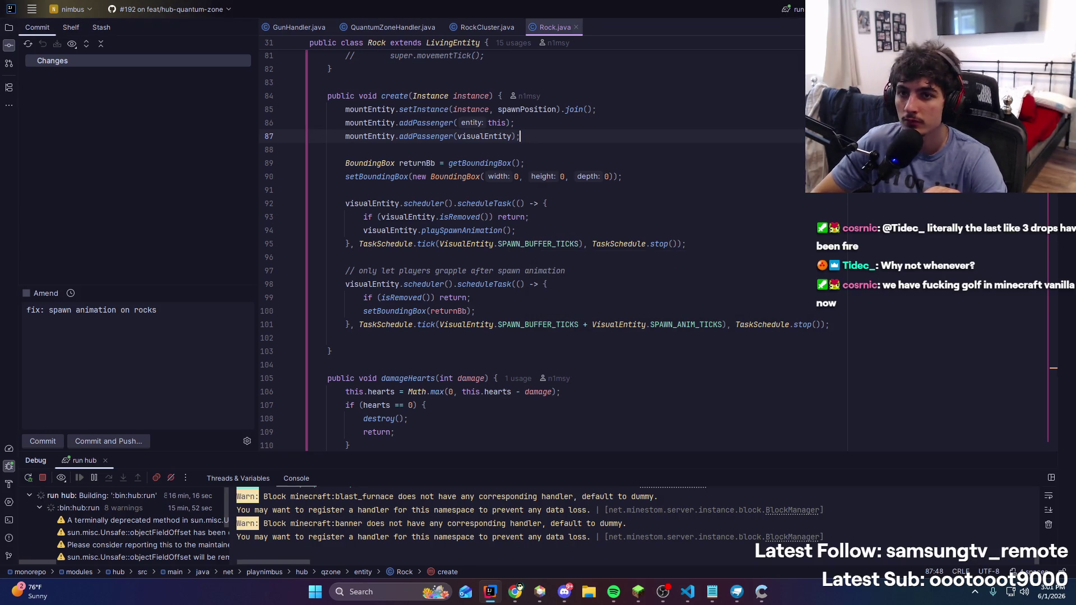
{"action": "key", "text": "alt+Tab"}
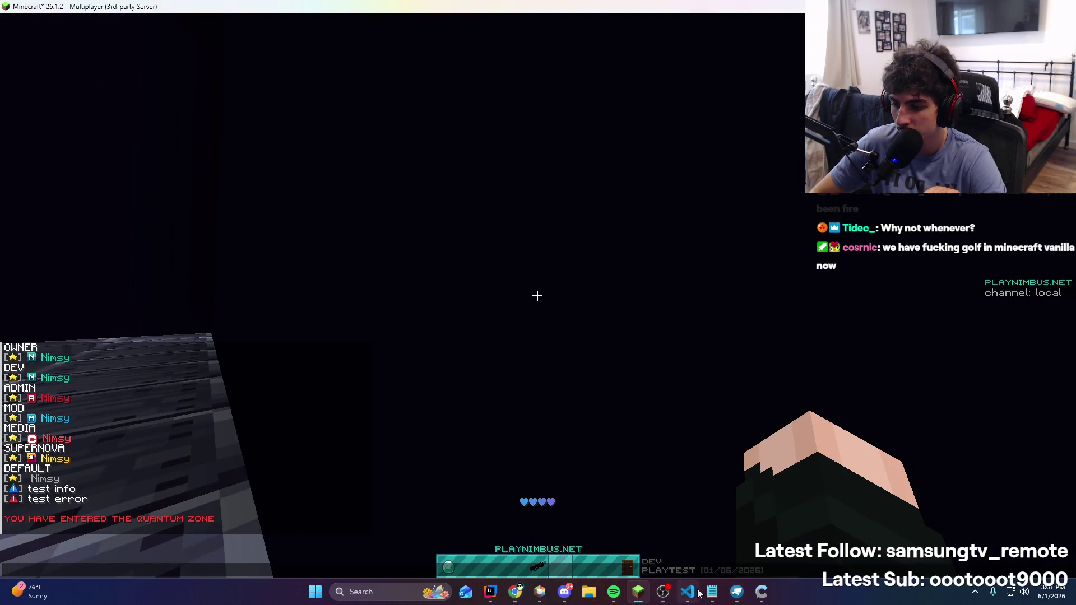
{"action": "left_click", "coordinate": [738, 592]}
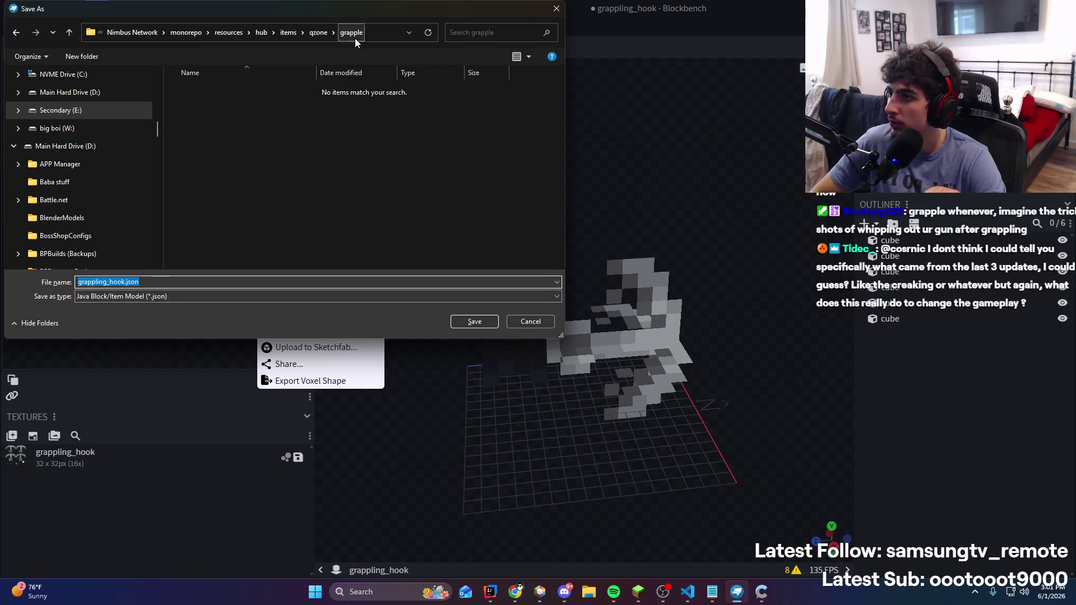
Save the model as hook.json in a new models folder inside qzone/grapple
{"action": "left_click", "coordinate": [315, 37]}
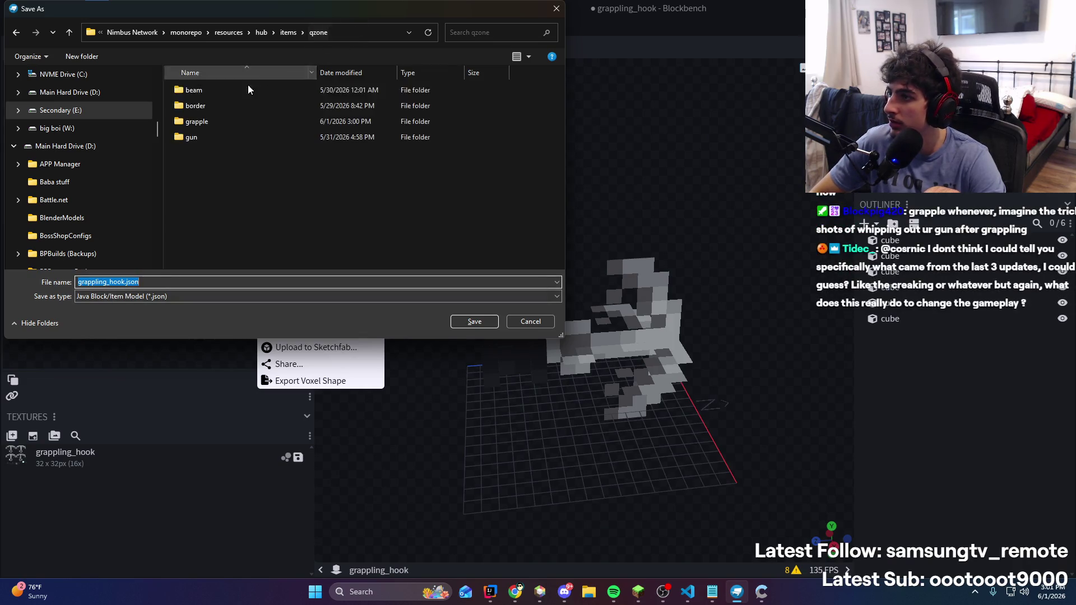
{"action": "left_click", "coordinate": [199, 136]}
{"action": "right_click", "coordinate": [210, 110]}
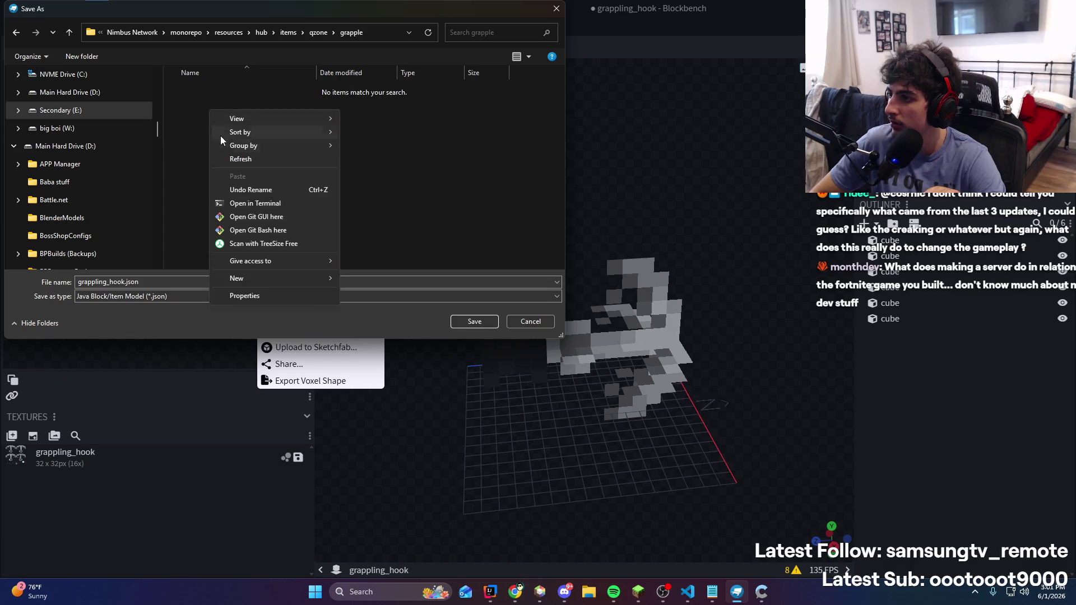
{"action": "left_click", "coordinate": [371, 281]}
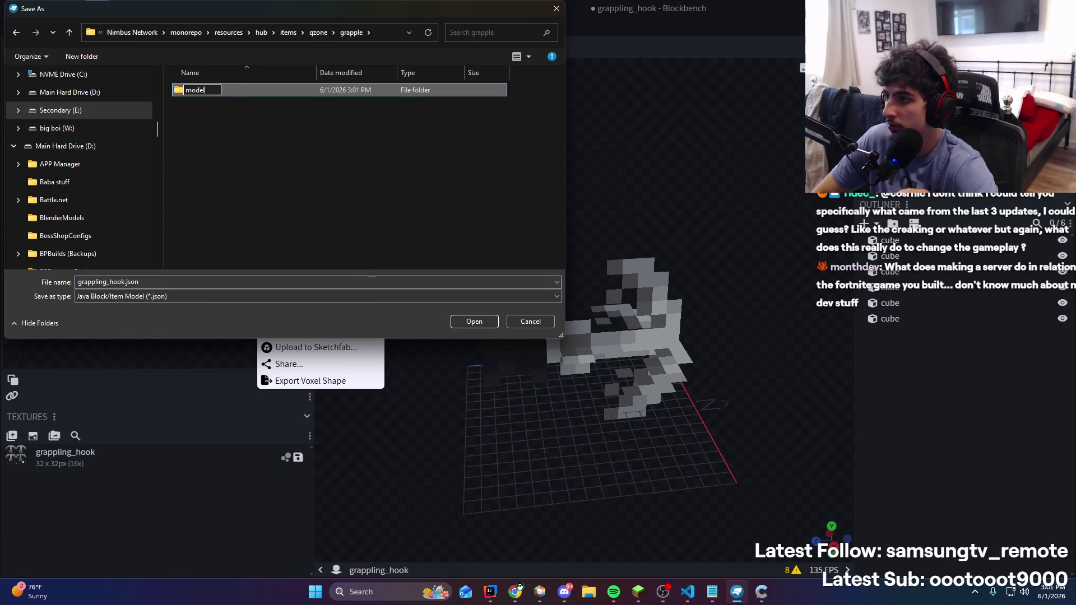
{"action": "right_click", "coordinate": [241, 282]}
{"action": "left_click", "coordinate": [269, 207]}
{"action": "type", "text": "hook.json"}
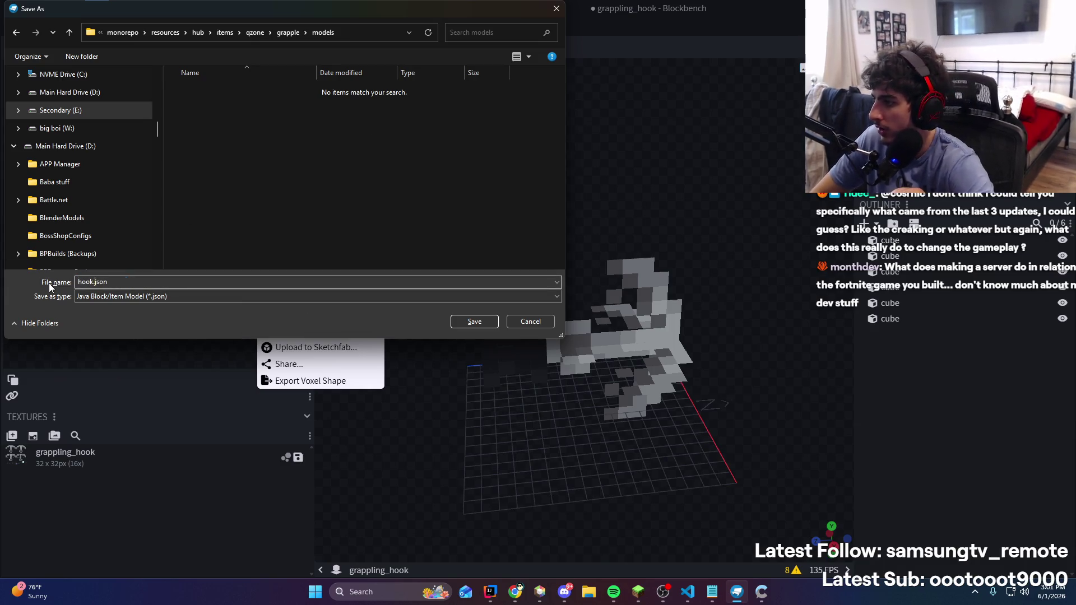
{"action": "key", "text": "Return"}
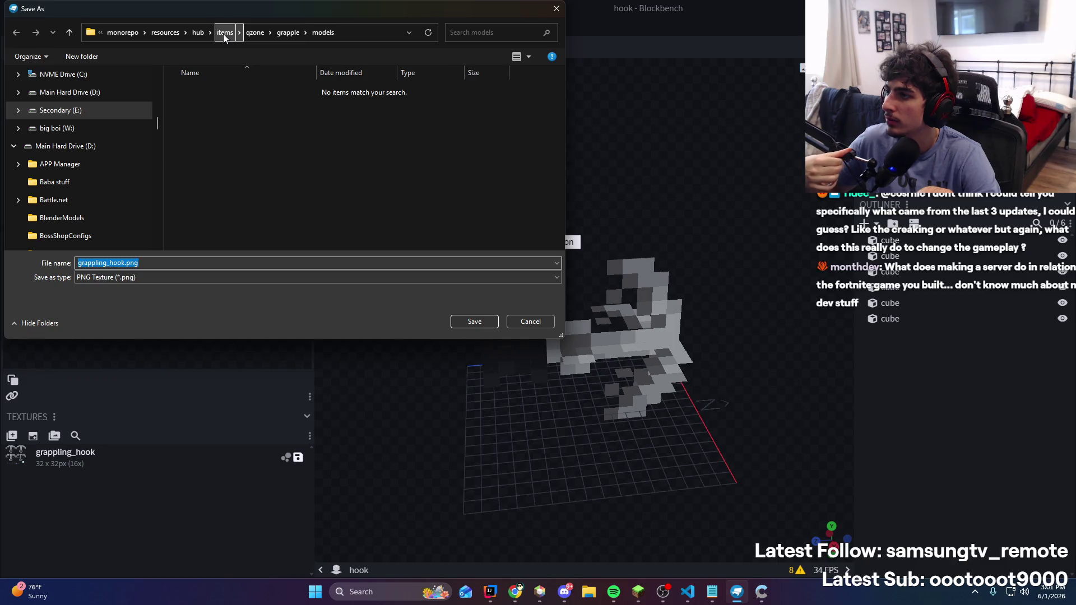
Browse the texture save dialog up to hub and into the textures folder
{"action": "left_click", "coordinate": [193, 32]}
{"action": "left_click", "coordinate": [205, 153]}
{"action": "double_click", "coordinate": [205, 152]}
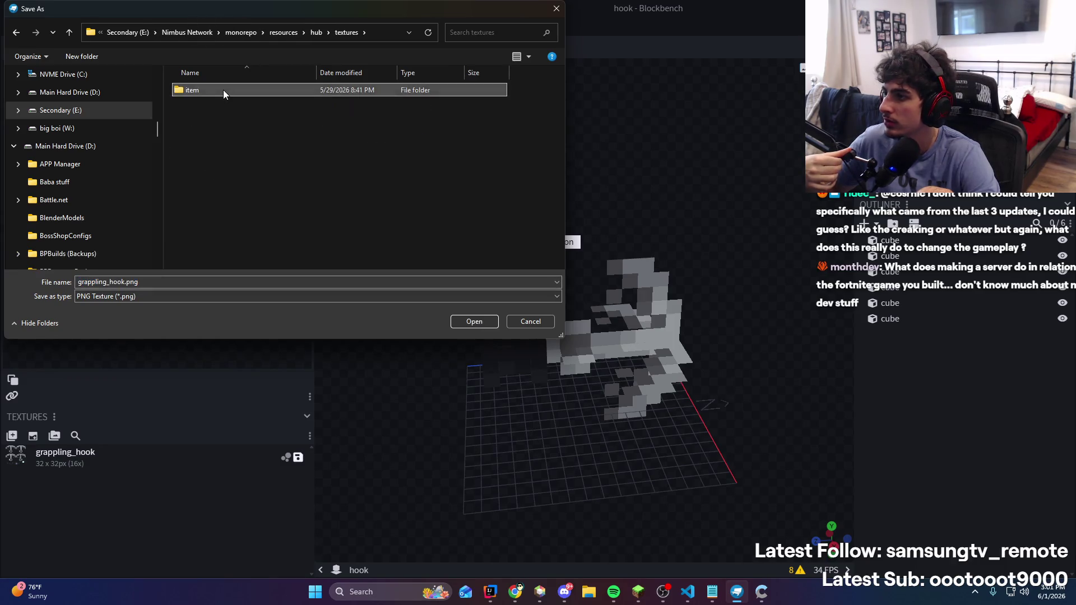
Create a grapple folder under textures/item/qzone and save the texture there as hook.png
{"action": "double_click", "coordinate": [223, 90]}
{"action": "double_click", "coordinate": [235, 102]}
{"action": "right_click", "coordinate": [227, 155]}
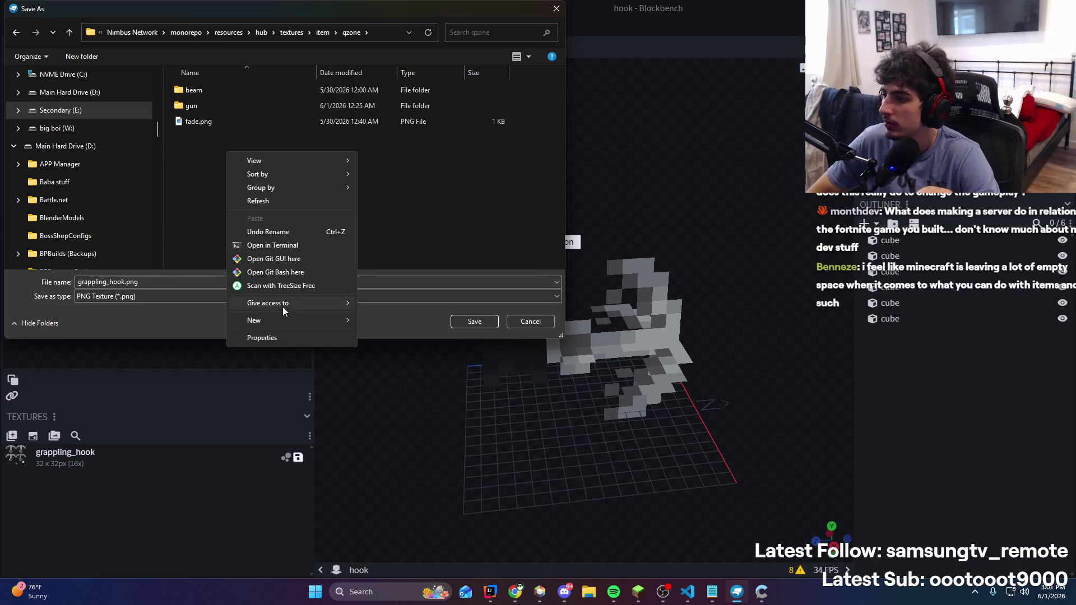
{"action": "left_click", "coordinate": [384, 321]}
{"action": "type", "text": "grapple"}
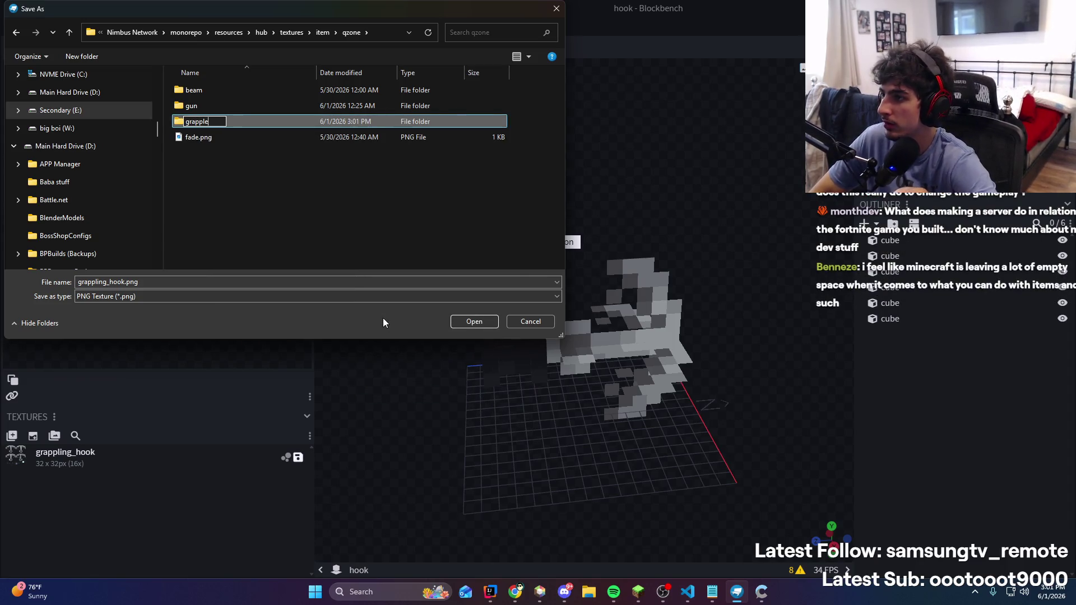
{"action": "key", "text": "Return"}
{"action": "key", "text": "Return"}
{"action": "left_click", "coordinate": [111, 283]}
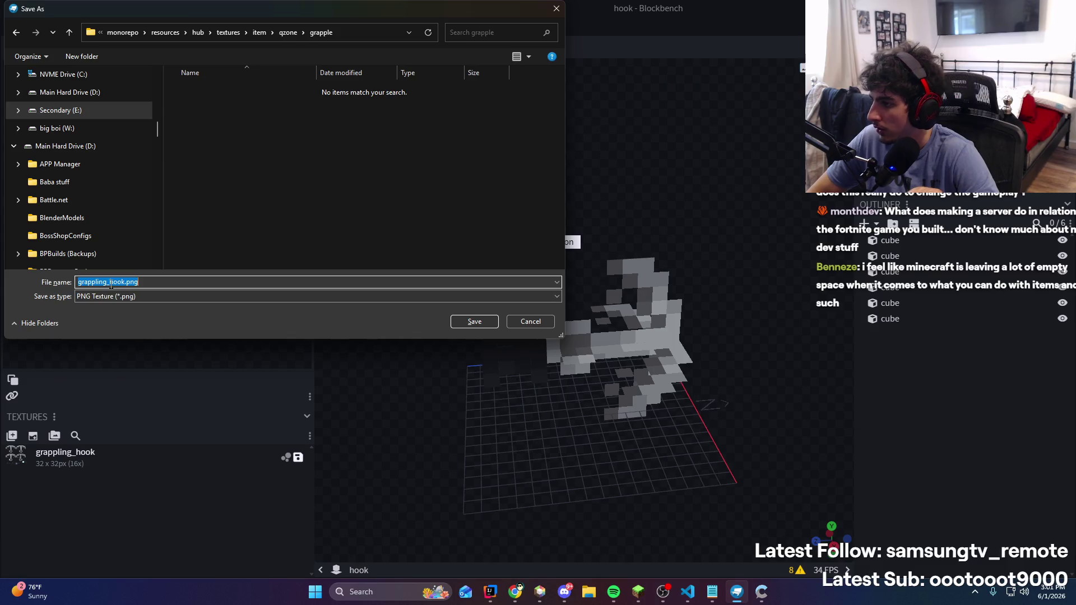
{"action": "key", "text": "BackSpace"}
{"action": "key", "text": "Return"}
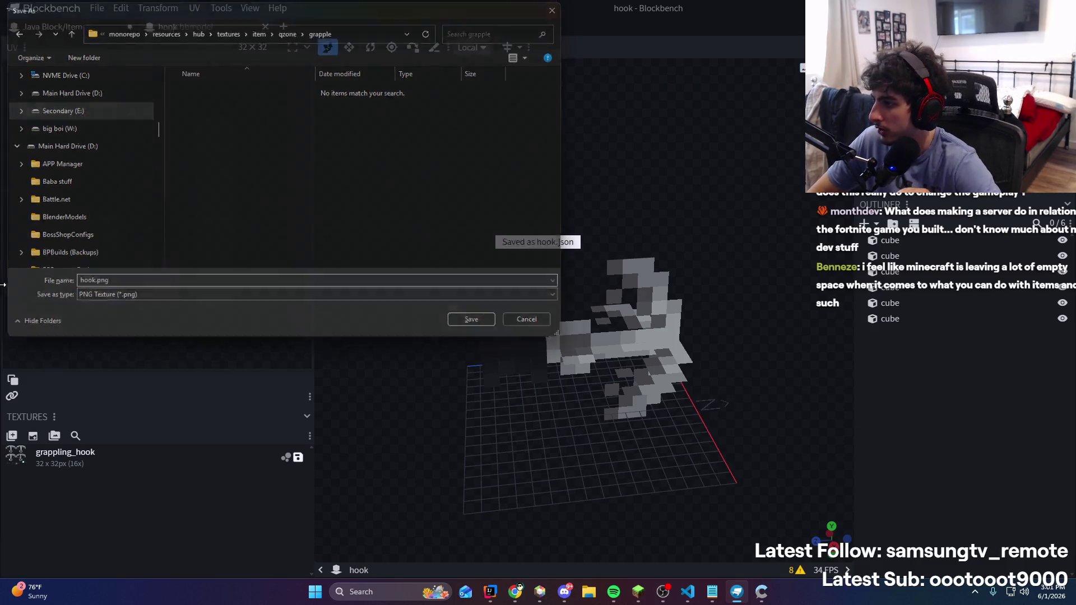
{"action": "key", "text": "alt+Tab"}
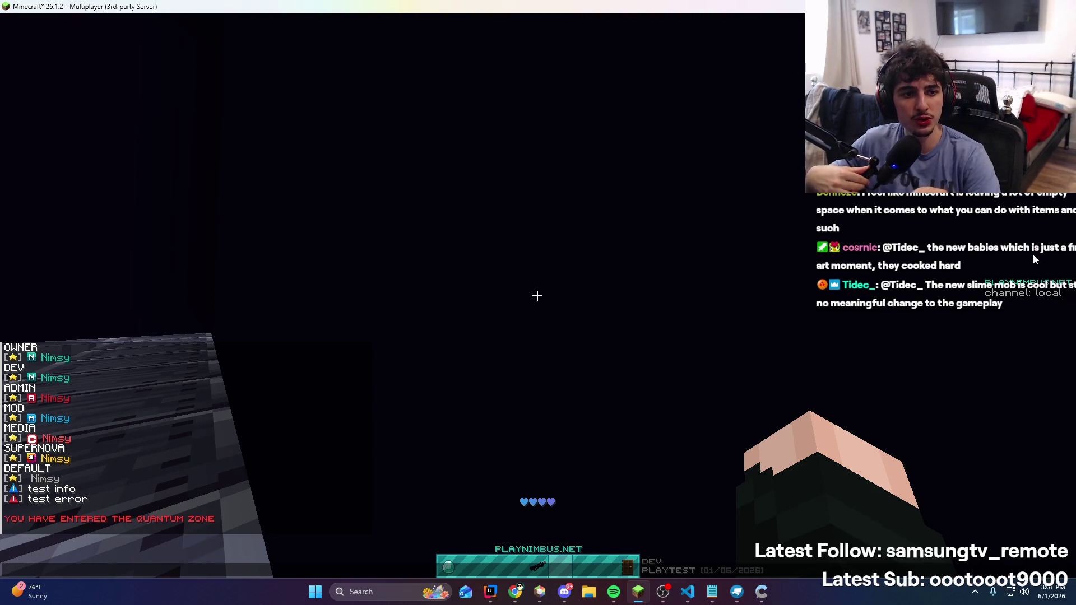
Resume play and swing around the arena with repeated green grappling hook casts
{"action": "key", "text": "Escape"}
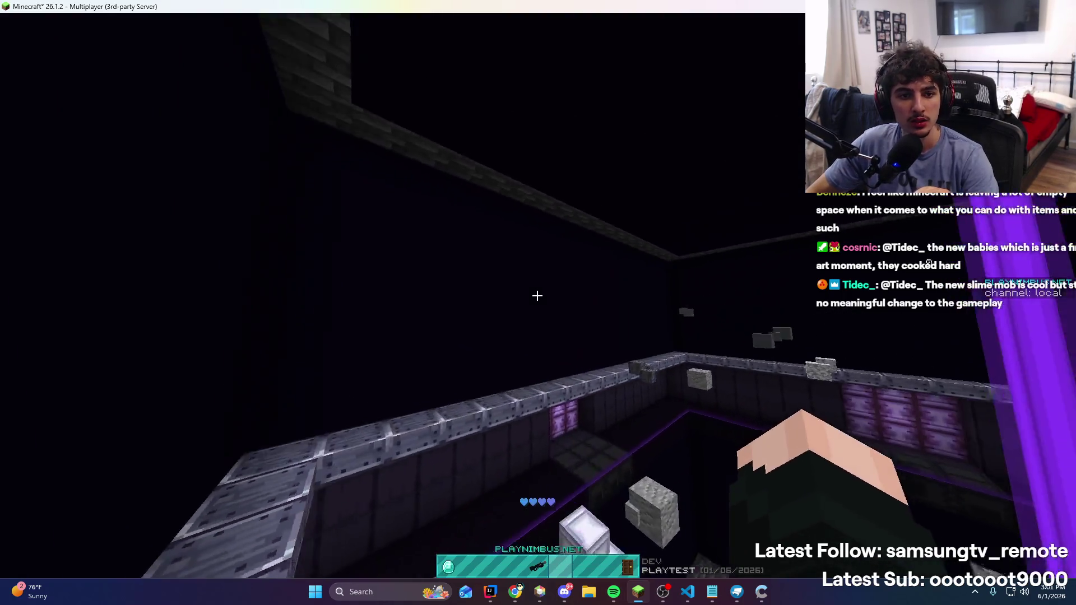
{"action": "key", "text": "w"}
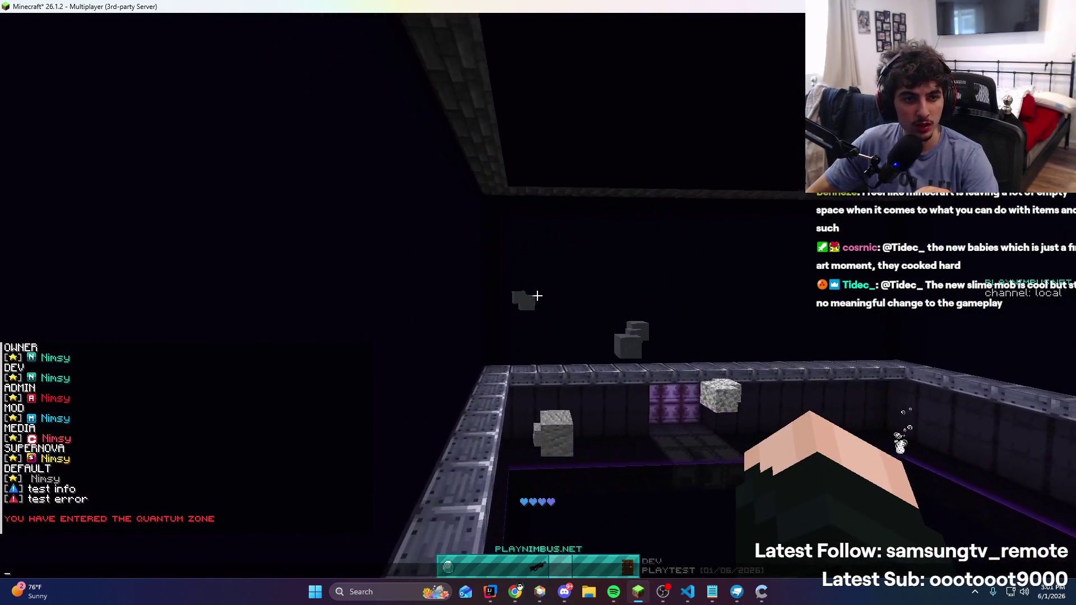
{"action": "right_click", "coordinate": [537, 295]}
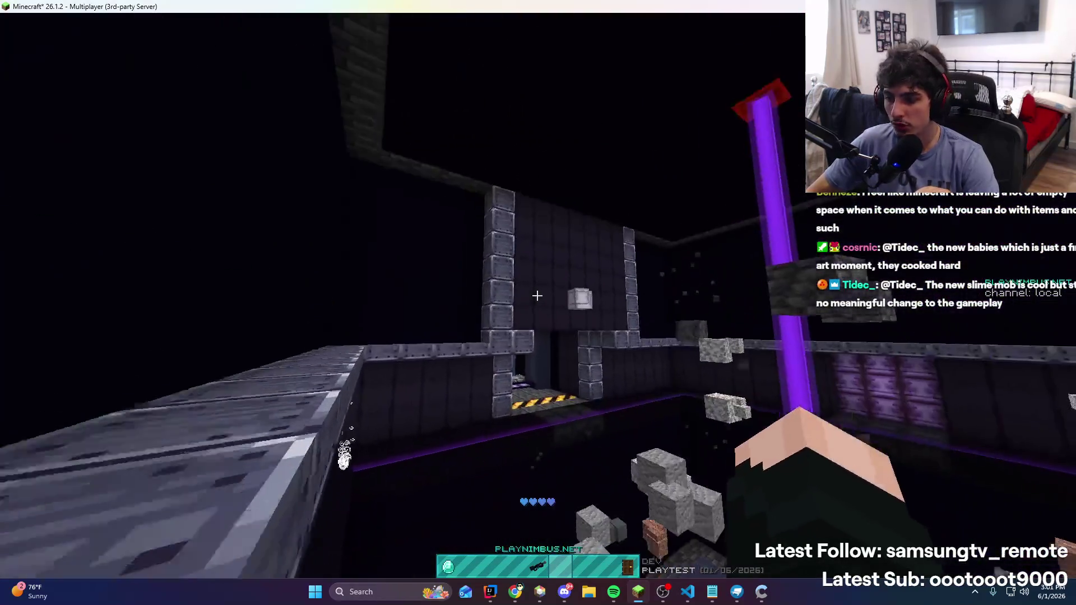
{"action": "right_click", "coordinate": [537, 295]}
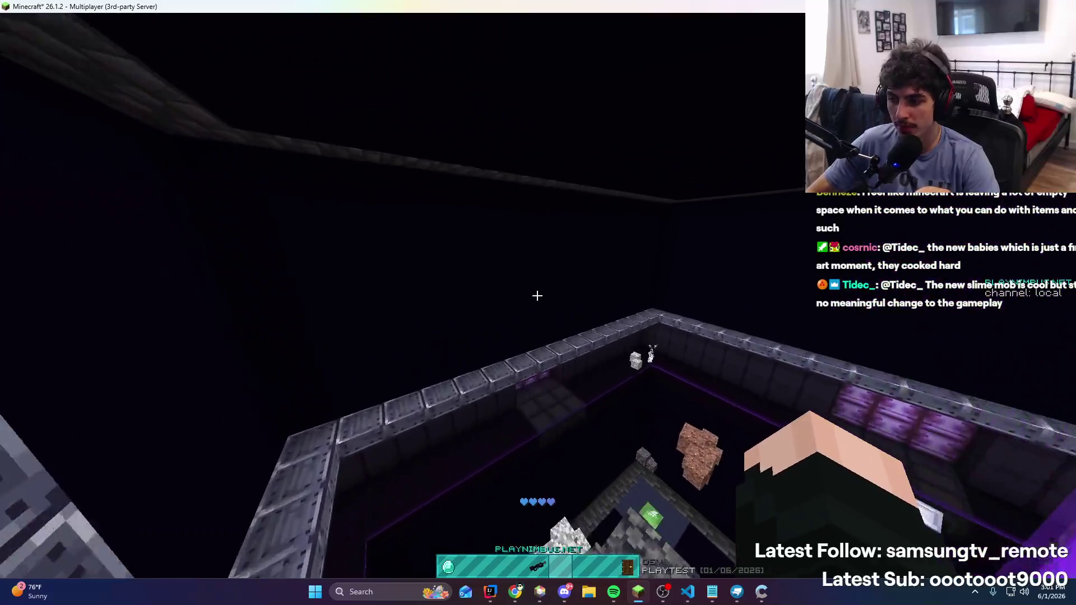
{"action": "right_click", "coordinate": [537, 295]}
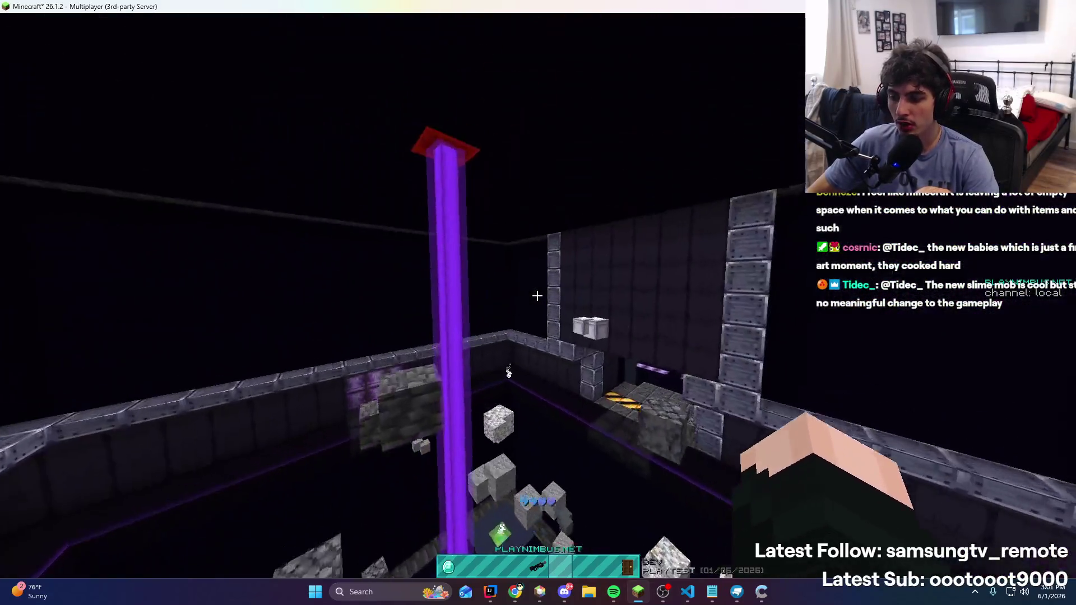
{"action": "right_click", "coordinate": [537, 295]}
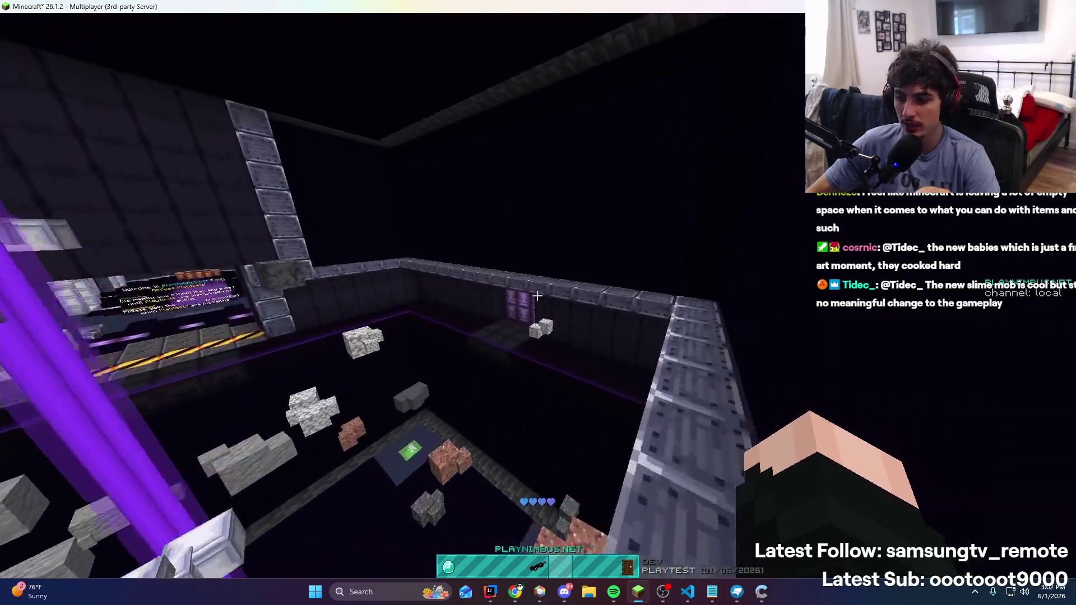
{"action": "right_click", "coordinate": [537, 296]}
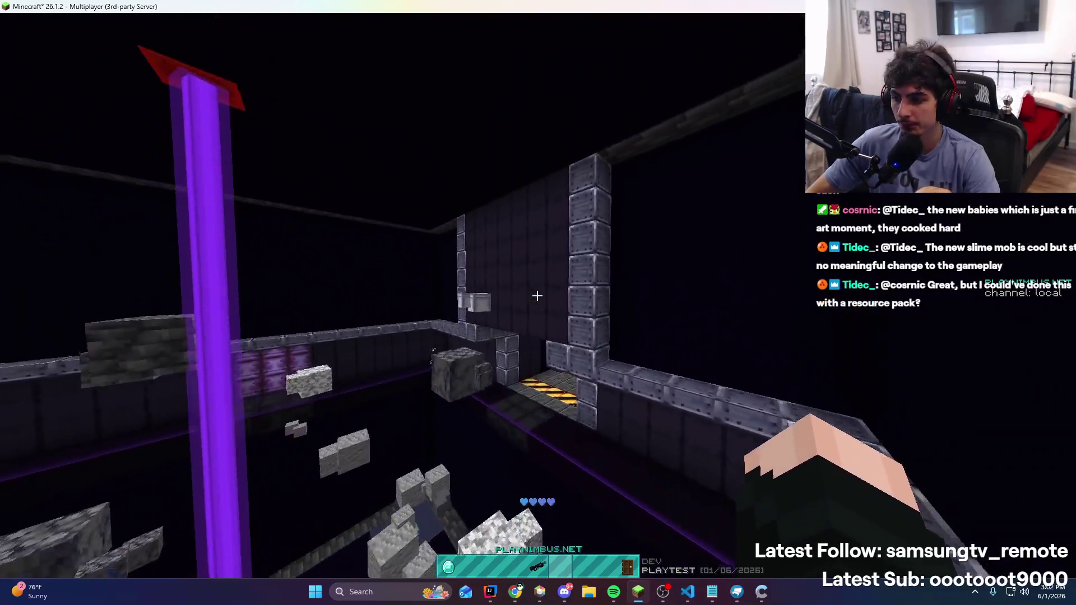
{"action": "right_click", "coordinate": [537, 296]}
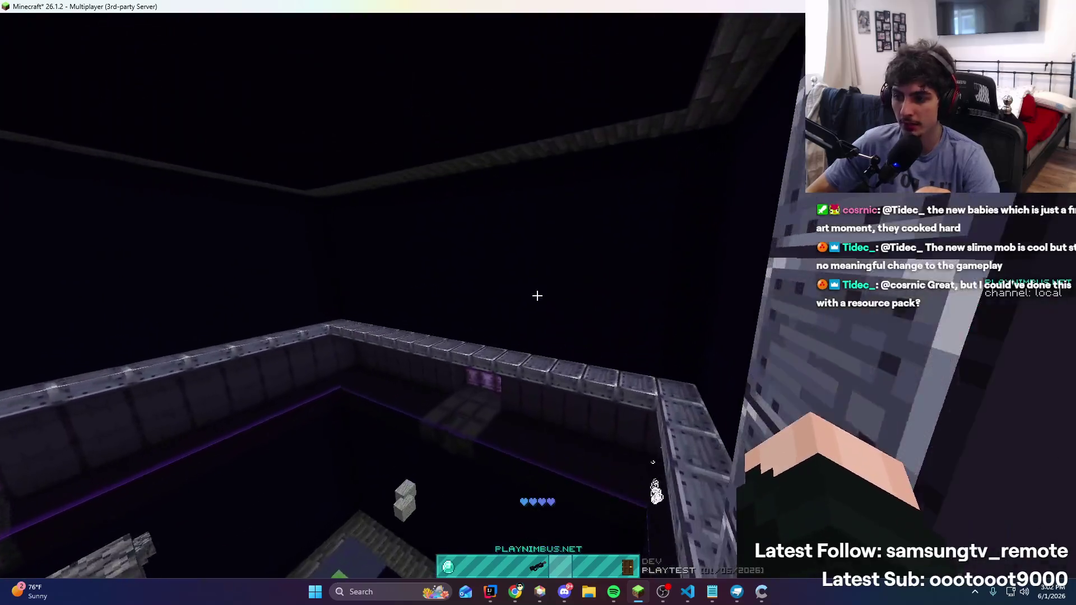
{"action": "right_click", "coordinate": [537, 295]}
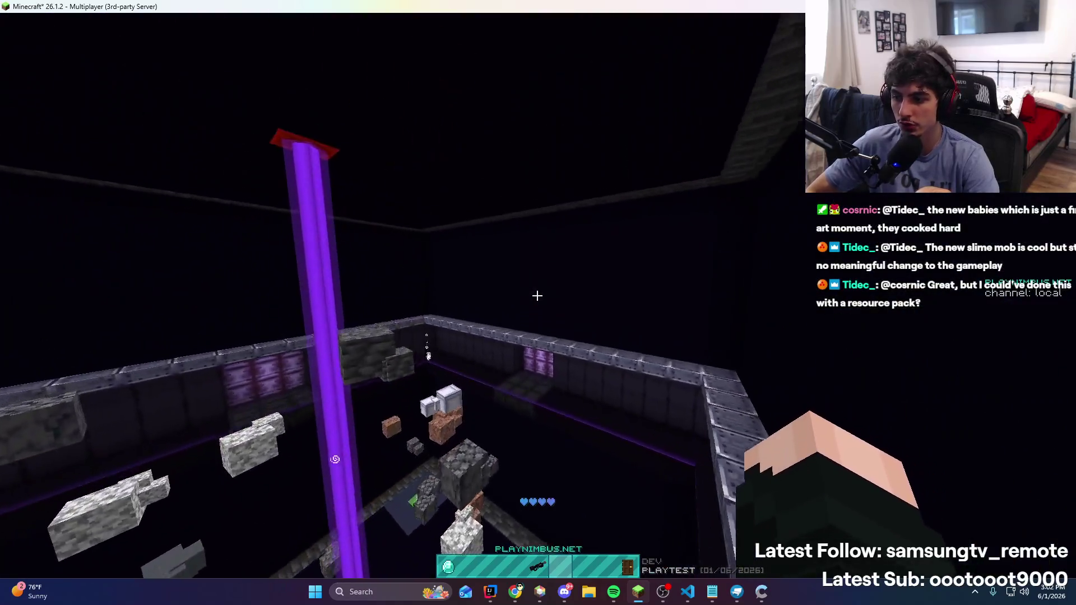
{"action": "right_click", "coordinate": [537, 295]}
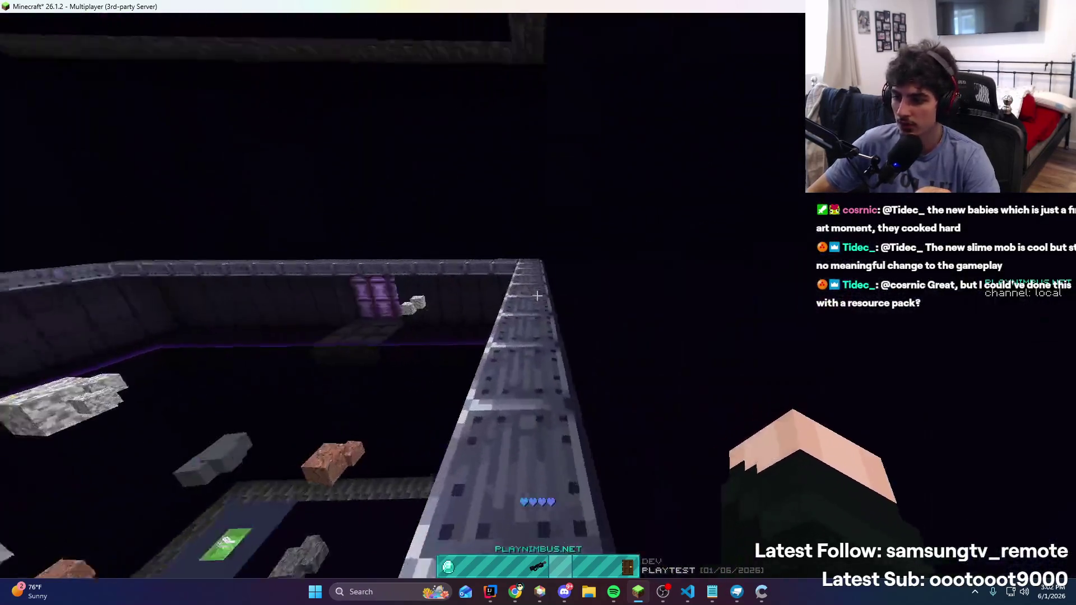
{"action": "right_click", "coordinate": [537, 296]}
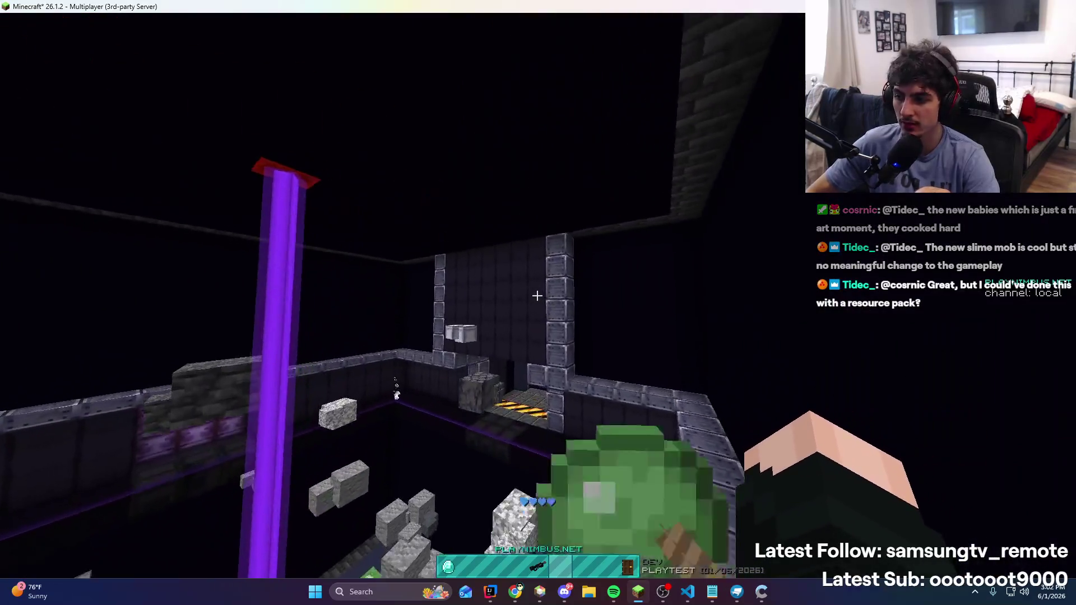
{"action": "right_click", "coordinate": [537, 295]}
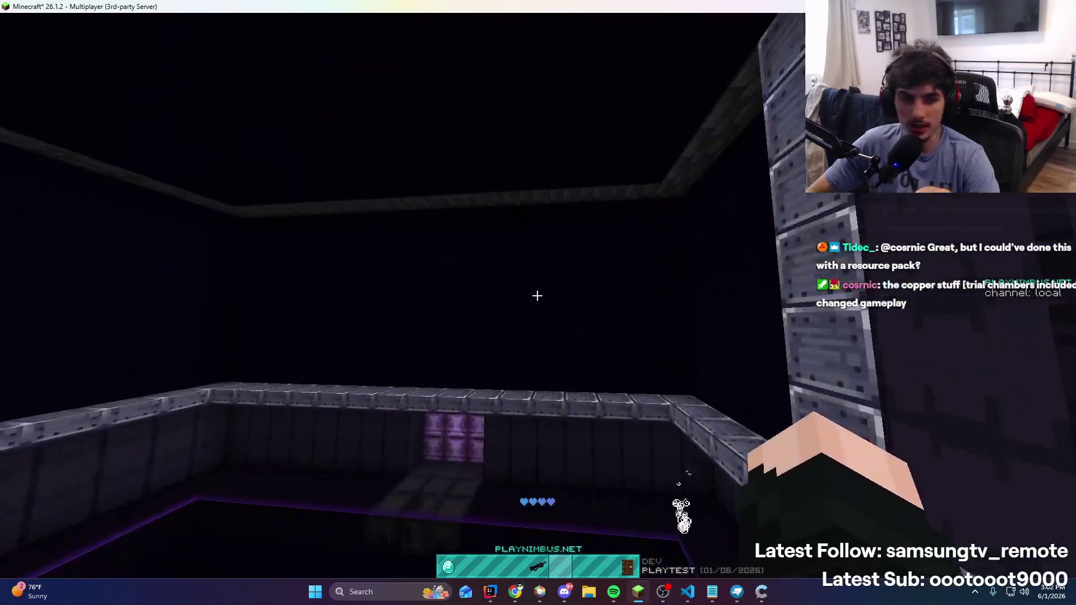
{"action": "right_click", "coordinate": [537, 296]}
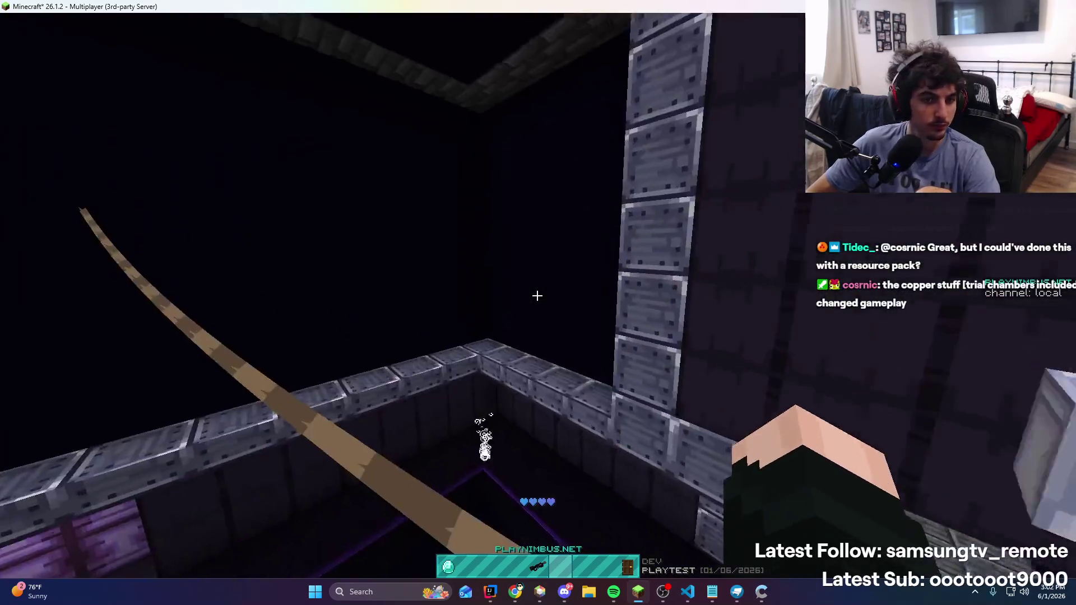
Open chat, then keep latching the hook onto the arena walls
{"action": "key", "text": "t"}
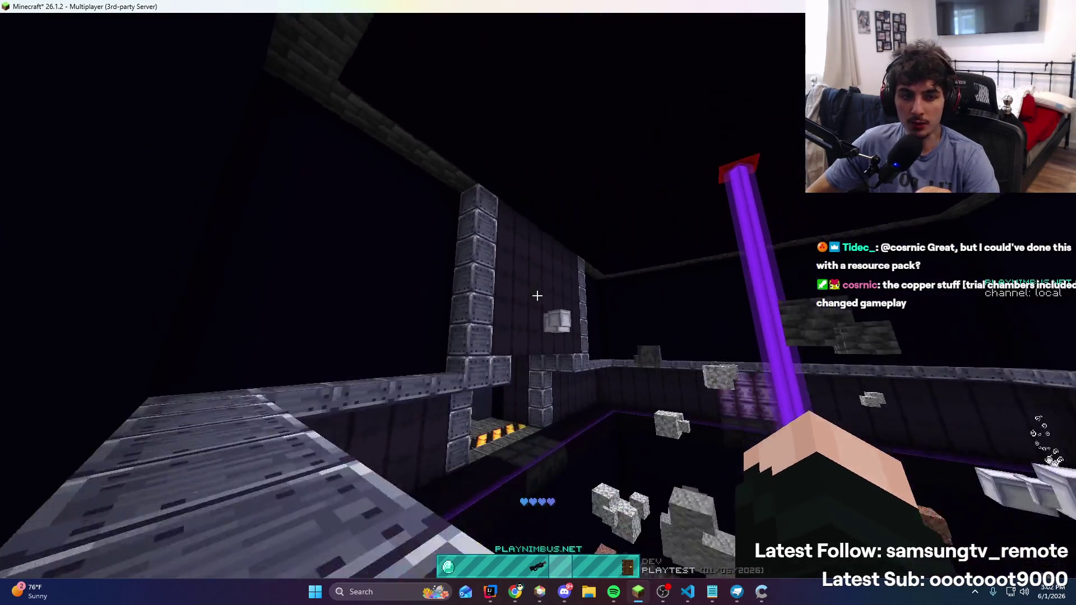
{"action": "right_click", "coordinate": [537, 295]}
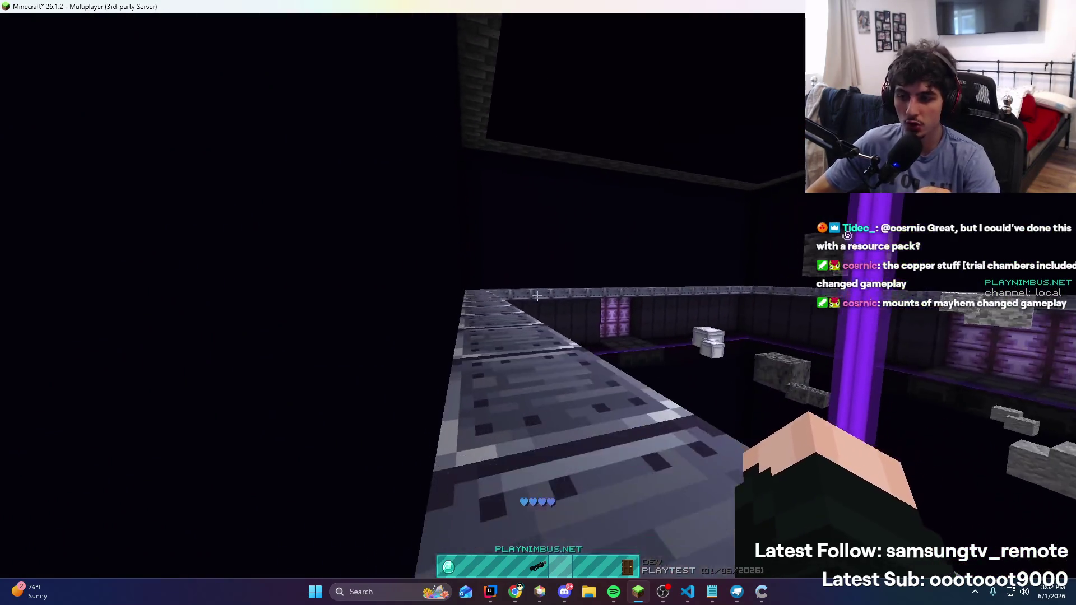
{"action": "right_click", "coordinate": [537, 296]}
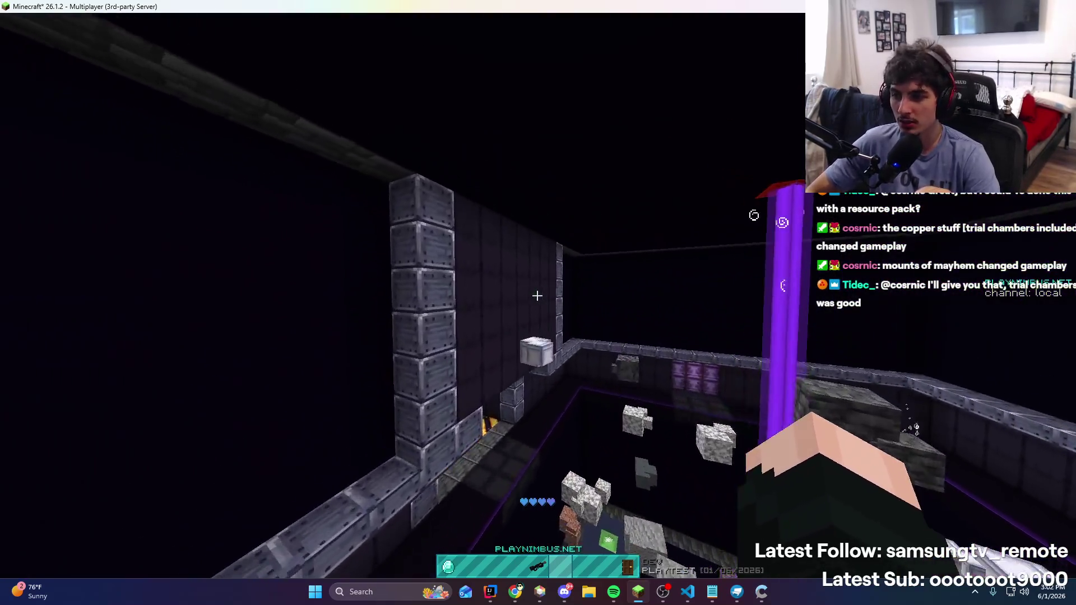
{"action": "right_click", "coordinate": [537, 295]}
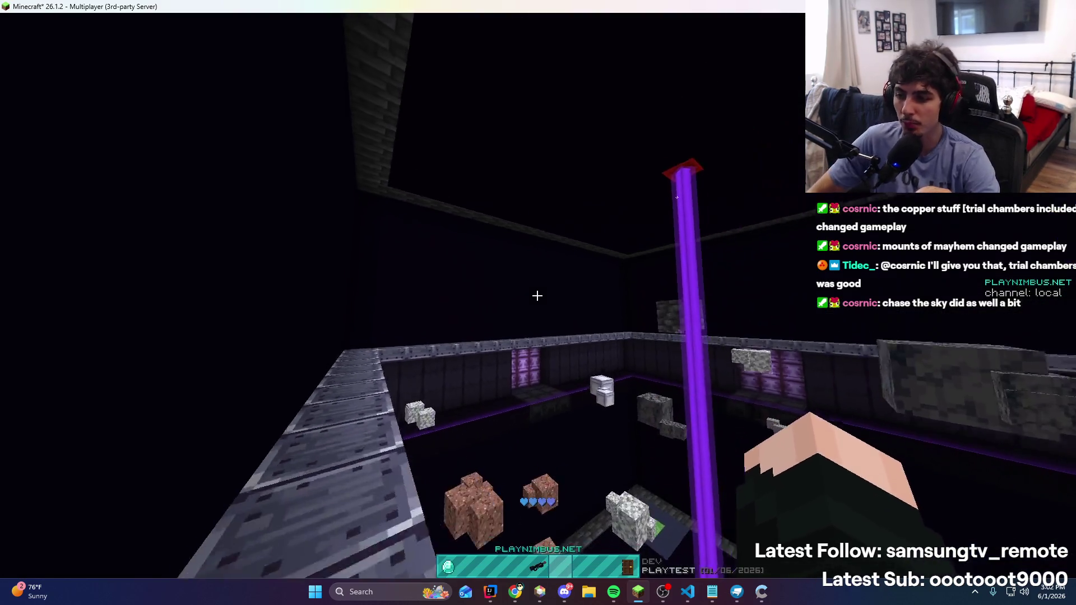
{"action": "right_click", "coordinate": [538, 296]}
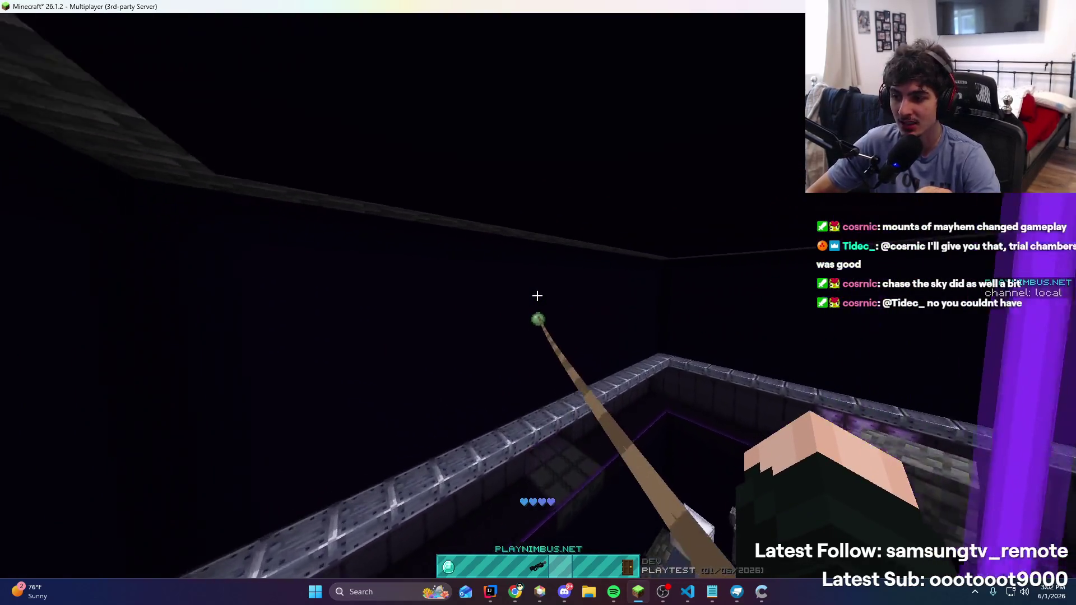
{"action": "right_click", "coordinate": [537, 296]}
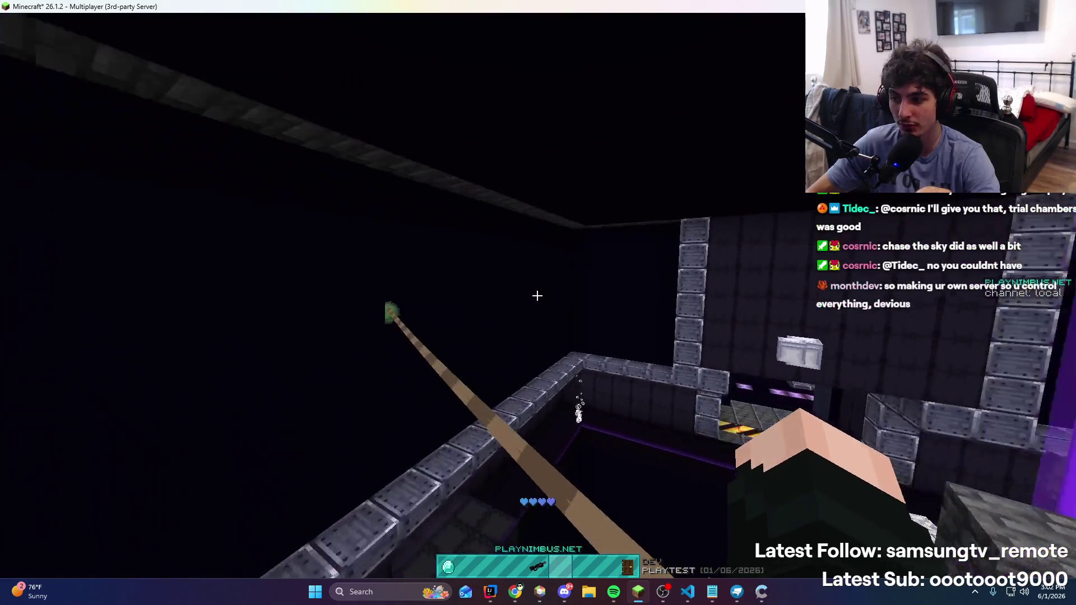
{"action": "right_click", "coordinate": [537, 295]}
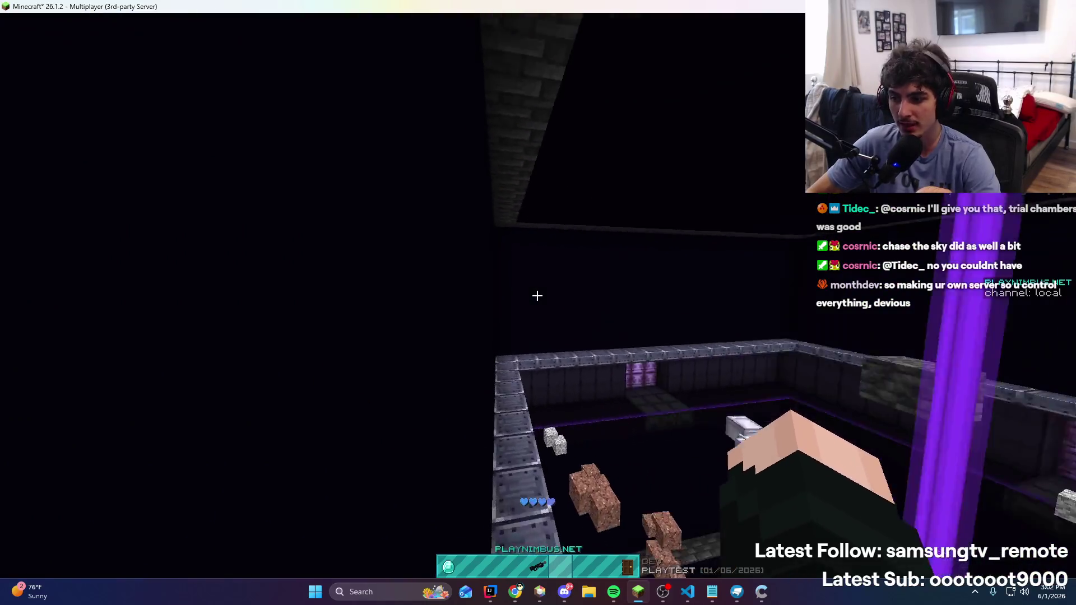
{"action": "right_click", "coordinate": [537, 295]}
Check the chat messages, fire one more hook, then switch to IntelliJ
{"action": "key", "text": "t"}
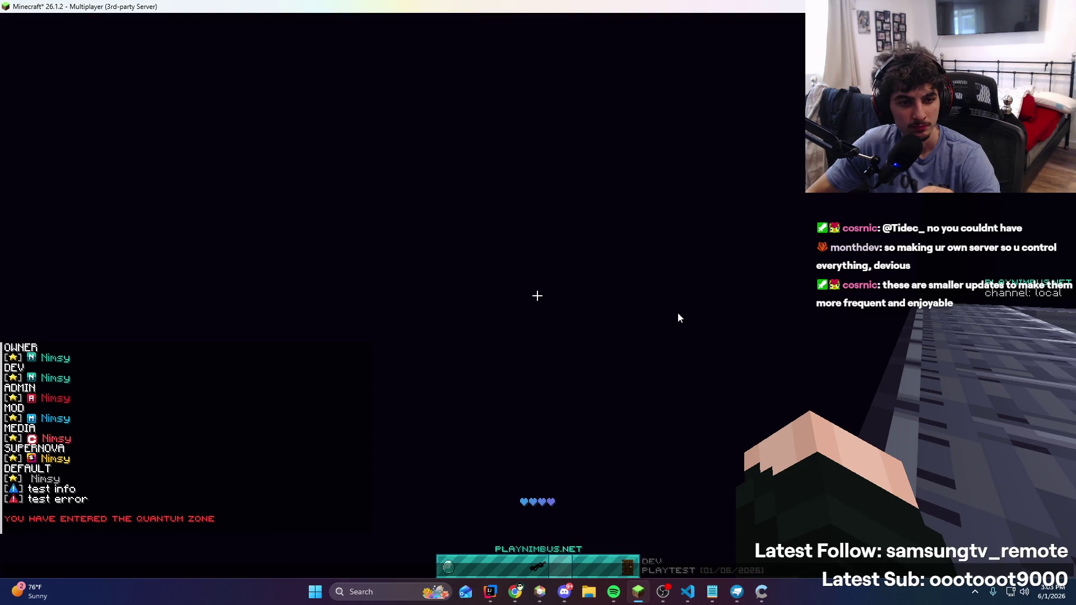
{"action": "key", "text": "Escape"}
{"action": "right_click", "coordinate": [537, 295]}
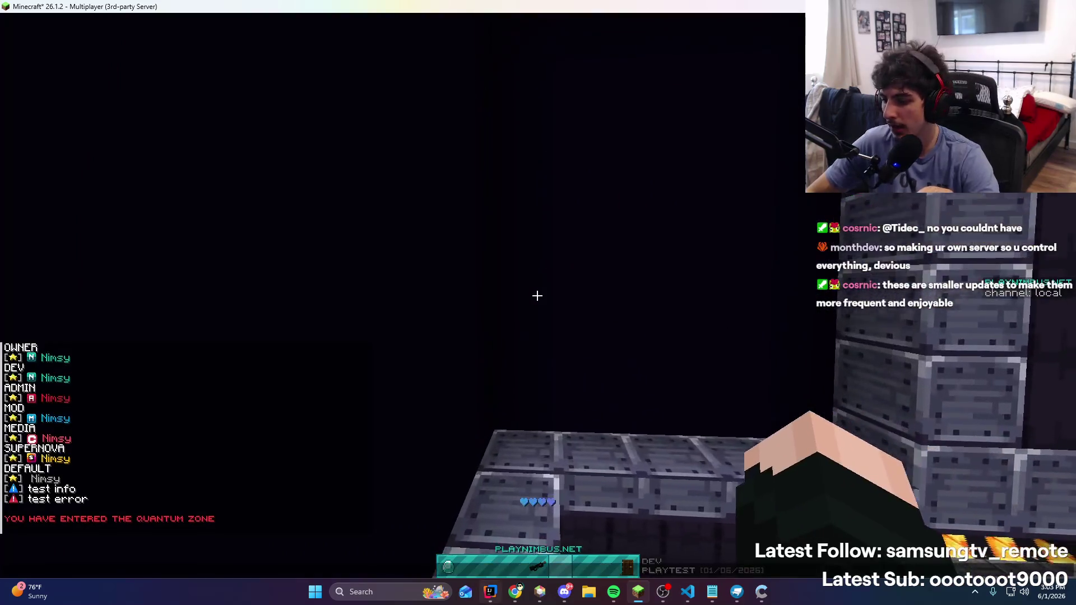
{"action": "key", "text": "alt+Tab"}
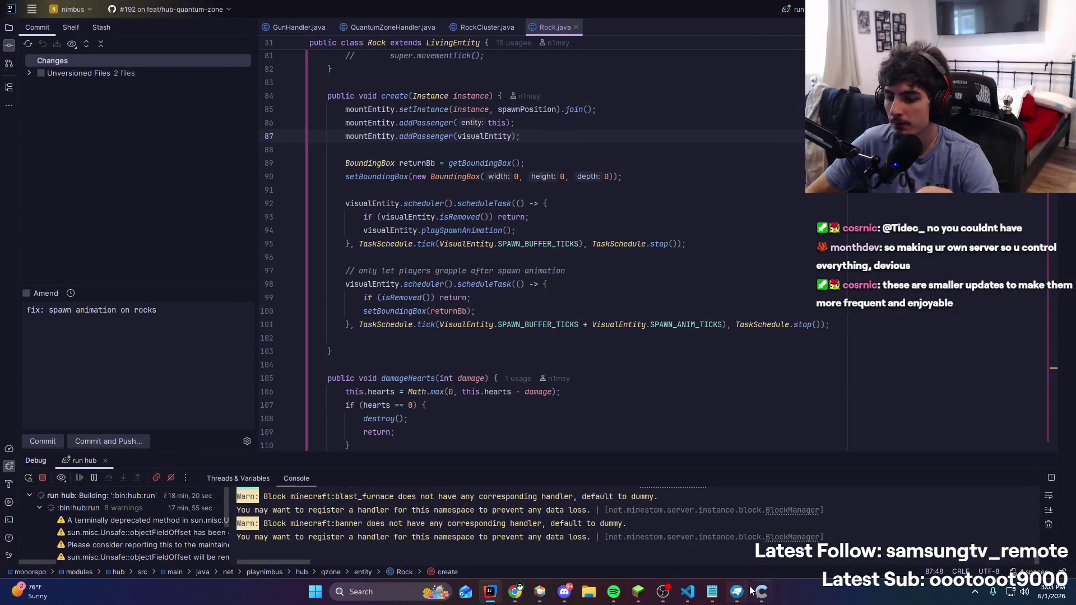
Review the gun's item.json 'pistol_base' model in VS Code, then bring Minecraft back up
{"action": "left_click", "coordinate": [737, 590]}
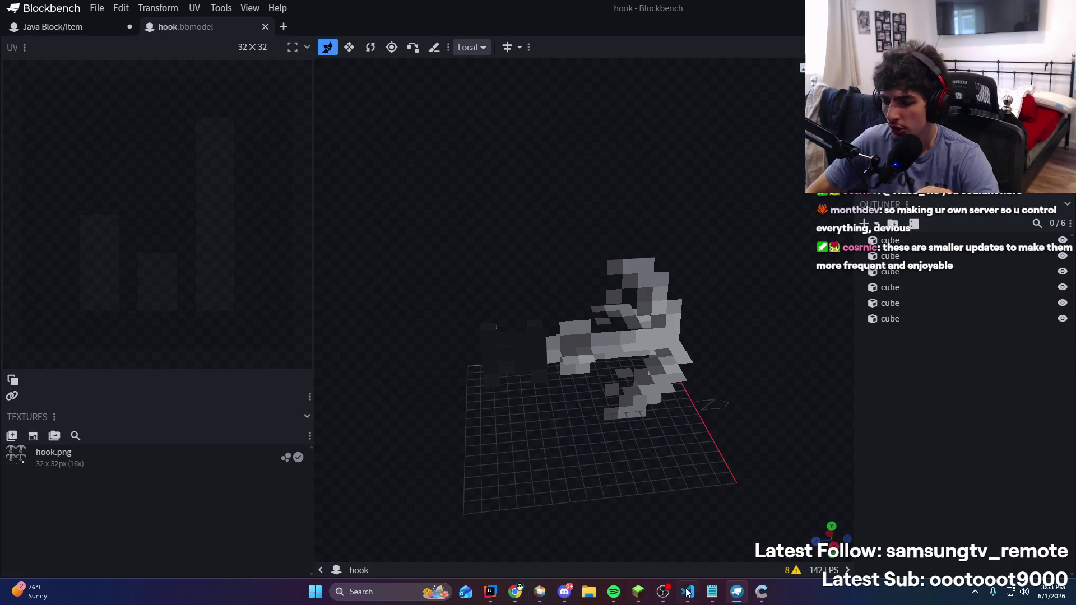
{"action": "key", "text": "alt+Tab"}
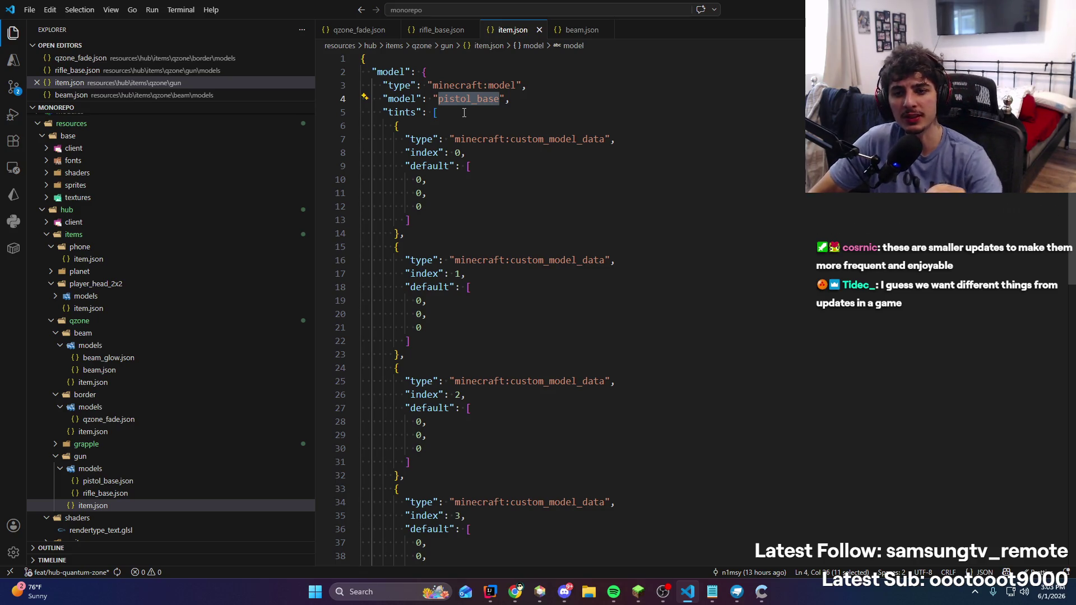
{"action": "left_click", "coordinate": [649, 594]}
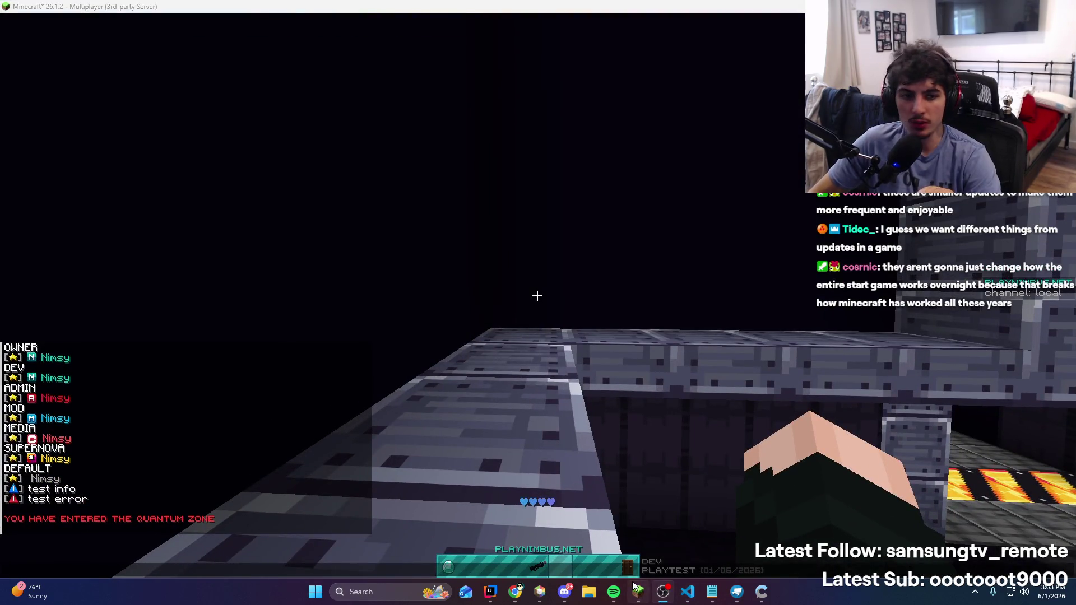
{"action": "left_click", "coordinate": [632, 580]}
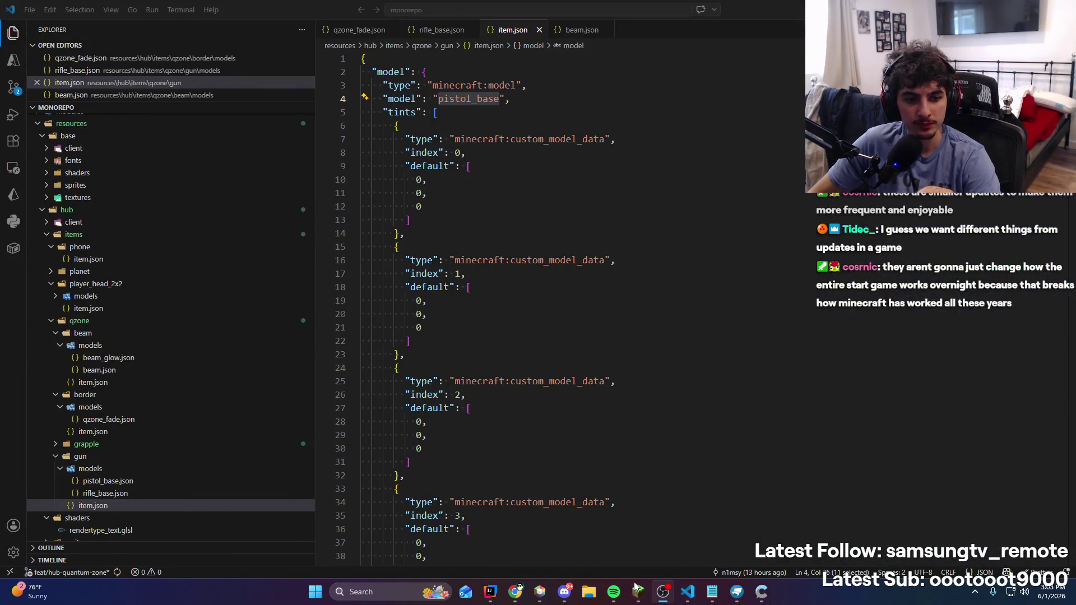
{"action": "scroll", "coordinate": [202, 291], "scroll_direction": "up", "scroll_amount": 3}
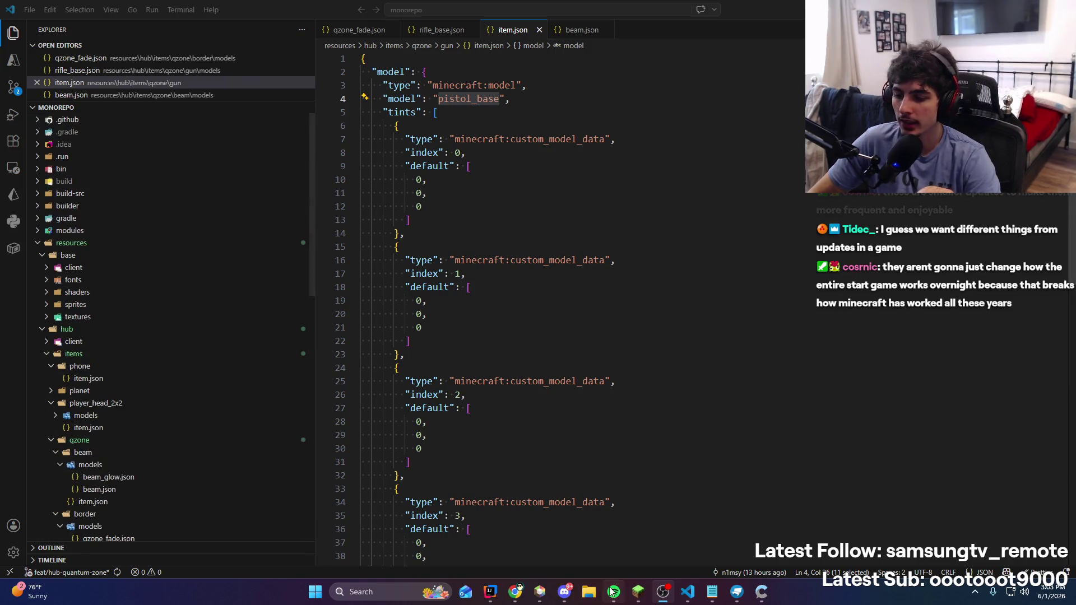
{"action": "left_click", "coordinate": [613, 592]}
{"action": "left_click", "coordinate": [638, 592]}
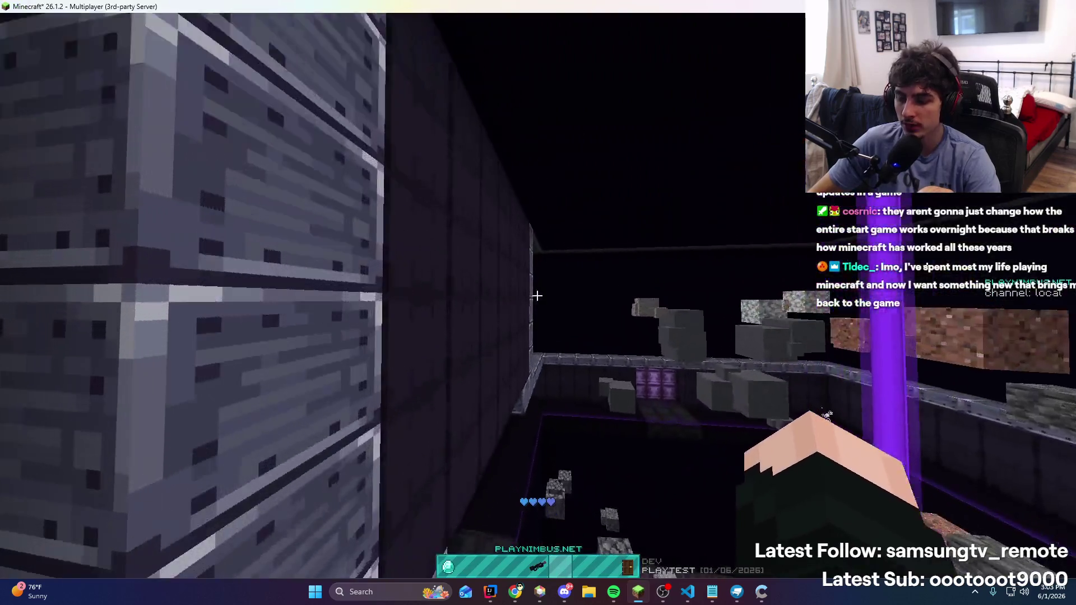
Cast the grappling hook at walls around the arena again and again to get pulled across it
{"action": "right_click", "coordinate": [537, 296]}
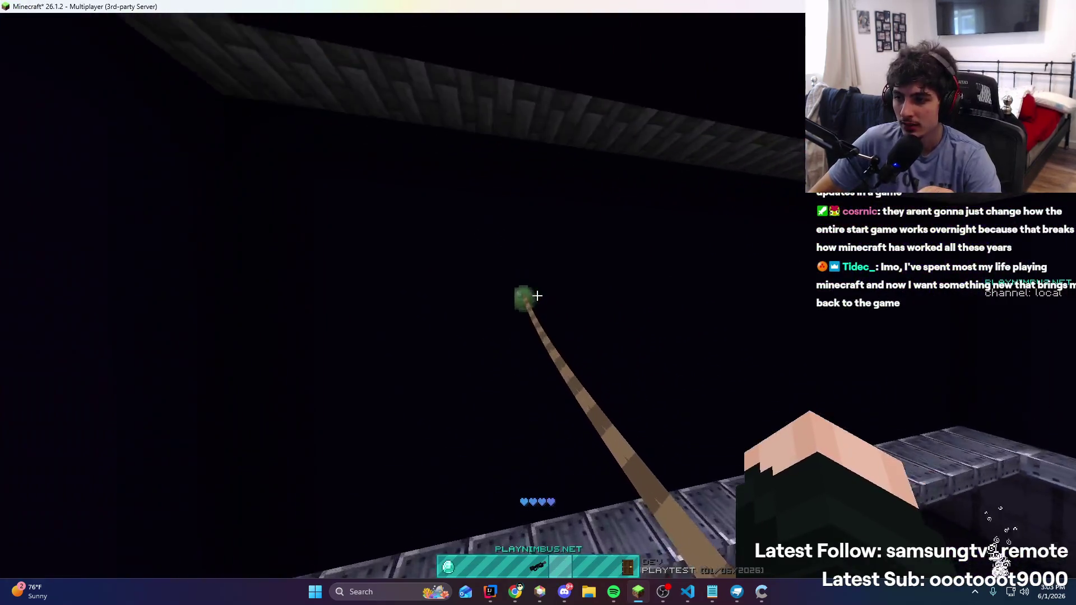
{"action": "right_click", "coordinate": [537, 295]}
{"action": "right_click", "coordinate": [537, 295]}
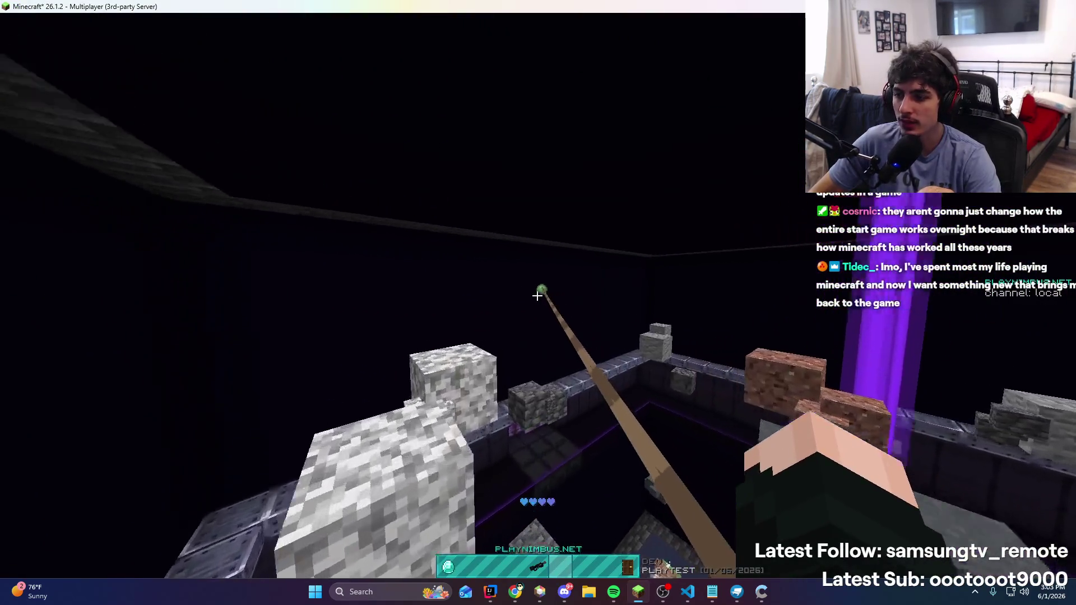
{"action": "right_click", "coordinate": [537, 296]}
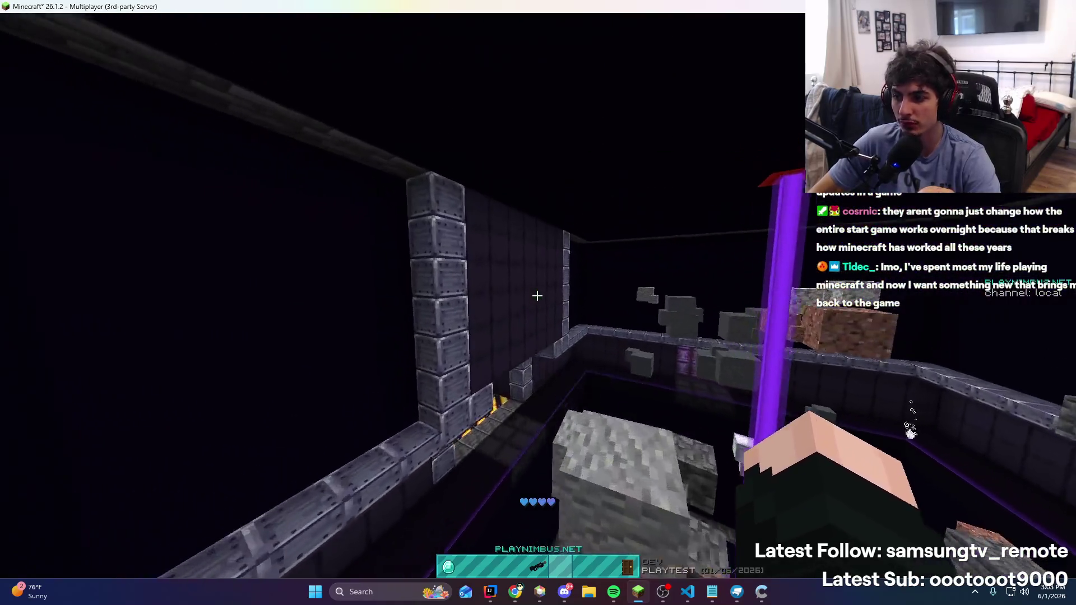
{"action": "right_click", "coordinate": [537, 296]}
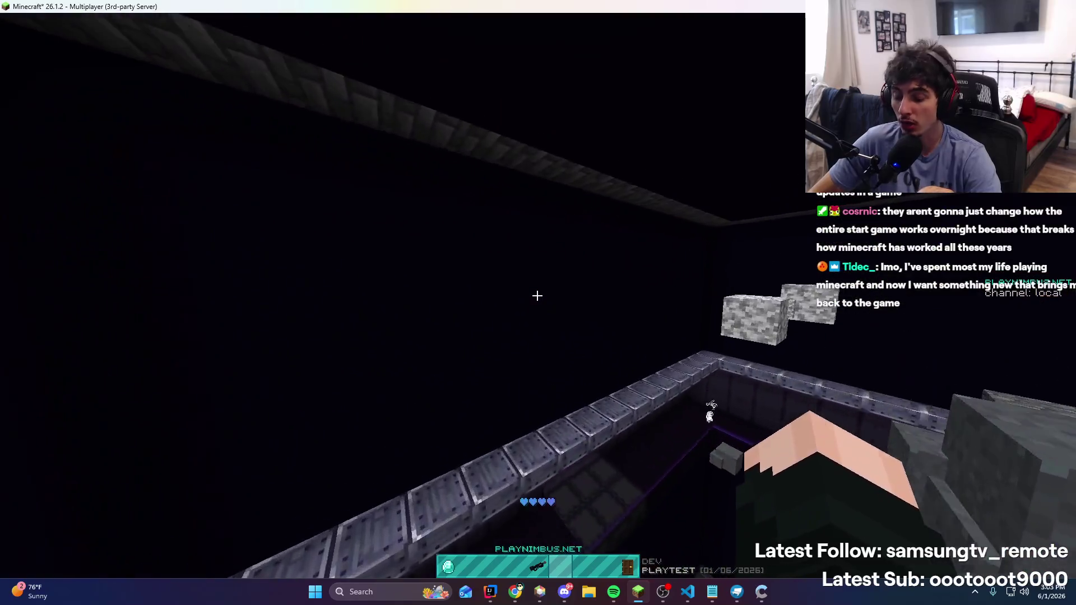
{"action": "right_click", "coordinate": [537, 295]}
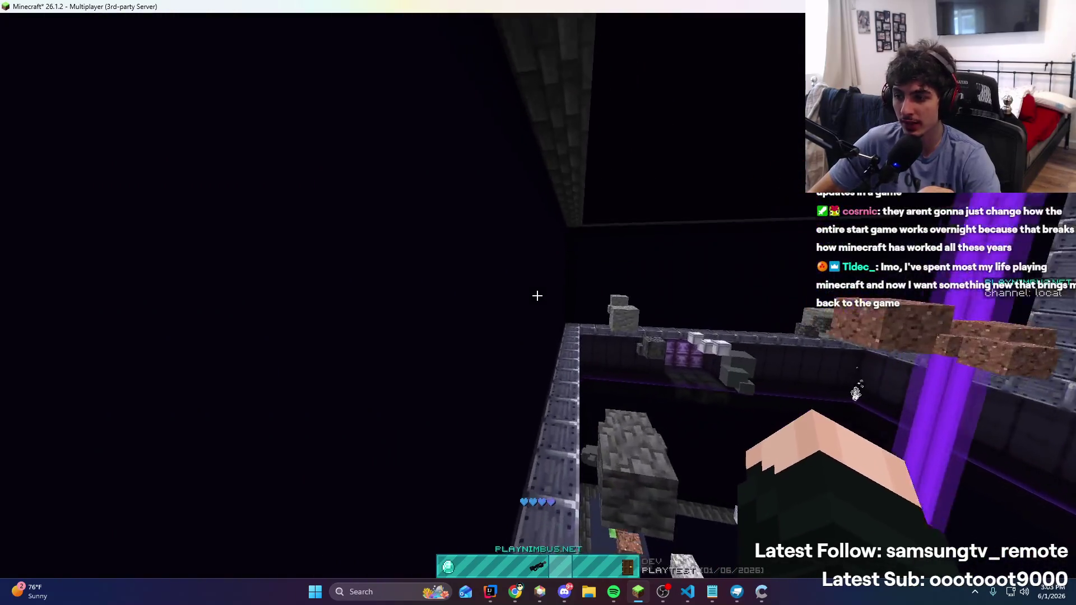
{"action": "right_click", "coordinate": [537, 295]}
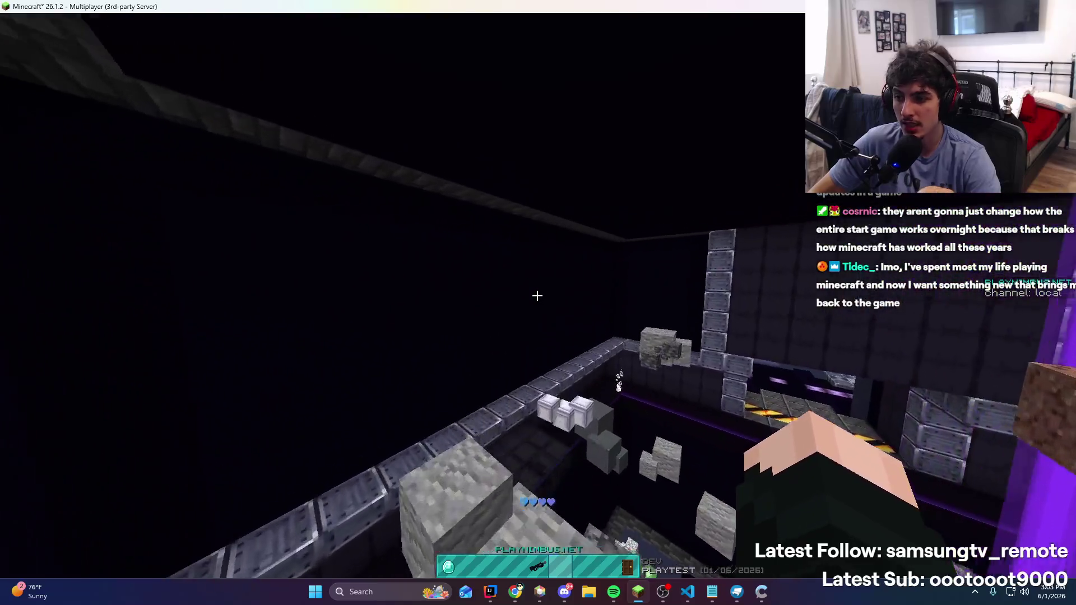
{"action": "right_click", "coordinate": [537, 296]}
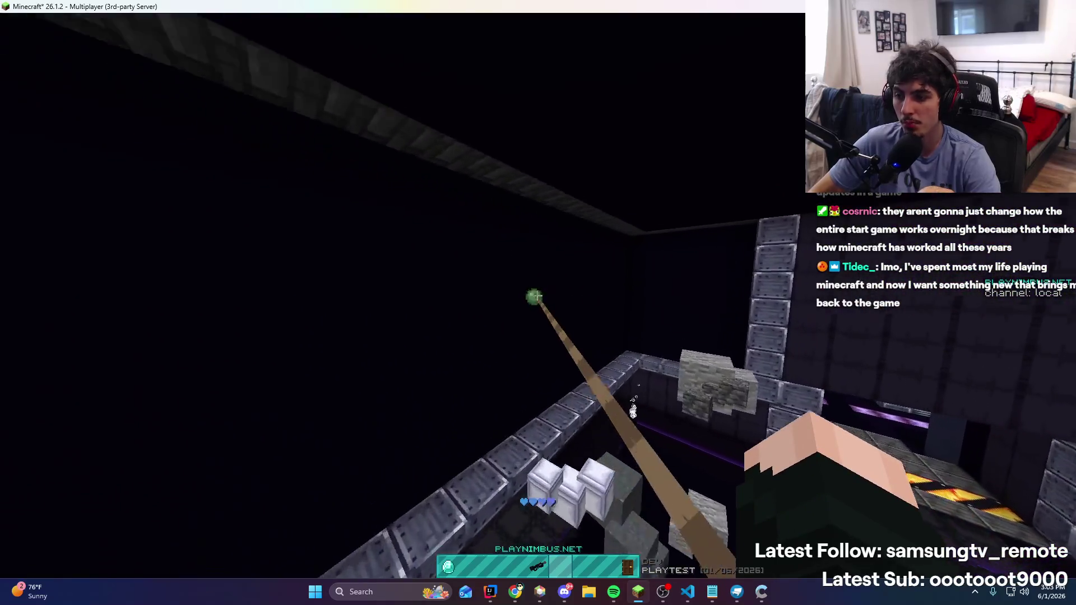
{"action": "right_click", "coordinate": [537, 295]}
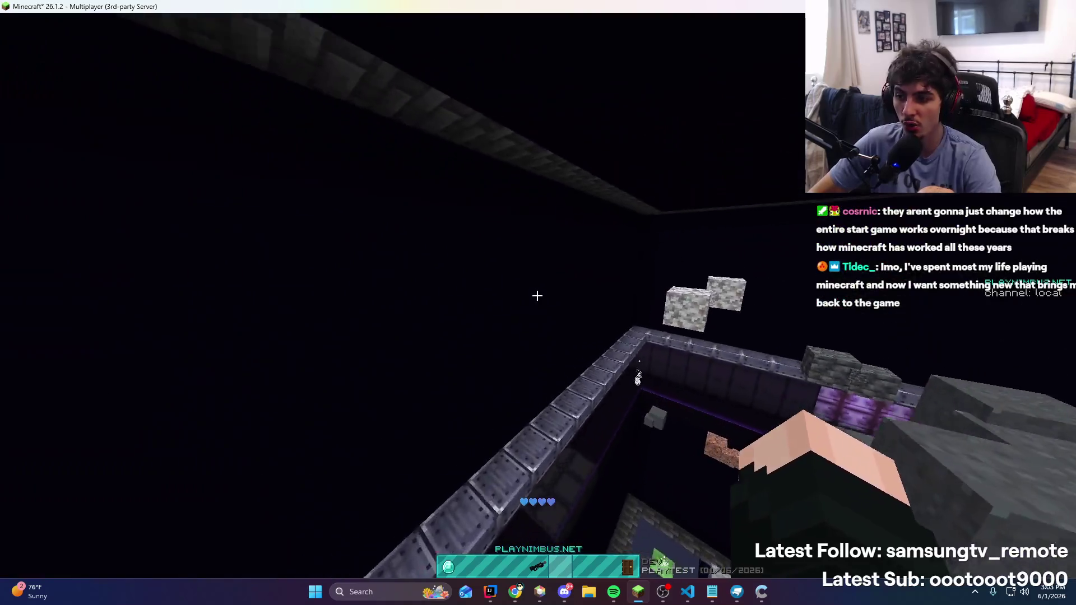
{"action": "right_click", "coordinate": [537, 295]}
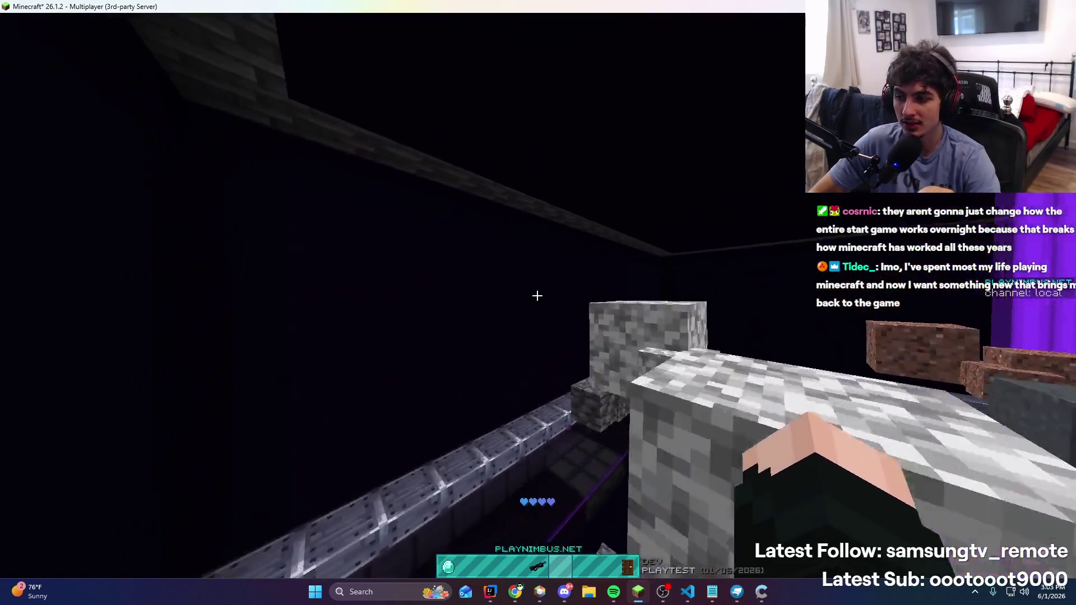
{"action": "right_click", "coordinate": [537, 295]}
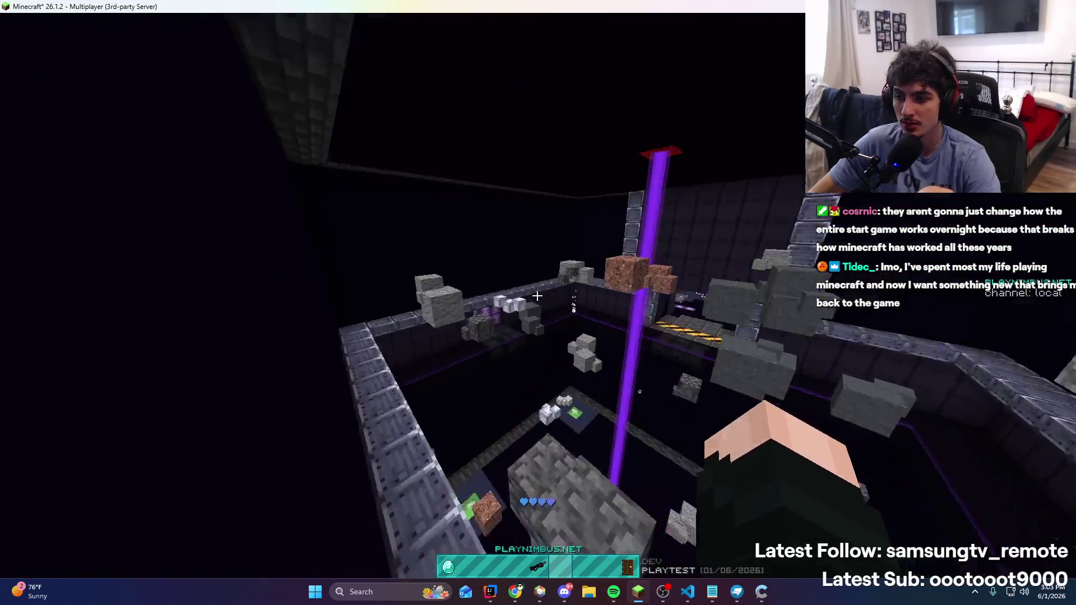
{"action": "right_click", "coordinate": [537, 296]}
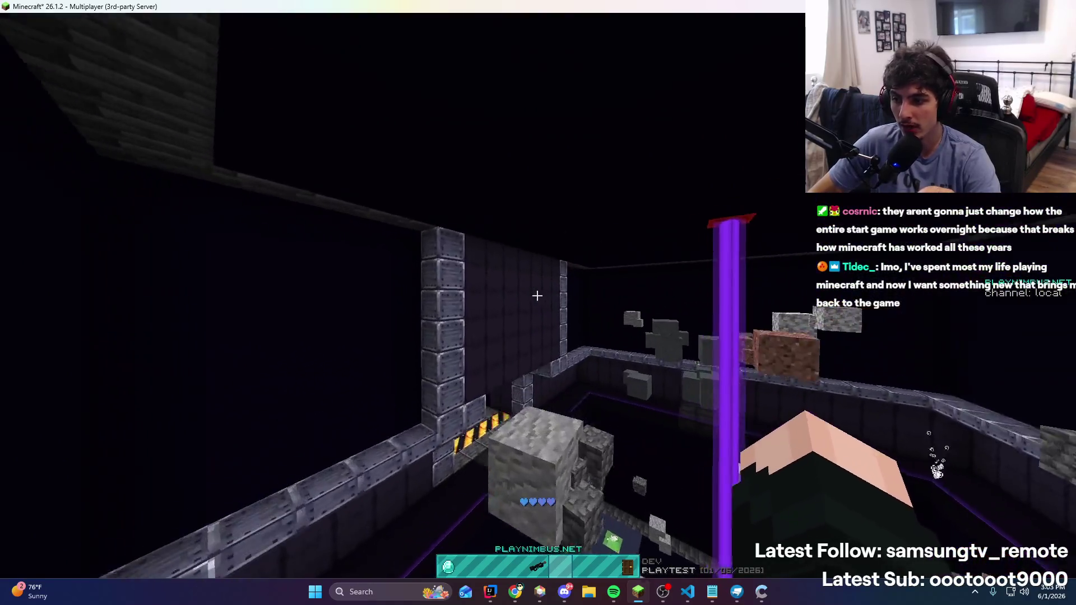
{"action": "right_click", "coordinate": [537, 296]}
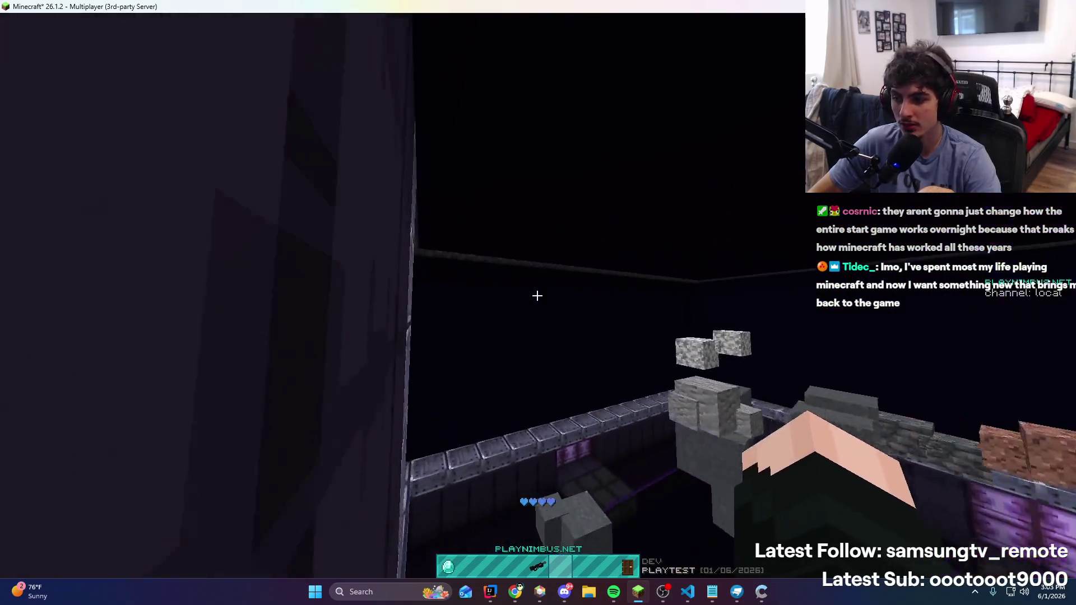
{"action": "right_click", "coordinate": [537, 295]}
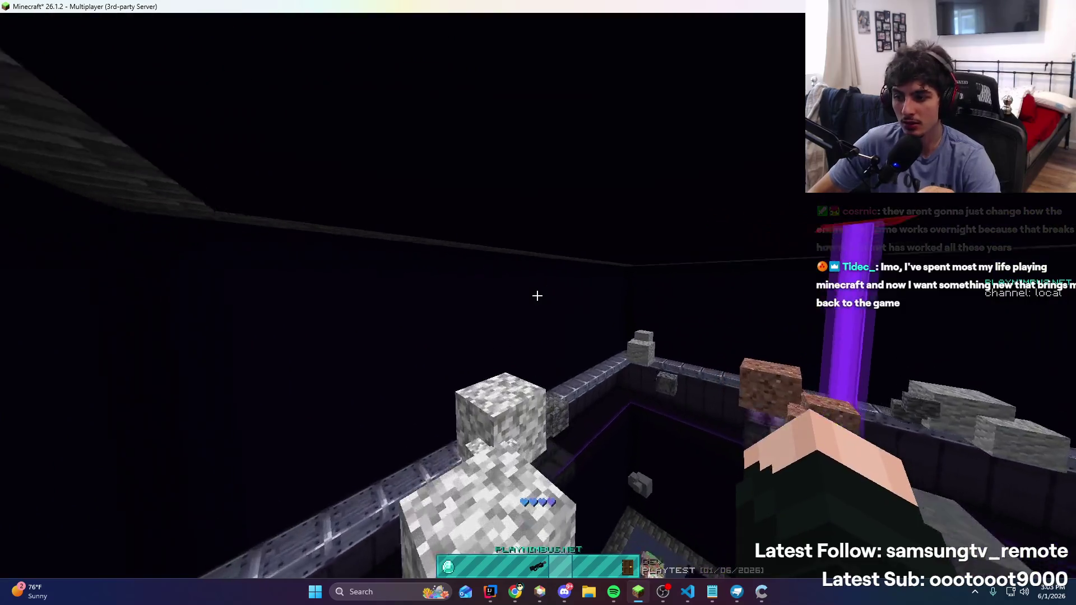
Free the pointer, briefly check the music player and Rock.java, then return to the game
{"action": "key", "text": "t"}
{"action": "left_click", "coordinate": [614, 592]}
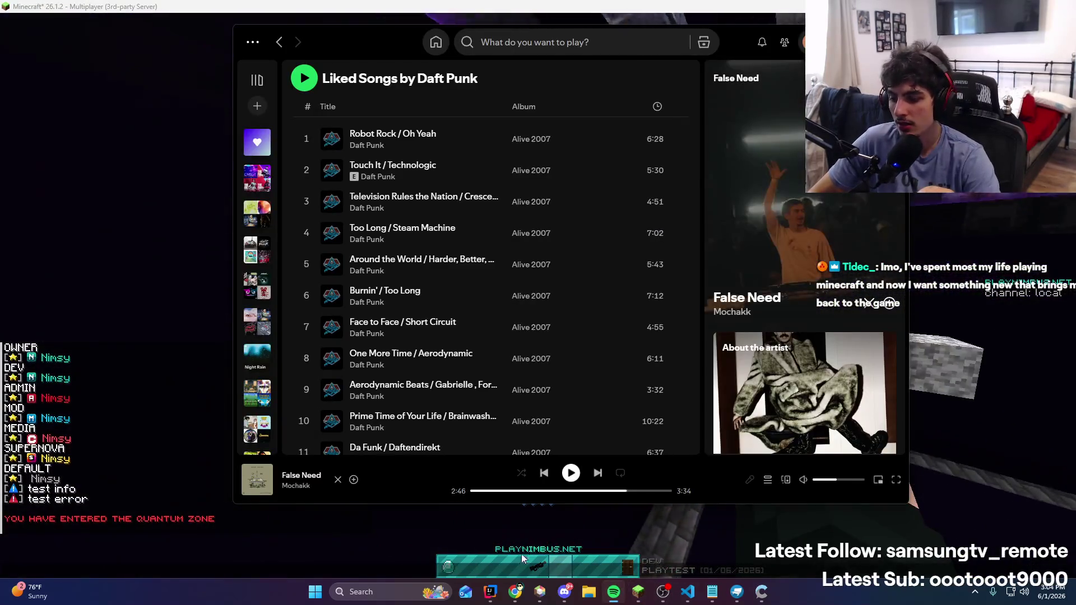
{"action": "left_click", "coordinate": [491, 592]}
{"action": "left_click", "coordinate": [491, 593]}
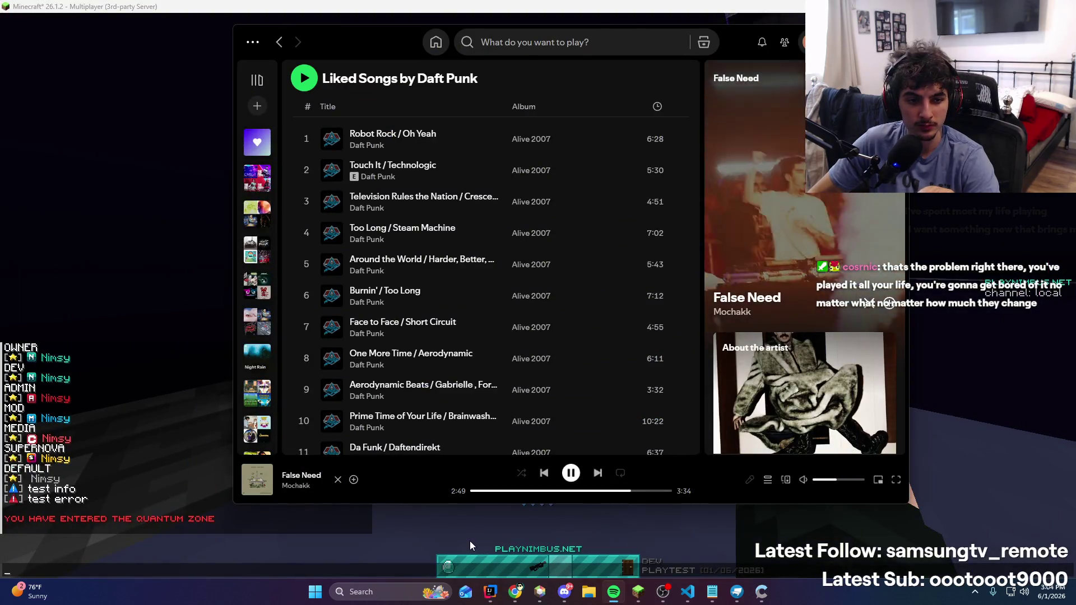
{"action": "left_click", "coordinate": [411, 533]}
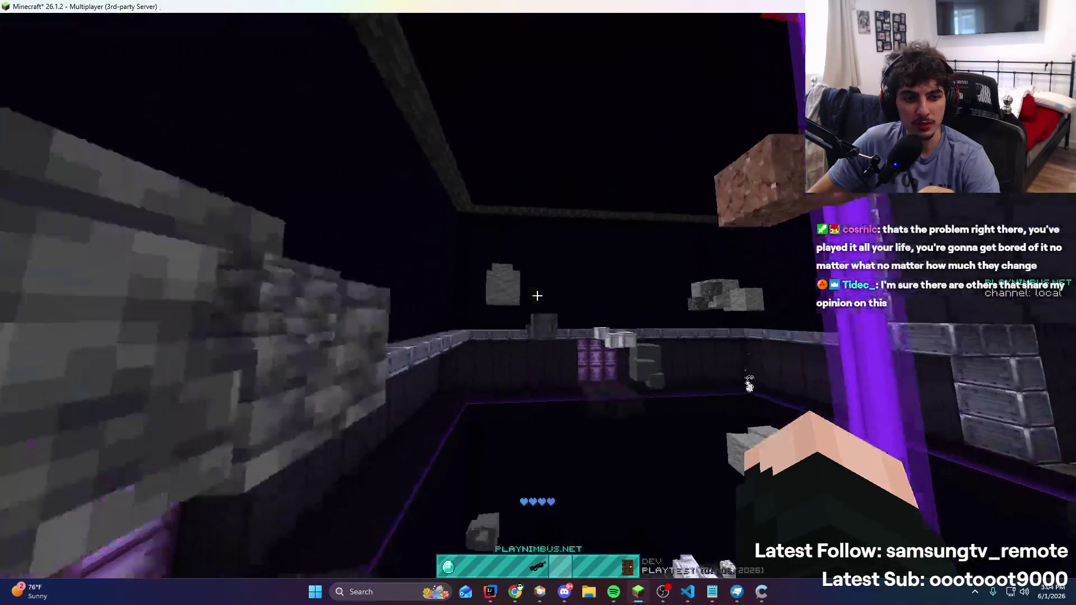
Cast the hook toward the wall corner, then switch to Rock.java in IntelliJ IDEA
{"action": "right_click", "coordinate": [538, 295]}
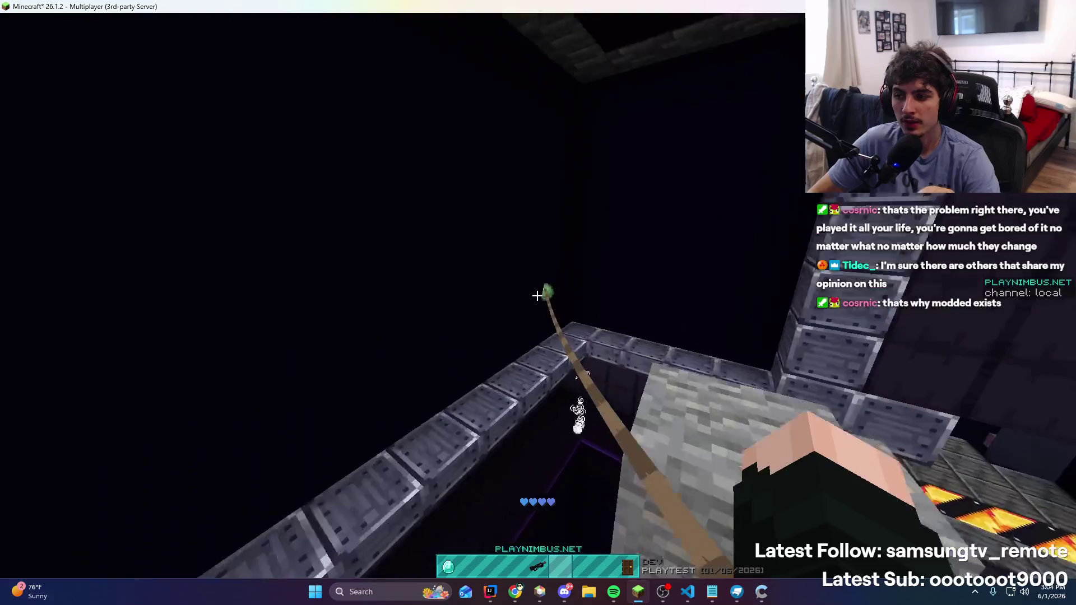
{"action": "key", "text": "t"}
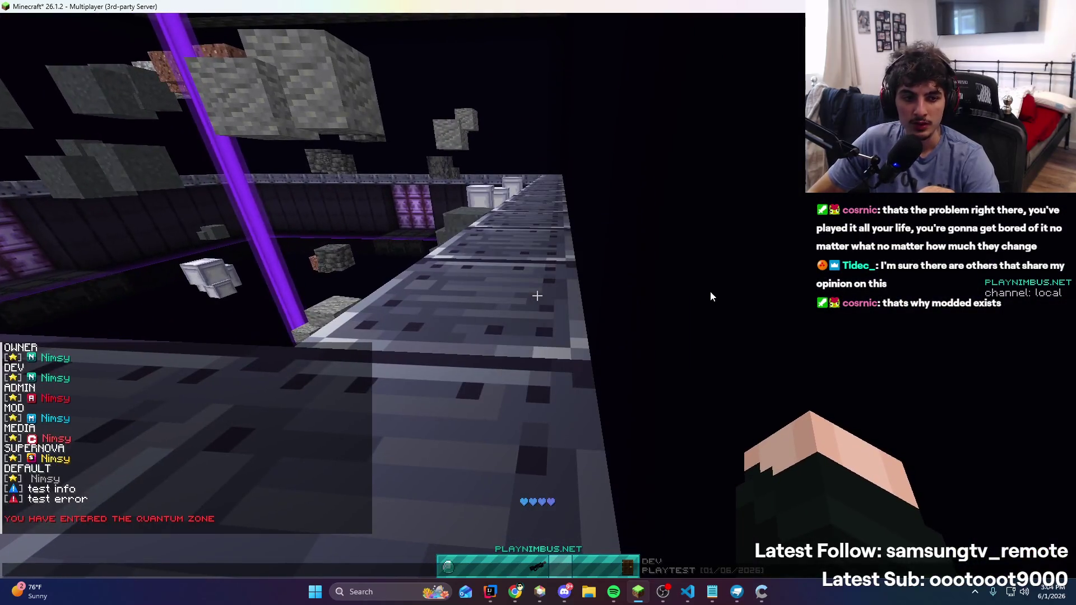
{"action": "left_click", "coordinate": [485, 593]}
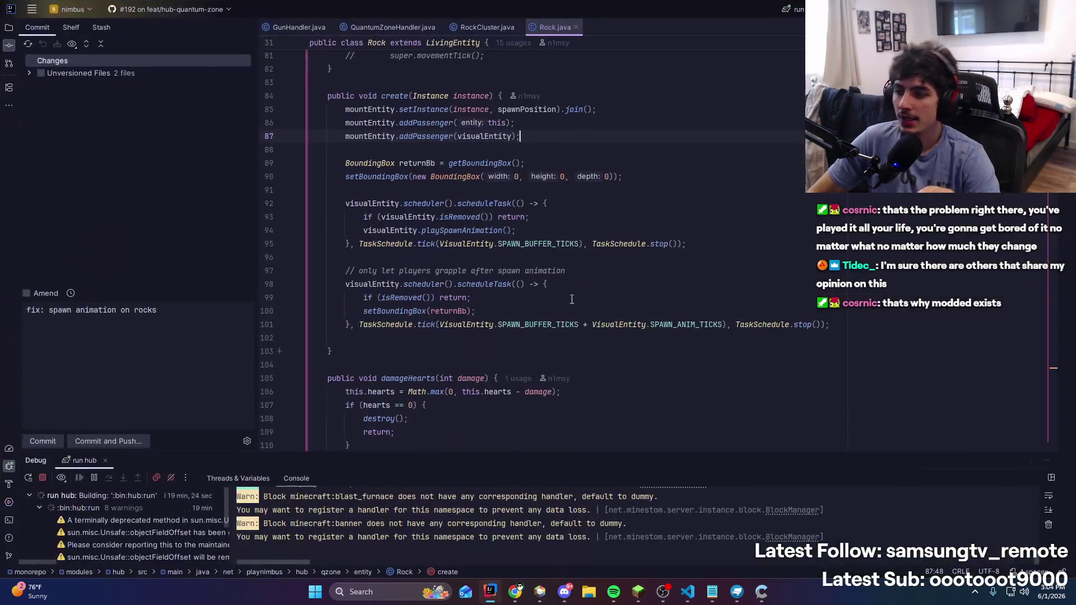
Bring up the gun's item.json in Visual Studio Code
{"action": "left_click", "coordinate": [567, 598]}
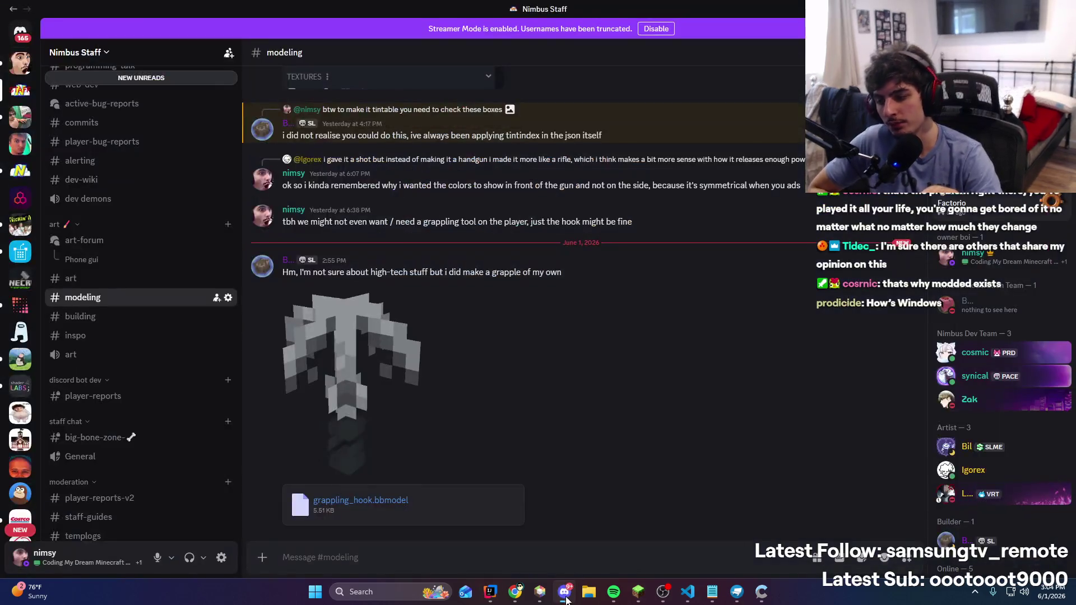
{"action": "key", "text": "alt+Tab"}
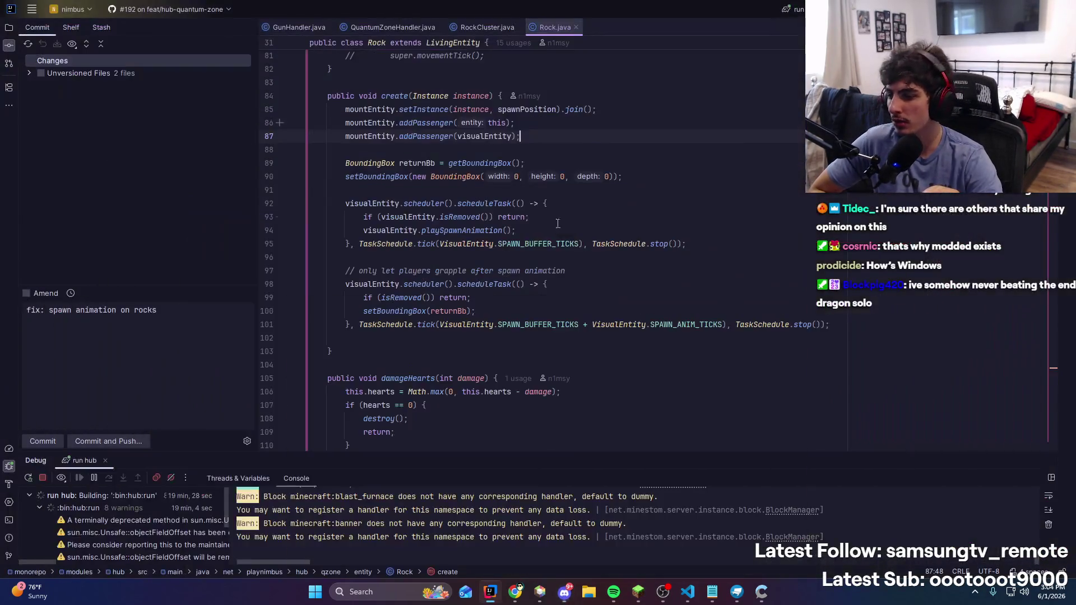
{"action": "left_click", "coordinate": [697, 593]}
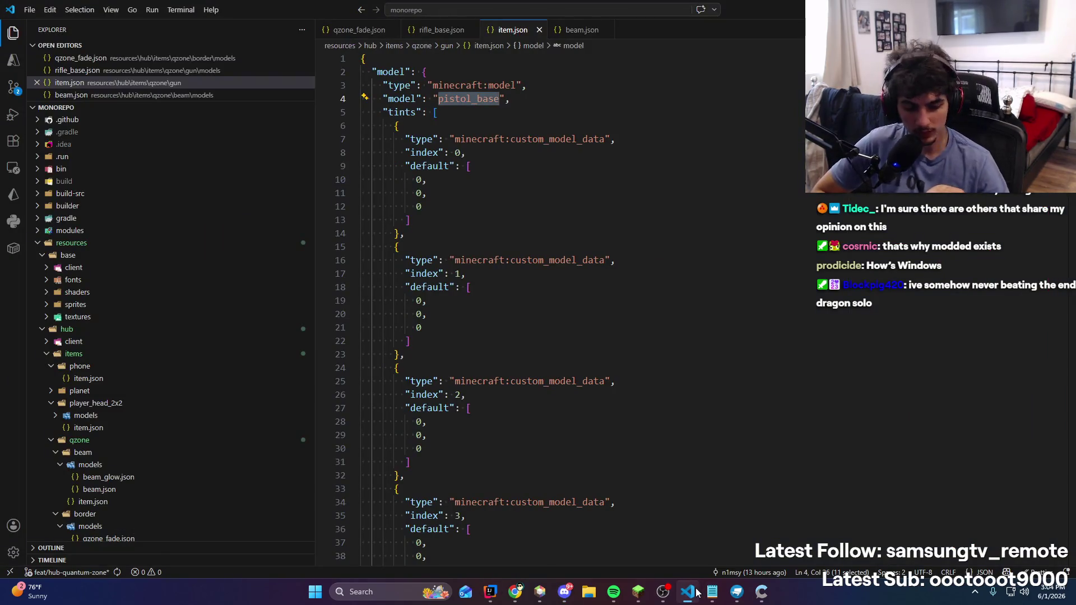
{"action": "scroll", "coordinate": [232, 367], "scroll_direction": "down", "scroll_amount": 8}
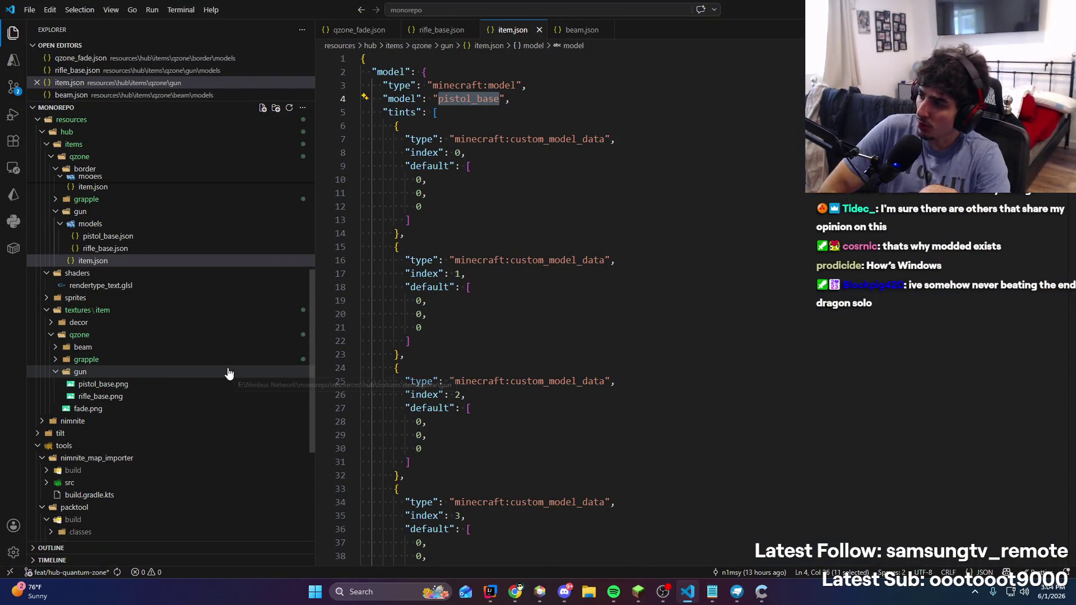
{"action": "scroll", "coordinate": [232, 370], "scroll_direction": "up", "scroll_amount": 5}
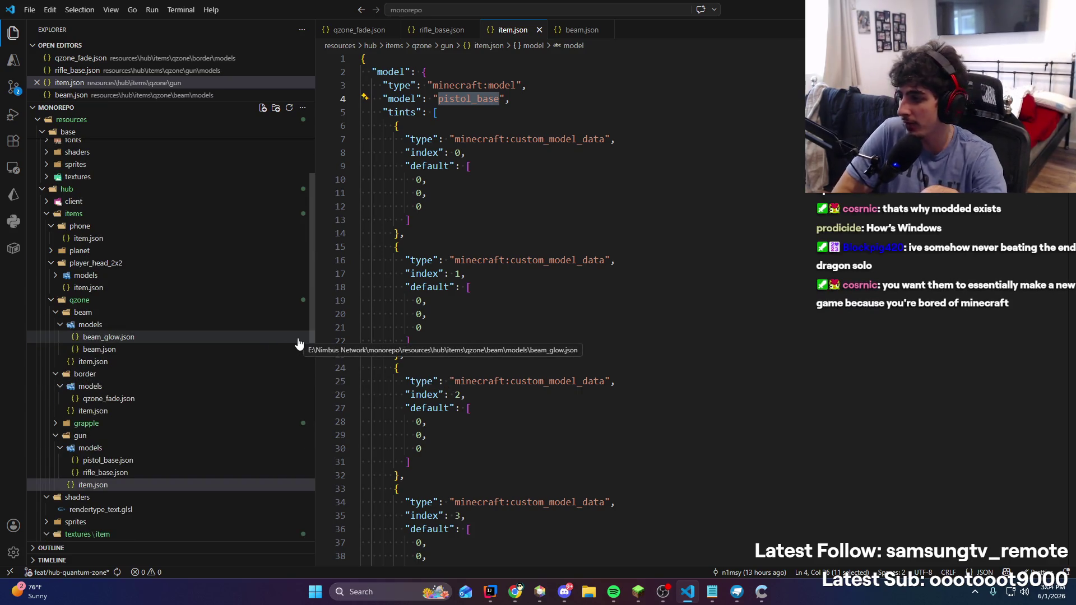
{"action": "scroll", "coordinate": [160, 378], "scroll_direction": "down", "scroll_amount": 5}
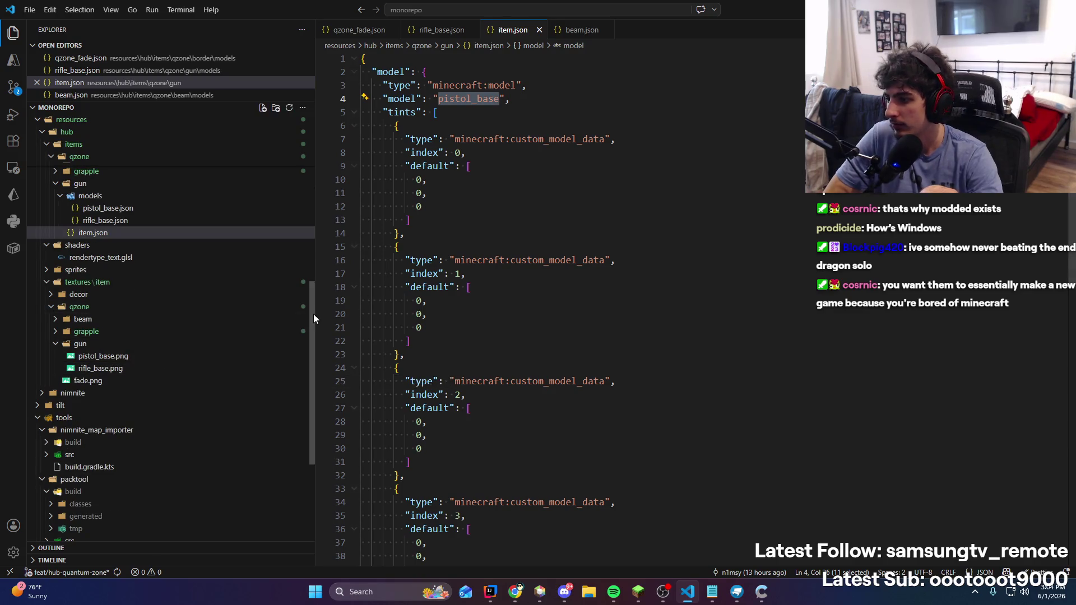
Widen the Explorer panel and expand the grapple folder so hook.json shows under models
{"action": "left_click_drag", "start_coordinate": [315, 314], "coordinate": [327, 315]}
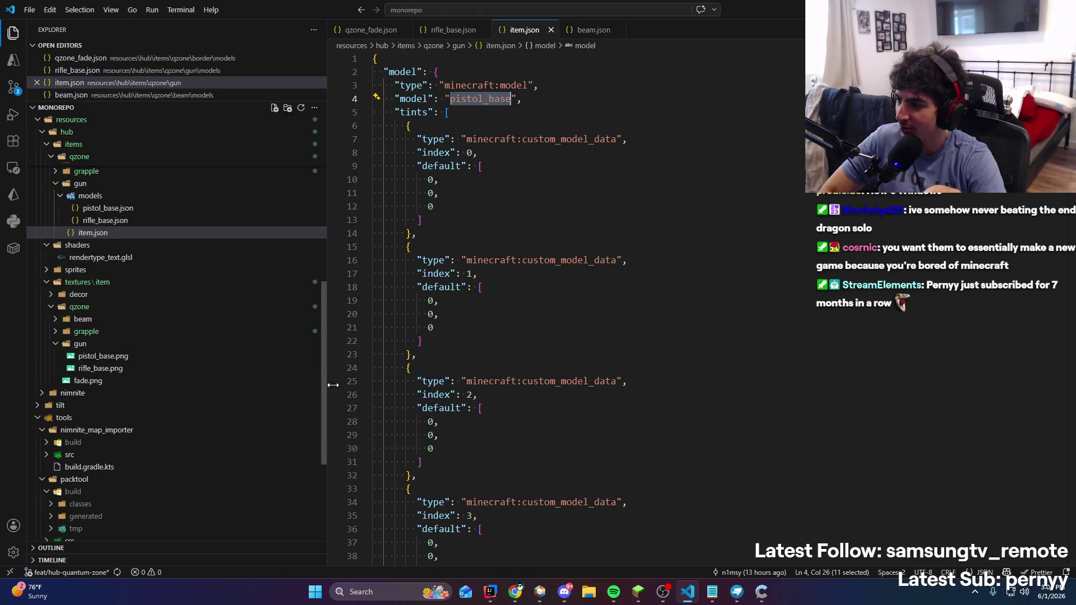
{"action": "scroll", "coordinate": [333, 448], "scroll_direction": "down", "scroll_amount": 5}
{"action": "scroll", "coordinate": [129, 452], "scroll_direction": "down", "scroll_amount": 5}
{"action": "scroll", "coordinate": [192, 444], "scroll_direction": "up", "scroll_amount": 10}
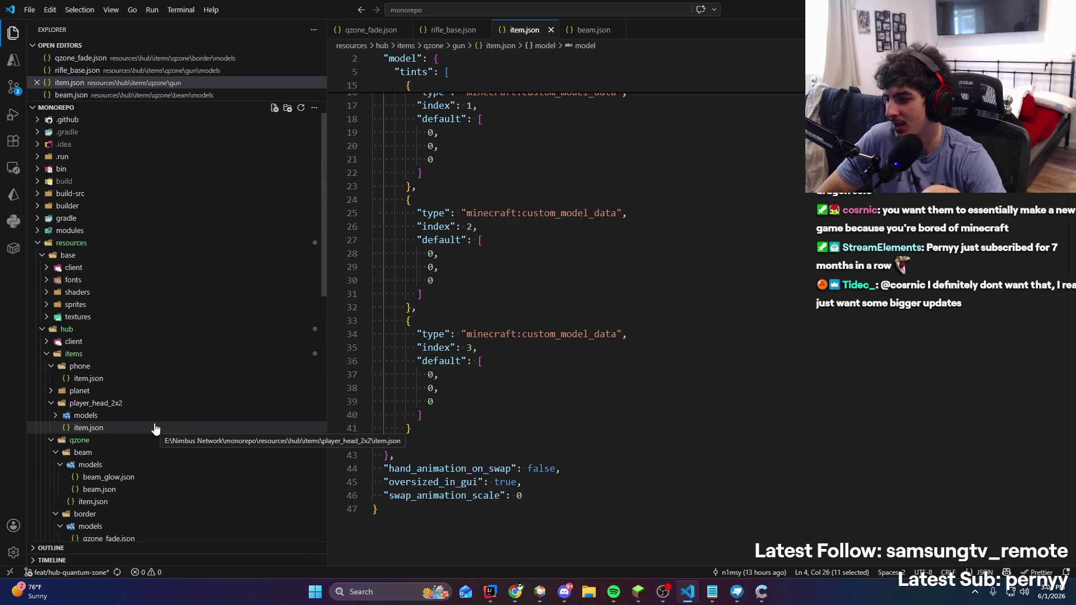
{"action": "scroll", "coordinate": [154, 427], "scroll_direction": "down", "scroll_amount": 4}
{"action": "left_click", "coordinate": [76, 455]}
{"action": "scroll", "coordinate": [179, 447], "scroll_direction": "down", "scroll_amount": 1}
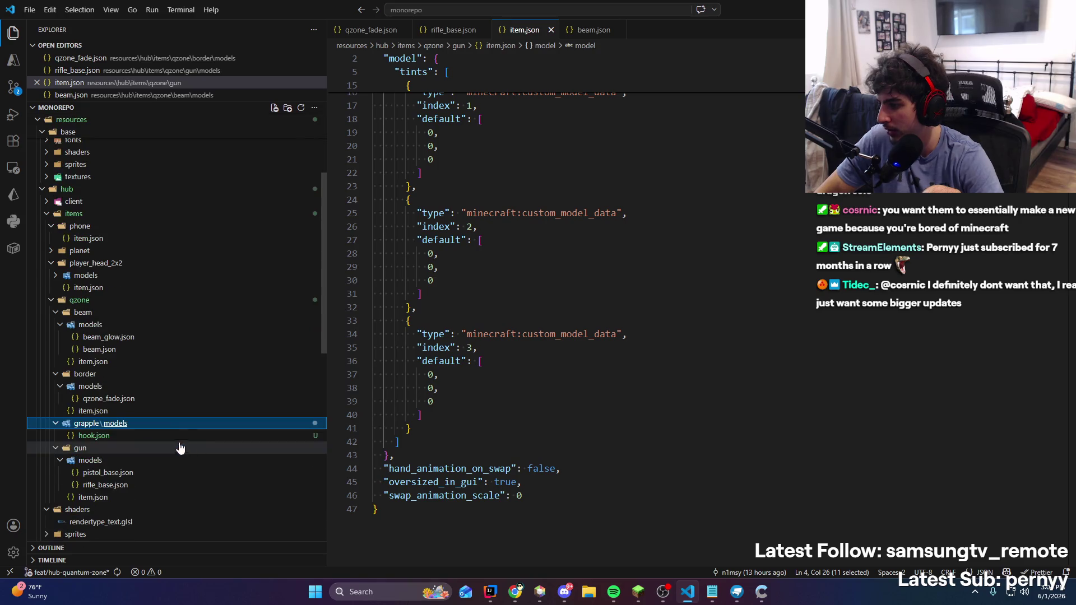
Copy the gun's item.json into the grapple folder as a template
{"action": "left_click", "coordinate": [140, 441]}
{"action": "right_click", "coordinate": [88, 437]}
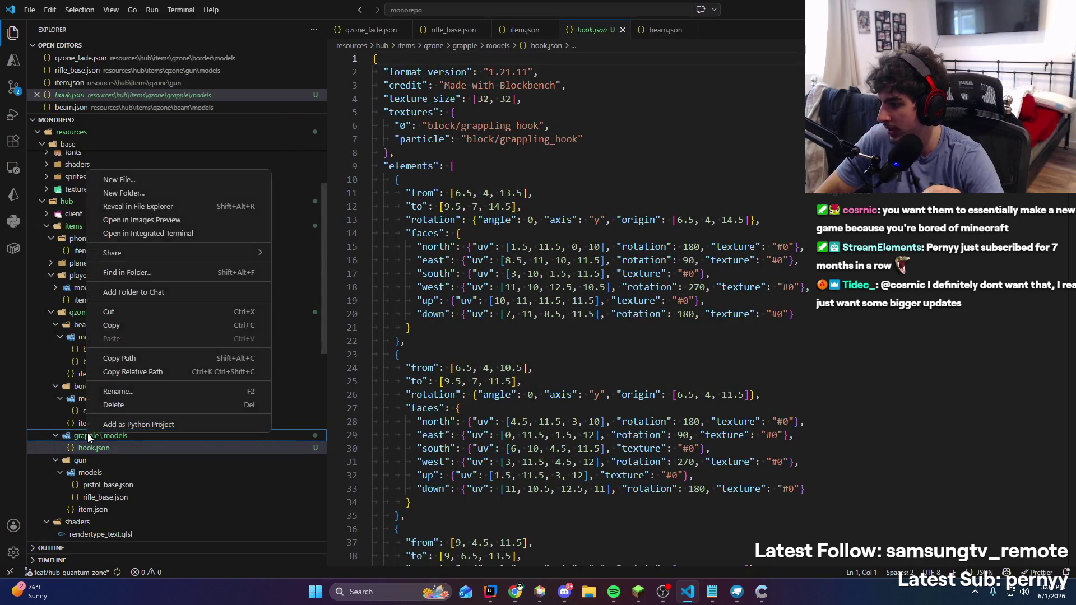
{"action": "key", "text": "Escape"}
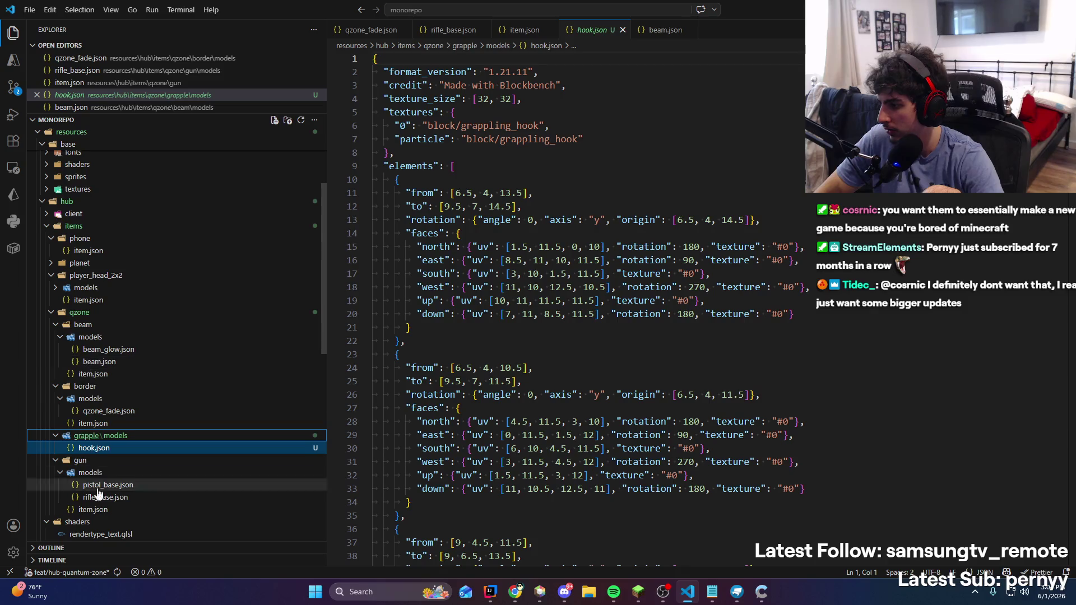
{"action": "left_click", "coordinate": [111, 511]}
{"action": "key", "text": "ctrl+c"}
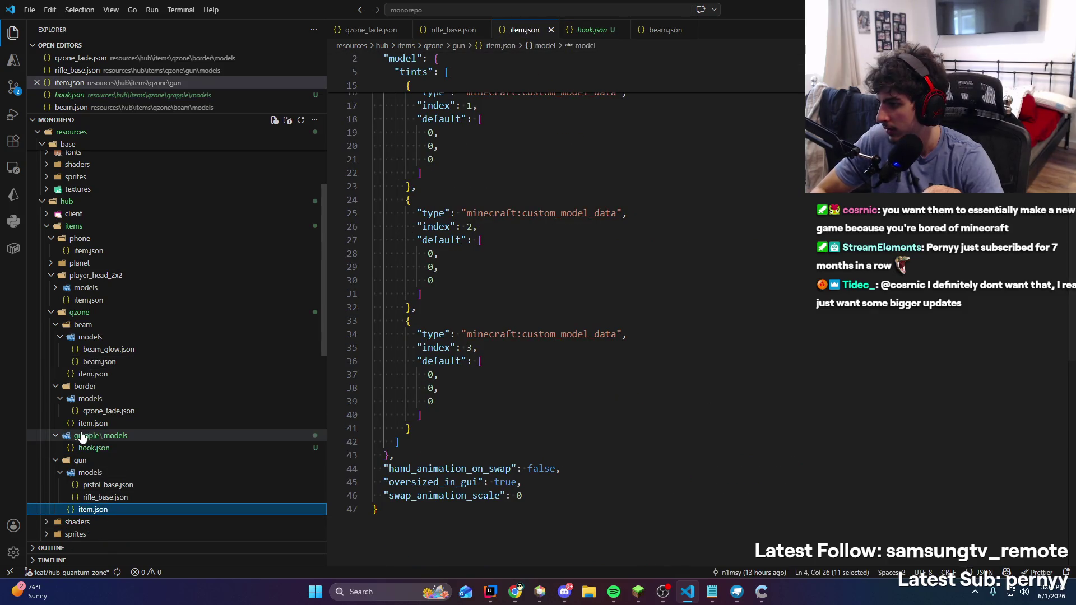
{"action": "left_click", "coordinate": [84, 436]}
{"action": "key", "text": "ctrl+v"}
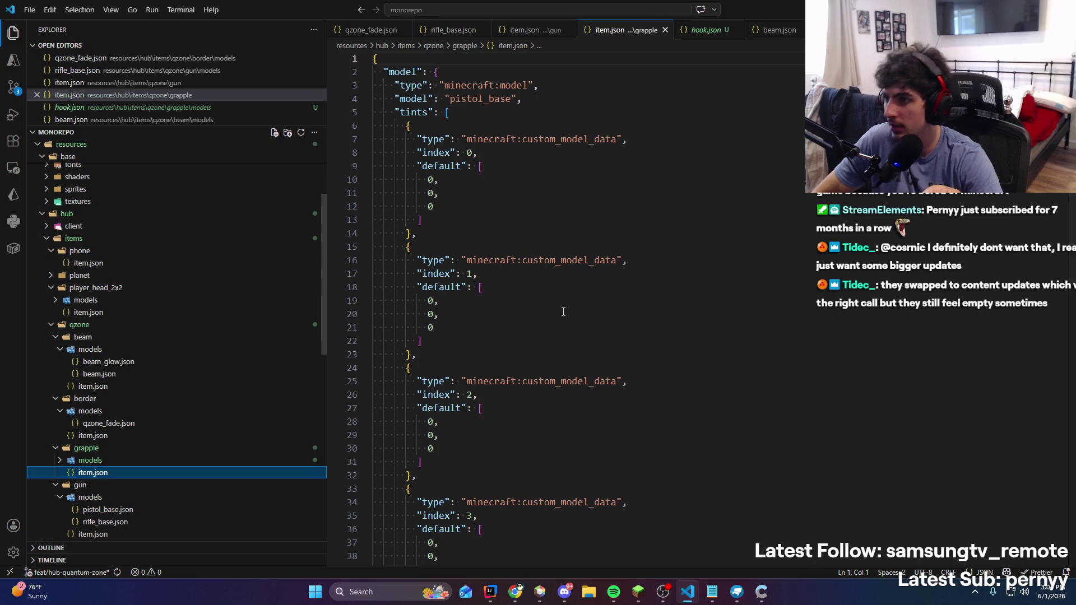
Delete the tints block from the new grapple item.json, leaving only the pistol_base model definition
{"action": "scroll", "coordinate": [563, 312], "scroll_direction": "down", "scroll_amount": 10}
{"action": "scroll", "coordinate": [493, 389], "scroll_direction": "up", "scroll_amount": 5}
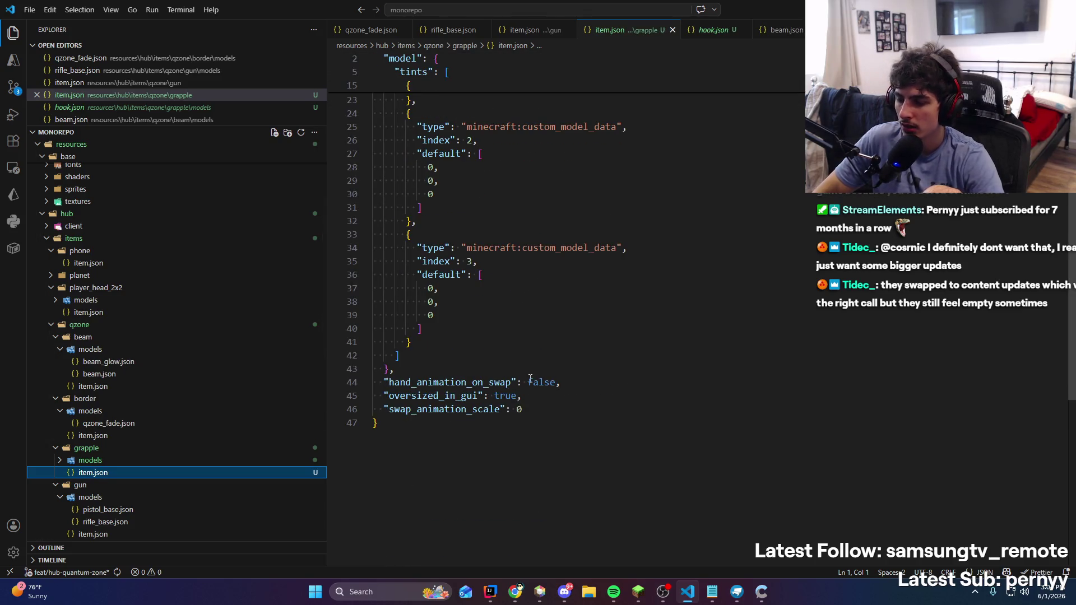
{"action": "left_click_drag", "start_coordinate": [507, 356], "coordinate": [488, 270]}
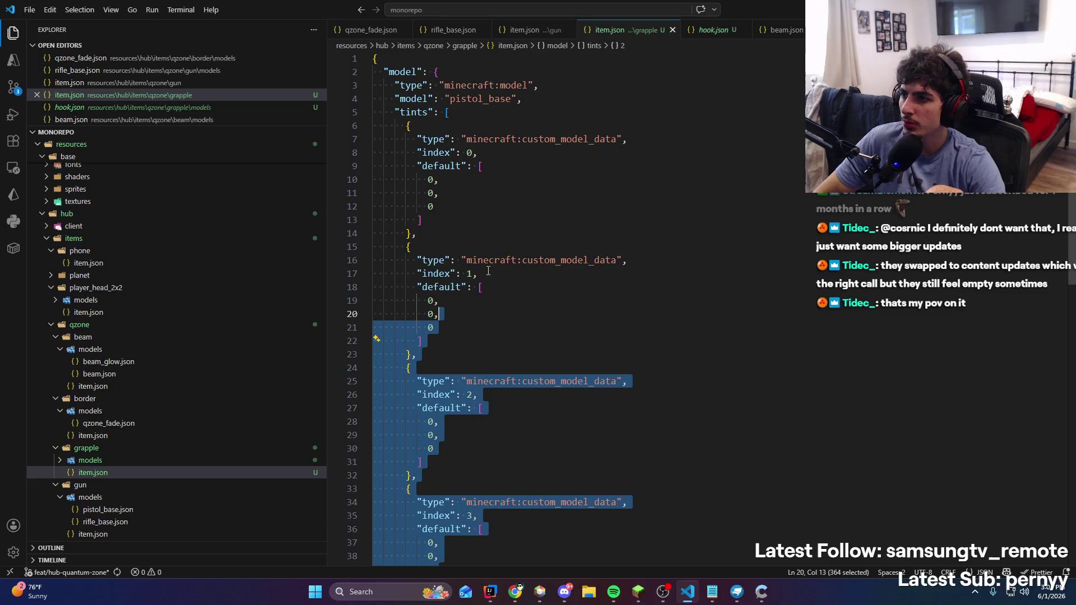
{"action": "left_click", "coordinate": [387, 111]}
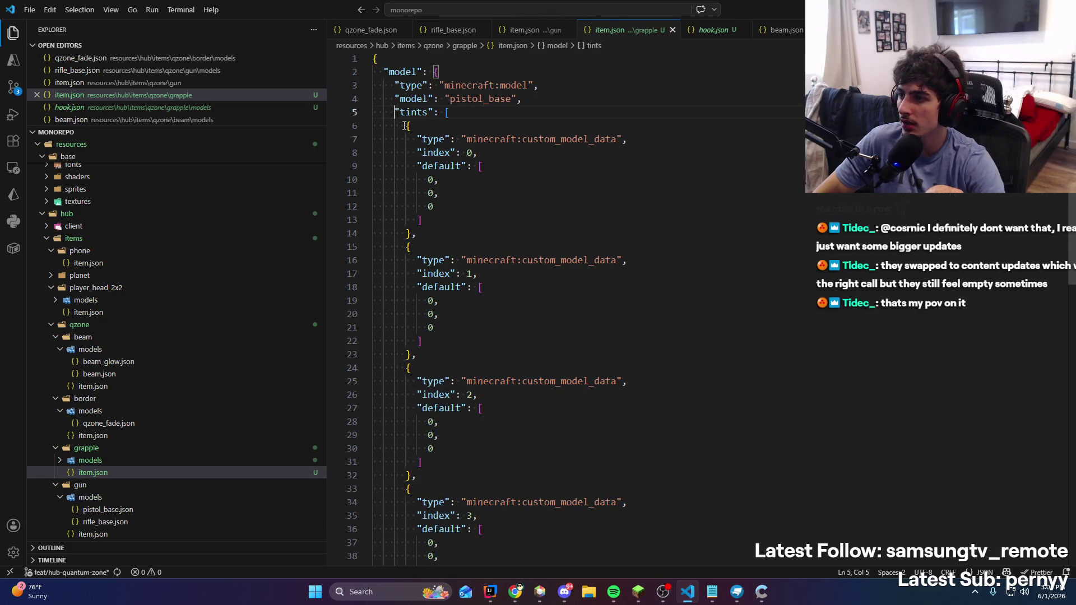
{"action": "scroll", "coordinate": [427, 283], "scroll_direction": "down", "scroll_amount": 5}
{"action": "left_click", "coordinate": [399, 367], "text": "shift"}
{"action": "scroll", "coordinate": [399, 367], "scroll_direction": "up", "scroll_amount": 5}
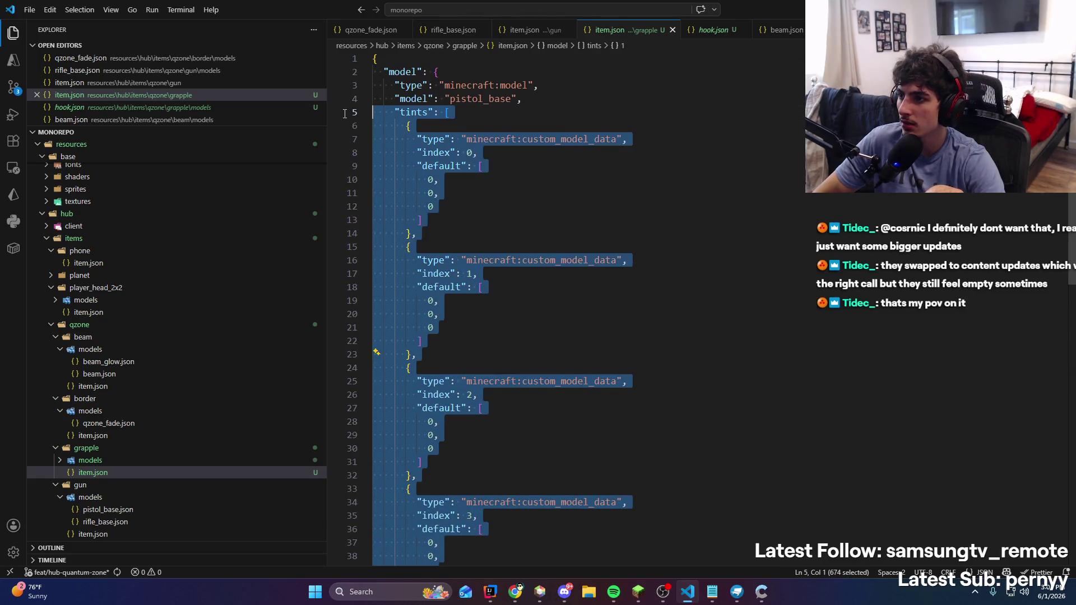
{"action": "key", "text": "BackSpace"}
{"action": "key", "text": "Return"}
{"action": "type", "text": "}"}
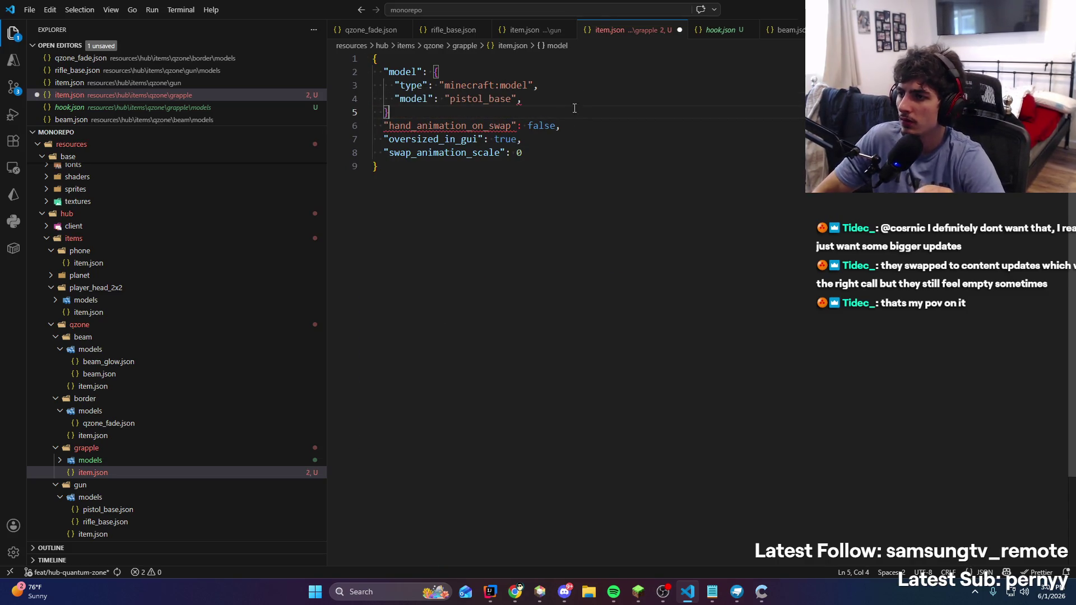
{"action": "left_click", "coordinate": [588, 125]}
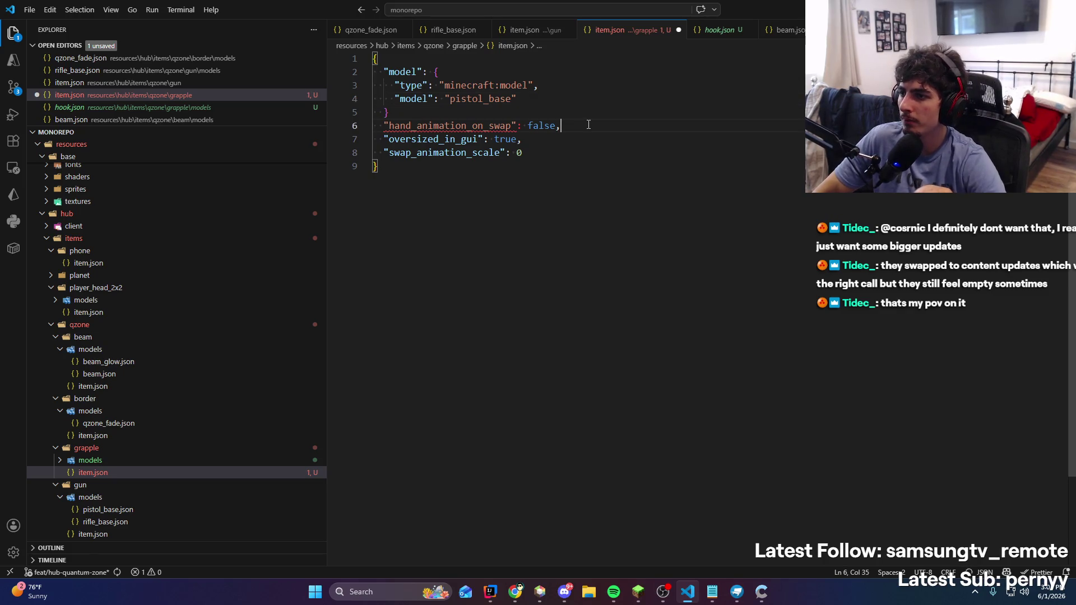
{"action": "left_click", "coordinate": [603, 105]}
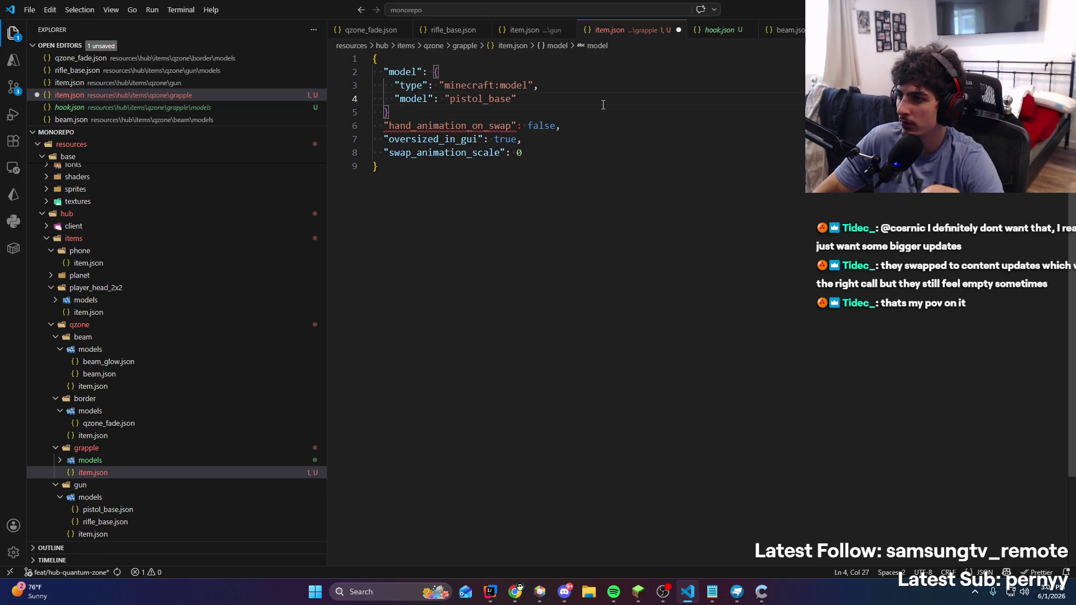
Copy the whole border item definition from border/item.json
{"action": "left_click", "coordinate": [114, 390]}
{"action": "key", "text": "ctrl+a"}
{"action": "scroll", "coordinate": [515, 348], "scroll_direction": "up", "scroll_amount": 4}
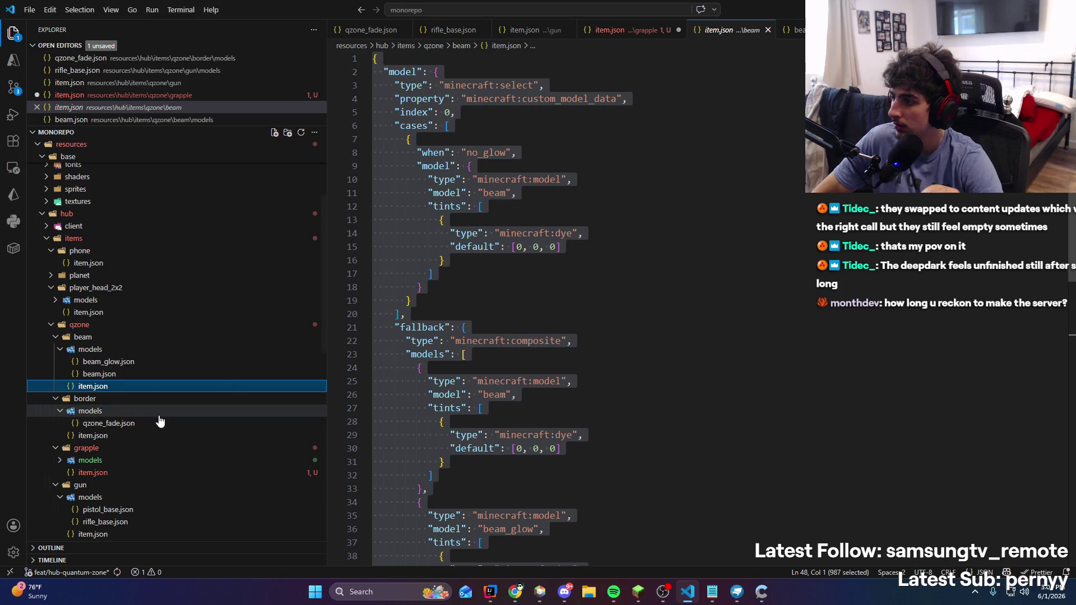
{"action": "left_click", "coordinate": [58, 339]}
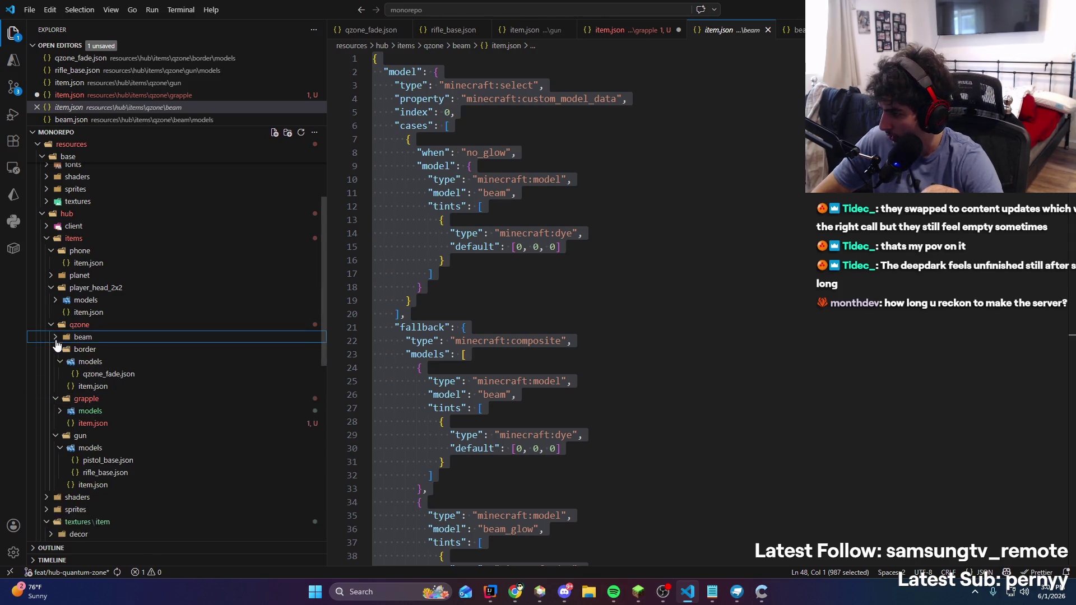
{"action": "left_click", "coordinate": [58, 350]}
{"action": "left_click", "coordinate": [64, 350]}
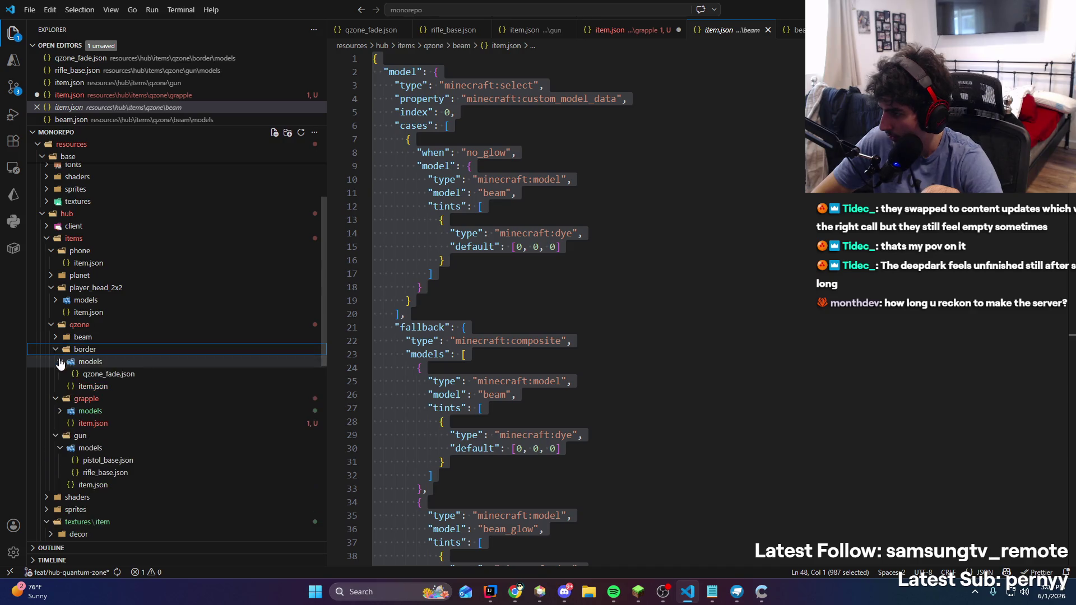
{"action": "left_click", "coordinate": [72, 386]}
{"action": "left_click", "coordinate": [467, 370]}
{"action": "key", "text": "ctrl+a"}
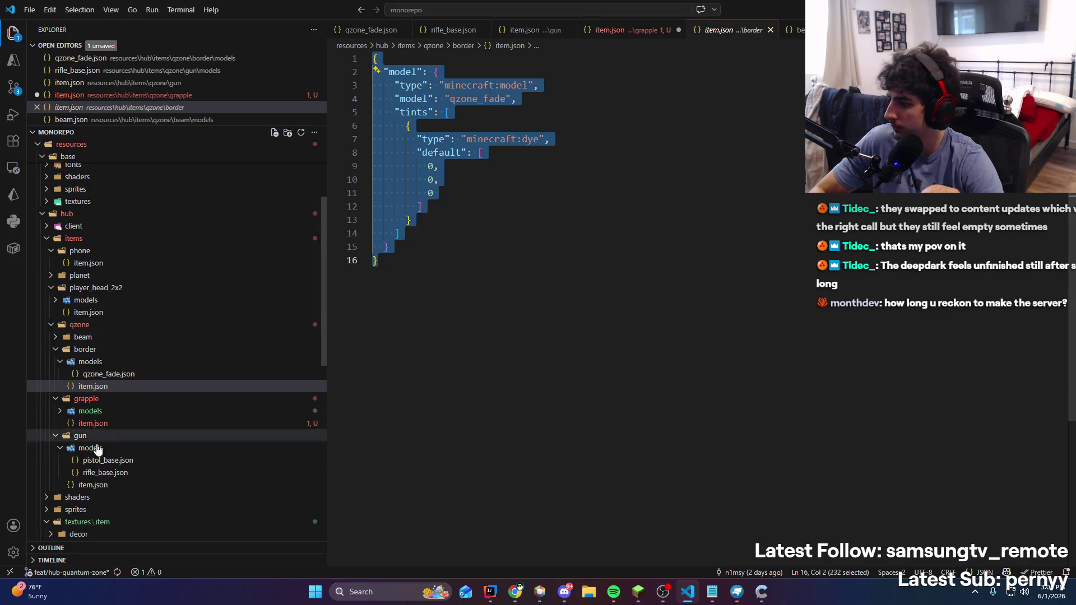
Paste the border's qzone_fade definition below the grapple item's definition
{"action": "left_click", "coordinate": [126, 485]}
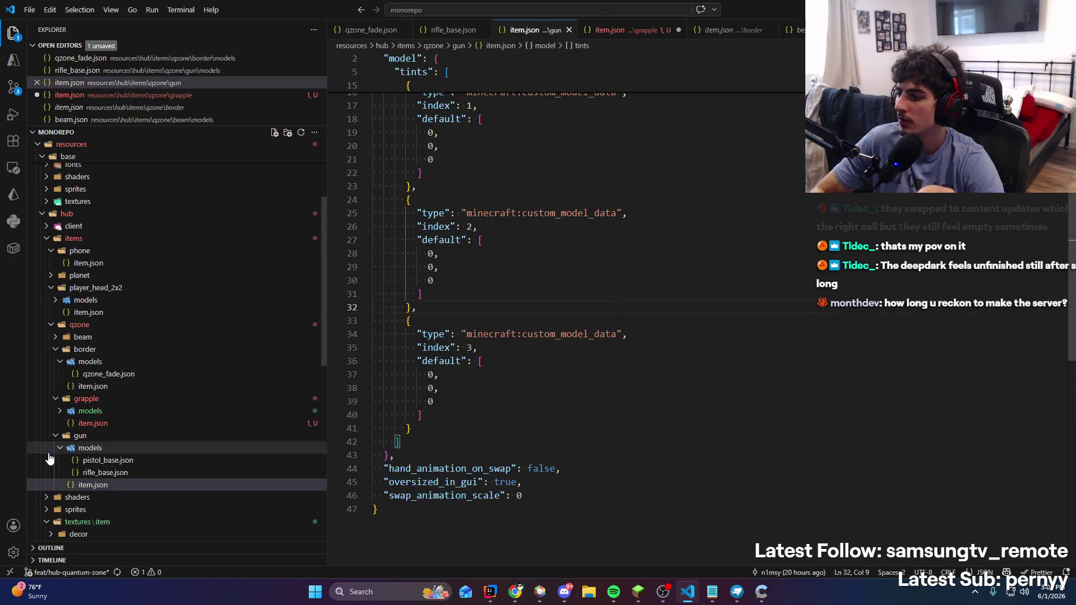
{"action": "left_click", "coordinate": [93, 424]}
{"action": "key", "text": "Return"}
{"action": "key", "text": "Return"}
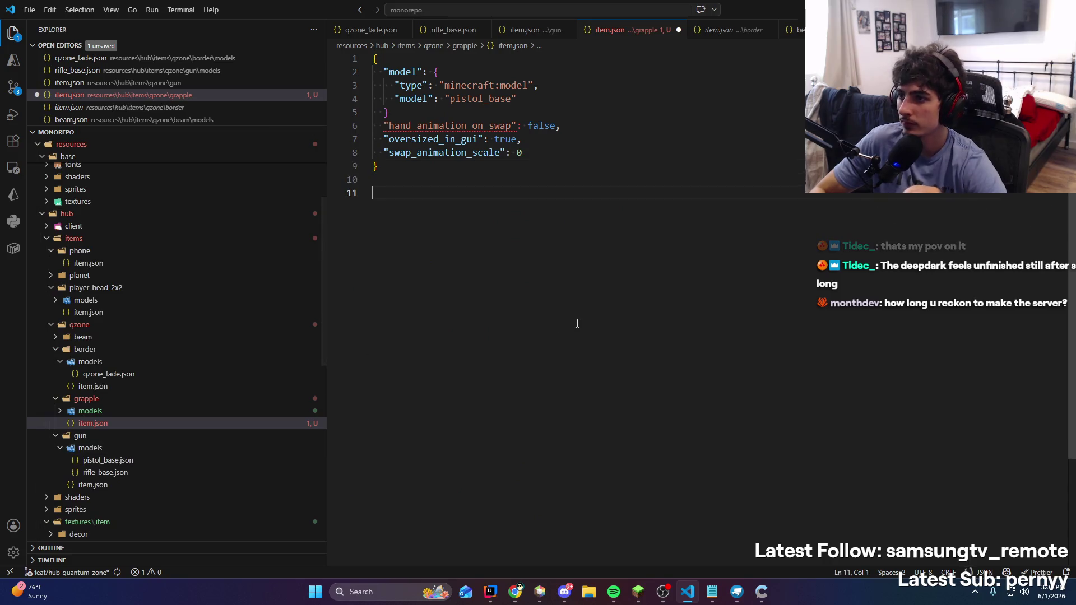
{"action": "key", "text": "ctrl+v"}
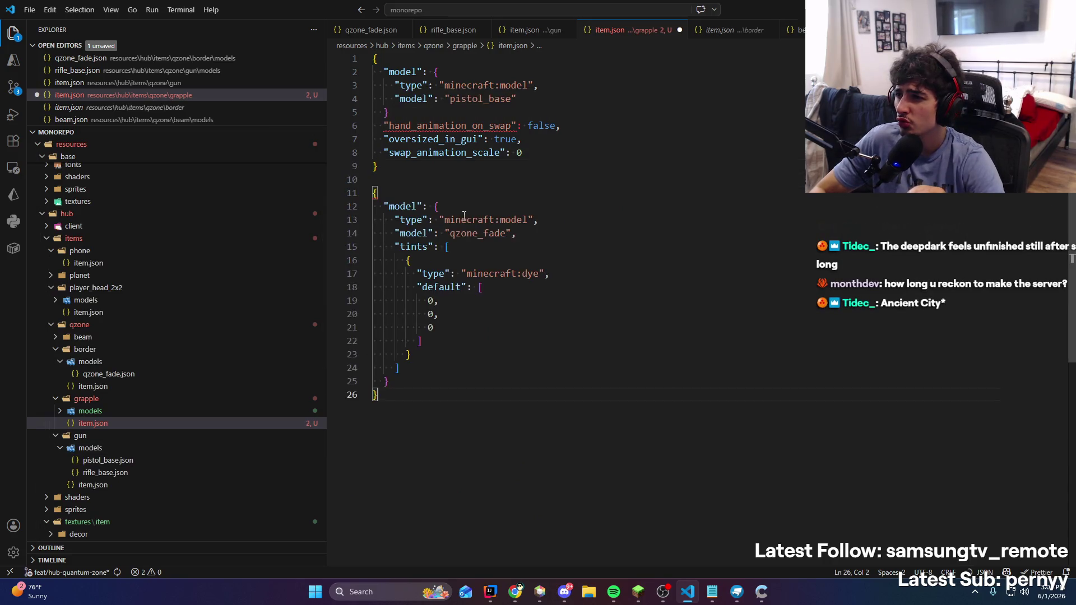
Change the grapple item's model from pistol_base to 'hook' and add the trailing comma
{"action": "double_click", "coordinate": [491, 100]}
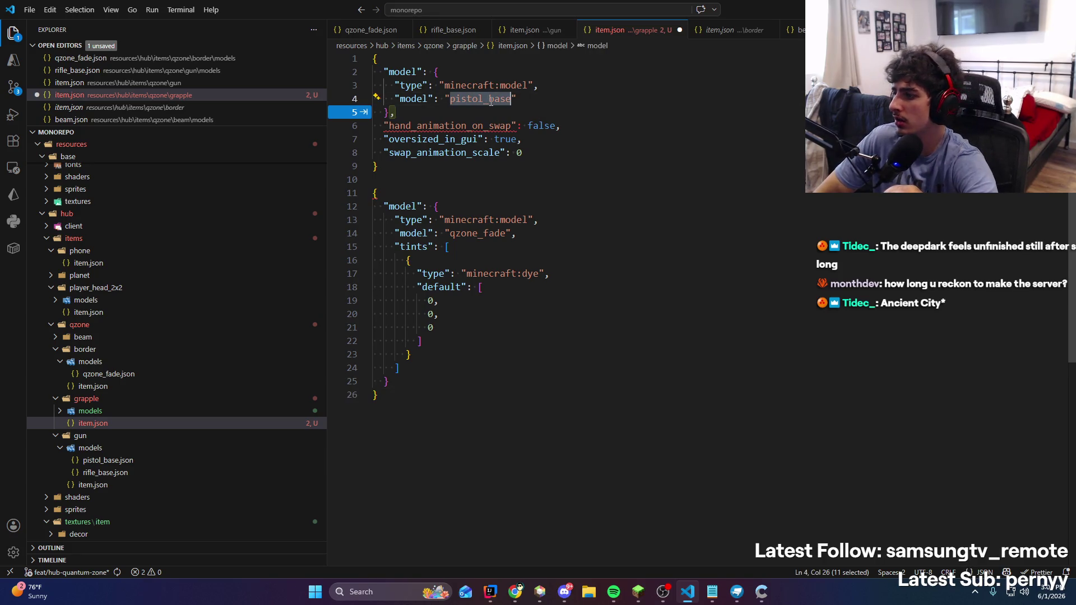
{"action": "left_click", "coordinate": [60, 411]}
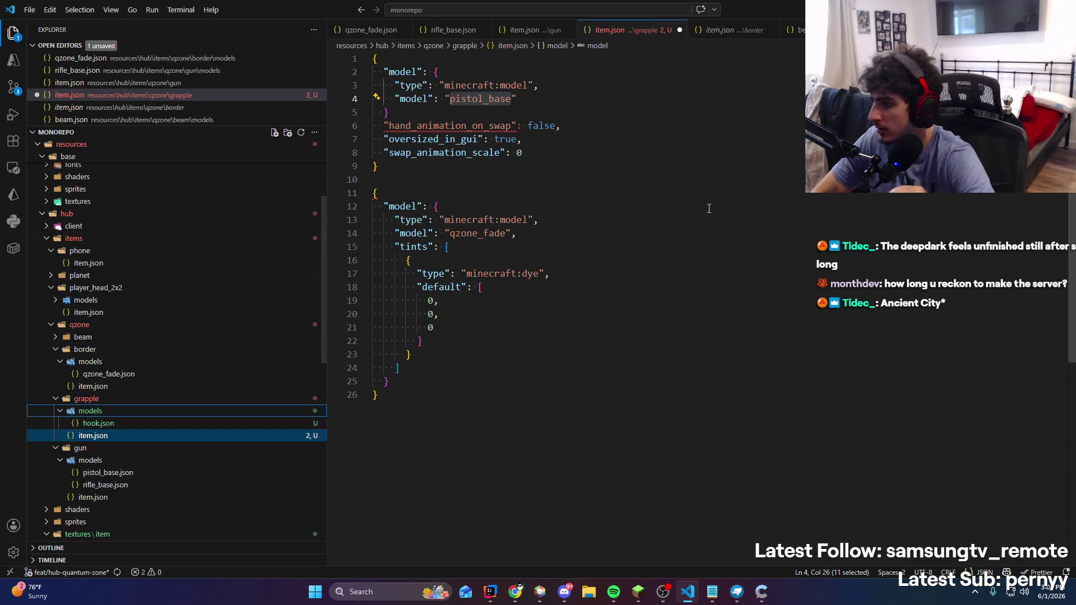
{"action": "left_click", "coordinate": [471, 98]}
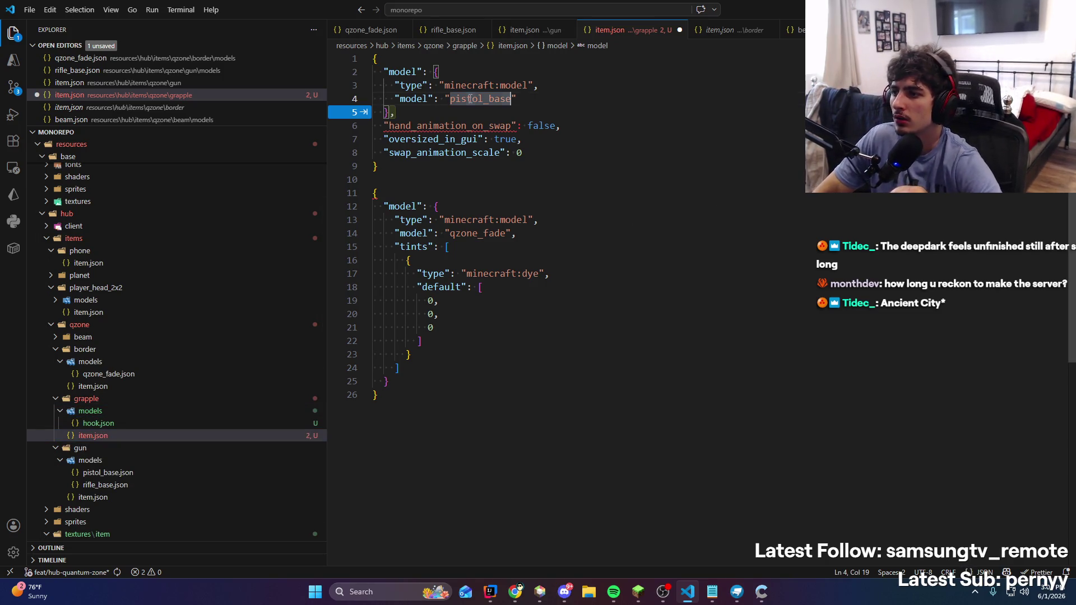
{"action": "type", "text": "hook"}
{"action": "key", "text": "Tab"}
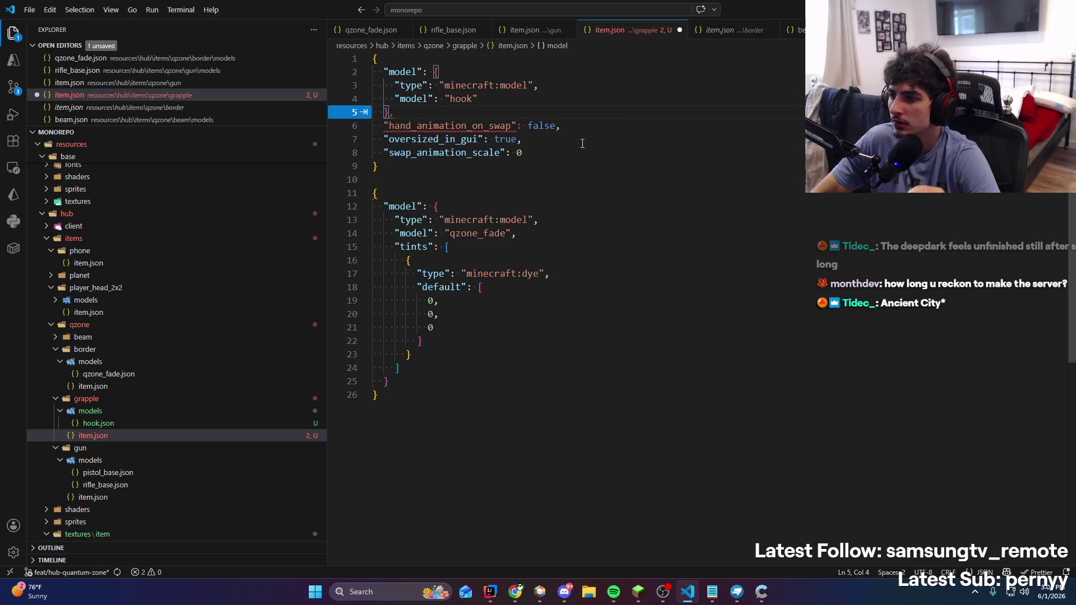
{"action": "left_click", "coordinate": [511, 100]}
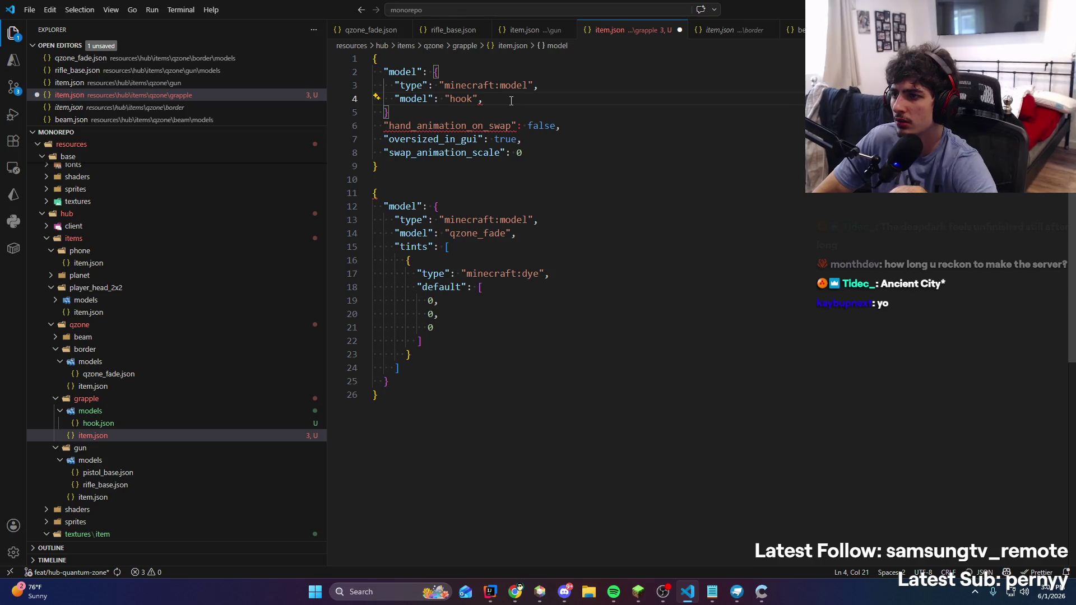
{"action": "left_click", "coordinate": [581, 132]}
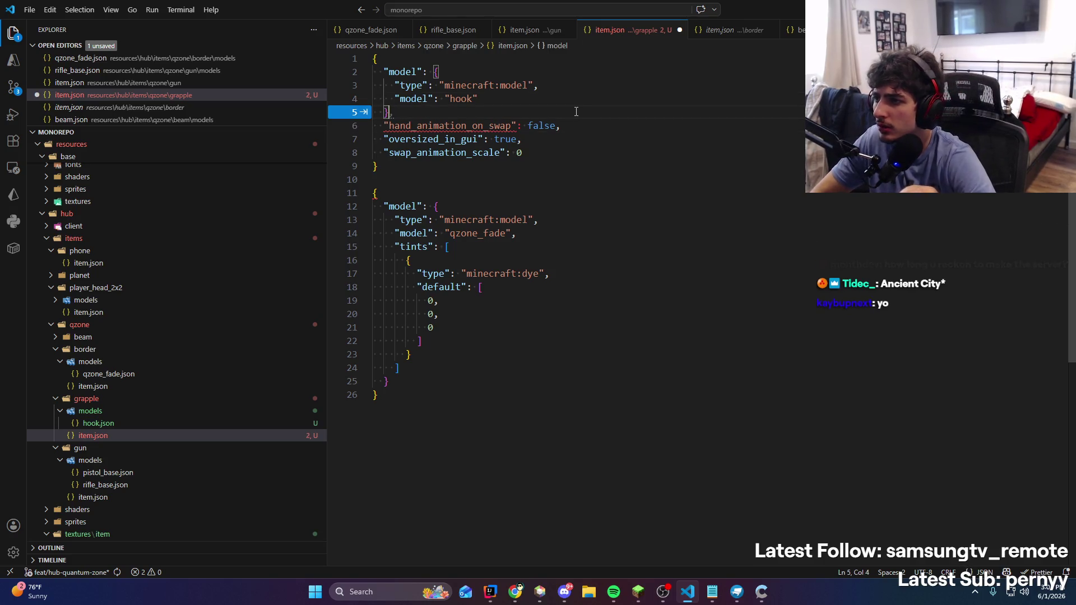
{"action": "key", "text": "Tab"}
Delete the pasted qzone_fade block and save the grapple item.json
{"action": "mouse_move", "coordinate": [387, 403]}
{"action": "left_mouse_down"}
{"action": "mouse_move", "coordinate": [392, 297]}
{"action": "mouse_move", "coordinate": [278, 207]}
{"action": "left_mouse_up"}
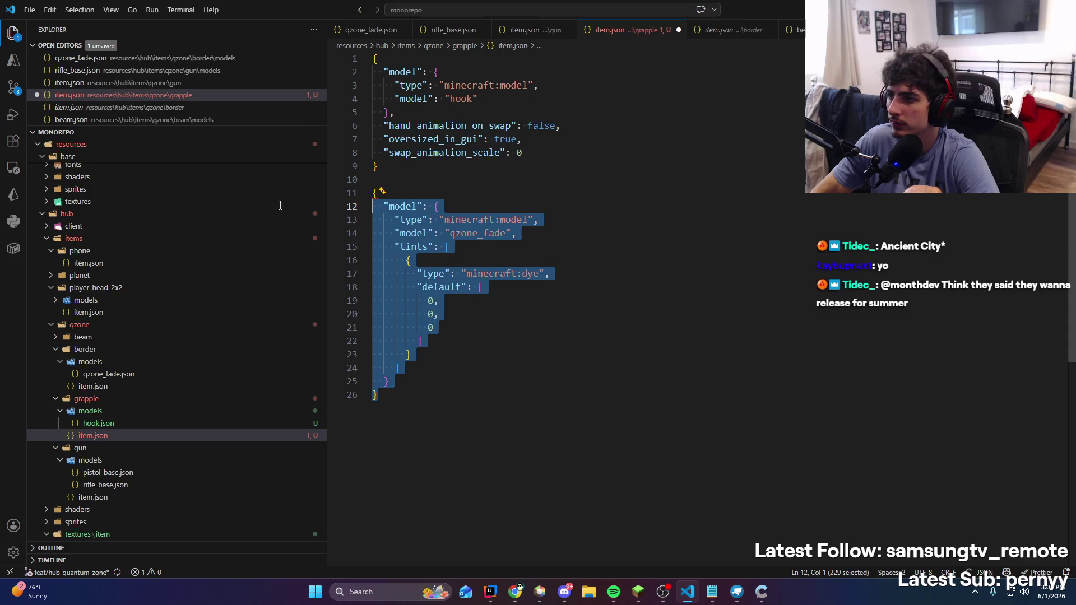
{"action": "key", "text": "BackSpace"}
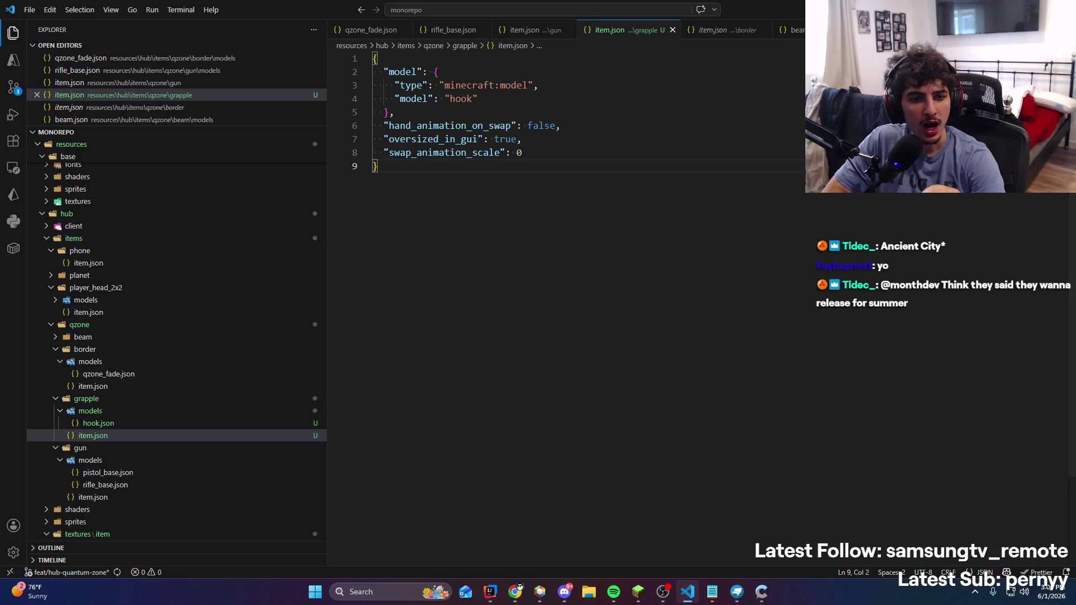
{"action": "left_click", "coordinate": [637, 592]}
{"action": "key", "text": "alt+Tab"}
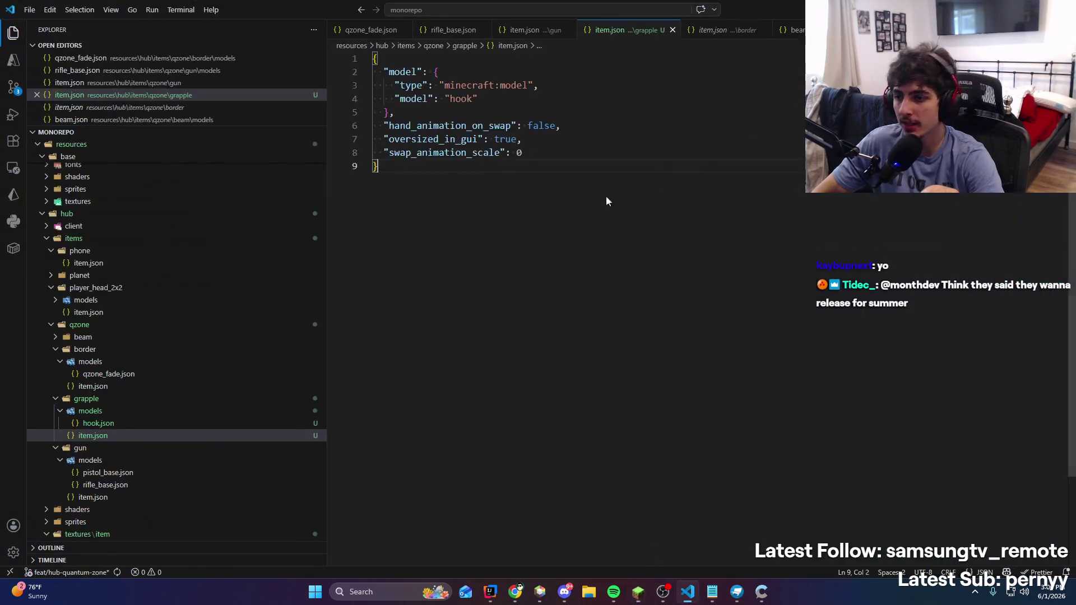
{"action": "scroll", "coordinate": [144, 470], "scroll_direction": "up", "scroll_amount": 3}
{"action": "left_click", "coordinate": [122, 522]}
{"action": "left_click", "coordinate": [522, 152]}
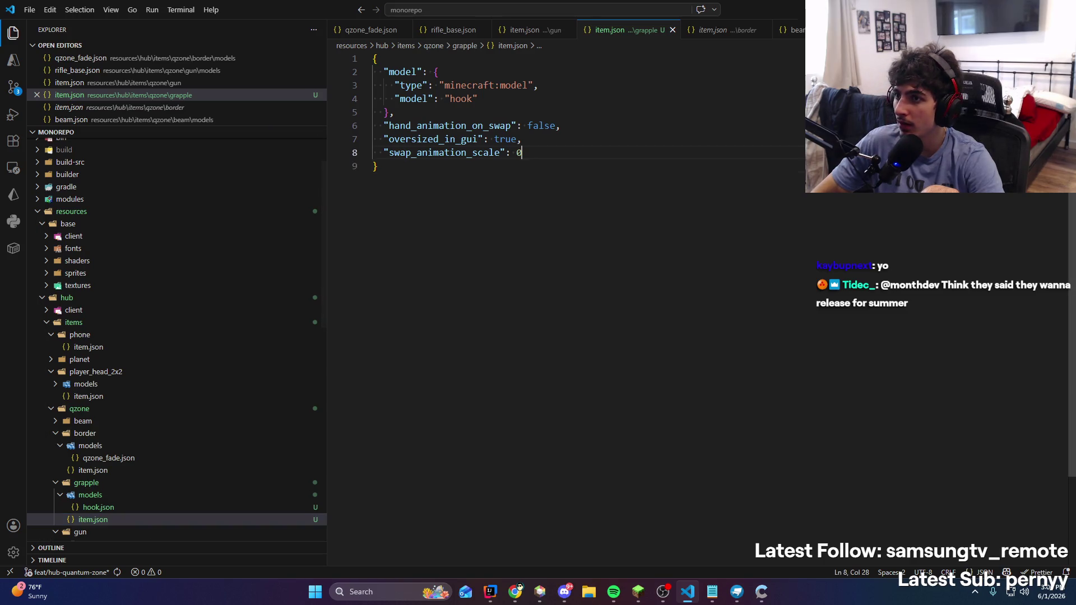
{"action": "scroll", "coordinate": [178, 449], "scroll_direction": "down", "scroll_amount": 5}
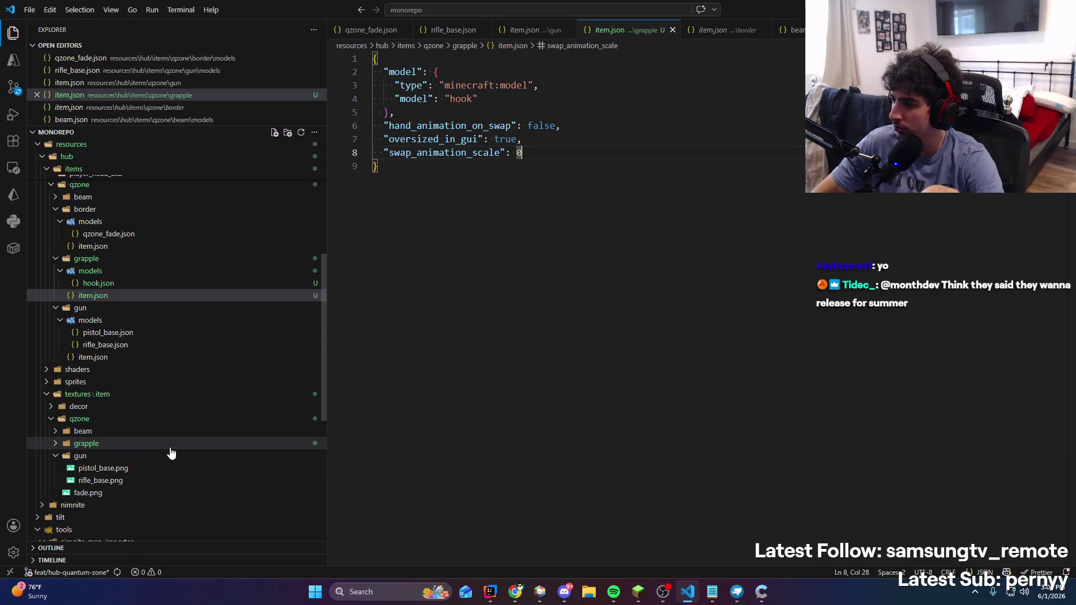
{"action": "scroll", "coordinate": [70, 448], "scroll_direction": "down", "scroll_amount": 1}
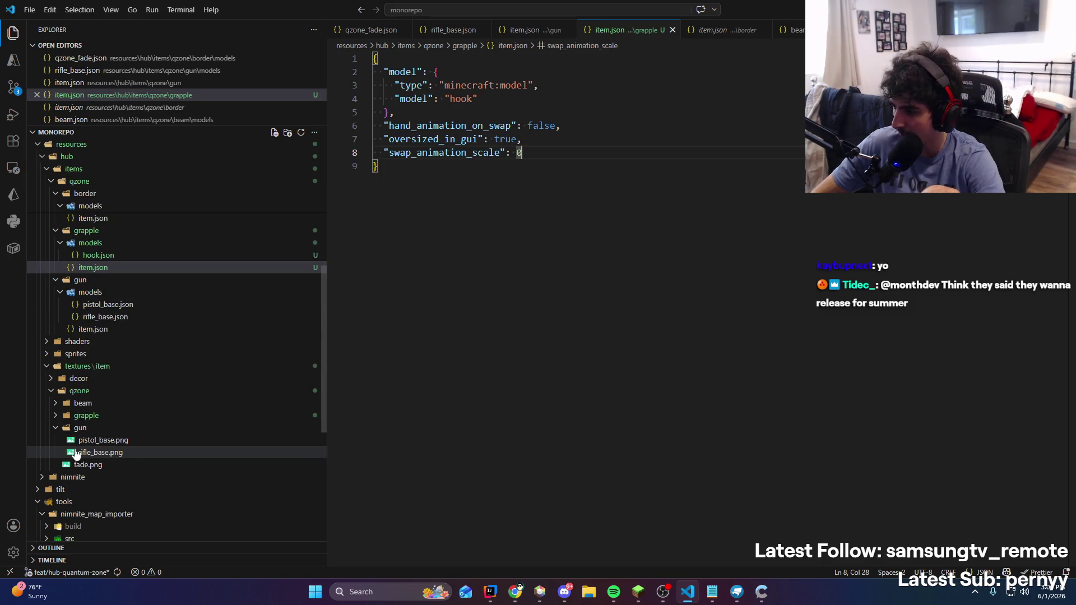
Review hook.json's texture path and find hook.png in the grapple textures folder
{"action": "left_click", "coordinate": [109, 255]}
{"action": "left_click", "coordinate": [435, 126]}
{"action": "double_click", "coordinate": [435, 126]}
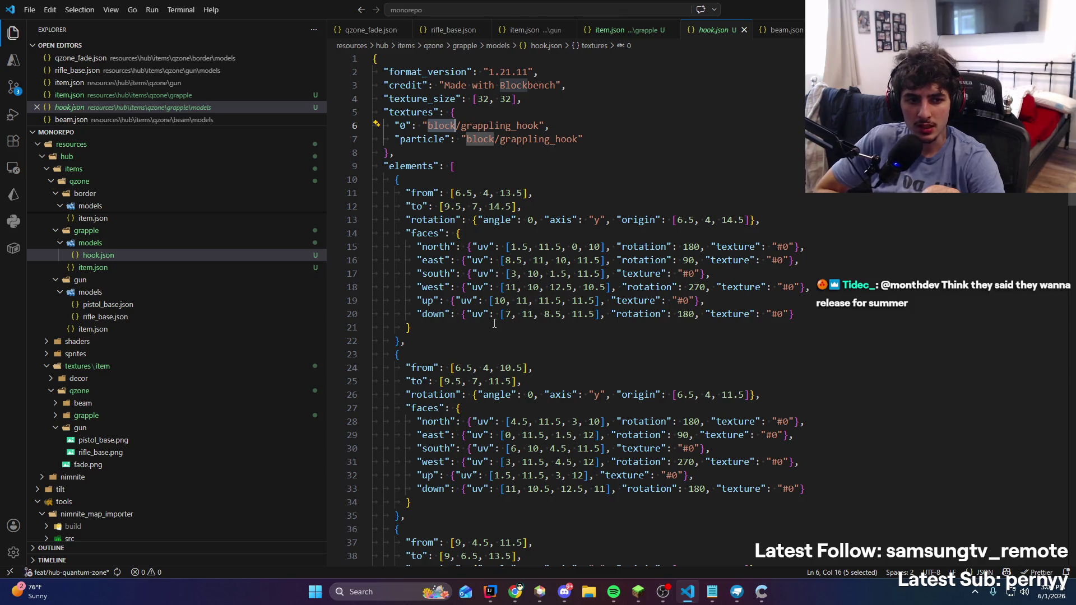
{"action": "scroll", "coordinate": [155, 421], "scroll_direction": "down", "scroll_amount": 1}
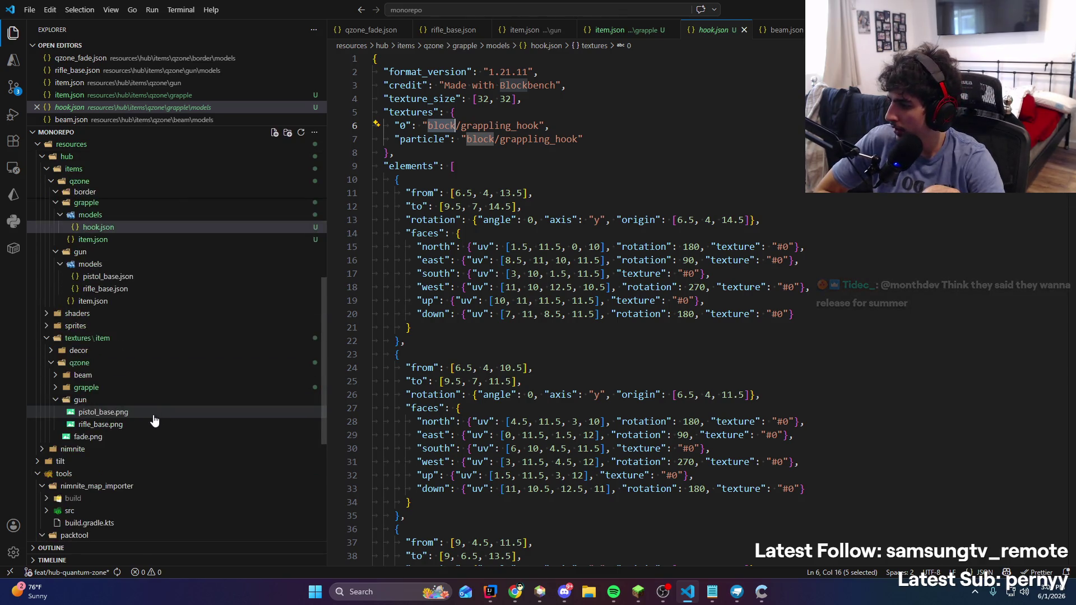
{"action": "left_click", "coordinate": [78, 388]}
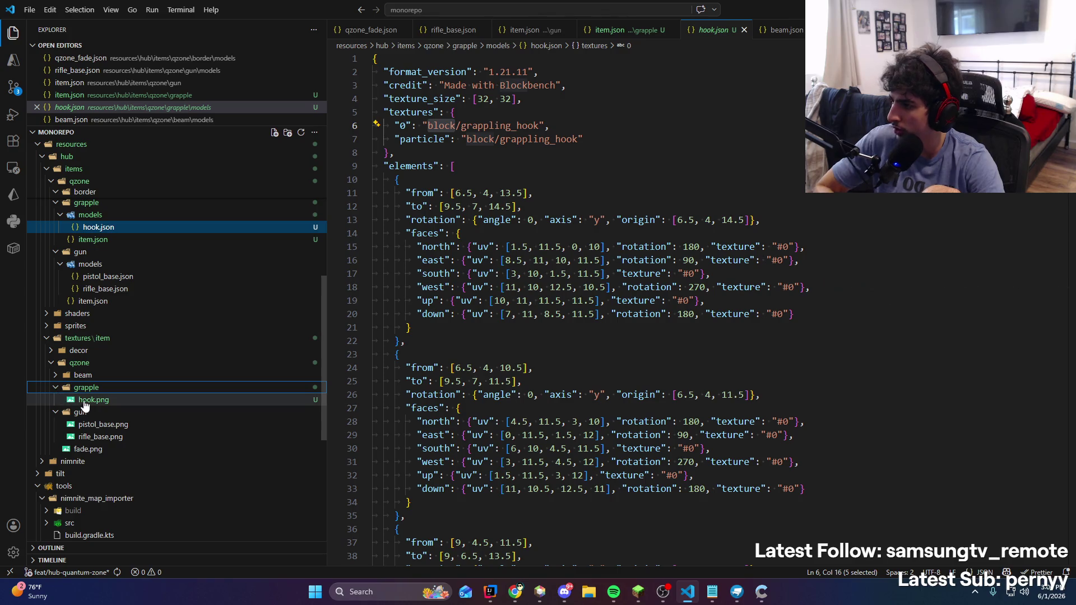
{"action": "key", "text": "alt+Tab"}
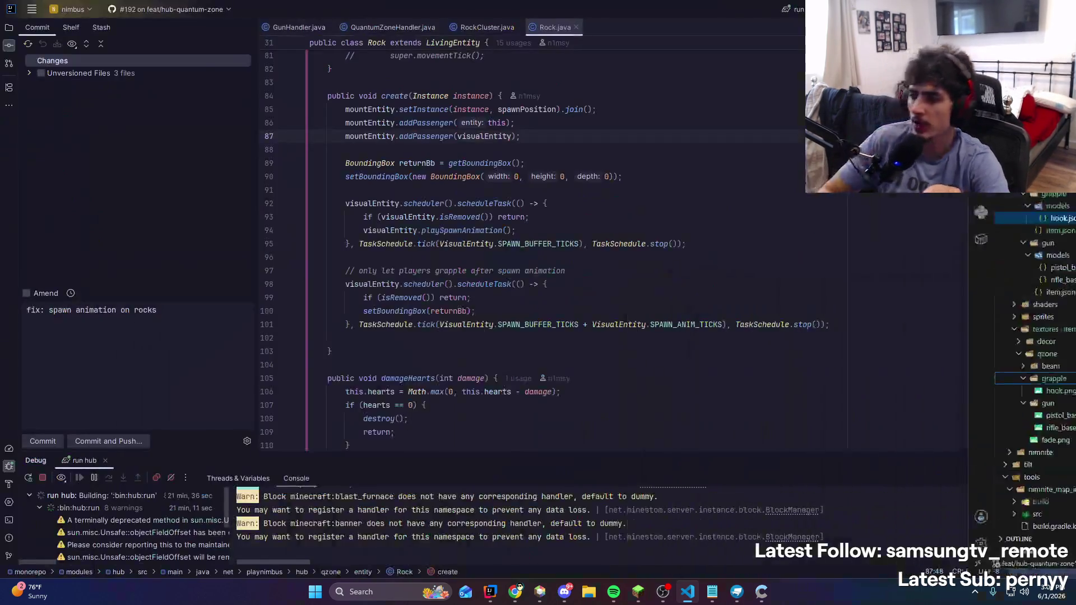
{"action": "left_click", "coordinate": [728, 590]}
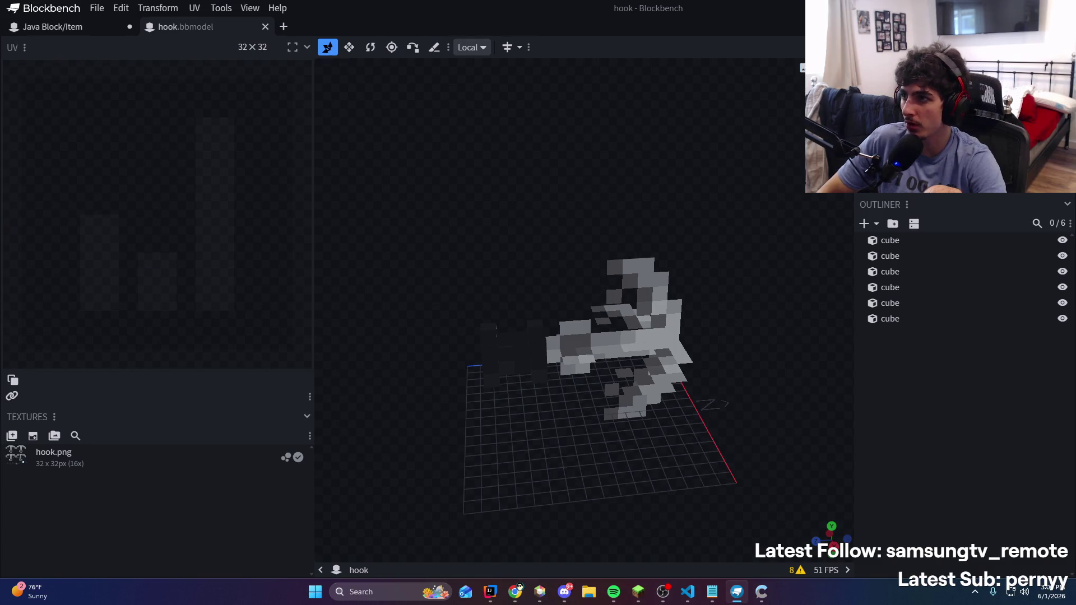
Restart Blockbench without saving and open hook.json from the recent files
{"action": "left_click", "coordinate": [1064, 8]}
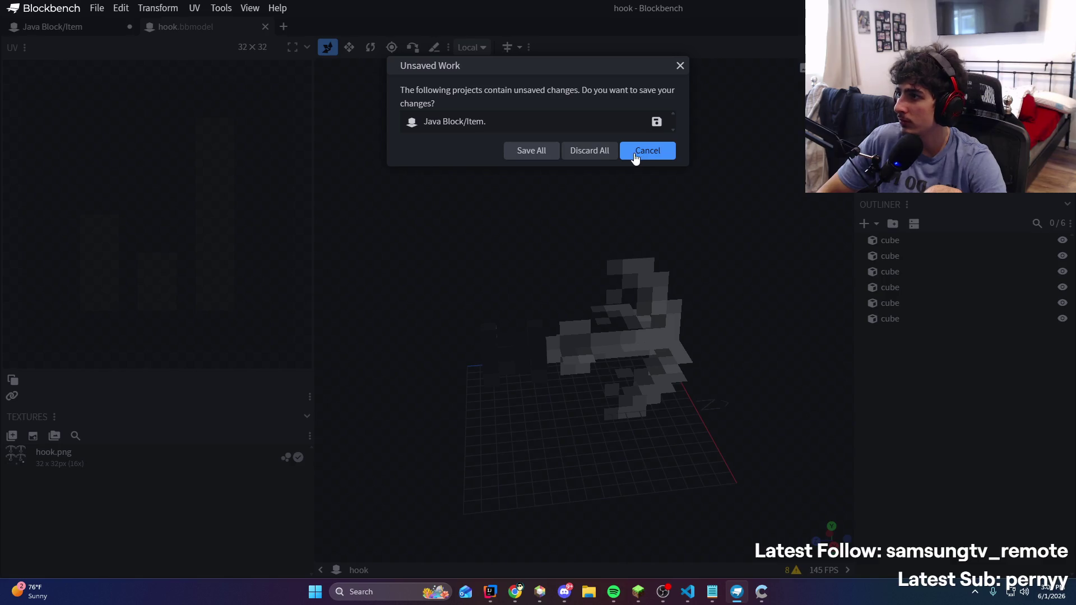
{"action": "left_click", "coordinate": [595, 156]}
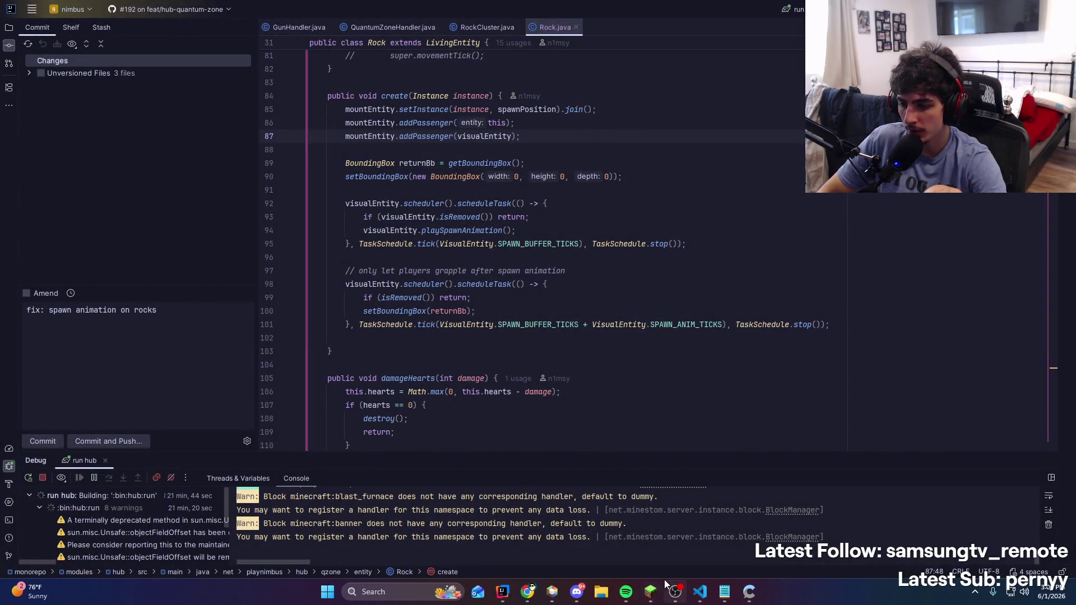
{"action": "key", "text": "super"}
{"action": "type", "text": "blockbench"}
{"action": "key", "text": "Return"}
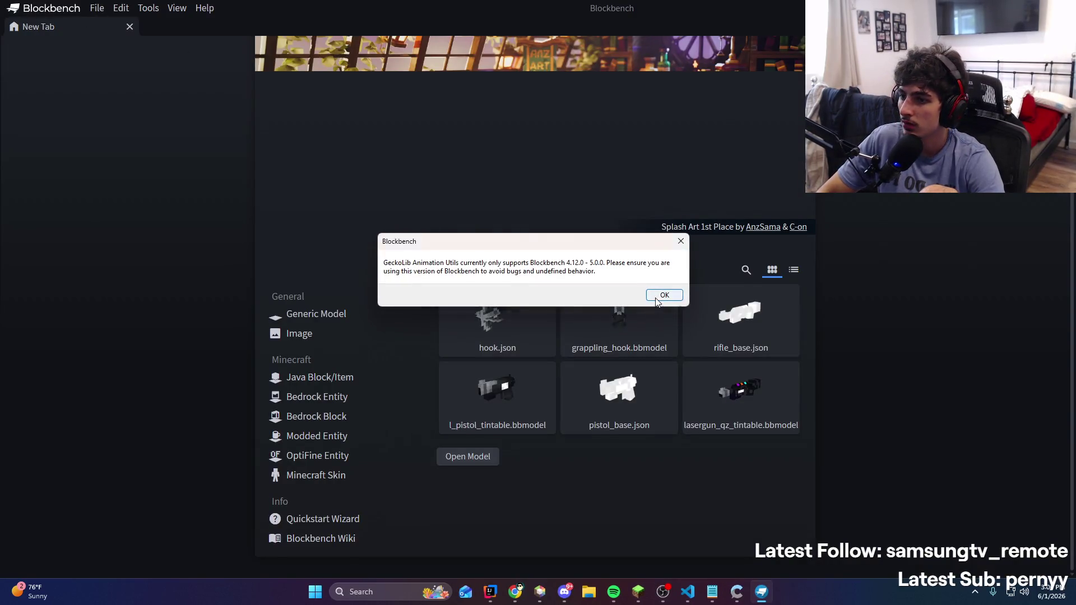
{"action": "left_click", "coordinate": [657, 298]}
{"action": "left_click", "coordinate": [498, 349]}
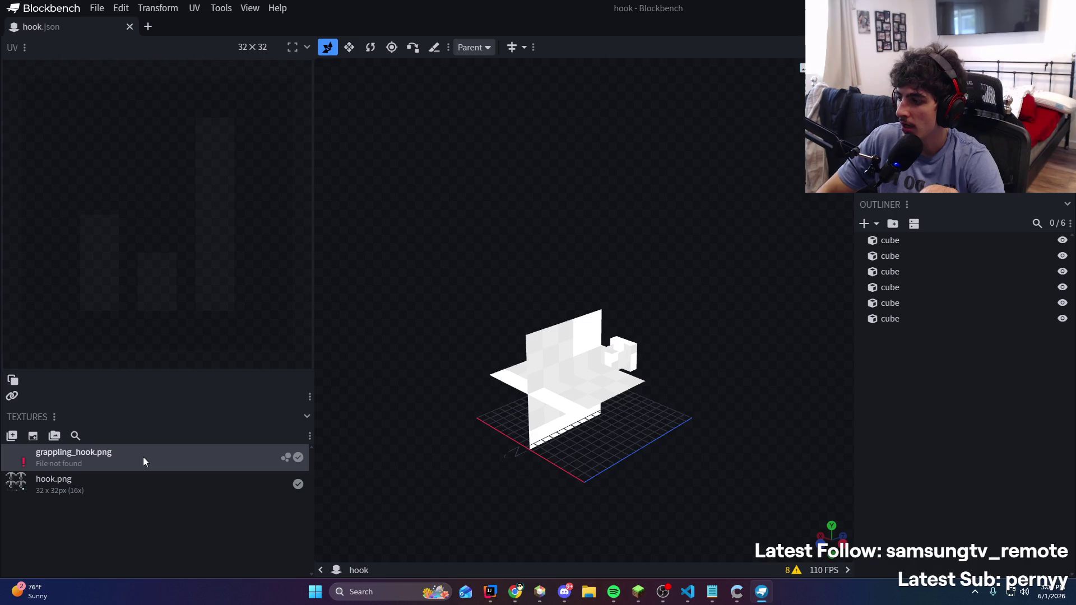
Relink the missing grappling_hook.png texture to hook.png, then check the texture path in VS Code
{"action": "right_click", "coordinate": [92, 491]}
{"action": "left_click", "coordinate": [62, 509]}
{"action": "right_click", "coordinate": [129, 456]}
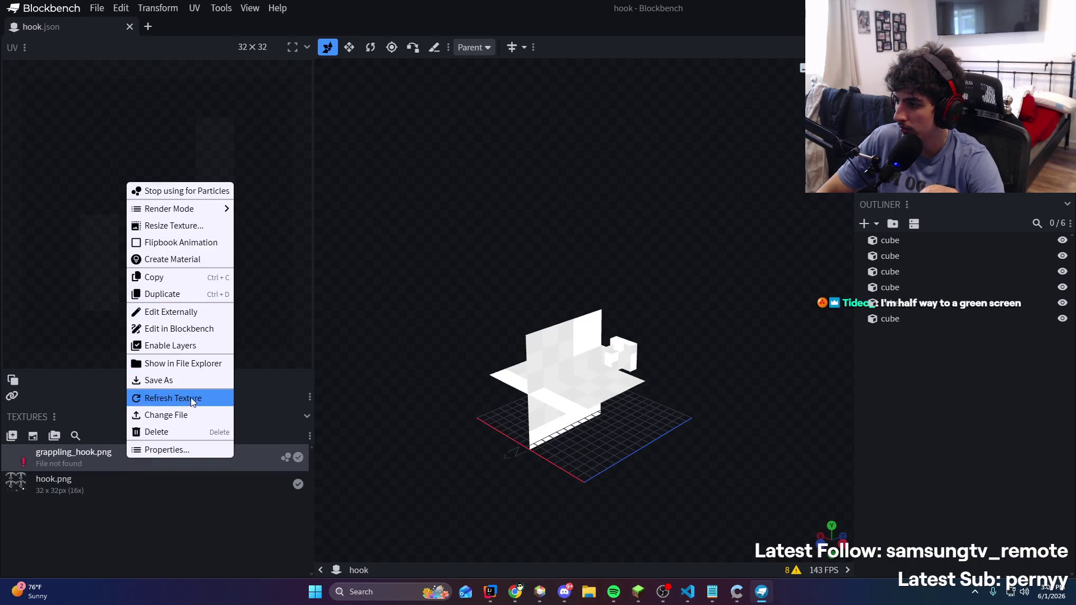
{"action": "left_click", "coordinate": [193, 416]}
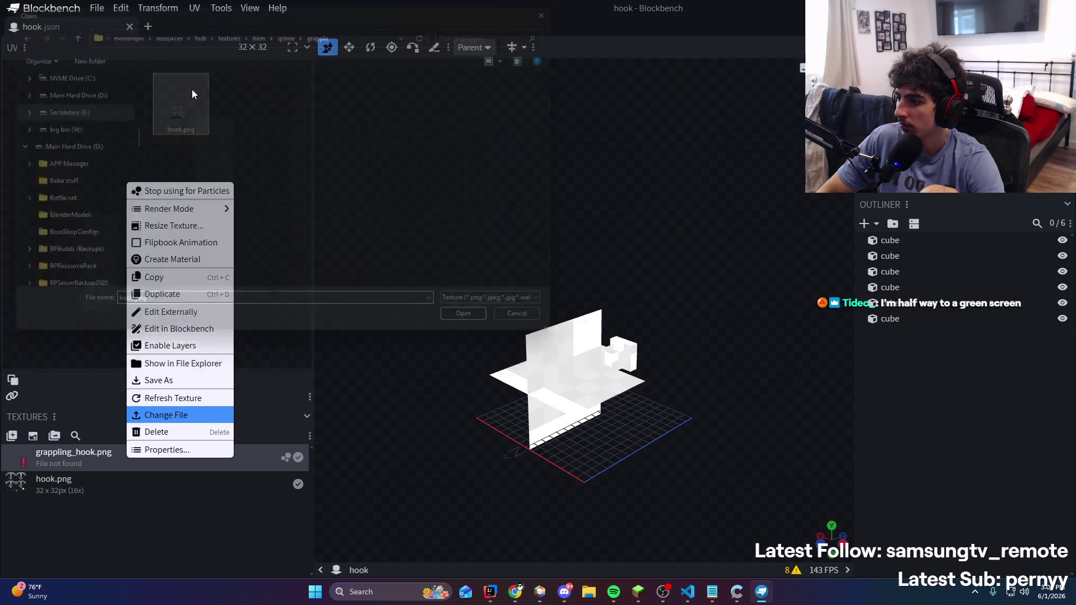
{"action": "double_click", "coordinate": [192, 90]}
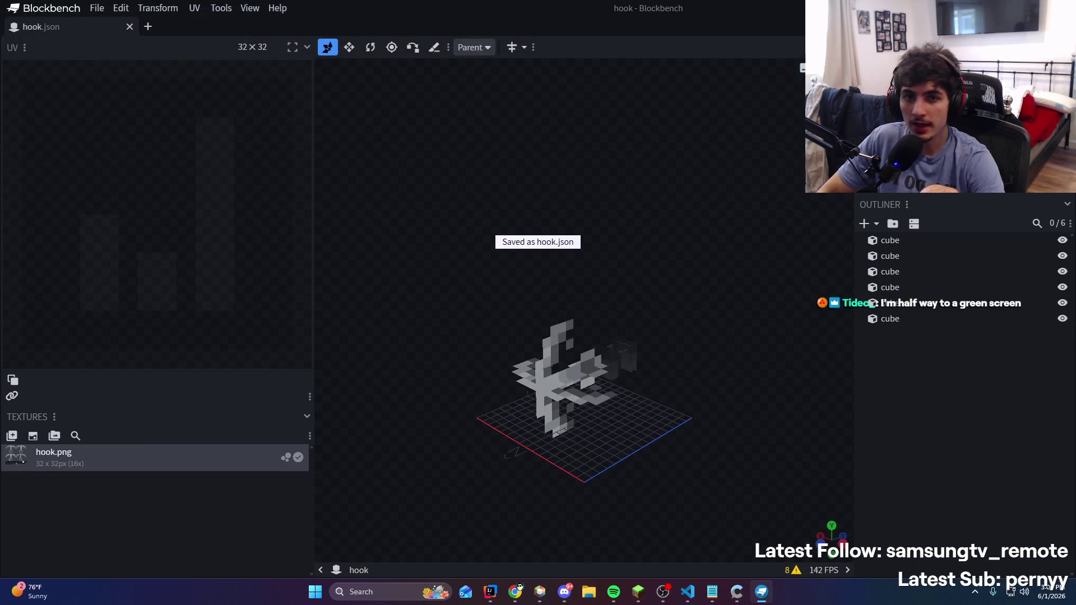
{"action": "key", "text": "alt+Tab"}
{"action": "left_click_drag", "start_coordinate": [577, 126], "coordinate": [430, 125]}
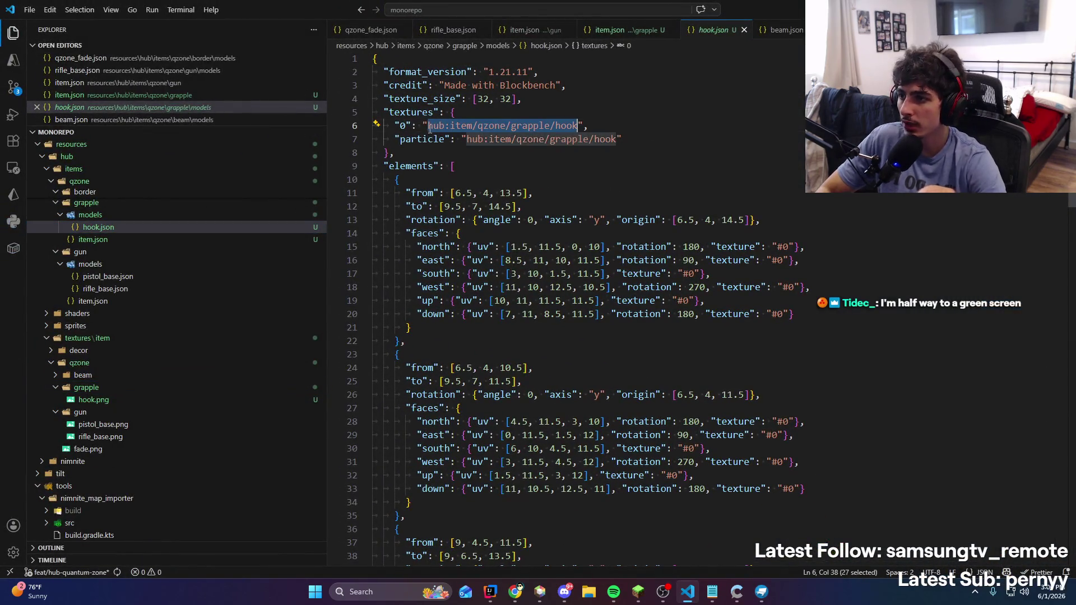
Remove the 'hub:' prefix from both the texture and particle paths in hook.json
{"action": "key", "text": "ctrl+d"}
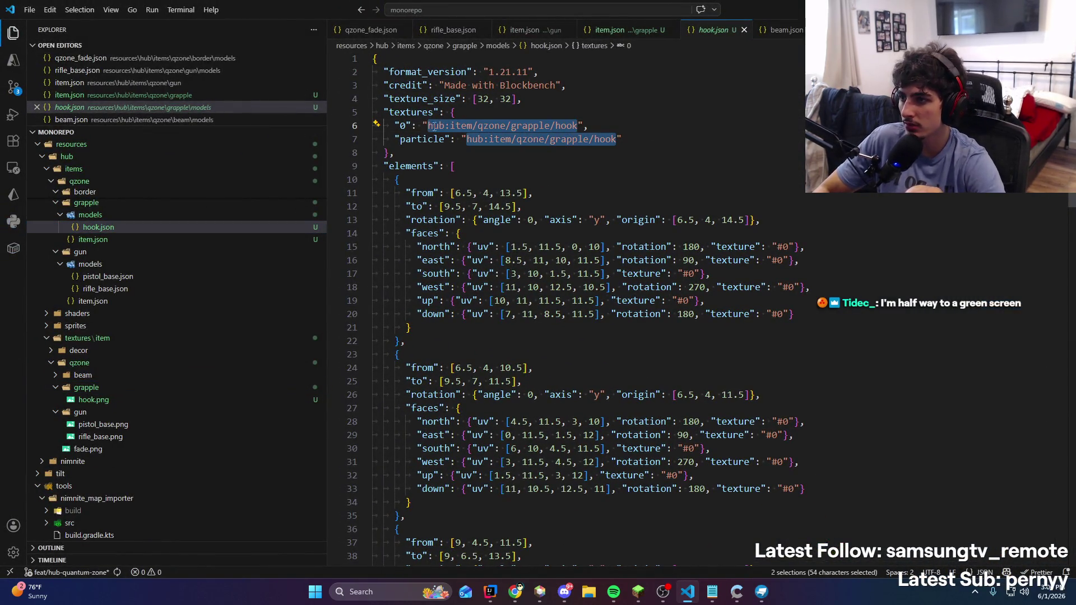
{"action": "key", "text": "Left"}
{"action": "key", "text": "Delete"}
{"action": "key", "text": "Delete"}
{"action": "key", "text": "Delete"}
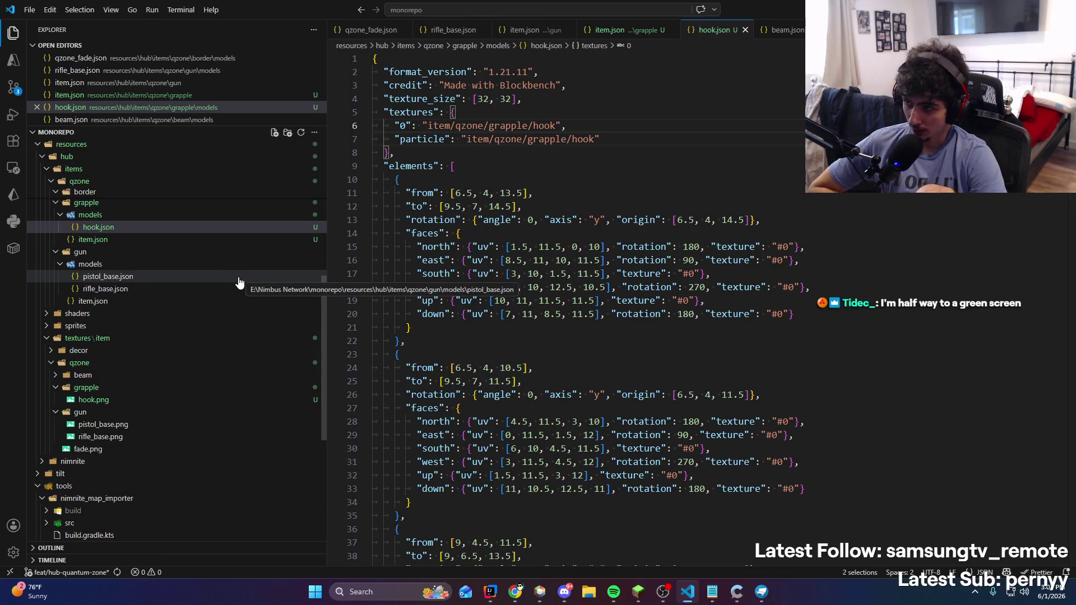
{"action": "key", "text": "alt+Tab"}
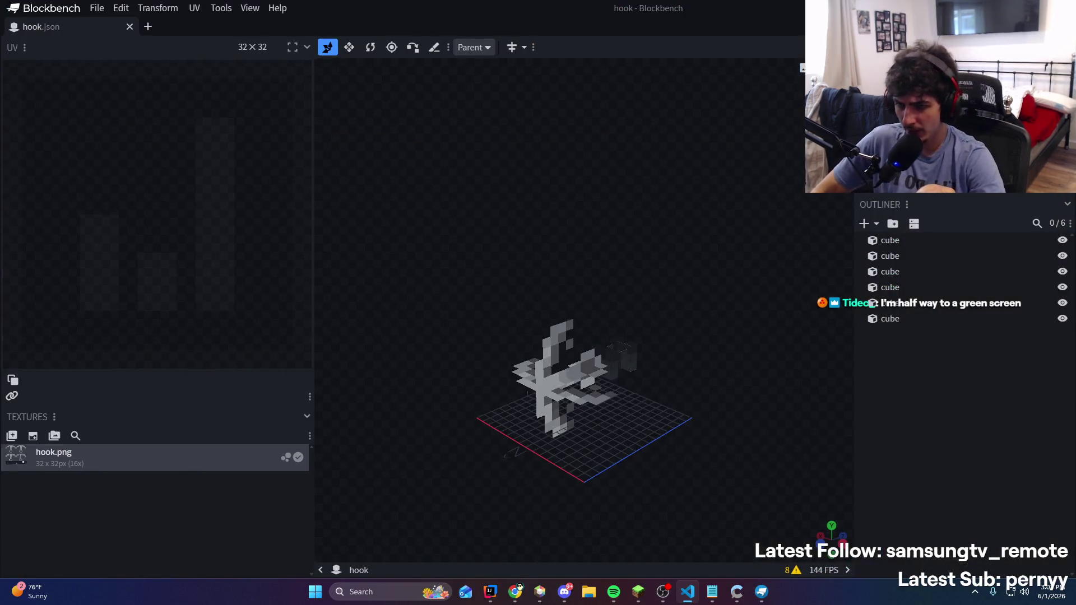
{"action": "key", "text": "alt+Tab"}
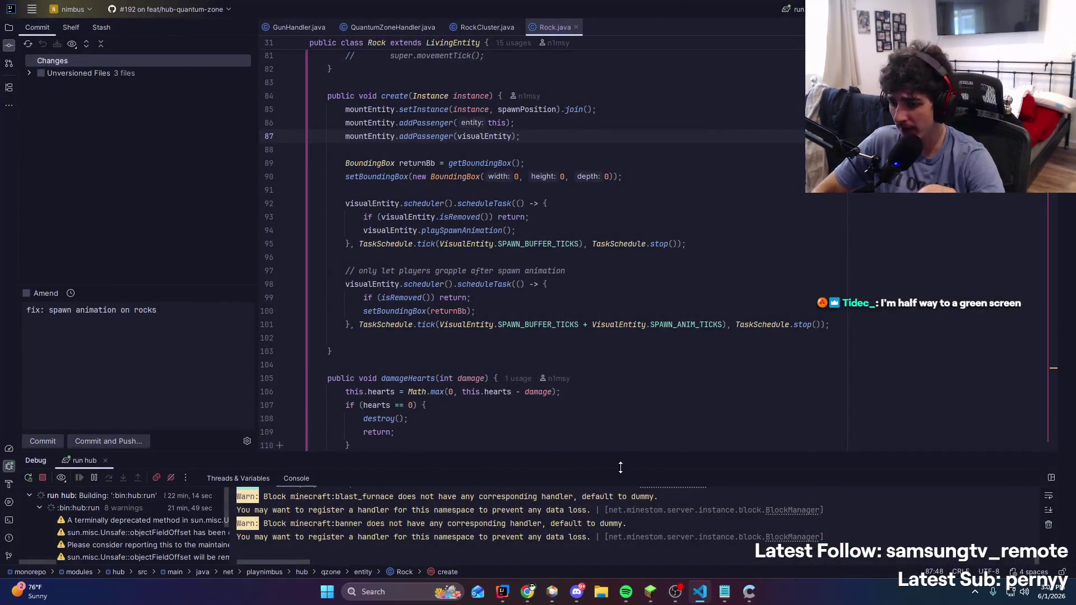
Rerun the hub server build and find the visual entity code in GrappleEntity
{"action": "key", "text": "shift+F9"}
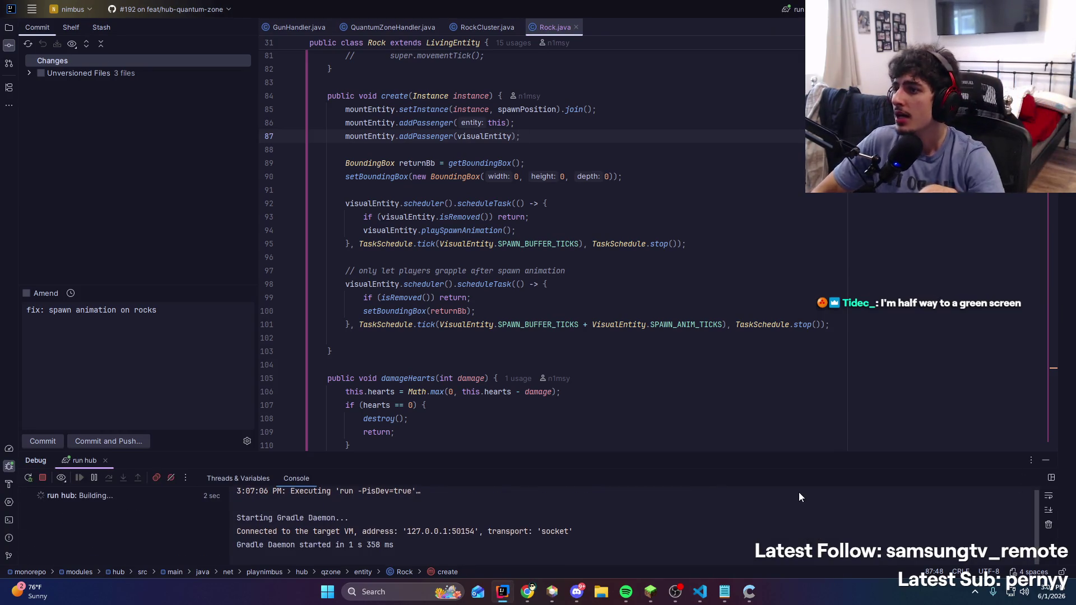
{"action": "key", "text": "shift"}
{"action": "key", "text": "shift"}
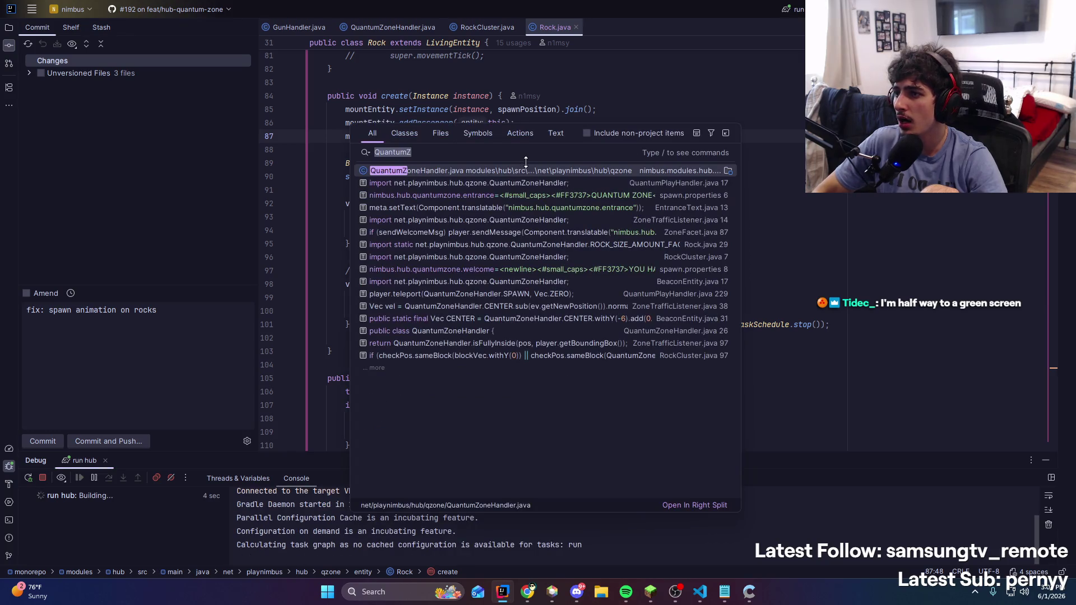
{"action": "type", "text": "gRAPPLE"}
{"action": "key", "text": "Return"}
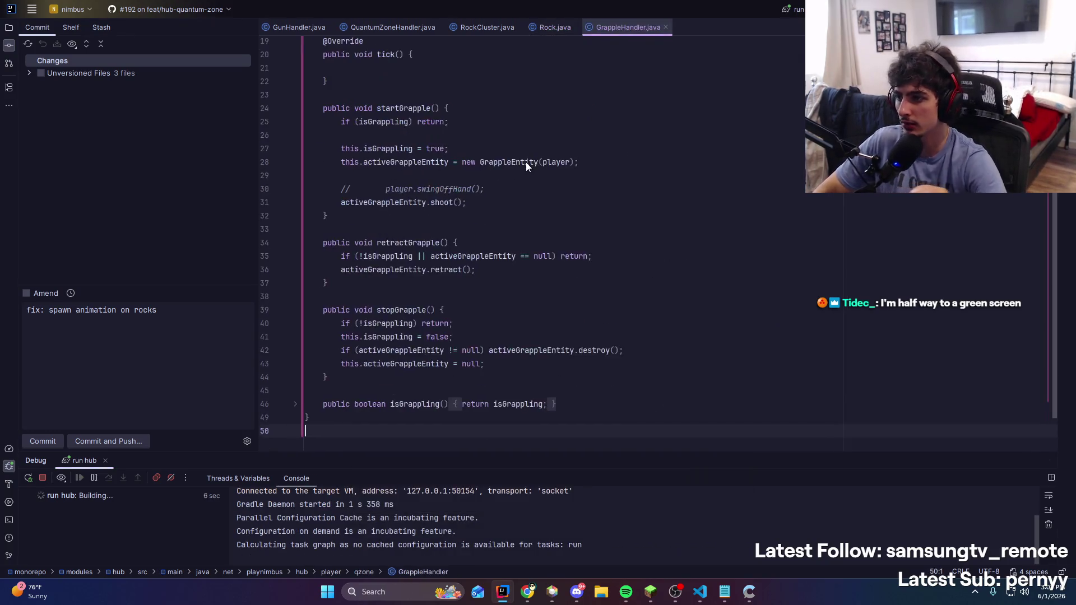
{"action": "scroll", "coordinate": [515, 288], "scroll_direction": "up", "scroll_amount": 2}
{"action": "left_click", "coordinate": [515, 288], "text": "ctrl"}
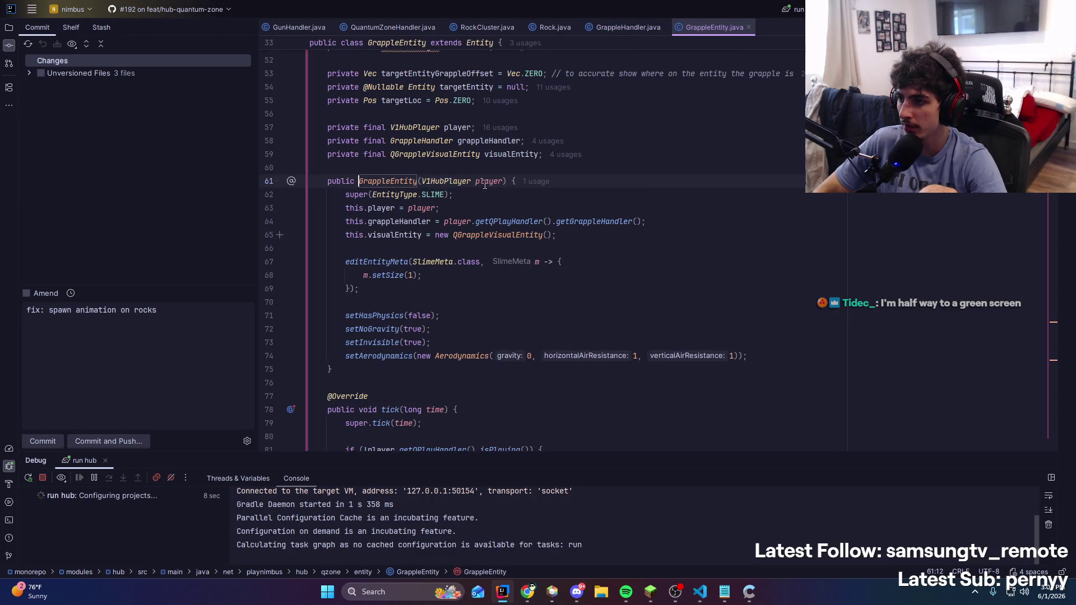
{"action": "left_click", "coordinate": [508, 286]}
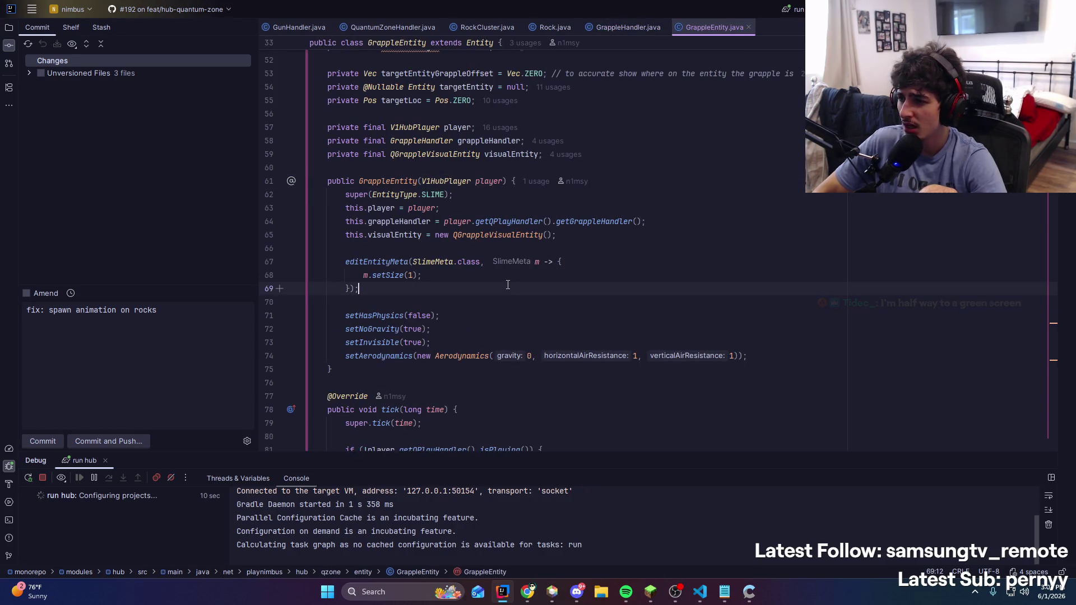
{"action": "scroll", "coordinate": [508, 286], "scroll_direction": "down", "scroll_amount": 1}
{"action": "left_click", "coordinate": [409, 302]}
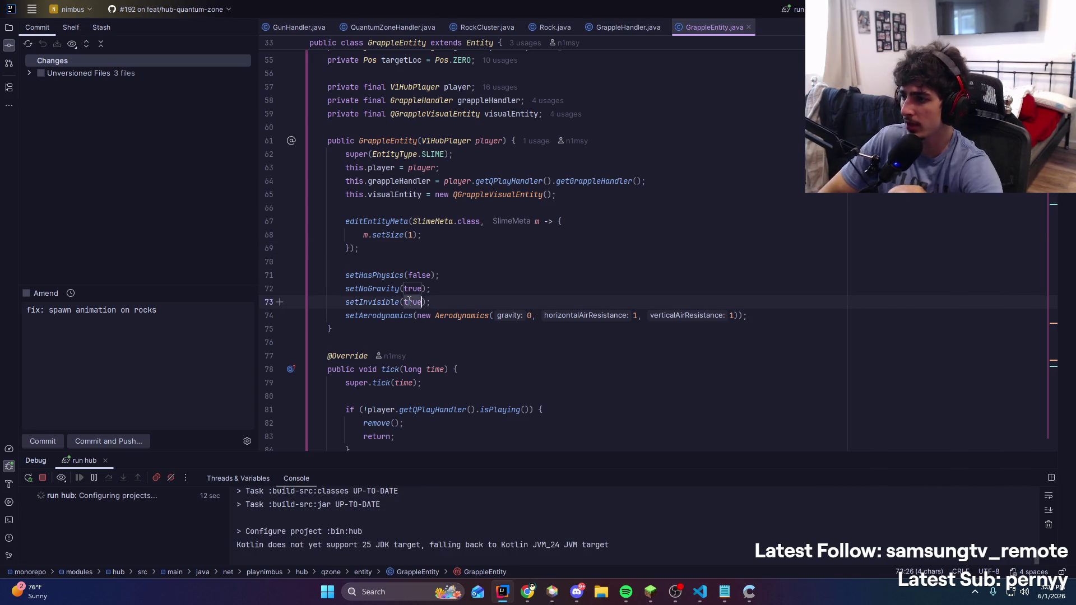
{"action": "left_click", "coordinate": [566, 290]}
{"action": "scroll", "coordinate": [566, 290], "scroll_direction": "down", "scroll_amount": 20}
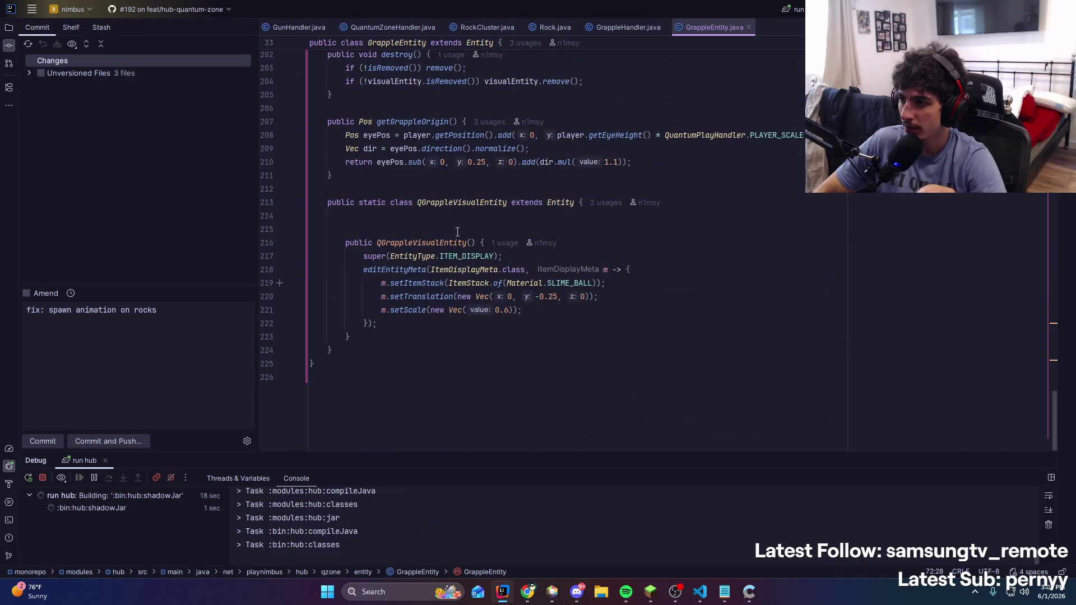
Start replacing ItemStack.of(Material.SLIME_BALL) on line 220 with a PackItems reference
{"action": "double_click", "coordinate": [589, 284]}
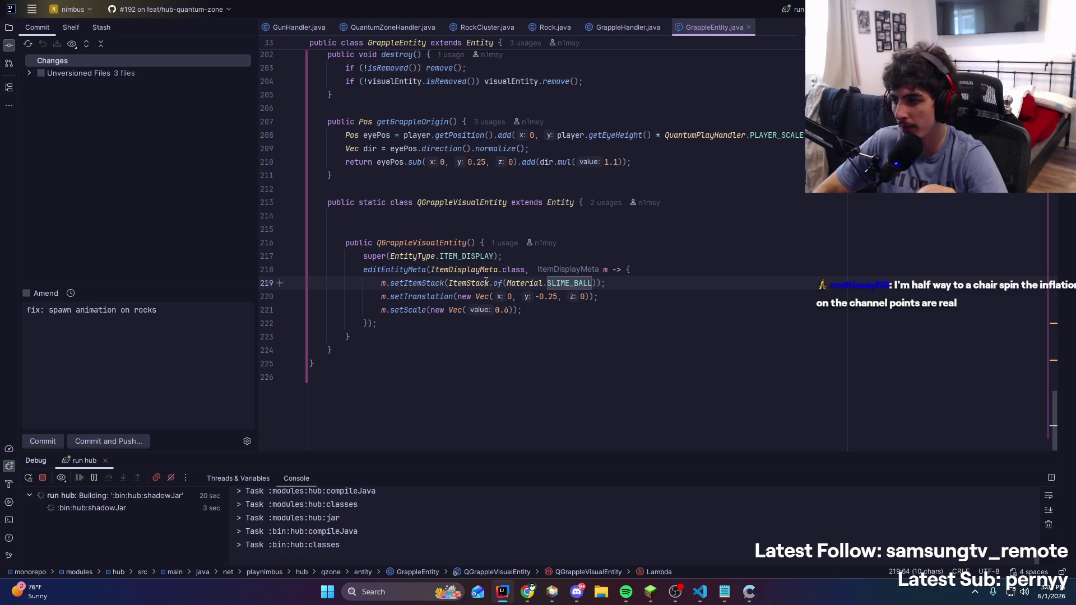
{"action": "left_click", "coordinate": [449, 284]}
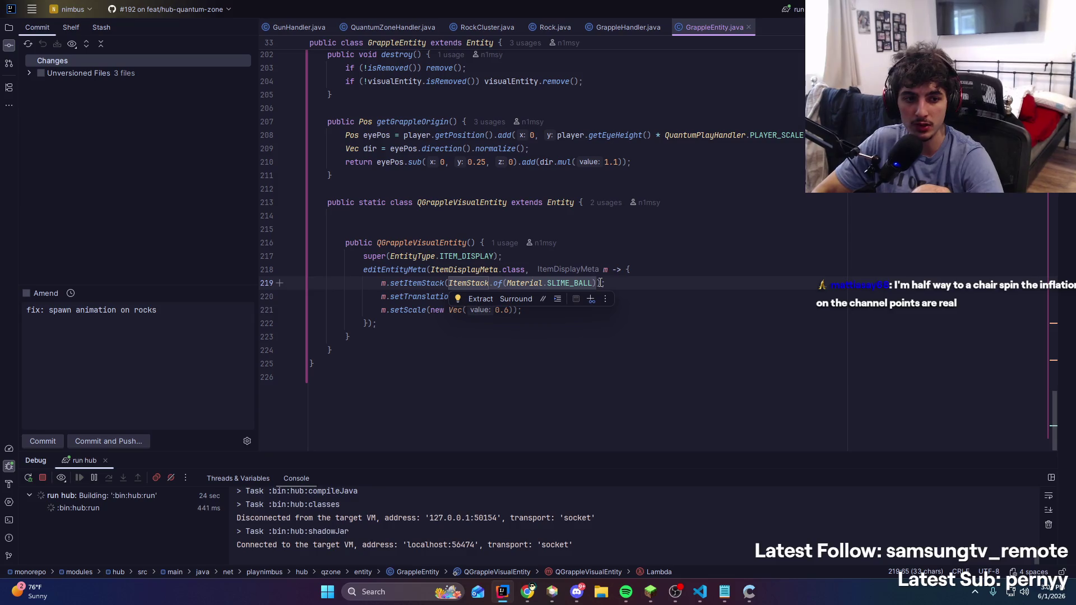
{"action": "type", "text": "PackI"}
{"action": "key", "text": "Return"}
{"action": "type", "text": "."}
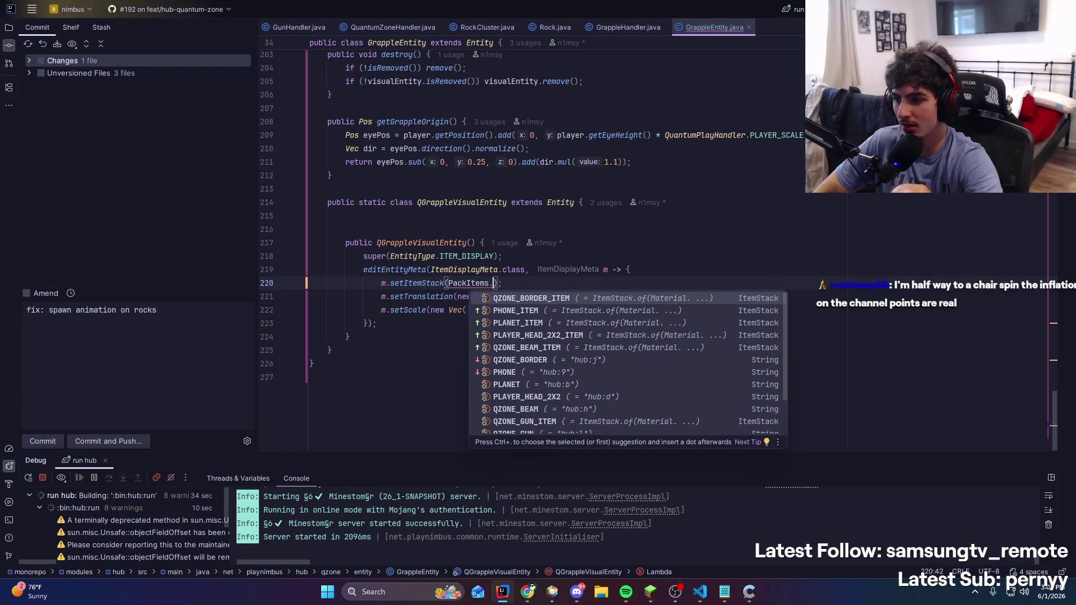
{"action": "type", "text": "QZONE_"}
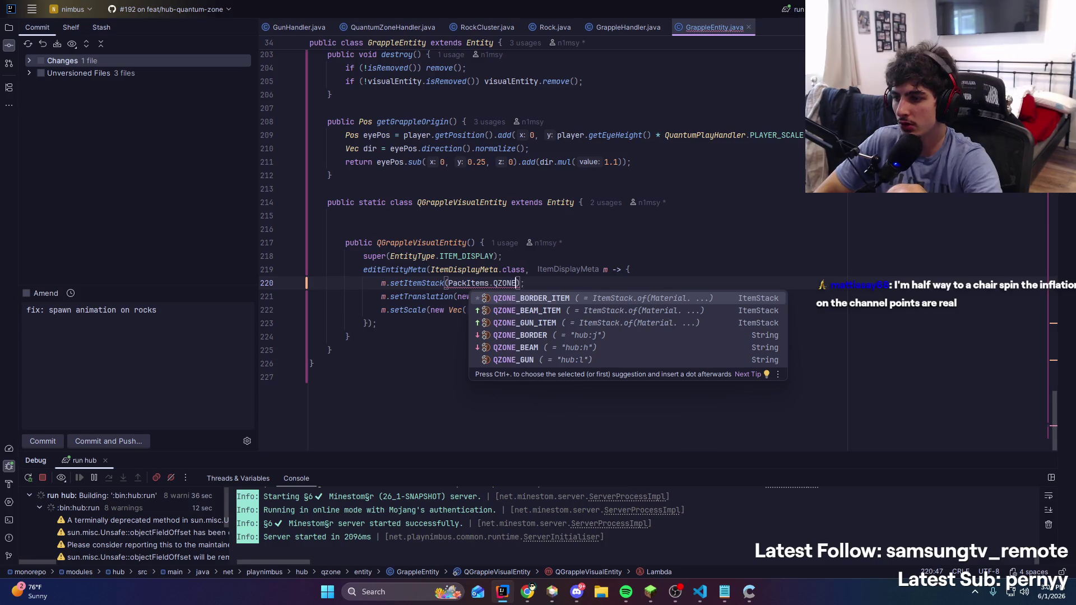
{"action": "type", "text": "H"}
{"action": "key", "text": "BackSpace"}
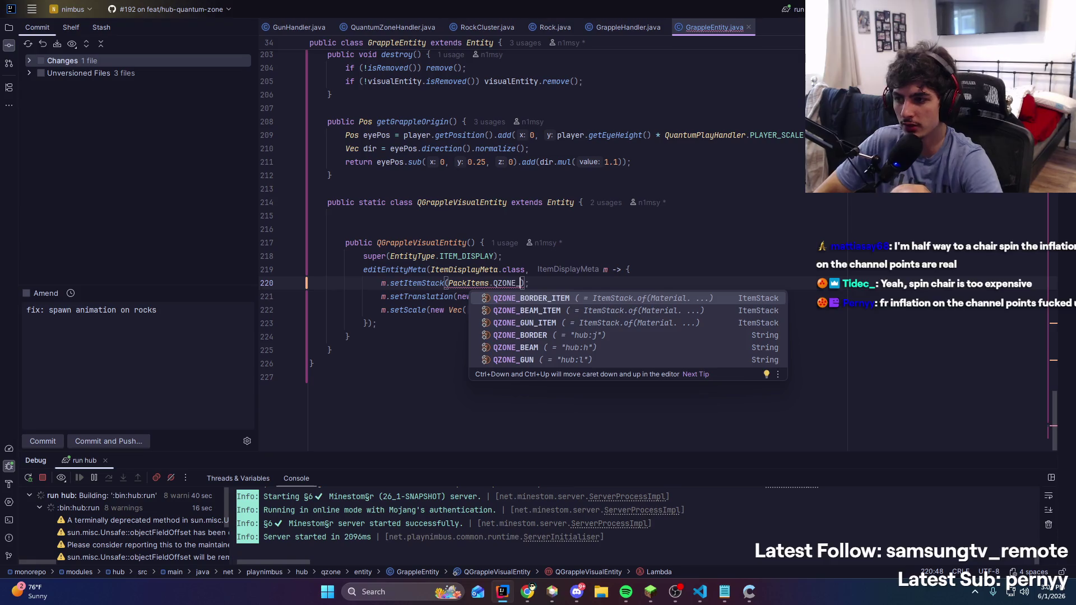
{"action": "key", "text": "Escape"}
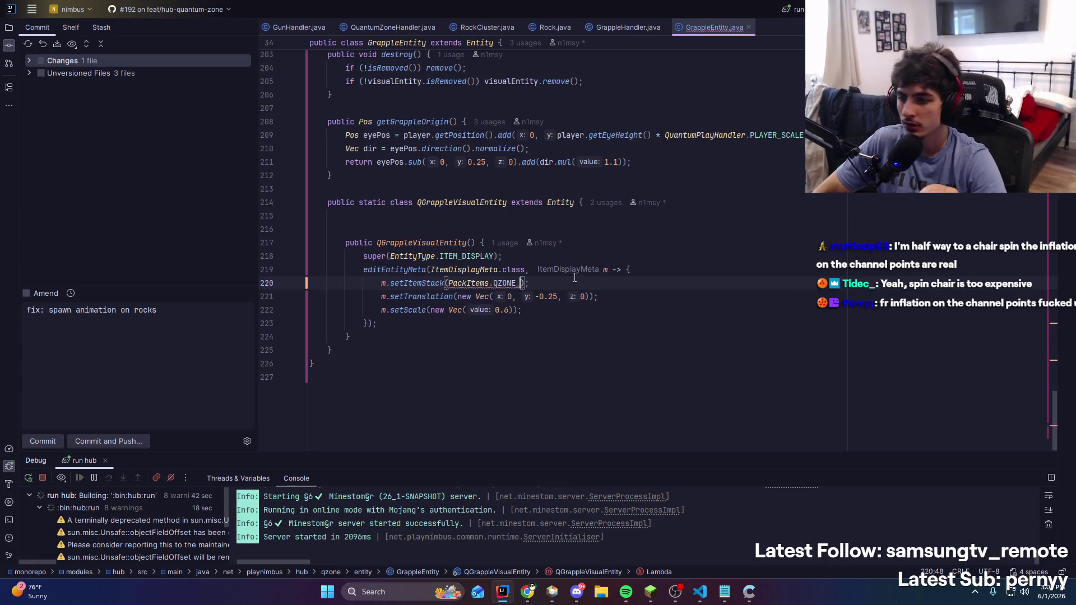
Look up the constant in PackItems and complete the entry as PackItems.QZONE_GRAPPLE_ITEM
{"action": "left_click", "coordinate": [460, 289], "text": "ctrl"}
{"action": "scroll", "coordinate": [460, 285], "scroll_direction": "down", "scroll_amount": 6}
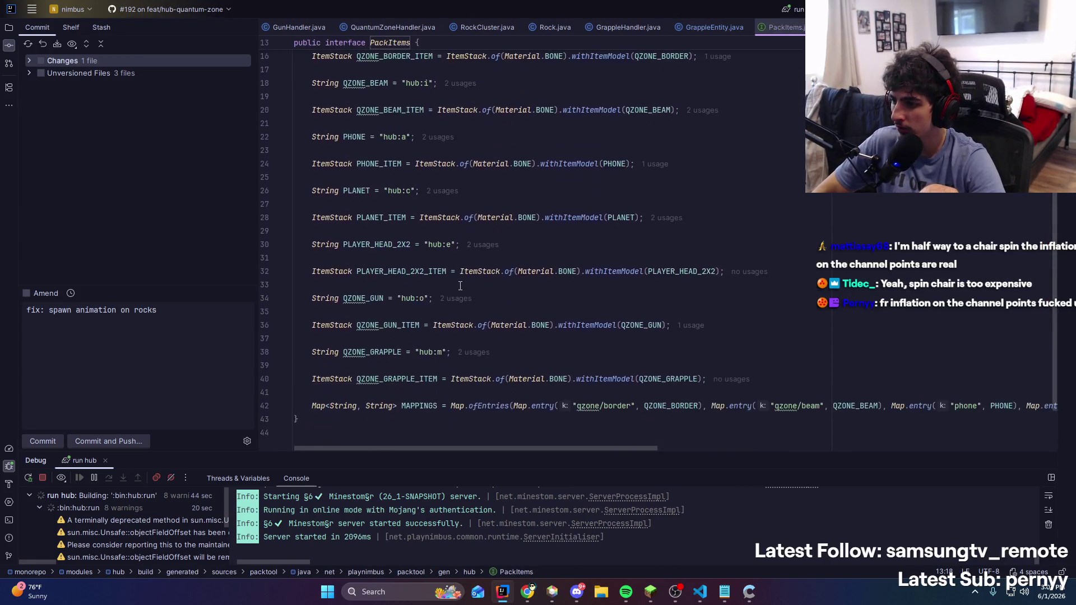
{"action": "left_click", "coordinate": [407, 338]}
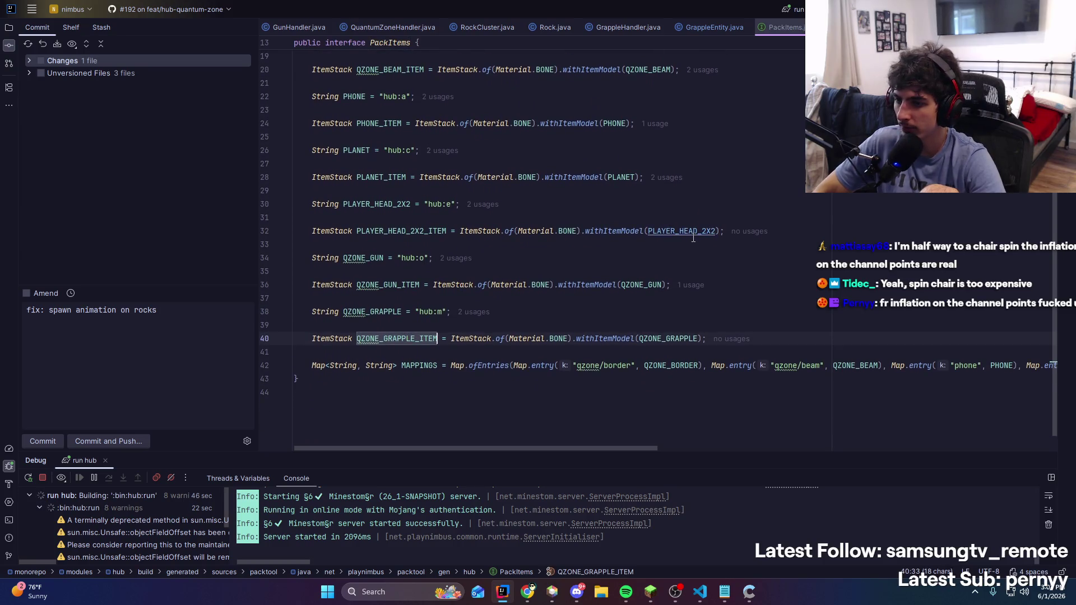
{"action": "key", "text": "ctrl+alt+Left"}
{"action": "key", "text": "ctrl+alt+Left"}
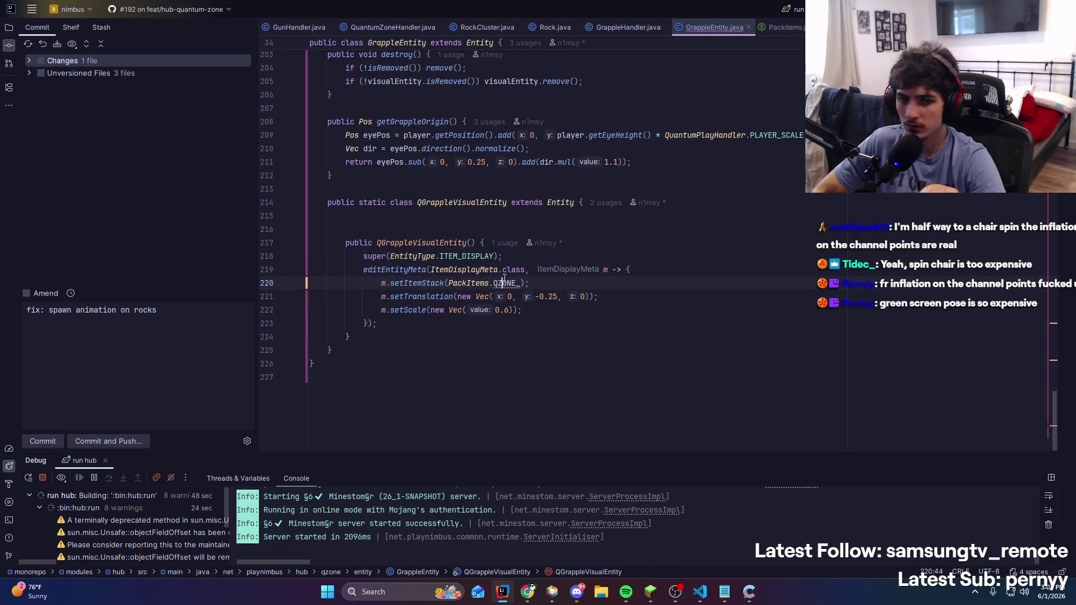
{"action": "type", "text": "GRAPPLE_ITEM"}
{"action": "key", "text": "Up"}
{"action": "key", "text": "Up"}
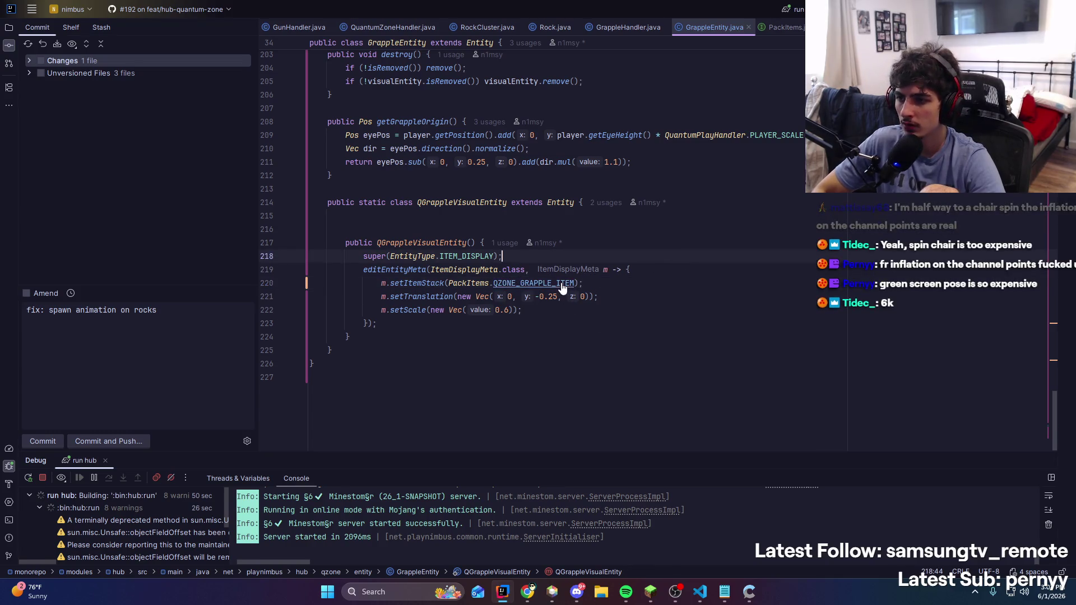
{"action": "key", "text": "alt+Tab"}
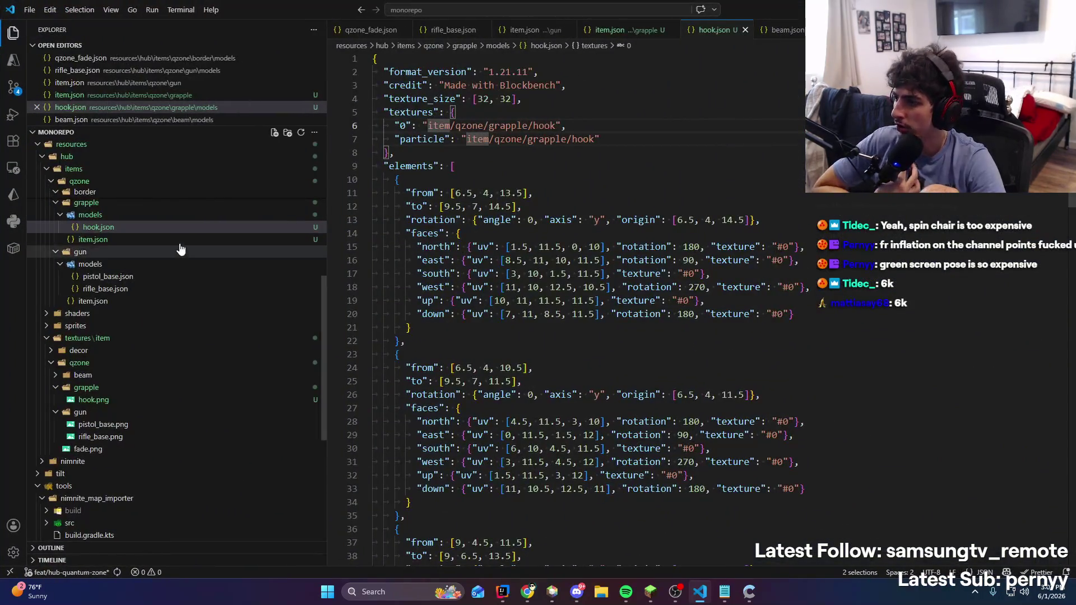
Open the grapple item.json in VS Code and collapse the grapple folder
{"action": "left_click", "coordinate": [176, 240]}
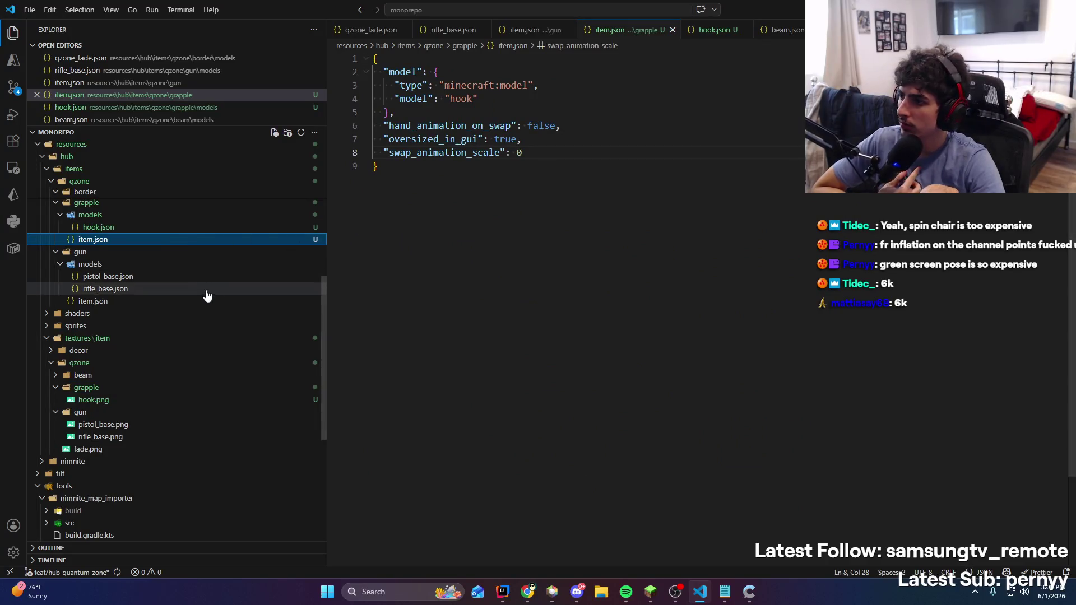
{"action": "scroll", "coordinate": [205, 296], "scroll_direction": "up", "scroll_amount": 2}
{"action": "left_click", "coordinate": [174, 258]}
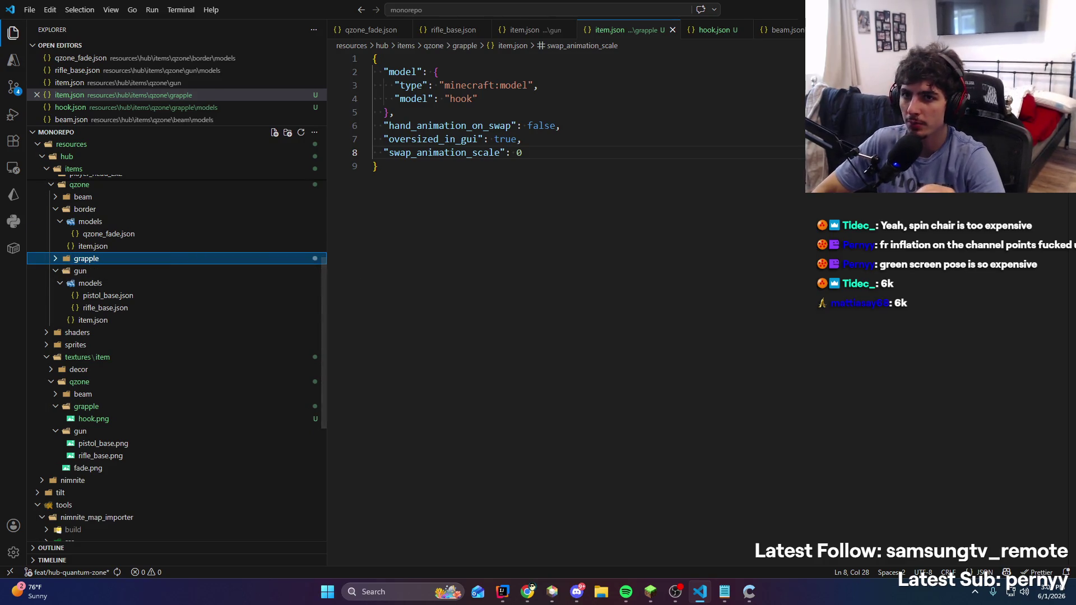
Compile and hot-reload the modified GrappleEntity.java in IntelliJ IDEA
{"action": "key", "text": "alt+Tab"}
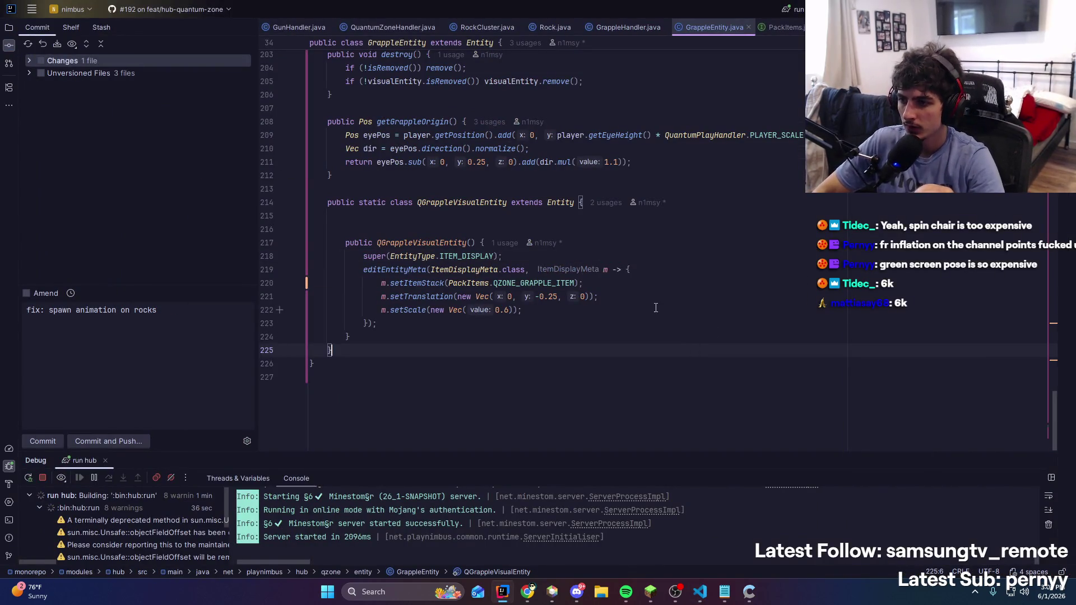
{"action": "left_click", "coordinate": [705, 600]}
{"action": "left_click", "coordinate": [705, 599]}
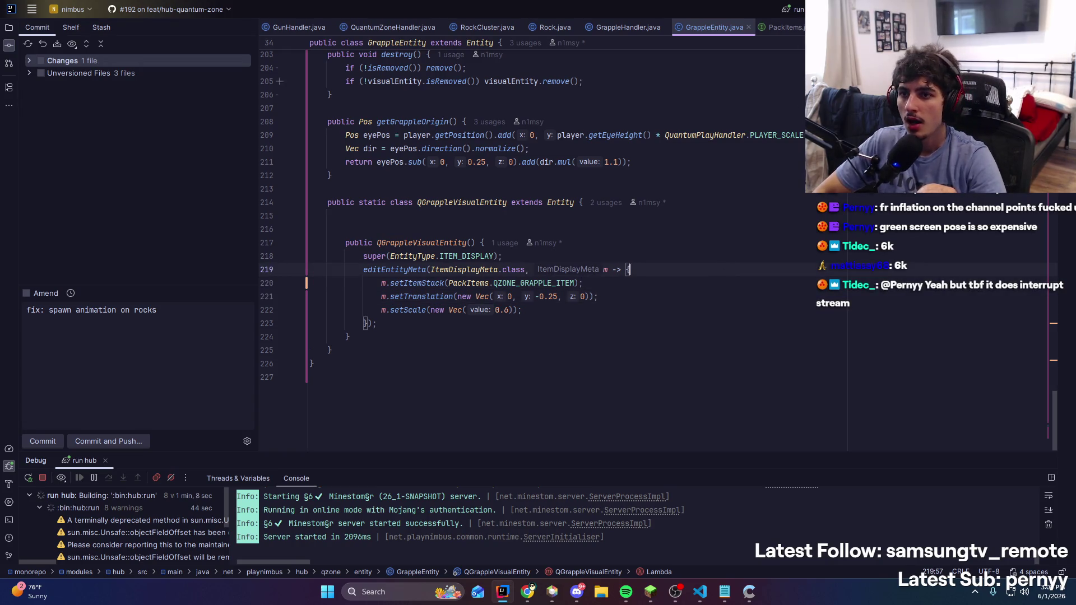
{"action": "right_click", "coordinate": [721, 181]}
{"action": "key", "text": "Escape"}
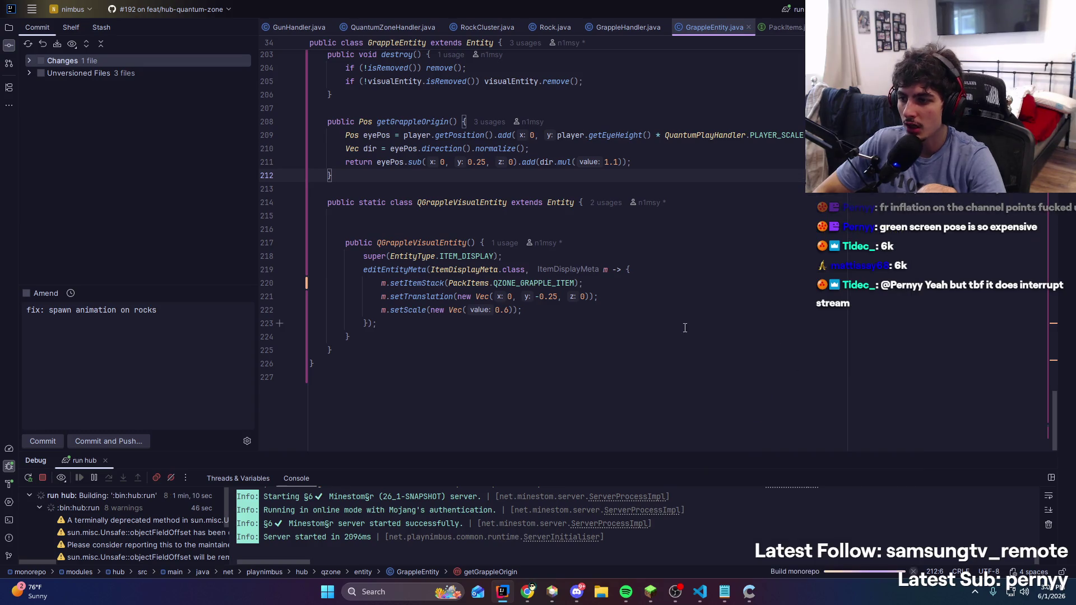
{"action": "left_click", "coordinate": [650, 590]}
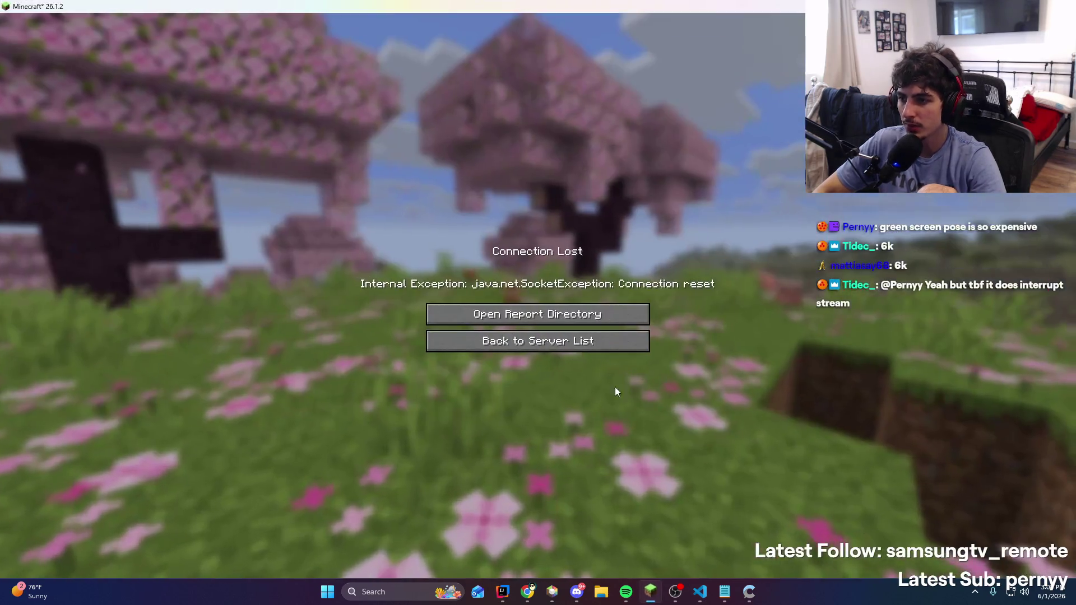
Rejoin the test server from the server list and fire the grapple in the Quantum Zone
{"action": "left_click", "coordinate": [584, 347]}
{"action": "double_click", "coordinate": [566, 66]}
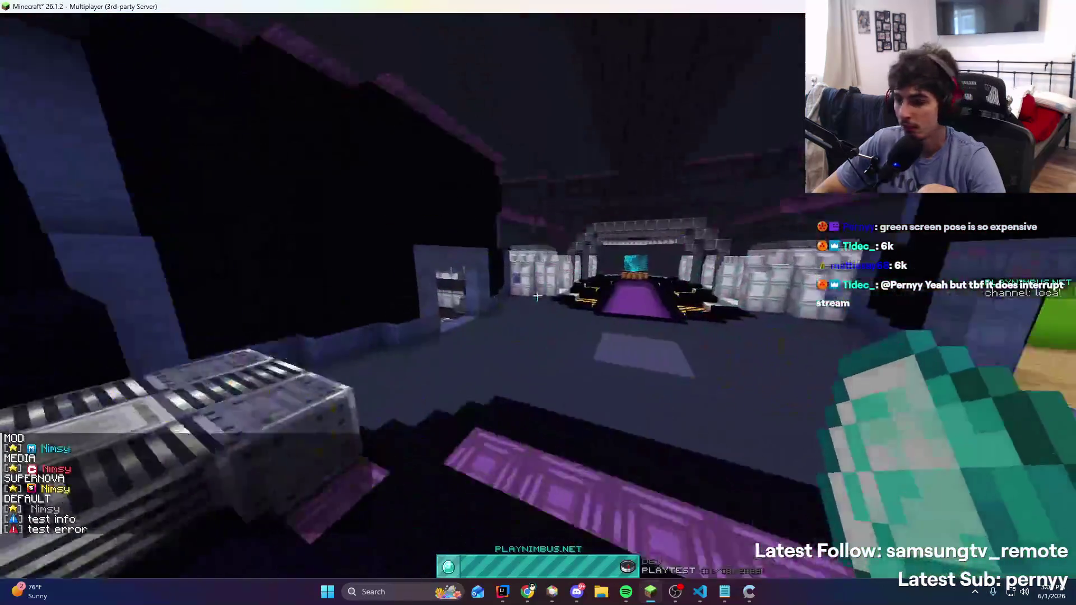
{"action": "key", "text": "w"}
{"action": "key", "text": "2"}
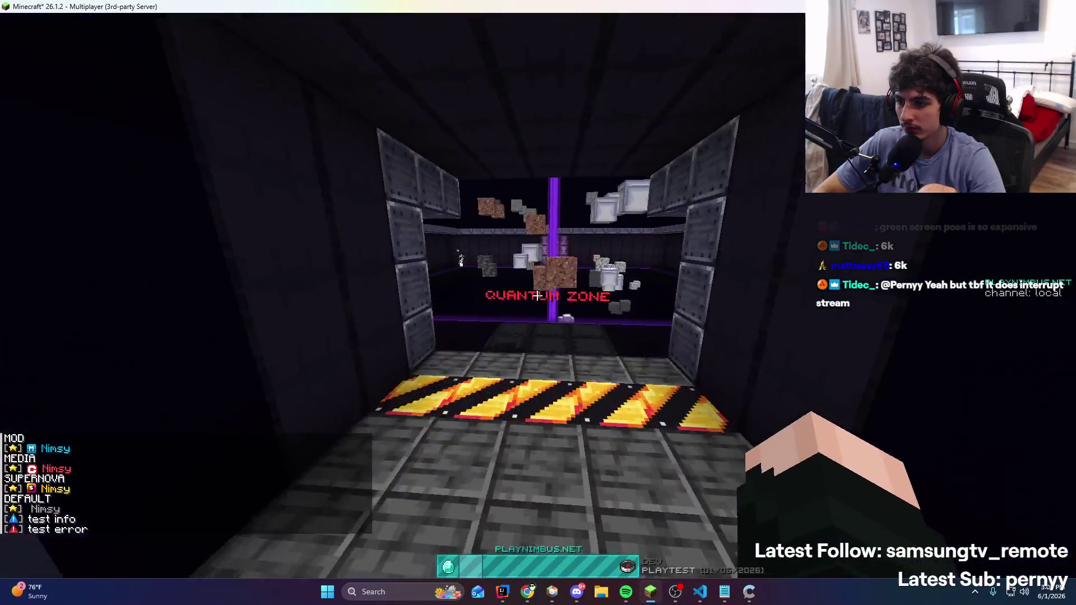
{"action": "key", "text": "w"}
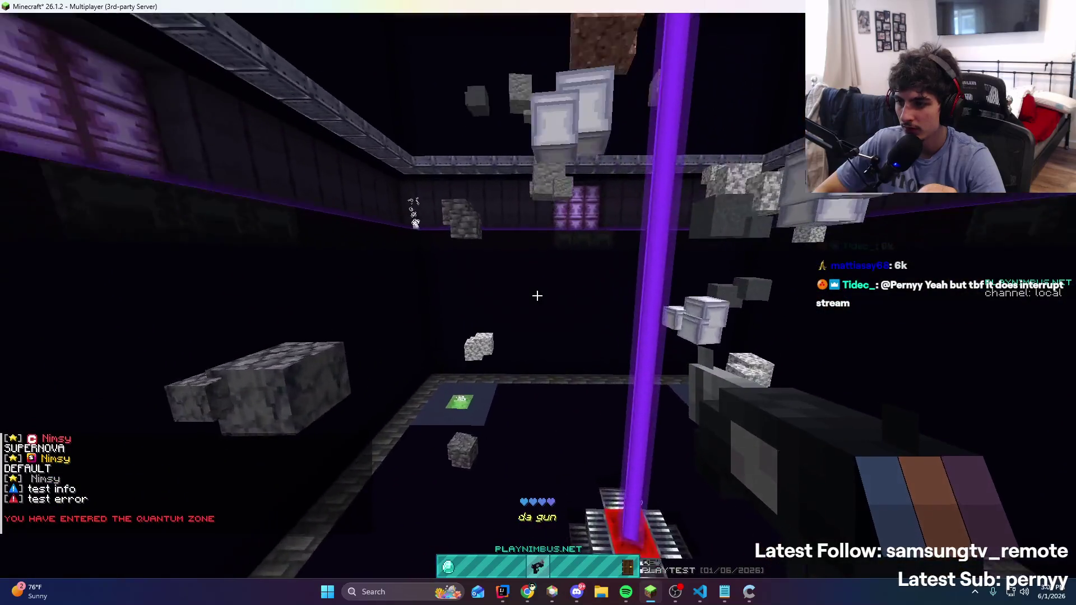
{"action": "right_click", "coordinate": [537, 295]}
{"action": "key", "text": "alt+Tab"}
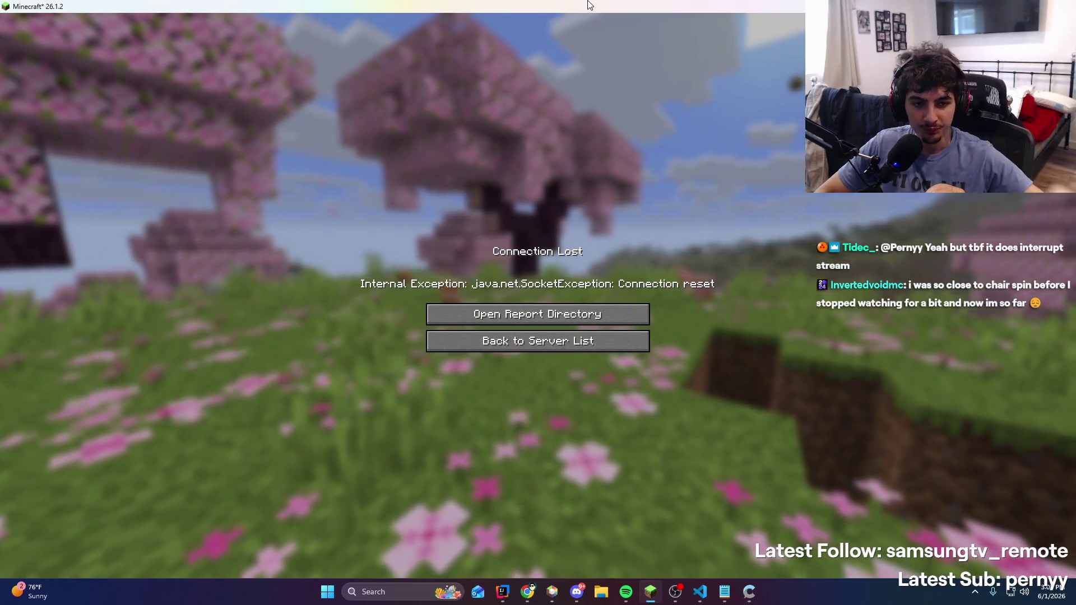
Rejoin the restarted test server, leave fullscreen with F11 and maximize the game window
{"action": "left_click", "coordinate": [578, 595]}
{"action": "left_click", "coordinate": [577, 595]}
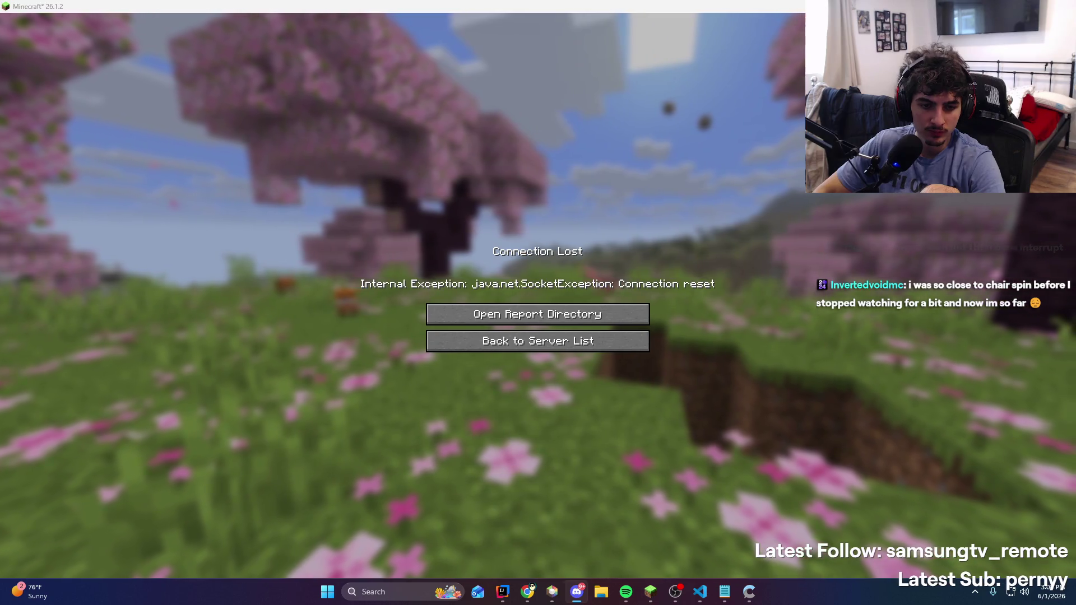
{"action": "left_click", "coordinate": [502, 352]}
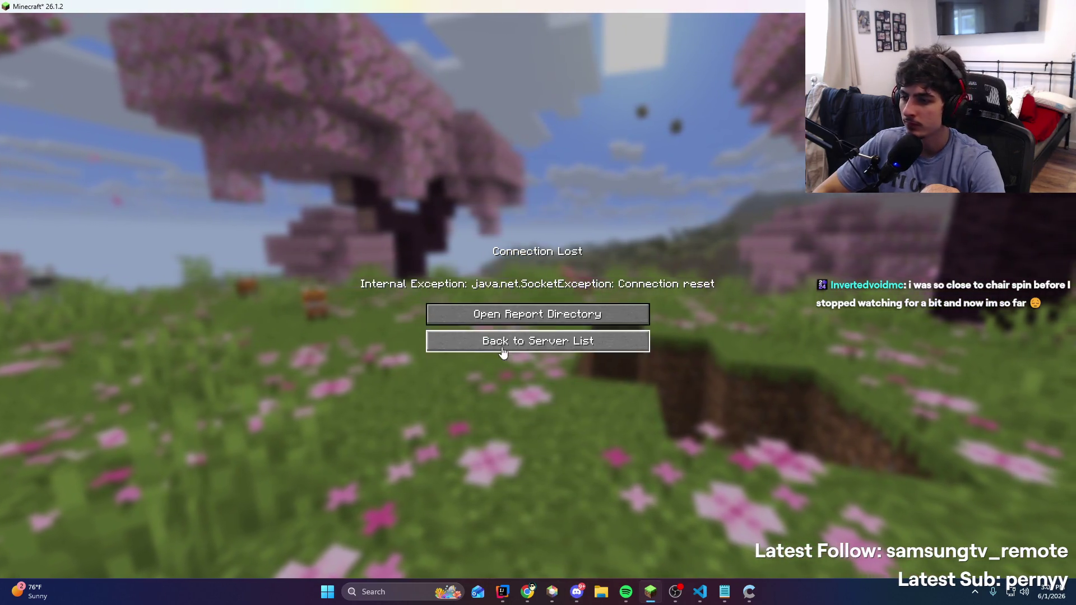
{"action": "left_click", "coordinate": [502, 352]}
{"action": "key", "text": "F11"}
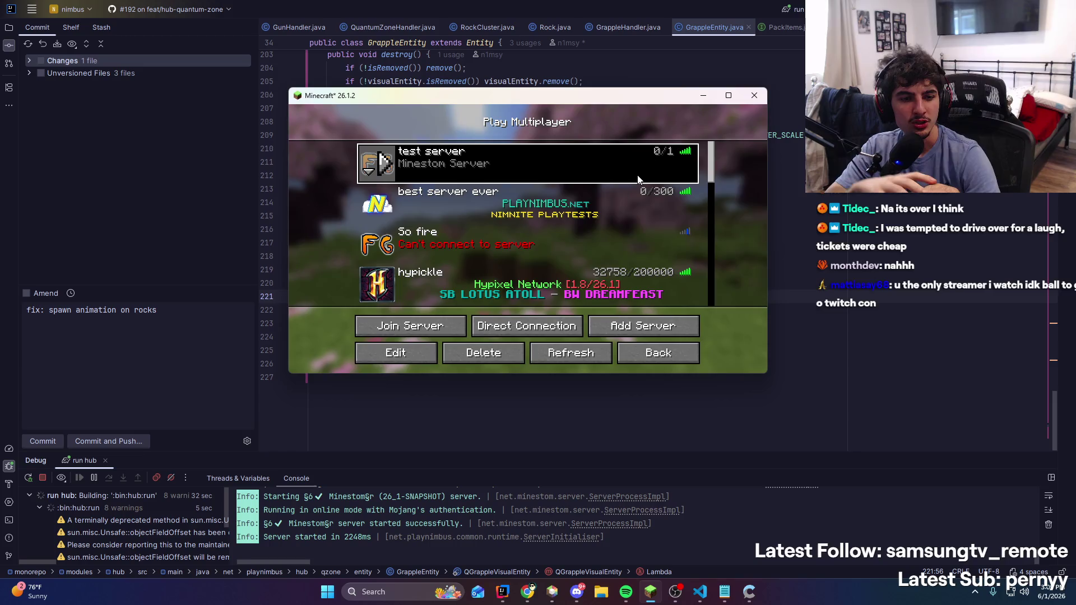
{"action": "double_click", "coordinate": [639, 180]}
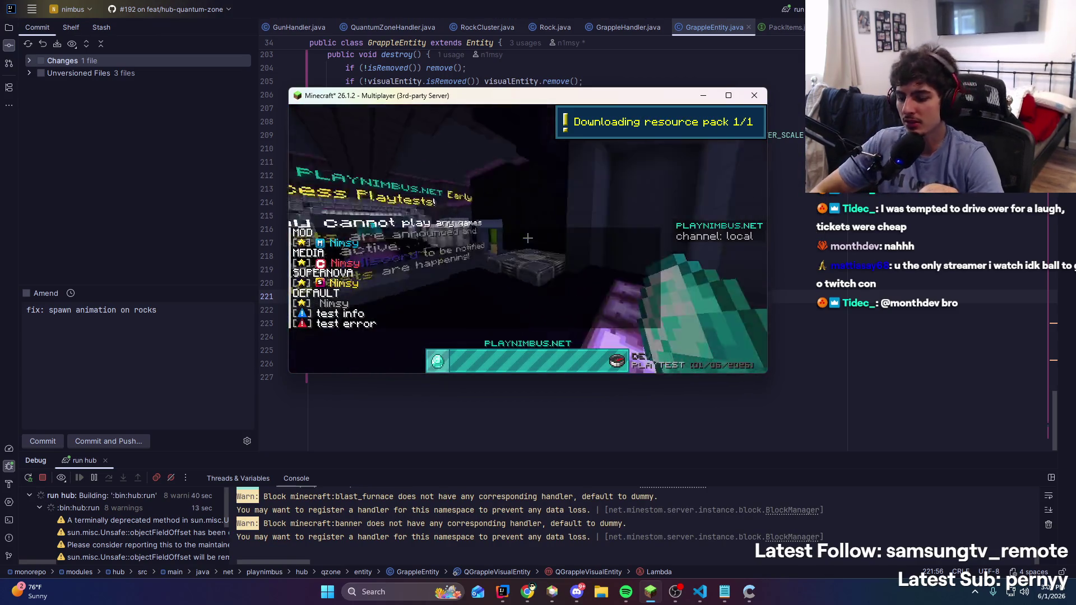
{"action": "key", "text": "t"}
{"action": "left_click", "coordinate": [732, 96]}
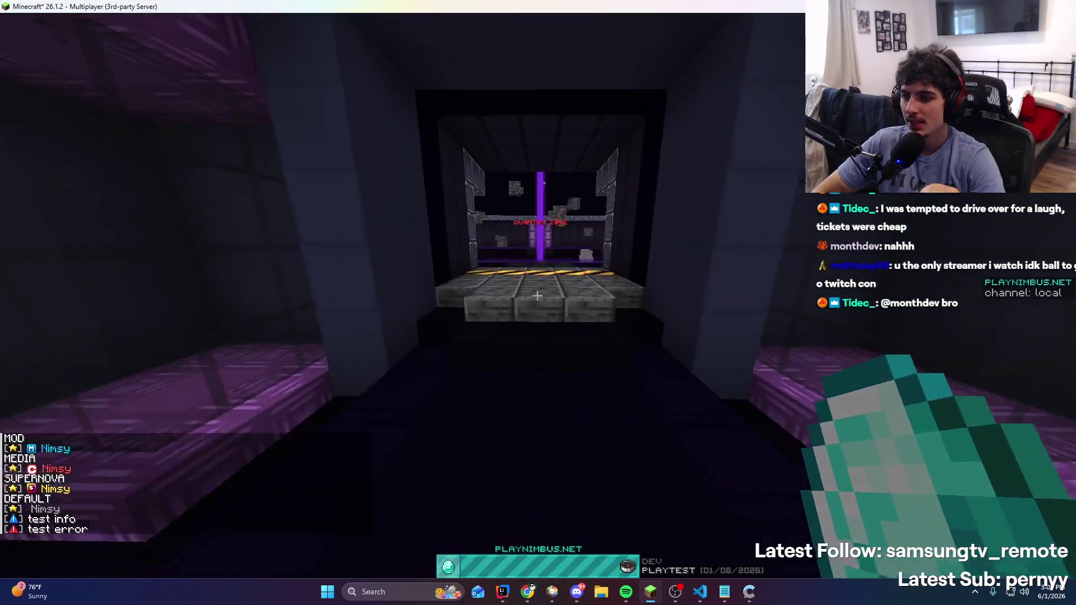
Walk into the Quantum Zone, equip da gun from slot 5 and fire the grapple hook
{"action": "key", "text": "w"}
{"action": "key", "text": "5"}
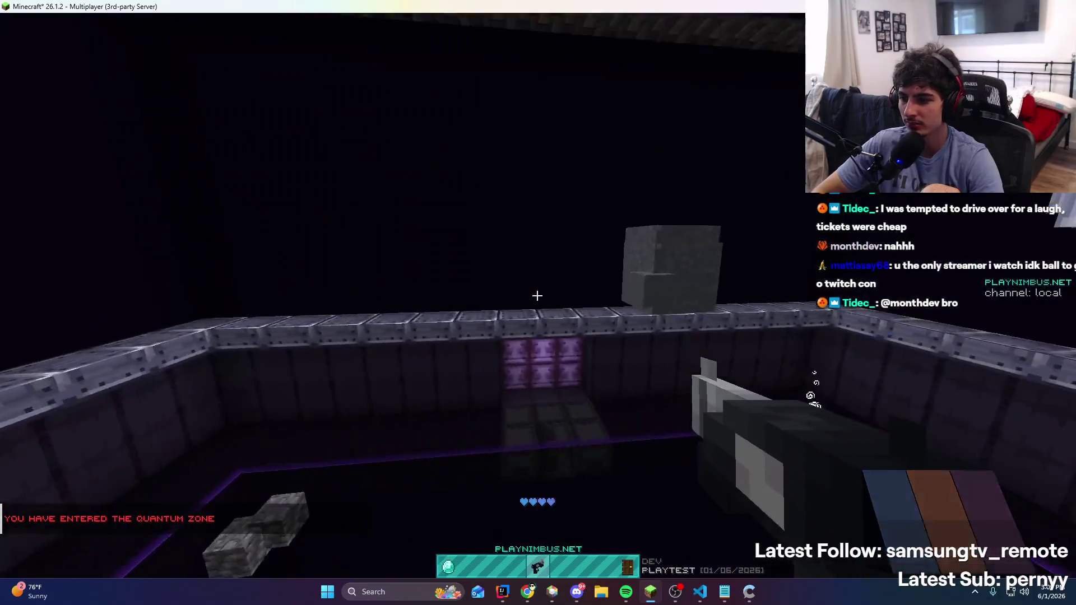
{"action": "right_click", "coordinate": [537, 295]}
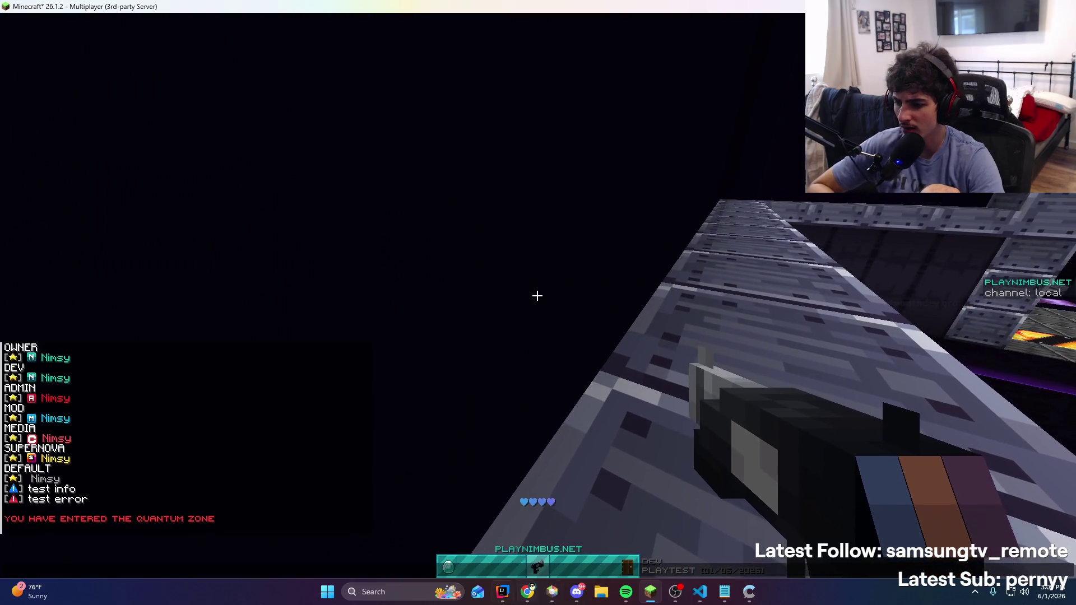
{"action": "left_click", "coordinate": [506, 595]}
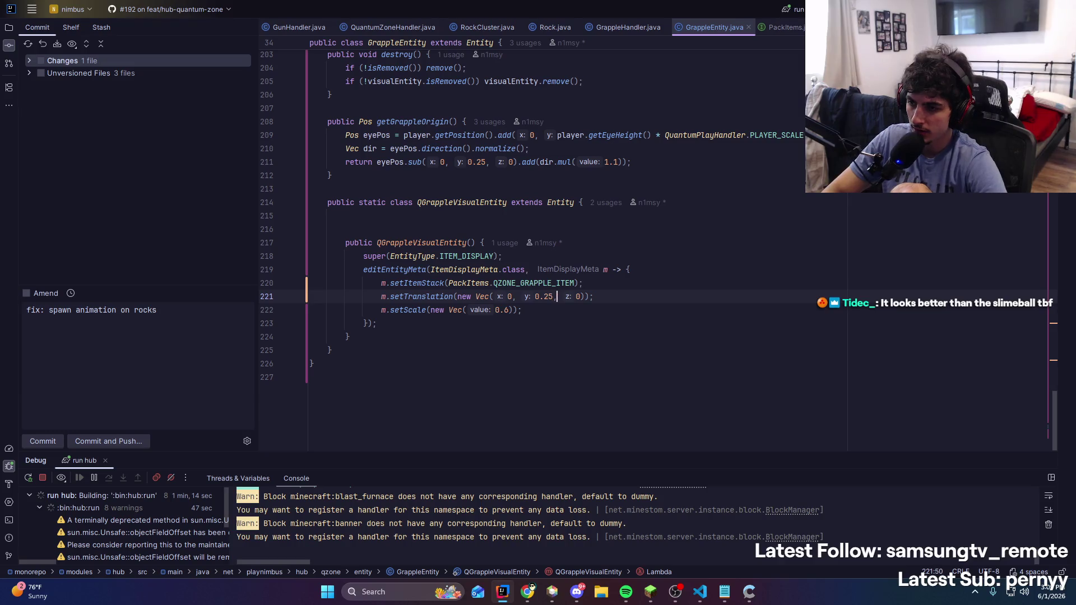
Hot-reload the -0.1 vertical translation and fire the grapple three times to check the hook
{"action": "right_click", "coordinate": [682, 189]}
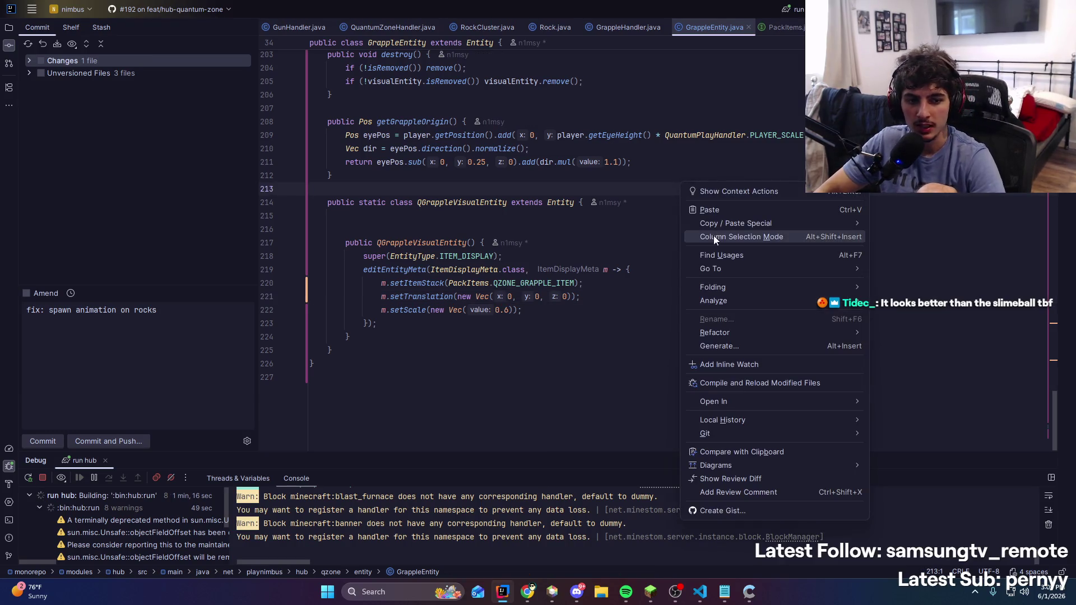
{"action": "left_click", "coordinate": [756, 385]}
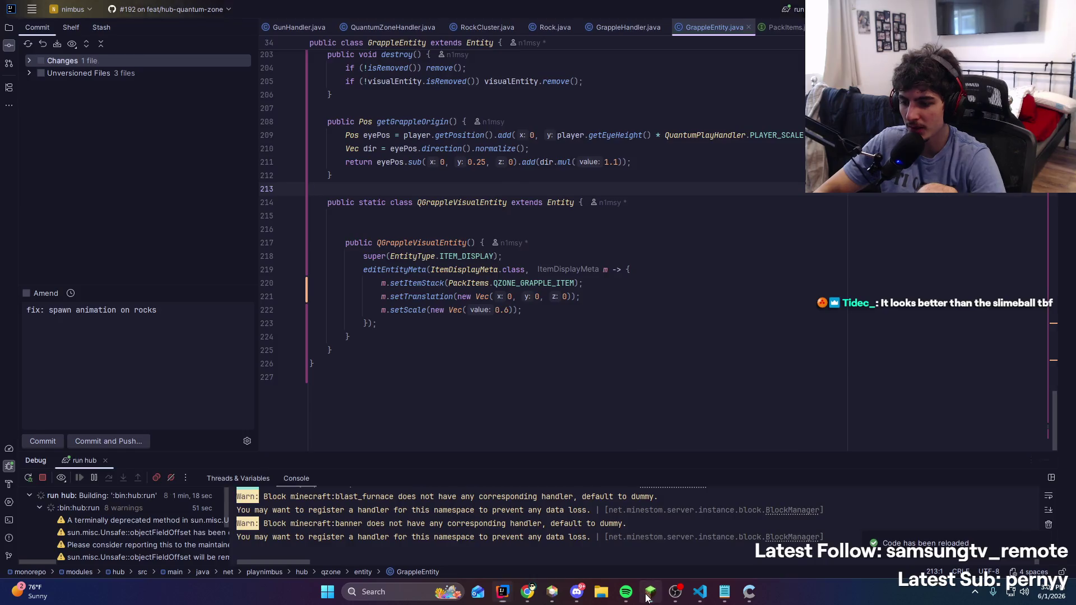
{"action": "left_click", "coordinate": [649, 595]}
{"action": "right_click", "coordinate": [537, 296]}
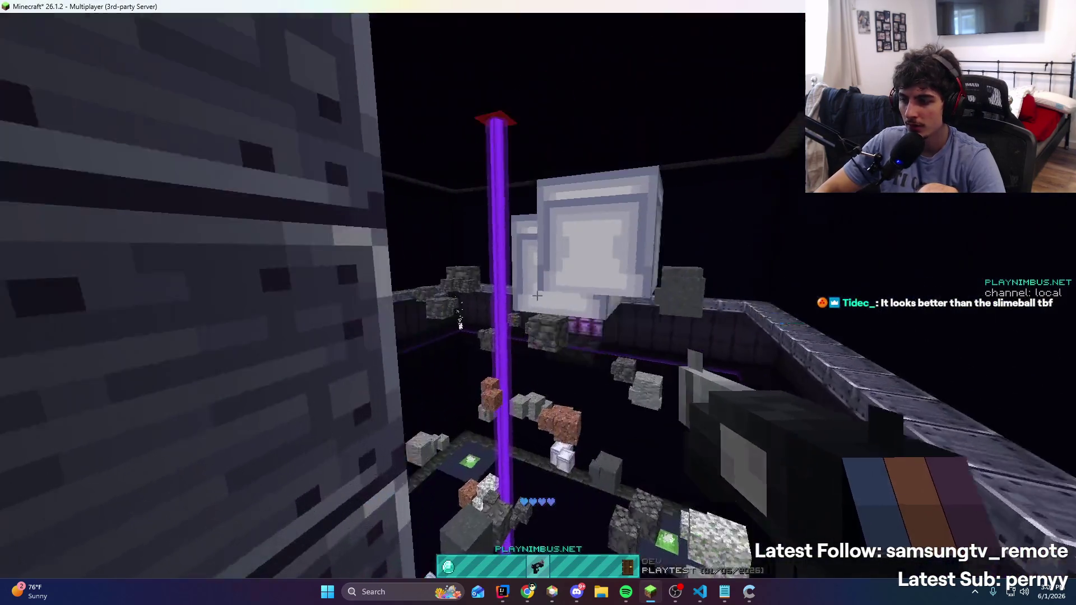
{"action": "right_click", "coordinate": [537, 296]}
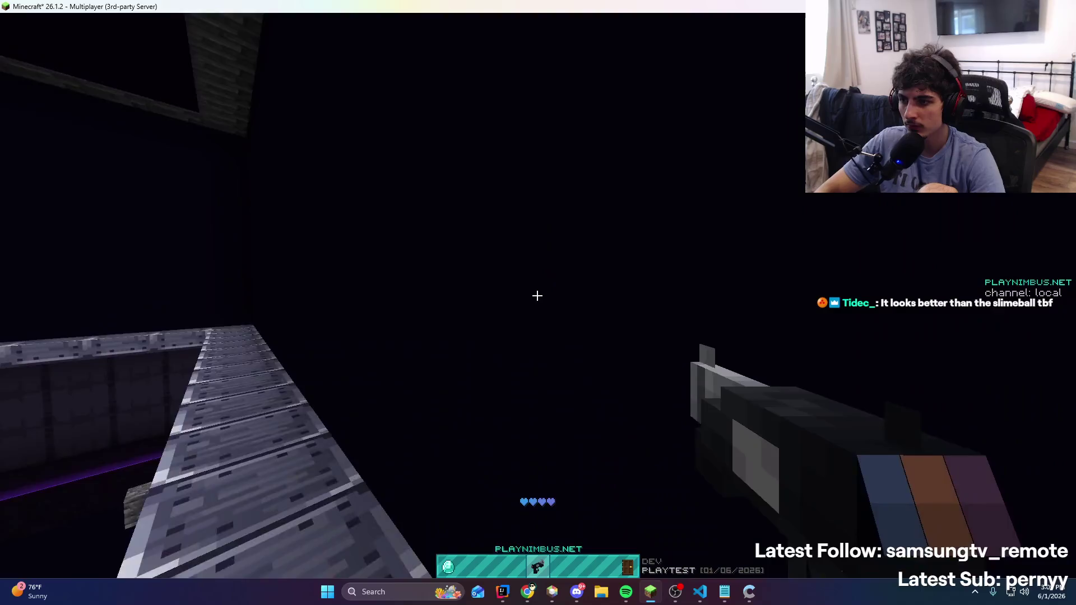
{"action": "right_click", "coordinate": [537, 296]}
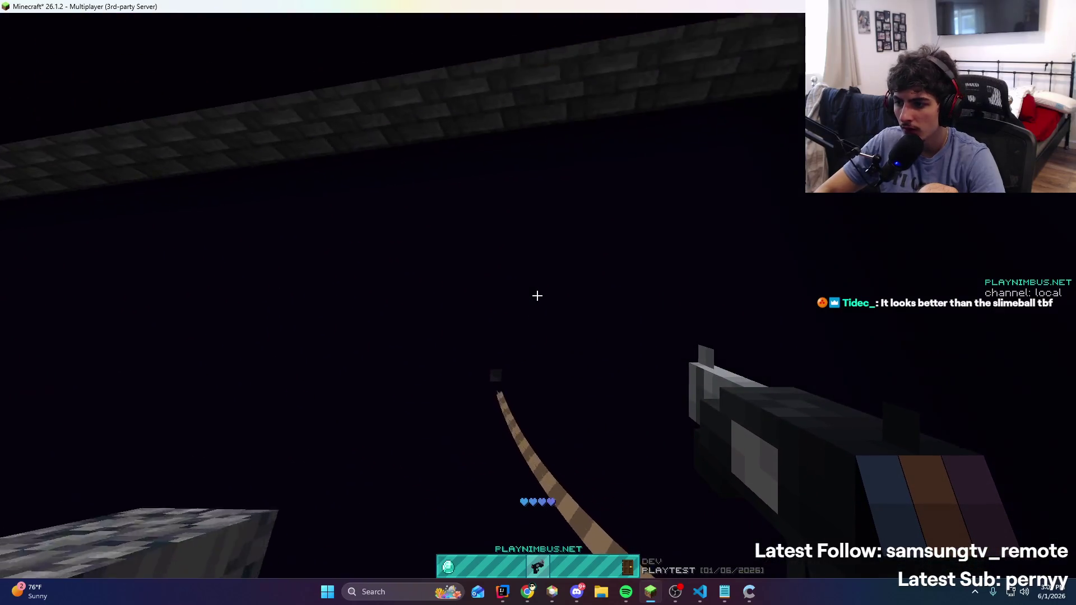
Reload the GrappleEntity code again and test-fire the grapple with the new offset
{"action": "key", "text": "alt+Tab"}
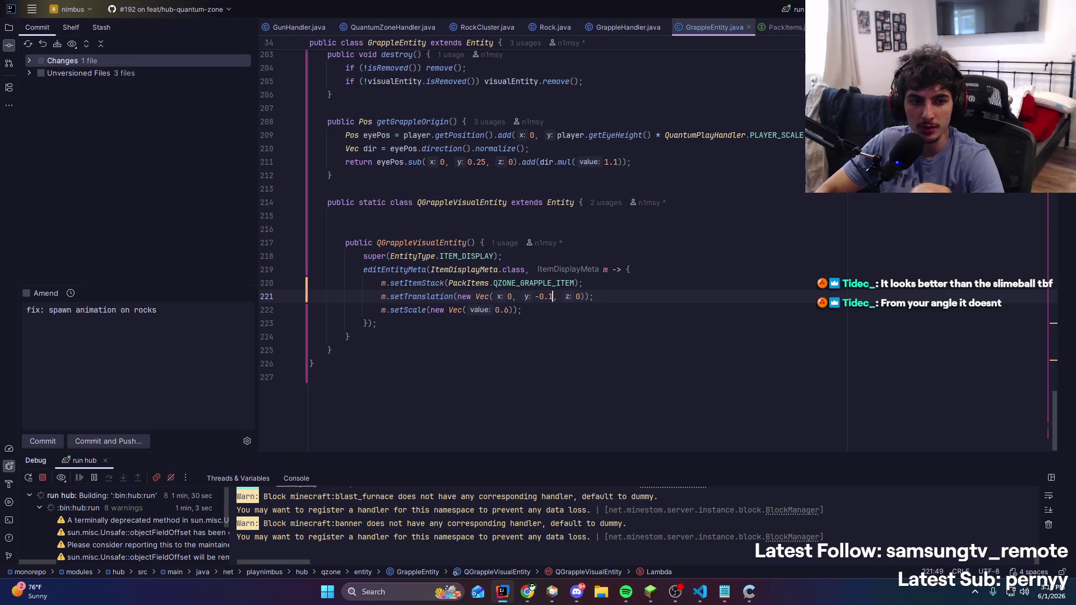
{"action": "right_click", "coordinate": [639, 175]}
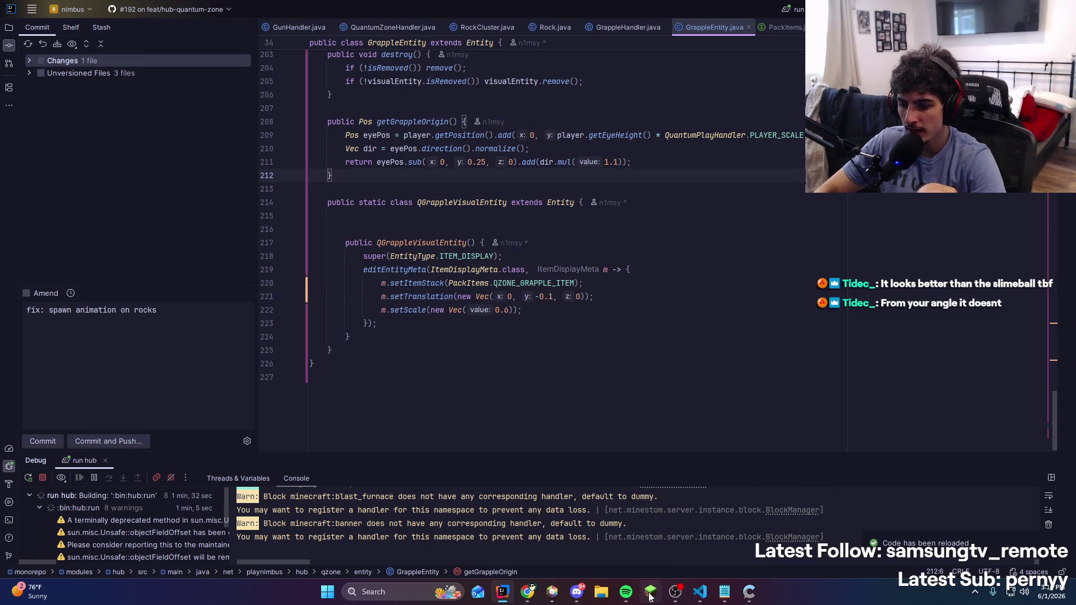
{"action": "left_click", "coordinate": [649, 597]}
{"action": "right_click", "coordinate": [537, 296]}
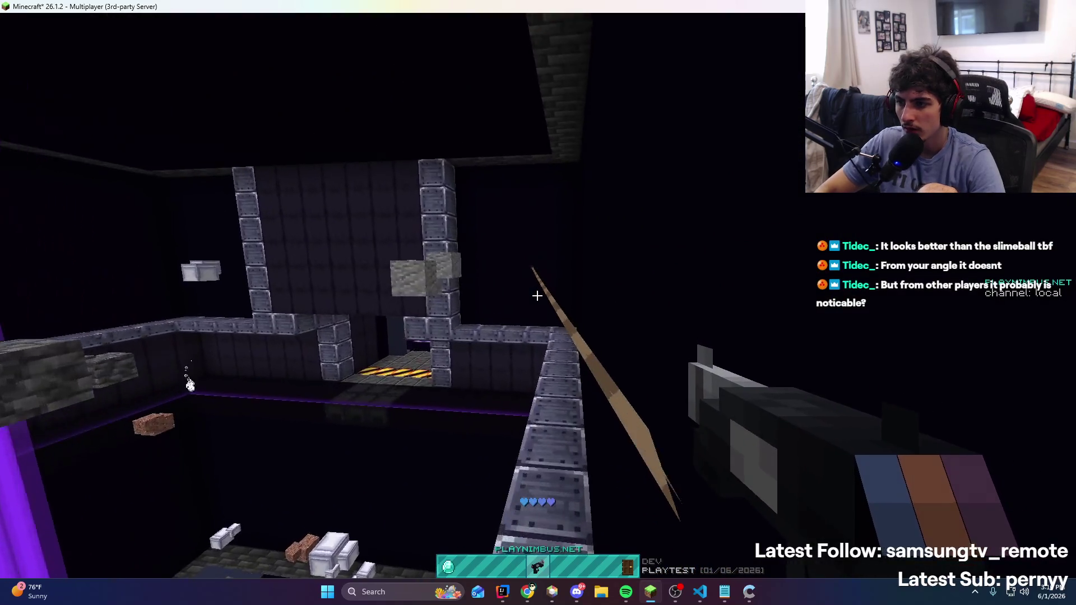
Fire the grappling hook at the wall nine times in a row
{"action": "key", "text": "alt+Tab"}
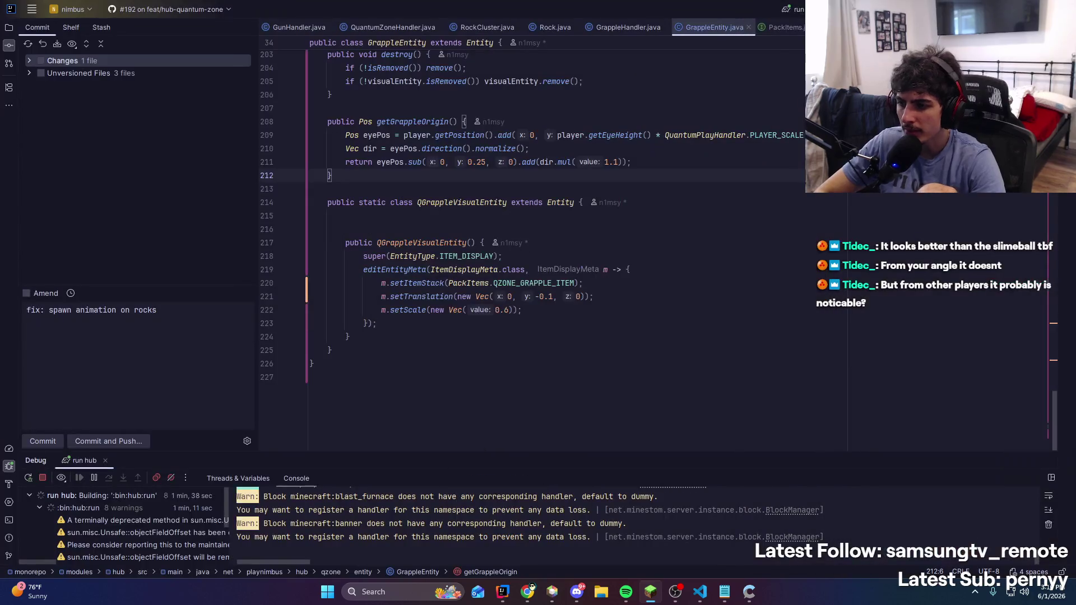
{"action": "key", "text": "alt+Tab"}
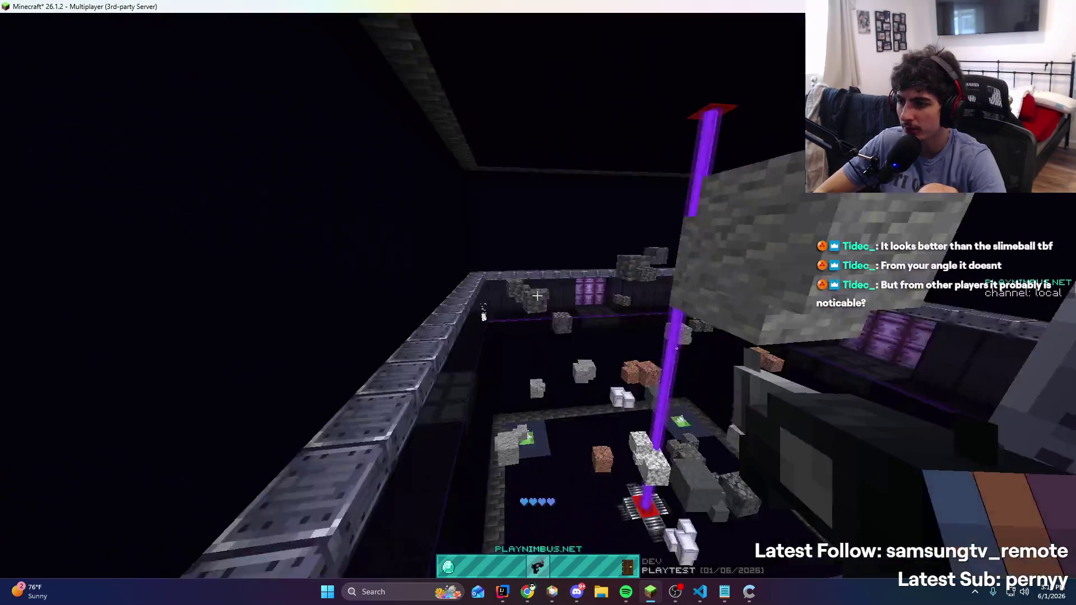
{"action": "right_click", "coordinate": [537, 295]}
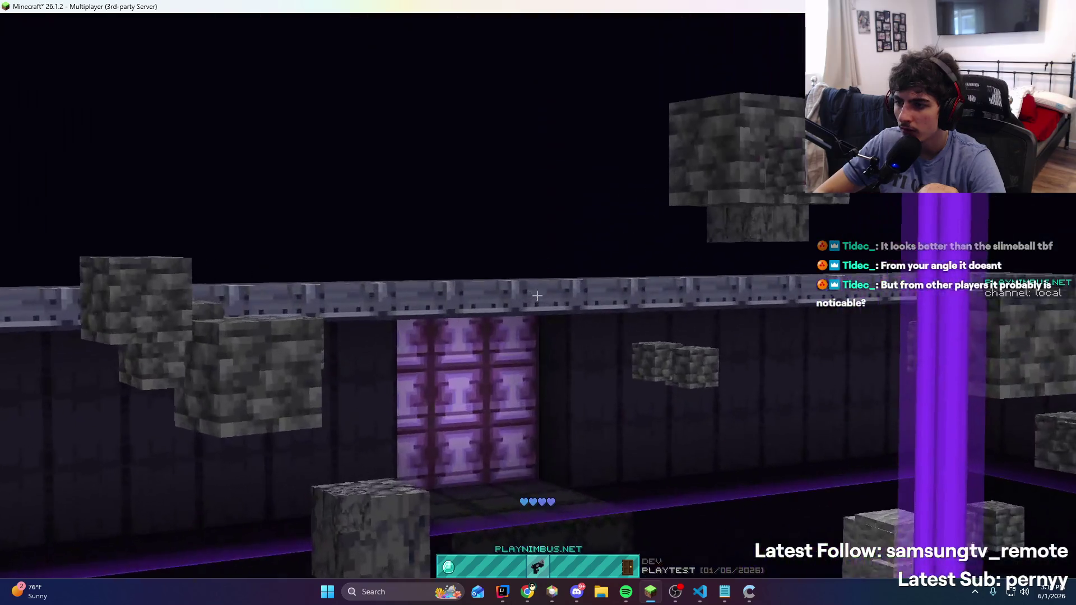
{"action": "right_click", "coordinate": [537, 295]}
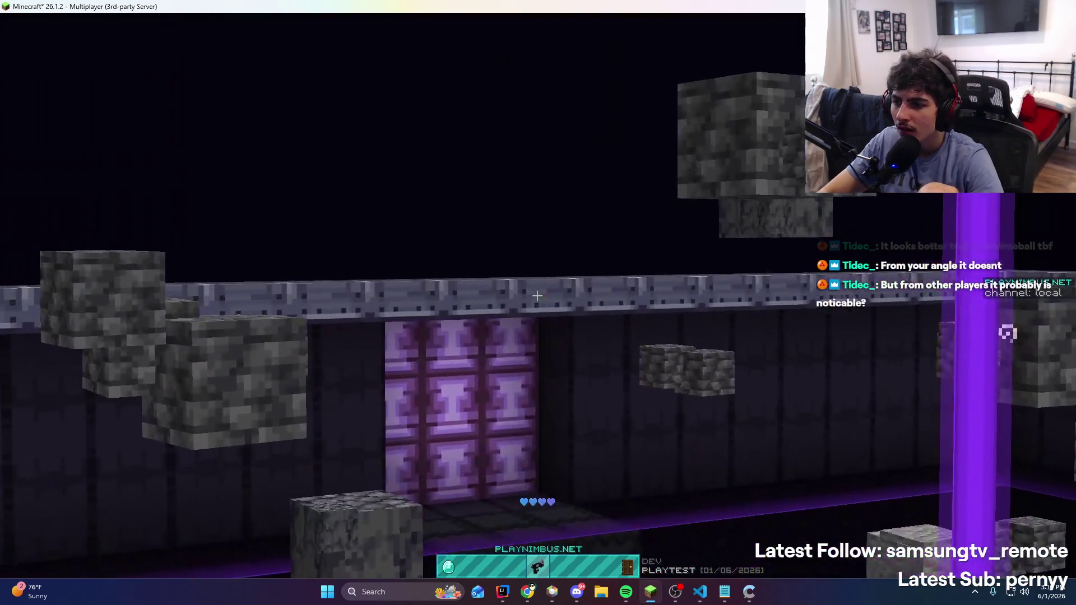
{"action": "right_click", "coordinate": [538, 296]}
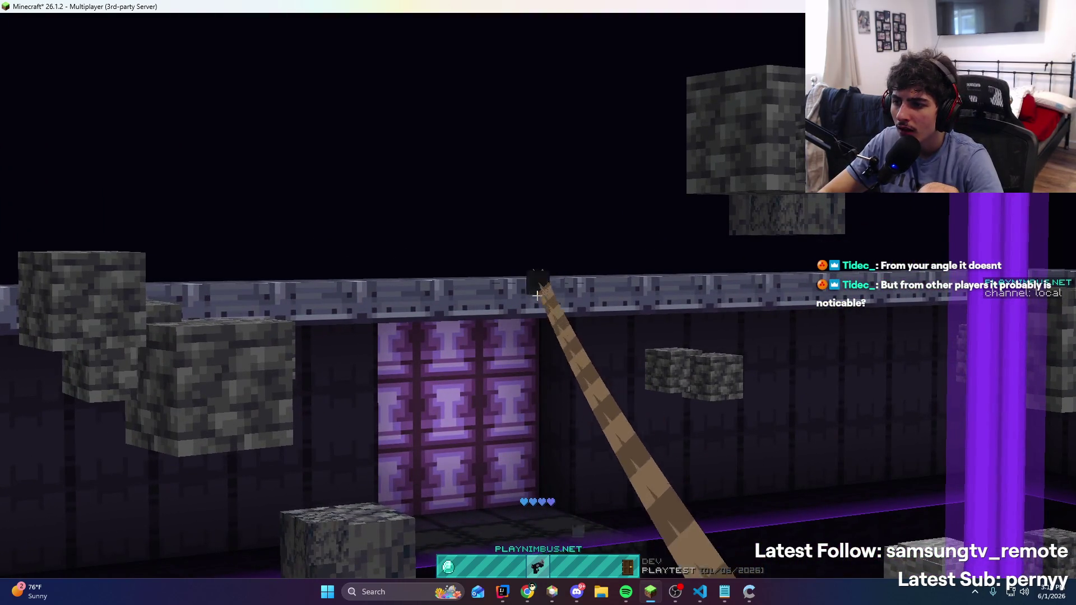
{"action": "right_click", "coordinate": [537, 296]}
{"action": "right_click", "coordinate": [537, 295]}
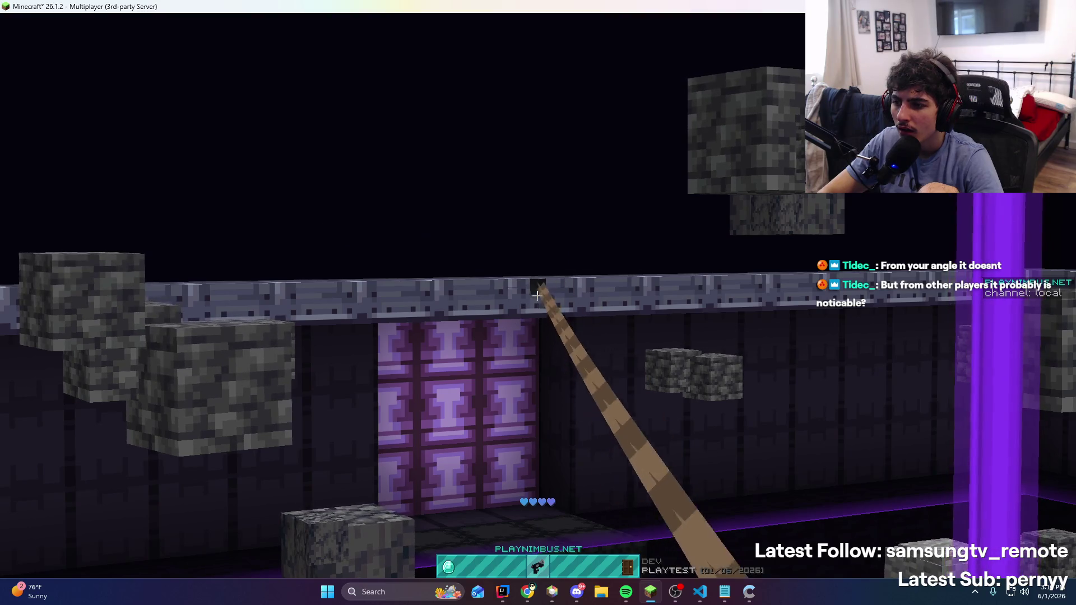
{"action": "right_click", "coordinate": [538, 295]}
{"action": "right_click", "coordinate": [538, 295]}
{"action": "right_click", "coordinate": [537, 295]}
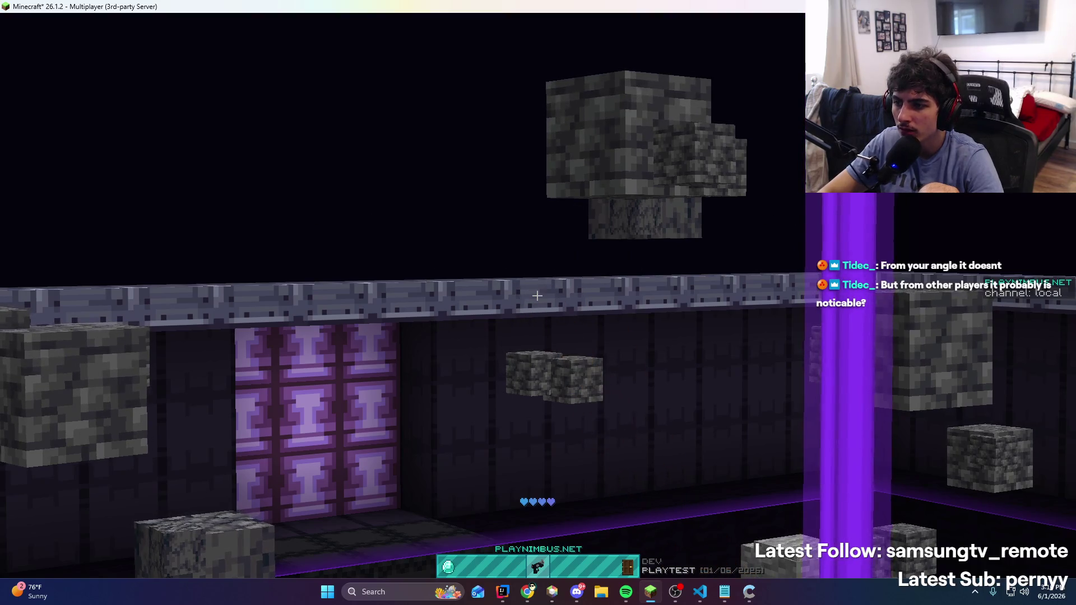
{"action": "right_click", "coordinate": [537, 296]}
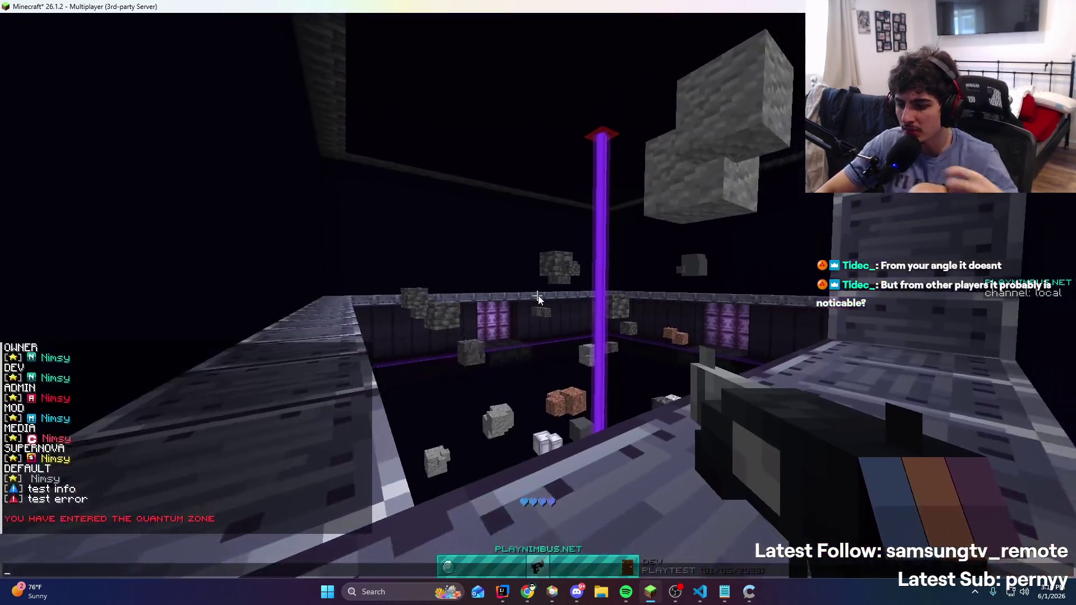
Launch Blockbench from Windows search by typing 'block'
{"action": "key", "text": "super"}
{"action": "type", "text": "block"}
{"action": "key", "text": "Return"}
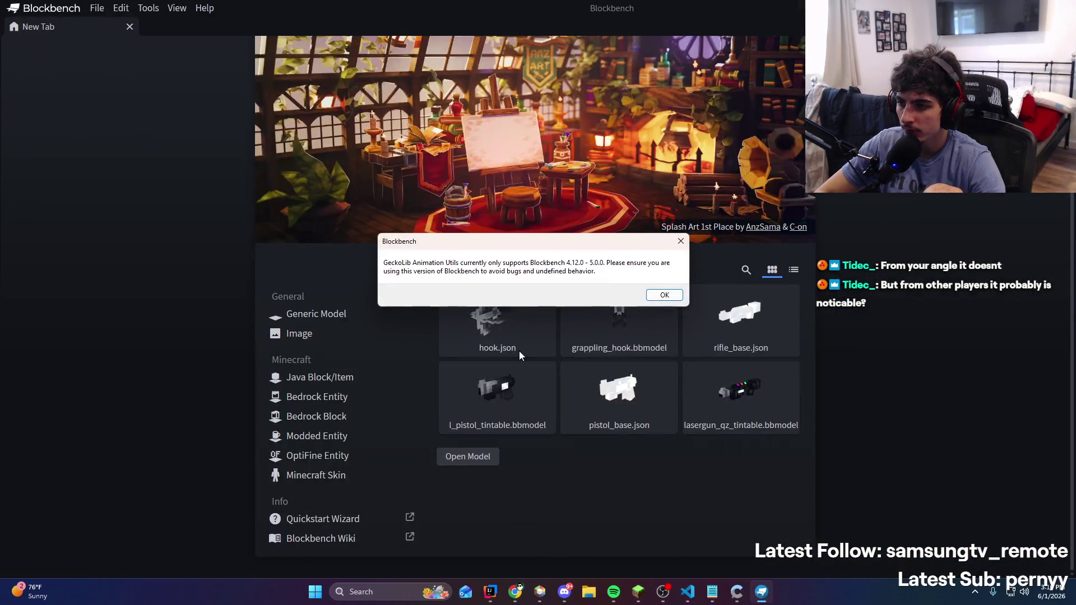
Dismiss the GeckoLib warning, open recent hook.json and relink its missing texture to hook.png
{"action": "left_click", "coordinate": [664, 295]}
{"action": "left_click", "coordinate": [508, 345]}
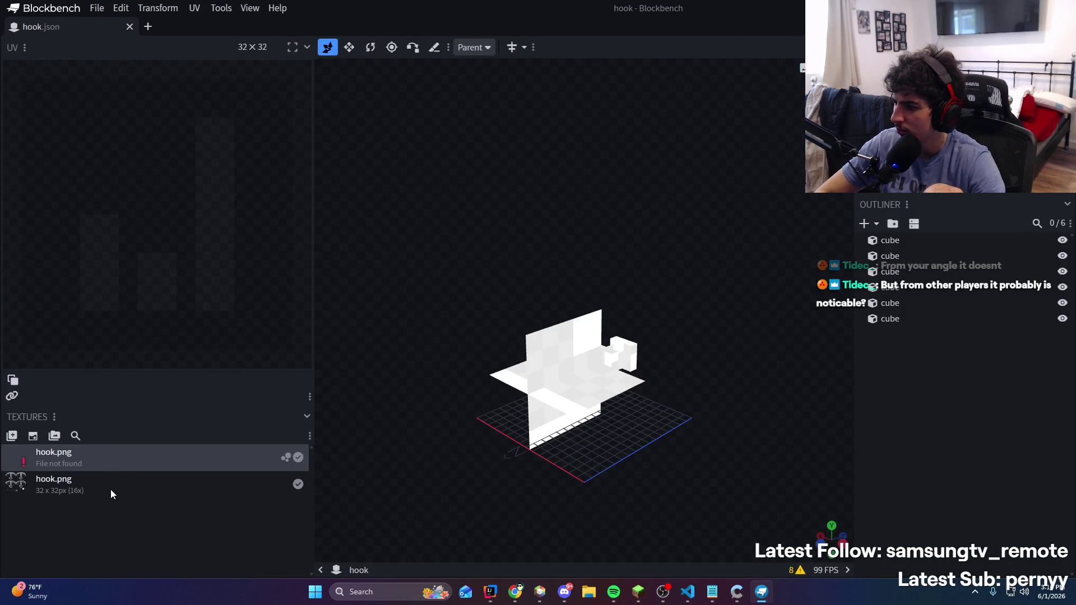
{"action": "right_click", "coordinate": [114, 464]}
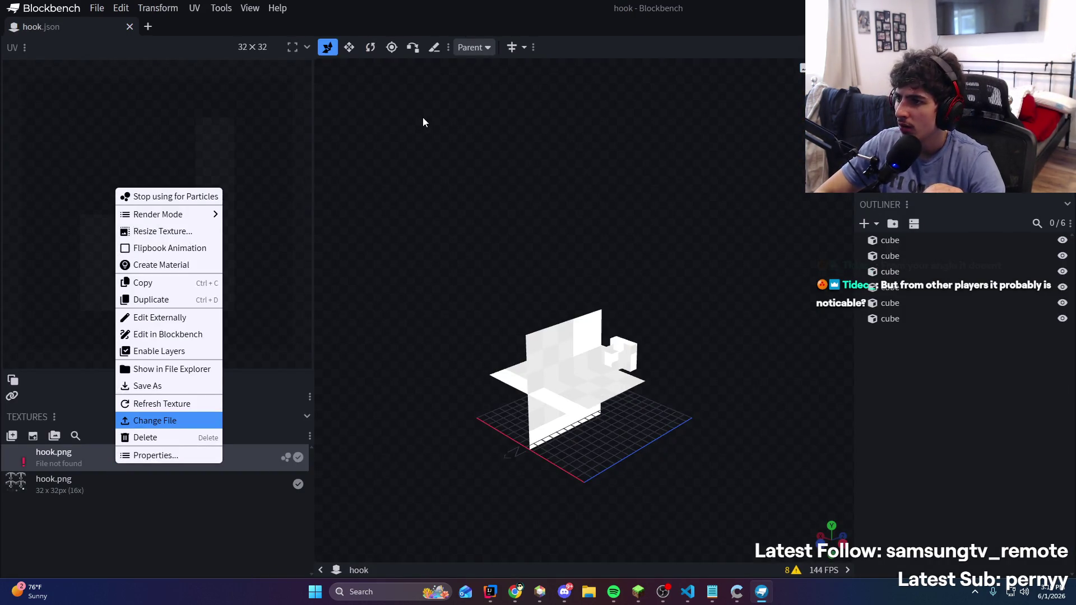
{"action": "double_click", "coordinate": [196, 129]}
Orbit around the textured hook, select one cube, and select all stream-notes text
{"action": "mouse_move", "coordinate": [537, 227]}
{"action": "left_mouse_down"}
{"action": "mouse_move", "coordinate": [453, 214]}
{"action": "mouse_move", "coordinate": [518, 348]}
{"action": "left_mouse_up"}
{"action": "left_click", "coordinate": [518, 348]}
{"action": "mouse_move", "coordinate": [610, 188]}
{"action": "left_mouse_down"}
{"action": "mouse_move", "coordinate": [586, 124]}
{"action": "mouse_move", "coordinate": [767, 147]}
{"action": "mouse_move", "coordinate": [772, 129]}
{"action": "mouse_move", "coordinate": [547, 158]}
{"action": "mouse_move", "coordinate": [579, 134]}
{"action": "left_mouse_up"}
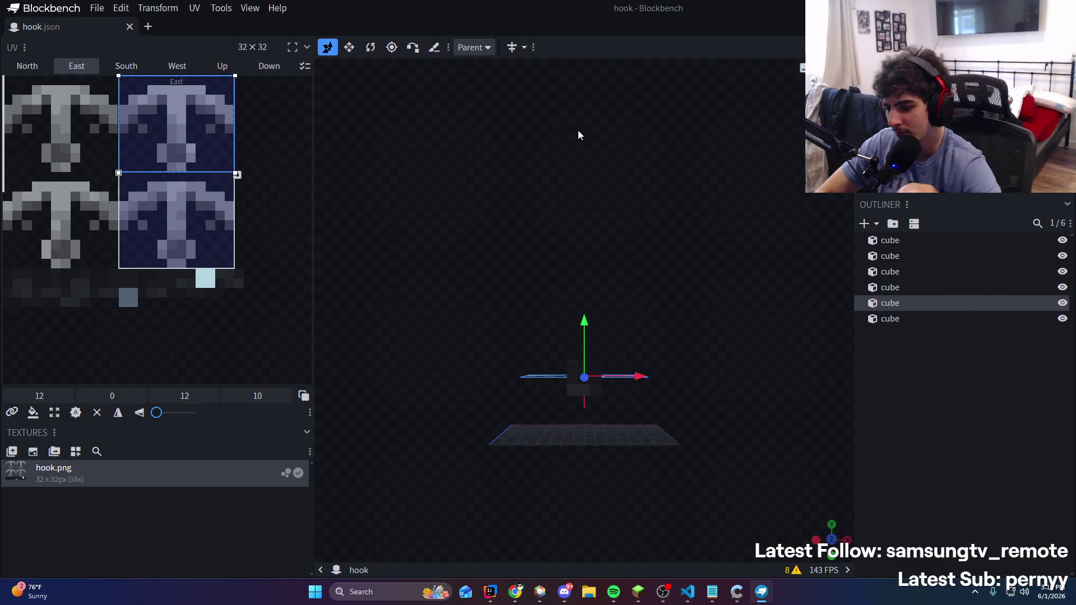
{"action": "left_click", "coordinate": [712, 592]}
{"action": "key", "text": "ctrl+a"}
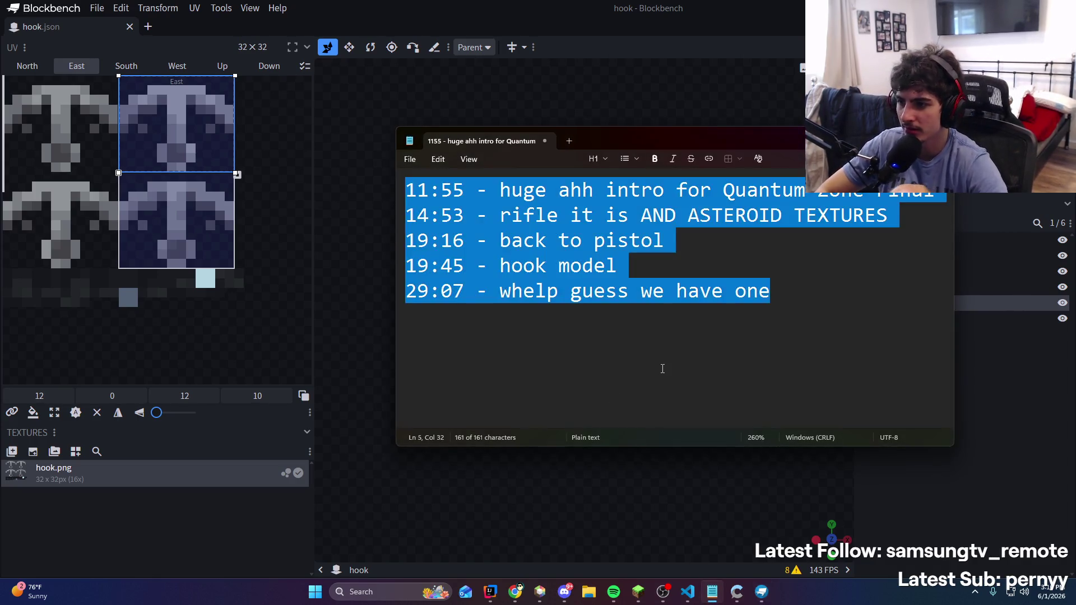
Jump to the end of the stream notes and return to the hook model in Blockbench
{"action": "key", "text": "Right"}
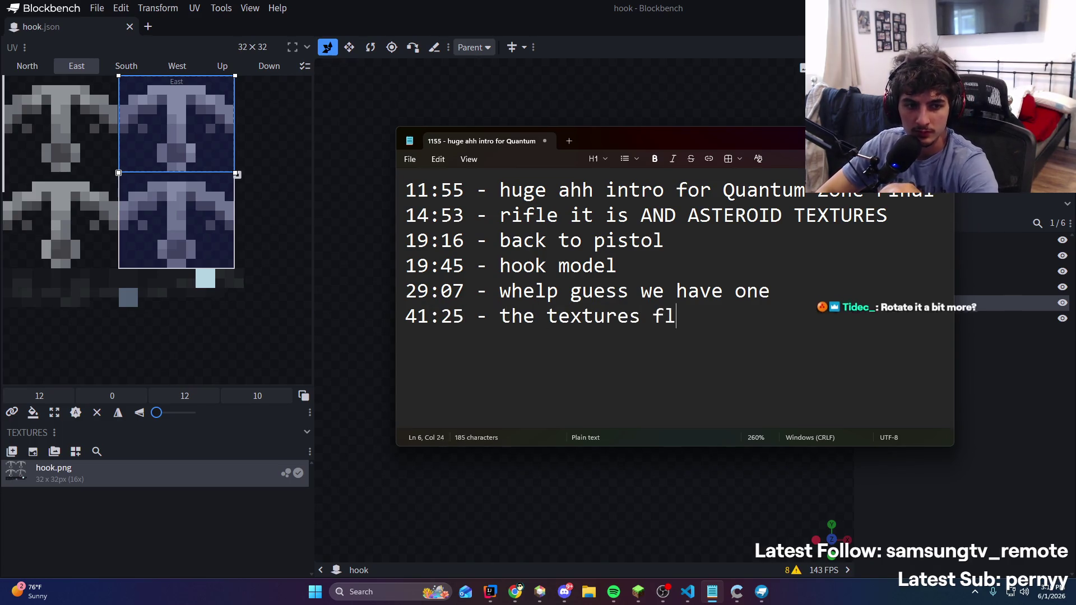
{"action": "left_click", "coordinate": [704, 6]}
{"action": "mouse_move", "coordinate": [683, 299]}
{"action": "left_mouse_down"}
{"action": "mouse_move", "coordinate": [788, 271]}
{"action": "mouse_move", "coordinate": [599, 378]}
{"action": "left_mouse_up"}
Orbit the hook model to several perspective angles, toggling the Rotate (R) and Move (V) tools
{"action": "key", "text": "r"}
{"action": "mouse_move", "coordinate": [694, 245]}
{"action": "left_mouse_down"}
{"action": "mouse_move", "coordinate": [754, 293]}
{"action": "mouse_move", "coordinate": [819, 283]}
{"action": "left_mouse_up"}
{"action": "key", "text": "v"}
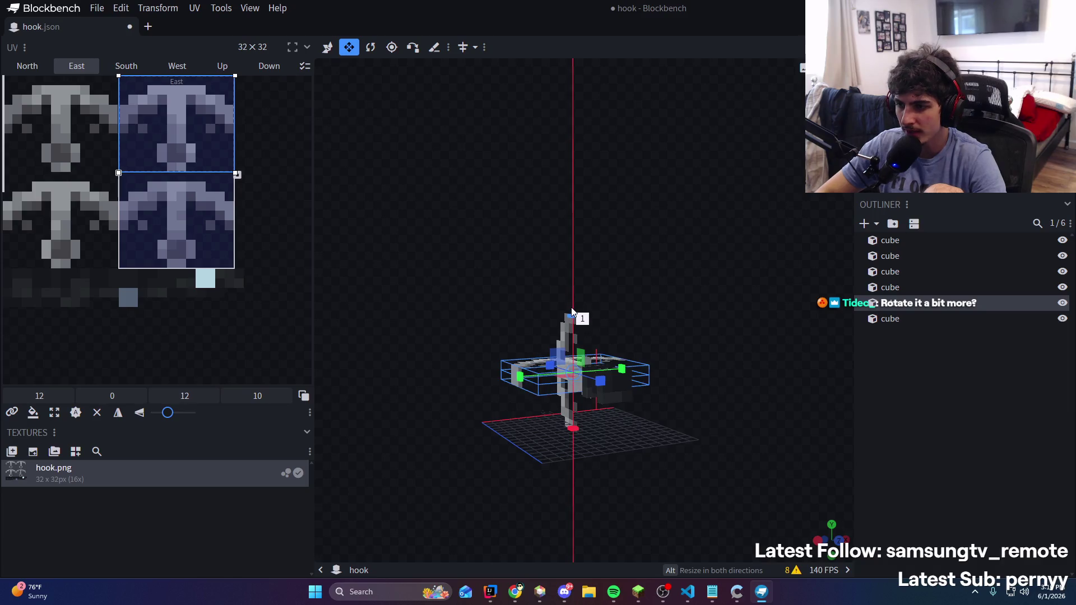
{"action": "mouse_move", "coordinate": [723, 267]}
{"action": "left_mouse_down"}
{"action": "mouse_move", "coordinate": [790, 241]}
{"action": "mouse_move", "coordinate": [654, 264]}
{"action": "mouse_move", "coordinate": [663, 336]}
{"action": "mouse_move", "coordinate": [708, 333]}
{"action": "mouse_move", "coordinate": [820, 220]}
{"action": "mouse_move", "coordinate": [946, 243]}
{"action": "mouse_move", "coordinate": [987, 276]}
{"action": "mouse_move", "coordinate": [976, 328]}
{"action": "mouse_move", "coordinate": [639, 241]}
{"action": "left_mouse_up"}
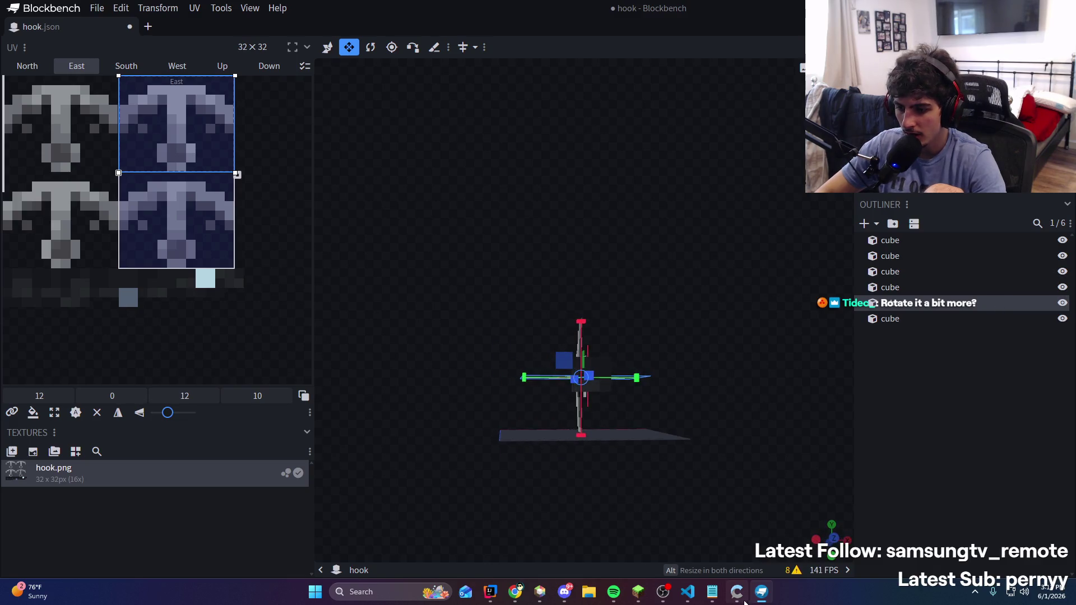
{"action": "left_click", "coordinate": [639, 592]}
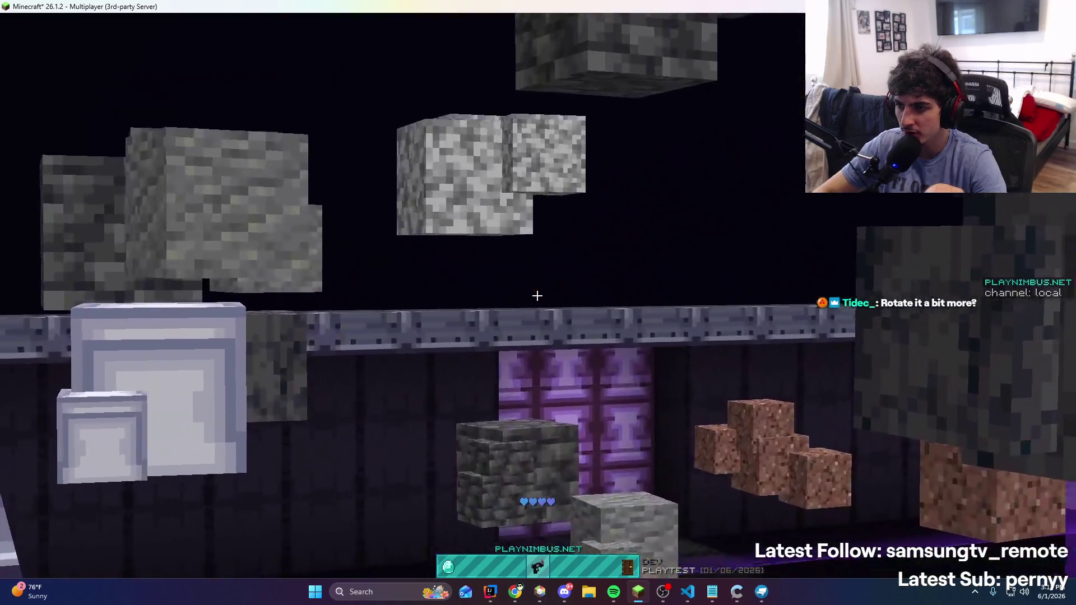
Swing the grapple item six times, then grapple to a block across the pit
{"action": "left_click", "coordinate": [538, 295]}
{"action": "left_click", "coordinate": [538, 295]}
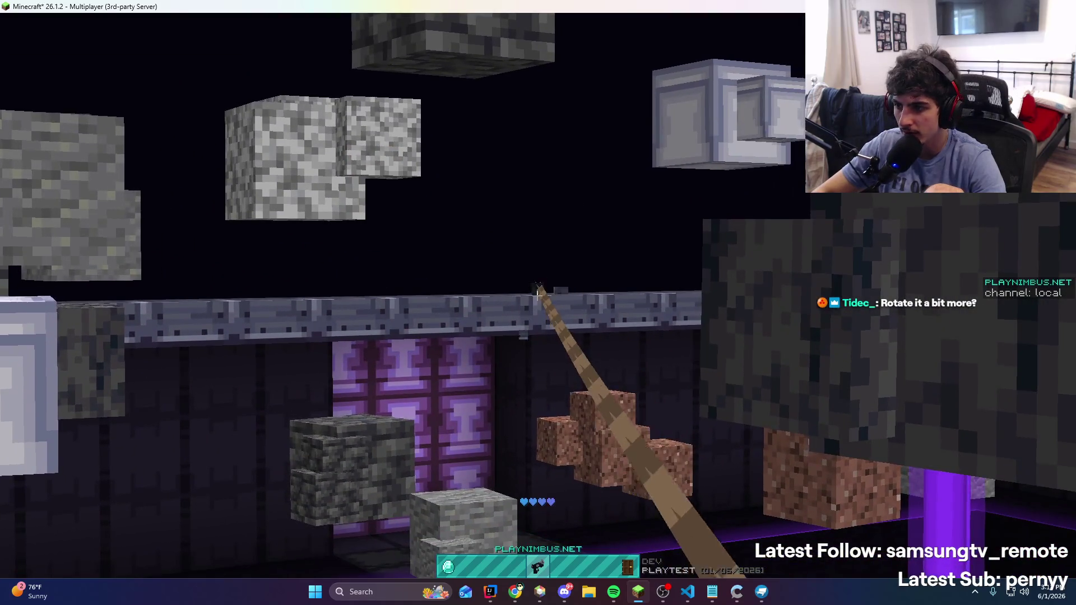
{"action": "left_click", "coordinate": [537, 295]}
{"action": "left_click", "coordinate": [538, 295]}
{"action": "left_click", "coordinate": [538, 295]}
{"action": "left_click", "coordinate": [538, 295]}
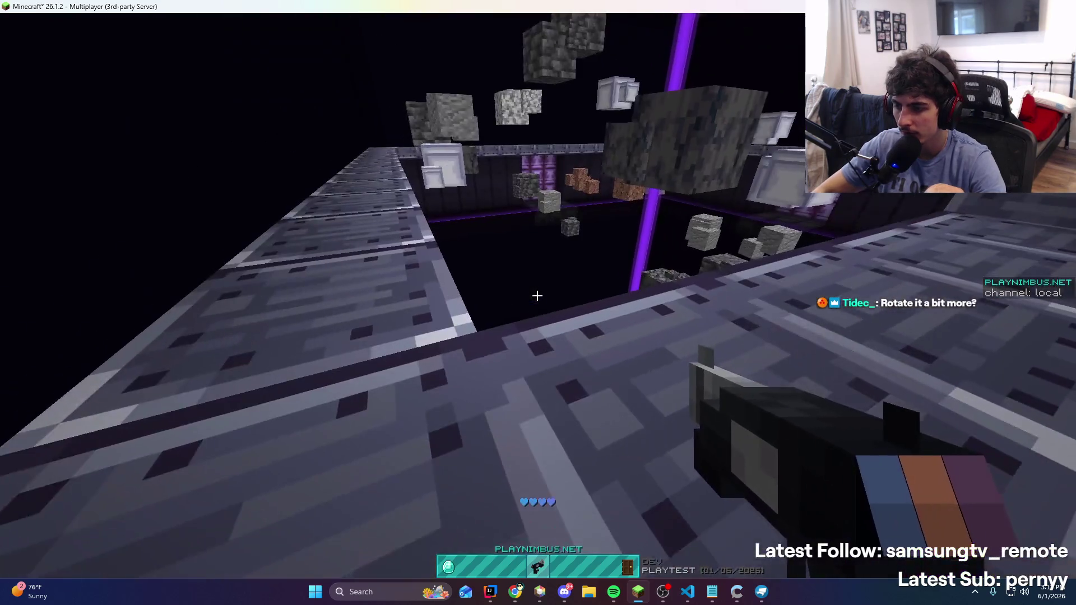
{"action": "right_click", "coordinate": [538, 295]}
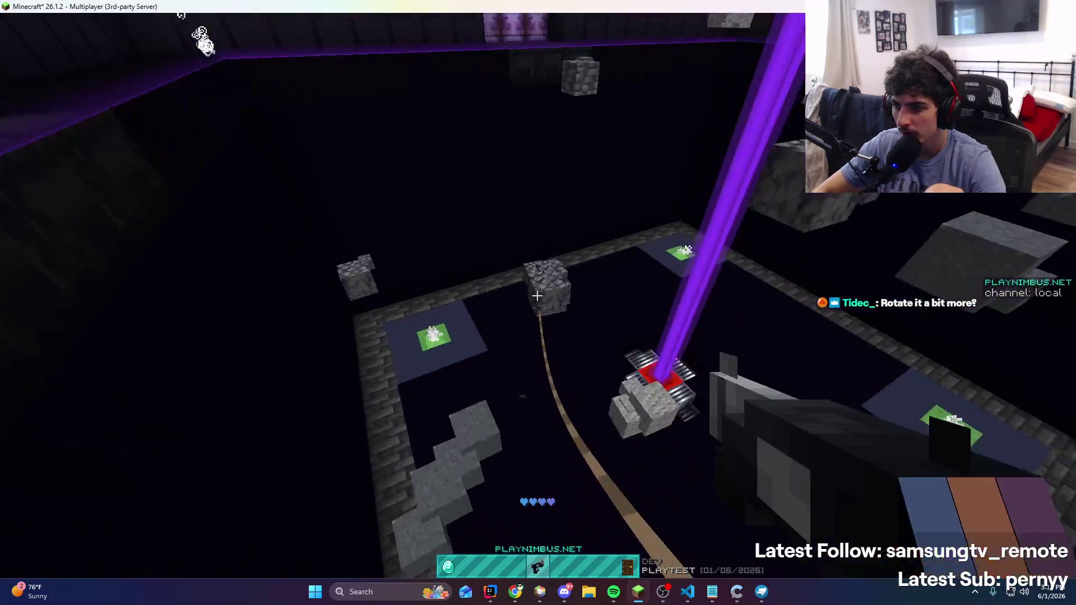
{"action": "key", "text": "t"}
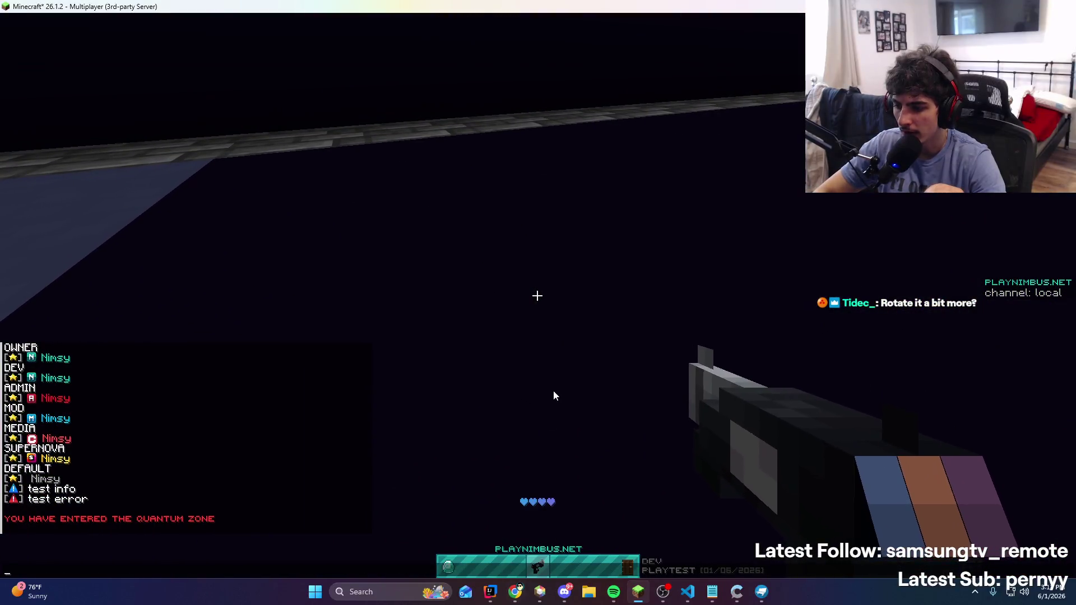
{"action": "key", "text": "Escape"}
Grapple up to the structure above and across the ceiling beams
{"action": "right_click", "coordinate": [537, 296]}
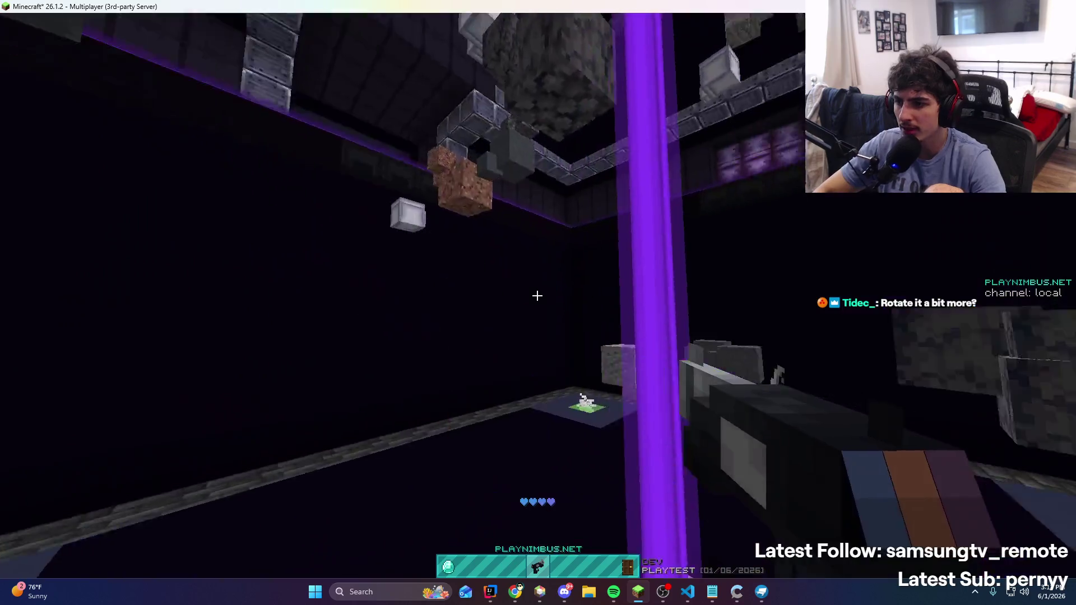
{"action": "right_click", "coordinate": [538, 296]}
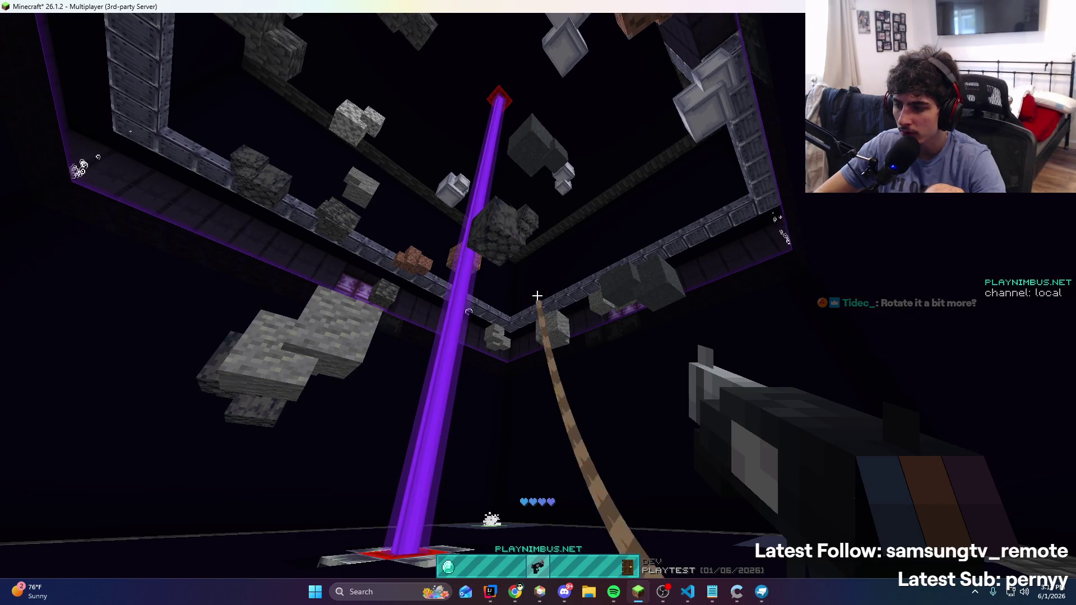
{"action": "right_click", "coordinate": [537, 296]}
{"action": "right_click", "coordinate": [537, 295]}
{"action": "right_click", "coordinate": [537, 295]}
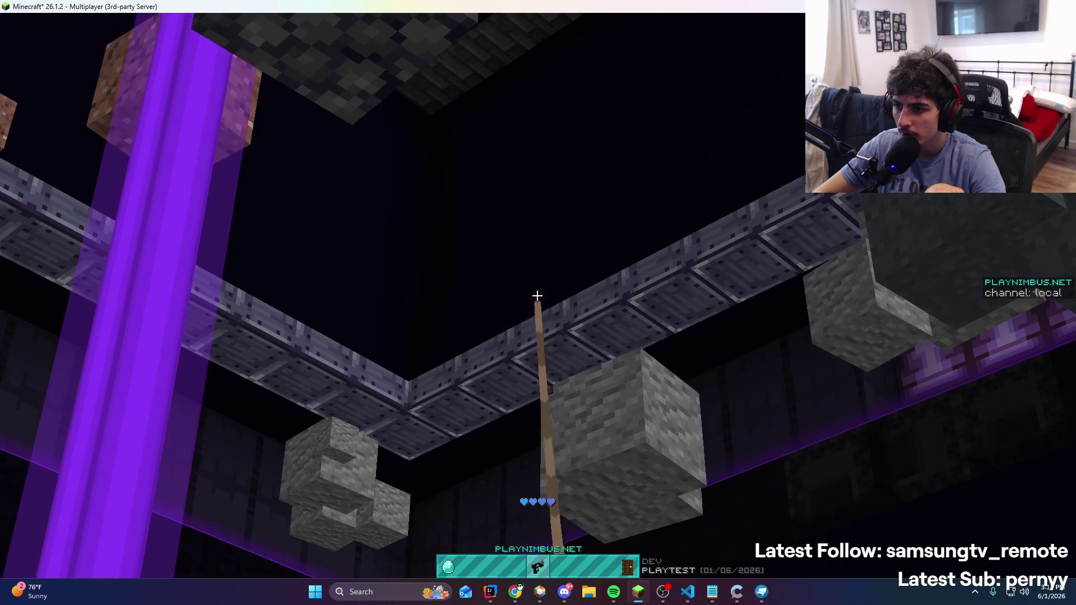
{"action": "right_click", "coordinate": [537, 296]}
{"action": "key", "text": "alt+Tab"}
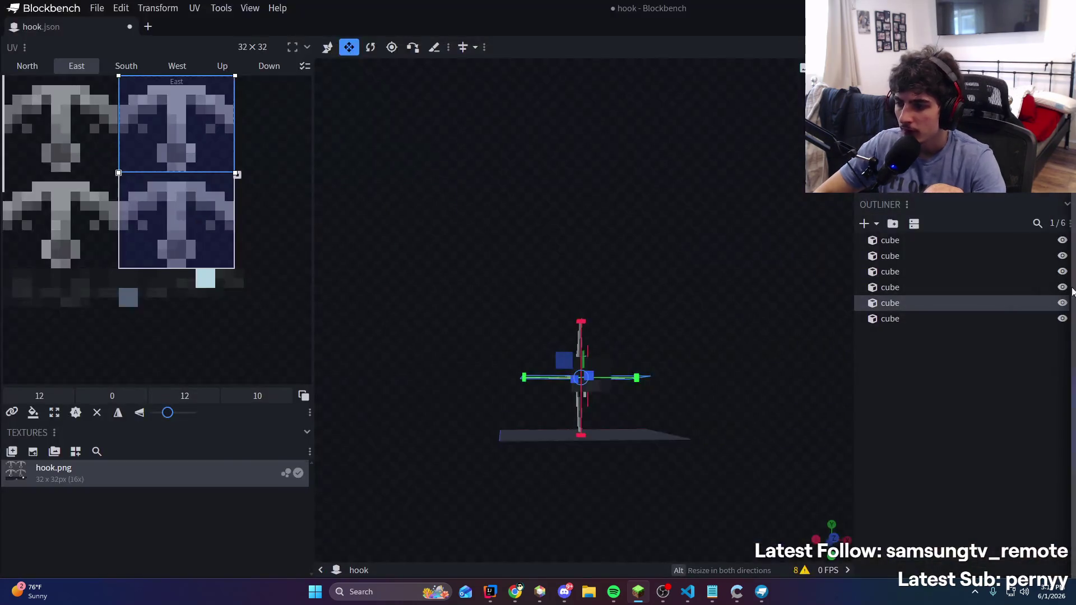
Review the grapple item.json and GrappleEntity.java, then test-fire the grapple in Minecraft again
{"action": "left_click", "coordinate": [686, 593]}
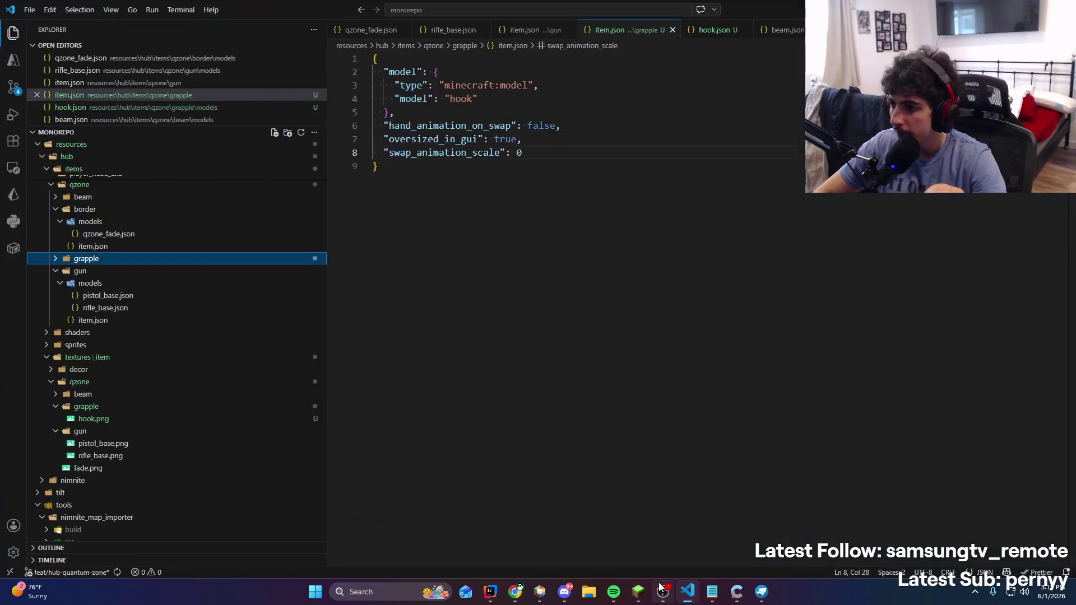
{"action": "left_click", "coordinate": [490, 591]}
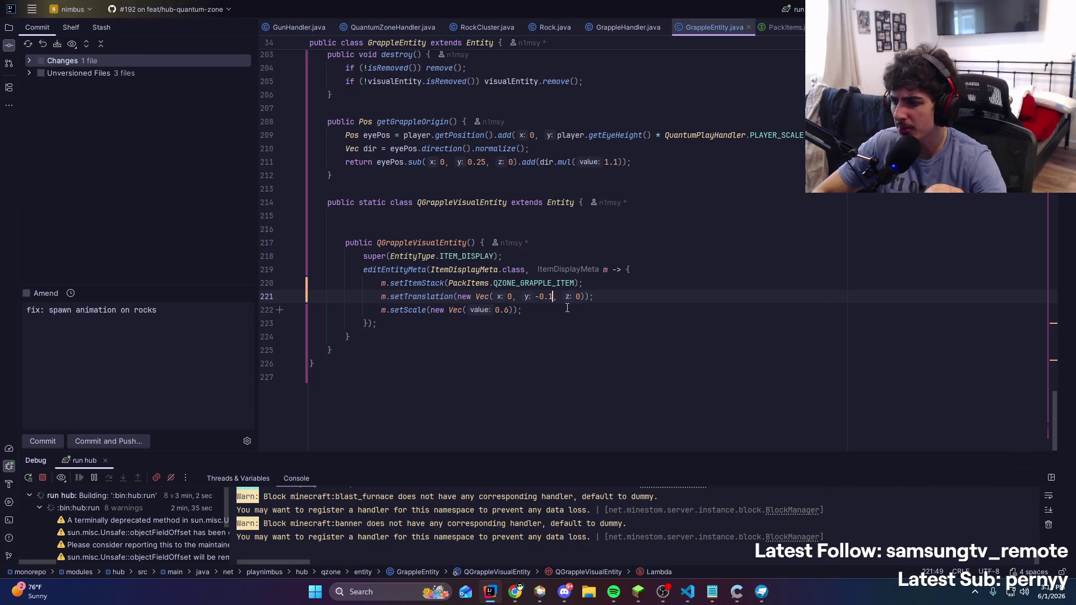
{"action": "key", "text": "alt+Tab"}
{"action": "right_click", "coordinate": [537, 295]}
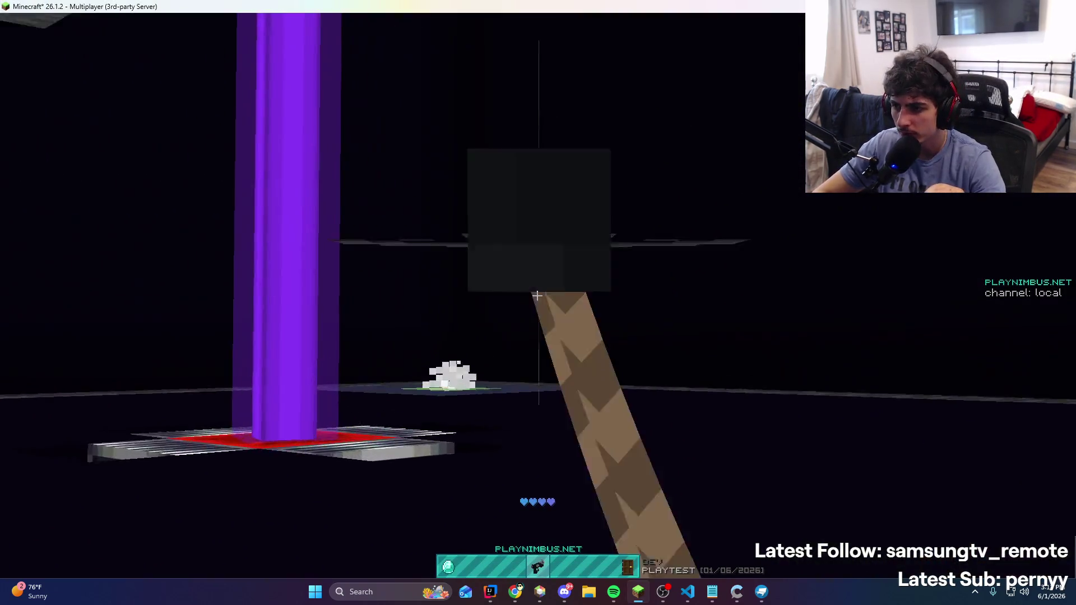
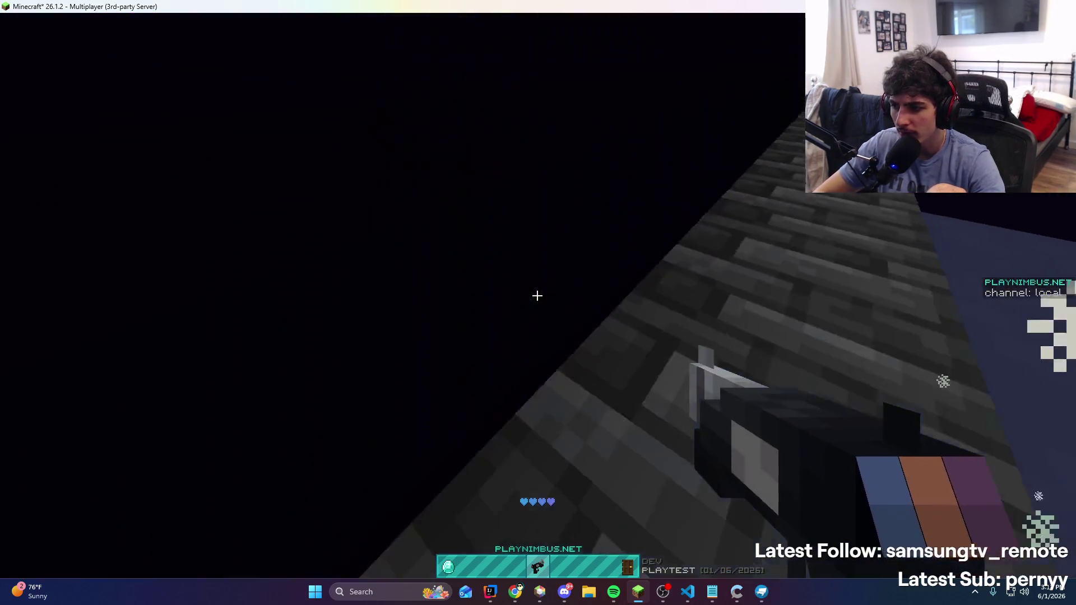
Test-fire the grapple gun at blocks around the arena, switching the held item to slot 5
{"action": "right_click", "coordinate": [536, 296]}
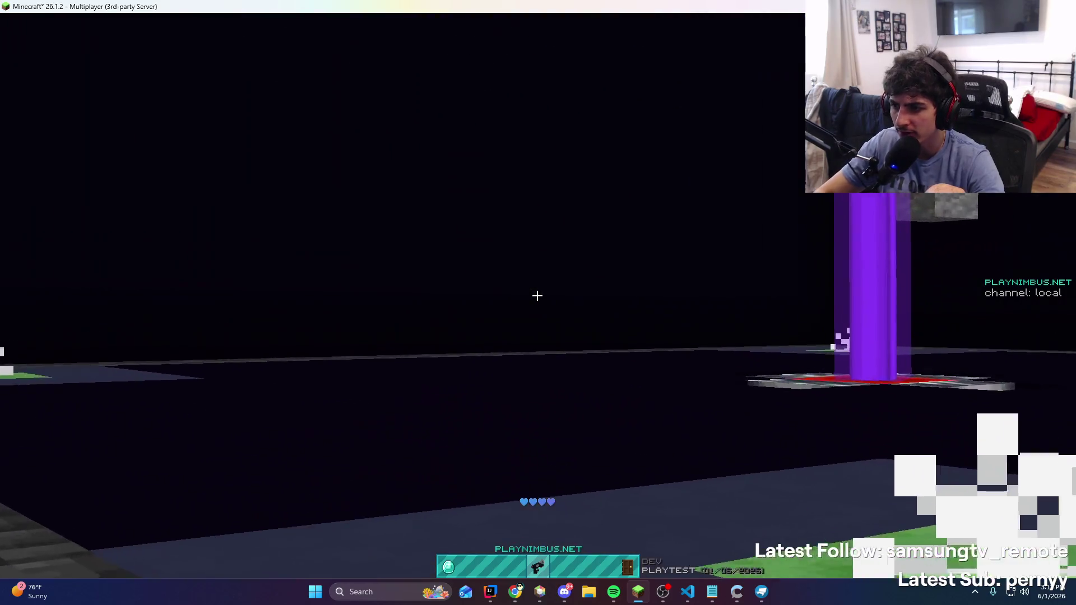
{"action": "right_click", "coordinate": [537, 296]}
{"action": "right_click", "coordinate": [537, 296]}
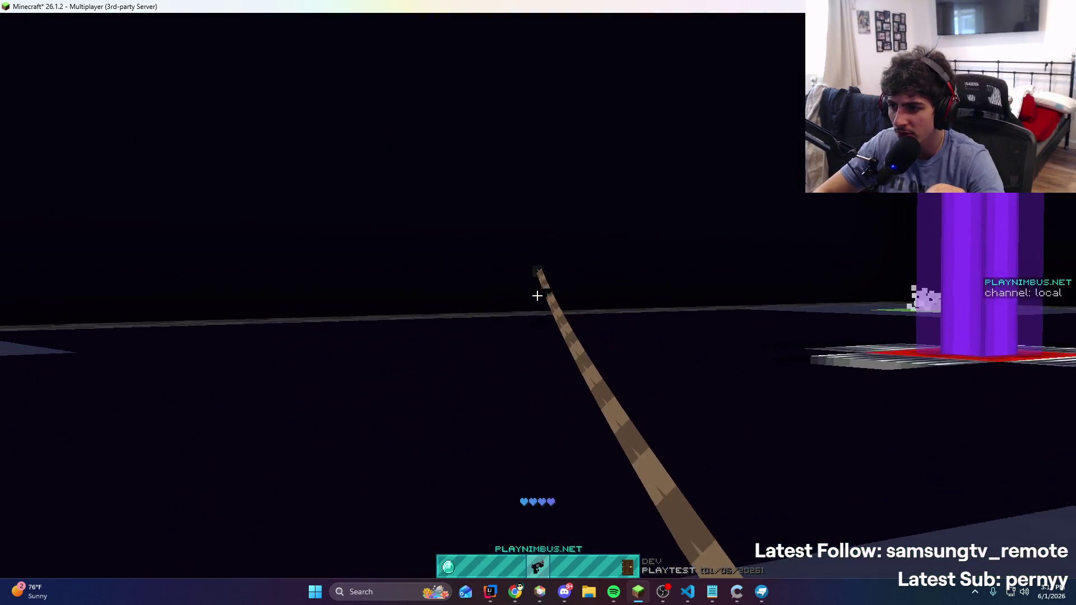
{"action": "key", "text": "5"}
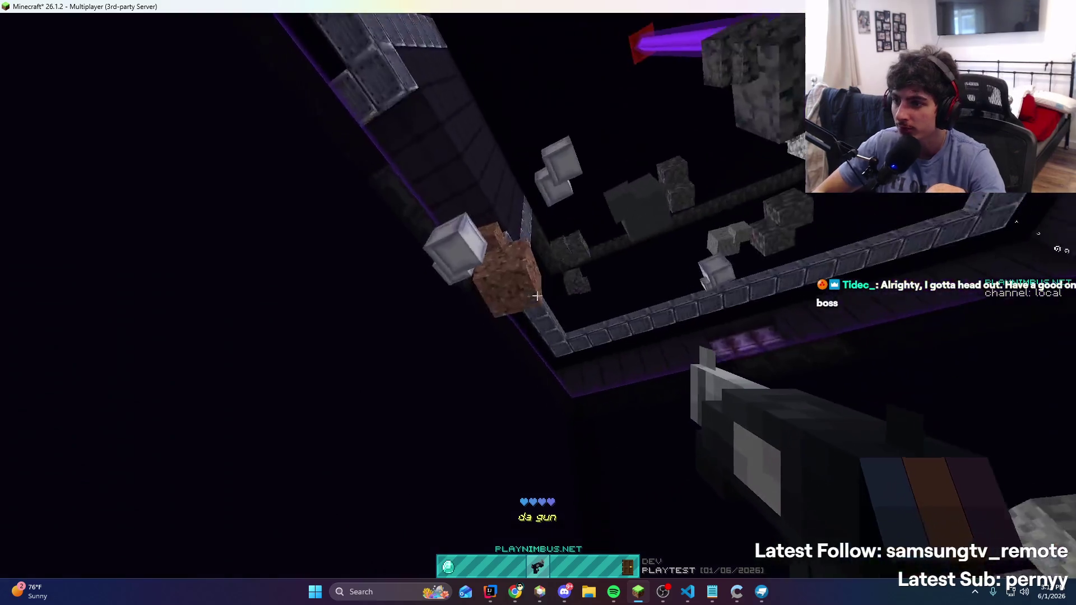
{"action": "right_click", "coordinate": [537, 295]}
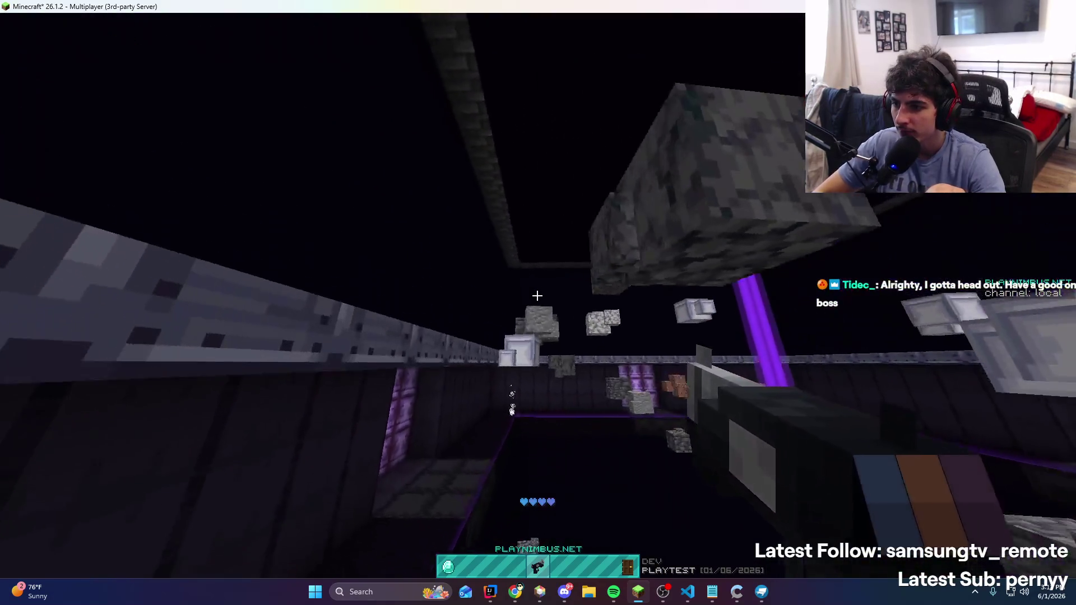
{"action": "right_click", "coordinate": [537, 296]}
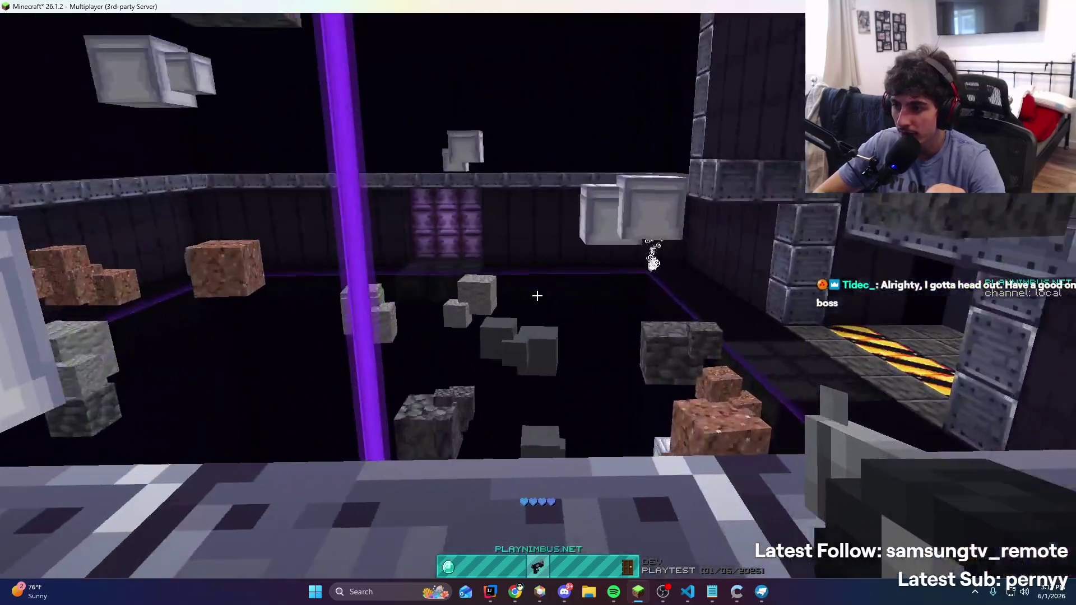
{"action": "right_click", "coordinate": [537, 296]}
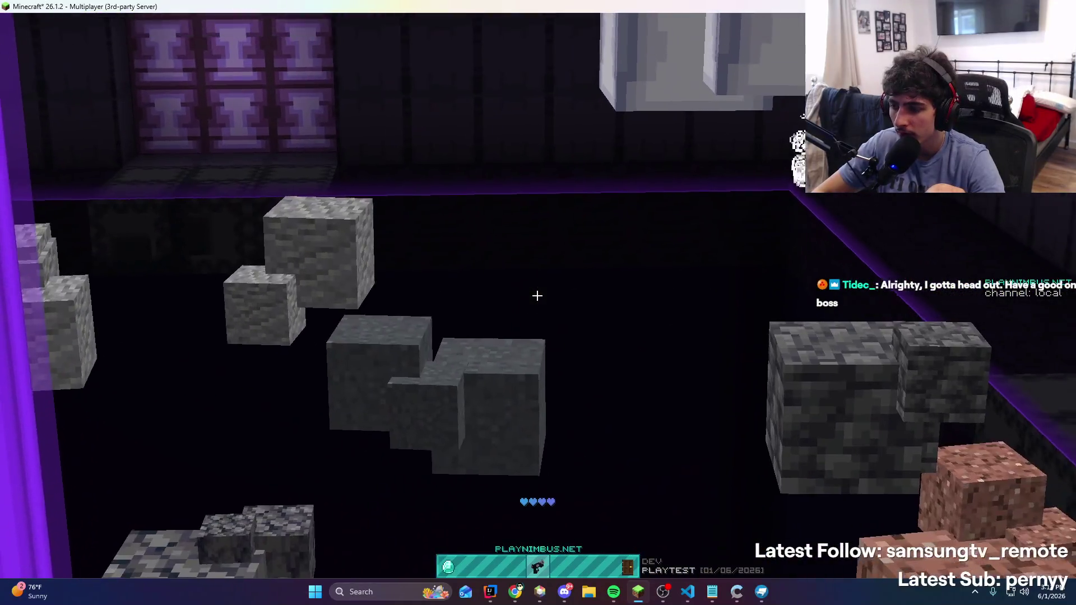
{"action": "right_click", "coordinate": [537, 296]}
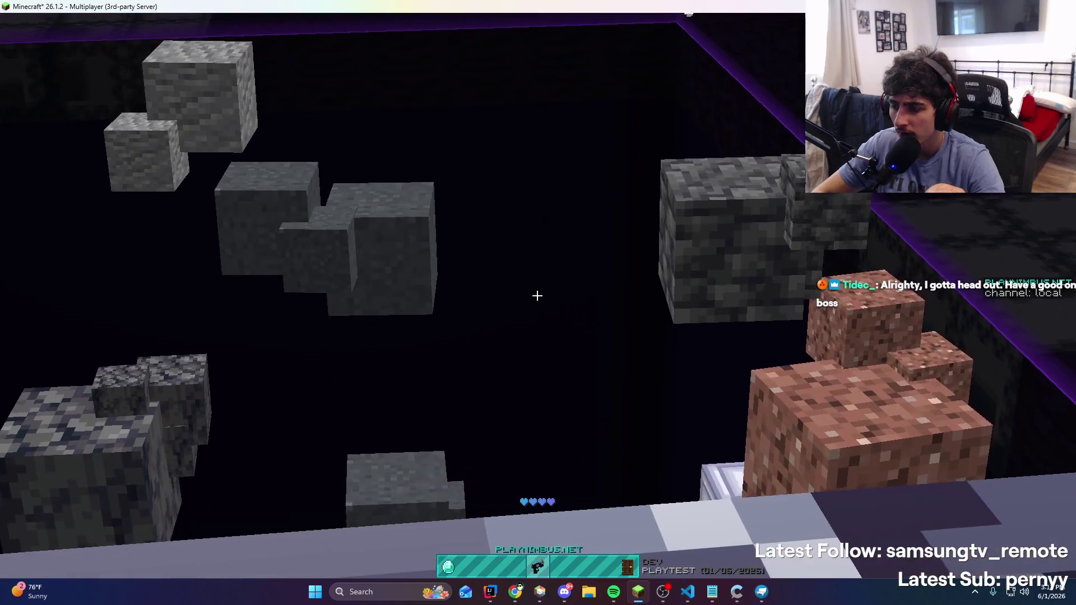
{"action": "right_click", "coordinate": [537, 295]}
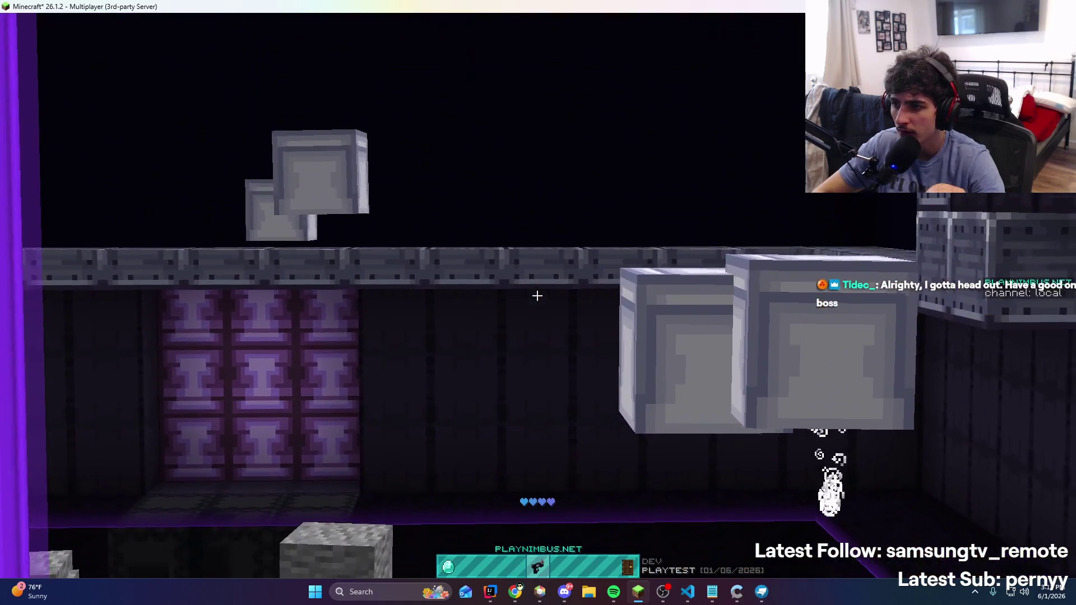
{"action": "right_click", "coordinate": [537, 296]}
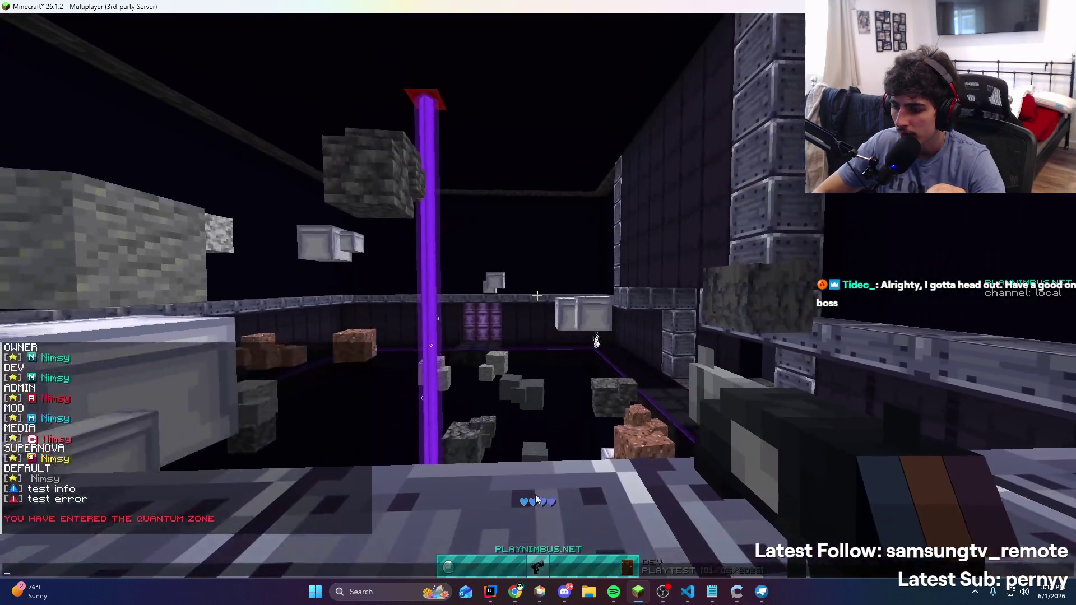
{"action": "right_click", "coordinate": [537, 296]}
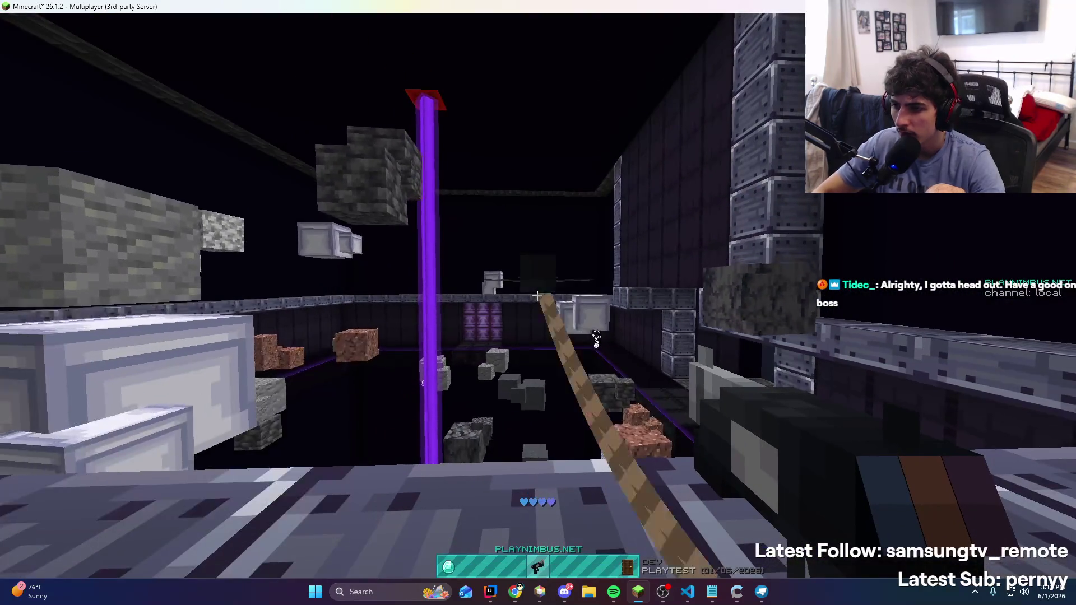
Glance at the code editor, then keep grappling to the floating blocks, ceiling beam, floor and far wall
{"action": "key", "text": "t"}
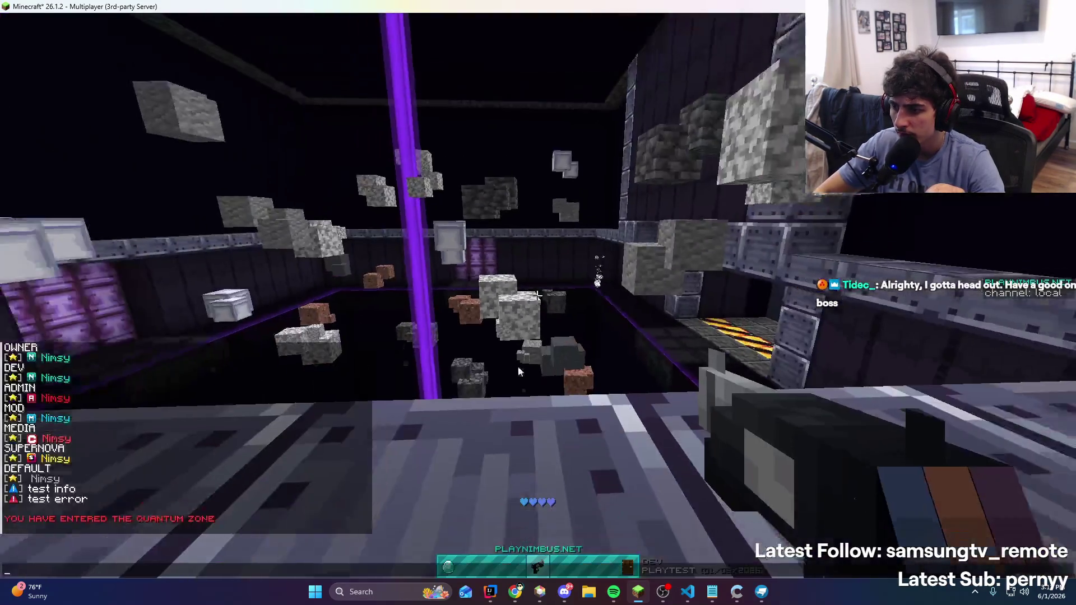
{"action": "left_click", "coordinate": [490, 592]}
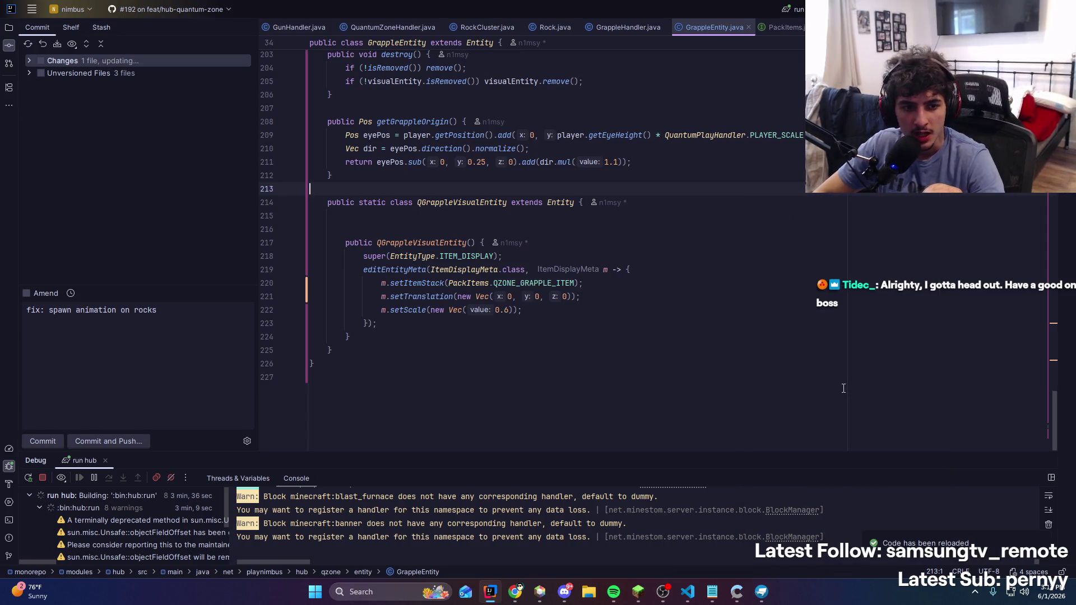
{"action": "left_click", "coordinate": [635, 592]}
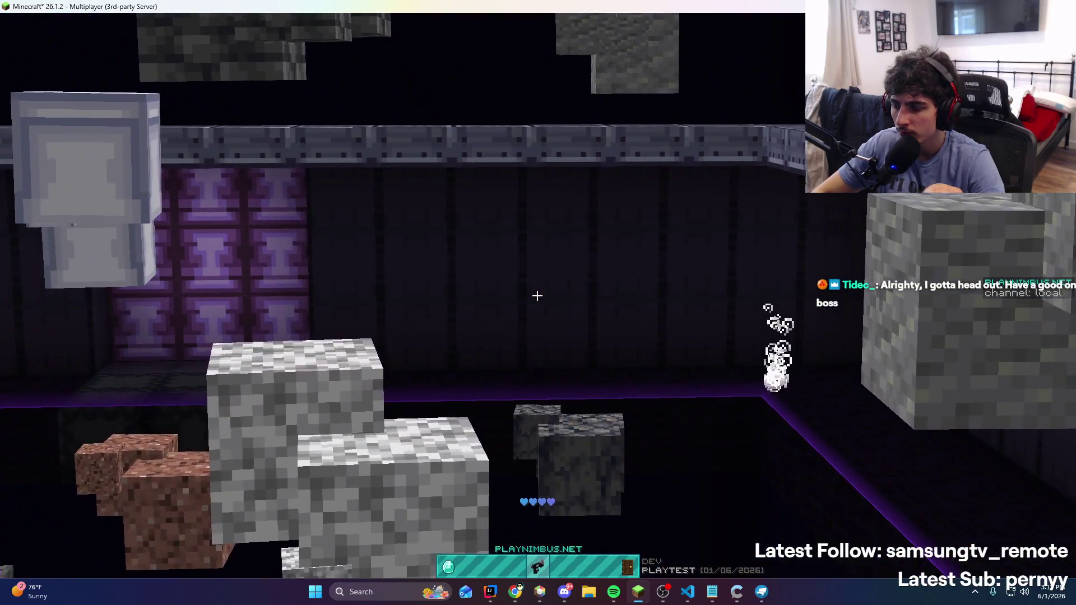
{"action": "right_click", "coordinate": [537, 295]}
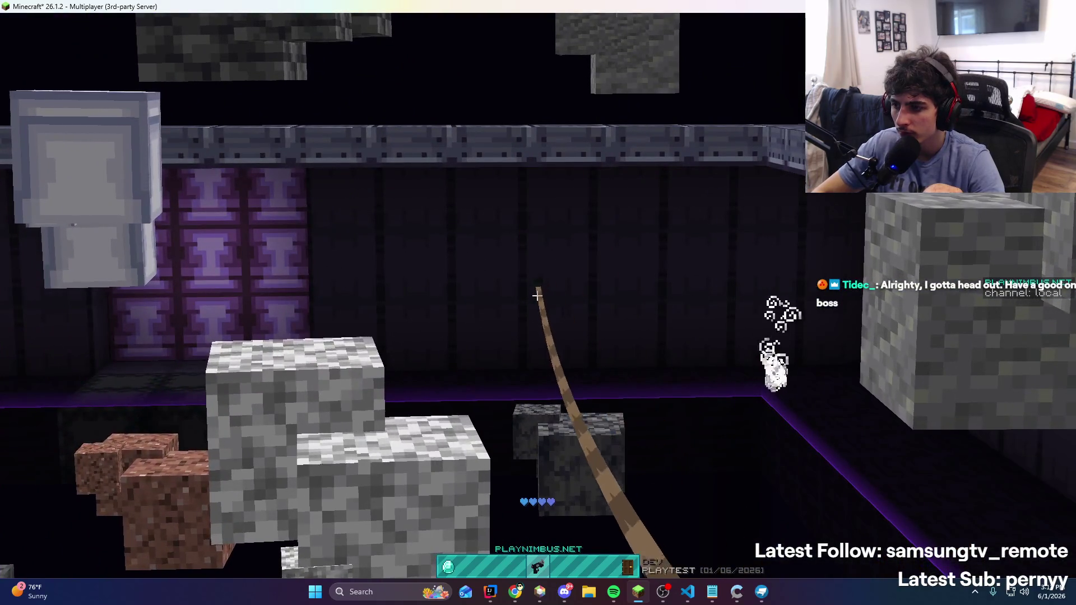
{"action": "right_click", "coordinate": [537, 295]}
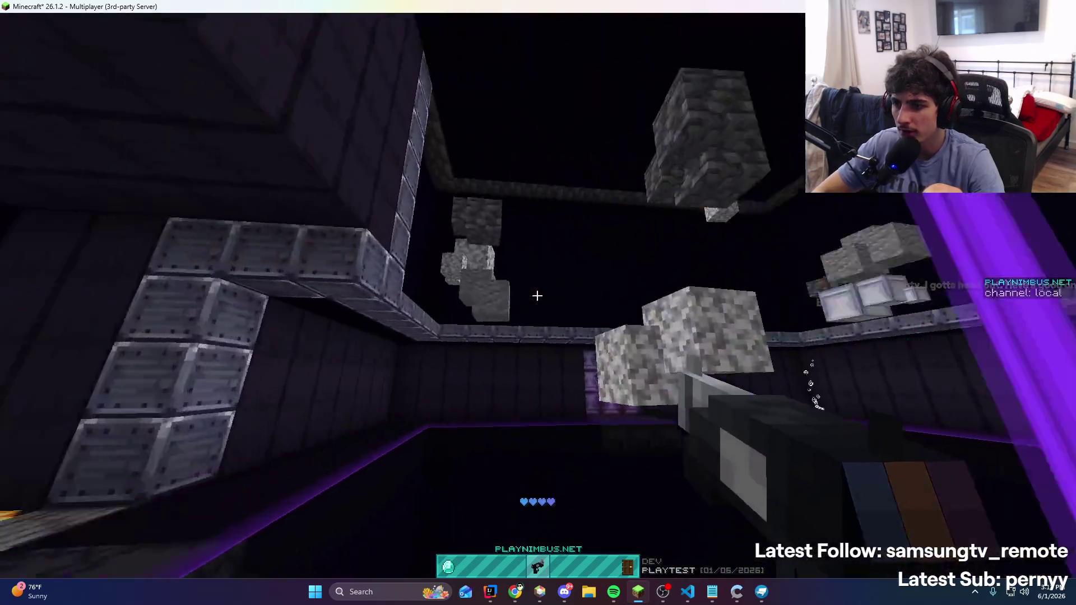
{"action": "right_click", "coordinate": [537, 295]}
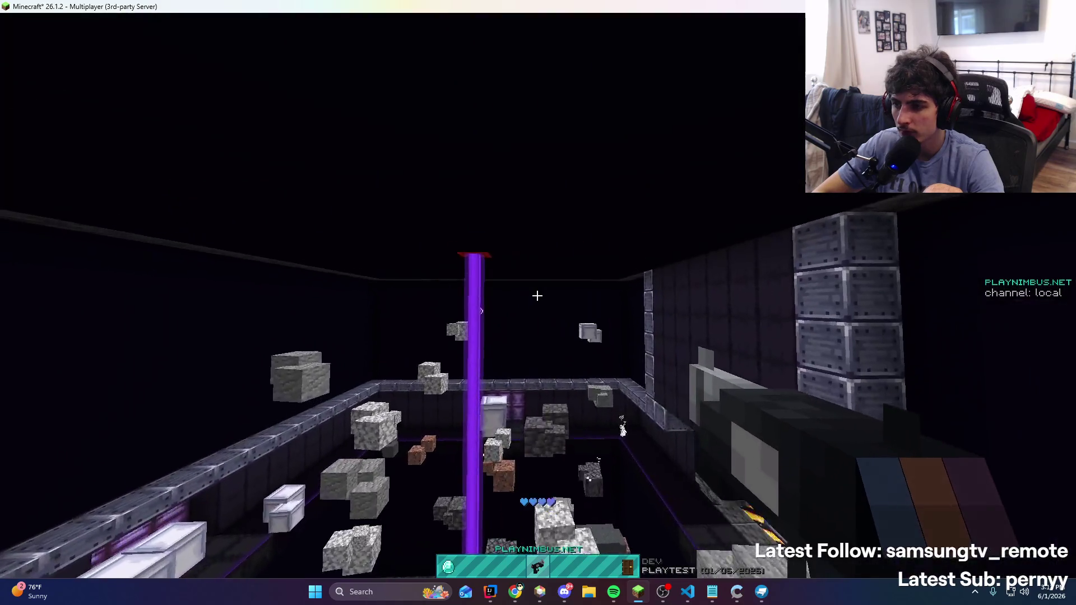
{"action": "right_click", "coordinate": [537, 295]}
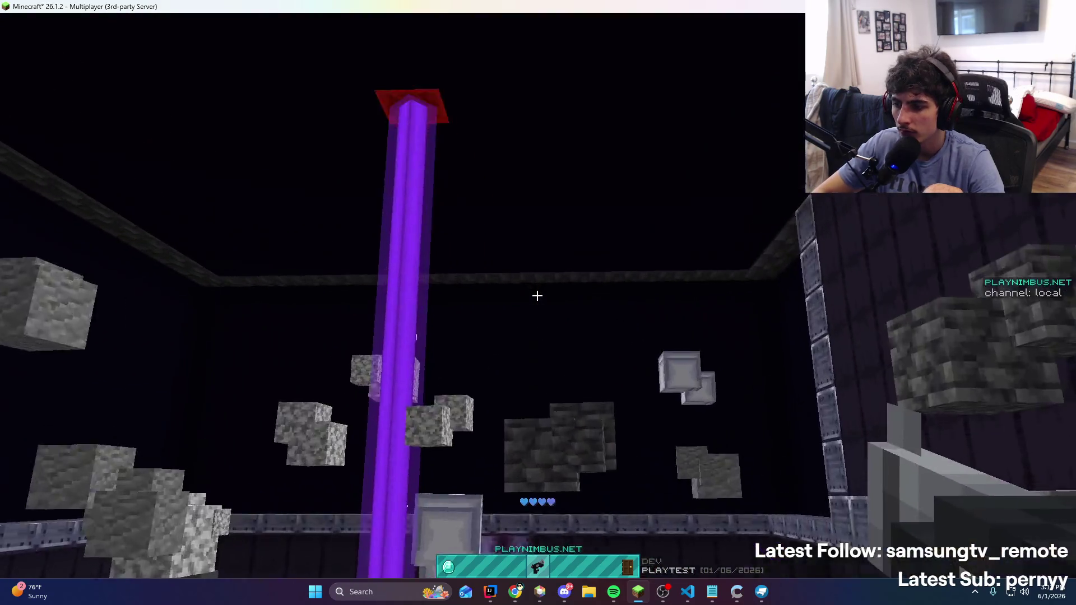
{"action": "right_click", "coordinate": [537, 295]}
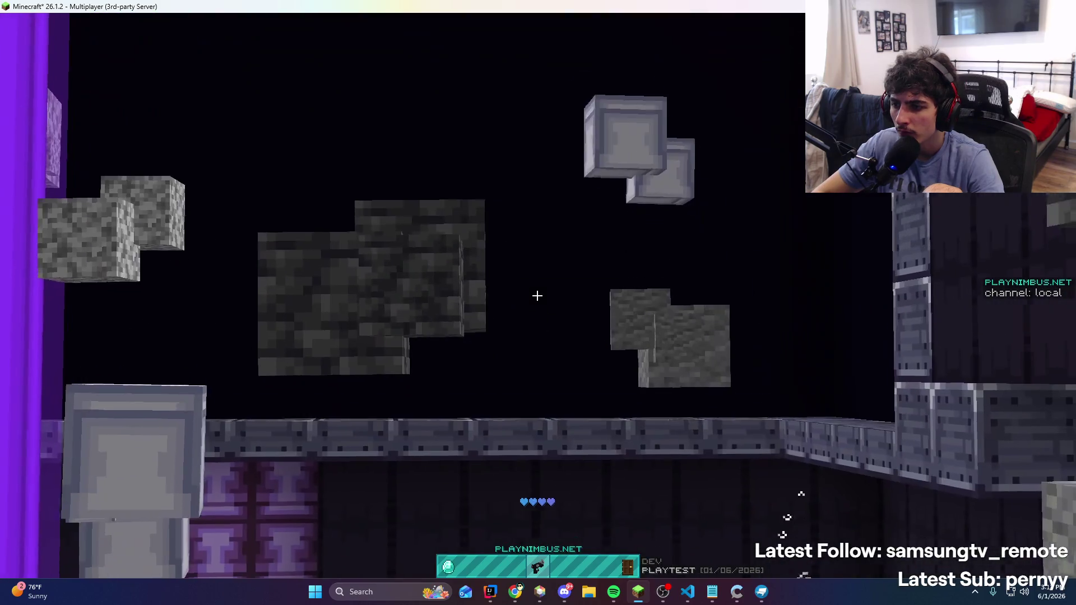
{"action": "right_click", "coordinate": [537, 296]}
{"action": "right_click", "coordinate": [537, 296]}
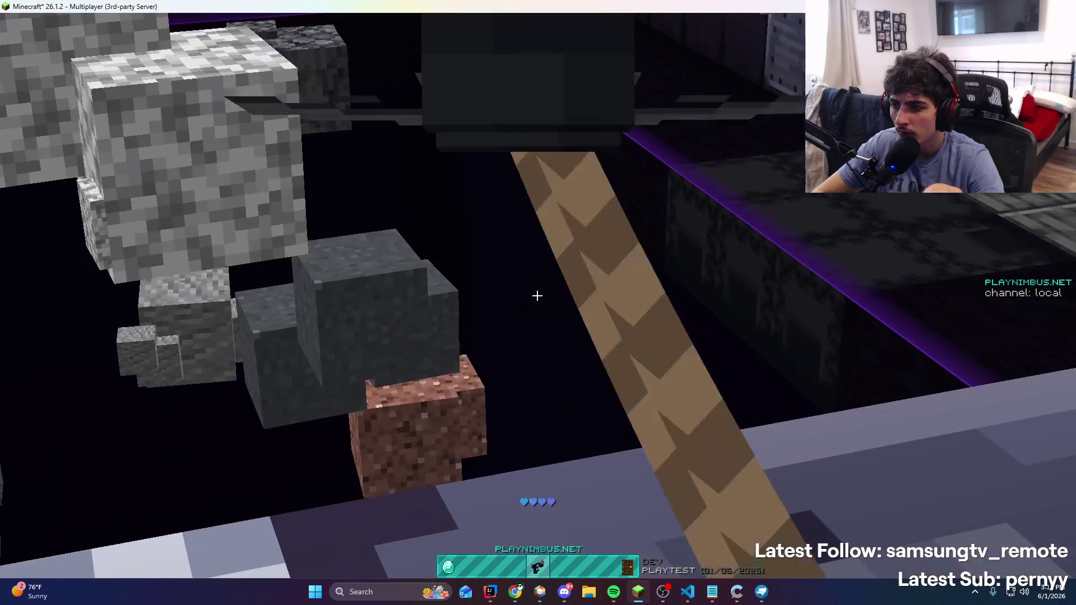
{"action": "right_click", "coordinate": [537, 295]}
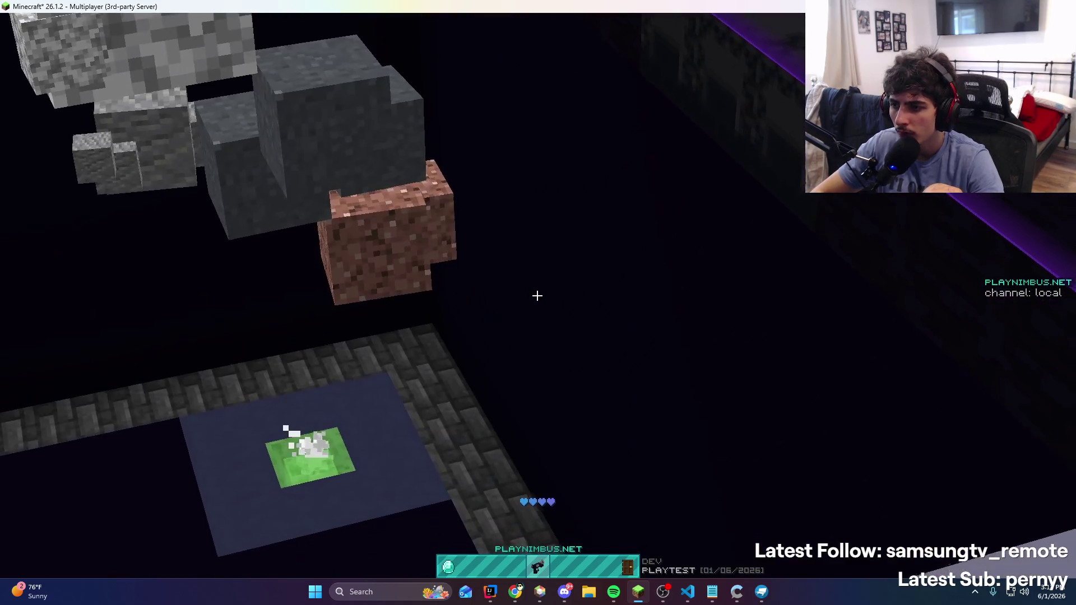
{"action": "right_click", "coordinate": [537, 295]}
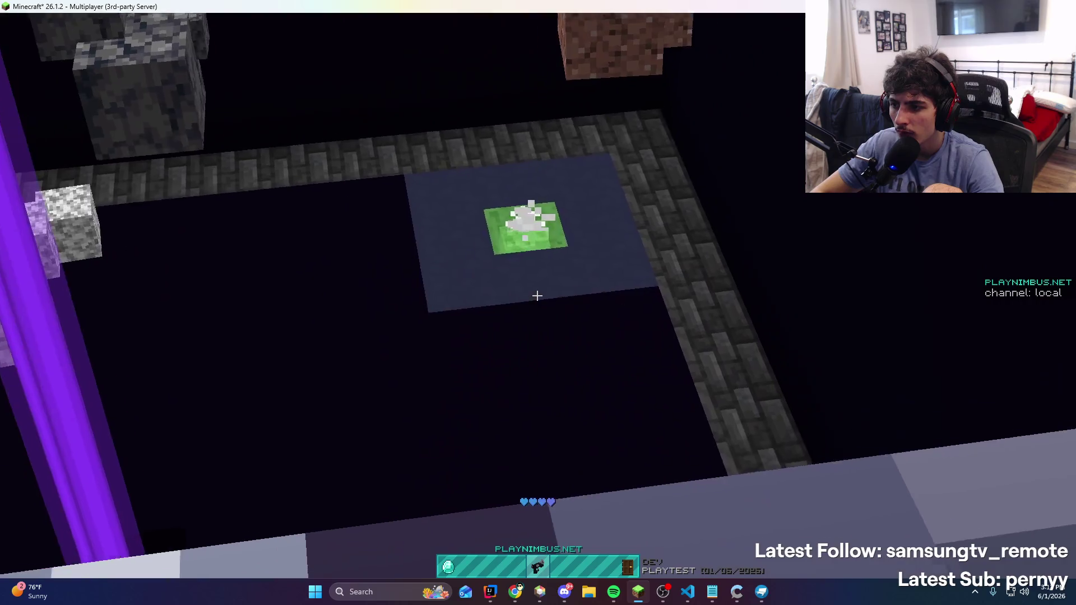
{"action": "right_click", "coordinate": [537, 296]}
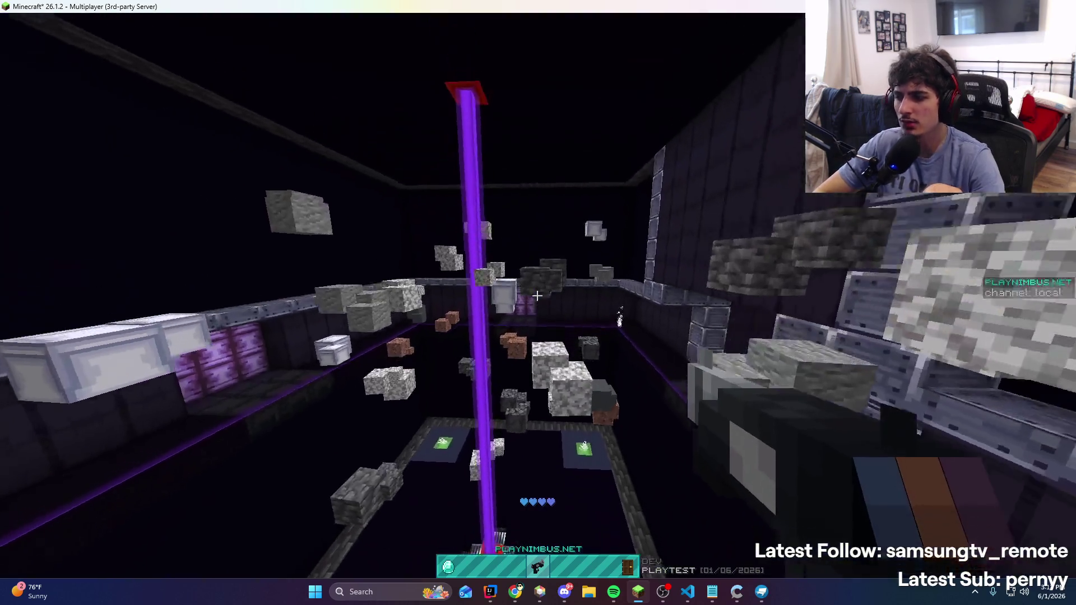
{"action": "right_click", "coordinate": [537, 295]}
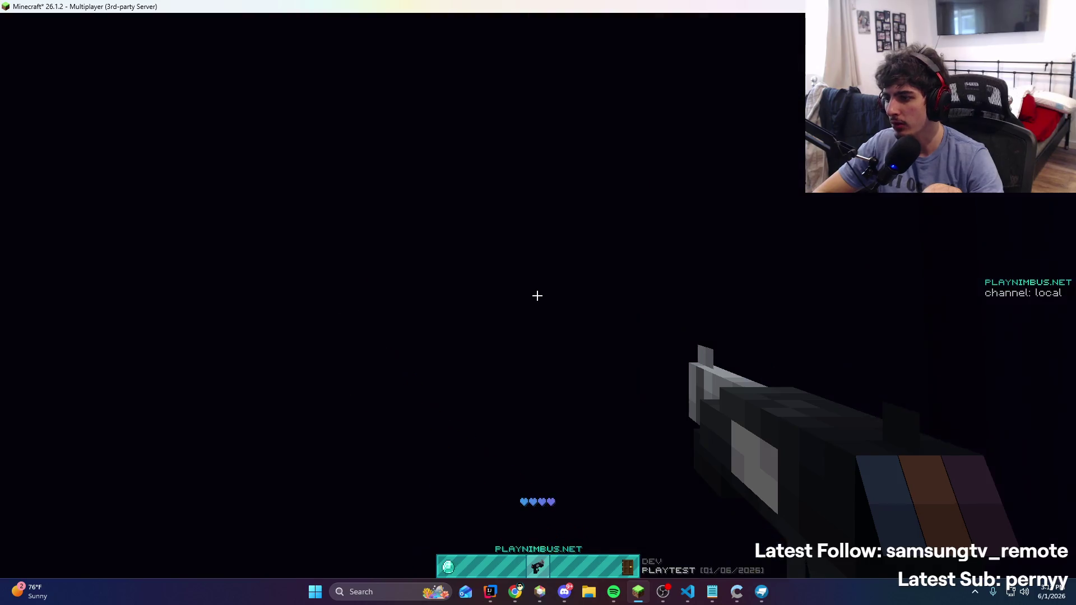
On line 222, replace the mistyped text with an autocompleted m.setGl… call passing true
{"action": "key", "text": "t"}
{"action": "key", "text": "alt+Tab"}
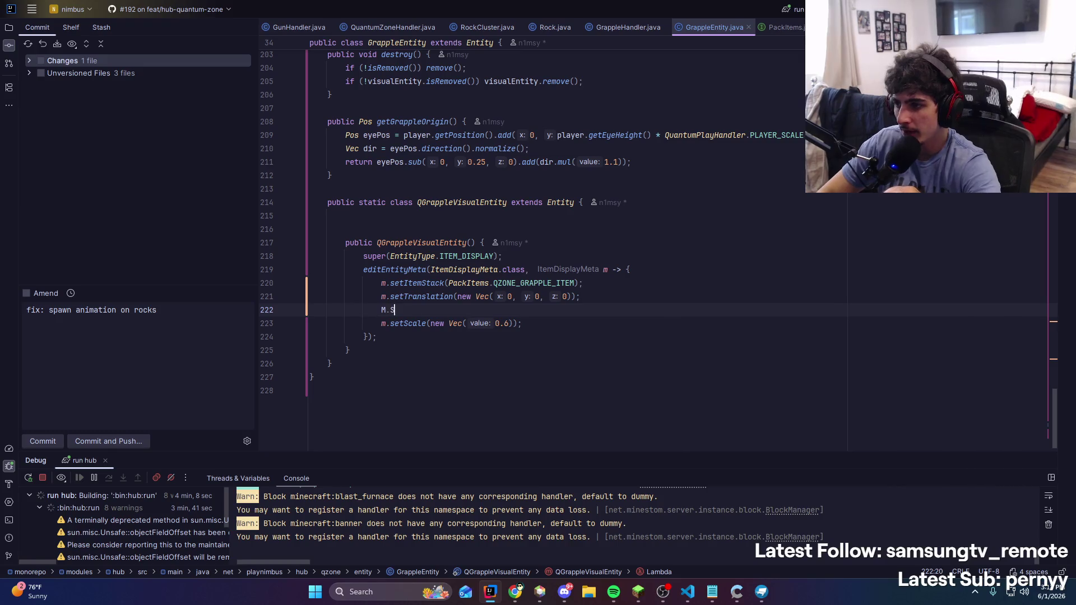
{"action": "key", "text": "BackSpace"}
{"action": "key", "text": "BackSpace"}
{"action": "key", "text": "BackSpace"}
{"action": "type", "text": "mn"}
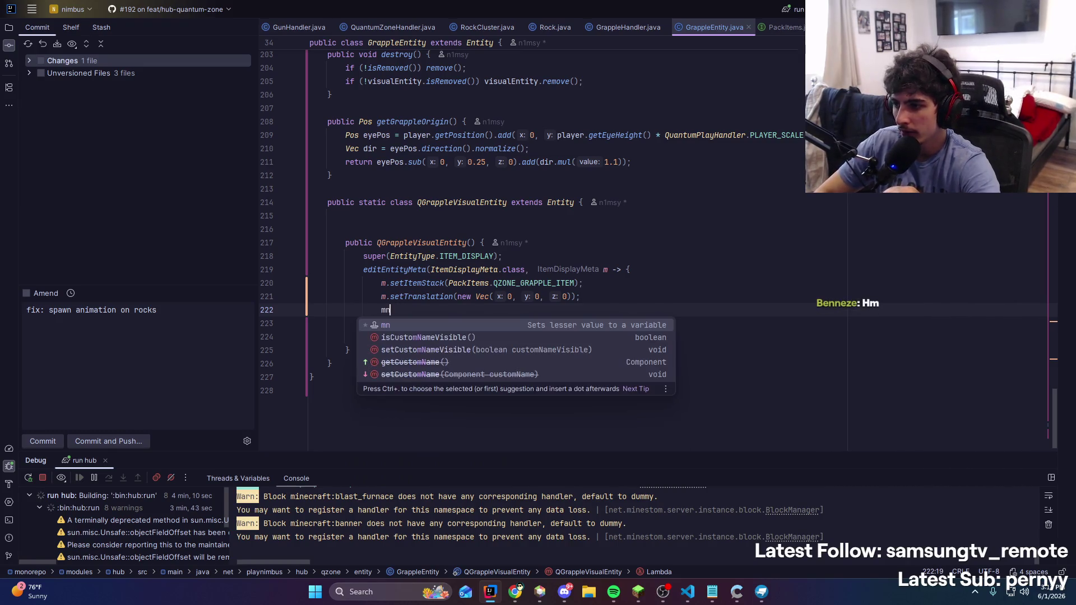
{"action": "key", "text": "Escape"}
{"action": "type", "text": "m.setGlo"}
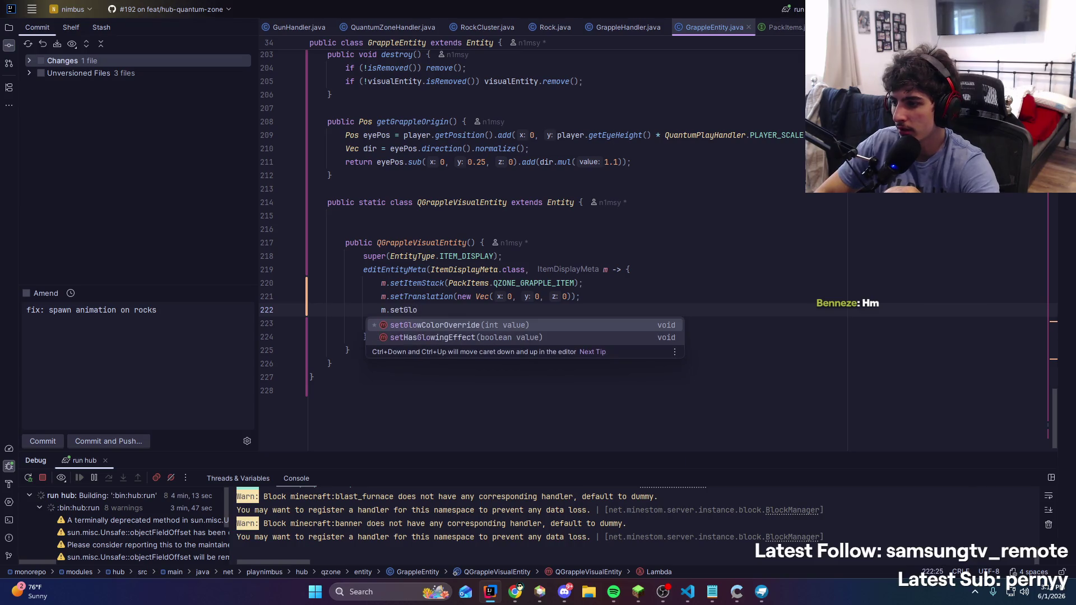
{"action": "key", "text": "Return"}
{"action": "type", "text": "true"}
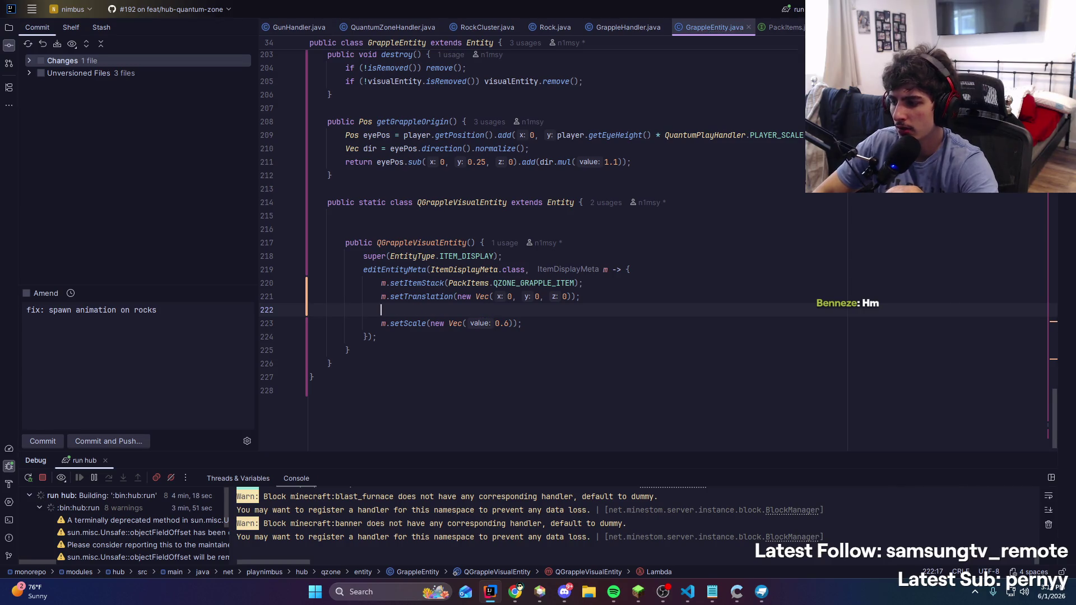
Search everywhere for 'glowOv', then retype 'Glo' to find the glowing-effect setter
{"action": "key", "text": "shift"}
{"action": "key", "text": "shift"}
{"action": "type", "text": "glo"}
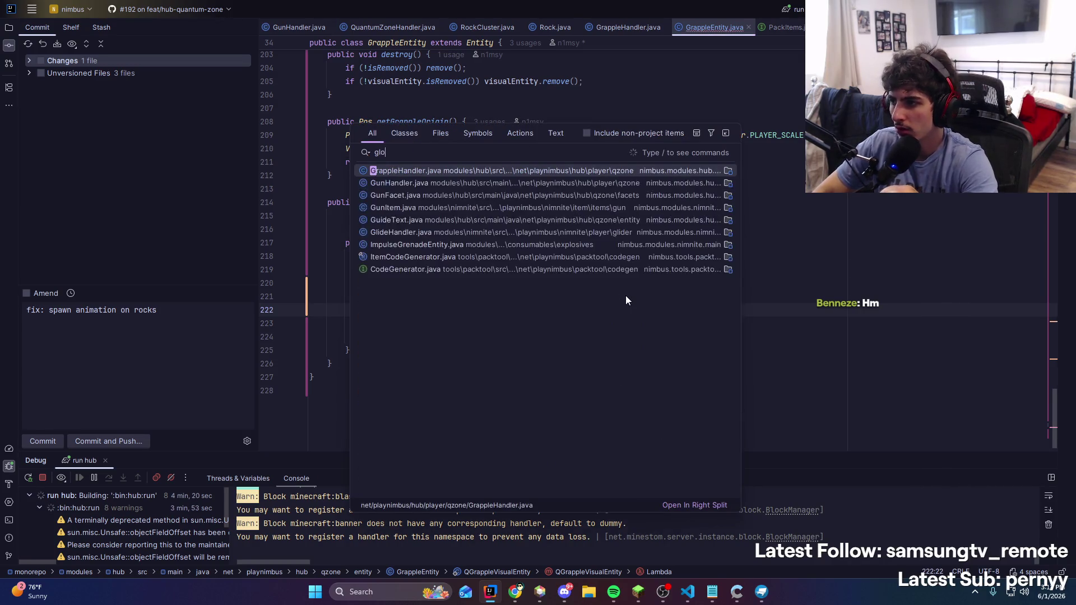
{"action": "type", "text": "wOvver"}
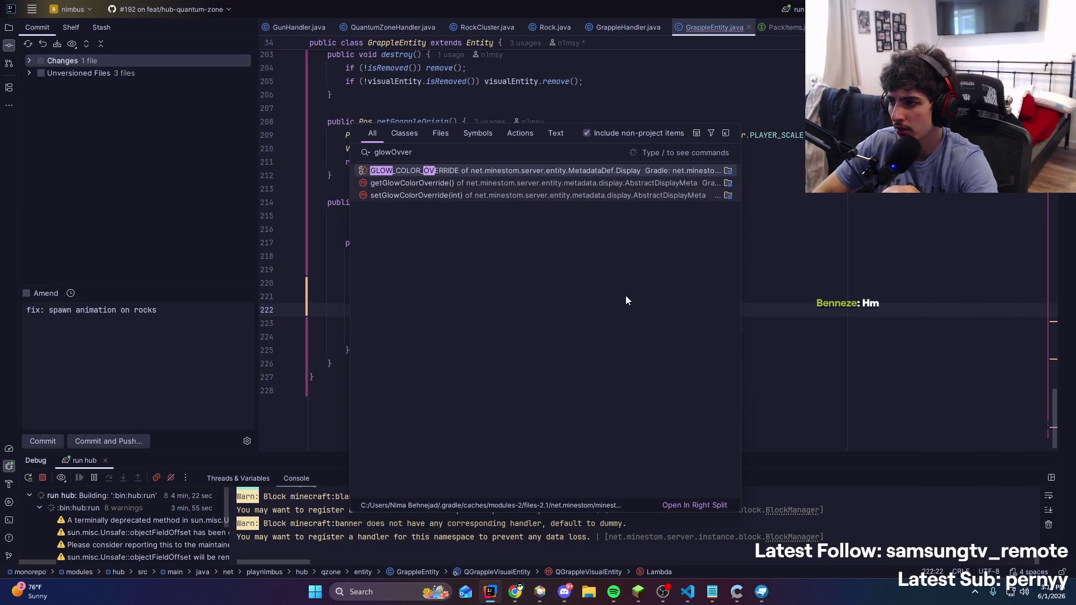
{"action": "key", "text": "Escape"}
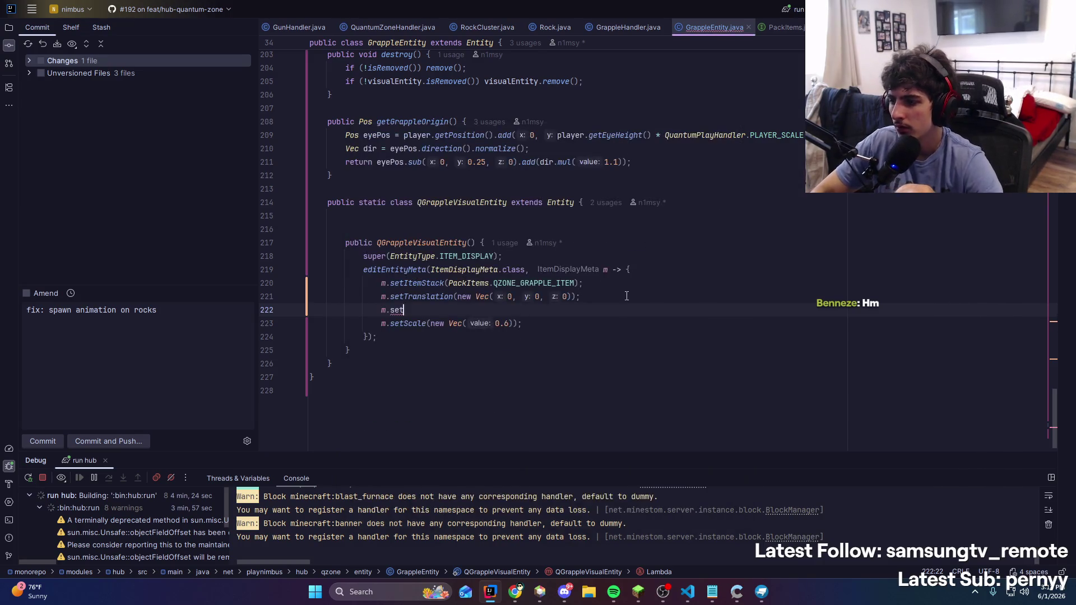
{"action": "type", "text": "HasGlowingEffect(true);"}
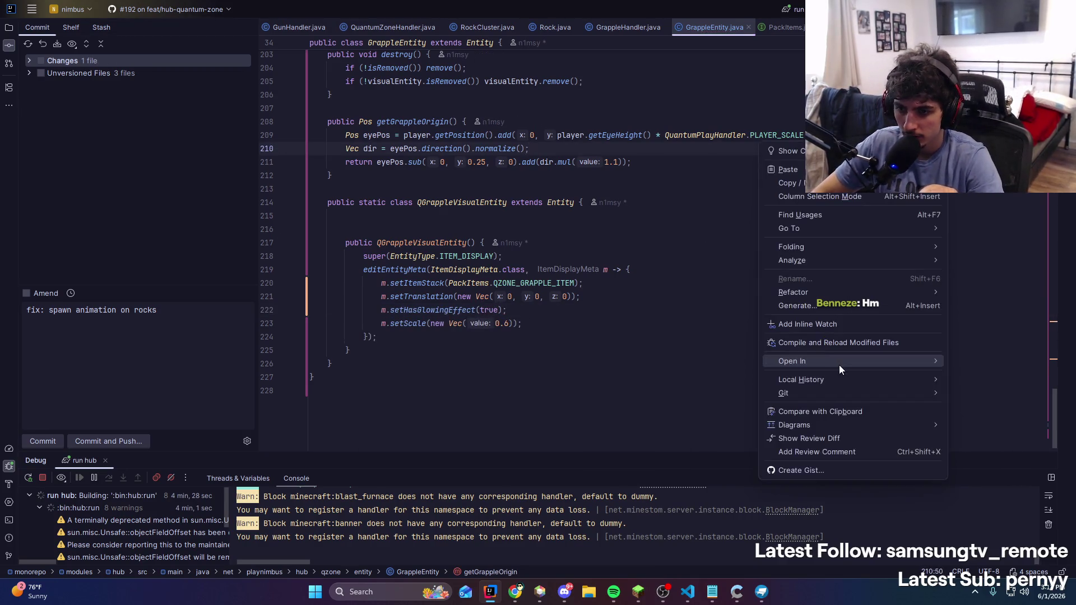
{"action": "key", "text": "alt+Tab"}
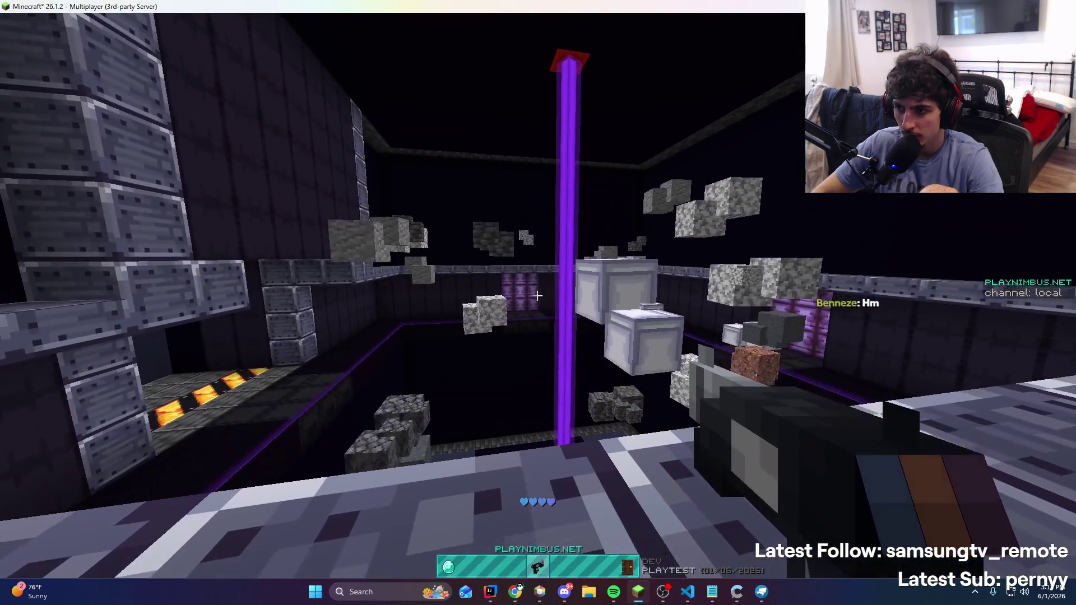
Fire the grapple hook at seven targets, including the block wall, to test its pull
{"action": "right_click", "coordinate": [538, 295]}
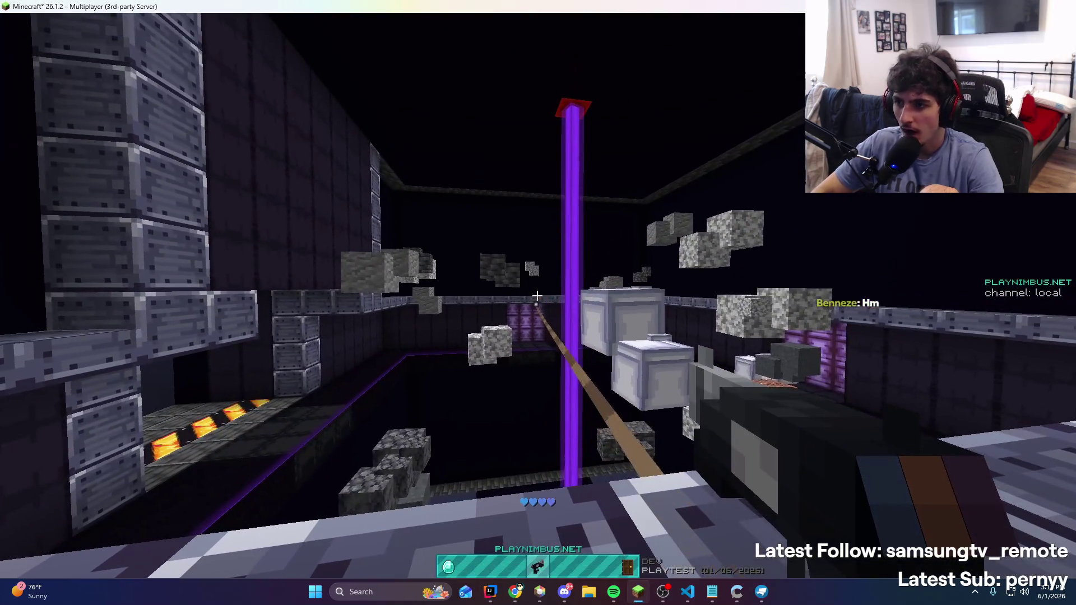
{"action": "right_click", "coordinate": [537, 296]}
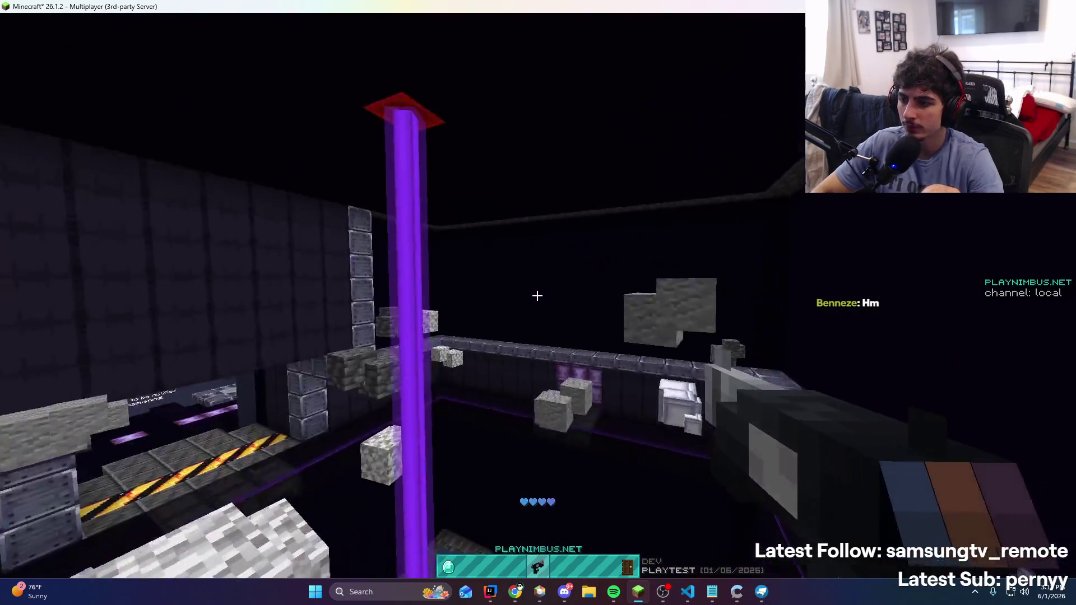
{"action": "right_click", "coordinate": [538, 295]}
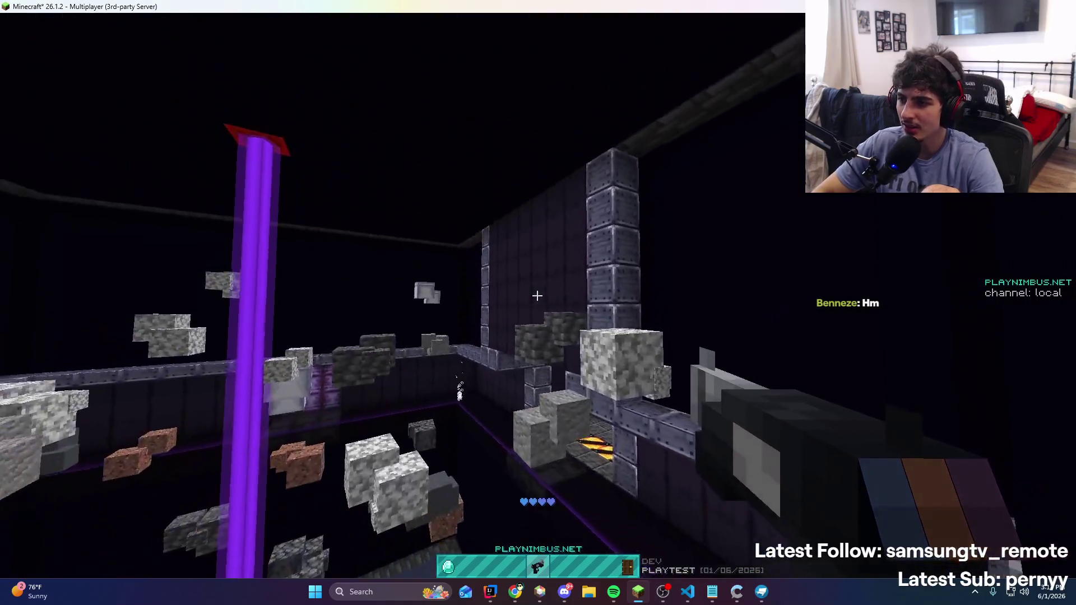
{"action": "right_click", "coordinate": [537, 296]}
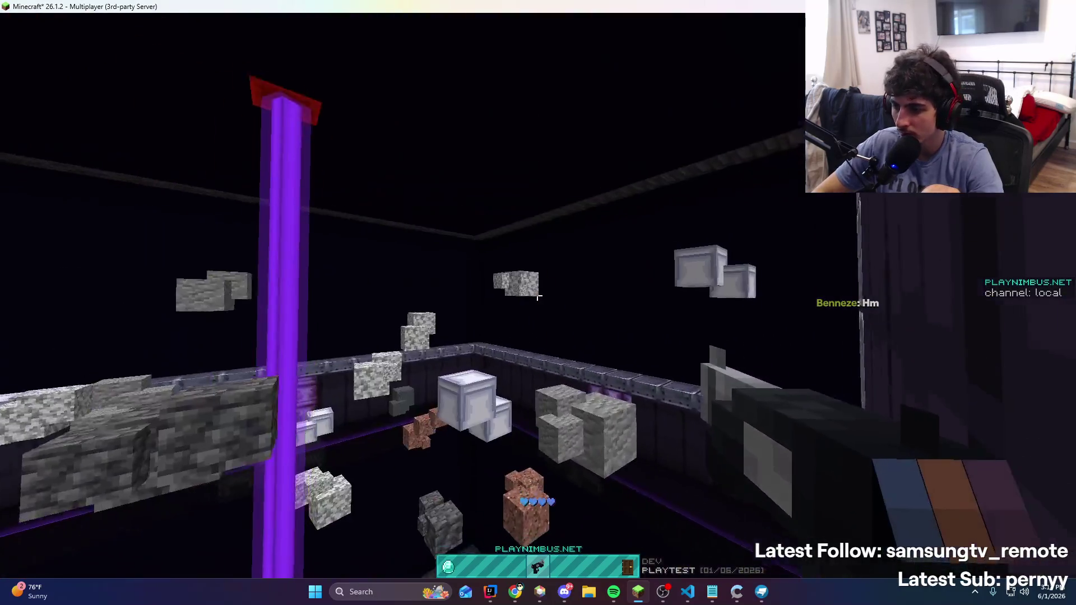
{"action": "right_click", "coordinate": [537, 297]}
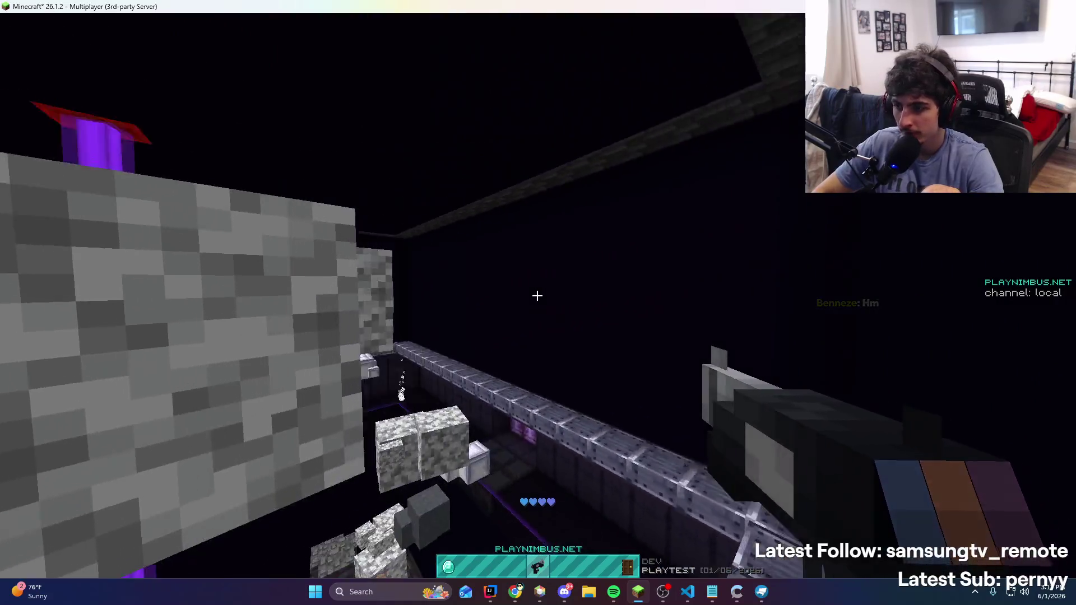
{"action": "right_click", "coordinate": [537, 295]}
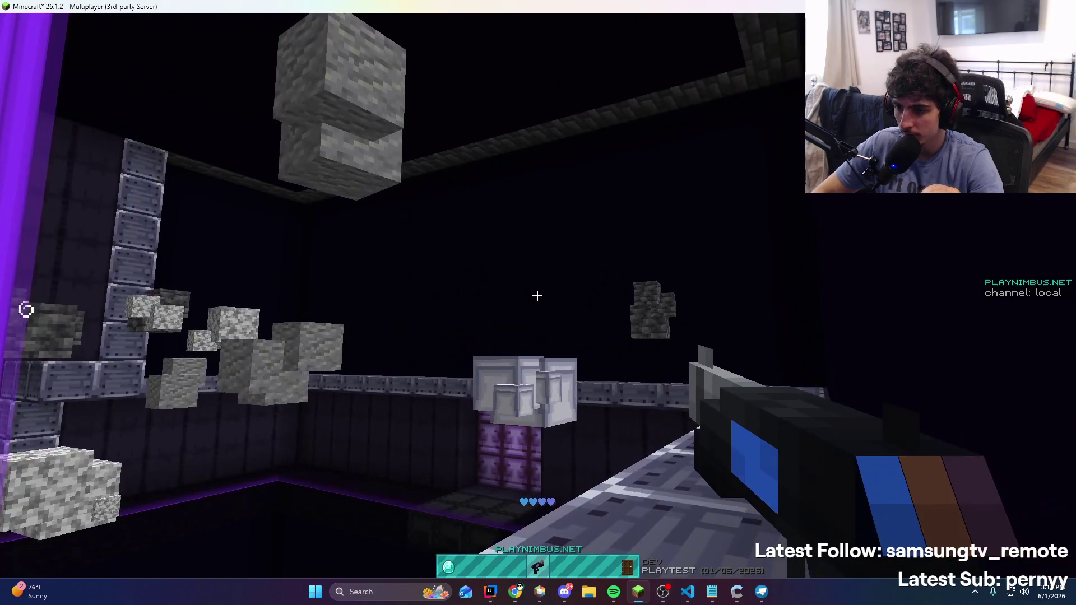
{"action": "right_click", "coordinate": [537, 296]}
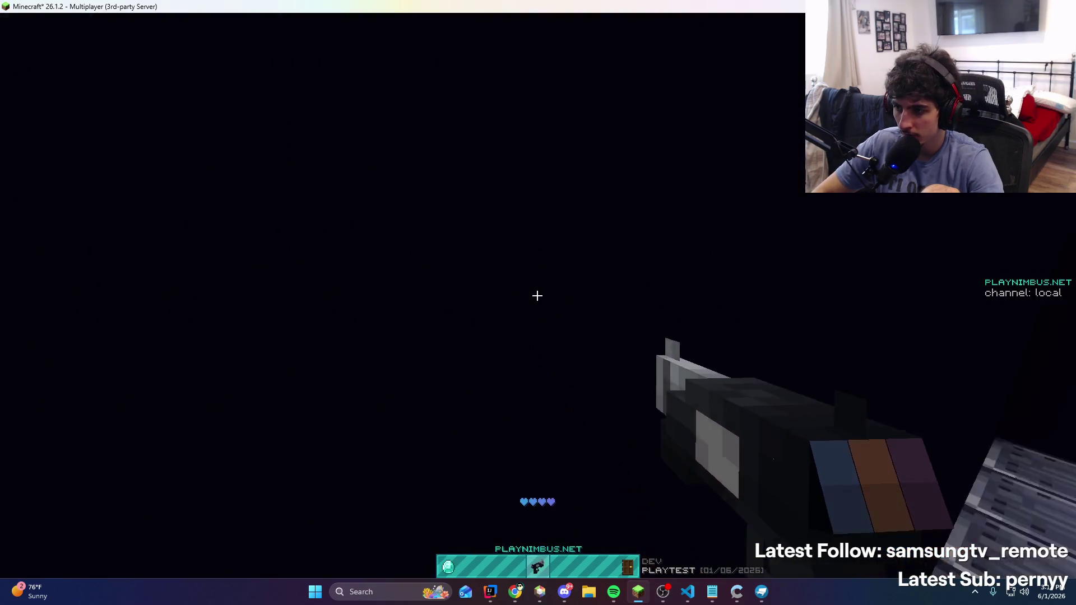
Back in Blockbench, shrink the horizontal crossbar cube's height from 1 to 0.5
{"action": "key", "text": "t"}
{"action": "key", "text": "alt+Tab"}
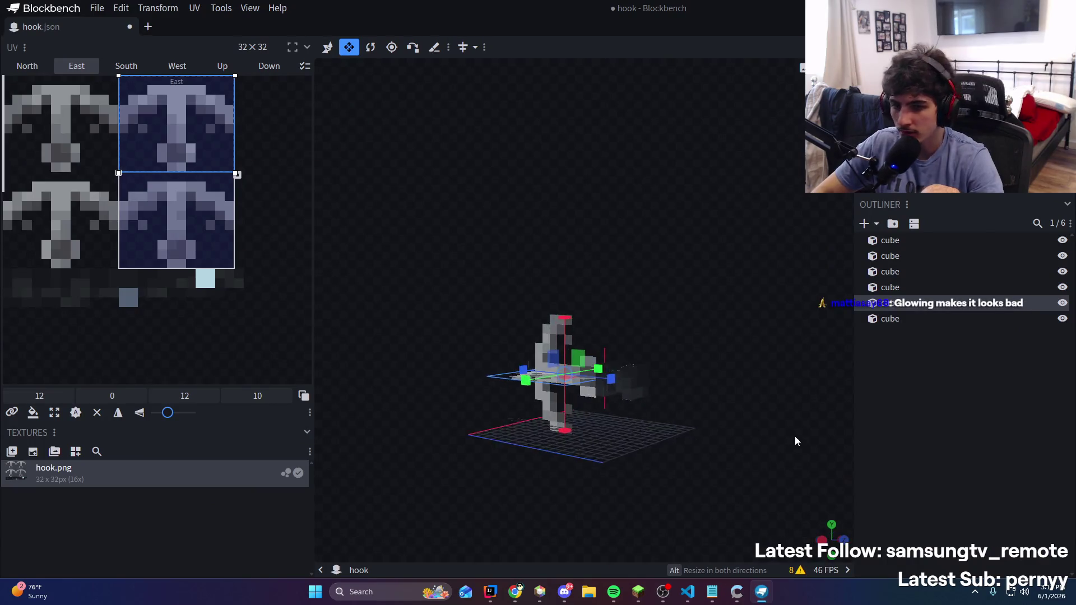
{"action": "left_click_drag", "start_coordinate": [728, 449], "coordinate": [715, 448]}
{"action": "mouse_move", "coordinate": [502, 389]}
{"action": "left_mouse_down"}
{"action": "mouse_move", "coordinate": [793, 293]}
{"action": "mouse_move", "coordinate": [687, 335]}
{"action": "mouse_move", "coordinate": [530, 601]}
{"action": "left_mouse_up"}
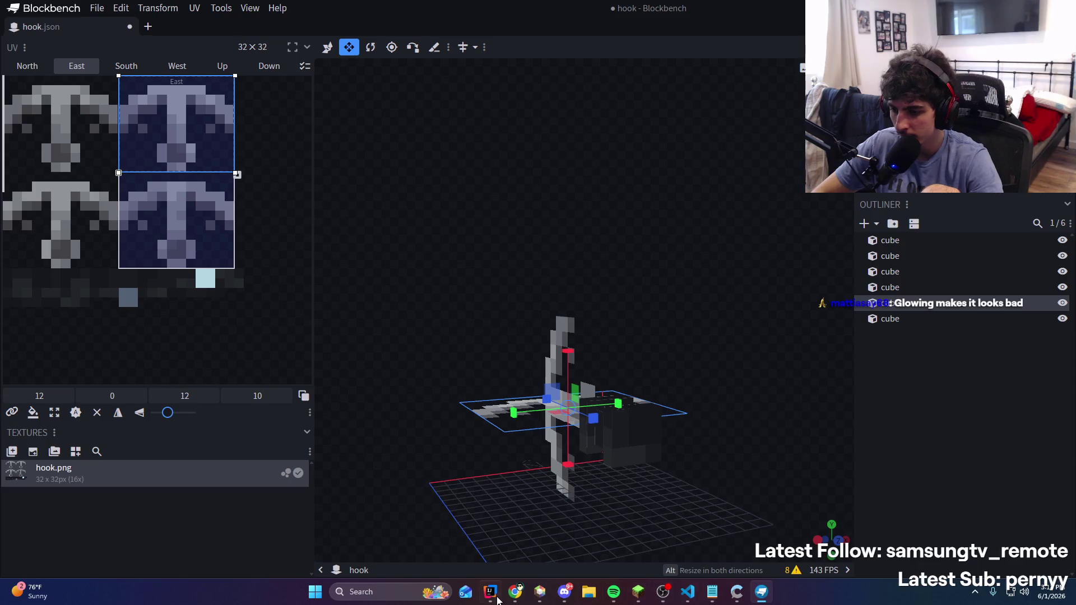
{"action": "left_click", "coordinate": [491, 593]}
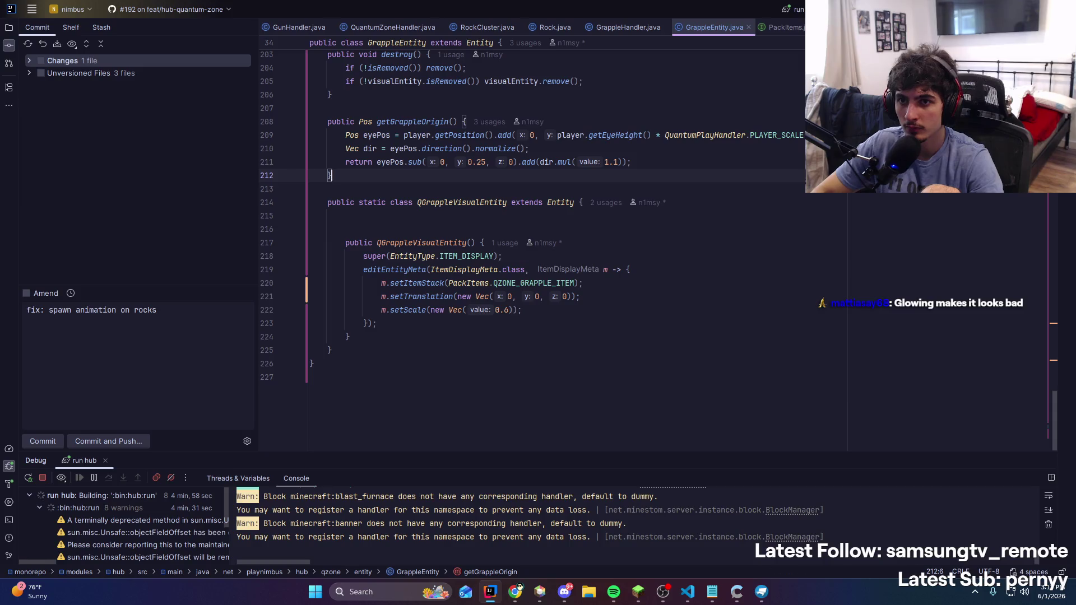
{"action": "key", "text": "alt+Tab"}
{"action": "mouse_move", "coordinate": [786, 203]}
{"action": "left_mouse_down"}
{"action": "mouse_move", "coordinate": [685, 293]}
{"action": "mouse_move", "coordinate": [627, 304]}
{"action": "mouse_move", "coordinate": [561, 349]}
{"action": "mouse_move", "coordinate": [532, 385]}
{"action": "mouse_move", "coordinate": [516, 383]}
{"action": "left_mouse_up"}
{"action": "left_click_drag", "start_coordinate": [654, 324], "coordinate": [716, 299], "text": "ctrl"}
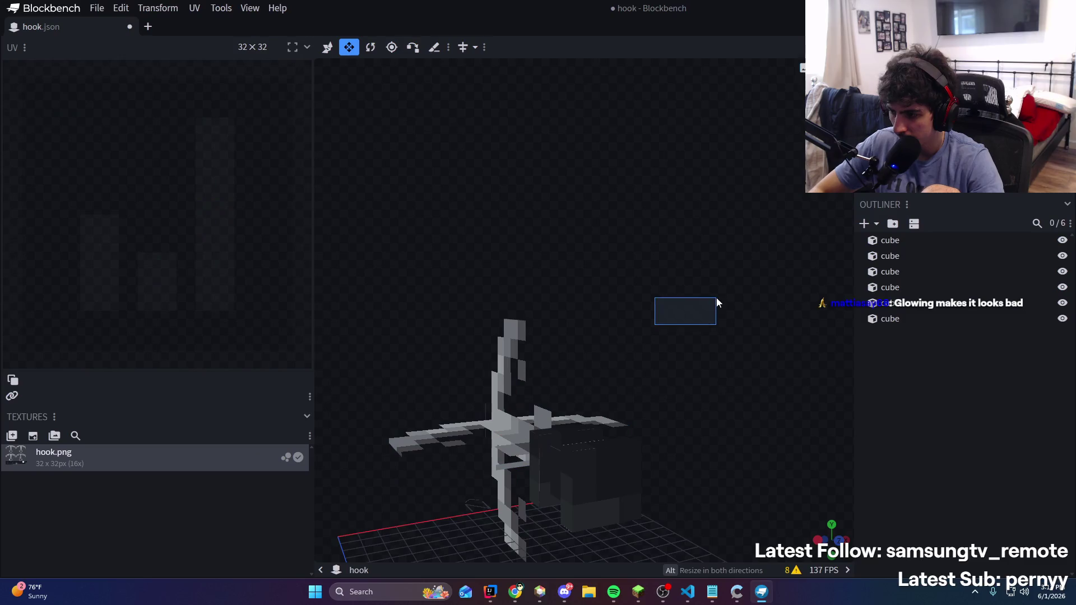
{"action": "left_click", "coordinate": [460, 431]}
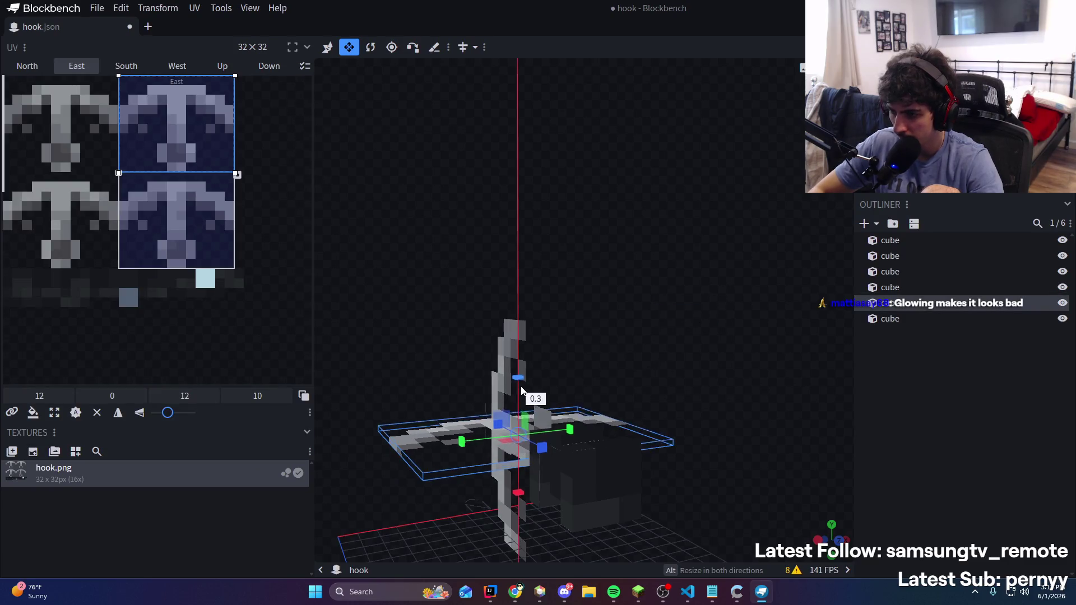
{"action": "left_click_drag", "start_coordinate": [520, 374], "coordinate": [519, 384]}
Select the vertical shaft cube and try, then undo, a change to its East face mapping
{"action": "mouse_move", "coordinate": [661, 336]}
{"action": "left_mouse_down"}
{"action": "mouse_move", "coordinate": [709, 309]}
{"action": "mouse_move", "coordinate": [533, 354]}
{"action": "mouse_move", "coordinate": [555, 402]}
{"action": "mouse_move", "coordinate": [533, 418]}
{"action": "mouse_move", "coordinate": [553, 440]}
{"action": "mouse_move", "coordinate": [658, 345]}
{"action": "mouse_move", "coordinate": [664, 367]}
{"action": "mouse_move", "coordinate": [584, 363]}
{"action": "mouse_move", "coordinate": [771, 216]}
{"action": "mouse_move", "coordinate": [2, 303]}
{"action": "left_mouse_up"}
{"action": "left_click", "coordinate": [538, 351]}
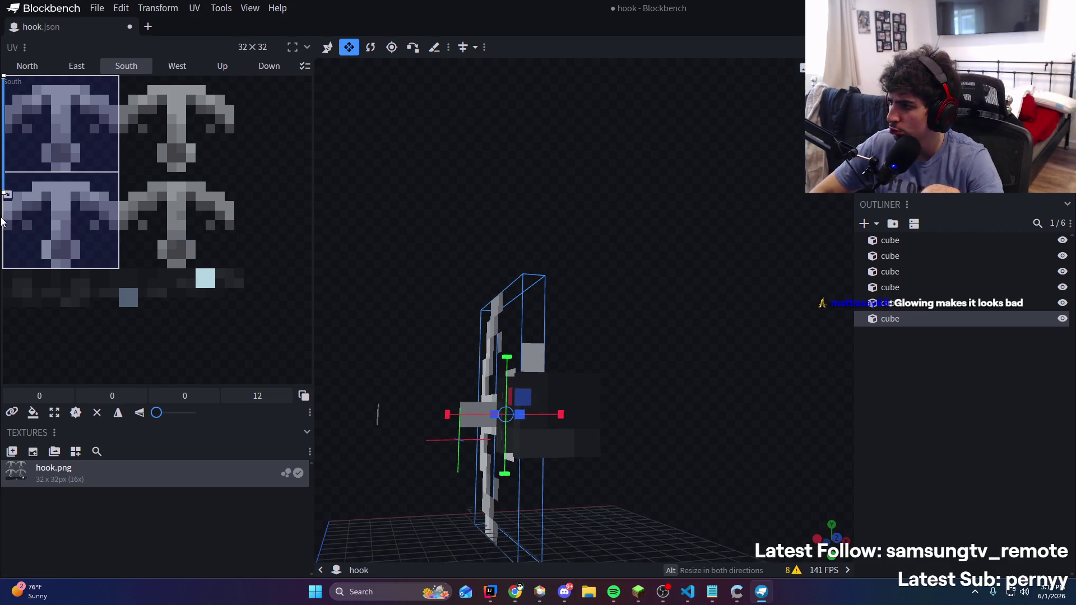
{"action": "mouse_move", "coordinate": [427, 181]}
{"action": "left_mouse_down"}
{"action": "mouse_move", "coordinate": [607, 211]}
{"action": "mouse_move", "coordinate": [537, 333]}
{"action": "left_mouse_up"}
{"action": "scroll", "coordinate": [537, 333], "scroll_direction": "up", "scroll_amount": 5}
{"action": "mouse_move", "coordinate": [818, 298]}
{"action": "left_mouse_down"}
{"action": "mouse_move", "coordinate": [766, 302]}
{"action": "mouse_move", "coordinate": [798, 291]}
{"action": "mouse_move", "coordinate": [633, 320]}
{"action": "left_mouse_up"}
{"action": "mouse_move", "coordinate": [565, 305]}
{"action": "left_mouse_down"}
{"action": "mouse_move", "coordinate": [672, 261]}
{"action": "mouse_move", "coordinate": [646, 272]}
{"action": "left_mouse_up"}
{"action": "left_click", "coordinate": [41, 166]}
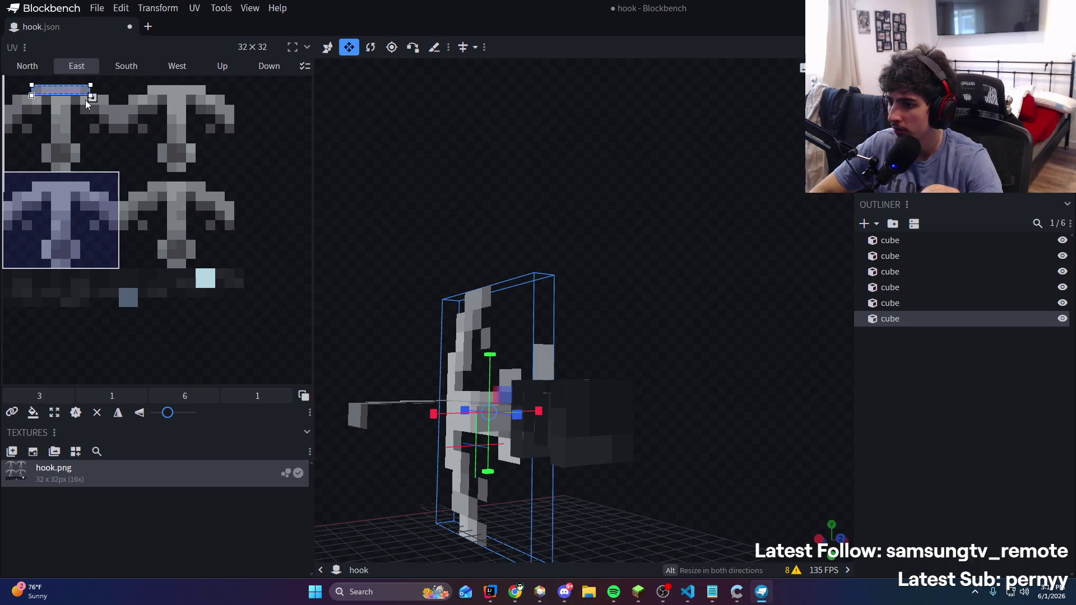
{"action": "key", "text": "ctrl+z"}
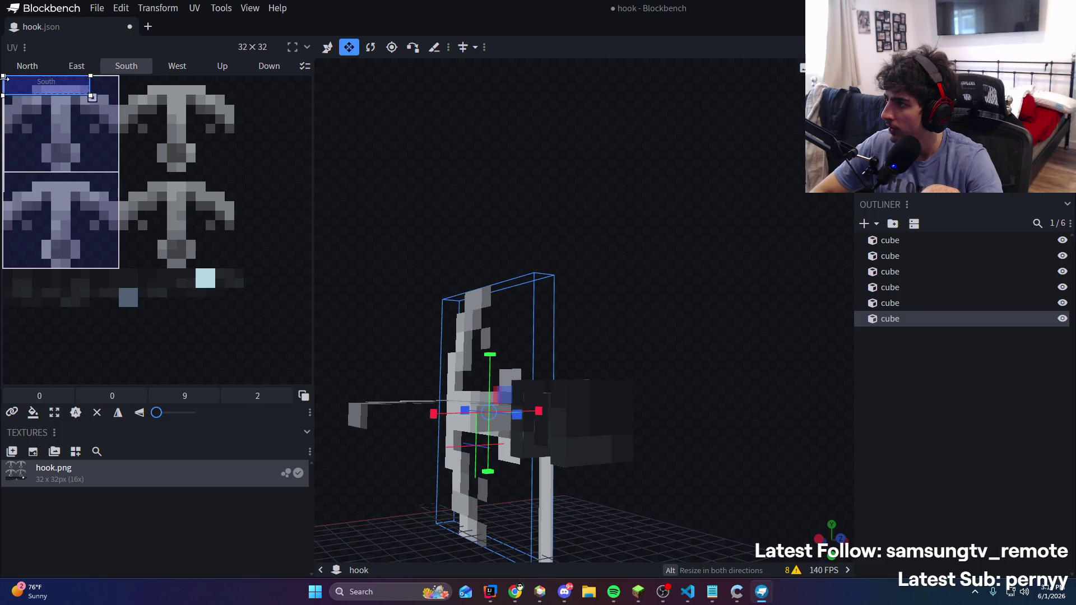
Move the fifth cube's South face UV to the right texture column and shrink it to a 1-pixel strip
{"action": "left_click_drag", "start_coordinate": [493, 225], "coordinate": [623, 225]}
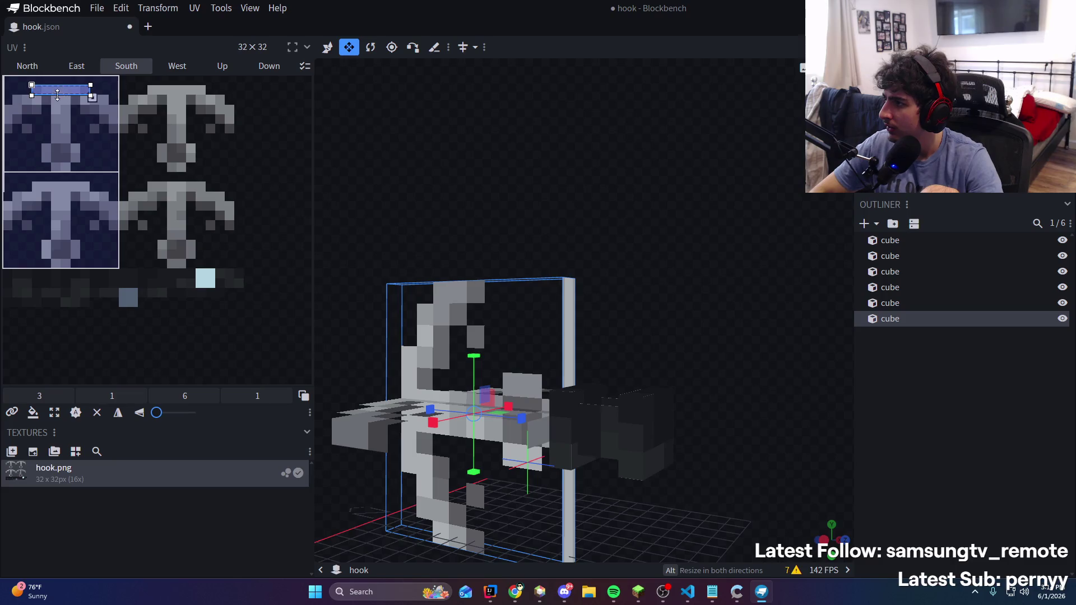
{"action": "left_click_drag", "start_coordinate": [328, 139], "coordinate": [589, 179]}
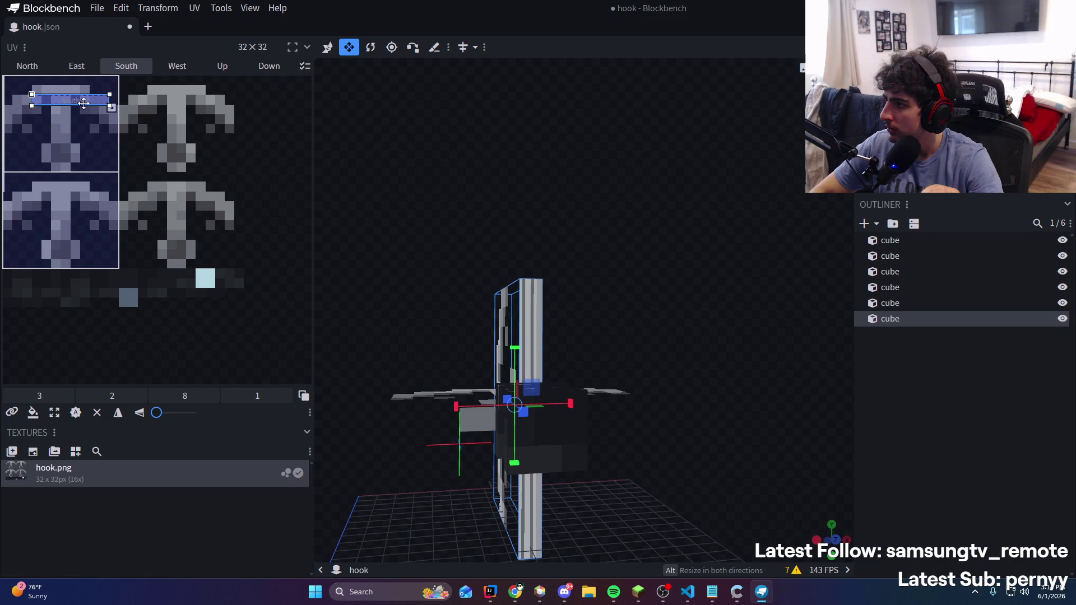
{"action": "mouse_move", "coordinate": [359, 168]}
{"action": "left_mouse_down"}
{"action": "mouse_move", "coordinate": [526, 185]}
{"action": "mouse_move", "coordinate": [426, 191]}
{"action": "left_mouse_up"}
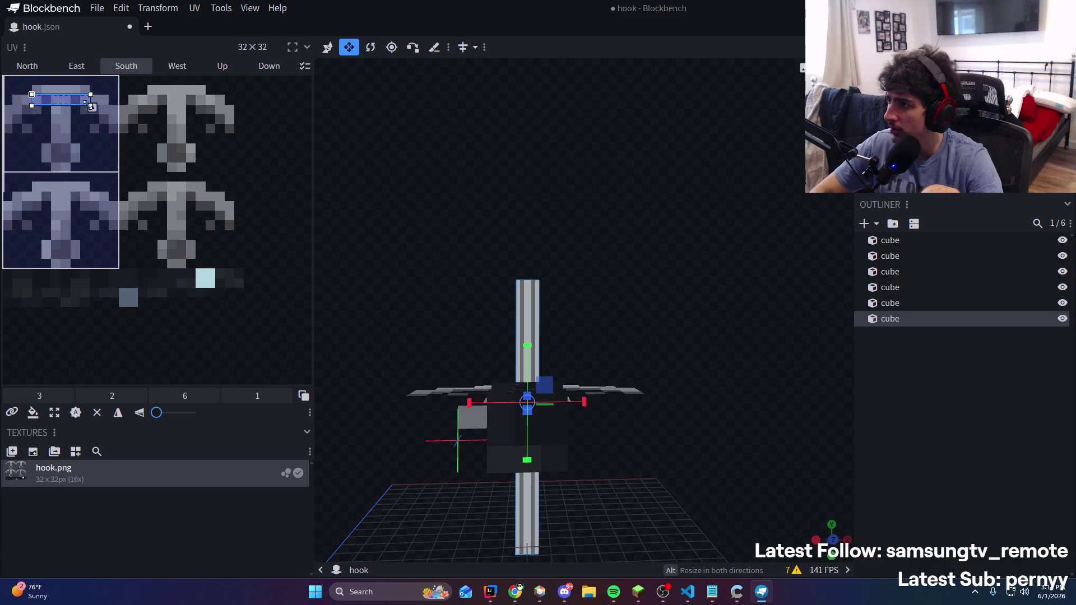
{"action": "mouse_move", "coordinate": [348, 162]}
{"action": "left_mouse_down"}
{"action": "mouse_move", "coordinate": [651, 168]}
{"action": "mouse_move", "coordinate": [625, 135]}
{"action": "mouse_move", "coordinate": [566, 173]}
{"action": "mouse_move", "coordinate": [662, 196]}
{"action": "mouse_move", "coordinate": [617, 177]}
{"action": "mouse_move", "coordinate": [697, 170]}
{"action": "mouse_move", "coordinate": [691, 180]}
{"action": "mouse_move", "coordinate": [652, 210]}
{"action": "mouse_move", "coordinate": [597, 224]}
{"action": "mouse_move", "coordinate": [477, 185]}
{"action": "mouse_move", "coordinate": [557, 253]}
{"action": "mouse_move", "coordinate": [754, 242]}
{"action": "mouse_move", "coordinate": [725, 245]}
{"action": "mouse_move", "coordinate": [694, 286]}
{"action": "mouse_move", "coordinate": [452, 392]}
{"action": "left_mouse_up"}
{"action": "left_click", "coordinate": [455, 353]}
{"action": "mouse_move", "coordinate": [472, 356]}
{"action": "left_mouse_down"}
{"action": "mouse_move", "coordinate": [740, 279]}
{"action": "mouse_move", "coordinate": [657, 247]}
{"action": "mouse_move", "coordinate": [431, 357]}
{"action": "left_mouse_up"}
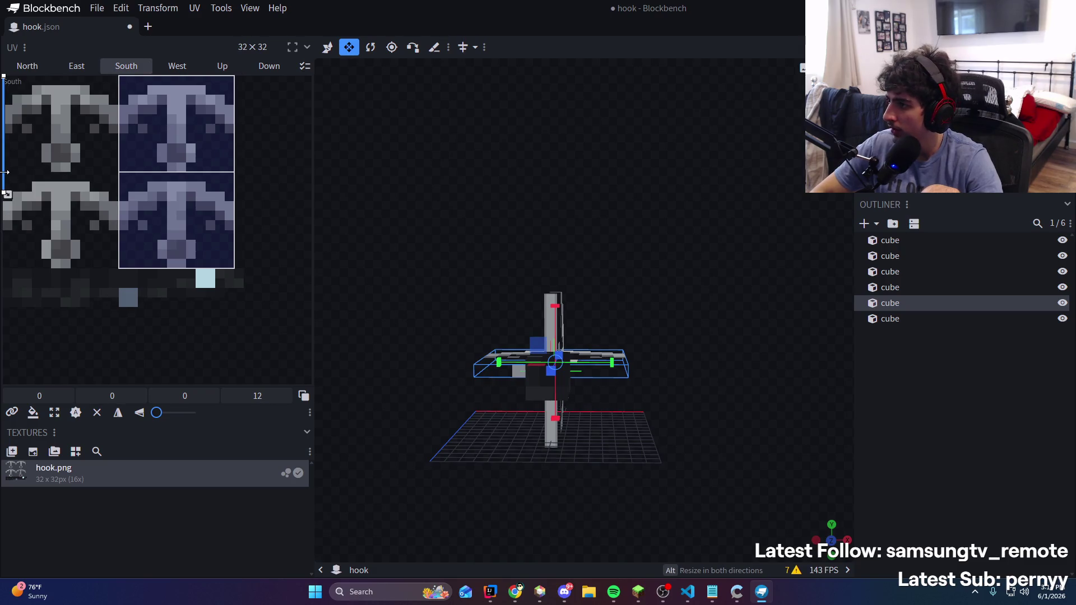
{"action": "mouse_move", "coordinate": [36, 139]}
{"action": "left_mouse_down"}
{"action": "mouse_move", "coordinate": [180, 140]}
{"action": "mouse_move", "coordinate": [69, 149]}
{"action": "left_mouse_up"}
{"action": "left_click_drag", "start_coordinate": [95, 217], "coordinate": [93, 96]}
Inspect the hook's last cube from several angles, then deselect it
{"action": "mouse_move", "coordinate": [403, 194]}
{"action": "left_mouse_down"}
{"action": "mouse_move", "coordinate": [538, 200]}
{"action": "mouse_move", "coordinate": [780, 423]}
{"action": "mouse_move", "coordinate": [749, 472]}
{"action": "mouse_move", "coordinate": [546, 418]}
{"action": "mouse_move", "coordinate": [584, 433]}
{"action": "mouse_move", "coordinate": [680, 429]}
{"action": "mouse_move", "coordinate": [757, 460]}
{"action": "mouse_move", "coordinate": [698, 446]}
{"action": "mouse_move", "coordinate": [600, 332]}
{"action": "left_mouse_up"}
{"action": "left_click", "coordinate": [600, 332]}
{"action": "mouse_move", "coordinate": [678, 307]}
{"action": "left_mouse_down"}
{"action": "mouse_move", "coordinate": [599, 295]}
{"action": "mouse_move", "coordinate": [659, 301]}
{"action": "left_mouse_up"}
{"action": "scroll", "coordinate": [641, 374], "scroll_direction": "up", "scroll_amount": 3}
{"action": "mouse_move", "coordinate": [641, 375]}
{"action": "left_mouse_down"}
{"action": "mouse_move", "coordinate": [665, 351]}
{"action": "mouse_move", "coordinate": [567, 310]}
{"action": "mouse_move", "coordinate": [656, 320]}
{"action": "mouse_move", "coordinate": [608, 331]}
{"action": "left_mouse_up"}
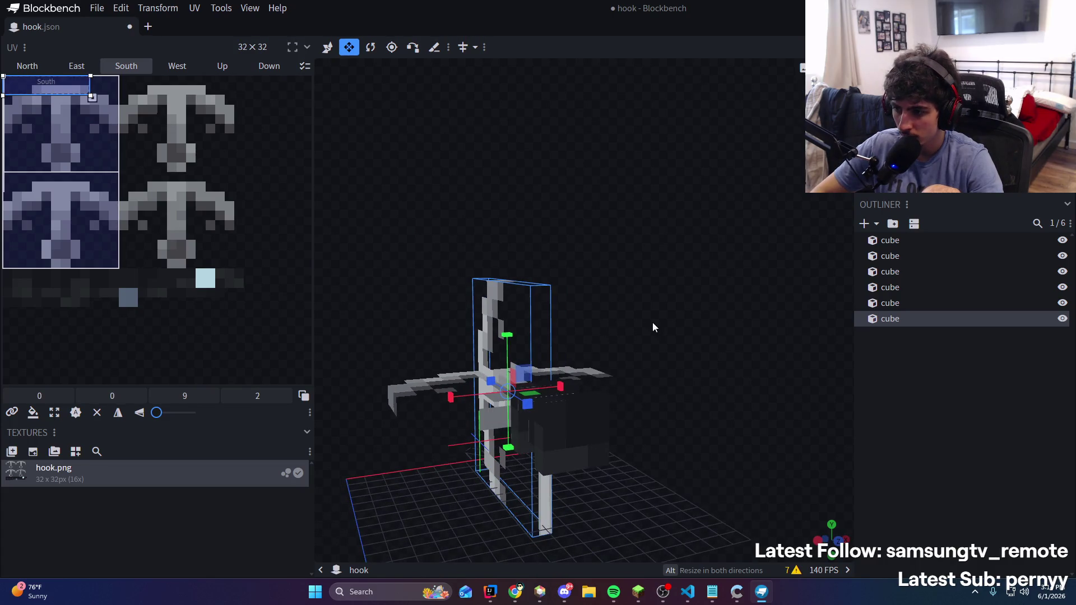
{"action": "left_click_drag", "start_coordinate": [653, 322], "coordinate": [785, 393]}
{"action": "left_click", "coordinate": [929, 462]}
Add and delete a test cube, then select the vertical shaft cube
{"action": "left_click", "coordinate": [873, 228]}
{"action": "left_click_drag", "start_coordinate": [758, 264], "coordinate": [627, 252]}
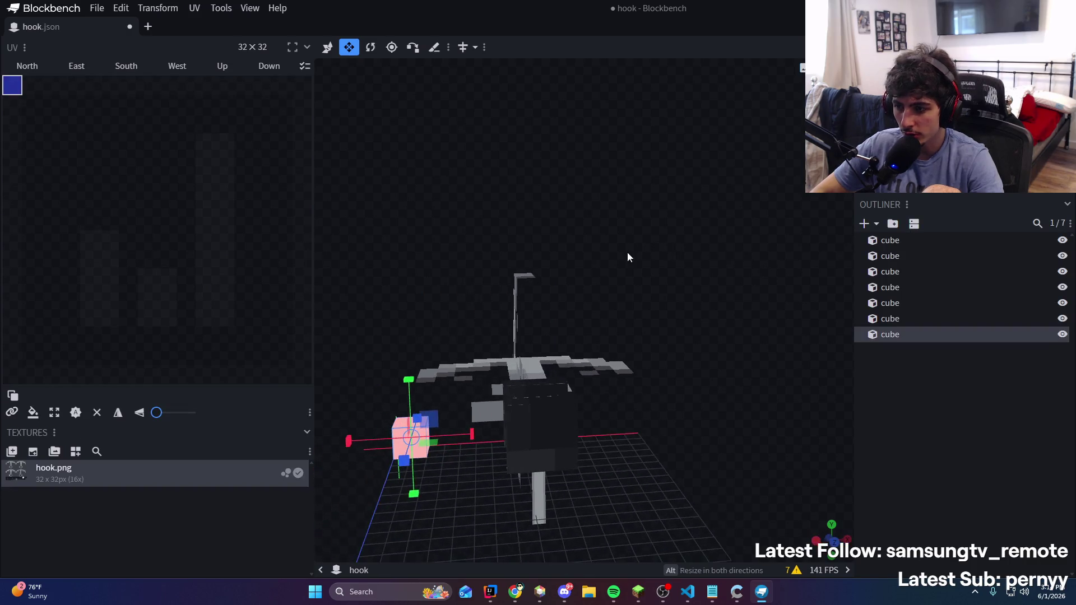
{"action": "mouse_move", "coordinate": [417, 422]}
{"action": "left_mouse_down"}
{"action": "mouse_move", "coordinate": [763, 396]}
{"action": "mouse_move", "coordinate": [705, 429]}
{"action": "left_mouse_up"}
{"action": "key", "text": "Delete"}
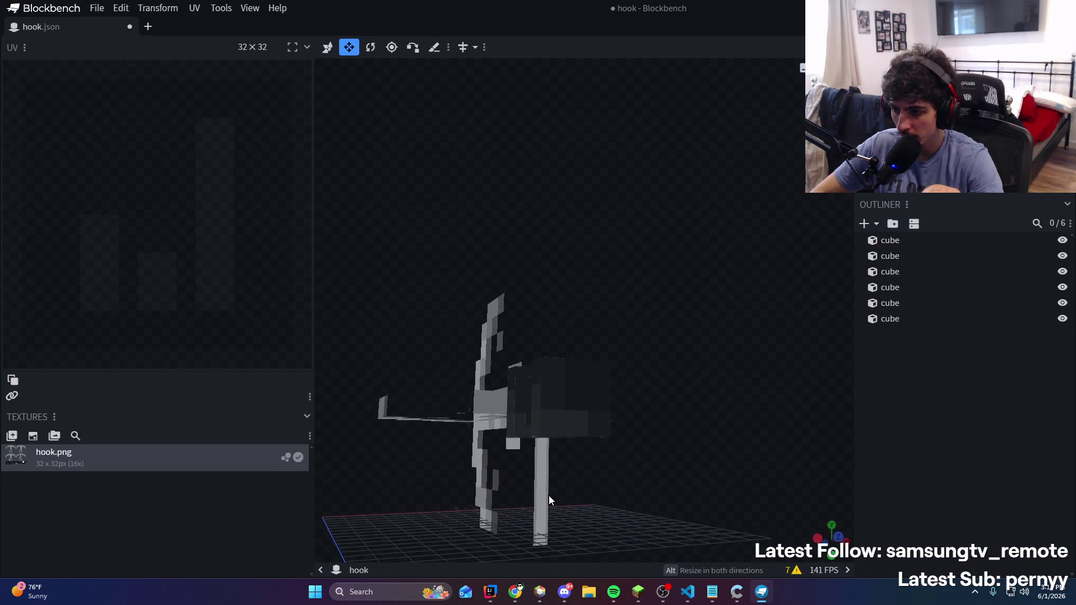
{"action": "left_click", "coordinate": [549, 496]}
{"action": "key", "text": "v"}
{"action": "mouse_move", "coordinate": [616, 479]}
{"action": "left_mouse_down"}
{"action": "mouse_move", "coordinate": [702, 459]}
{"action": "mouse_move", "coordinate": [738, 489]}
{"action": "mouse_move", "coordinate": [633, 514]}
{"action": "mouse_move", "coordinate": [757, 465]}
{"action": "mouse_move", "coordinate": [574, 470]}
{"action": "mouse_move", "coordinate": [559, 481]}
{"action": "mouse_move", "coordinate": [562, 529]}
{"action": "mouse_move", "coordinate": [484, 523]}
{"action": "mouse_move", "coordinate": [517, 506]}
{"action": "mouse_move", "coordinate": [736, 470]}
{"action": "mouse_move", "coordinate": [778, 492]}
{"action": "mouse_move", "coordinate": [747, 487]}
{"action": "mouse_move", "coordinate": [738, 519]}
{"action": "mouse_move", "coordinate": [579, 363]}
{"action": "mouse_move", "coordinate": [596, 348]}
{"action": "mouse_move", "coordinate": [651, 341]}
{"action": "mouse_move", "coordinate": [763, 439]}
{"action": "mouse_move", "coordinate": [832, 399]}
{"action": "mouse_move", "coordinate": [825, 392]}
{"action": "left_mouse_up"}
Copy-paste the shaft, flatten the duplicate into a thin slab, and shift it left along X
{"action": "key", "text": "ctrl+c"}
{"action": "key", "text": "ctrl+v"}
{"action": "key", "text": "v"}
{"action": "mouse_move", "coordinate": [433, 415]}
{"action": "left_mouse_down"}
{"action": "mouse_move", "coordinate": [517, 415]}
{"action": "mouse_move", "coordinate": [759, 467]}
{"action": "left_mouse_up"}
{"action": "key", "text": "v"}
{"action": "mouse_move", "coordinate": [640, 427]}
{"action": "left_mouse_down"}
{"action": "mouse_move", "coordinate": [633, 422]}
{"action": "mouse_move", "coordinate": [663, 422]}
{"action": "mouse_move", "coordinate": [532, 422]}
{"action": "left_mouse_up"}
{"action": "mouse_move", "coordinate": [630, 306]}
{"action": "left_mouse_down"}
{"action": "mouse_move", "coordinate": [674, 330]}
{"action": "mouse_move", "coordinate": [533, 436]}
{"action": "mouse_move", "coordinate": [662, 370]}
{"action": "mouse_move", "coordinate": [651, 320]}
{"action": "mouse_move", "coordinate": [547, 336]}
{"action": "mouse_move", "coordinate": [504, 294]}
{"action": "mouse_move", "coordinate": [602, 307]}
{"action": "mouse_move", "coordinate": [654, 330]}
{"action": "mouse_move", "coordinate": [601, 340]}
{"action": "mouse_move", "coordinate": [517, 313]}
{"action": "mouse_move", "coordinate": [682, 382]}
{"action": "left_mouse_up"}
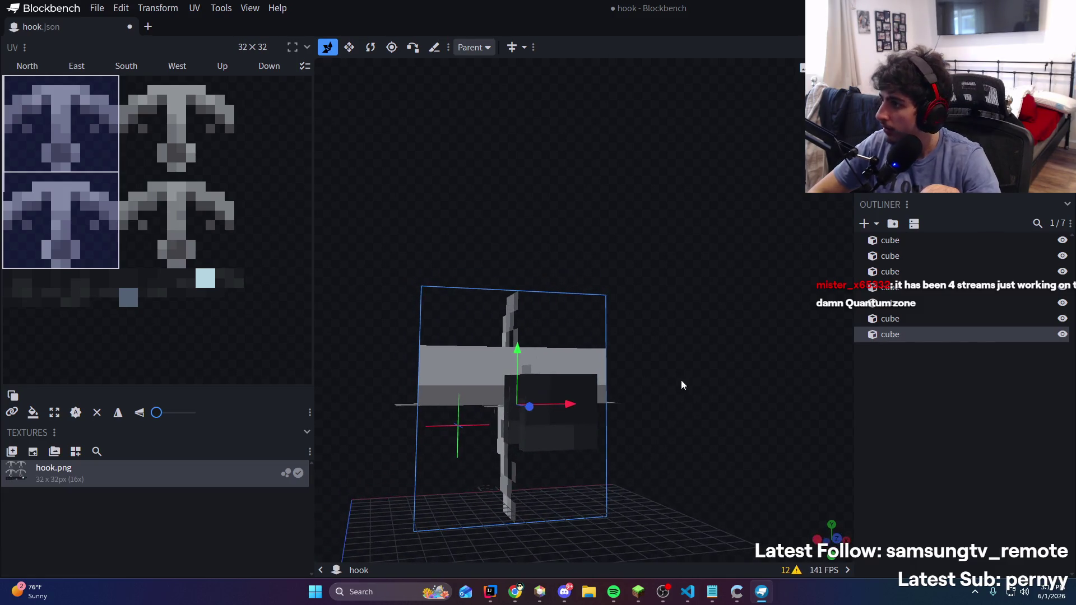
{"action": "left_click", "coordinate": [527, 338]}
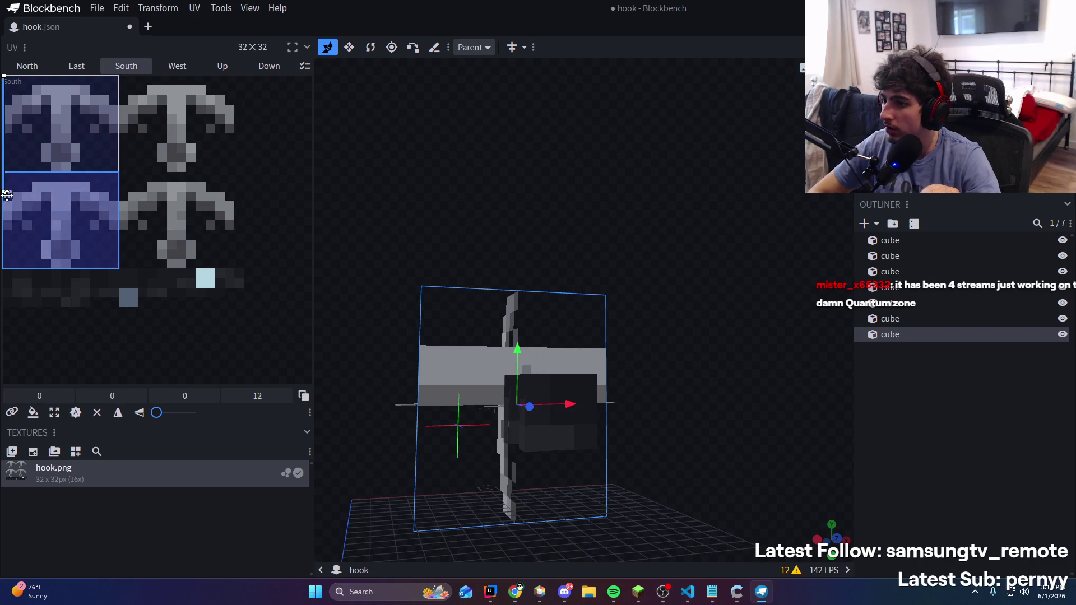
Enlarge the plate's South face UV to 12×10 and resize the cube to 0.75 deep and taller
{"action": "mouse_move", "coordinate": [6, 194]}
{"action": "left_mouse_down"}
{"action": "mouse_move", "coordinate": [84, 116]}
{"action": "mouse_move", "coordinate": [86, 144]}
{"action": "mouse_move", "coordinate": [119, 174]}
{"action": "left_mouse_up"}
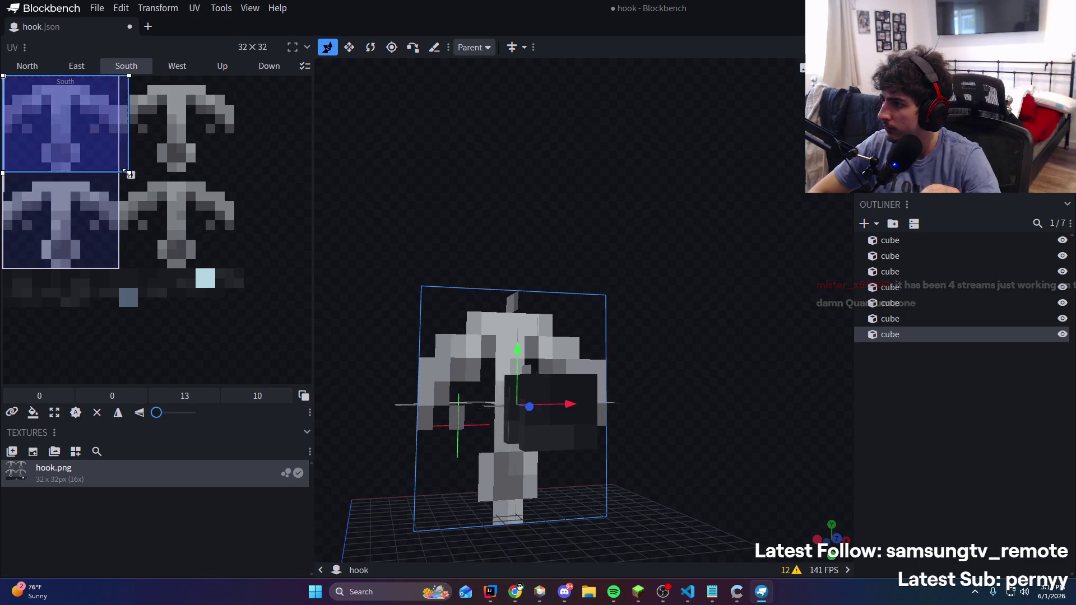
{"action": "mouse_move", "coordinate": [617, 264]}
{"action": "left_mouse_down"}
{"action": "mouse_move", "coordinate": [954, 278]}
{"action": "mouse_move", "coordinate": [781, 271]}
{"action": "mouse_move", "coordinate": [723, 281]}
{"action": "mouse_move", "coordinate": [745, 275]}
{"action": "mouse_move", "coordinate": [735, 298]}
{"action": "mouse_move", "coordinate": [644, 377]}
{"action": "mouse_move", "coordinate": [587, 378]}
{"action": "mouse_move", "coordinate": [679, 321]}
{"action": "mouse_move", "coordinate": [594, 396]}
{"action": "mouse_move", "coordinate": [639, 395]}
{"action": "left_mouse_up"}
{"action": "key", "text": "s"}
{"action": "mouse_move", "coordinate": [493, 392]}
{"action": "left_mouse_down"}
{"action": "mouse_move", "coordinate": [474, 398]}
{"action": "mouse_move", "coordinate": [410, 361]}
{"action": "mouse_move", "coordinate": [521, 336]}
{"action": "mouse_move", "coordinate": [520, 320]}
{"action": "mouse_move", "coordinate": [718, 265]}
{"action": "mouse_move", "coordinate": [539, 334]}
{"action": "mouse_move", "coordinate": [527, 321]}
{"action": "left_mouse_up"}
{"action": "mouse_move", "coordinate": [530, 319]}
{"action": "left_mouse_down"}
{"action": "mouse_move", "coordinate": [685, 277]}
{"action": "mouse_move", "coordinate": [682, 259]}
{"action": "mouse_move", "coordinate": [699, 234]}
{"action": "mouse_move", "coordinate": [661, 247]}
{"action": "left_mouse_up"}
Apply the face mapping to all faces and collapse the North face UV to a single pixel
{"action": "mouse_move", "coordinate": [504, 446]}
{"action": "left_mouse_down"}
{"action": "mouse_move", "coordinate": [710, 519]}
{"action": "mouse_move", "coordinate": [529, 310]}
{"action": "left_mouse_up"}
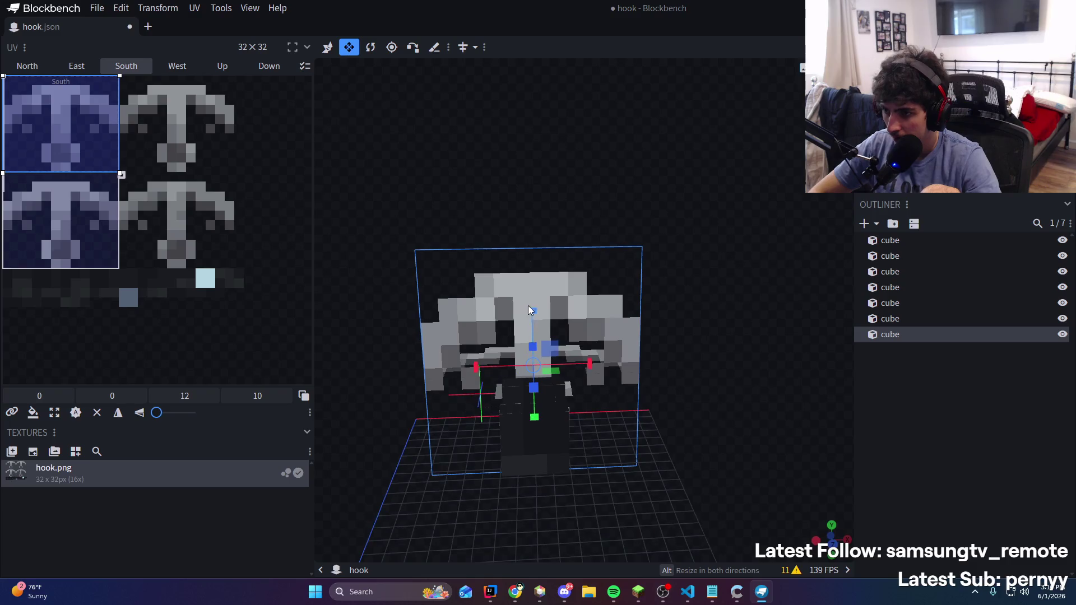
{"action": "mouse_move", "coordinate": [741, 271]}
{"action": "left_mouse_down"}
{"action": "mouse_move", "coordinate": [852, 227]}
{"action": "mouse_move", "coordinate": [722, 218]}
{"action": "left_mouse_up"}
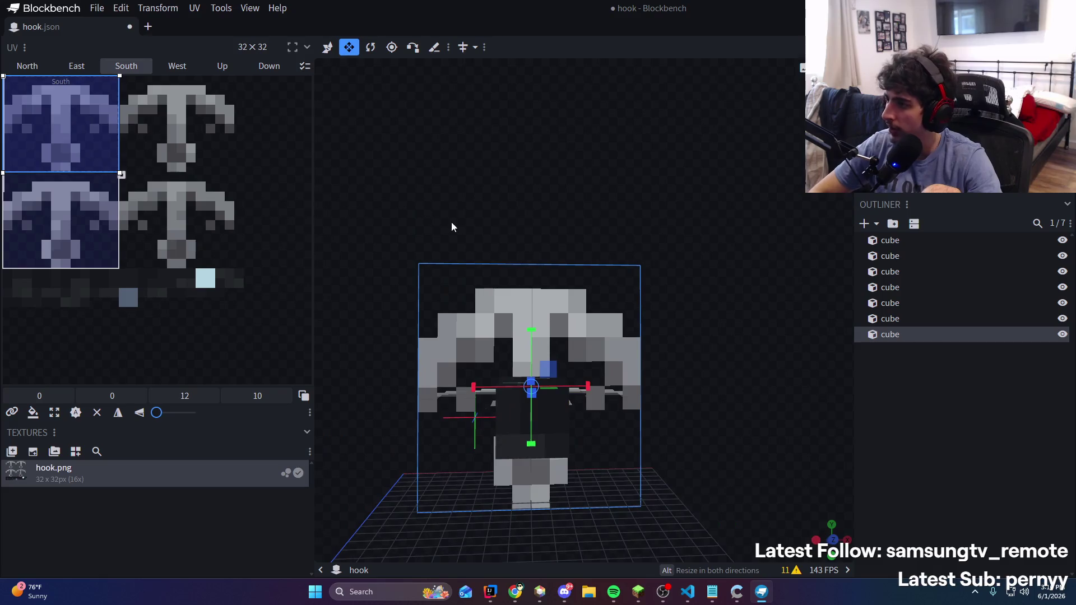
{"action": "left_click", "coordinate": [33, 412]}
{"action": "mouse_move", "coordinate": [358, 313]}
{"action": "left_mouse_down"}
{"action": "mouse_move", "coordinate": [731, 167]}
{"action": "mouse_move", "coordinate": [792, 167]}
{"action": "mouse_move", "coordinate": [581, 183]}
{"action": "mouse_move", "coordinate": [749, 175]}
{"action": "mouse_move", "coordinate": [620, 338]}
{"action": "left_mouse_up"}
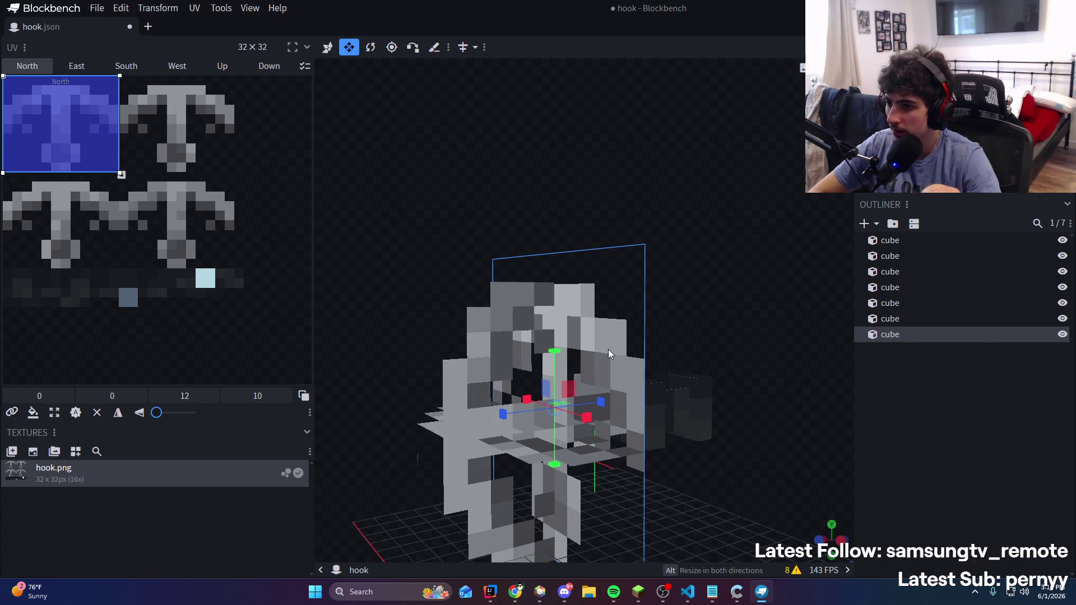
{"action": "left_click_drag", "start_coordinate": [119, 174], "coordinate": [3, 81]}
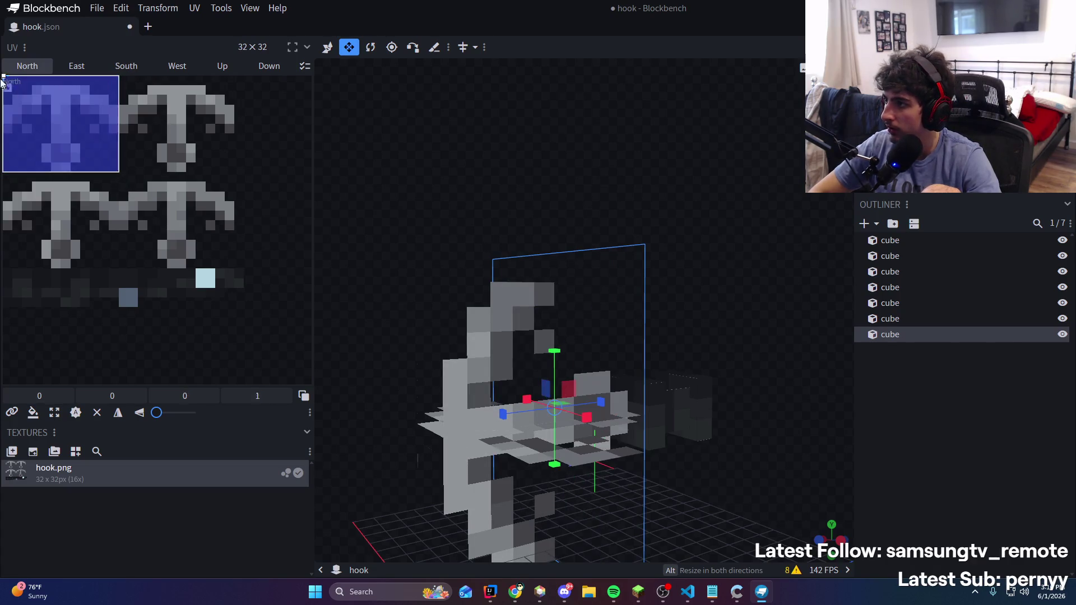
{"action": "mouse_move", "coordinate": [729, 174]}
{"action": "left_mouse_down"}
{"action": "mouse_move", "coordinate": [764, 168]}
{"action": "mouse_move", "coordinate": [769, 152]}
{"action": "mouse_move", "coordinate": [577, 160]}
{"action": "mouse_move", "coordinate": [581, 196]}
{"action": "left_mouse_up"}
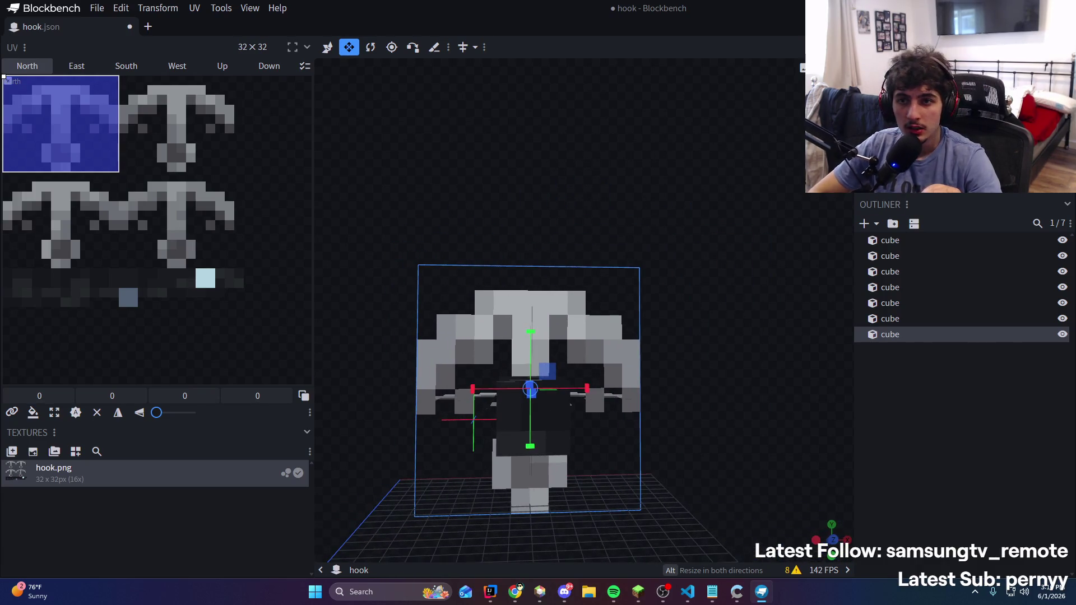
Move the plate's Down face UV to the texture's top-left corner at 0,0
{"action": "left_click", "coordinate": [874, 8]}
{"action": "mouse_move", "coordinate": [677, 194]}
{"action": "left_mouse_down"}
{"action": "mouse_move", "coordinate": [707, 185]}
{"action": "mouse_move", "coordinate": [686, 168]}
{"action": "left_mouse_up"}
{"action": "key", "text": "1"}
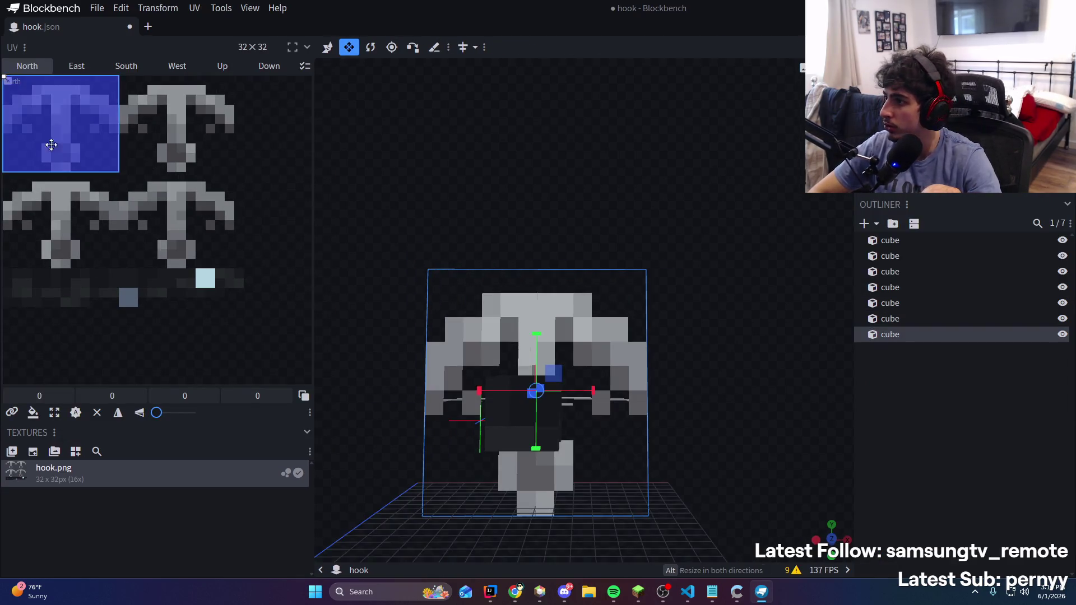
{"action": "left_click_drag", "start_coordinate": [51, 144], "coordinate": [44, 385]}
{"action": "mouse_move", "coordinate": [73, 345]}
{"action": "left_mouse_down"}
{"action": "mouse_move", "coordinate": [268, 156]}
{"action": "mouse_move", "coordinate": [58, 349]}
{"action": "left_mouse_up"}
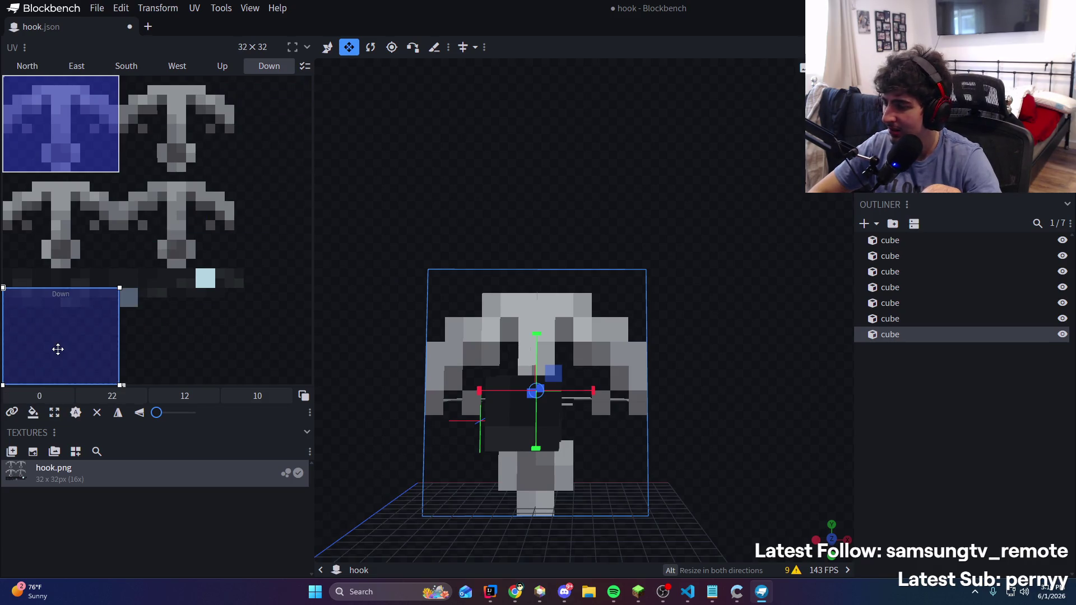
{"action": "left_click_drag", "start_coordinate": [57, 336], "coordinate": [58, 124]}
{"action": "mouse_move", "coordinate": [561, 235]}
{"action": "left_mouse_down"}
{"action": "mouse_move", "coordinate": [800, 227]}
{"action": "mouse_move", "coordinate": [583, 224]}
{"action": "left_mouse_up"}
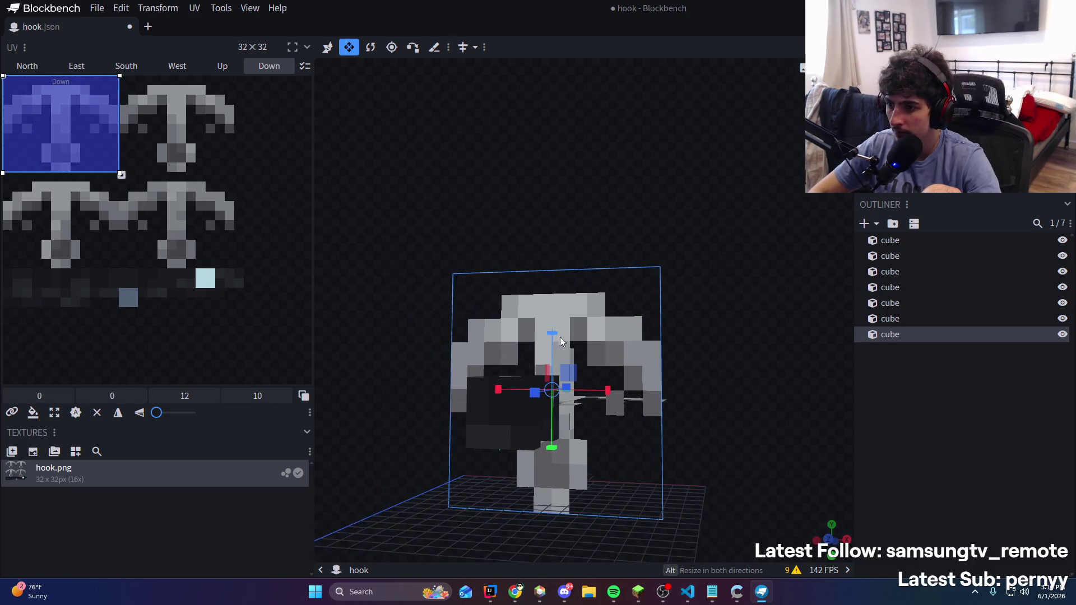
Place the South face UV in empty space at 21,23, sized 11×9, and enter Paint mode
{"action": "mouse_move", "coordinate": [84, 156]}
{"action": "left_mouse_down"}
{"action": "mouse_move", "coordinate": [113, 132]}
{"action": "mouse_move", "coordinate": [163, 271]}
{"action": "mouse_move", "coordinate": [183, 116]}
{"action": "mouse_move", "coordinate": [202, 345]}
{"action": "mouse_move", "coordinate": [258, 348]}
{"action": "left_mouse_up"}
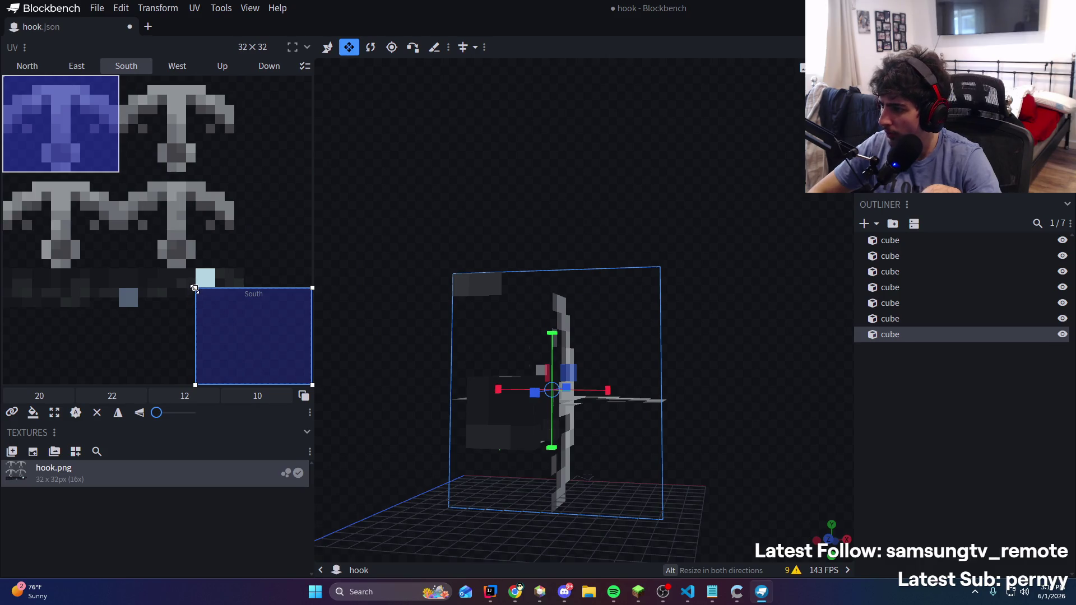
{"action": "left_click_drag", "start_coordinate": [194, 288], "coordinate": [194, 296]}
{"action": "left_click_drag", "start_coordinate": [476, 259], "coordinate": [572, 256]}
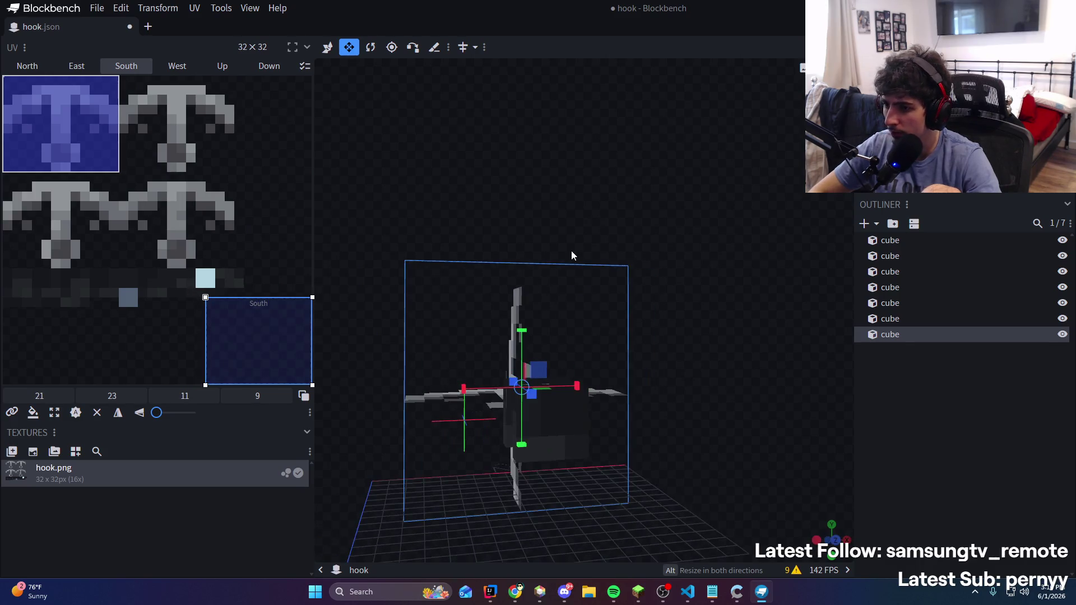
{"action": "key", "text": "2"}
{"action": "mouse_move", "coordinate": [860, 173]}
{"action": "left_mouse_down"}
{"action": "mouse_move", "coordinate": [846, 226]}
{"action": "mouse_move", "coordinate": [878, 216]}
{"action": "mouse_move", "coordinate": [849, 215]}
{"action": "left_mouse_up"}
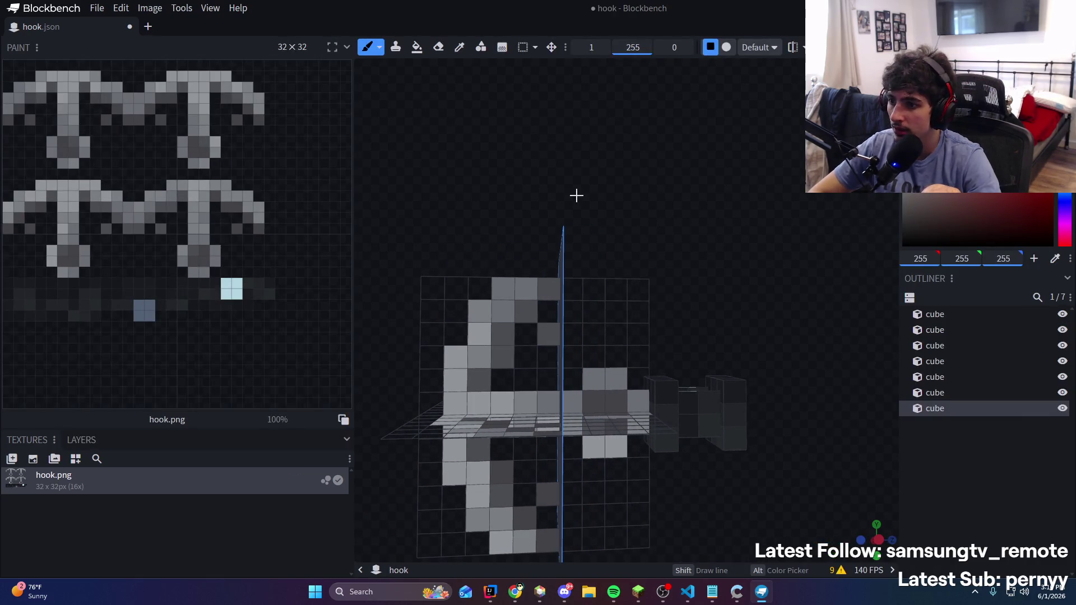
Pick light grey 144,149,153 from the model and undo the stray grey strokes
{"action": "left_click", "coordinate": [525, 307], "text": "alt"}
{"action": "mouse_move", "coordinate": [525, 307]}
{"action": "left_mouse_down"}
{"action": "mouse_move", "coordinate": [649, 173]}
{"action": "mouse_move", "coordinate": [689, 180]}
{"action": "mouse_move", "coordinate": [582, 271]}
{"action": "mouse_move", "coordinate": [566, 423]}
{"action": "mouse_move", "coordinate": [587, 407]}
{"action": "left_mouse_up"}
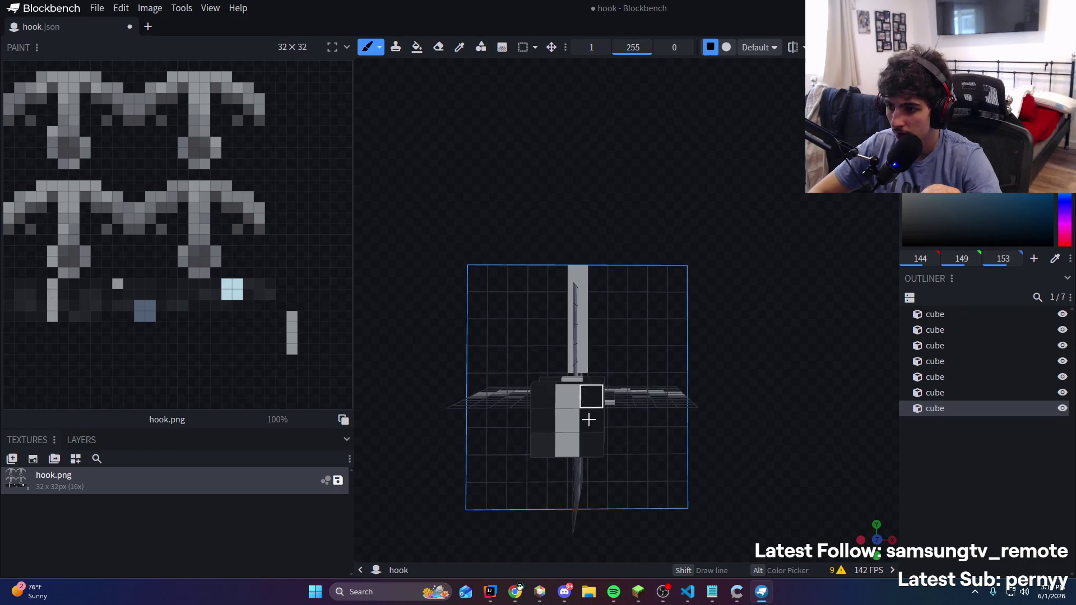
{"action": "key", "text": "ctrl+z"}
{"action": "key", "text": "ctrl+z"}
{"action": "mouse_move", "coordinate": [749, 201]}
{"action": "left_mouse_down"}
{"action": "mouse_move", "coordinate": [647, 196]}
{"action": "mouse_move", "coordinate": [716, 211]}
{"action": "mouse_move", "coordinate": [690, 241]}
{"action": "left_mouse_up"}
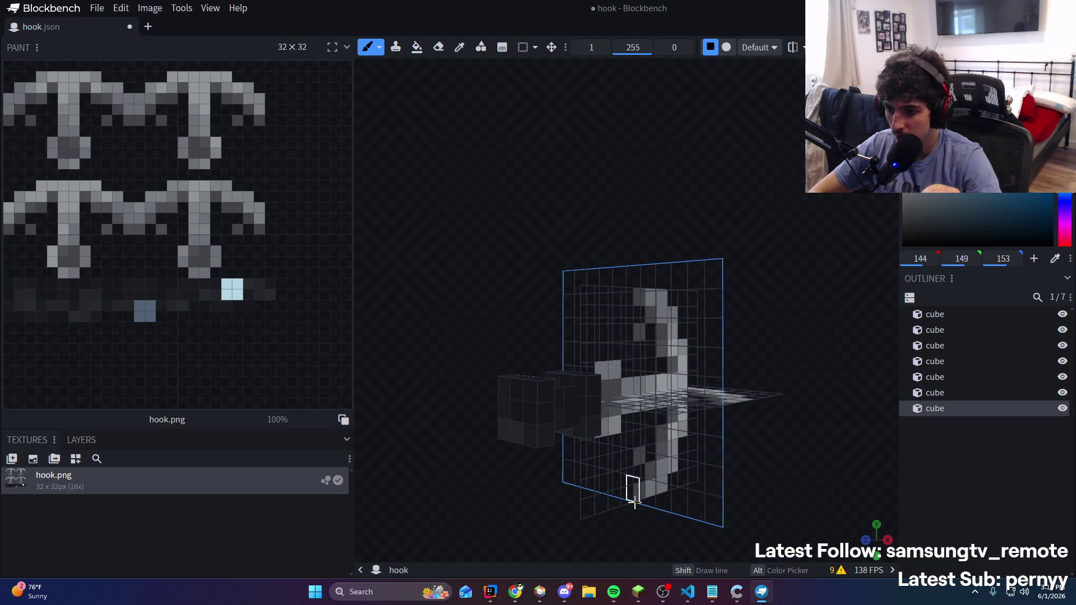
{"action": "left_click", "coordinate": [629, 411]}
{"action": "key", "text": "ctrl+z"}
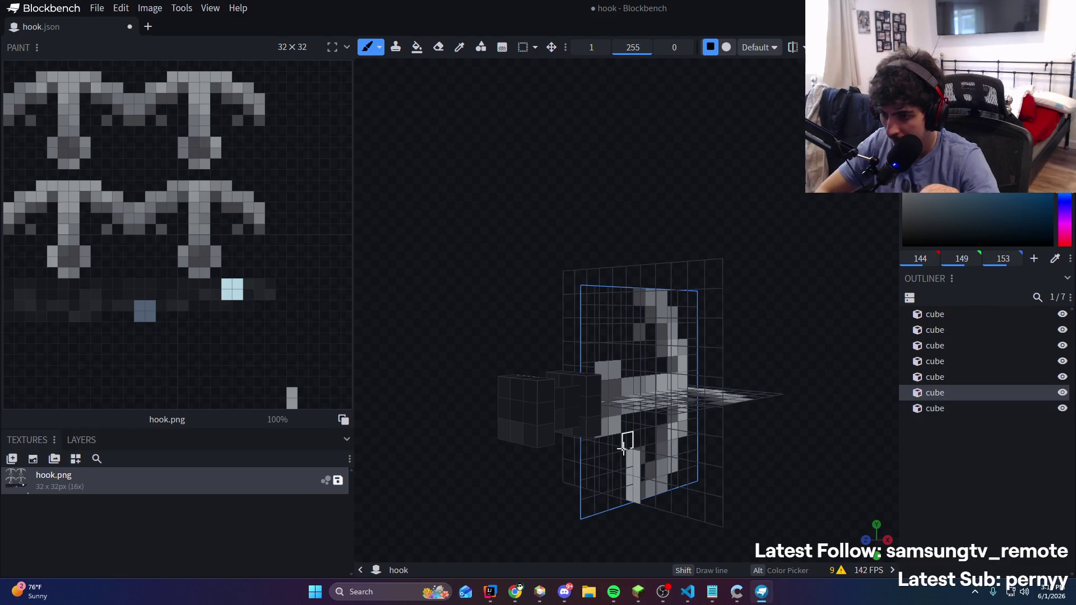
{"action": "key", "text": "ctrl+s"}
{"action": "key", "text": "Escape"}
Paint a grey vertical bar and a horizontal bar crossing it on the large plate
{"action": "left_click", "coordinate": [633, 436]}
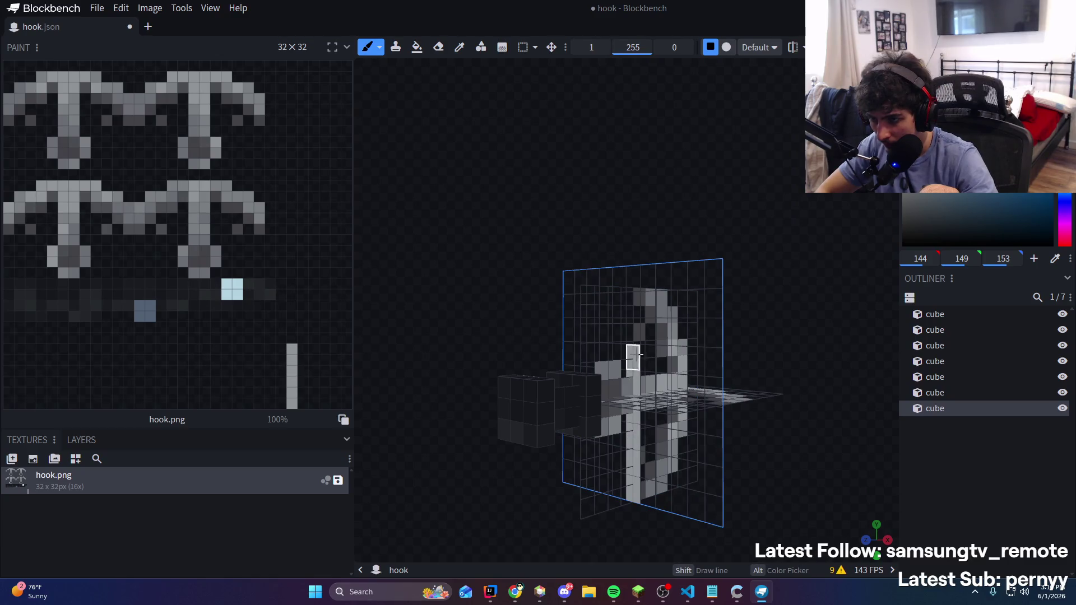
{"action": "mouse_move", "coordinate": [636, 282]}
{"action": "left_mouse_down"}
{"action": "mouse_move", "coordinate": [759, 223]}
{"action": "mouse_move", "coordinate": [772, 257]}
{"action": "mouse_move", "coordinate": [675, 383]}
{"action": "left_mouse_up"}
{"action": "left_click", "coordinate": [607, 381]}
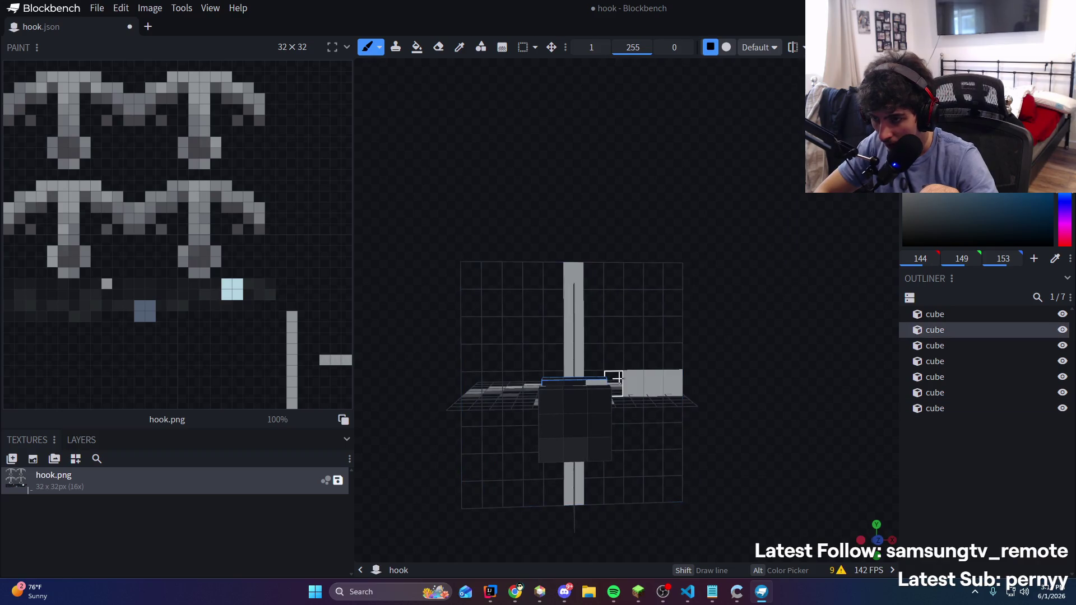
{"action": "left_click", "coordinate": [599, 372]}
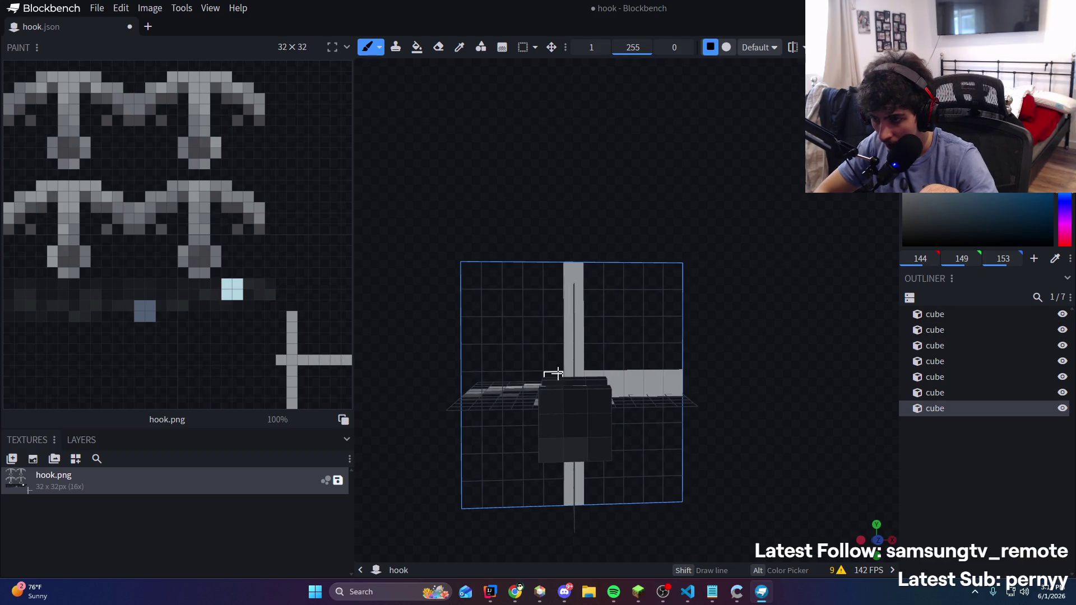
{"action": "mouse_move", "coordinate": [449, 361]}
{"action": "left_mouse_down"}
{"action": "mouse_move", "coordinate": [468, 336]}
{"action": "mouse_move", "coordinate": [529, 322]}
{"action": "left_mouse_up"}
Back in Edit mode, adjust the plate's vertical position and height
{"action": "key", "text": "Tab"}
{"action": "mouse_move", "coordinate": [533, 322]}
{"action": "left_mouse_down"}
{"action": "mouse_move", "coordinate": [724, 317]}
{"action": "mouse_move", "coordinate": [772, 304]}
{"action": "mouse_move", "coordinate": [718, 296]}
{"action": "mouse_move", "coordinate": [742, 294]}
{"action": "mouse_move", "coordinate": [691, 323]}
{"action": "mouse_move", "coordinate": [677, 297]}
{"action": "mouse_move", "coordinate": [521, 340]}
{"action": "mouse_move", "coordinate": [608, 329]}
{"action": "mouse_move", "coordinate": [641, 319]}
{"action": "mouse_move", "coordinate": [523, 334]}
{"action": "left_mouse_up"}
{"action": "mouse_move", "coordinate": [610, 324]}
{"action": "left_mouse_down"}
{"action": "mouse_move", "coordinate": [604, 331]}
{"action": "mouse_move", "coordinate": [634, 321]}
{"action": "mouse_move", "coordinate": [485, 319]}
{"action": "mouse_move", "coordinate": [724, 385]}
{"action": "mouse_move", "coordinate": [667, 387]}
{"action": "mouse_move", "coordinate": [885, 382]}
{"action": "mouse_move", "coordinate": [893, 361]}
{"action": "mouse_move", "coordinate": [858, 378]}
{"action": "mouse_move", "coordinate": [849, 404]}
{"action": "mouse_move", "coordinate": [861, 413]}
{"action": "mouse_move", "coordinate": [769, 418]}
{"action": "mouse_move", "coordinate": [939, 405]}
{"action": "mouse_move", "coordinate": [748, 402]}
{"action": "left_mouse_up"}
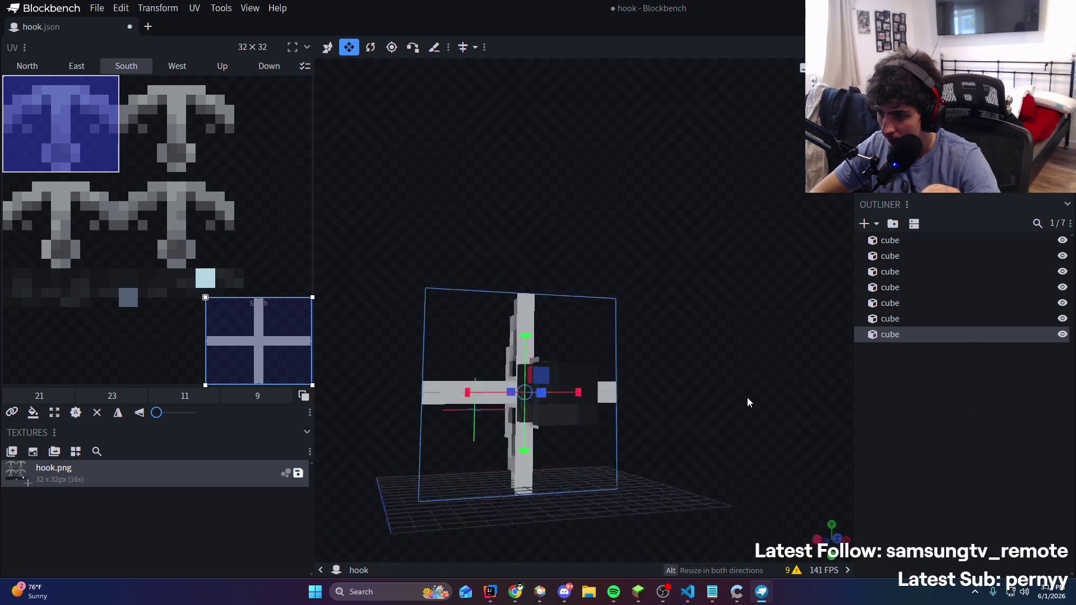
Return to texture painting and pick a dark grey from the hook model
{"action": "key", "text": "Tab"}
{"action": "mouse_move", "coordinate": [787, 230]}
{"action": "left_mouse_down"}
{"action": "mouse_move", "coordinate": [781, 212]}
{"action": "mouse_move", "coordinate": [810, 224]}
{"action": "mouse_move", "coordinate": [440, 337]}
{"action": "left_mouse_up"}
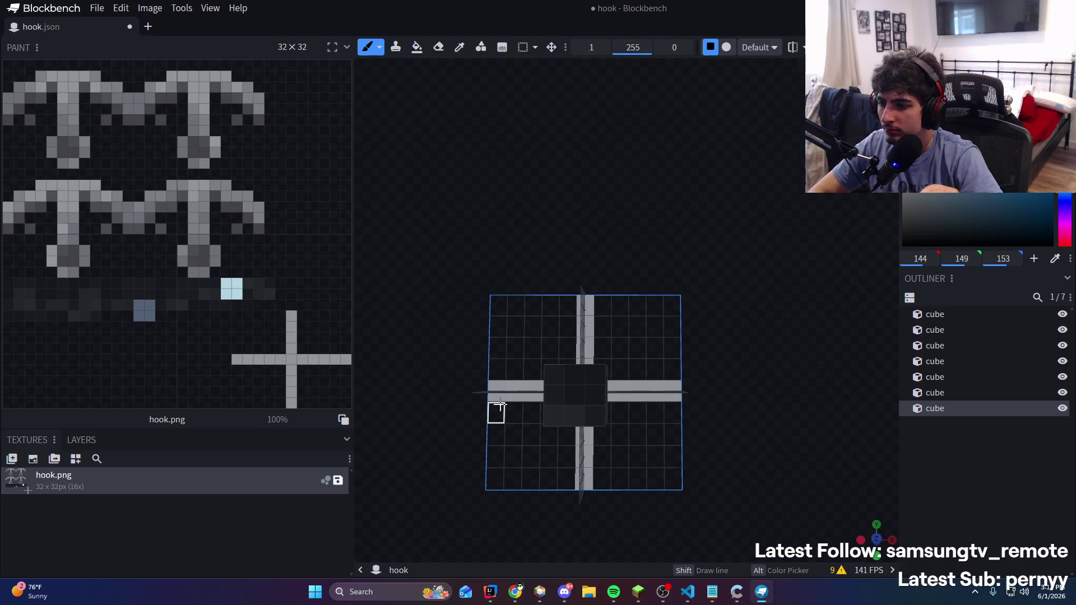
{"action": "scroll", "coordinate": [758, 301], "scroll_direction": "down", "scroll_amount": 5}
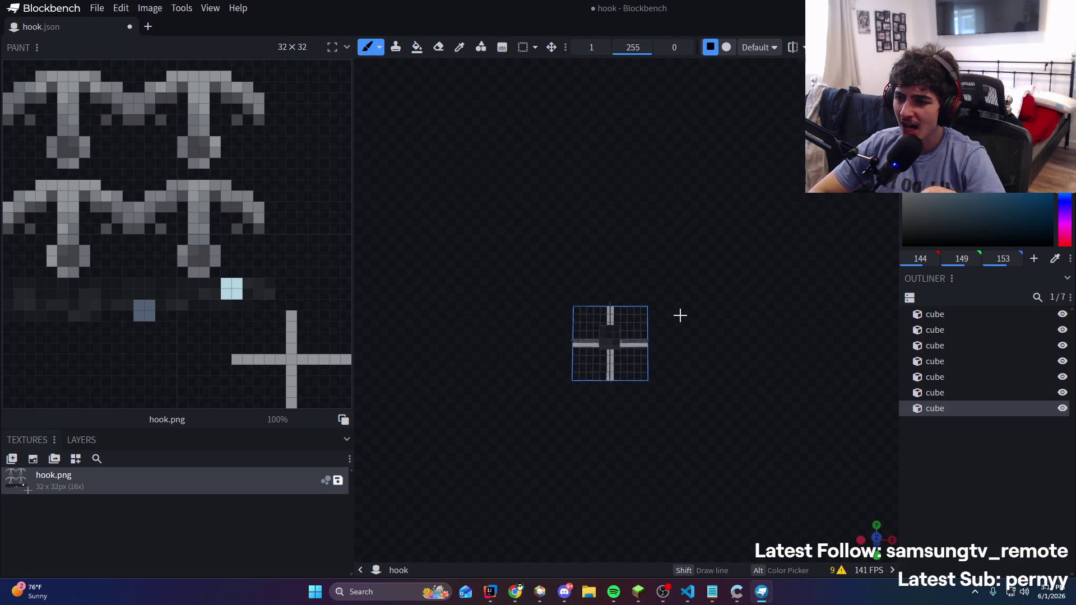
{"action": "scroll", "coordinate": [680, 320], "scroll_direction": "up", "scroll_amount": 5}
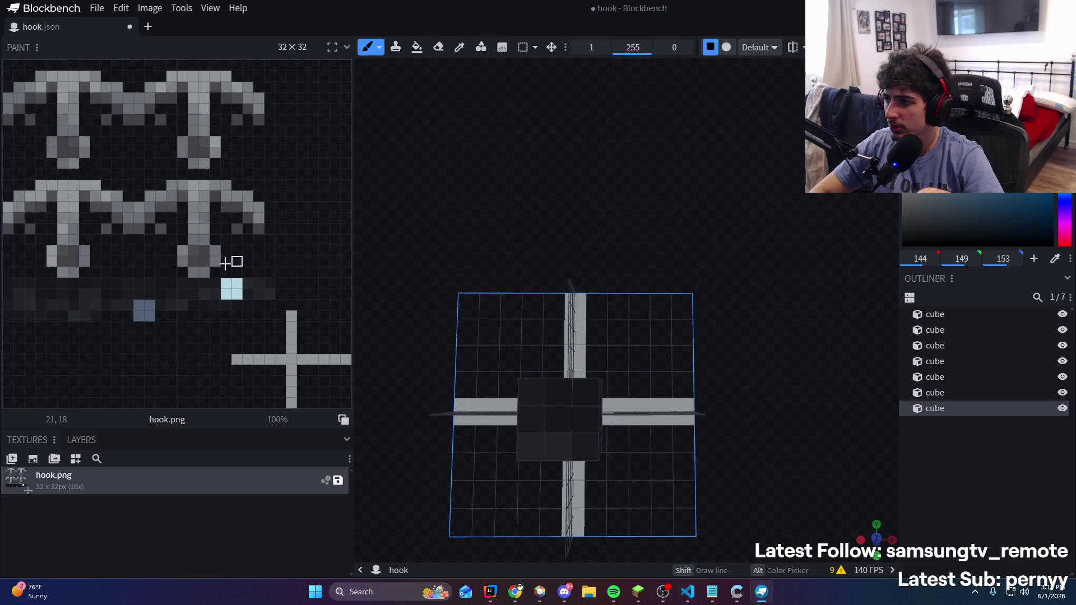
{"action": "left_click", "coordinate": [194, 263], "text": "alt"}
{"action": "left_click_drag", "start_coordinate": [465, 381], "coordinate": [486, 378]}
{"action": "mouse_move", "coordinate": [486, 420]}
{"action": "left_mouse_down"}
{"action": "mouse_move", "coordinate": [702, 355]}
{"action": "mouse_move", "coordinate": [742, 488]}
{"action": "mouse_move", "coordinate": [737, 467]}
{"action": "left_mouse_up"}
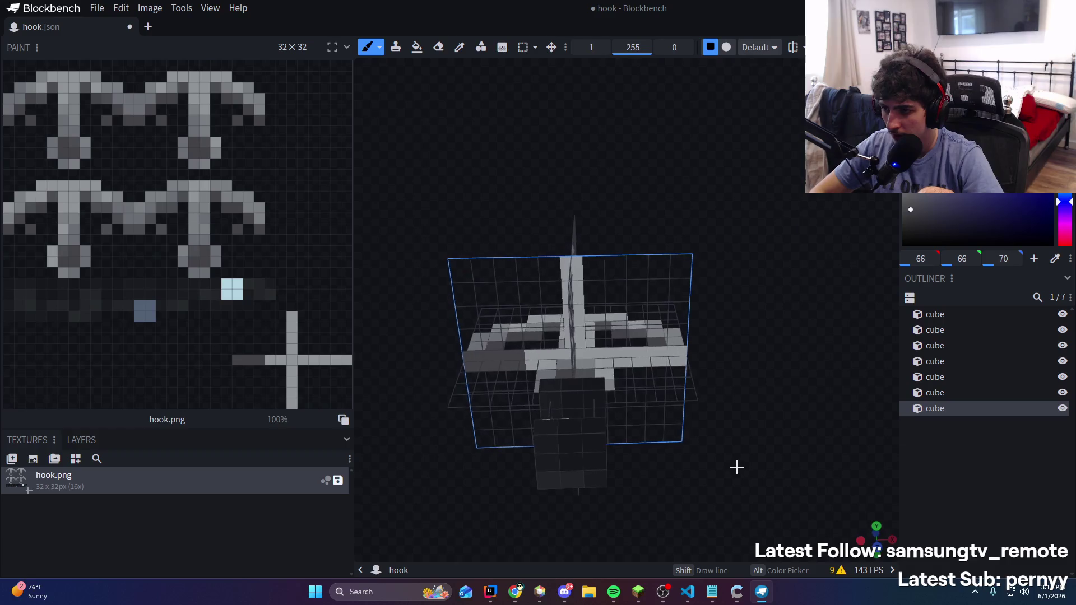
{"action": "left_click", "coordinate": [676, 360]}
{"action": "left_click", "coordinate": [678, 357]}
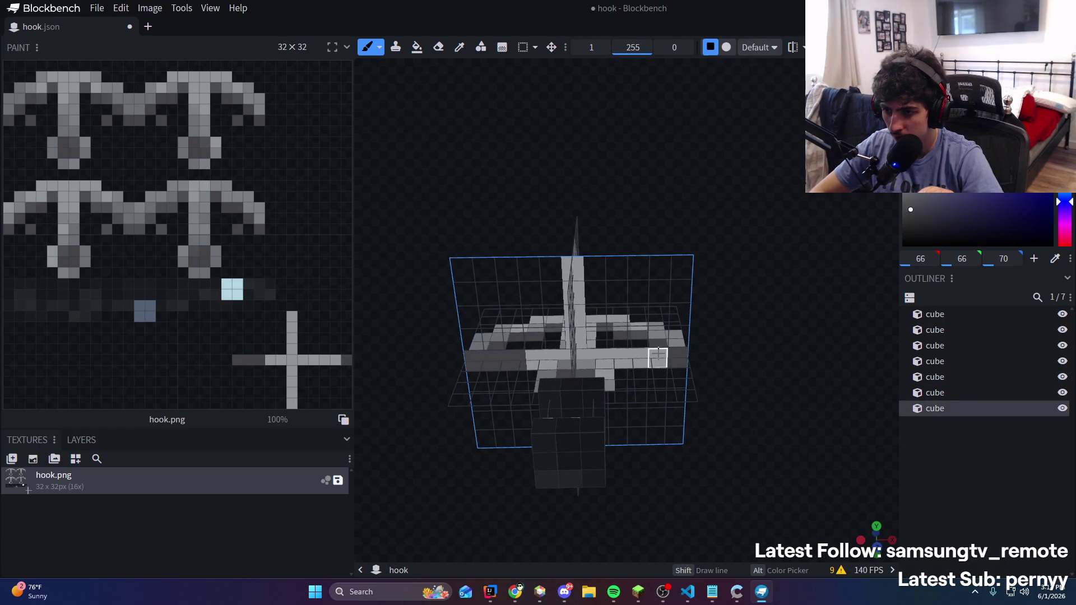
{"action": "mouse_move", "coordinate": [637, 353]}
{"action": "left_mouse_down"}
{"action": "mouse_move", "coordinate": [721, 271]}
{"action": "mouse_move", "coordinate": [231, 288]}
{"action": "left_mouse_up"}
{"action": "left_click", "coordinate": [498, 381], "text": "alt"}
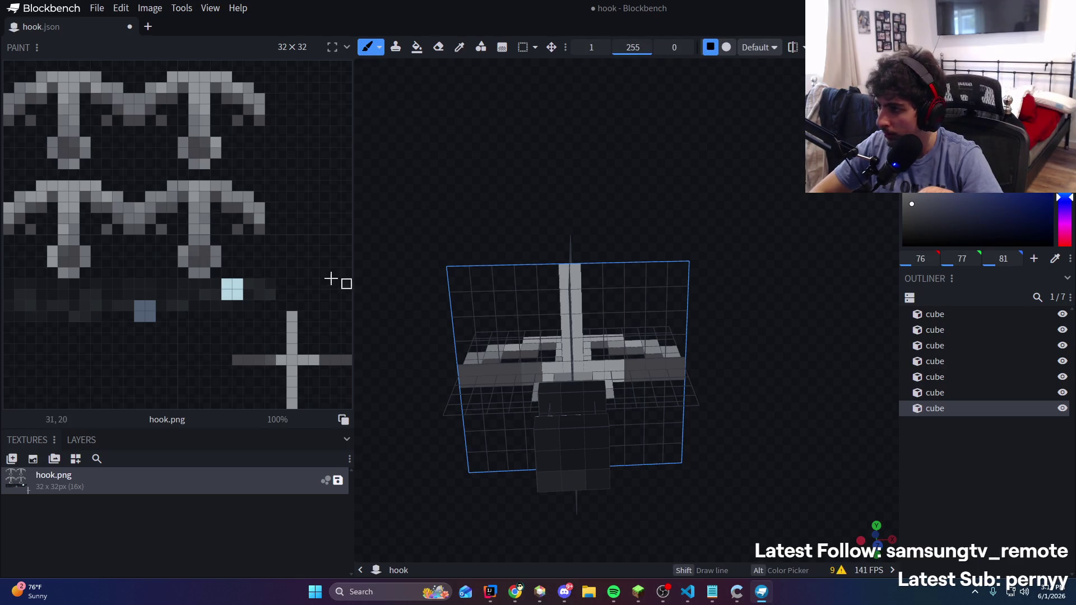
Sample a mid grey directly from the hook texture, then go back to the brush
{"action": "key", "text": "c"}
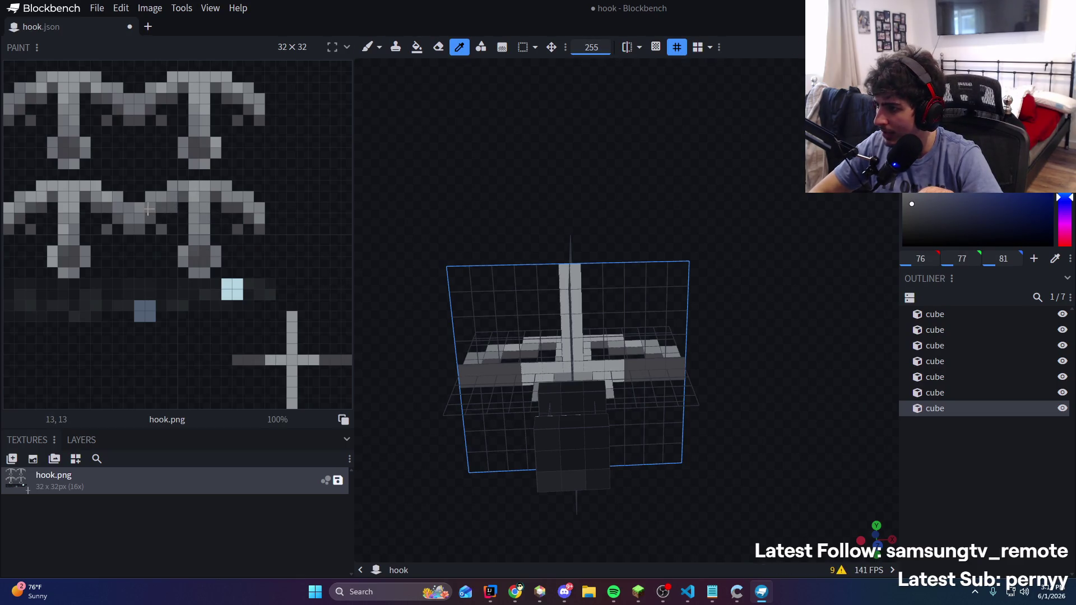
{"action": "left_click", "coordinate": [148, 210]}
{"action": "key", "text": "b"}
{"action": "left_click", "coordinate": [614, 371]}
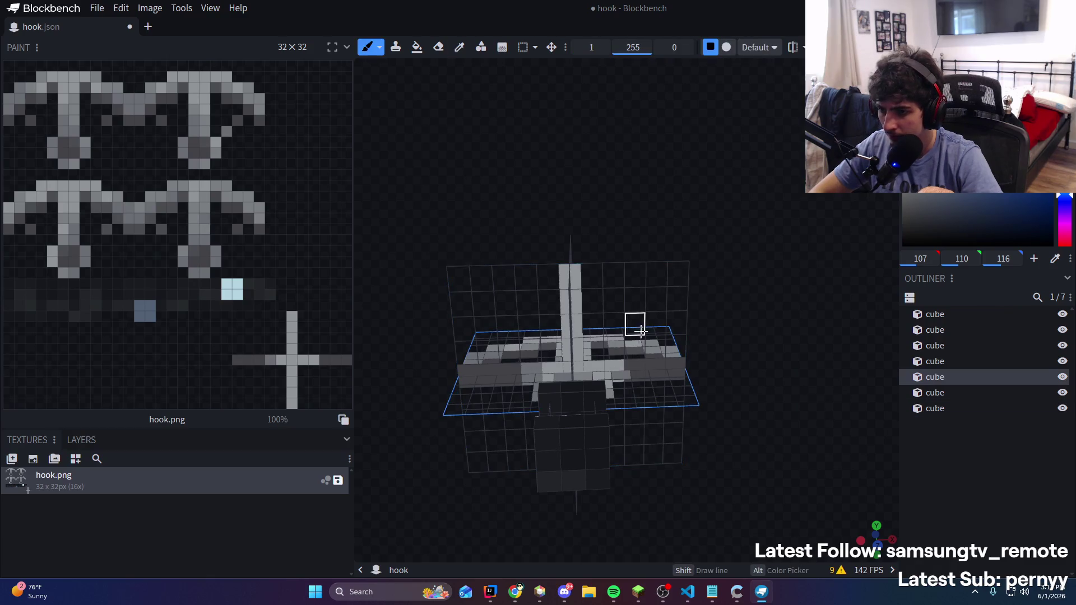
{"action": "left_click", "coordinate": [614, 371]}
{"action": "mouse_move", "coordinate": [614, 371]}
{"action": "left_mouse_down"}
{"action": "mouse_move", "coordinate": [666, 187]}
{"action": "mouse_move", "coordinate": [637, 221]}
{"action": "mouse_move", "coordinate": [663, 269]}
{"action": "mouse_move", "coordinate": [542, 368]}
{"action": "left_mouse_up"}
{"action": "left_click", "coordinate": [640, 367]}
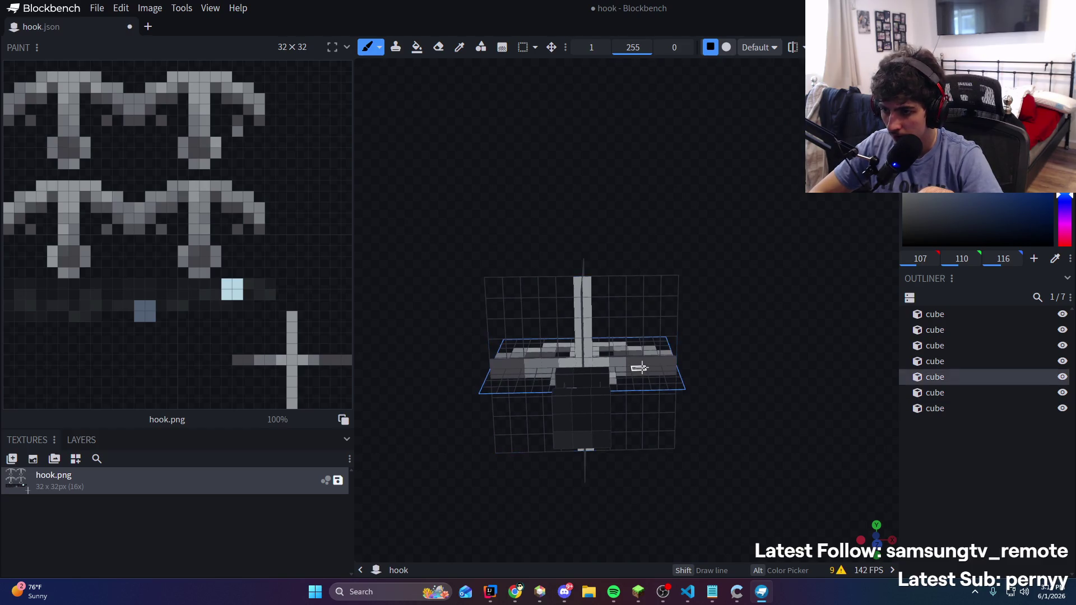
{"action": "left_click", "coordinate": [639, 368]}
{"action": "left_click_drag", "start_coordinate": [639, 368], "coordinate": [645, 226]}
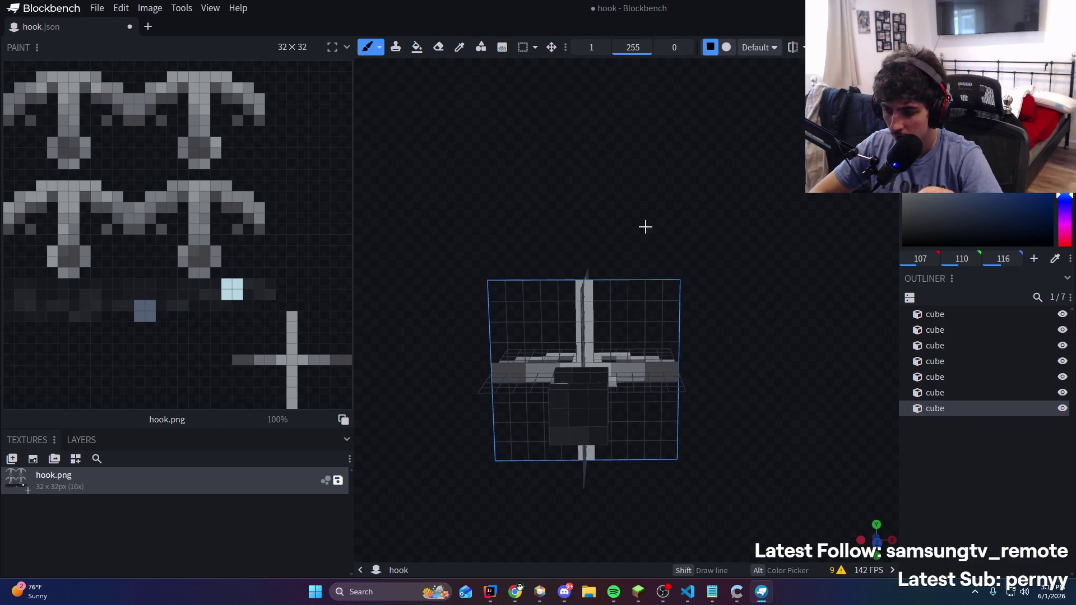
Pick the darker grey from the texture and undo a stray brush stroke
{"action": "key", "text": "alt"}
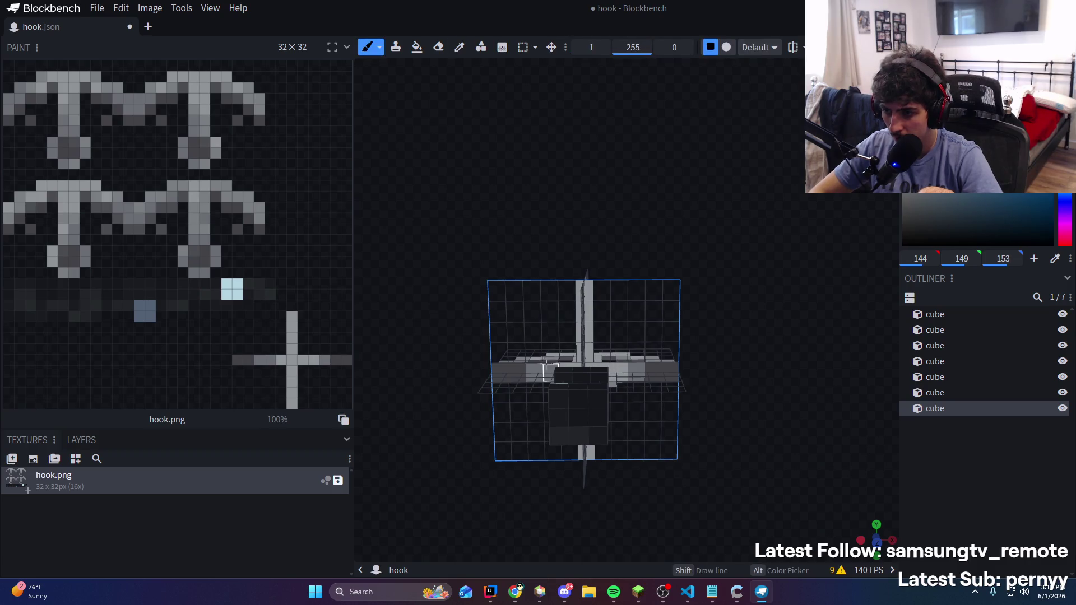
{"action": "scroll", "coordinate": [631, 207], "scroll_direction": "down", "scroll_amount": 5}
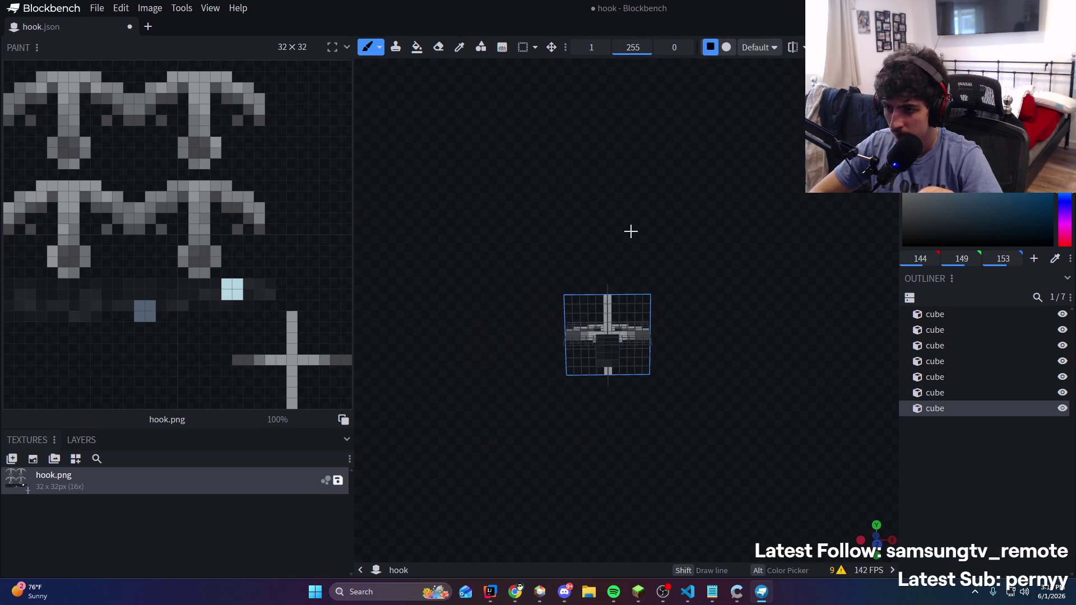
{"action": "scroll", "coordinate": [628, 230], "scroll_direction": "up", "scroll_amount": 5}
{"action": "key", "text": "c"}
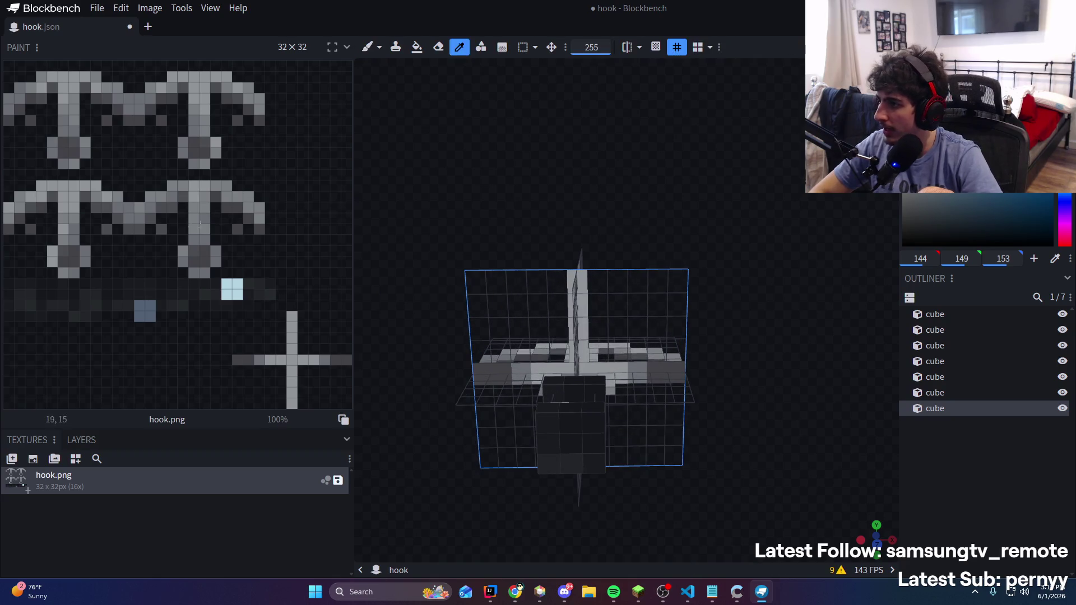
{"action": "key", "text": "b"}
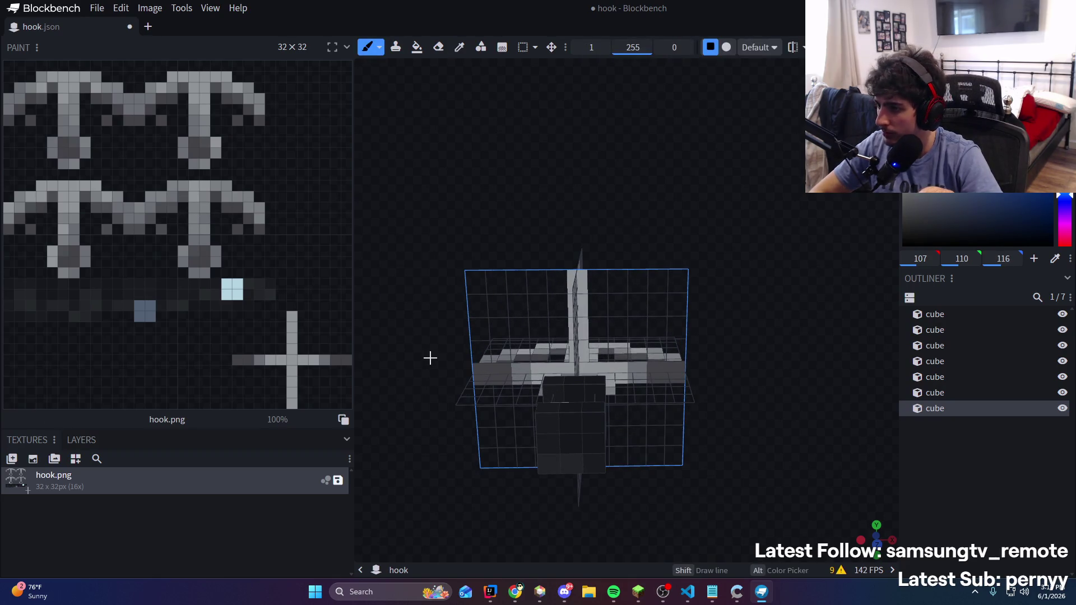
{"action": "left_click", "coordinate": [197, 258], "text": "alt"}
{"action": "left_click", "coordinate": [516, 378]}
{"action": "left_click", "coordinate": [501, 374]}
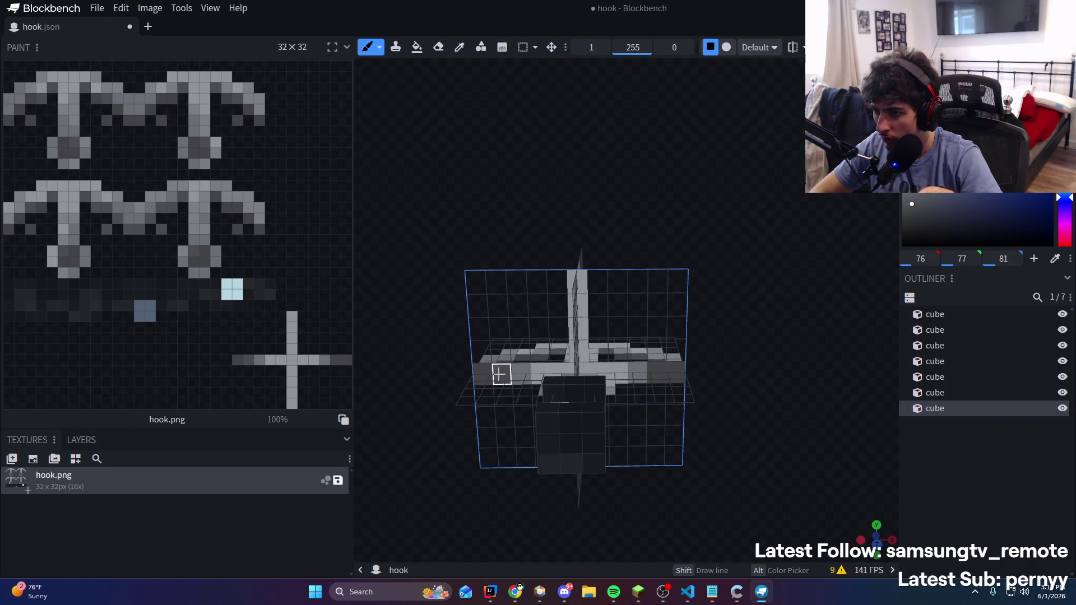
{"action": "left_click", "coordinate": [659, 374]}
{"action": "key", "text": "ctrl+z"}
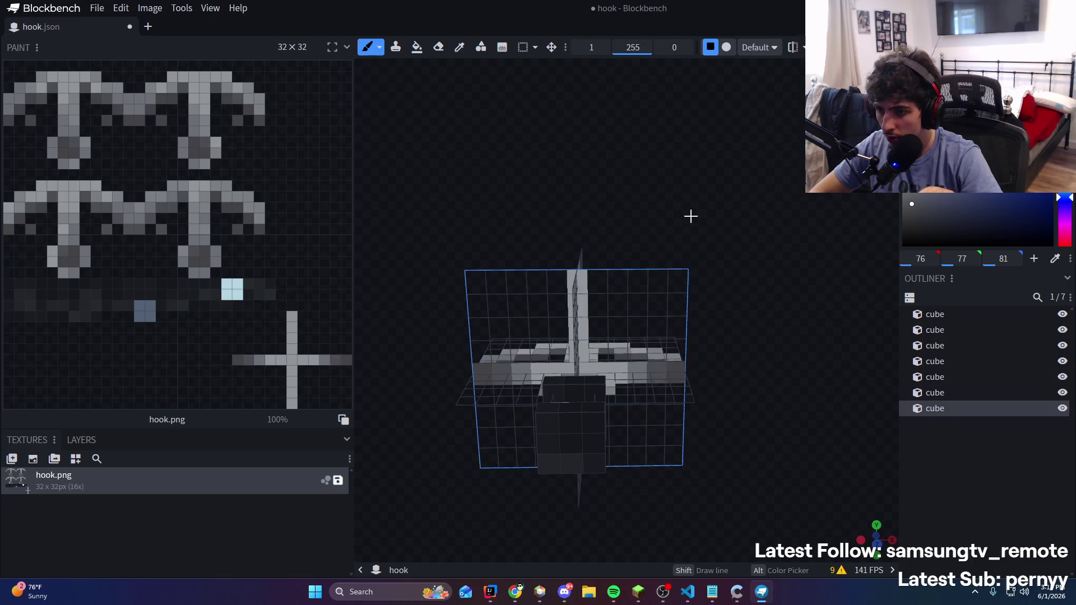
{"action": "scroll", "coordinate": [692, 217], "scroll_direction": "down", "scroll_amount": 3}
{"action": "scroll", "coordinate": [612, 163], "scroll_direction": "up", "scroll_amount": 2}
Sample the lighter grey 107, 110, 116 from the hook's vertical bar
{"action": "left_click_drag", "start_coordinate": [608, 207], "coordinate": [655, 175]}
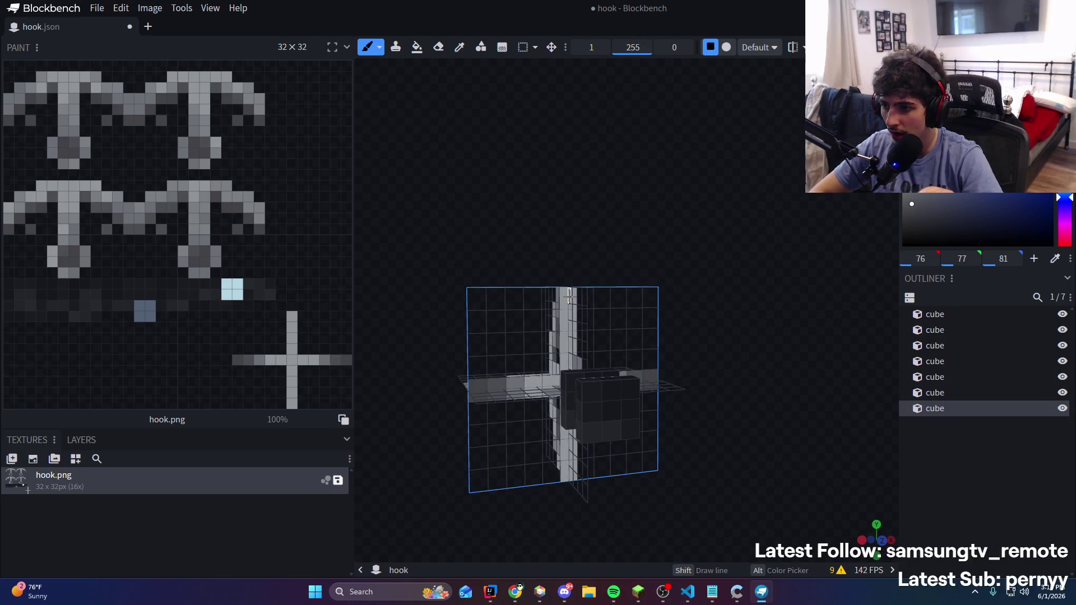
{"action": "left_click_drag", "start_coordinate": [610, 247], "coordinate": [596, 449]}
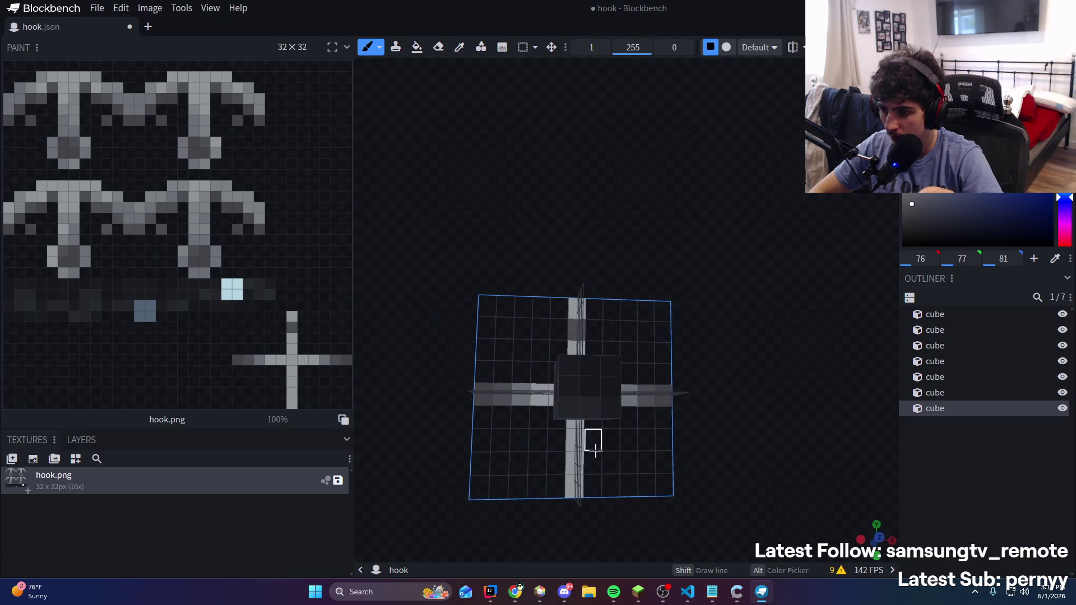
{"action": "left_click", "coordinate": [481, 392], "text": "alt"}
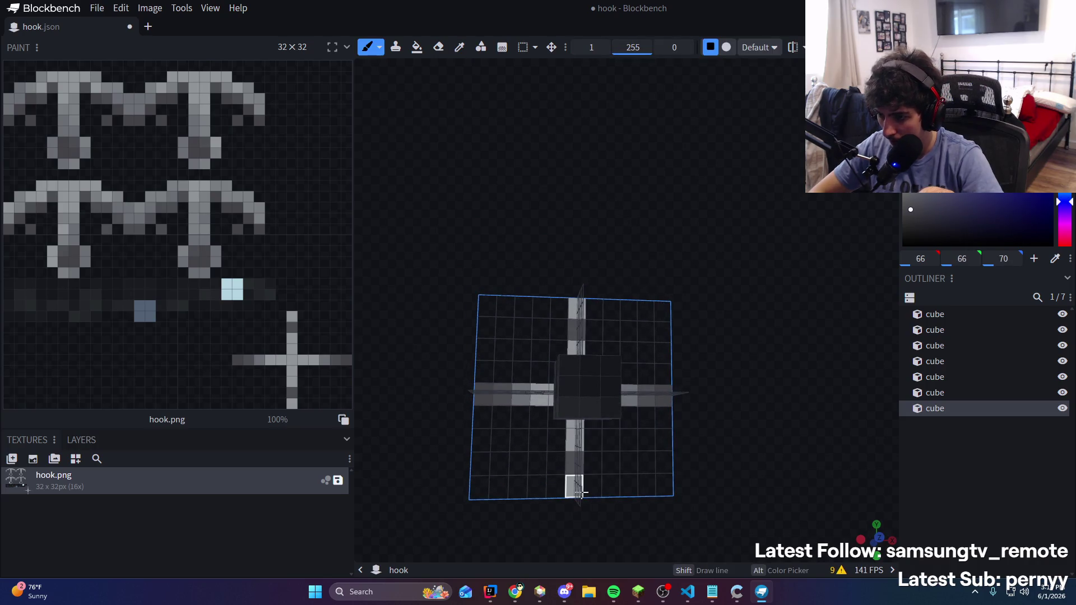
{"action": "mouse_move", "coordinate": [566, 306]}
{"action": "left_mouse_down"}
{"action": "mouse_move", "coordinate": [607, 272]}
{"action": "mouse_move", "coordinate": [606, 281]}
{"action": "left_mouse_up"}
{"action": "scroll", "coordinate": [596, 269], "scroll_direction": "up", "scroll_amount": 2}
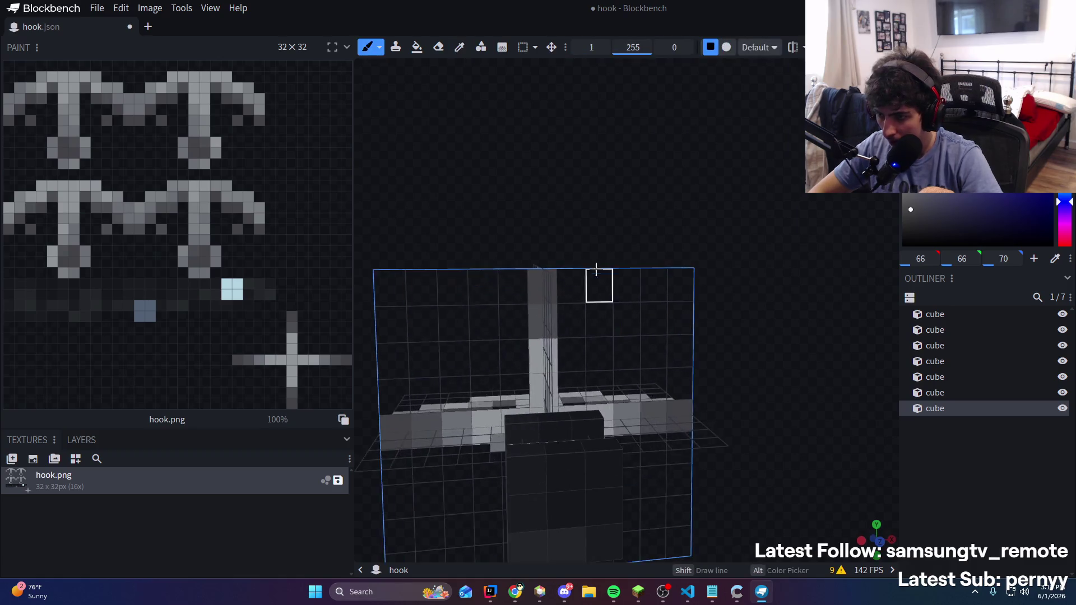
{"action": "scroll", "coordinate": [597, 269], "scroll_direction": "down", "scroll_amount": 1}
{"action": "left_click", "coordinate": [554, 350], "text": "alt"}
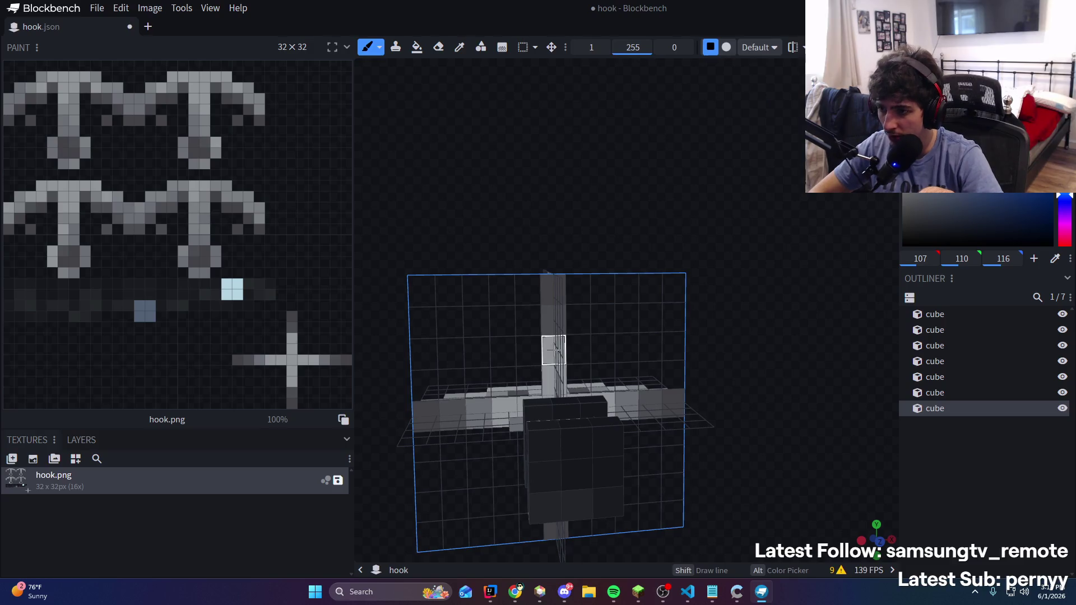
{"action": "left_click_drag", "start_coordinate": [704, 228], "coordinate": [630, 398]}
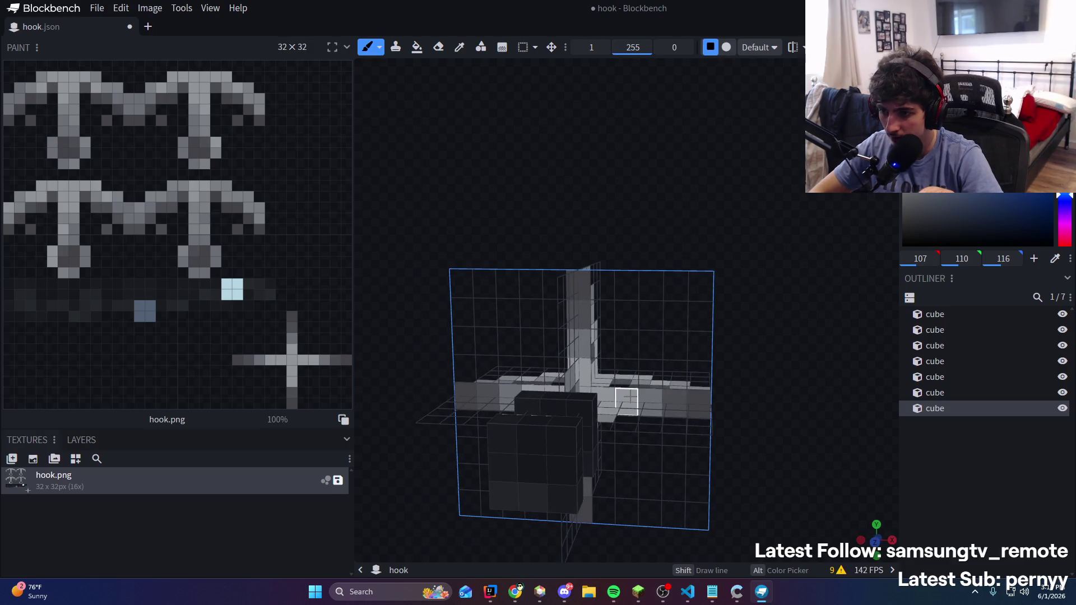
{"action": "left_click_drag", "start_coordinate": [675, 242], "coordinate": [664, 172]}
{"action": "mouse_move", "coordinate": [675, 236]}
{"action": "left_mouse_down"}
{"action": "mouse_move", "coordinate": [622, 257]}
{"action": "mouse_move", "coordinate": [656, 267]}
{"action": "mouse_move", "coordinate": [637, 253]}
{"action": "mouse_move", "coordinate": [647, 289]}
{"action": "mouse_move", "coordinate": [674, 283]}
{"action": "mouse_move", "coordinate": [631, 284]}
{"action": "mouse_move", "coordinate": [676, 268]}
{"action": "mouse_move", "coordinate": [673, 283]}
{"action": "mouse_move", "coordinate": [800, 293]}
{"action": "mouse_move", "coordinate": [882, 271]}
{"action": "mouse_move", "coordinate": [697, 278]}
{"action": "left_mouse_up"}
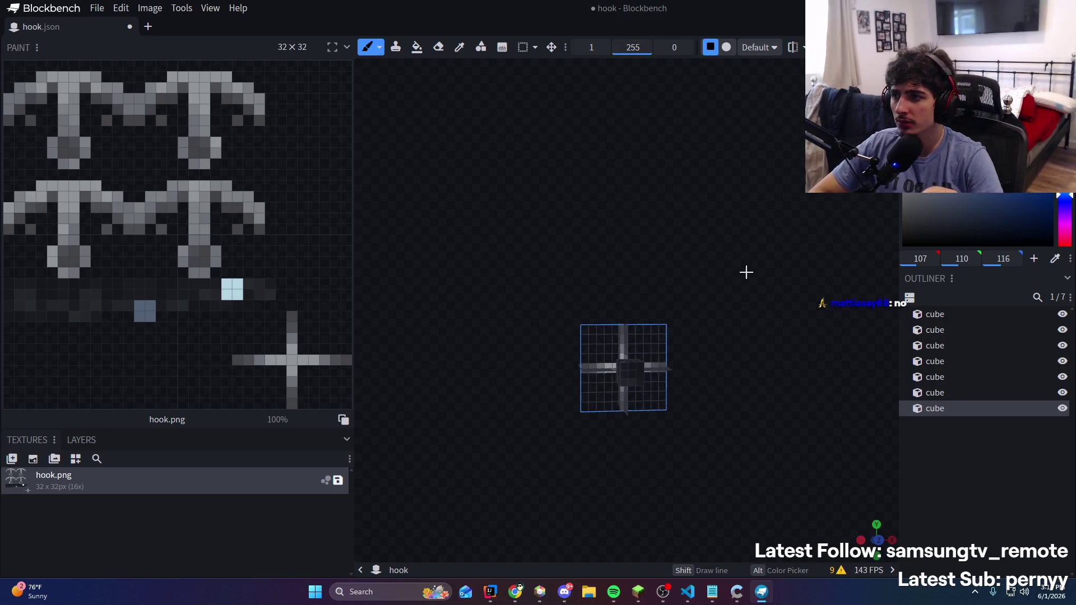
Check the grey cross on the hook from the front and save hook.json with its texture
{"action": "mouse_move", "coordinate": [831, 291]}
{"action": "left_mouse_down"}
{"action": "mouse_move", "coordinate": [785, 310]}
{"action": "mouse_move", "coordinate": [745, 302]}
{"action": "mouse_move", "coordinate": [998, 276]}
{"action": "mouse_move", "coordinate": [741, 273]}
{"action": "mouse_move", "coordinate": [713, 302]}
{"action": "mouse_move", "coordinate": [793, 312]}
{"action": "mouse_move", "coordinate": [908, 294]}
{"action": "mouse_move", "coordinate": [756, 280]}
{"action": "left_mouse_up"}
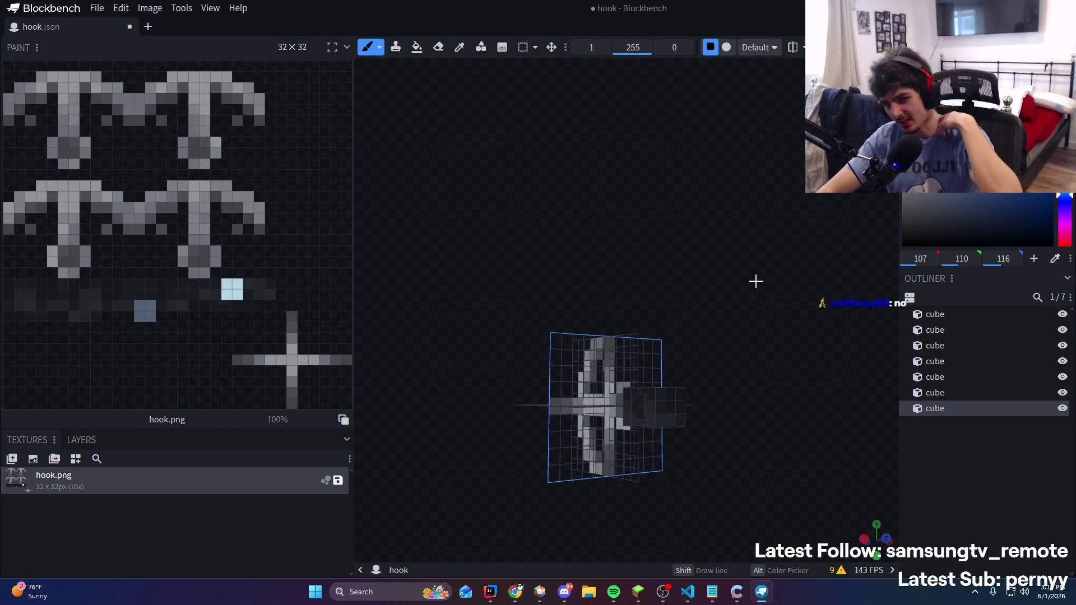
{"action": "mouse_move", "coordinate": [754, 281]}
{"action": "left_mouse_down"}
{"action": "mouse_move", "coordinate": [733, 297]}
{"action": "mouse_move", "coordinate": [651, 275]}
{"action": "mouse_move", "coordinate": [677, 250]}
{"action": "mouse_move", "coordinate": [674, 273]}
{"action": "mouse_move", "coordinate": [658, 273]}
{"action": "mouse_move", "coordinate": [694, 260]}
{"action": "mouse_move", "coordinate": [670, 265]}
{"action": "left_mouse_up"}
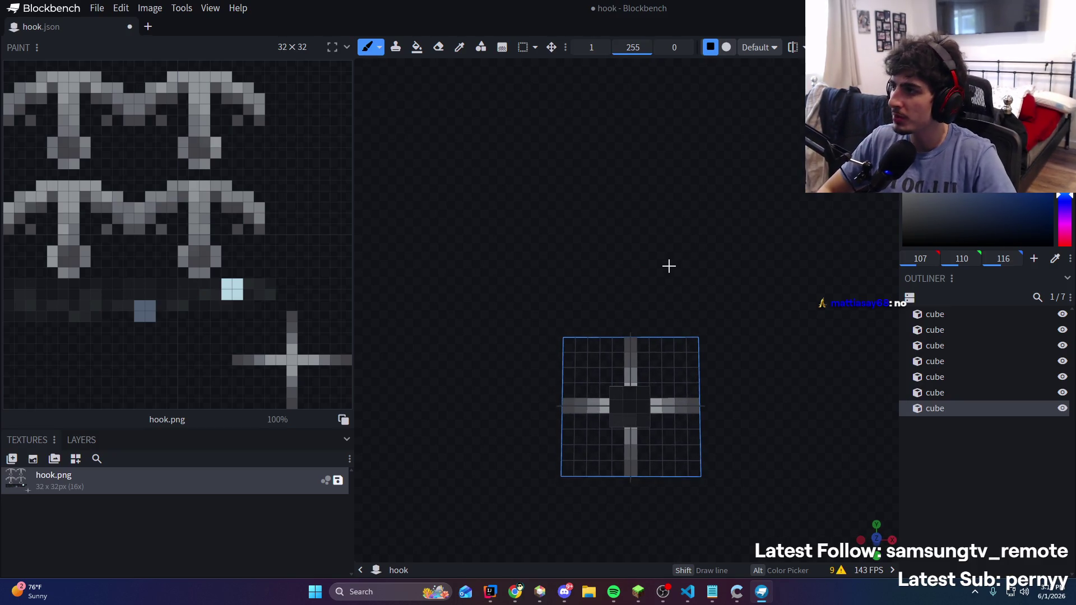
{"action": "key", "text": "ctrl+s"}
Delete the 'hub:' prefix from both texture paths in hook.json, leaving item/qzone/grapple/hook
{"action": "left_click", "coordinate": [688, 592]}
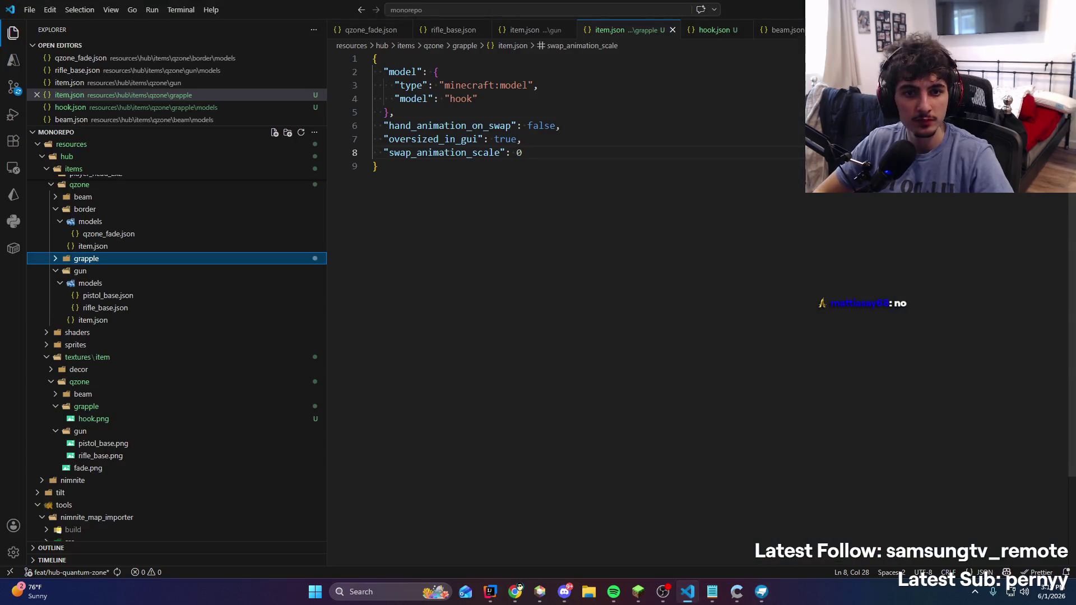
{"action": "left_click", "coordinate": [485, 99]}
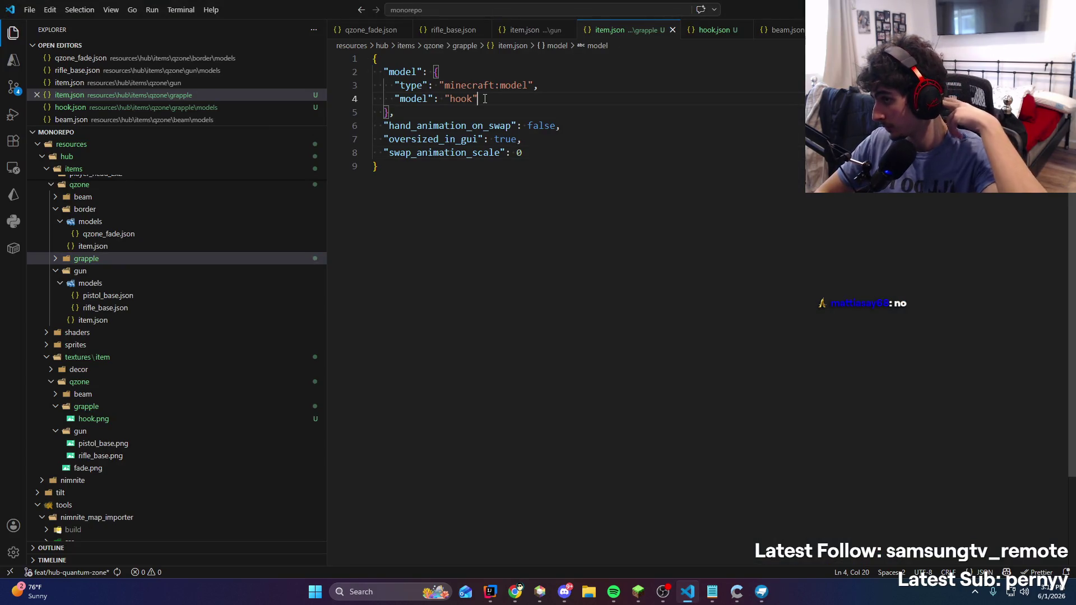
{"action": "left_click", "coordinate": [530, 30]}
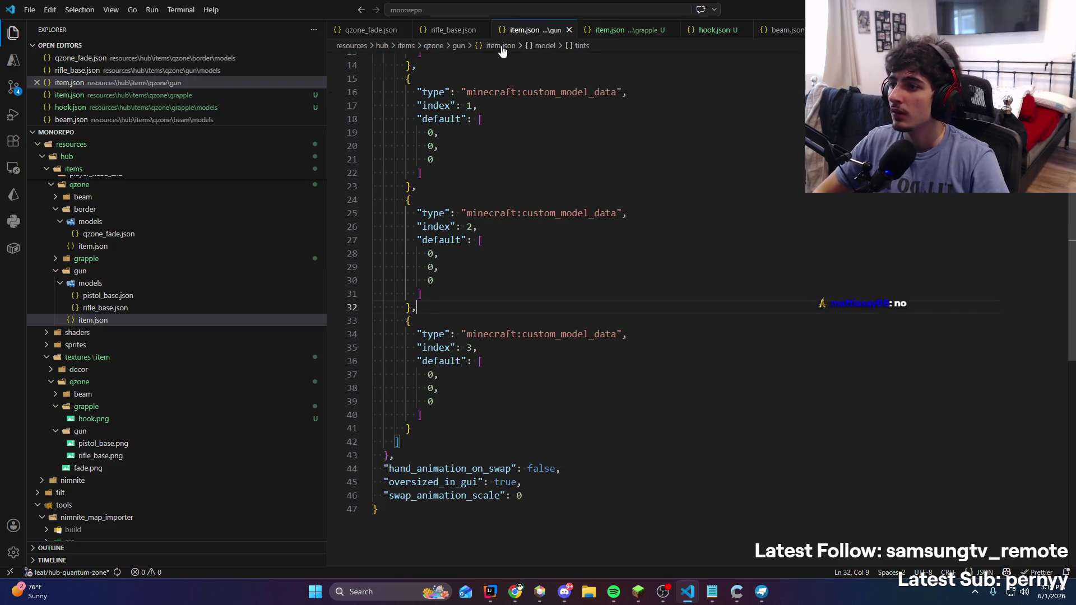
{"action": "left_click", "coordinate": [714, 29]}
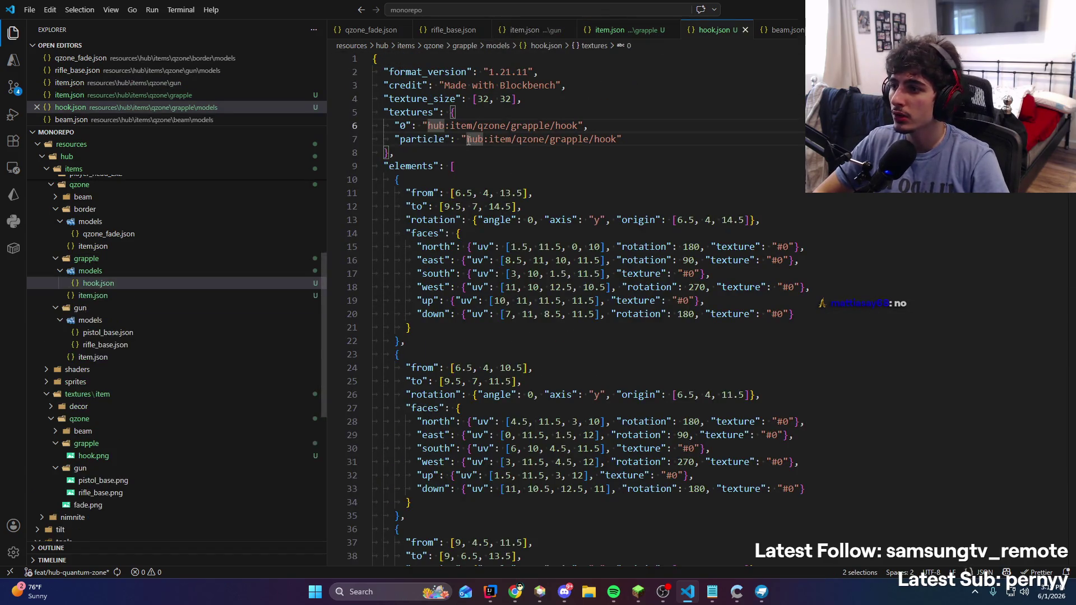
{"action": "key", "text": "ctrl+d"}
{"action": "key", "text": "BackSpace"}
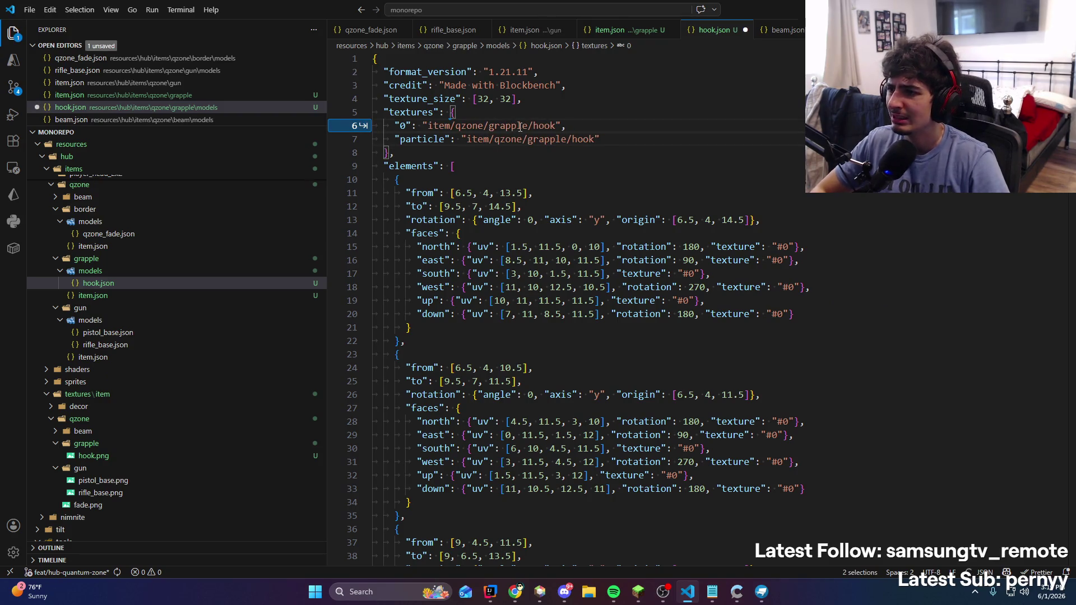
{"action": "type", "text": "block/grappling_hook"}
{"action": "key", "text": "ctrl+z"}
{"action": "key", "text": "ctrl+z"}
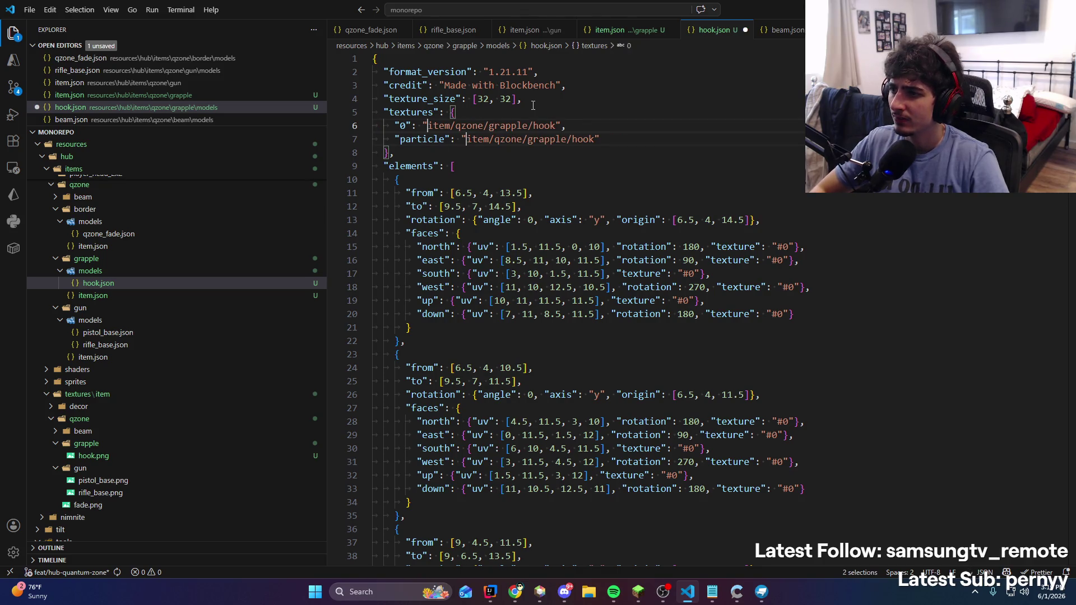
{"action": "left_click", "coordinate": [491, 592]}
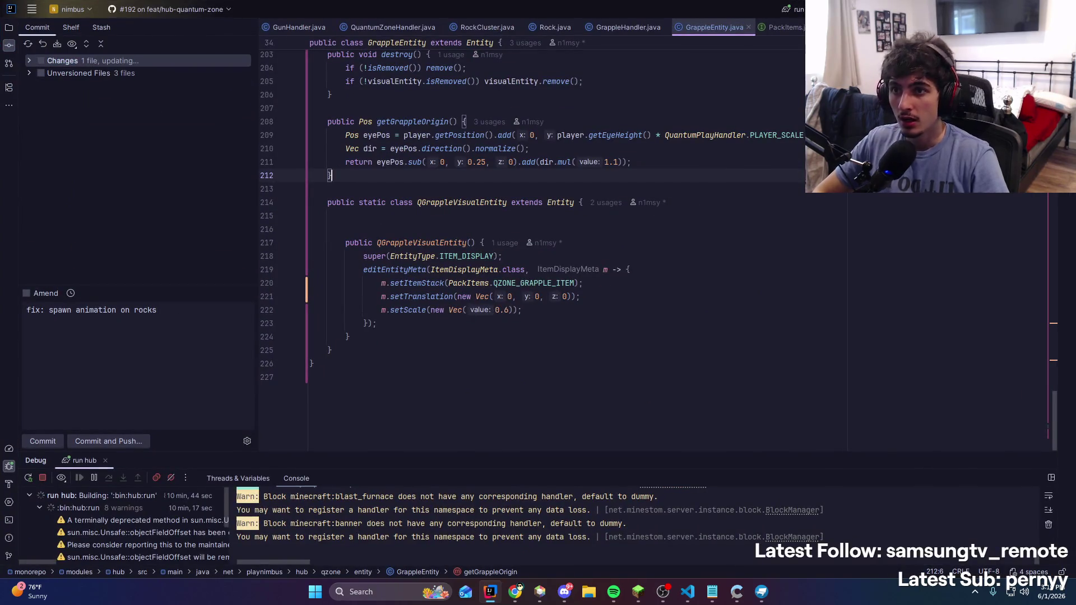
Rerun the hub server configuration to rebuild, then return to the hook model in Blockbench
{"action": "key", "text": "ctrl+F5"}
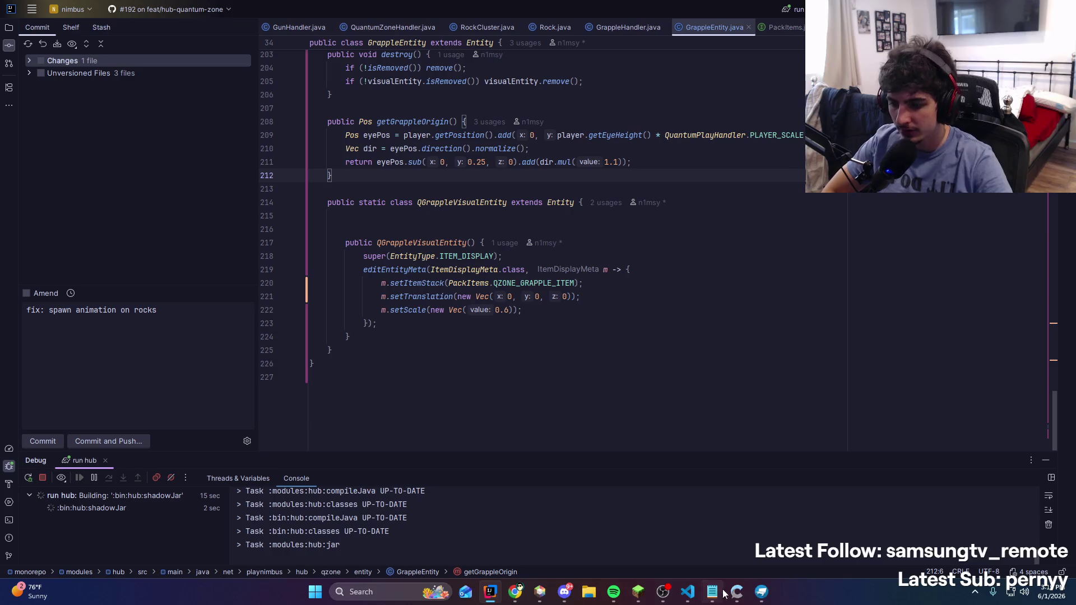
{"action": "left_click", "coordinate": [760, 593]}
{"action": "mouse_move", "coordinate": [778, 455]}
{"action": "left_mouse_down"}
{"action": "mouse_move", "coordinate": [893, 459]}
{"action": "mouse_move", "coordinate": [671, 377]}
{"action": "mouse_move", "coordinate": [755, 378]}
{"action": "mouse_move", "coordinate": [783, 355]}
{"action": "mouse_move", "coordinate": [747, 409]}
{"action": "mouse_move", "coordinate": [696, 395]}
{"action": "left_mouse_up"}
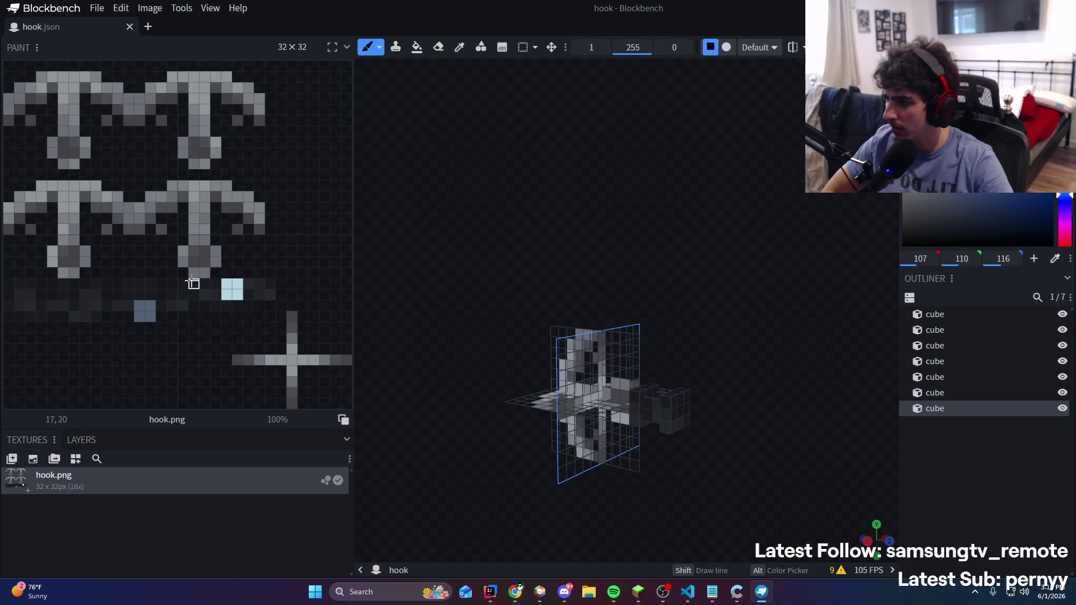
Inspect the first cube's UV in Edit mode
{"action": "key", "text": "1"}
{"action": "left_click", "coordinate": [645, 401]}
{"action": "left_click_drag", "start_coordinate": [645, 401], "coordinate": [770, 271]}
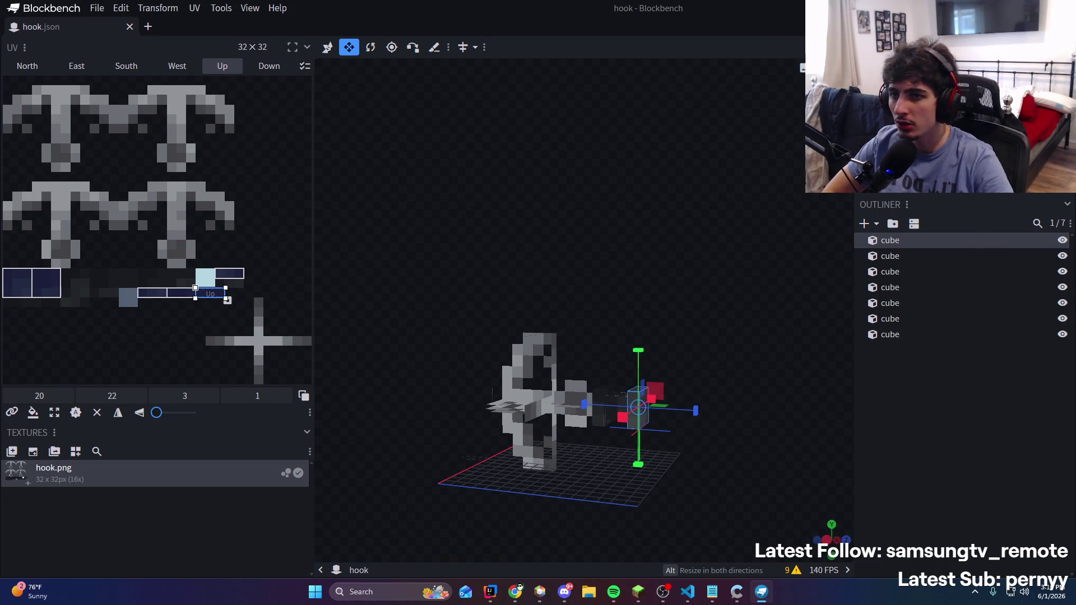
Box-select the dark strip on the texture's lower left in Paint mode, then go to Minecraft
{"action": "key", "text": "2"}
{"action": "left_click", "coordinate": [523, 47]}
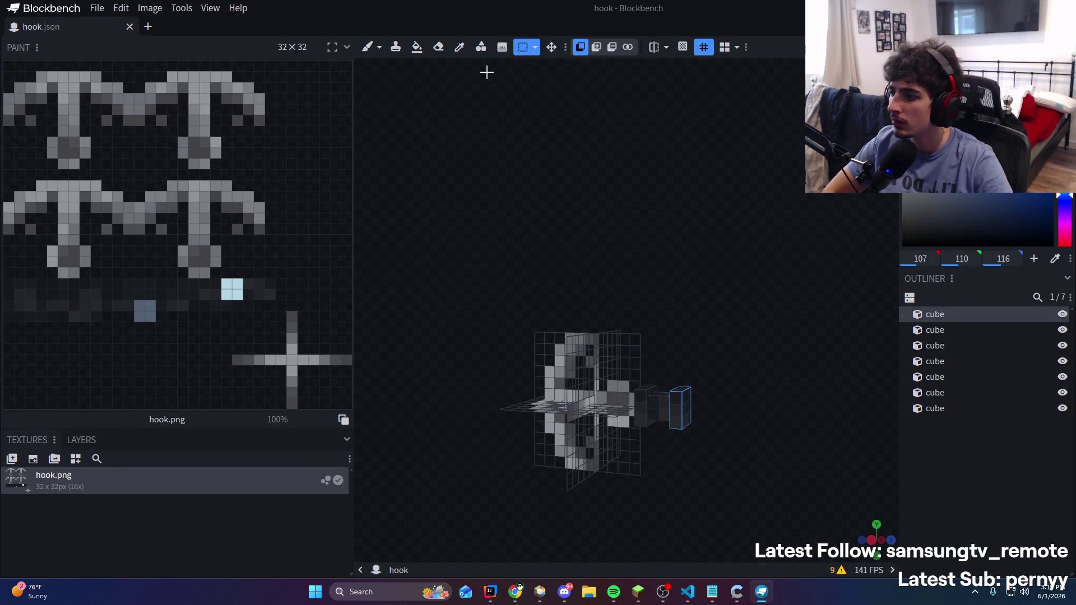
{"action": "left_click_drag", "start_coordinate": [28, 292], "coordinate": [135, 322]}
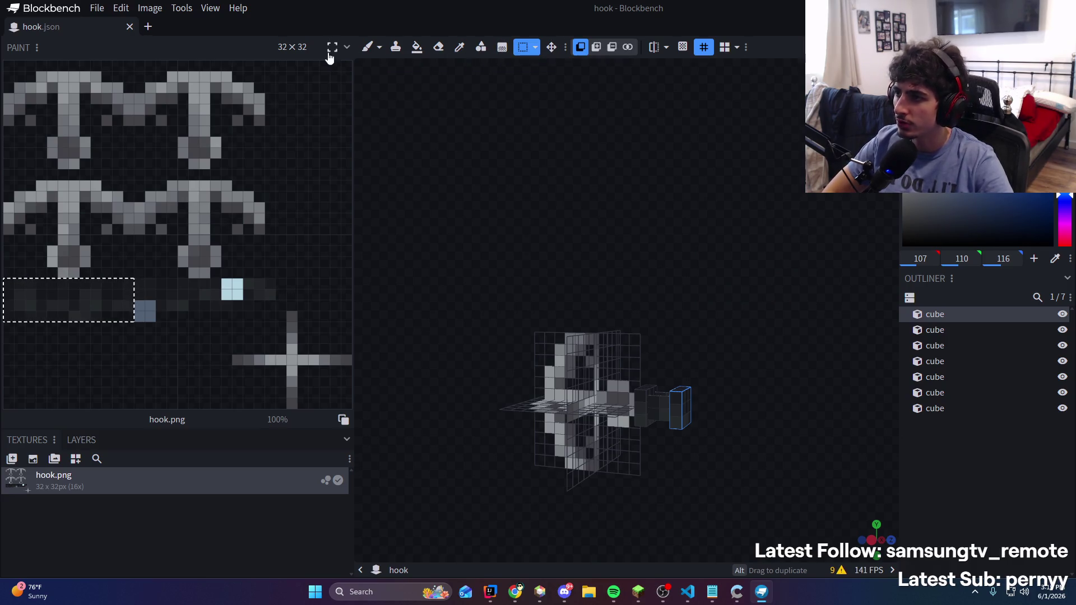
{"action": "left_click", "coordinate": [639, 591]}
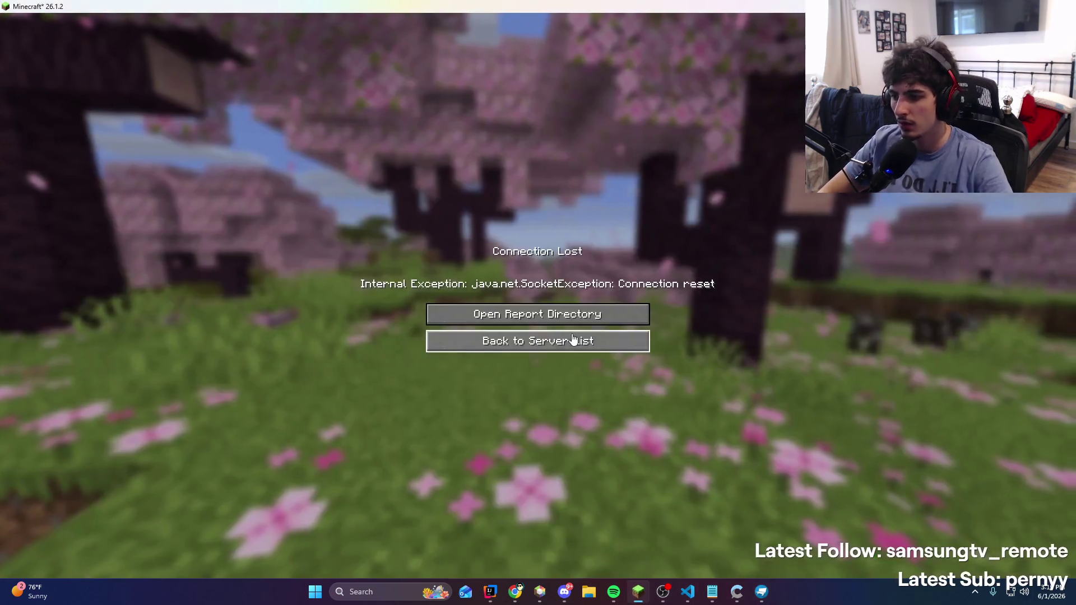
Rejoin the test server from the server list and skip four Spotify tracks
{"action": "left_click", "coordinate": [550, 341]}
{"action": "double_click", "coordinate": [457, 72]}
{"action": "left_click", "coordinate": [598, 473]}
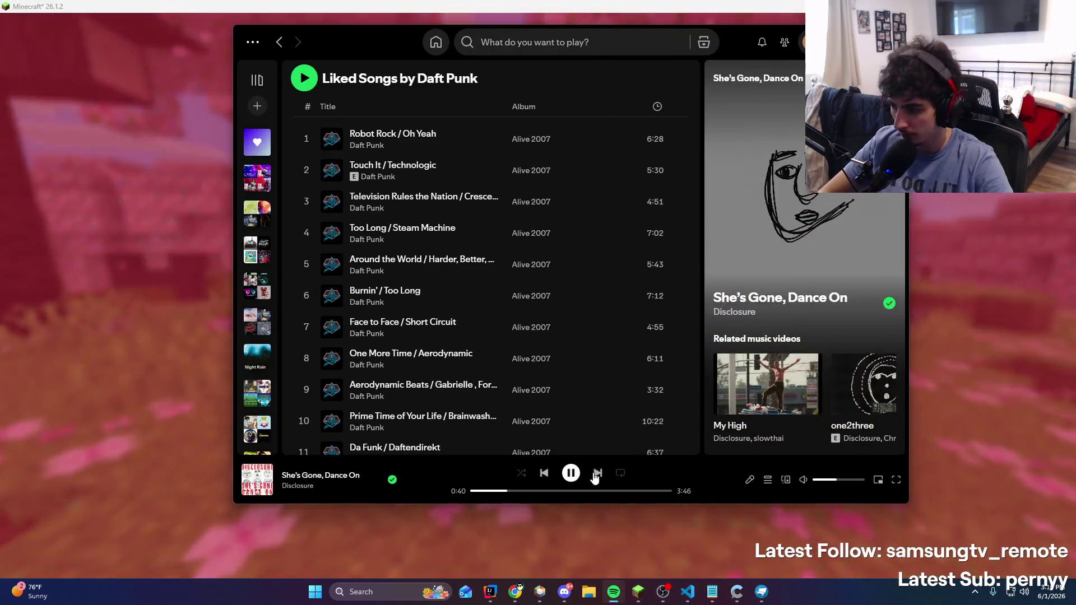
{"action": "left_click", "coordinate": [597, 473]}
{"action": "left_click", "coordinate": [598, 473]}
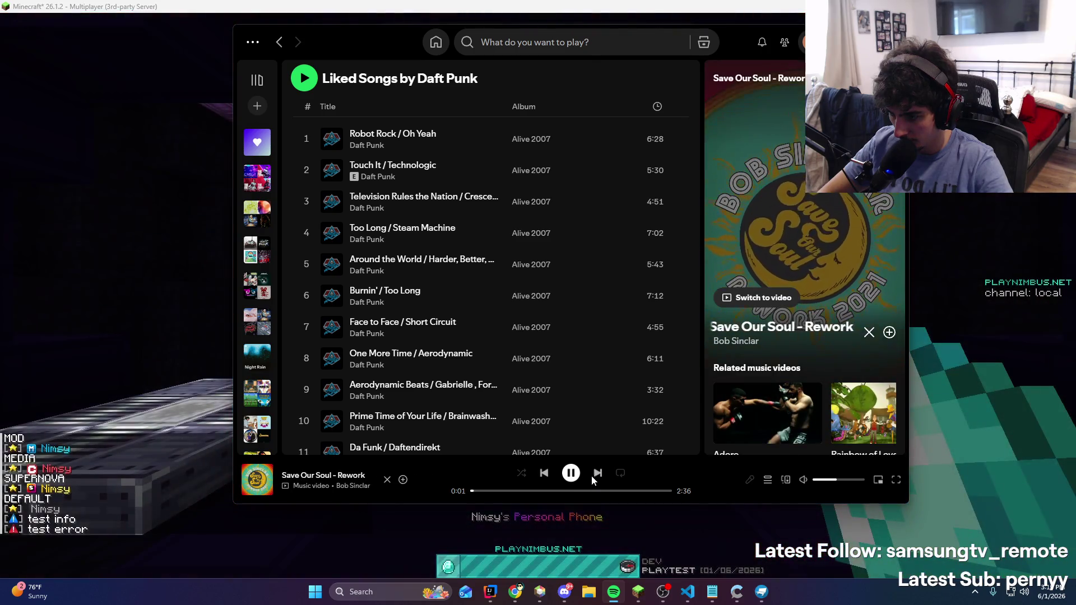
{"action": "left_click", "coordinate": [597, 473]}
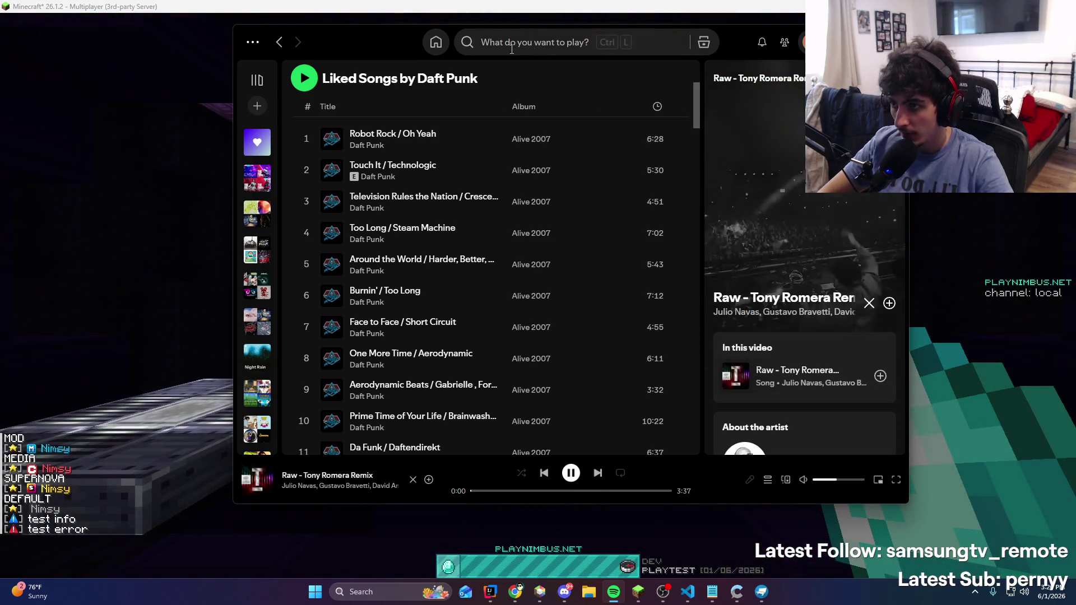
Browse Spotify's recent searches, then return to Minecraft
{"action": "left_click", "coordinate": [532, 42]}
{"action": "scroll", "coordinate": [549, 223], "scroll_direction": "down", "scroll_amount": 3}
{"action": "scroll", "coordinate": [549, 223], "scroll_direction": "down", "scroll_amount": 5}
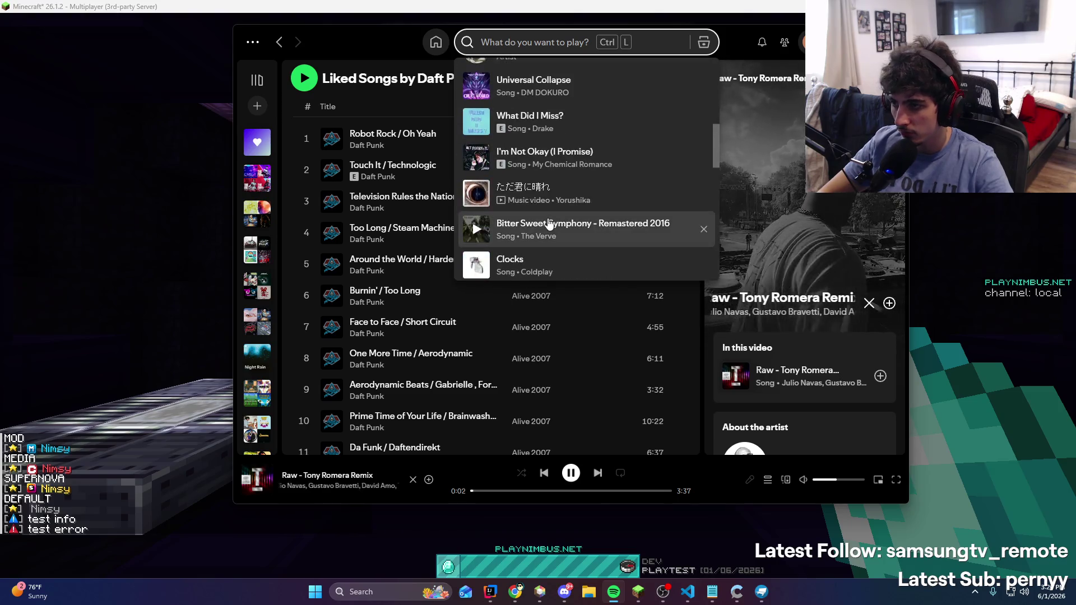
{"action": "scroll", "coordinate": [549, 223], "scroll_direction": "down", "scroll_amount": 3}
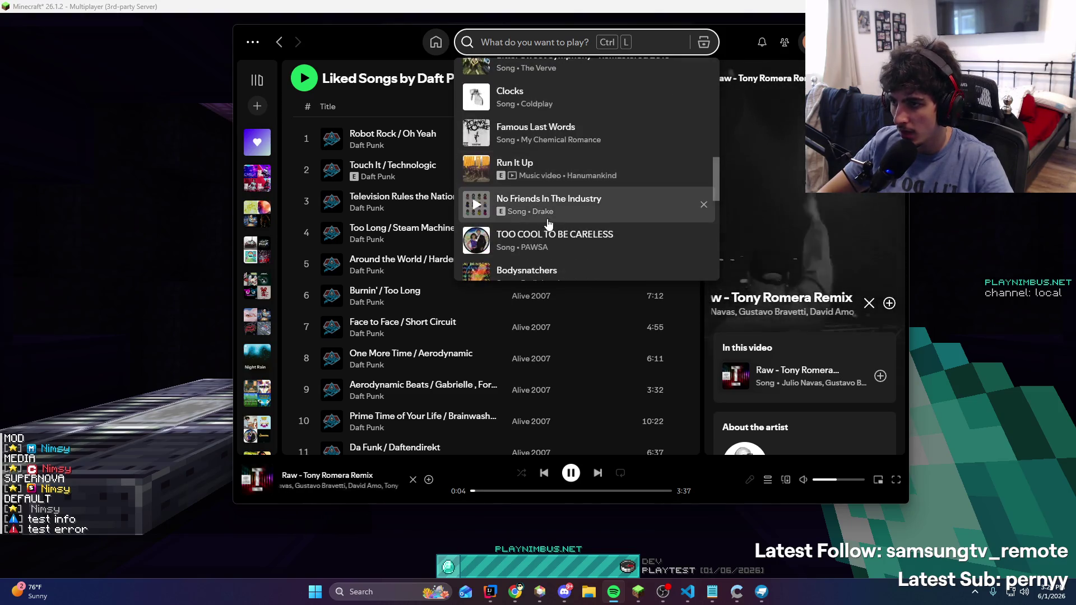
{"action": "key", "text": "alt+Tab"}
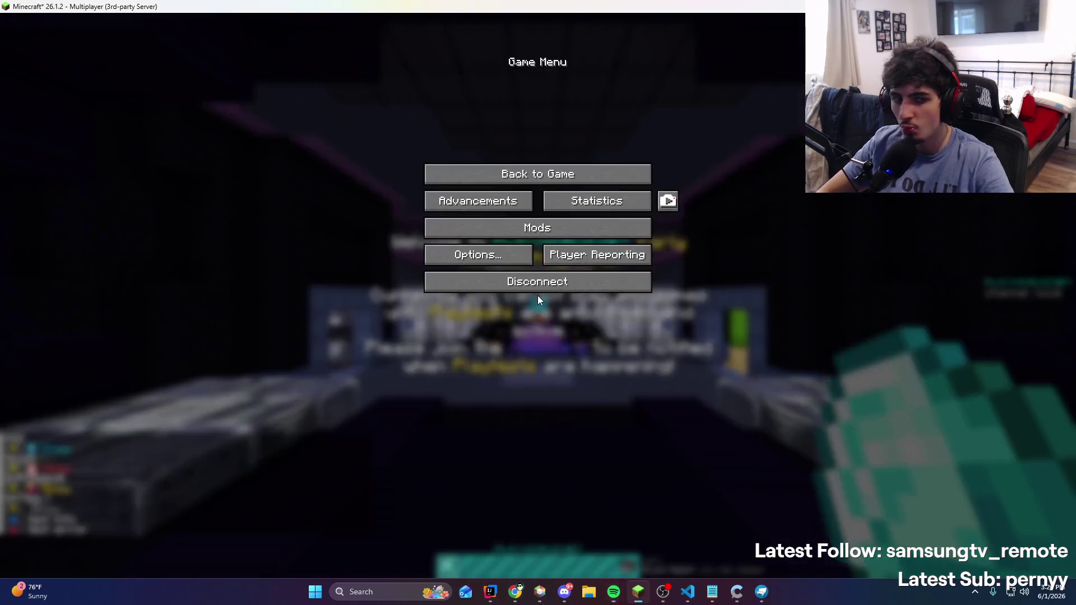
Resume play, equip da gun in slot 5, and fire the grapple hook four times around the arena
{"action": "key", "text": "Escape"}
{"action": "key", "text": "w"}
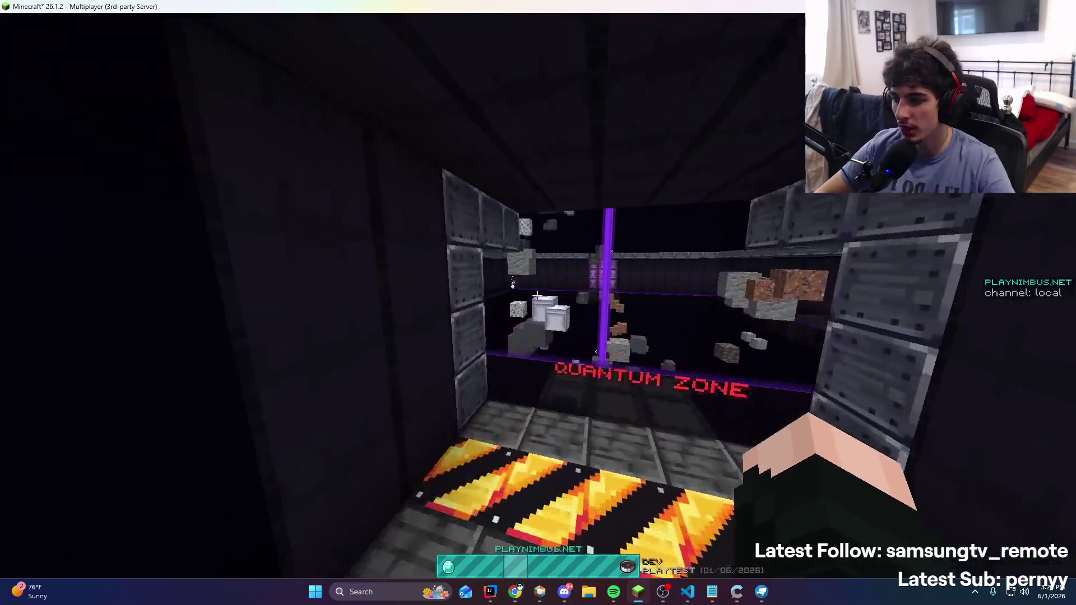
{"action": "key", "text": "5"}
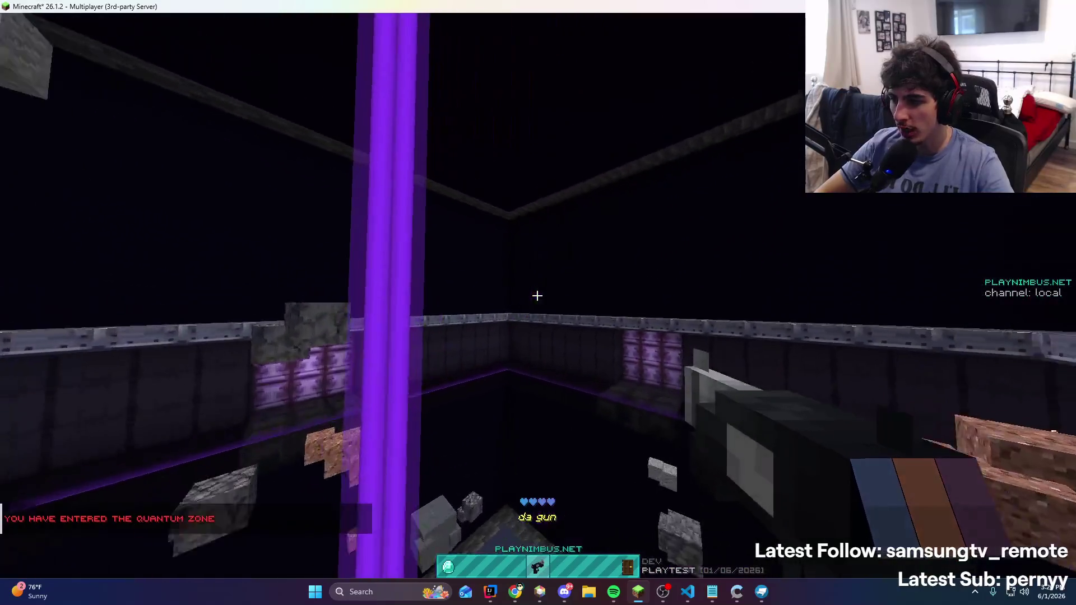
{"action": "right_click", "coordinate": [537, 296]}
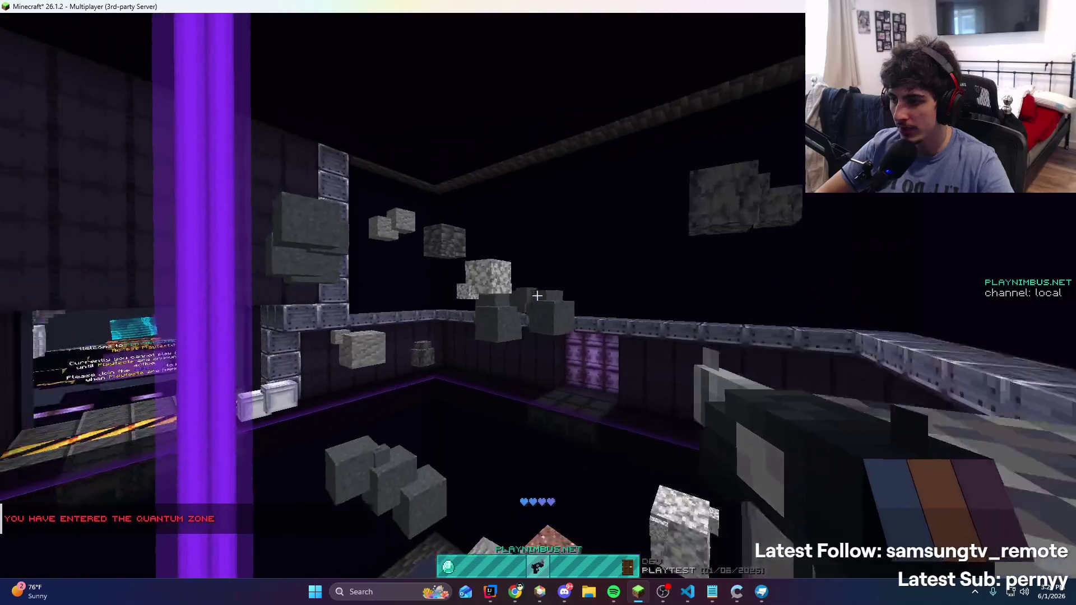
{"action": "right_click", "coordinate": [537, 296]}
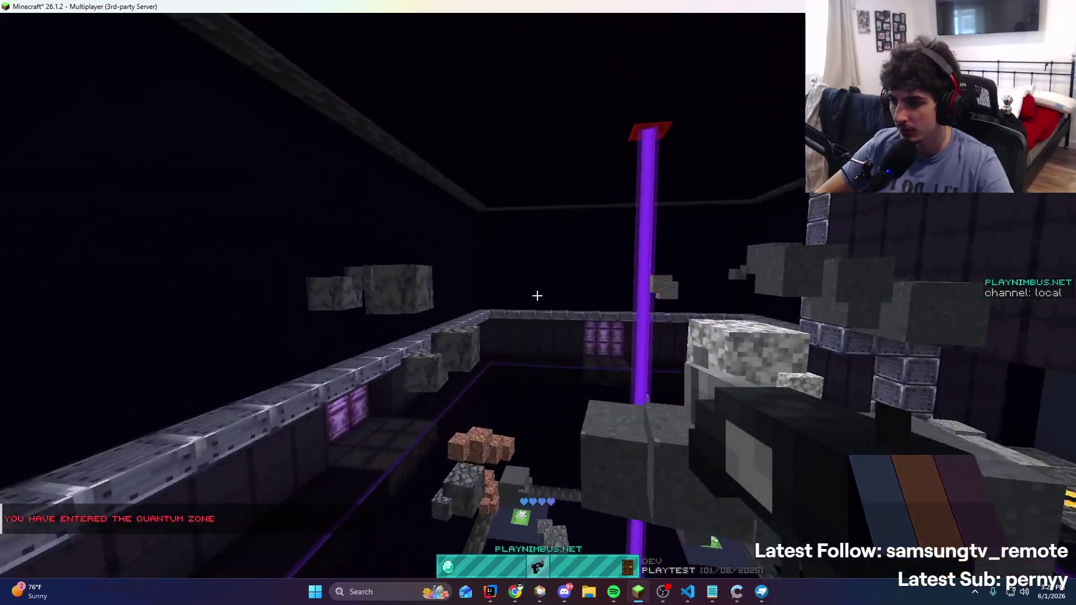
{"action": "right_click", "coordinate": [537, 295]}
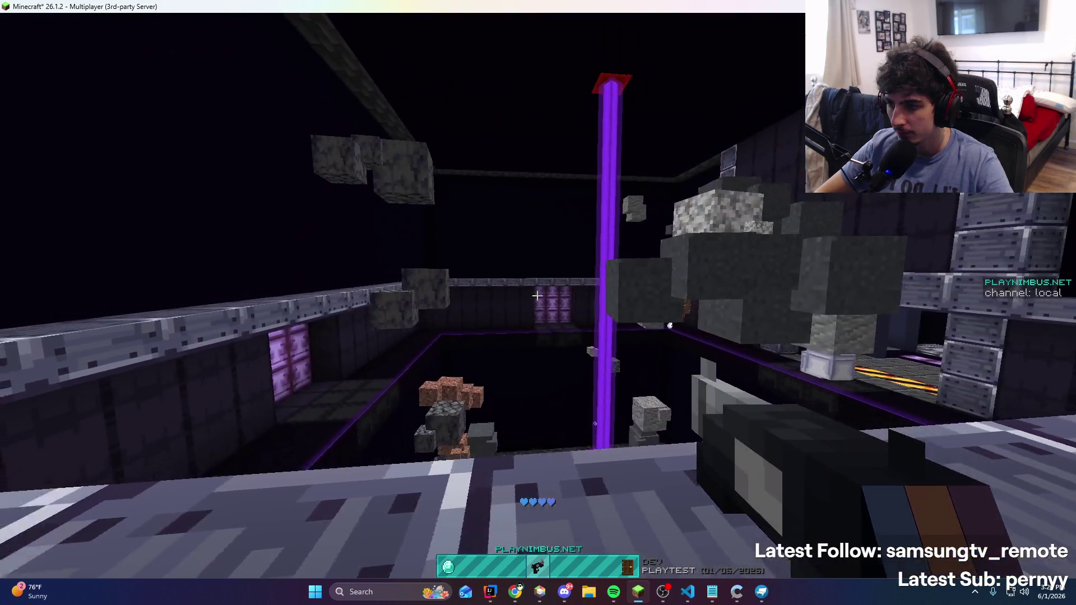
{"action": "right_click", "coordinate": [537, 295]}
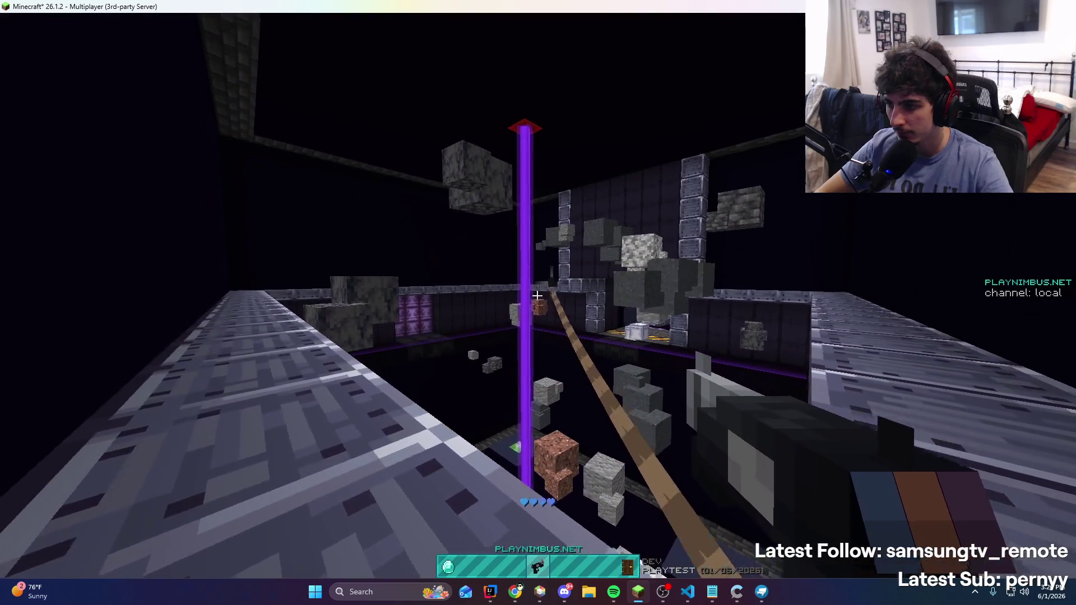
Leave Minecraft and bring the hook model back up in Blockbench
{"action": "key", "text": "t"}
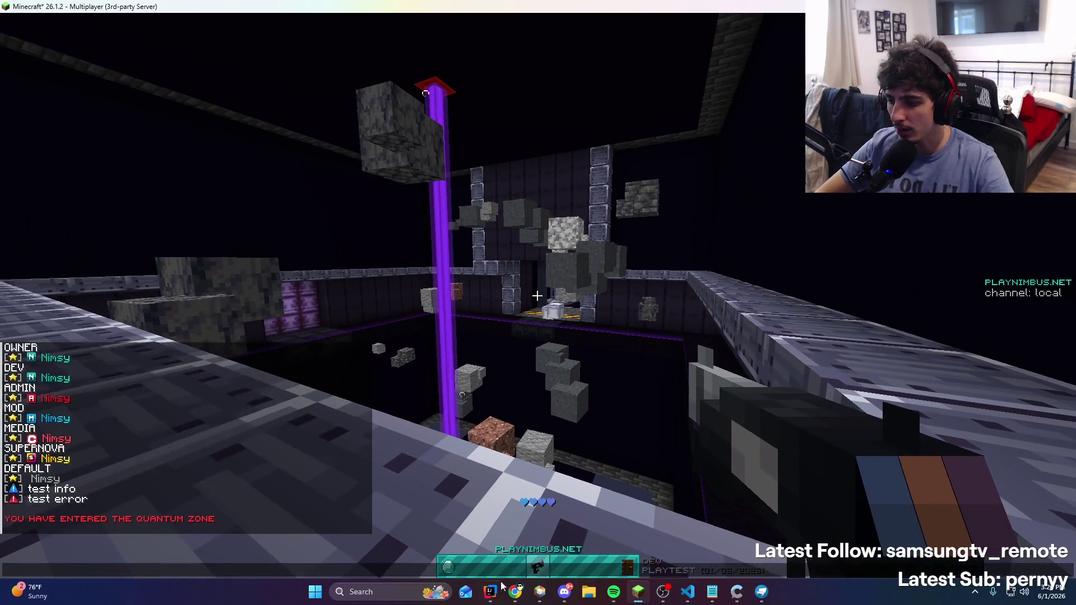
{"action": "key", "text": "alt+Tab"}
{"action": "left_click", "coordinate": [762, 602]}
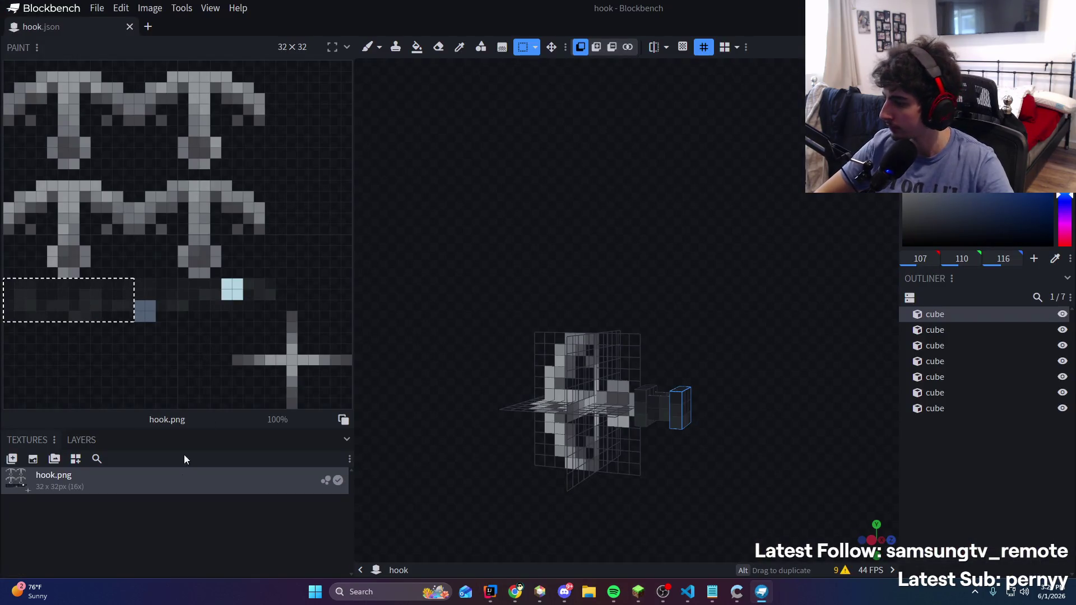
Open hook.png in its own editing tab via Edit in Blockbench, then return to the model view
{"action": "right_click", "coordinate": [184, 480]}
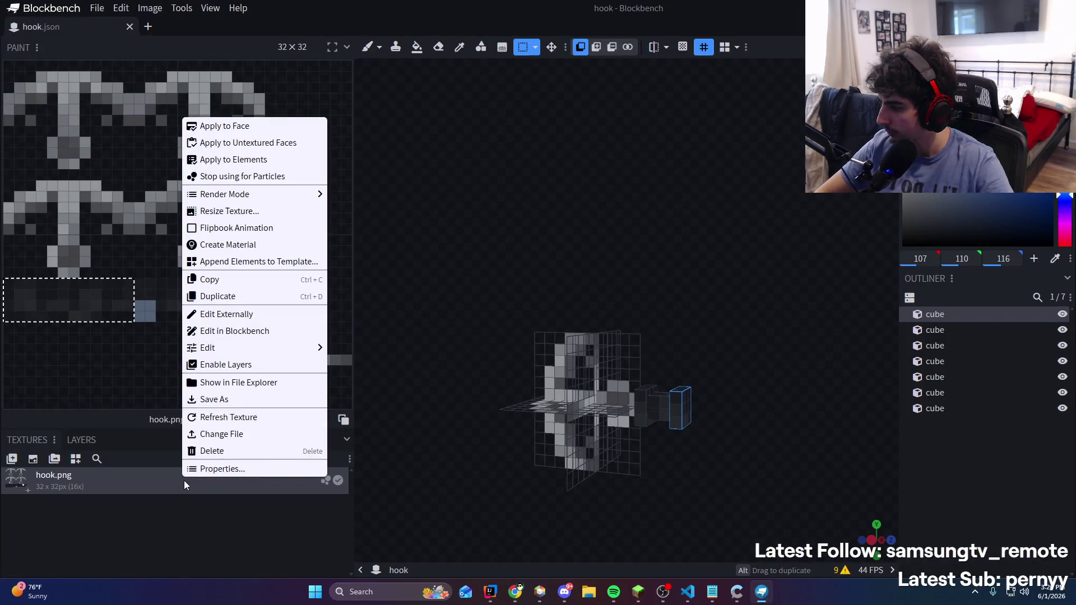
{"action": "left_click", "coordinate": [269, 333]}
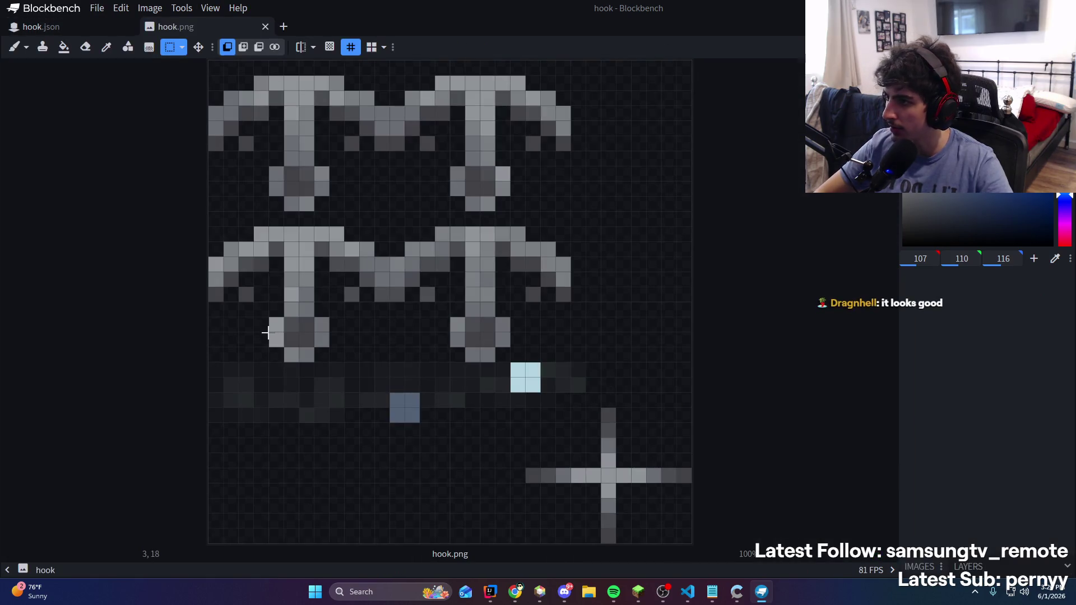
{"action": "left_click", "coordinate": [72, 27]}
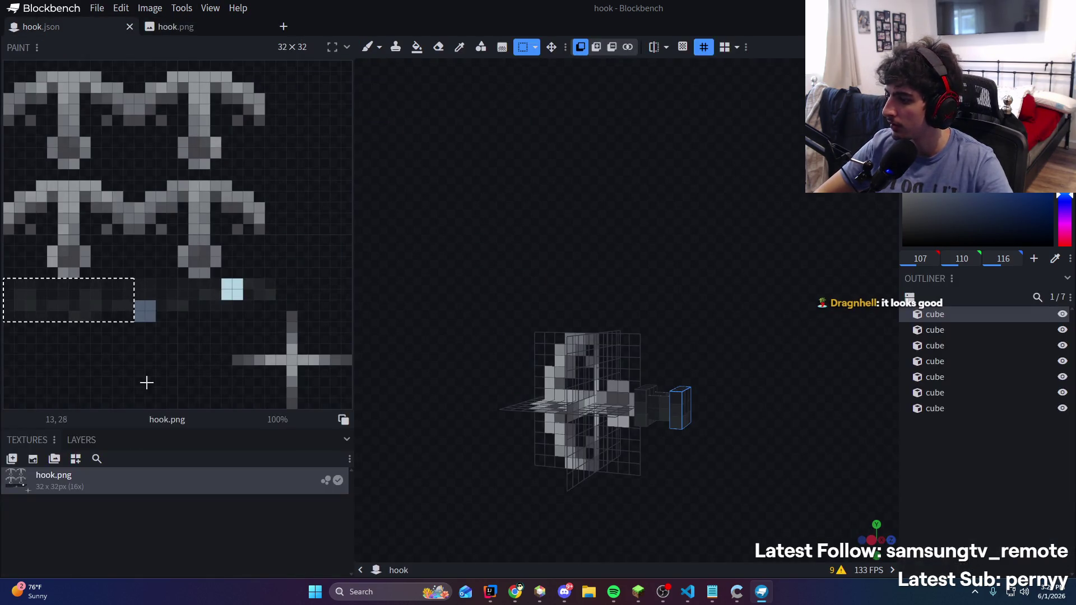
Reopen and dismiss the hook.png texture menu, deselect the cube, and toggle Edit and Paint modes
{"action": "right_click", "coordinate": [126, 478]}
{"action": "left_click", "coordinate": [189, 316]}
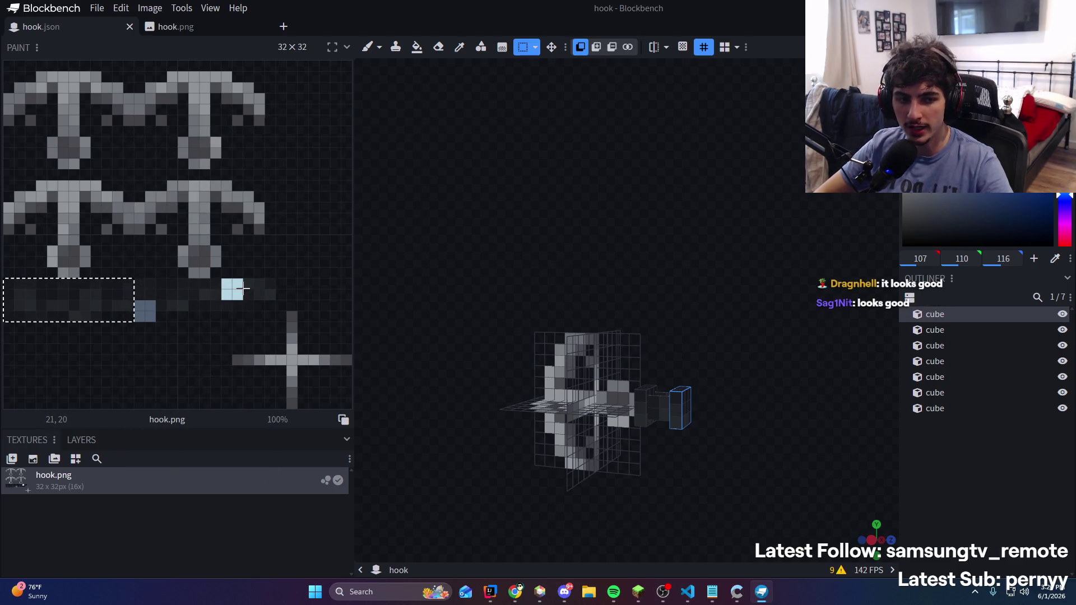
{"action": "right_click", "coordinate": [149, 486]}
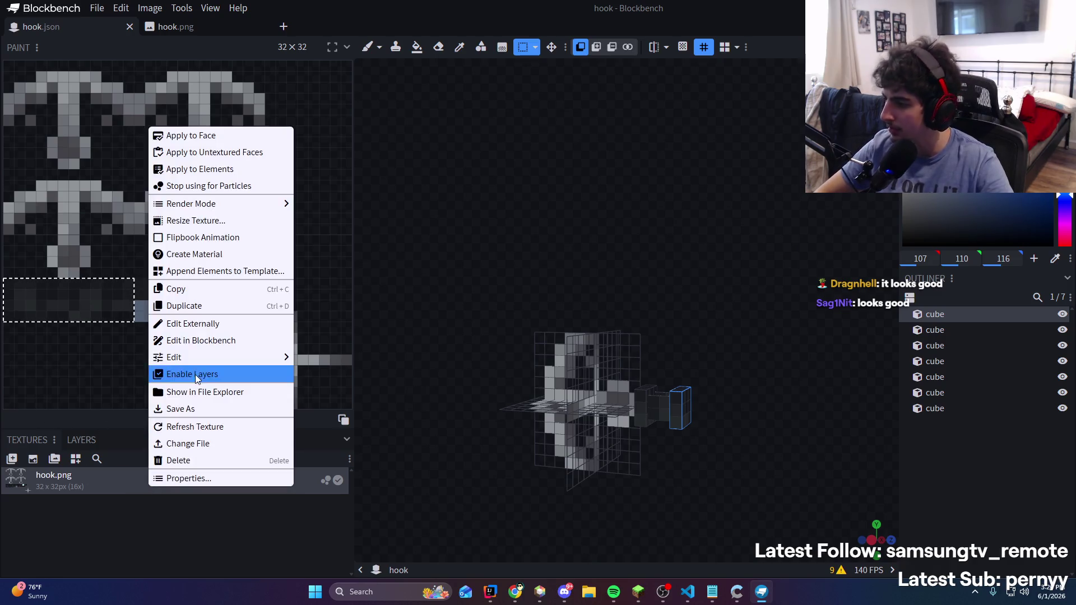
{"action": "right_click", "coordinate": [128, 485]}
{"action": "left_click", "coordinate": [168, 324]}
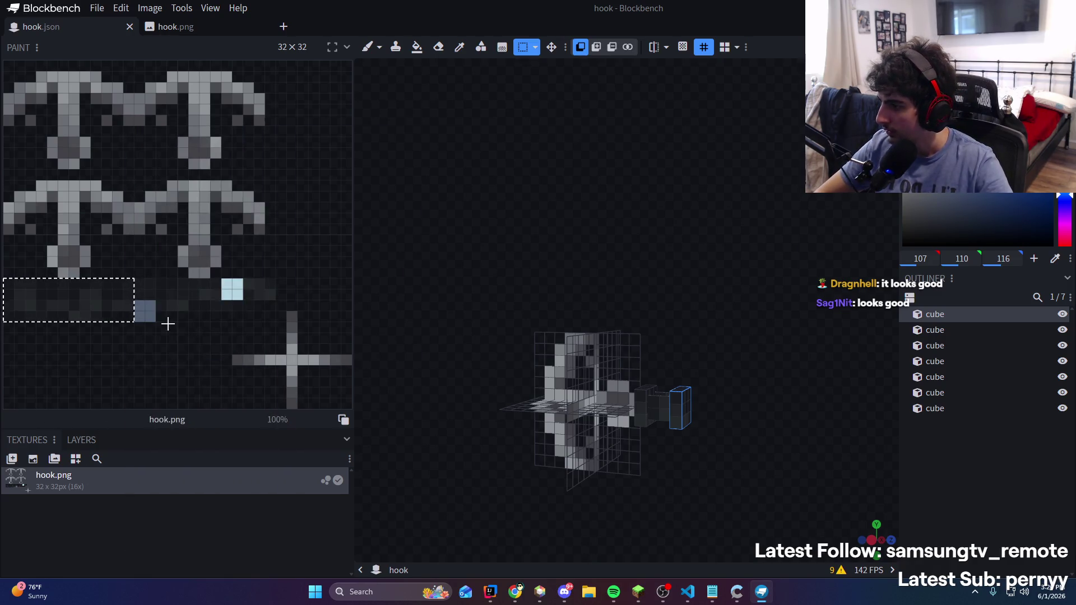
{"action": "left_click", "coordinate": [997, 493]}
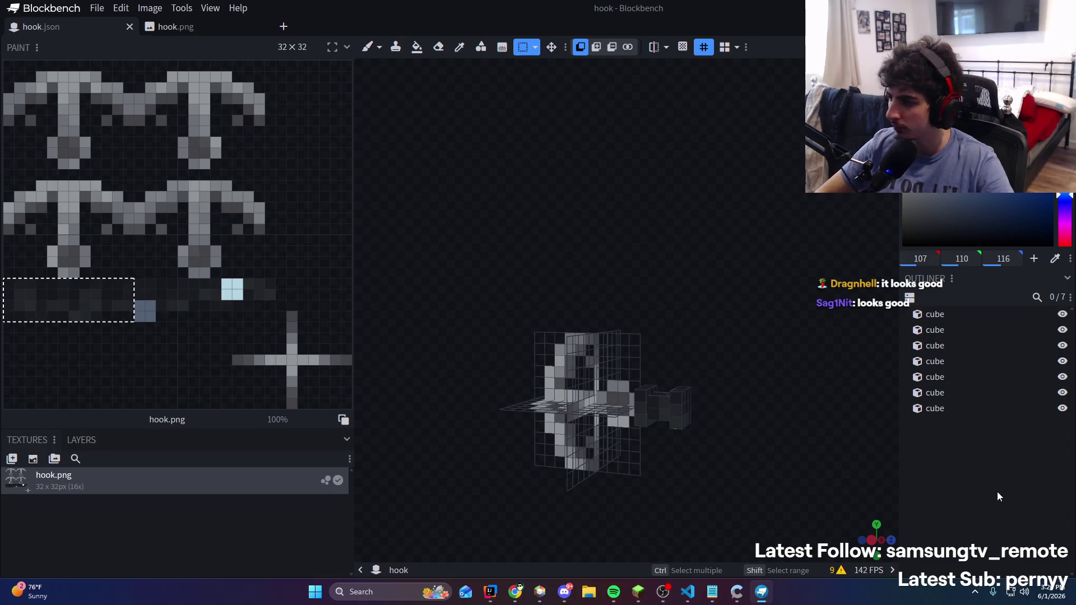
{"action": "key", "text": "1"}
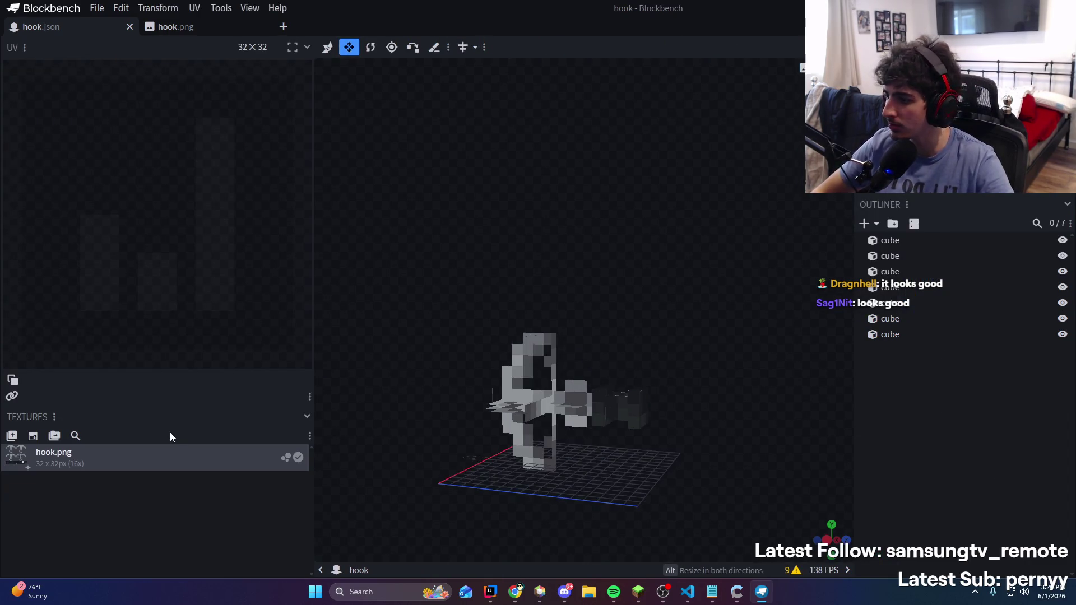
{"action": "key", "text": "2"}
Check the hook.png texture menu once more, then bring up the Windows Start menu
{"action": "right_click", "coordinate": [102, 489]}
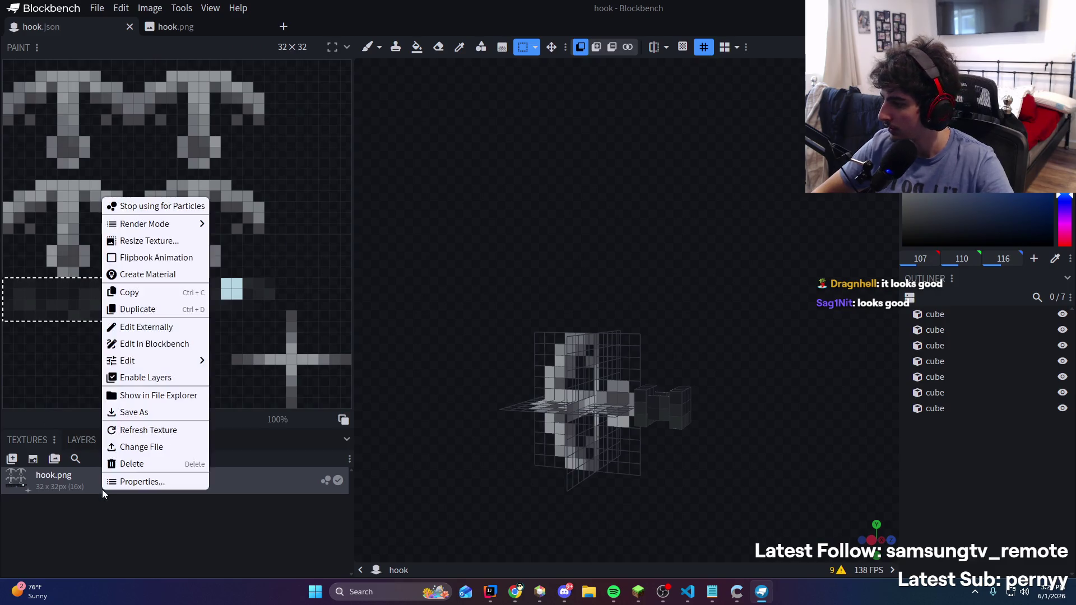
{"action": "mouse_move", "coordinate": [175, 359]}
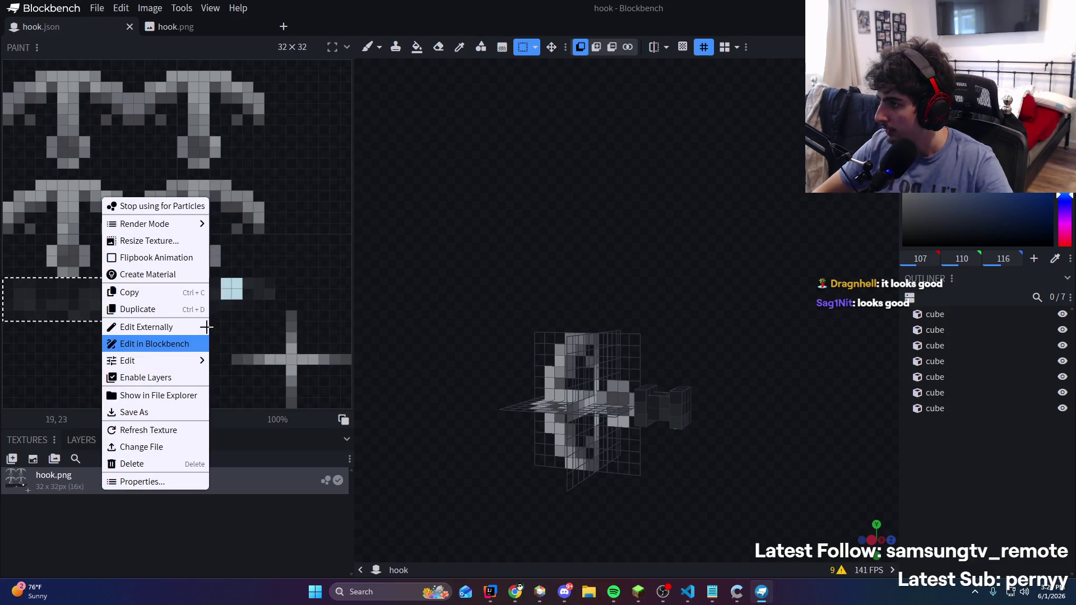
{"action": "right_click", "coordinate": [227, 483]}
{"action": "left_click", "coordinate": [281, 389]}
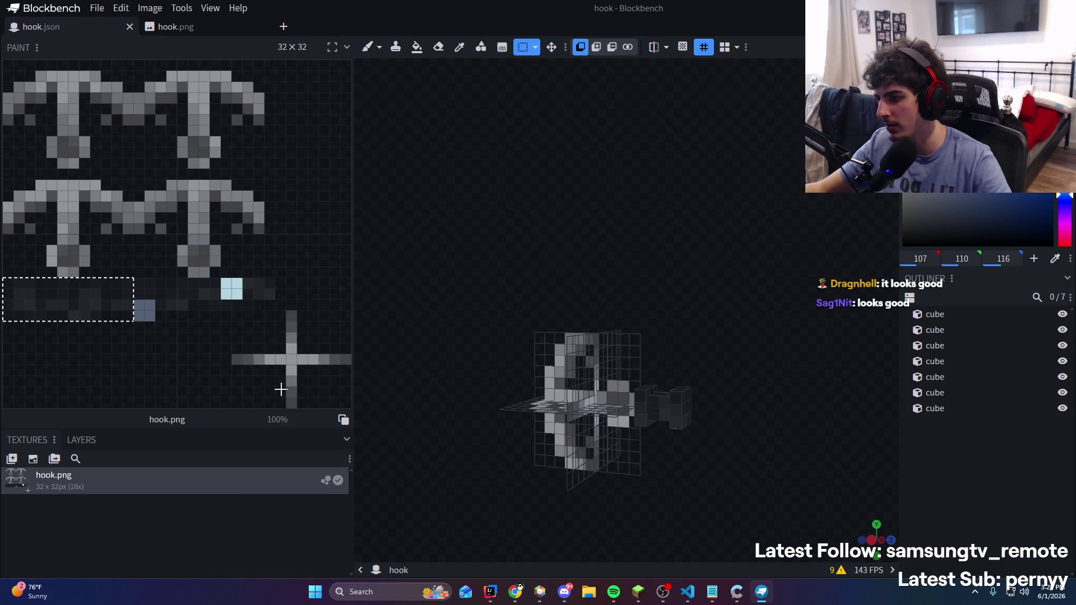
{"action": "key", "text": "super"}
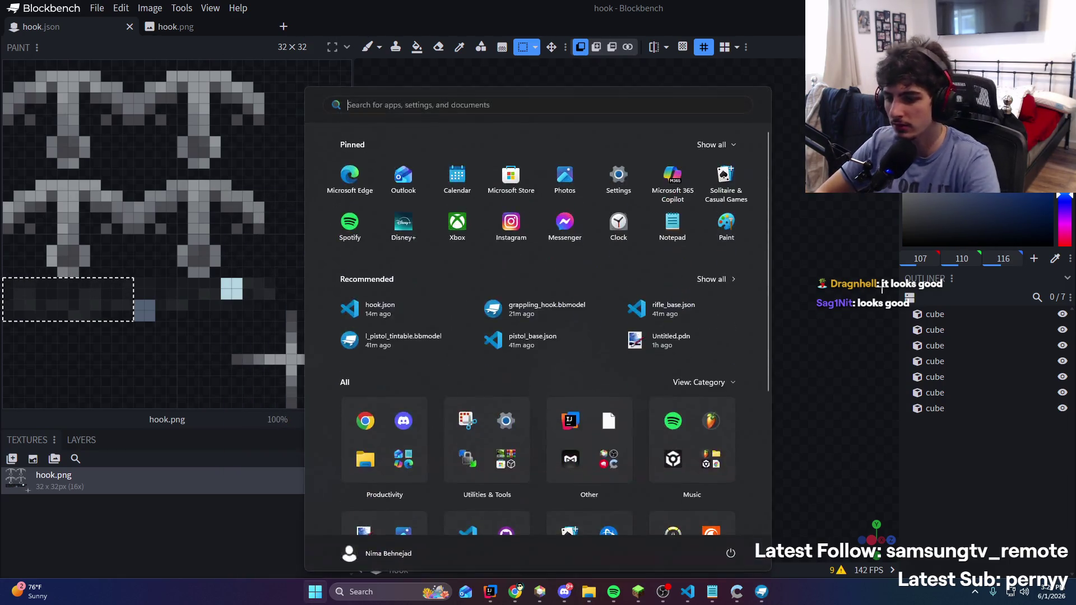
Launch Paint.NET and open hook.png fitted to the window
{"action": "type", "text": "paint"}
{"action": "key", "text": "Return"}
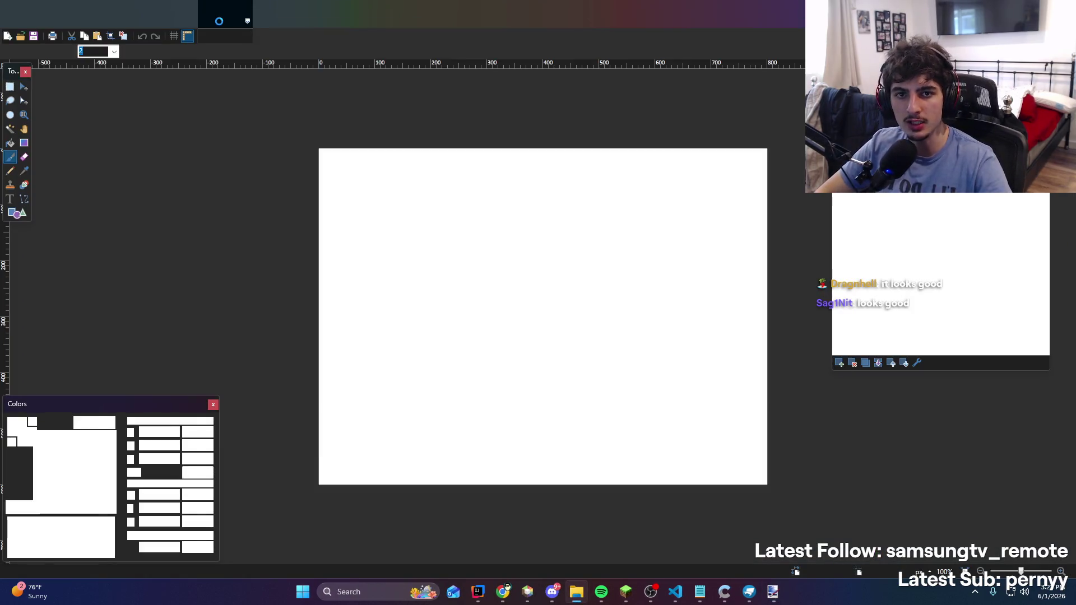
{"action": "left_click", "coordinate": [480, 295]}
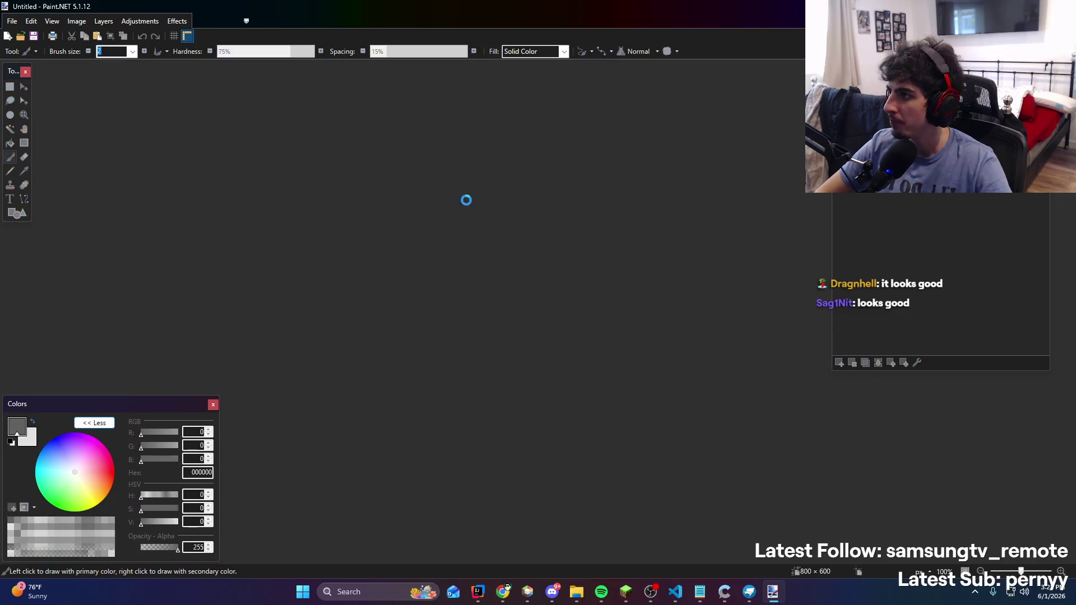
{"action": "key", "text": "ctrl+b"}
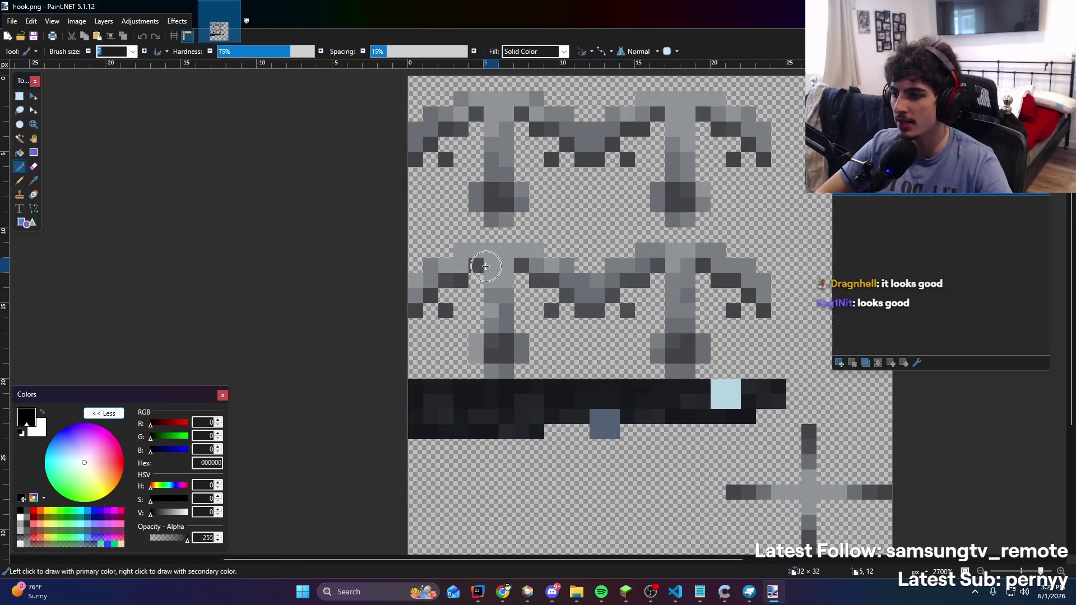
Select the dark band in the texture's lower strip and make it black and white
{"action": "left_click", "coordinate": [19, 97]}
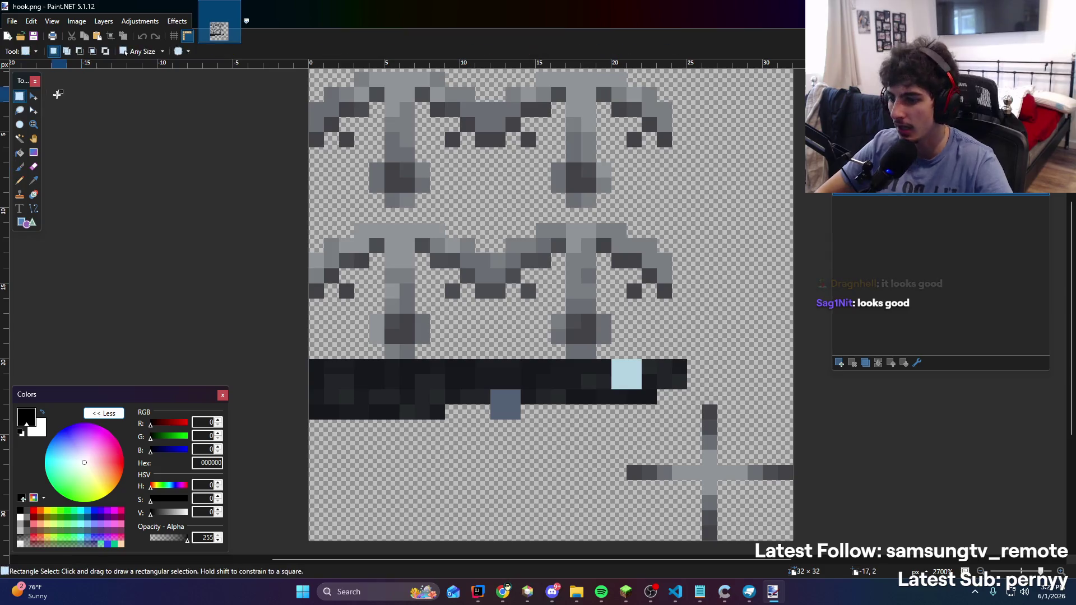
{"action": "mouse_move", "coordinate": [319, 361]}
{"action": "left_mouse_down"}
{"action": "mouse_move", "coordinate": [399, 419]}
{"action": "mouse_move", "coordinate": [639, 407]}
{"action": "mouse_move", "coordinate": [680, 418]}
{"action": "left_mouse_up"}
{"action": "left_click", "coordinate": [177, 21]}
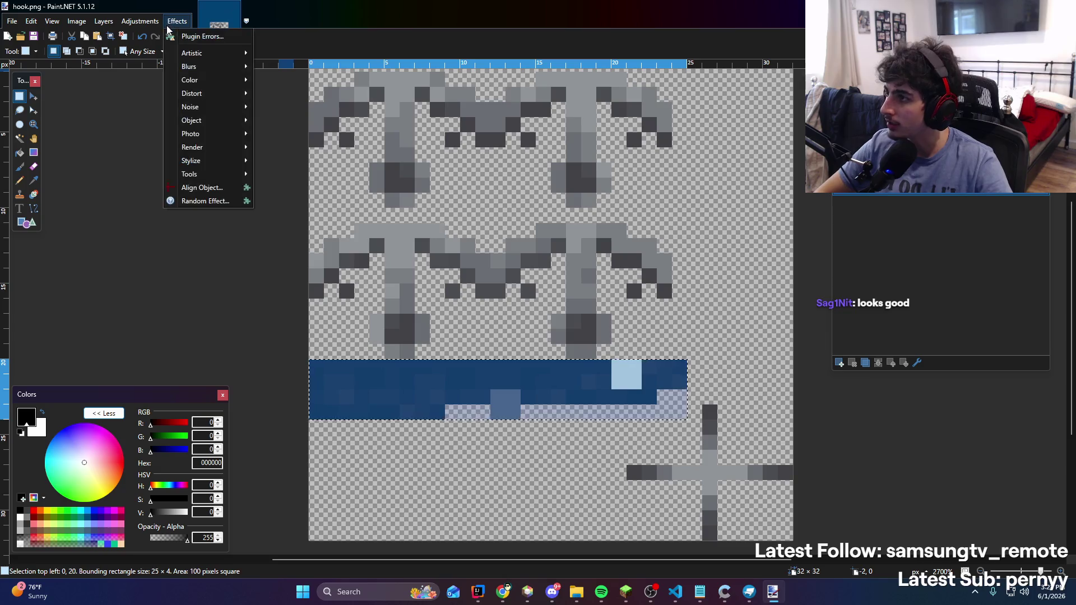
{"action": "mouse_move", "coordinate": [203, 122]}
{"action": "mouse_move", "coordinate": [207, 147]}
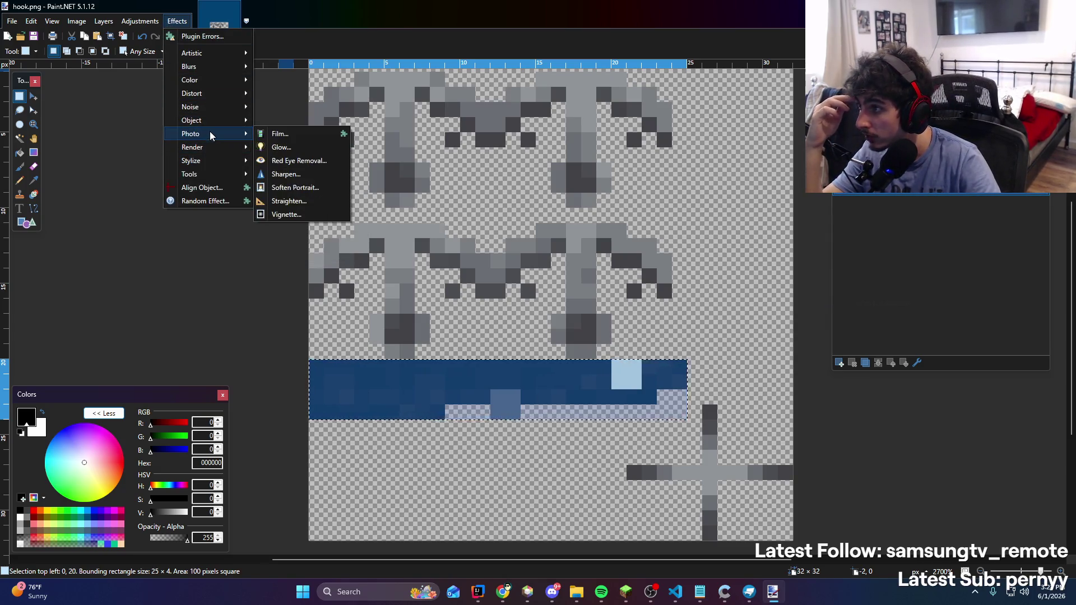
{"action": "mouse_move", "coordinate": [133, 25]}
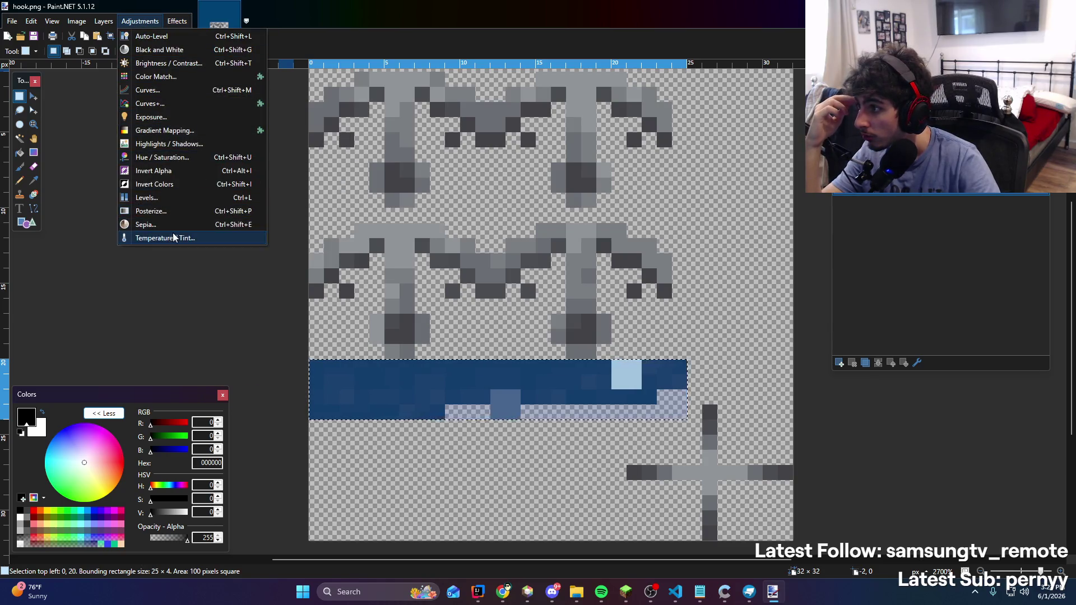
{"action": "left_click", "coordinate": [168, 51]}
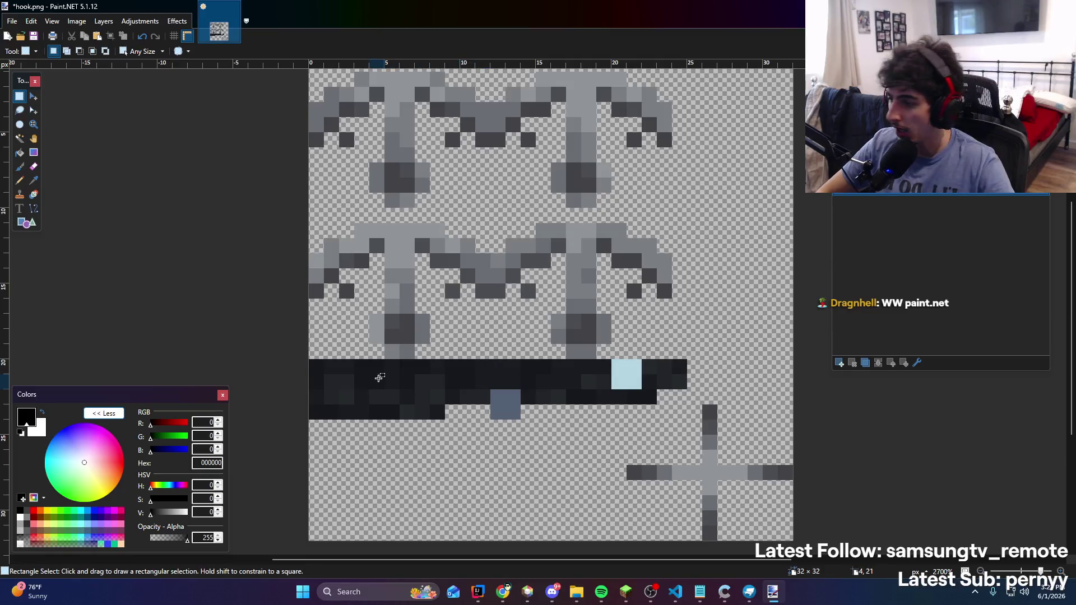
Invert the band's colours to near-white and save hook.png as PNG
{"action": "left_click_drag", "start_coordinate": [310, 361], "coordinate": [643, 411]}
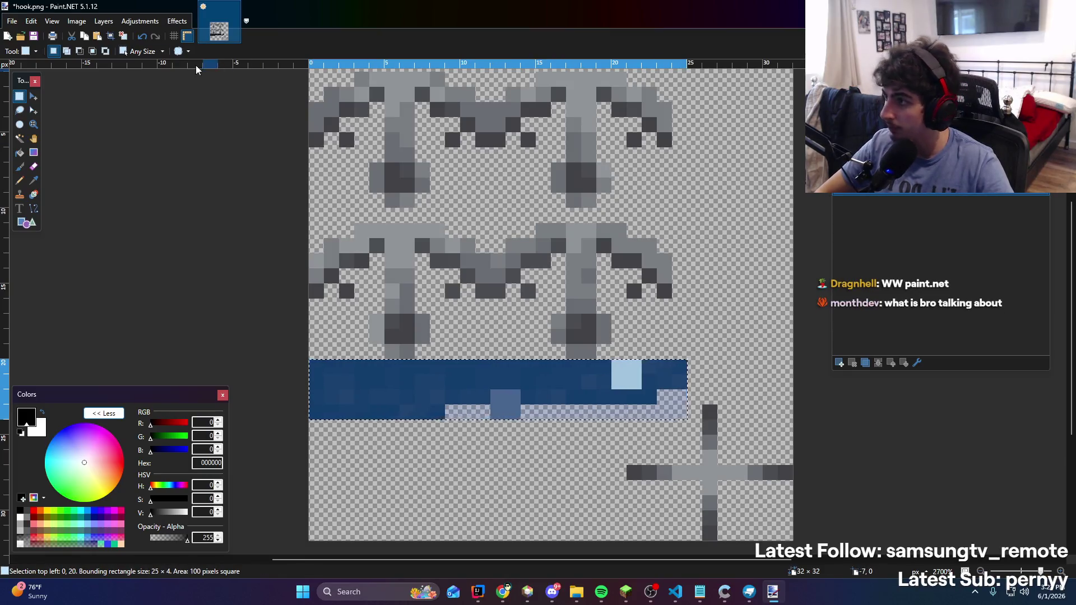
{"action": "left_click", "coordinate": [140, 21]}
{"action": "left_click", "coordinate": [183, 184]}
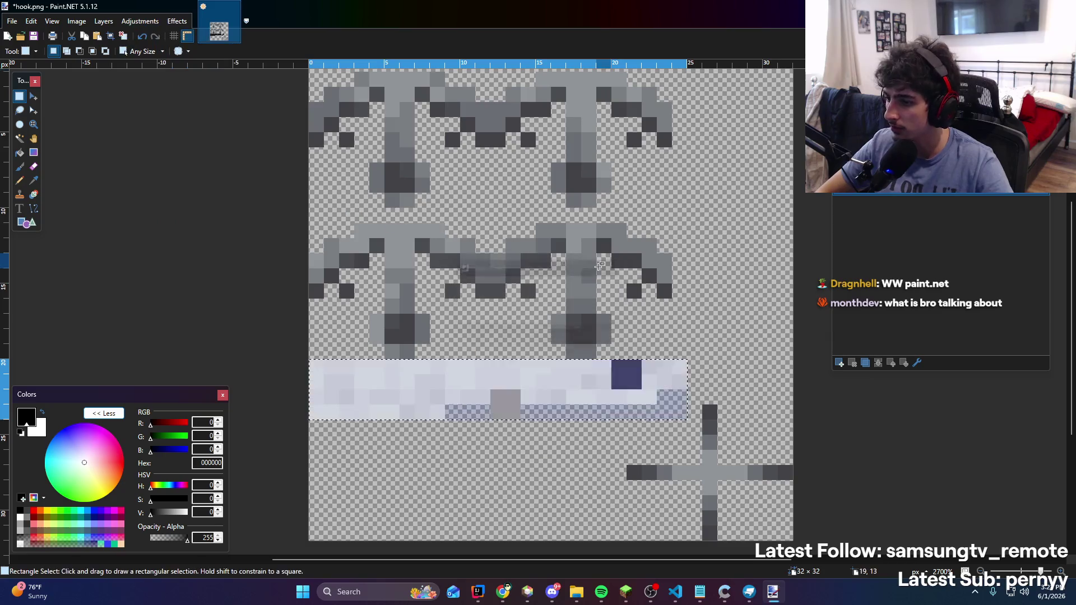
{"action": "left_click", "coordinate": [707, 263]}
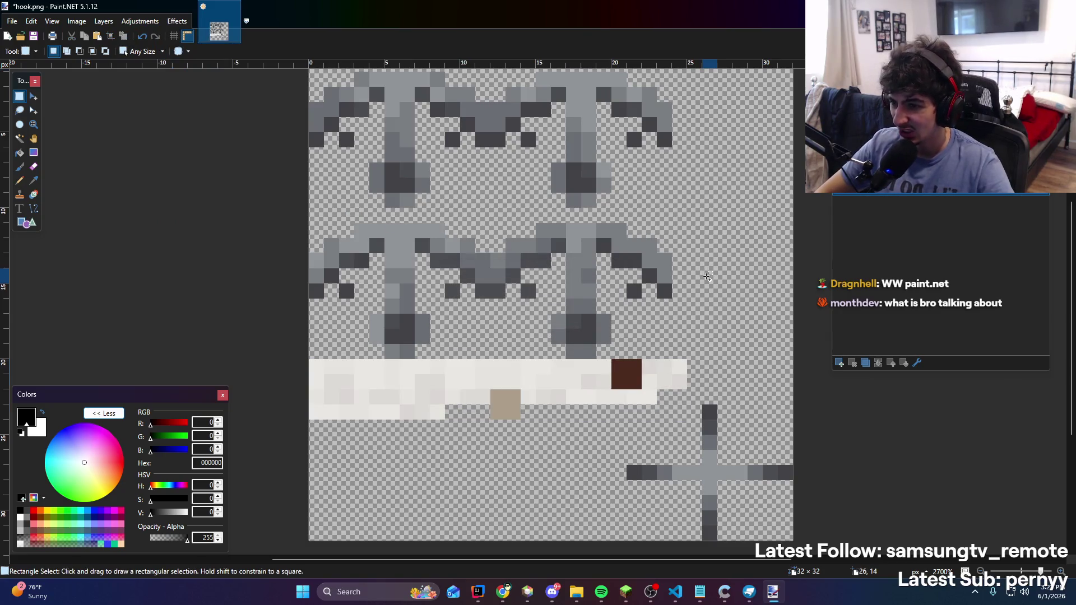
{"action": "key", "text": "ctrl+s"}
{"action": "left_click", "coordinate": [969, 549]}
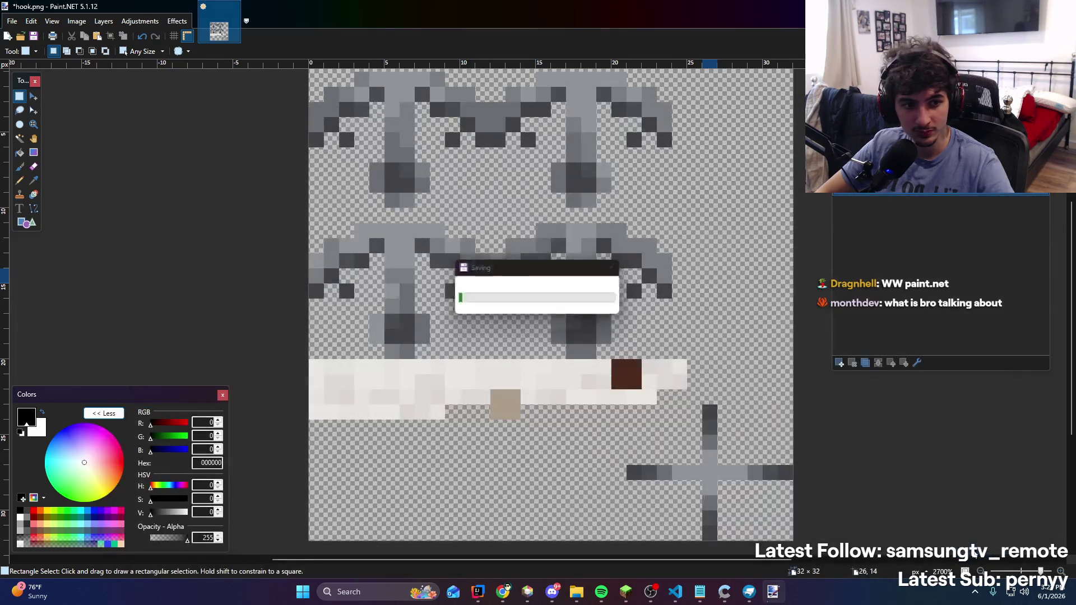
{"action": "left_click", "coordinate": [626, 591]}
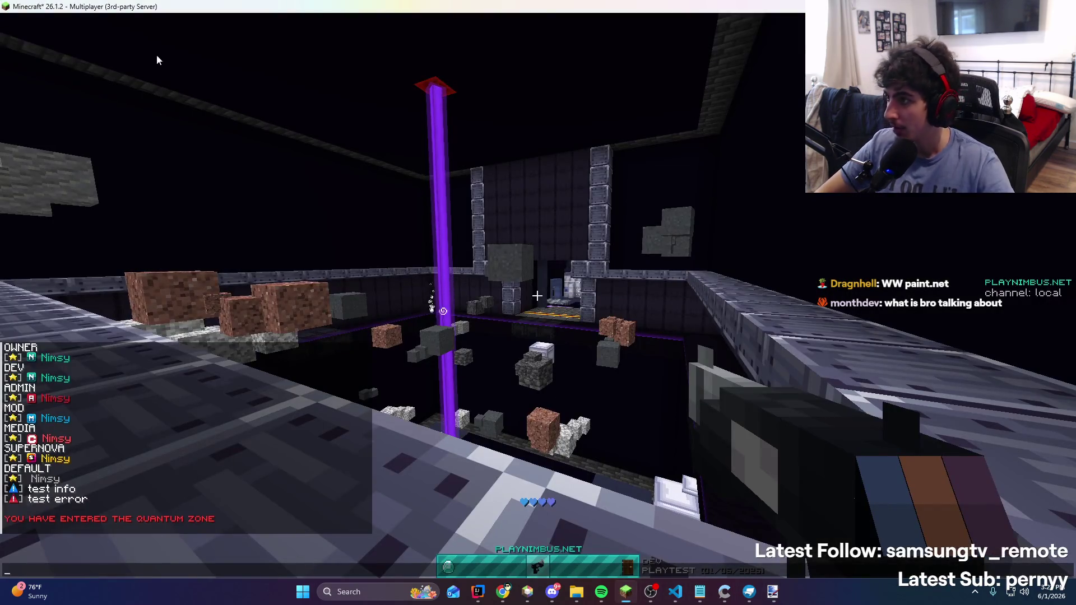
Maximise the Paint.NET window, then pass through IntelliJ to the hook model in Blockbench
{"action": "left_click", "coordinate": [773, 592]}
{"action": "left_click_drag", "start_coordinate": [617, 5], "coordinate": [617, 352]}
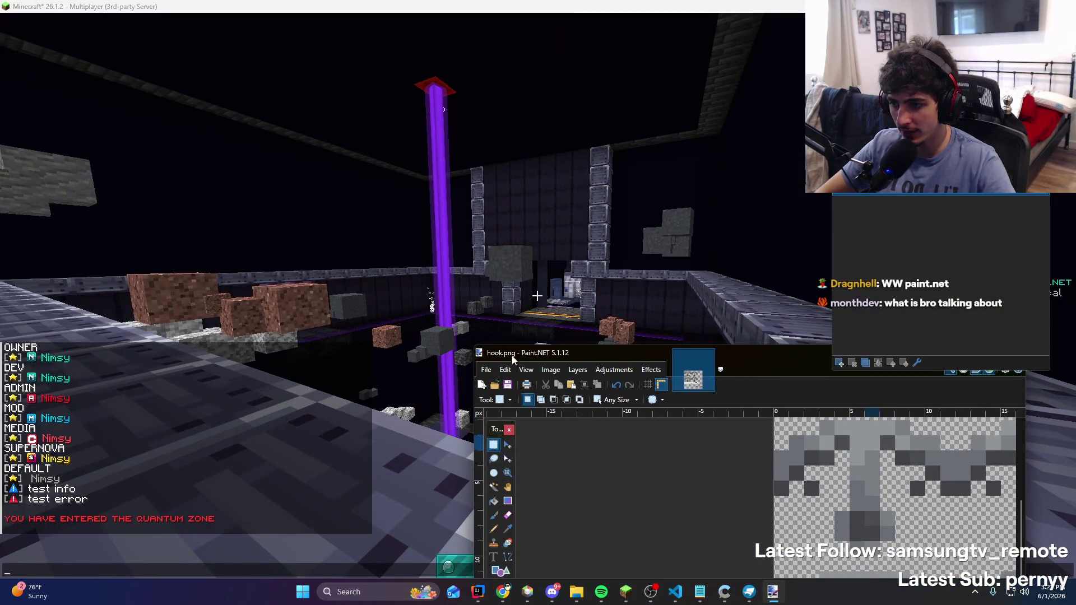
{"action": "double_click", "coordinate": [544, 355]}
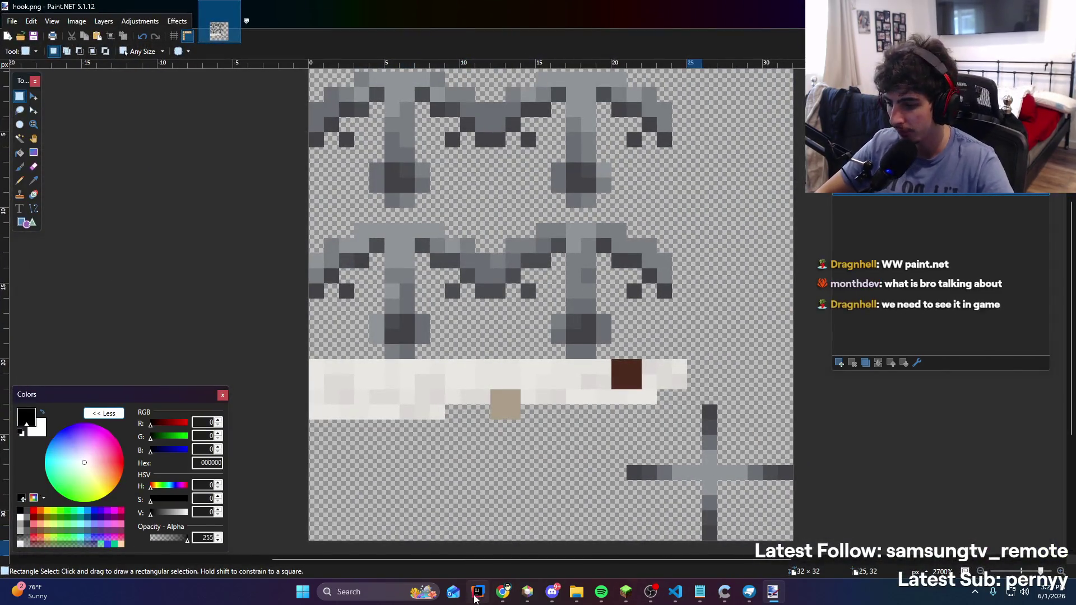
{"action": "left_click", "coordinate": [476, 594]}
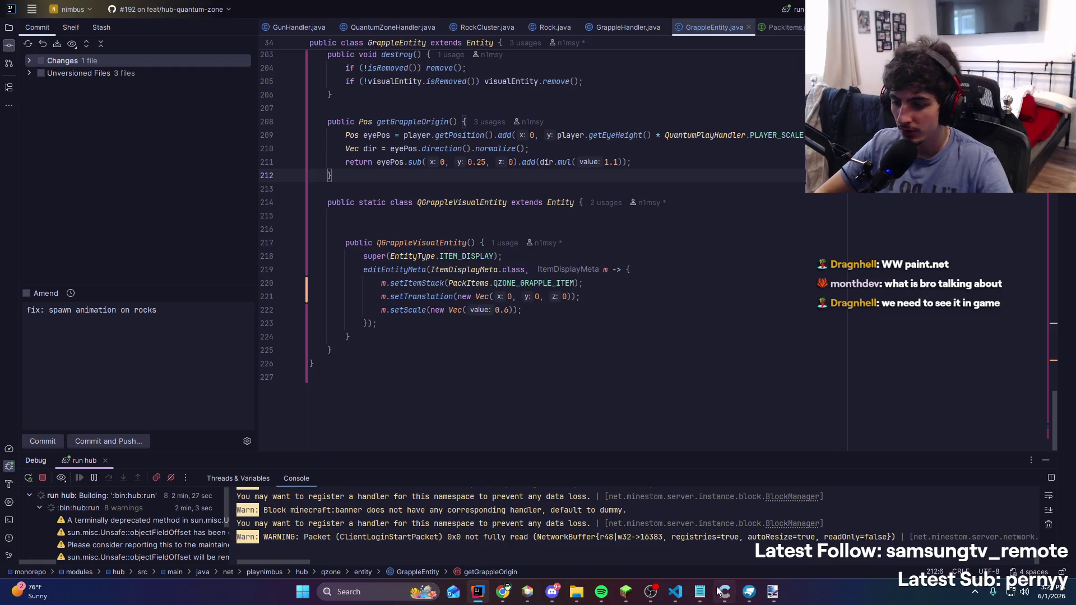
{"action": "left_click", "coordinate": [750, 593]}
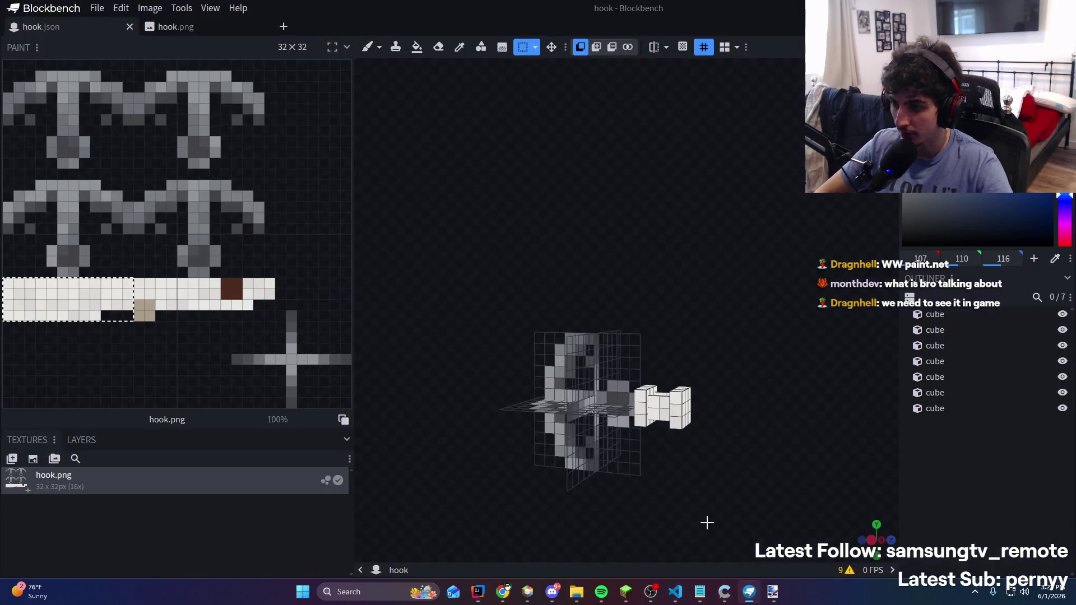
Orbit the hook model to a flat front view, then bring up hook.png in Paint.NET
{"action": "mouse_move", "coordinate": [743, 457]}
{"action": "left_mouse_down"}
{"action": "mouse_move", "coordinate": [634, 505]}
{"action": "mouse_move", "coordinate": [570, 452]}
{"action": "mouse_move", "coordinate": [741, 422]}
{"action": "mouse_move", "coordinate": [732, 503]}
{"action": "mouse_move", "coordinate": [519, 389]}
{"action": "mouse_move", "coordinate": [586, 457]}
{"action": "mouse_move", "coordinate": [552, 489]}
{"action": "mouse_move", "coordinate": [631, 269]}
{"action": "mouse_move", "coordinate": [715, 319]}
{"action": "mouse_move", "coordinate": [788, 317]}
{"action": "mouse_move", "coordinate": [834, 279]}
{"action": "mouse_move", "coordinate": [598, 241]}
{"action": "mouse_move", "coordinate": [540, 288]}
{"action": "mouse_move", "coordinate": [717, 285]}
{"action": "mouse_move", "coordinate": [701, 253]}
{"action": "mouse_move", "coordinate": [638, 251]}
{"action": "mouse_move", "coordinate": [663, 269]}
{"action": "mouse_move", "coordinate": [706, 500]}
{"action": "left_mouse_up"}
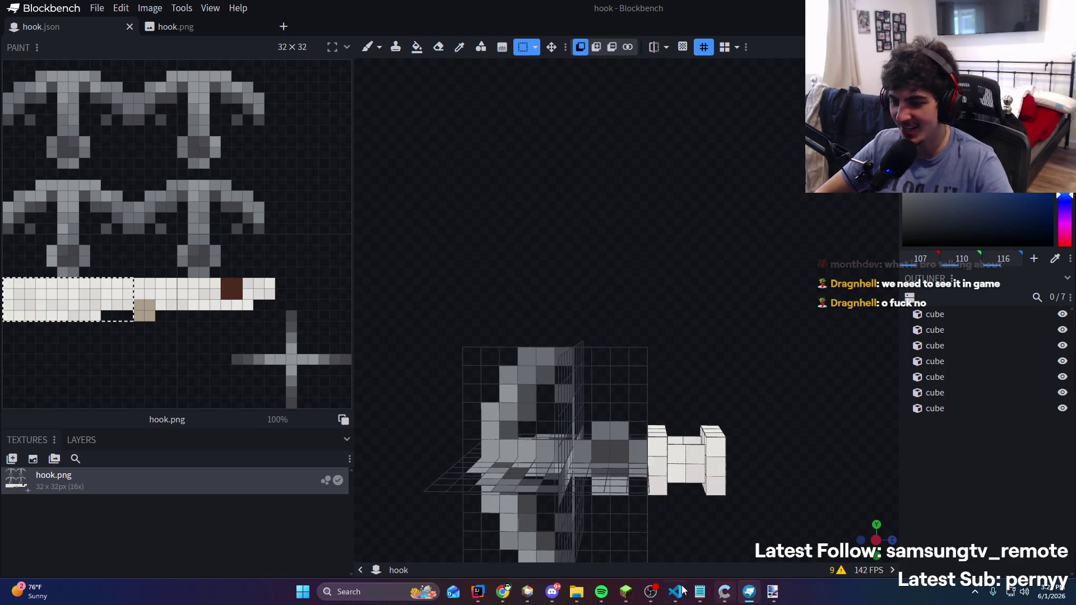
{"action": "mouse_move", "coordinate": [679, 591]}
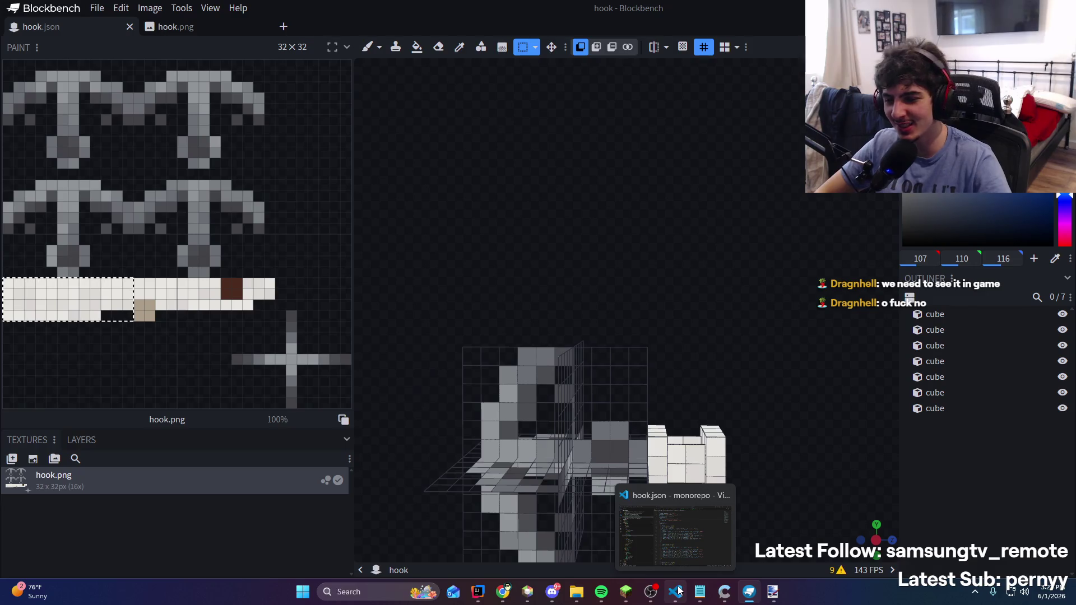
{"action": "left_click", "coordinate": [773, 589]}
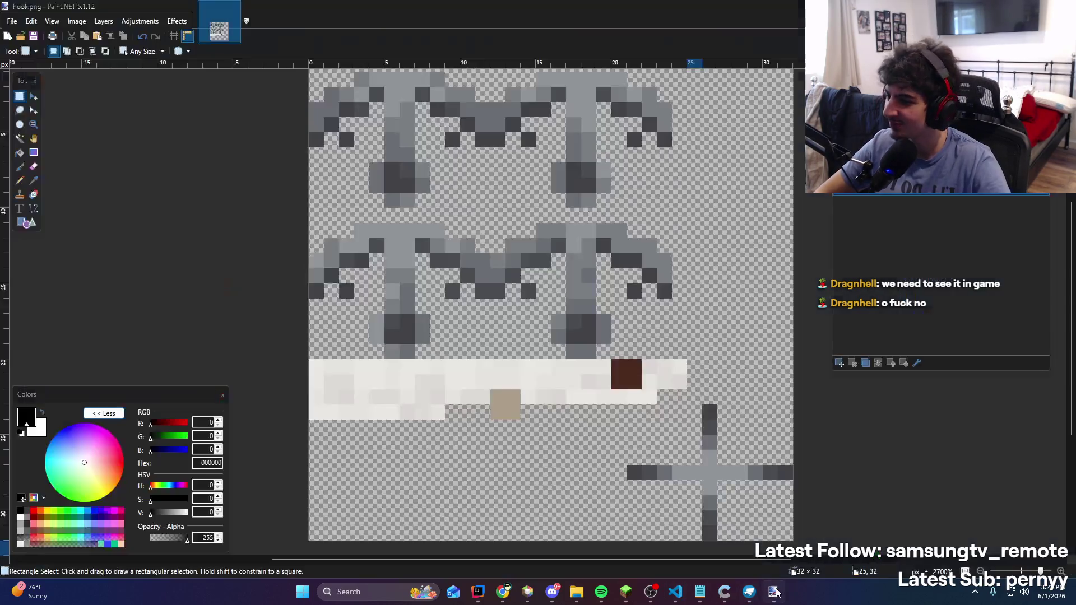
Invert the colours of hook.png's bottom band and reselect the darkened strip
{"action": "key", "text": "ctrl+shift+i"}
{"action": "key", "text": "ctrl+d"}
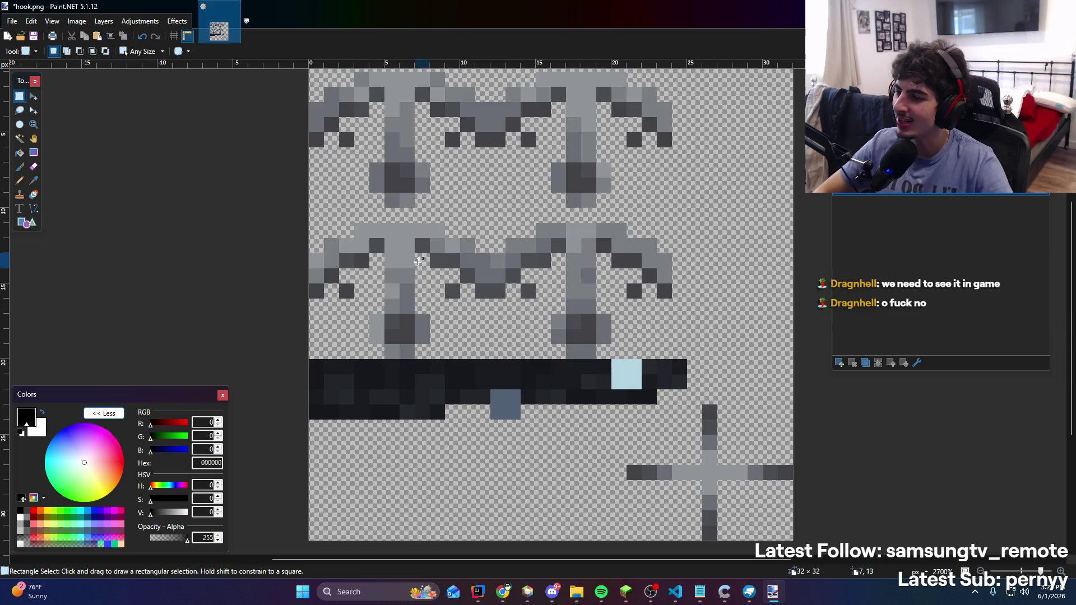
{"action": "mouse_move", "coordinate": [310, 359]}
{"action": "left_mouse_down"}
{"action": "mouse_move", "coordinate": [395, 391]}
{"action": "mouse_move", "coordinate": [669, 412]}
{"action": "left_mouse_up"}
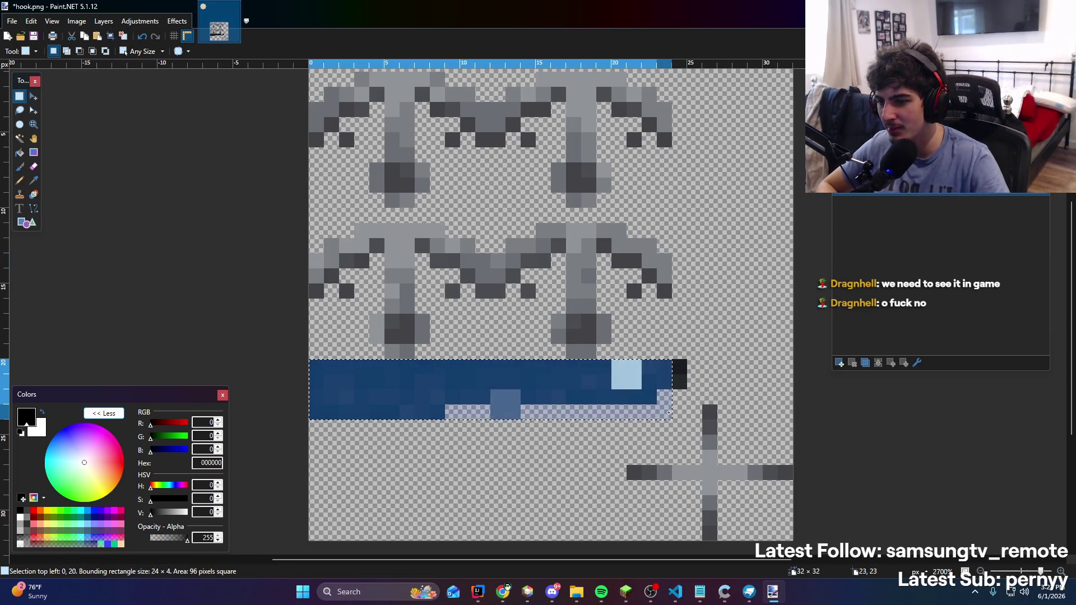
Apply a Photo > Glow effect to the band with brightness 22 and raised contrast
{"action": "left_click", "coordinate": [140, 21]}
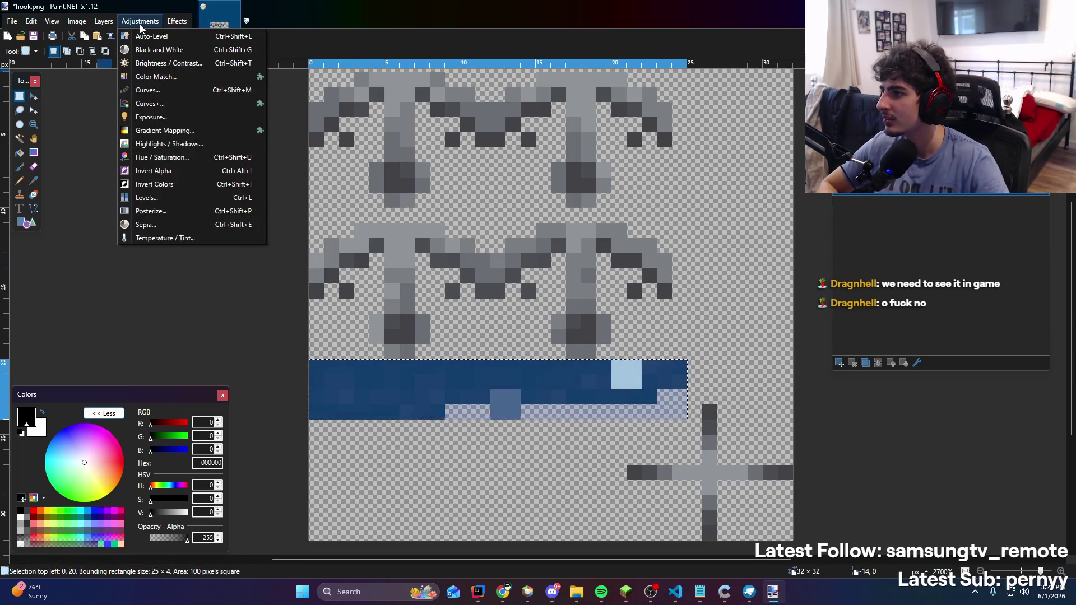
{"action": "mouse_move", "coordinate": [191, 132]}
{"action": "left_click", "coordinate": [275, 132]}
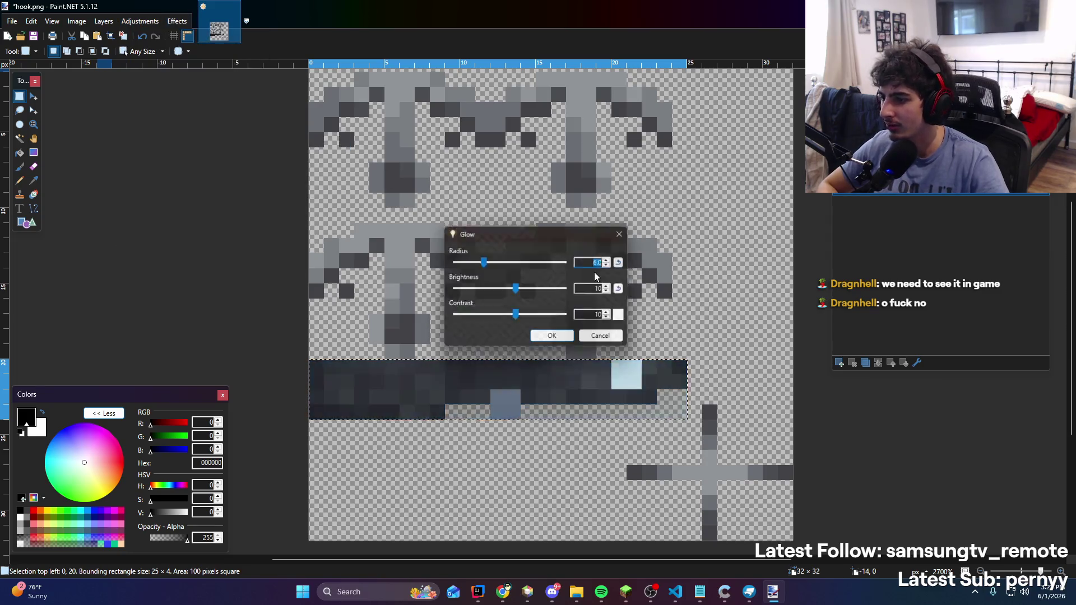
{"action": "left_click_drag", "start_coordinate": [545, 235], "coordinate": [173, 193]}
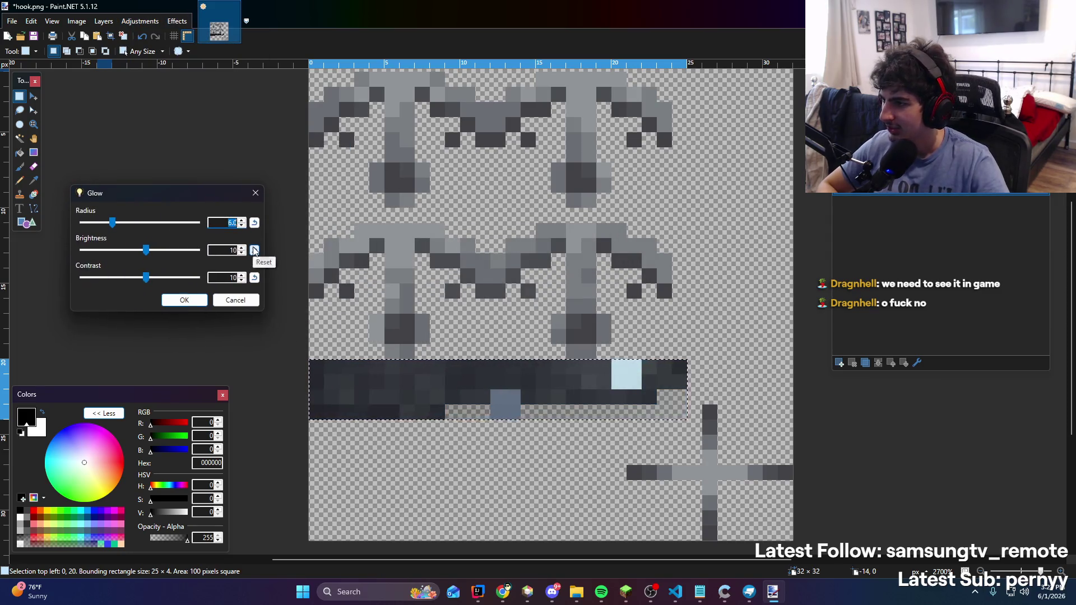
{"action": "mouse_move", "coordinate": [147, 250]}
{"action": "left_mouse_down"}
{"action": "mouse_move", "coordinate": [175, 250]}
{"action": "mouse_move", "coordinate": [151, 250]}
{"action": "left_mouse_up"}
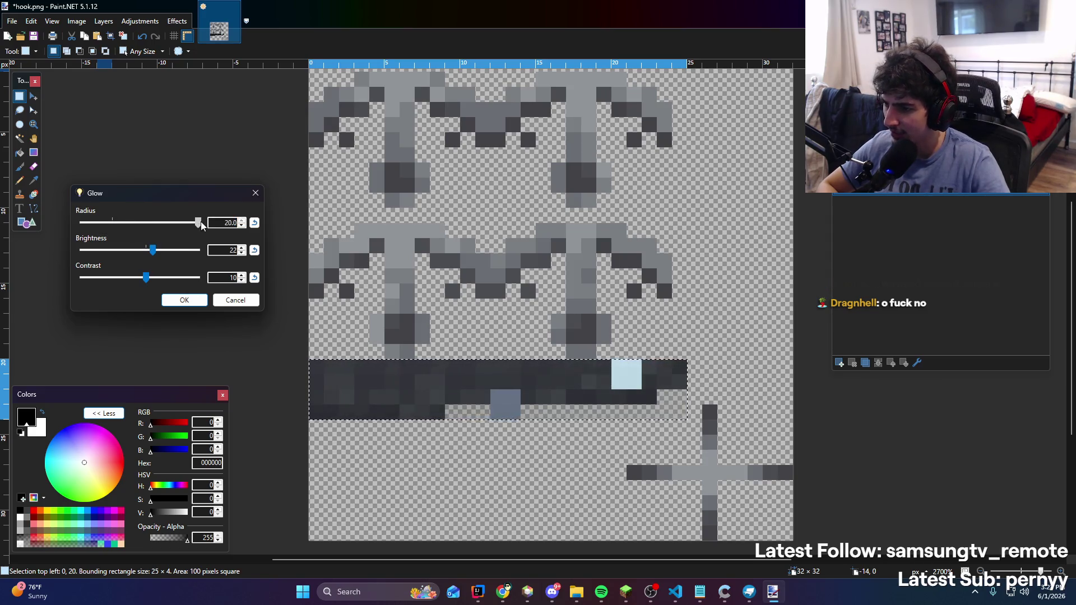
{"action": "left_click_drag", "start_coordinate": [128, 282], "coordinate": [176, 280]}
{"action": "mouse_move", "coordinate": [125, 251]}
{"action": "left_mouse_down"}
{"action": "mouse_move", "coordinate": [185, 250]}
{"action": "mouse_move", "coordinate": [155, 252]}
{"action": "left_mouse_up"}
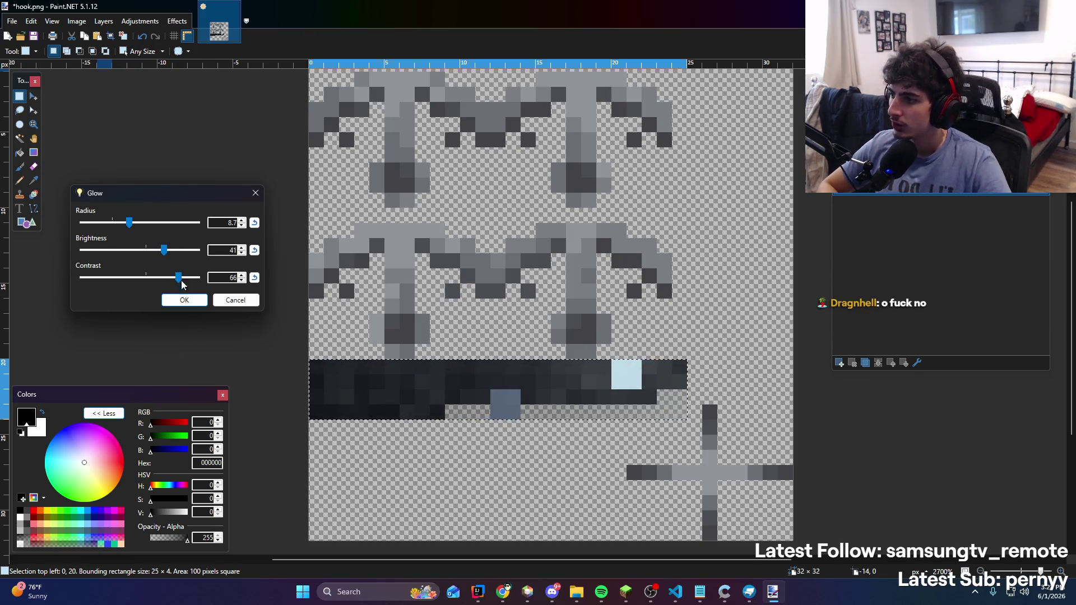
{"action": "left_click", "coordinate": [184, 300]}
{"action": "left_click", "coordinate": [591, 259]}
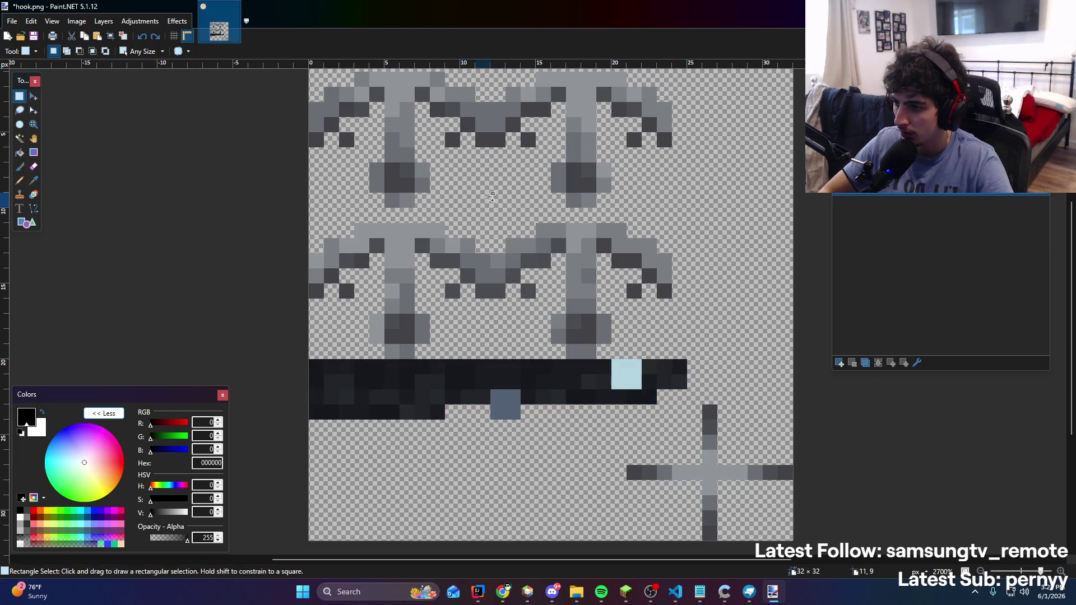
Repeat the last effect, undo the unwanted lightening, and reselect the dark band
{"action": "key", "text": "ctrl+z"}
{"action": "key", "text": "ctrl+y"}
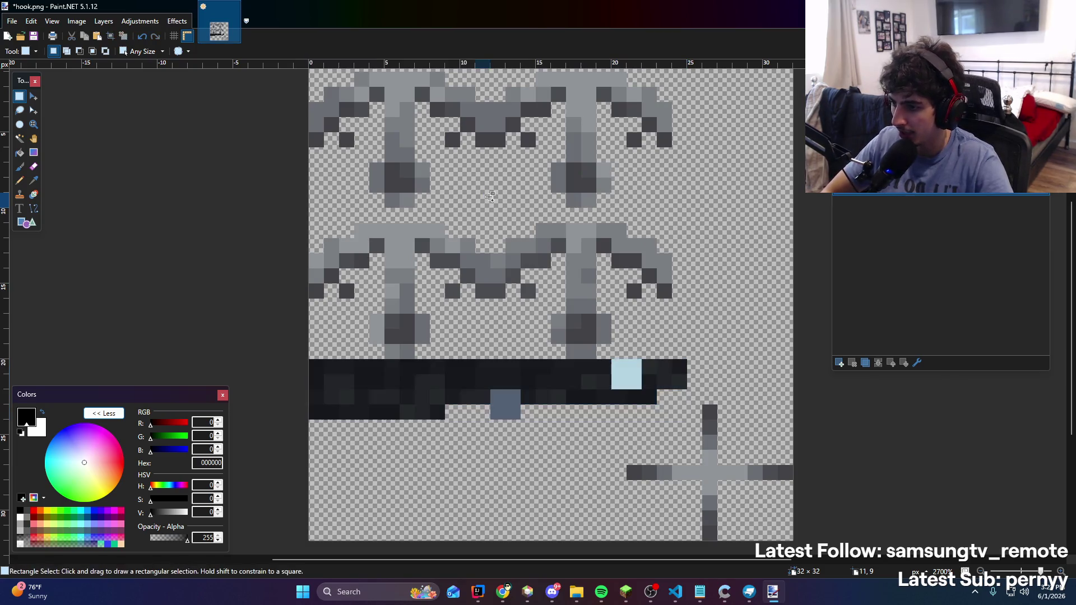
{"action": "left_click", "coordinate": [177, 21]}
{"action": "left_click", "coordinate": [208, 46]}
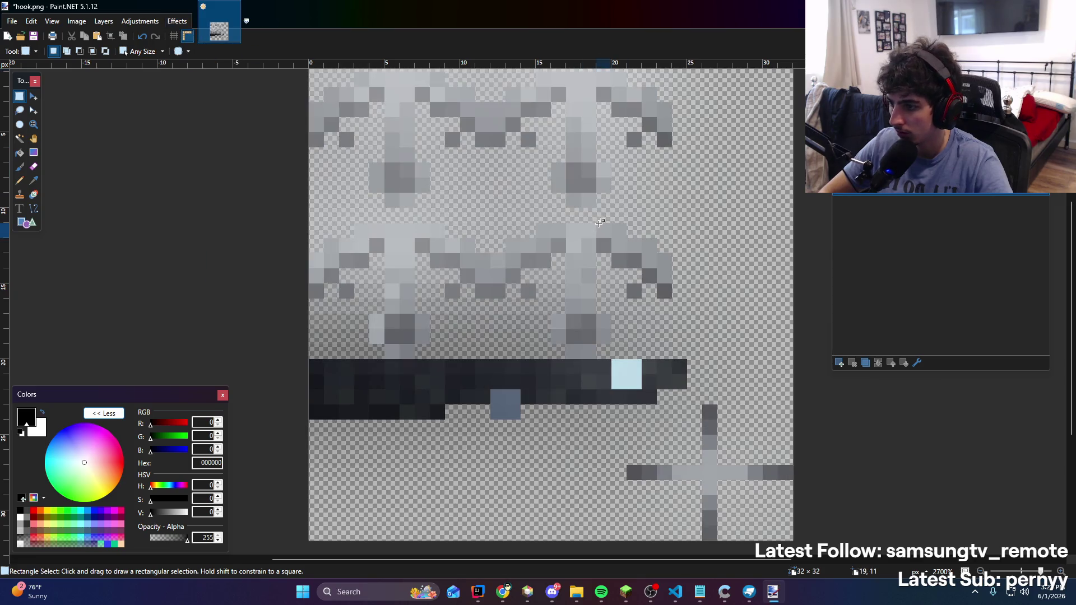
{"action": "key", "text": "ctrl+z"}
{"action": "left_click_drag", "start_coordinate": [318, 364], "coordinate": [688, 412]}
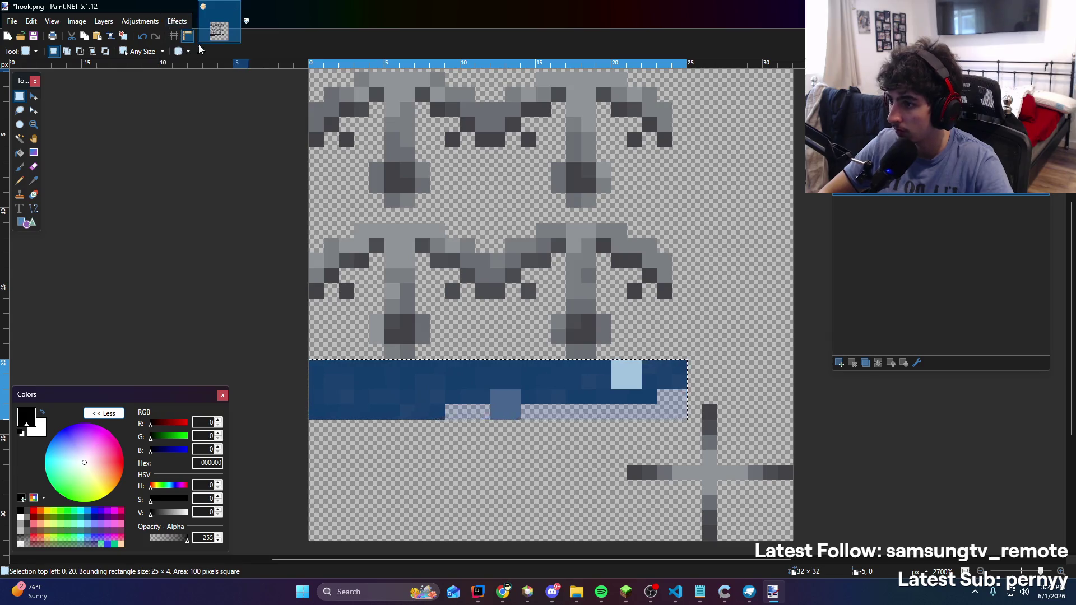
{"action": "left_click", "coordinate": [603, 290]}
{"action": "key", "text": "ctrl+z"}
{"action": "left_click", "coordinate": [607, 295]}
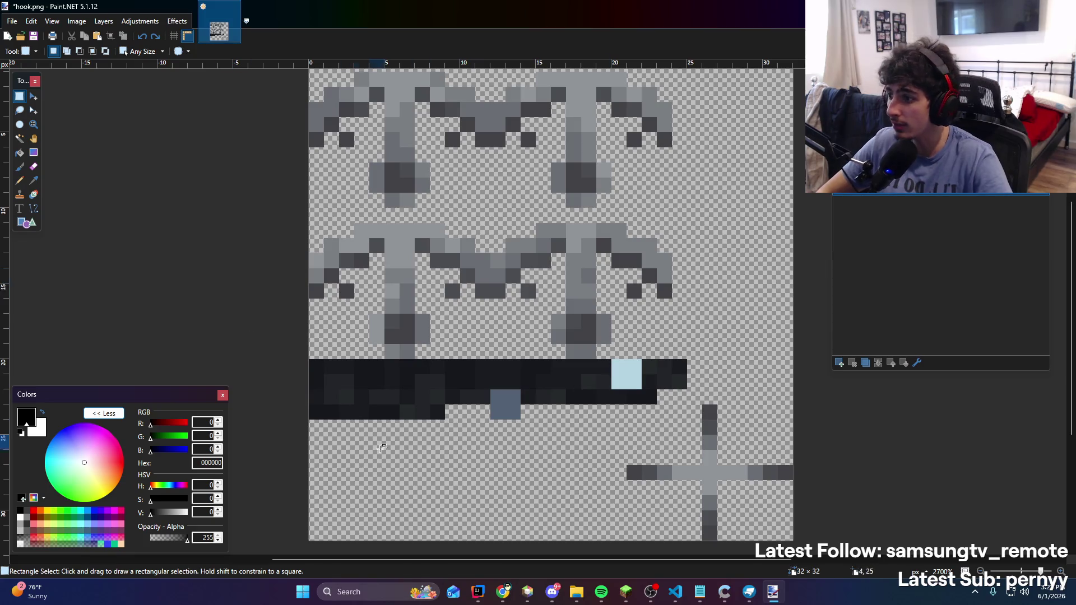
{"action": "left_click_drag", "start_coordinate": [312, 363], "coordinate": [640, 411]}
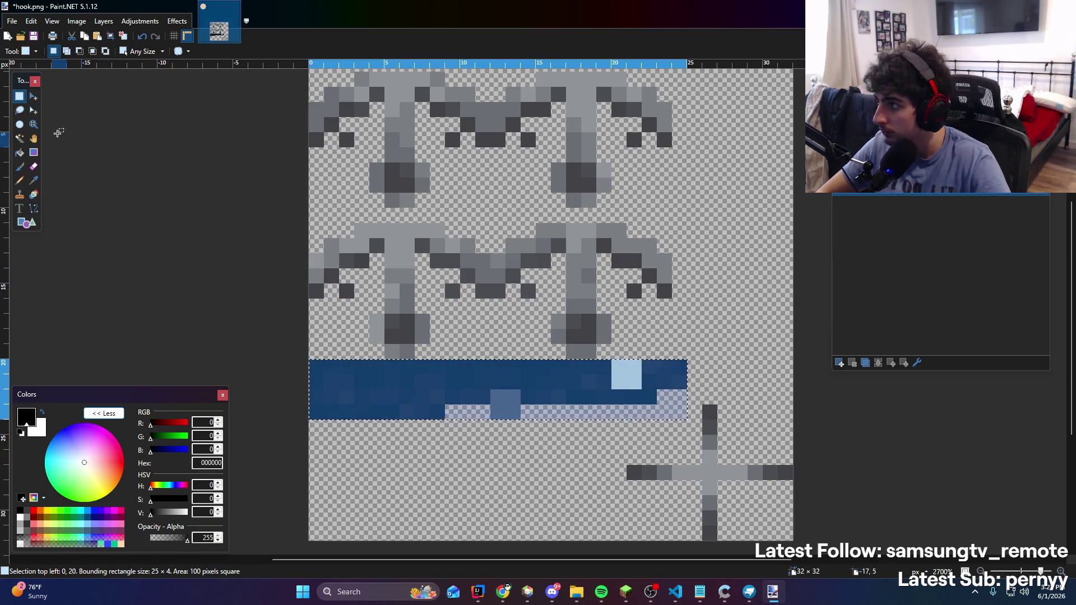
{"action": "left_click", "coordinate": [34, 97]}
Apply Glow to the band once more, undo it, and return to Minecraft
{"action": "left_click", "coordinate": [178, 20]}
{"action": "mouse_move", "coordinate": [221, 137]}
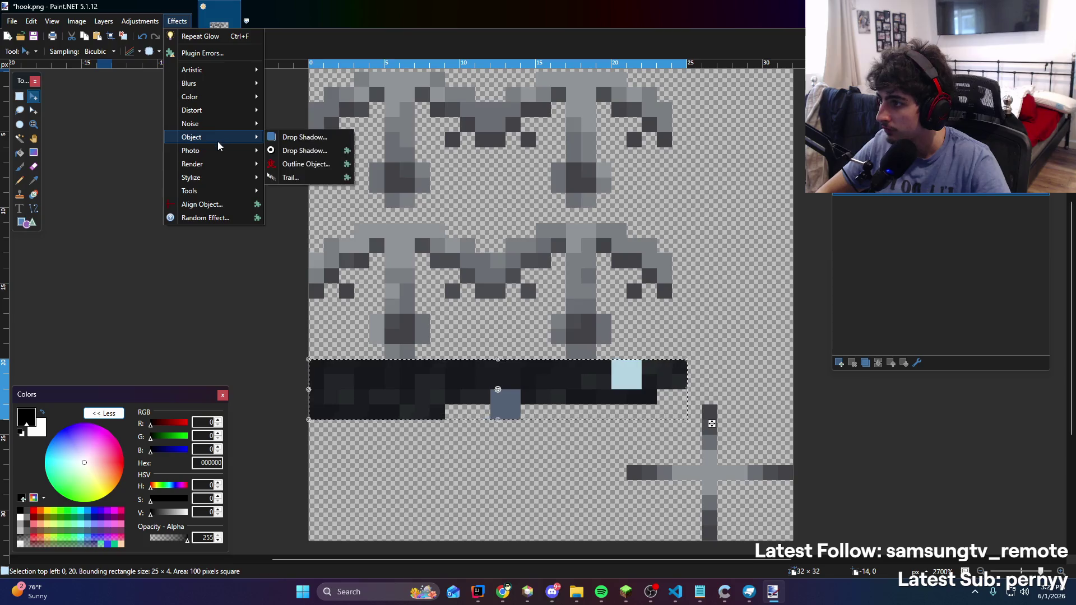
{"action": "left_click", "coordinate": [291, 150]}
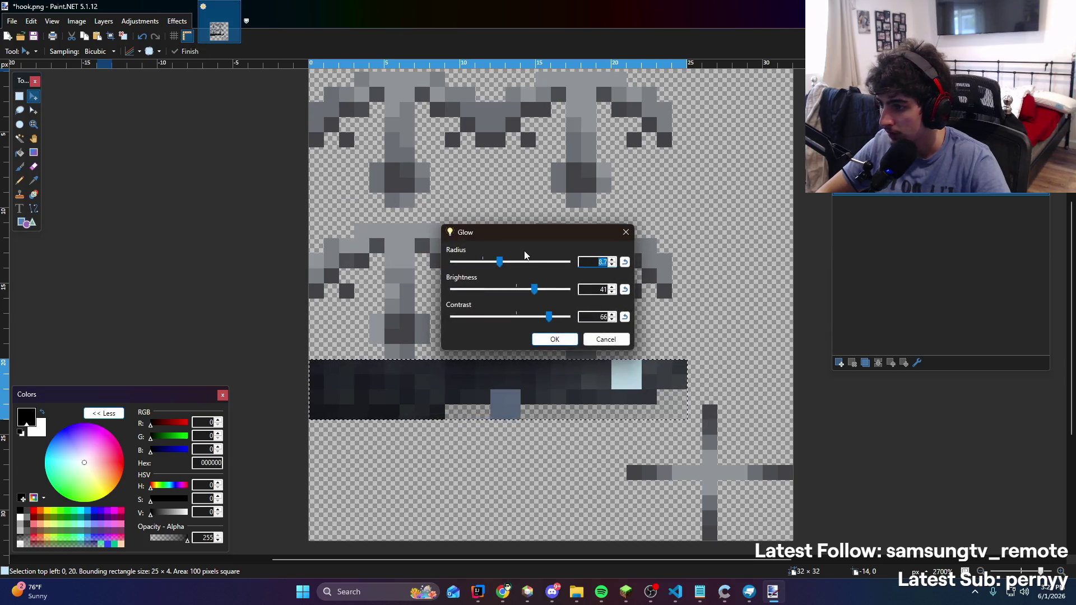
{"action": "left_click", "coordinate": [566, 337]}
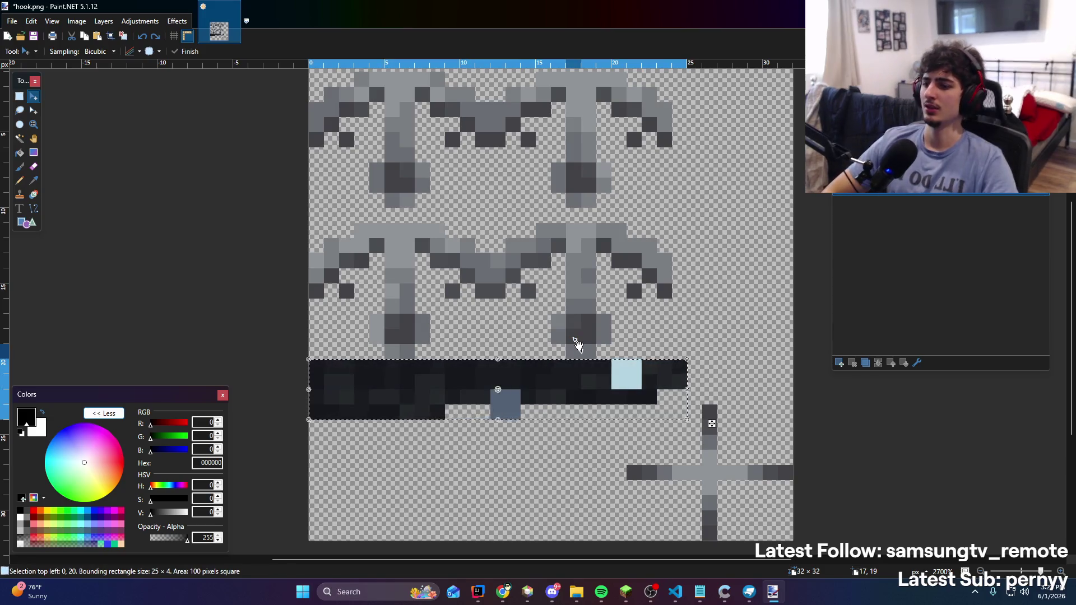
{"action": "key", "text": "ctrl+z"}
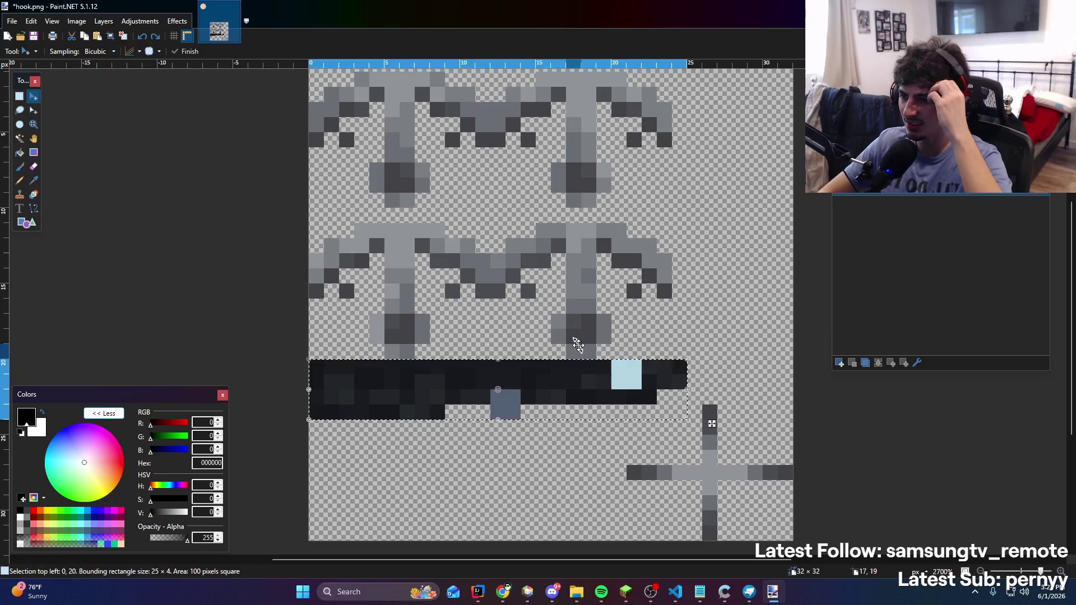
{"action": "key", "text": "ctrl+d"}
{"action": "left_click", "coordinate": [626, 592]}
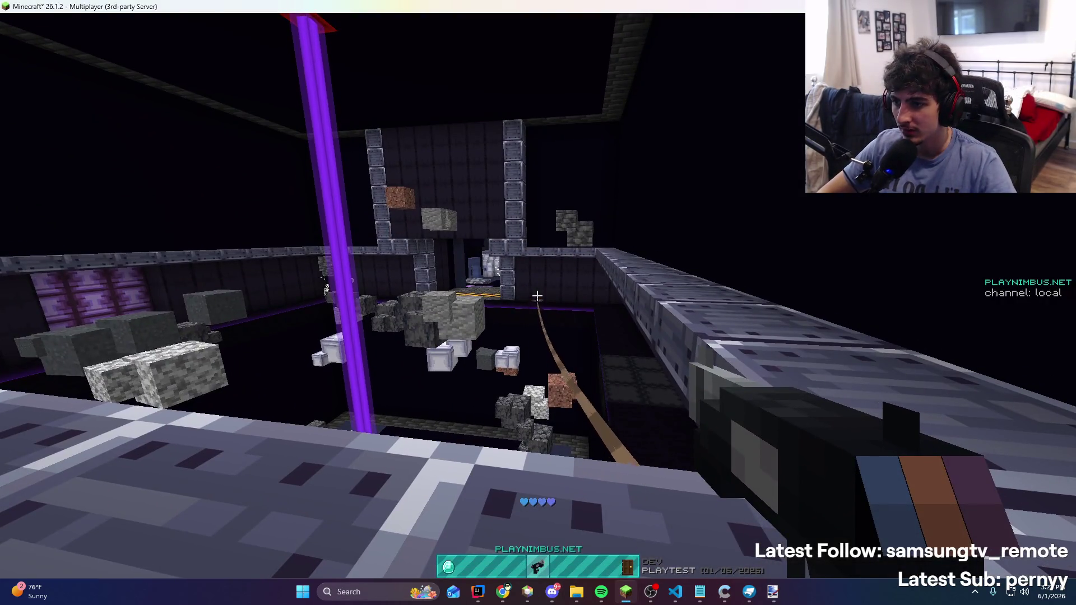
{"action": "key", "text": "t"}
{"action": "key", "text": "Escape"}
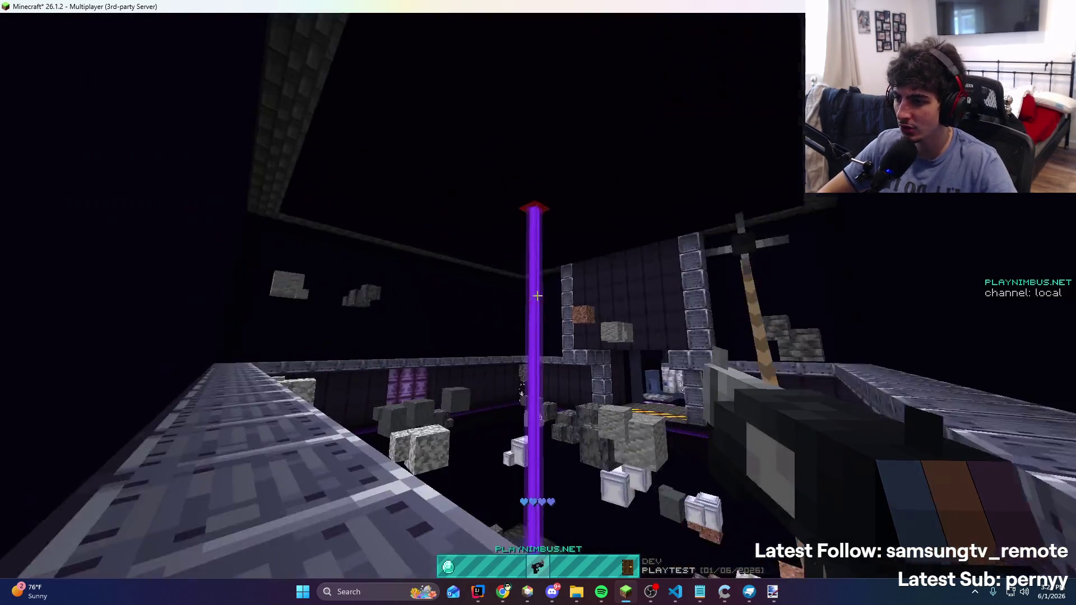
{"action": "right_click", "coordinate": [537, 295]}
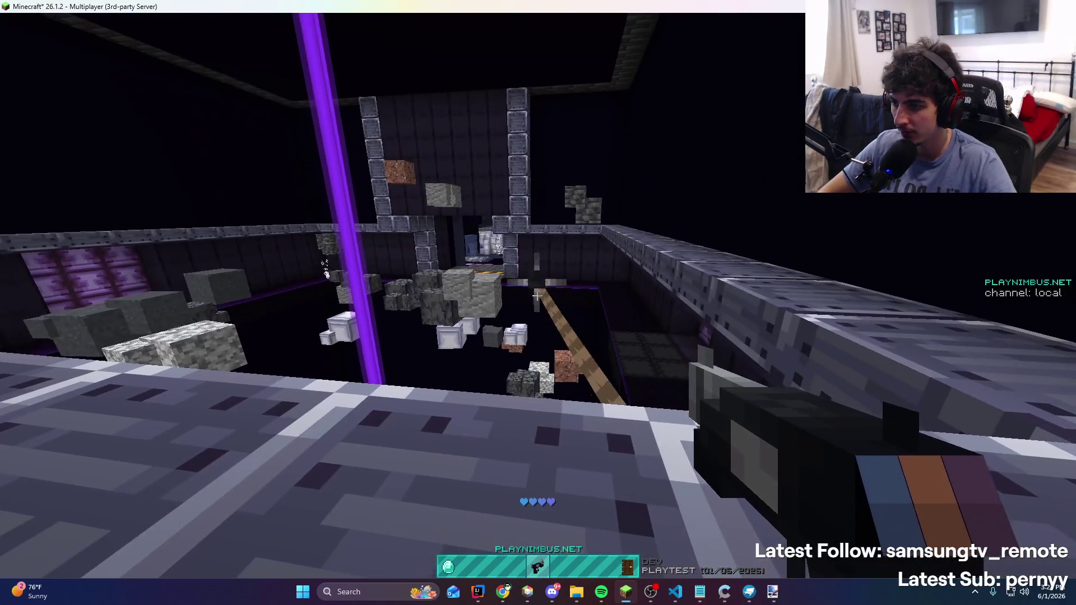
{"action": "key", "text": "t"}
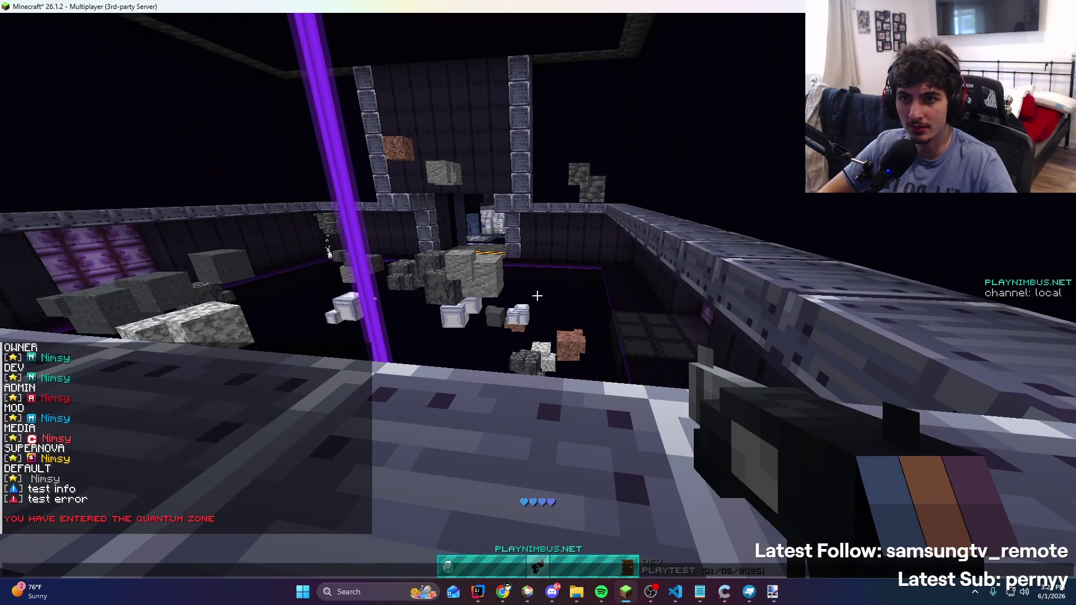
{"action": "key", "text": "alt+Tab"}
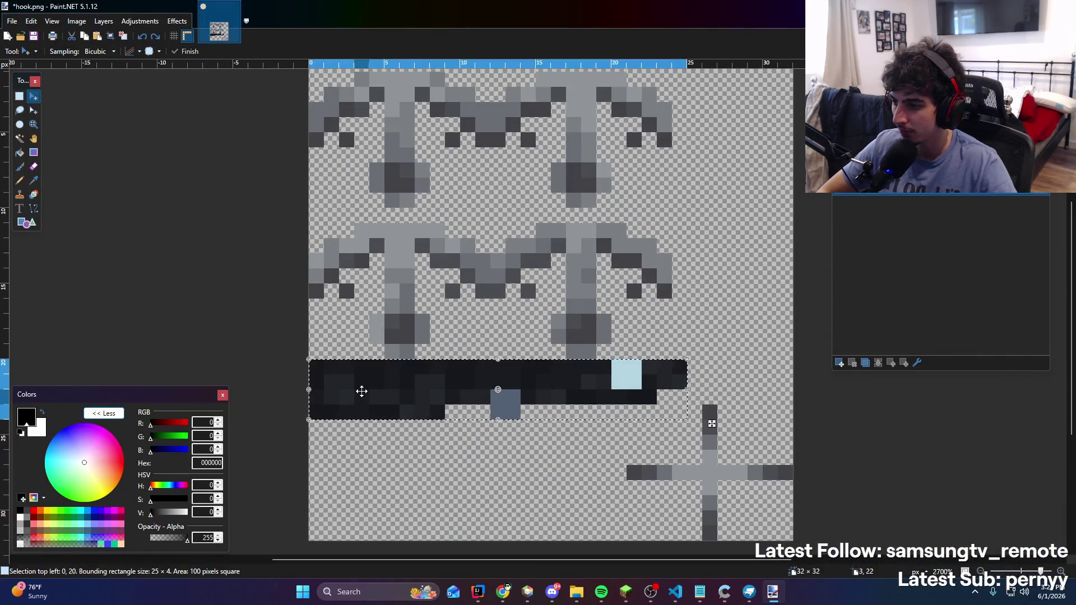
Select the dark bottom band and apply Brightness/Contrast with brightness 73 and contrast 66
{"action": "key", "text": "ctrl+d"}
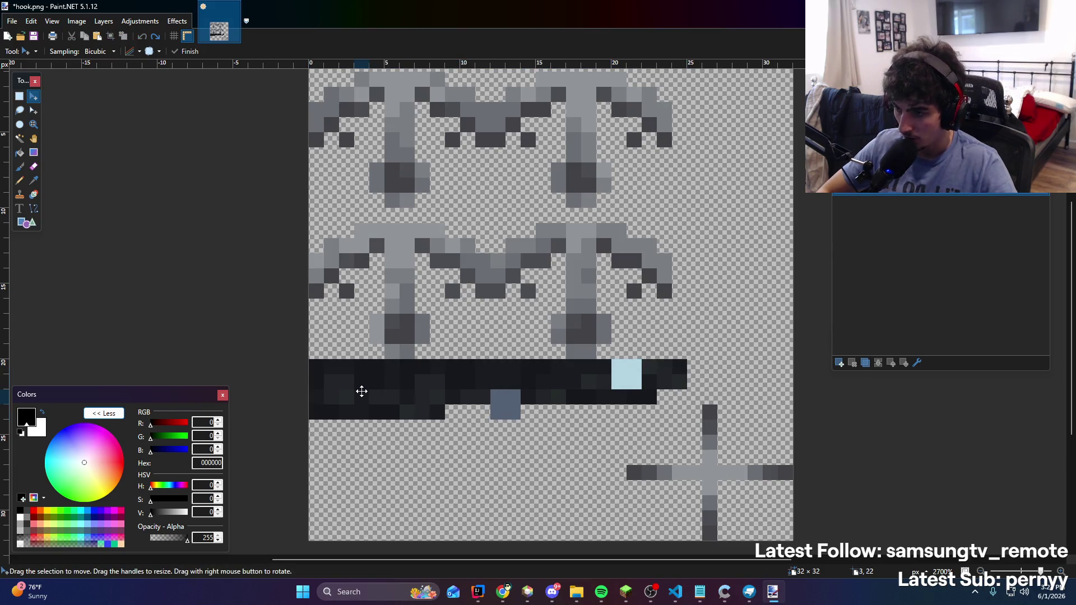
{"action": "key", "text": "s"}
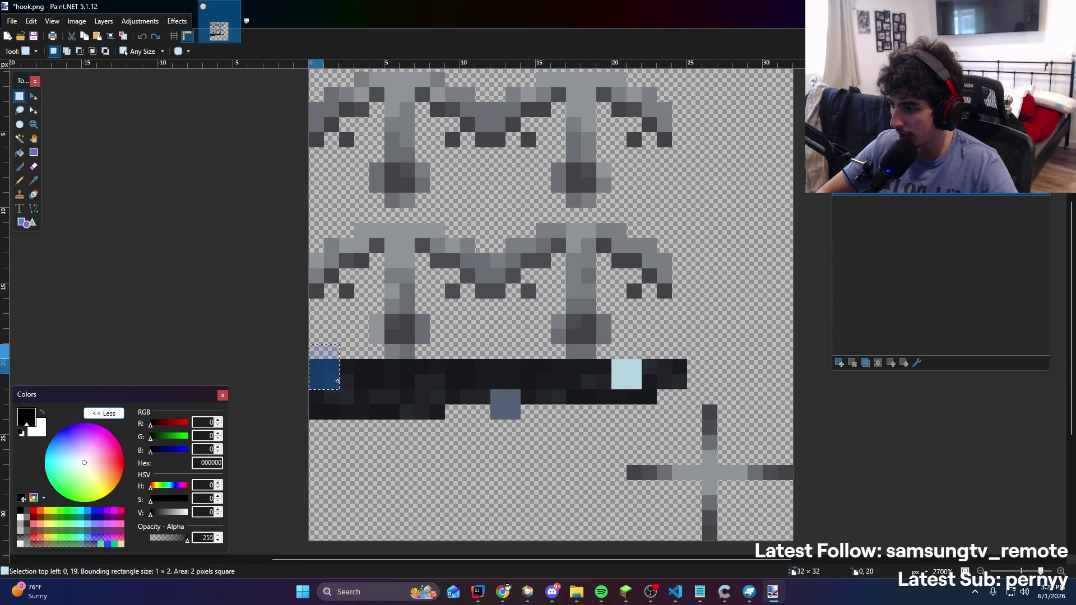
{"action": "mouse_move", "coordinate": [309, 365]}
{"action": "left_mouse_down"}
{"action": "mouse_move", "coordinate": [555, 419]}
{"action": "mouse_move", "coordinate": [680, 426]}
{"action": "left_mouse_up"}
{"action": "left_click", "coordinate": [177, 22]}
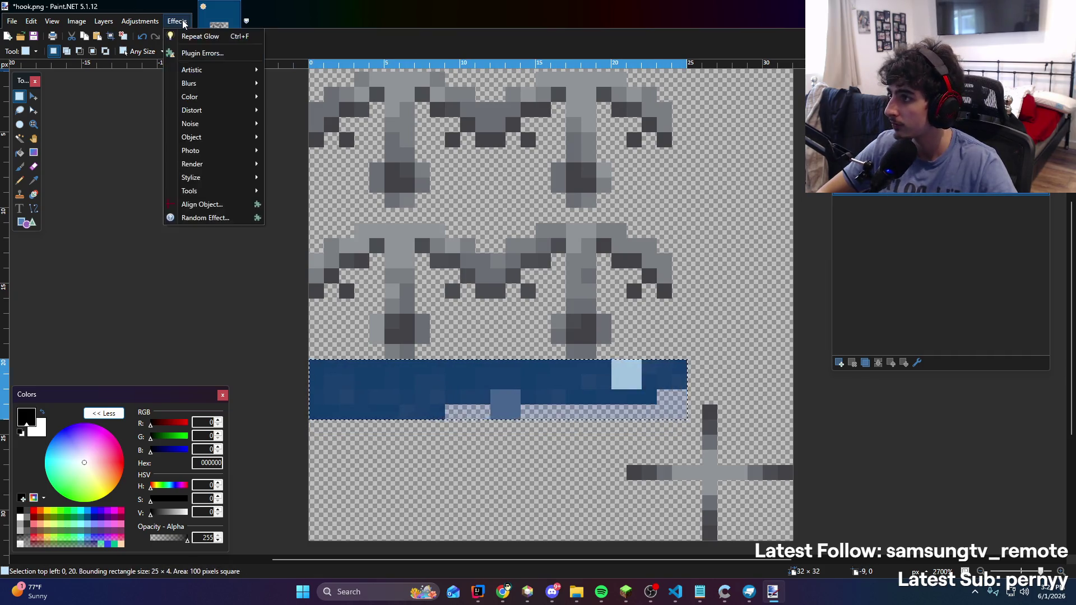
{"action": "left_click", "coordinate": [182, 23]}
{"action": "left_click", "coordinate": [33, 96]}
{"action": "left_click", "coordinate": [178, 21]}
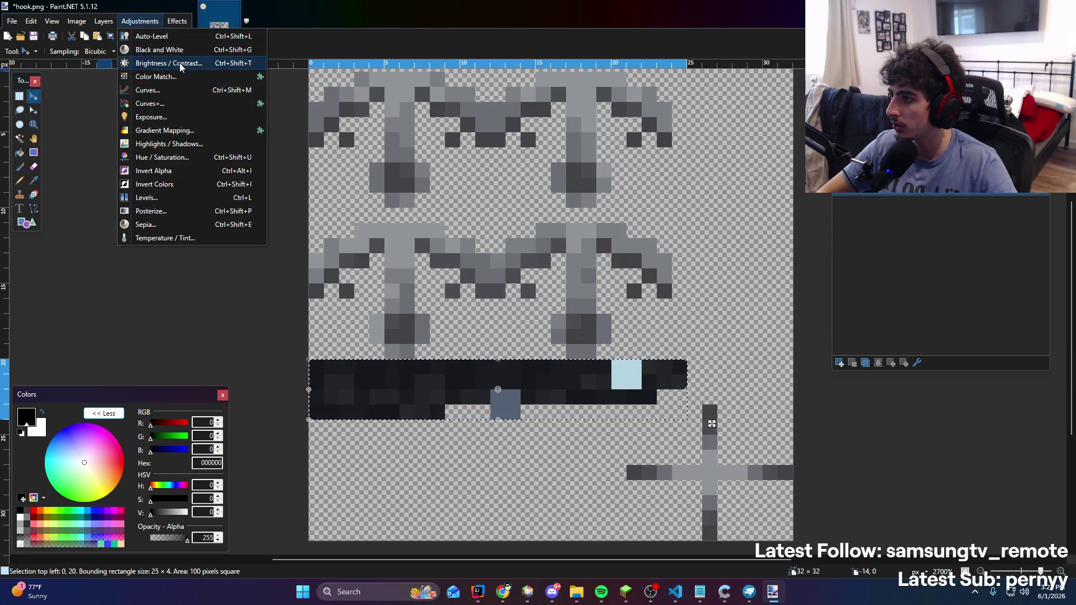
{"action": "left_click", "coordinate": [171, 64]}
{"action": "left_click_drag", "start_coordinate": [527, 246], "coordinate": [221, 202]}
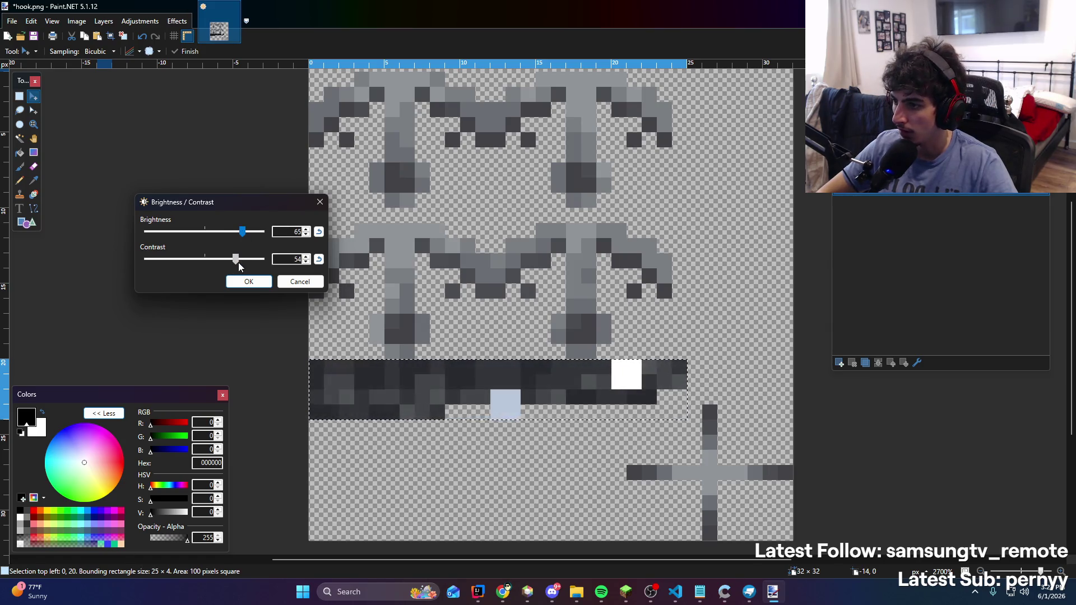
{"action": "left_click_drag", "start_coordinate": [246, 263], "coordinate": [246, 263]}
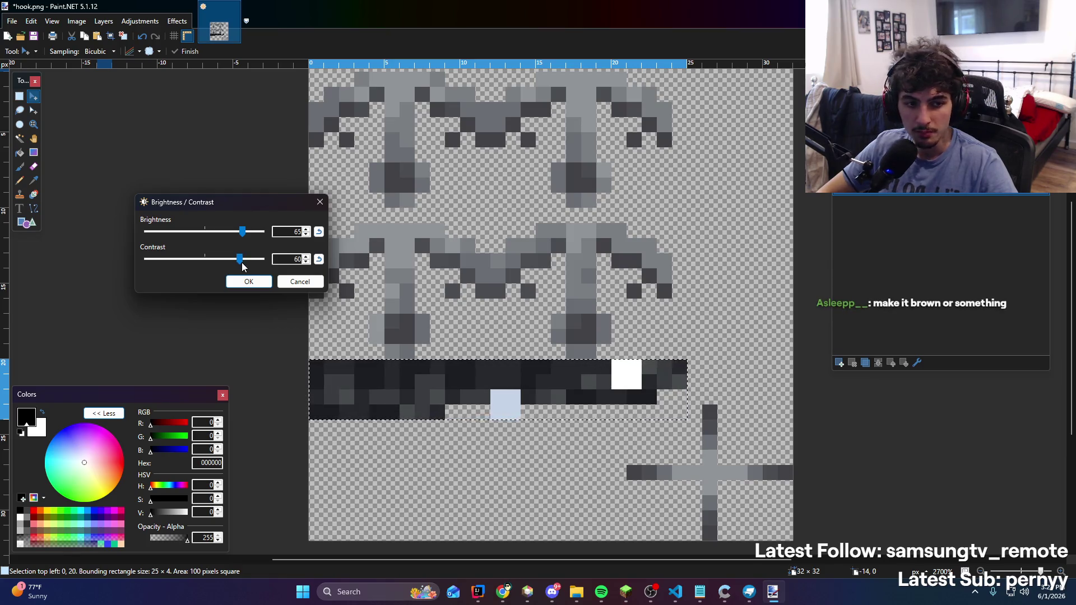
{"action": "left_click_drag", "start_coordinate": [243, 232], "coordinate": [248, 232]}
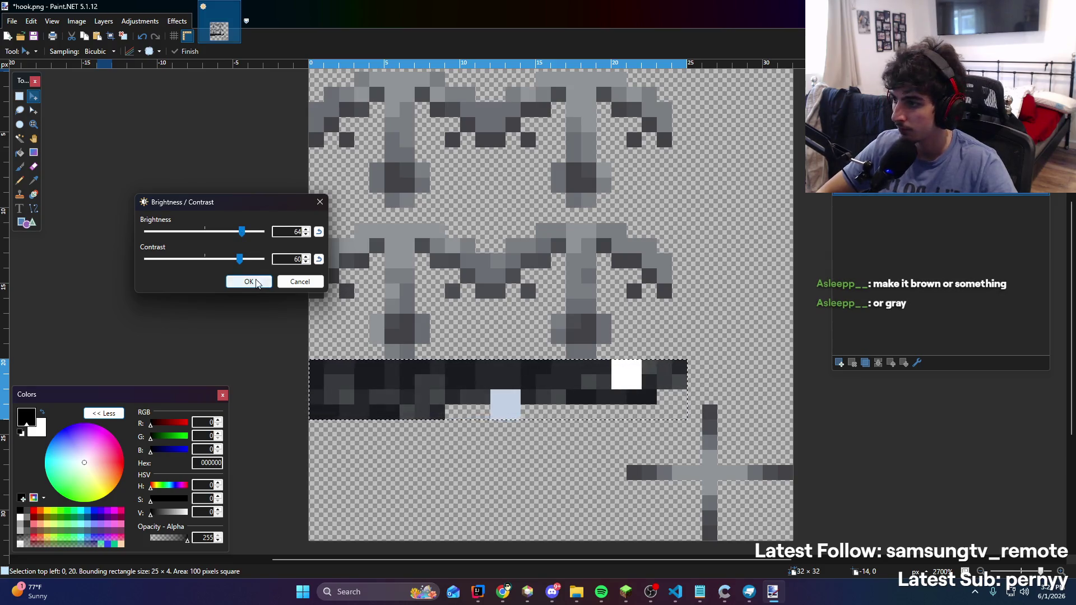
{"action": "left_click", "coordinate": [256, 283]}
Raise the band's curve in Adjustments > Curves to lift its tones, then switch to Minecraft
{"action": "scroll", "coordinate": [491, 283], "scroll_direction": "down", "scroll_amount": 2, "text": "ctrl"}
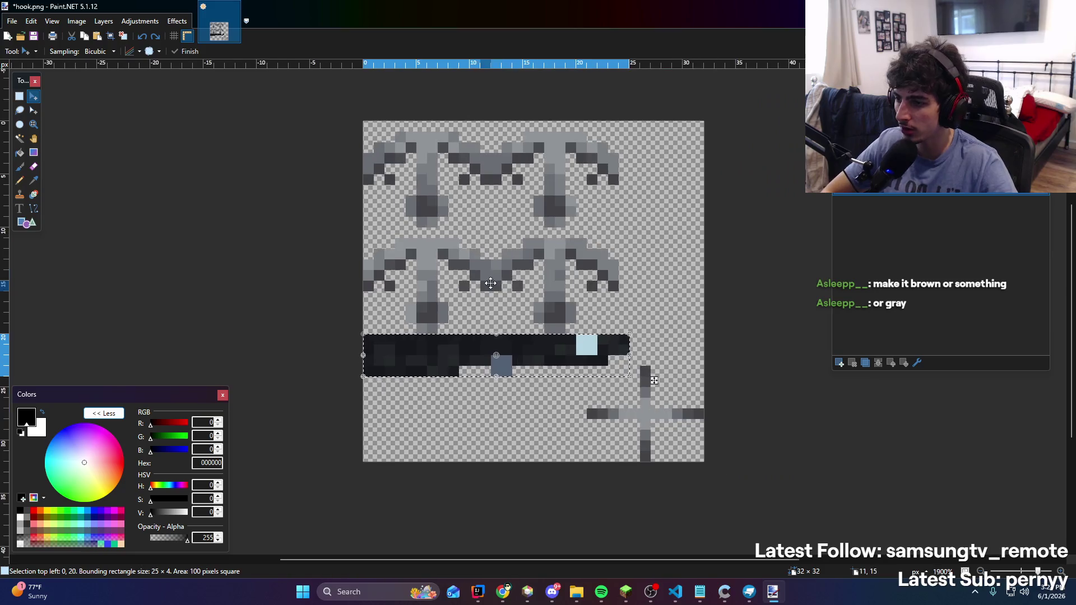
{"action": "scroll", "coordinate": [491, 283], "scroll_direction": "down", "scroll_amount": 5, "text": "ctrl"}
{"action": "scroll", "coordinate": [469, 290], "scroll_direction": "up", "scroll_amount": 5, "text": "ctrl"}
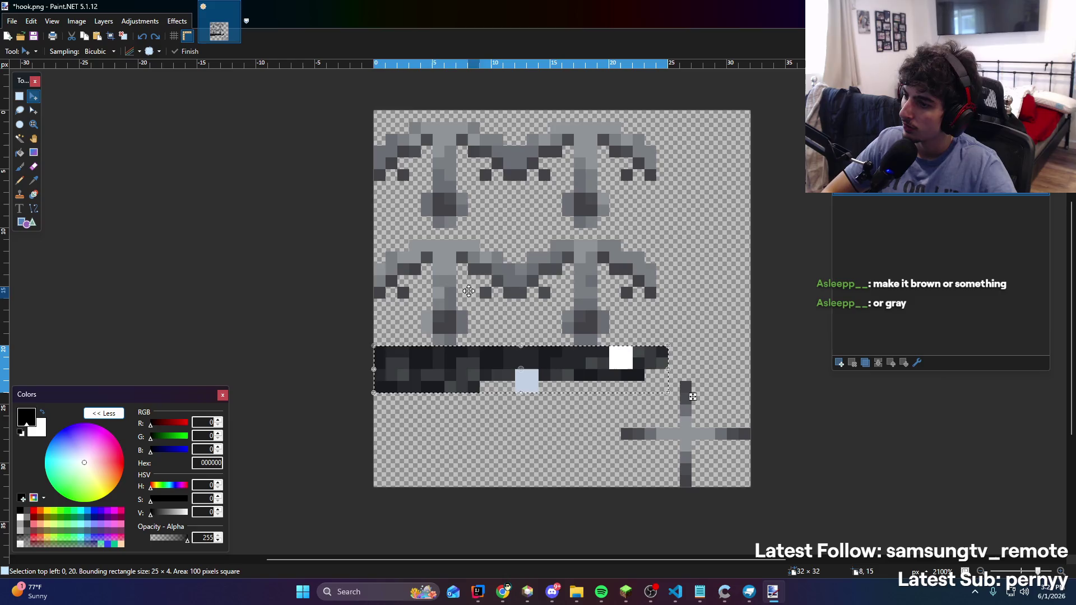
{"action": "left_click", "coordinate": [139, 20]}
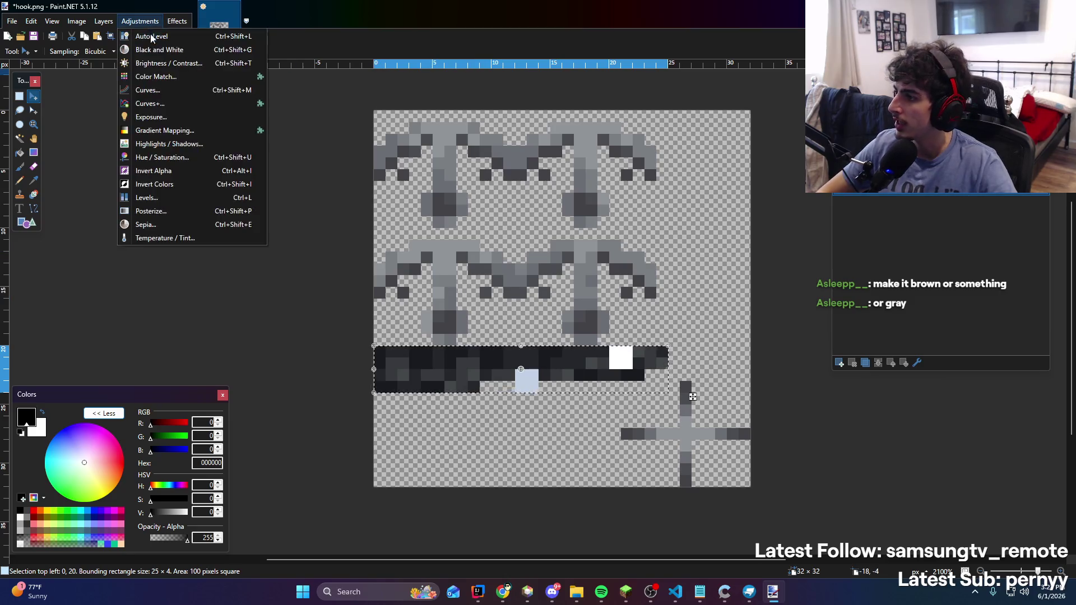
{"action": "left_click", "coordinate": [179, 94]}
{"action": "left_click_drag", "start_coordinate": [511, 173], "coordinate": [184, 177]}
{"action": "left_click_drag", "start_coordinate": [244, 258], "coordinate": [229, 236]}
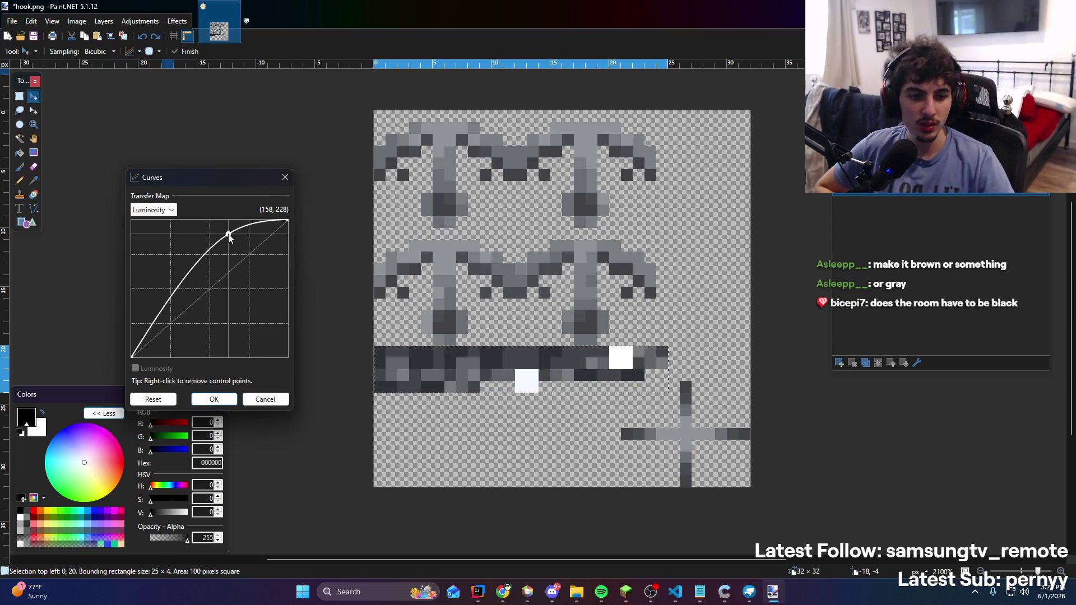
{"action": "mouse_move", "coordinate": [230, 236]}
{"action": "left_mouse_down"}
{"action": "mouse_move", "coordinate": [253, 274]}
{"action": "mouse_move", "coordinate": [253, 260]}
{"action": "left_mouse_up"}
{"action": "key", "text": "alt+Tab"}
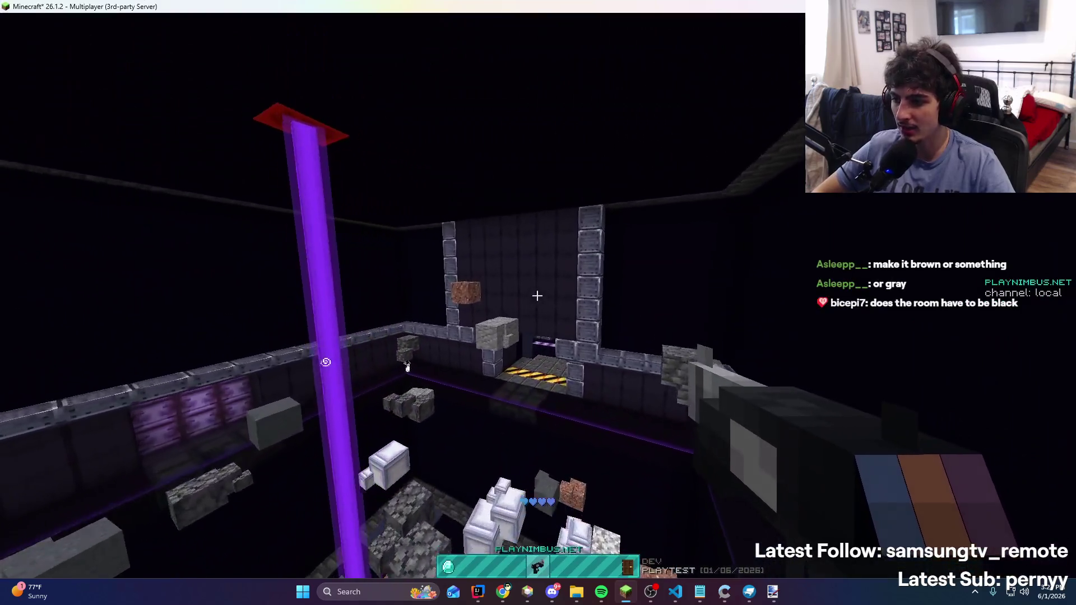
Fire the grapple hook at the dirt block, across the room and at the far wall
{"action": "right_click", "coordinate": [538, 295]}
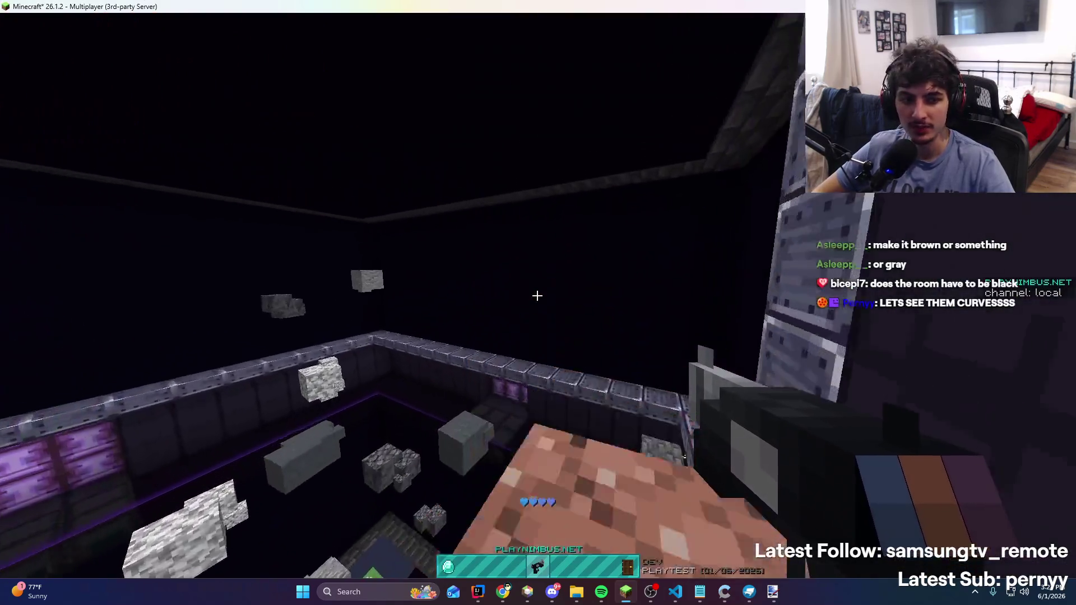
{"action": "left_click", "coordinate": [538, 295]}
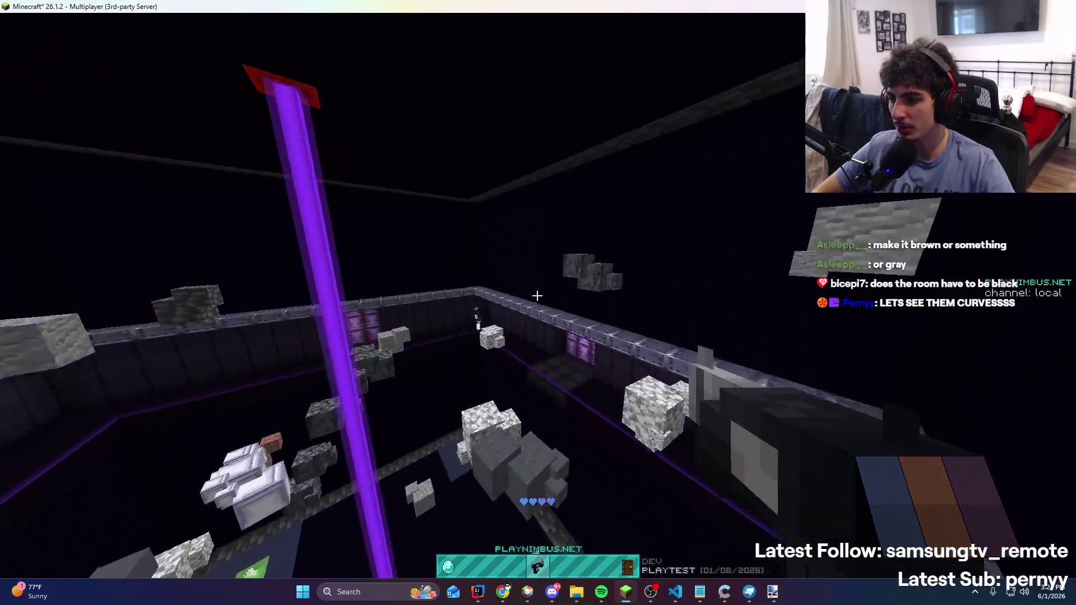
{"action": "right_click", "coordinate": [537, 295]}
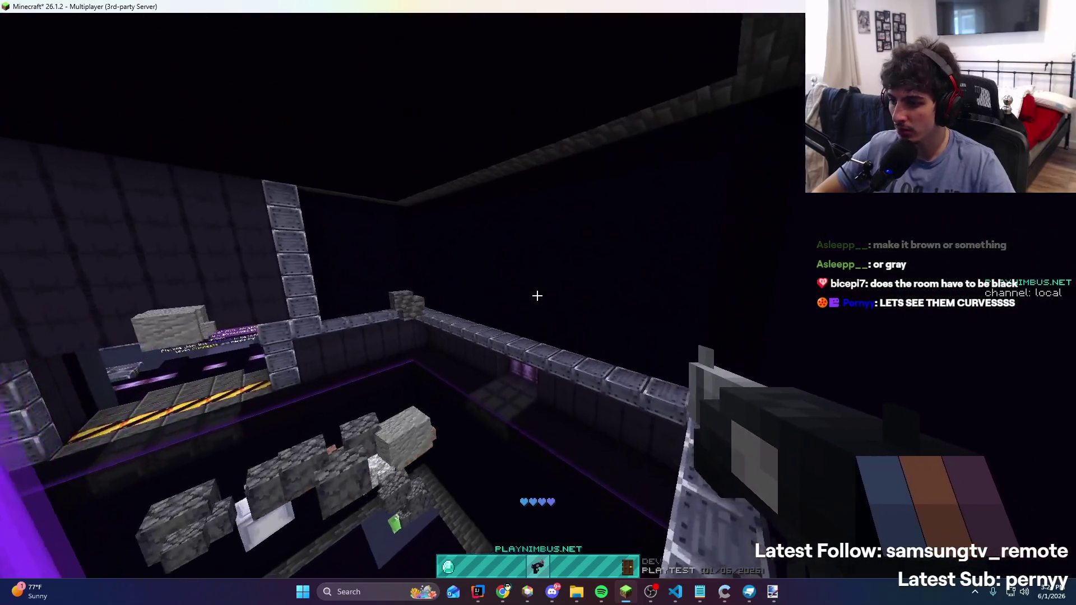
{"action": "right_click", "coordinate": [538, 295]}
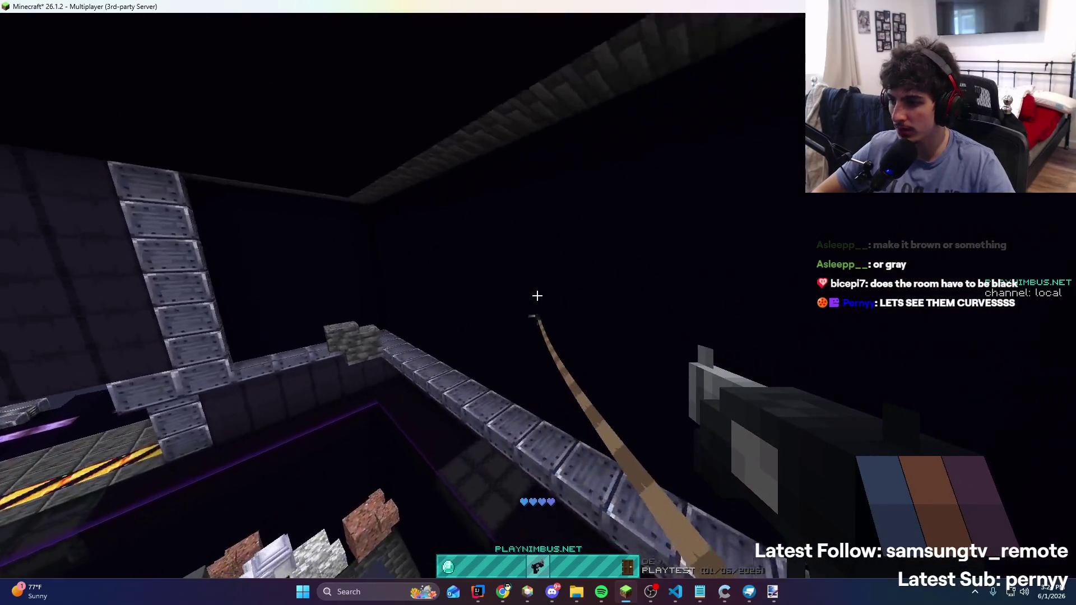
Check third-person view, fire once more into the room, then reshape the band's curve in Paint.NET
{"action": "key", "text": "F5"}
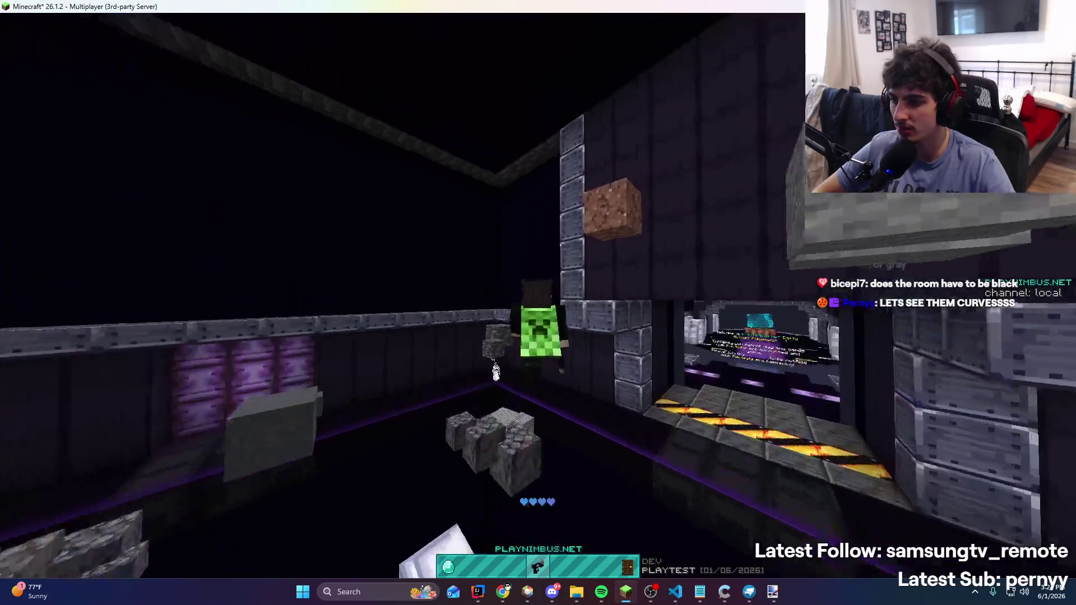
{"action": "key", "text": "F5"}
{"action": "key", "text": "F5"}
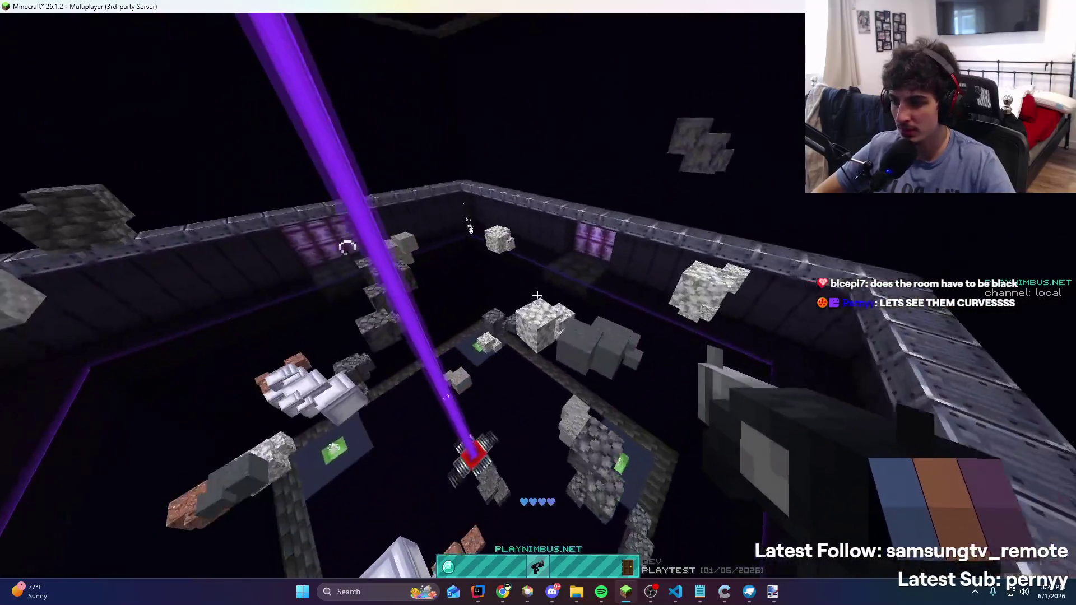
{"action": "right_click", "coordinate": [538, 295]}
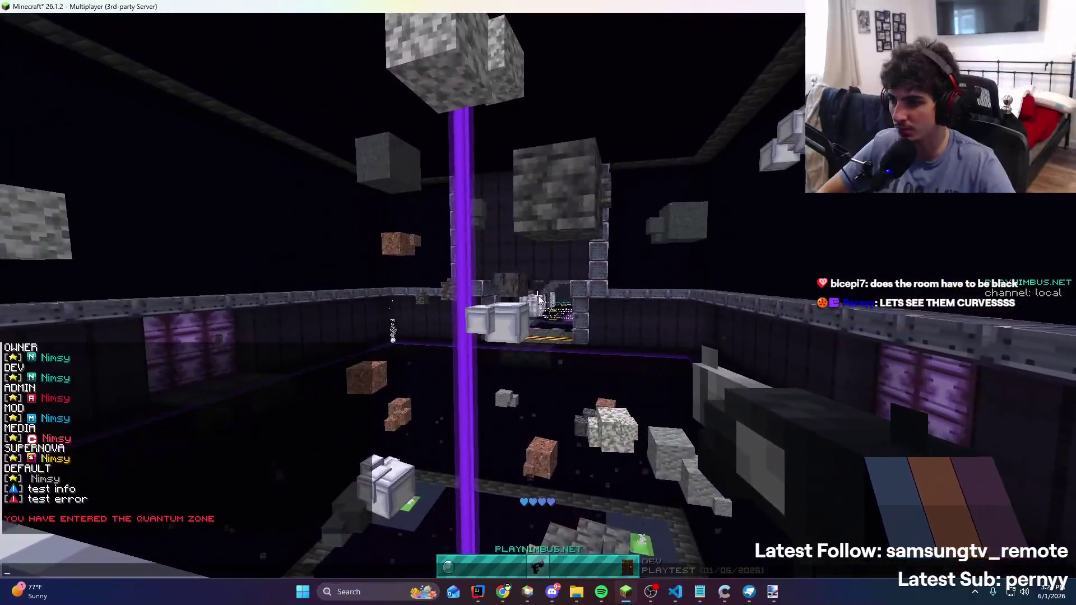
{"action": "key", "text": "alt+Tab"}
{"action": "mouse_move", "coordinate": [263, 272]}
{"action": "left_mouse_down"}
{"action": "mouse_move", "coordinate": [250, 271]}
{"action": "mouse_move", "coordinate": [261, 279]}
{"action": "mouse_move", "coordinate": [247, 240]}
{"action": "left_mouse_up"}
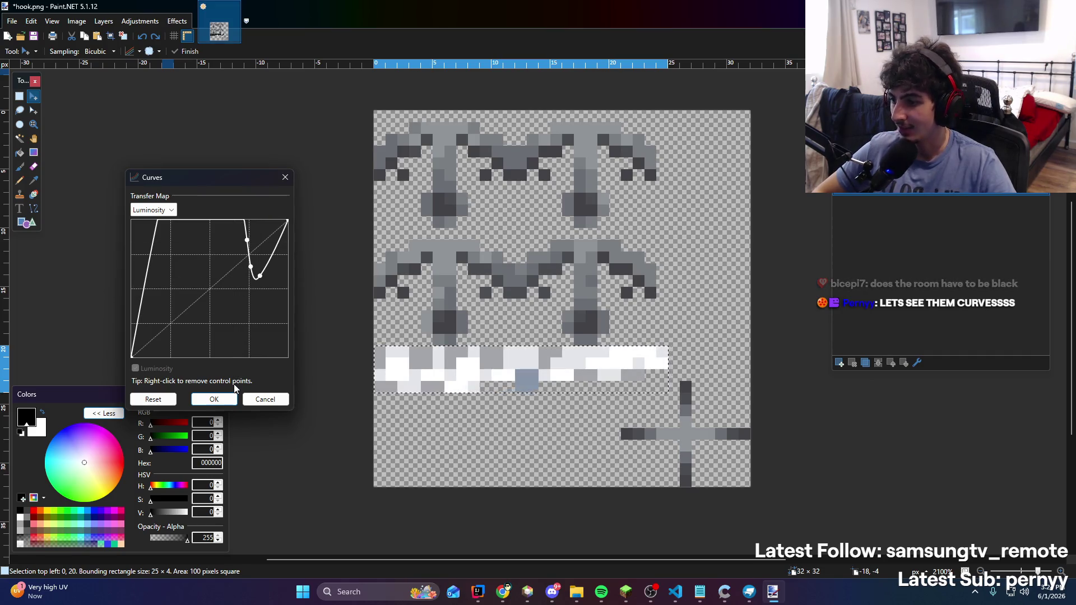
Apply the Curves change to the band and inspect the lightened texture on the Blockbench model
{"action": "left_click", "coordinate": [228, 400]}
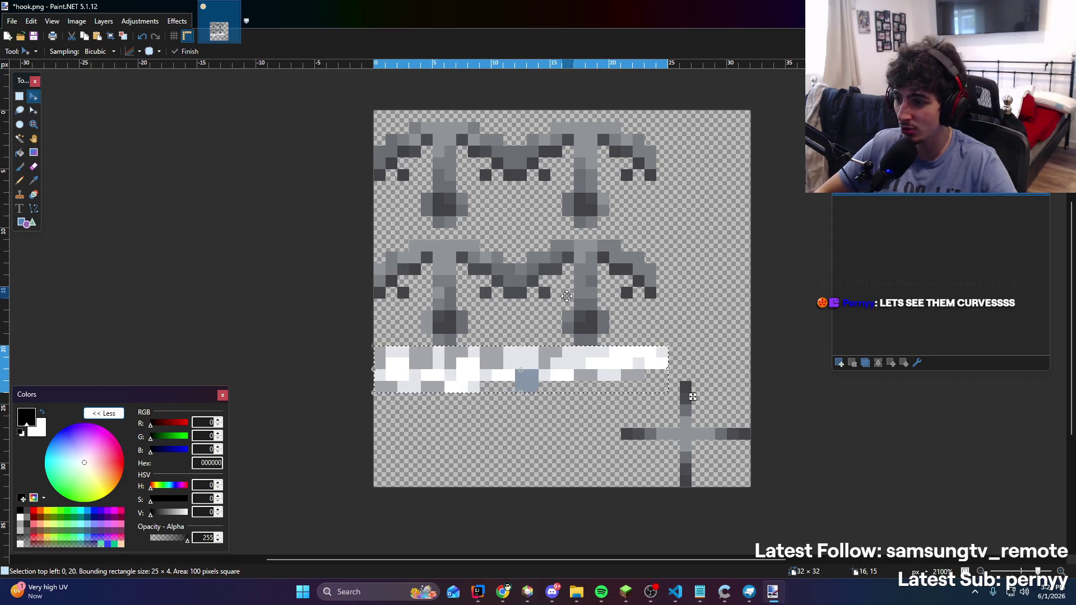
{"action": "key", "text": "ctrl+d"}
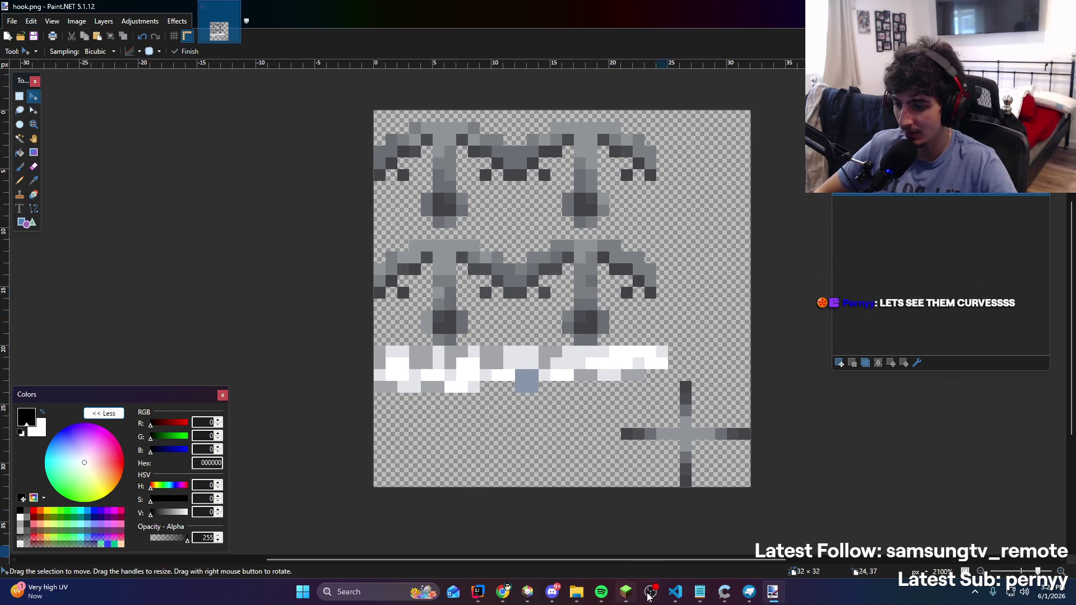
{"action": "left_click", "coordinate": [749, 592]}
{"action": "mouse_move", "coordinate": [724, 413]}
{"action": "left_mouse_down"}
{"action": "mouse_move", "coordinate": [636, 289]}
{"action": "mouse_move", "coordinate": [724, 303]}
{"action": "mouse_move", "coordinate": [690, 251]}
{"action": "mouse_move", "coordinate": [516, 303]}
{"action": "mouse_move", "coordinate": [809, 296]}
{"action": "mouse_move", "coordinate": [544, 289]}
{"action": "mouse_move", "coordinate": [637, 187]}
{"action": "mouse_move", "coordinate": [792, 228]}
{"action": "mouse_move", "coordinate": [756, 235]}
{"action": "left_mouse_up"}
{"action": "key", "text": "alt+Tab"}
Cancel a Brightness/Contrast attempt and rectangle-select the light bottom band
{"action": "left_click", "coordinate": [141, 23]}
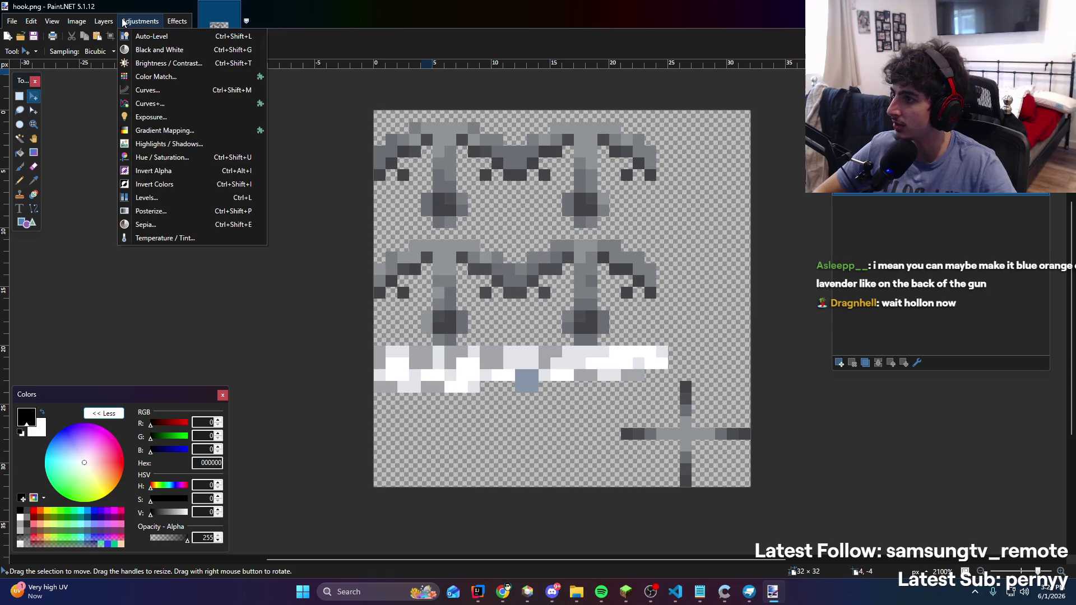
{"action": "left_click", "coordinate": [153, 65]}
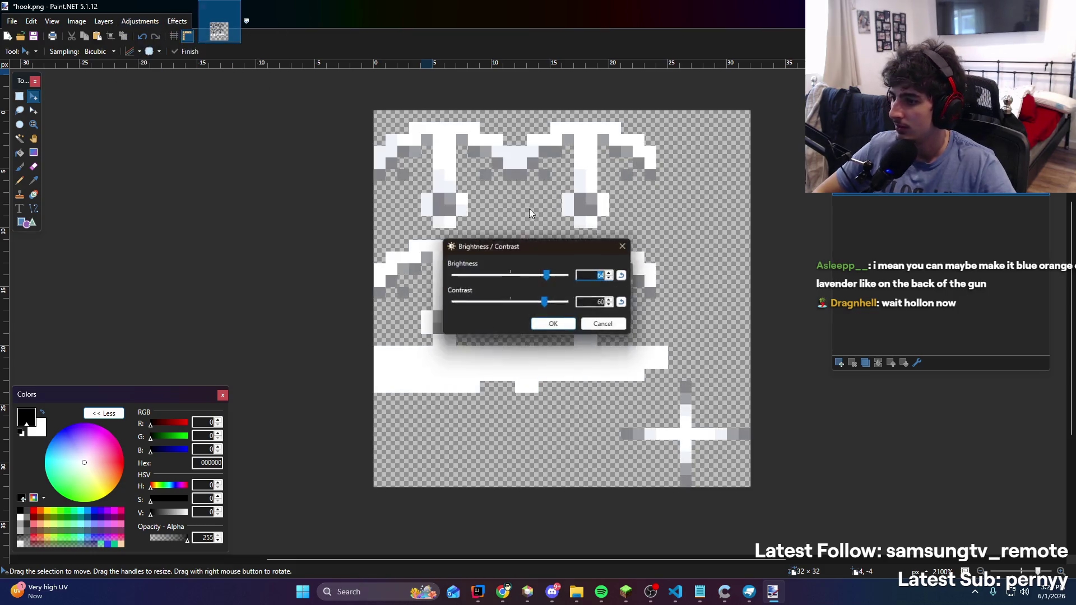
{"action": "left_click", "coordinate": [584, 324]}
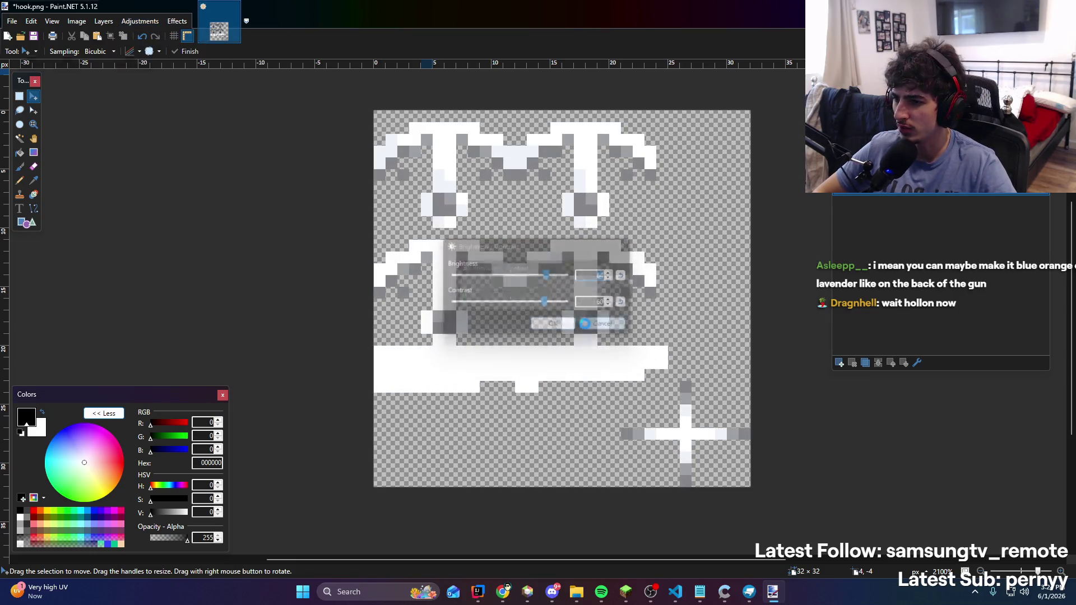
{"action": "left_click", "coordinate": [19, 97]}
{"action": "mouse_move", "coordinate": [377, 342]}
{"action": "left_mouse_down"}
{"action": "mouse_move", "coordinate": [562, 392]}
{"action": "mouse_move", "coordinate": [653, 389]}
{"action": "left_mouse_up"}
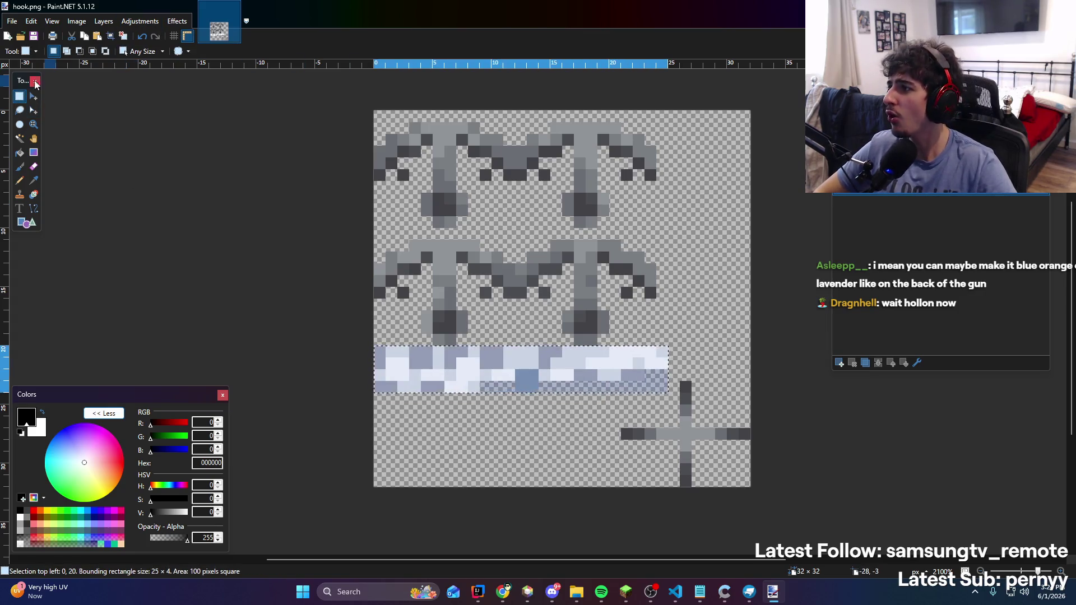
Try Brightness/Contrast on the band (contrast -22, brightness -63), then cancel it
{"action": "left_click", "coordinate": [33, 99]}
{"action": "left_click", "coordinate": [140, 21]}
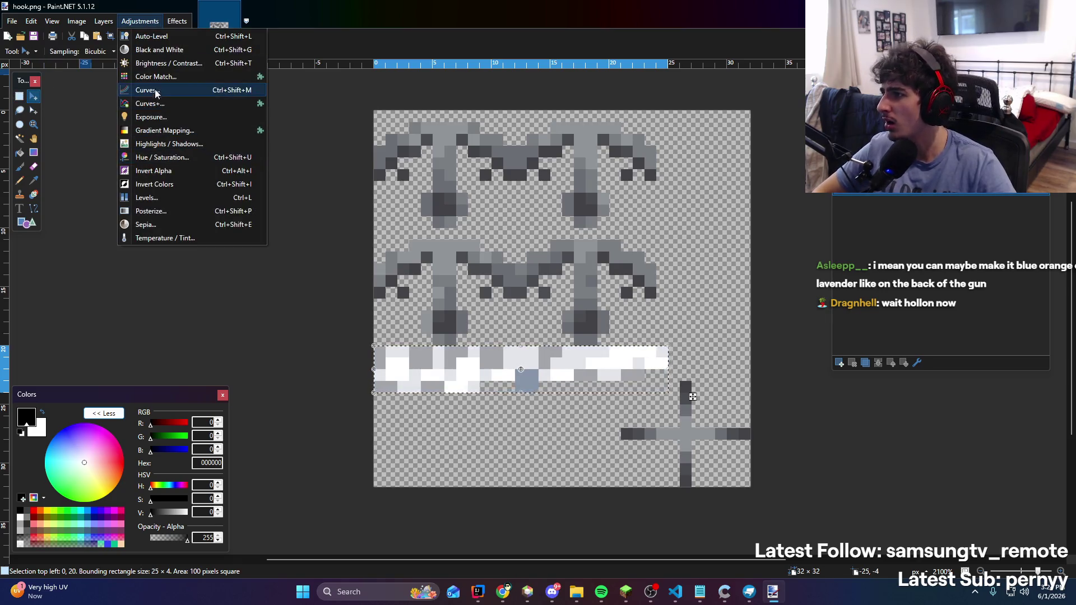
{"action": "left_click", "coordinate": [160, 66]}
{"action": "left_click_drag", "start_coordinate": [564, 245], "coordinate": [281, 214]}
{"action": "left_click_drag", "start_coordinate": [272, 269], "coordinate": [250, 270]}
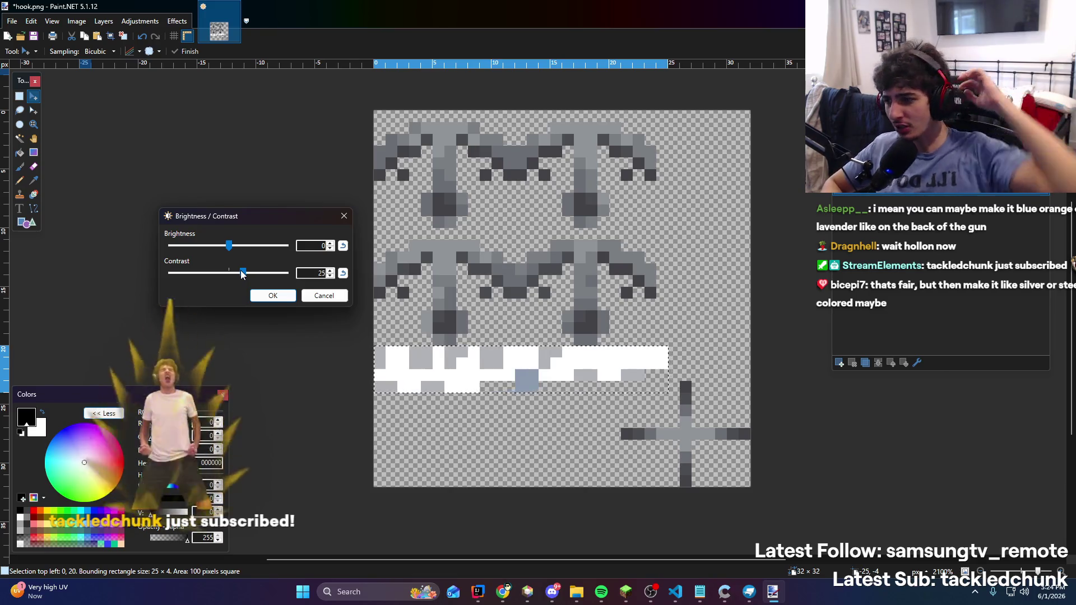
{"action": "mouse_move", "coordinate": [242, 273]}
{"action": "left_mouse_down"}
{"action": "mouse_move", "coordinate": [215, 274]}
{"action": "mouse_move", "coordinate": [275, 273]}
{"action": "mouse_move", "coordinate": [183, 243]}
{"action": "mouse_move", "coordinate": [256, 240]}
{"action": "mouse_move", "coordinate": [211, 243]}
{"action": "mouse_move", "coordinate": [246, 273]}
{"action": "mouse_move", "coordinate": [311, 271]}
{"action": "left_mouse_up"}
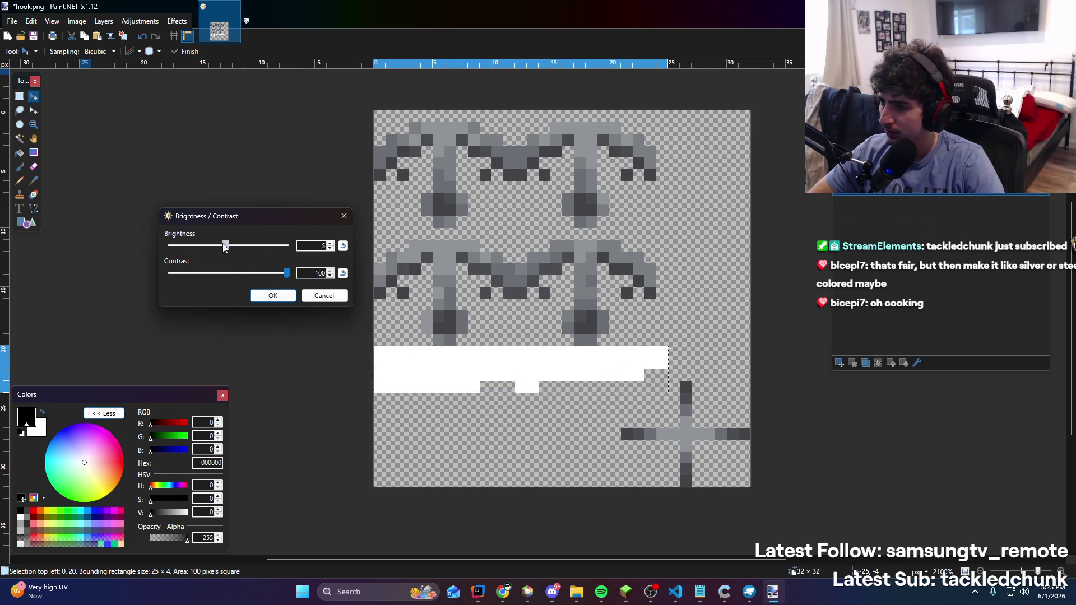
{"action": "left_click_drag", "start_coordinate": [213, 255], "coordinate": [190, 259]}
{"action": "left_click", "coordinate": [334, 299]}
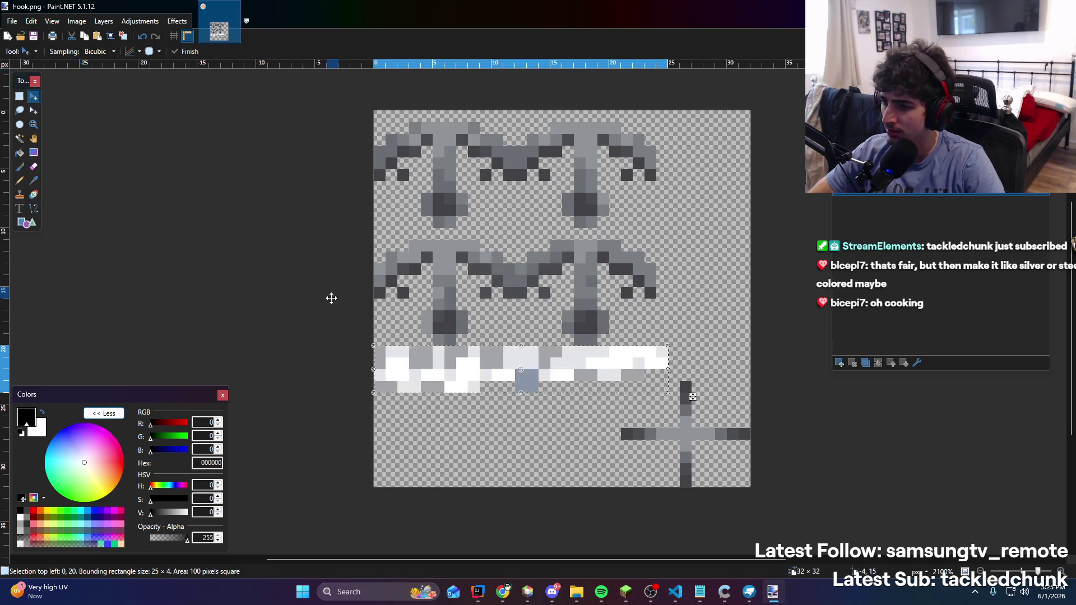
Browse the Effects menu without applying anything, then switch to IntelliJ IDEA
{"action": "left_click", "coordinate": [177, 20]}
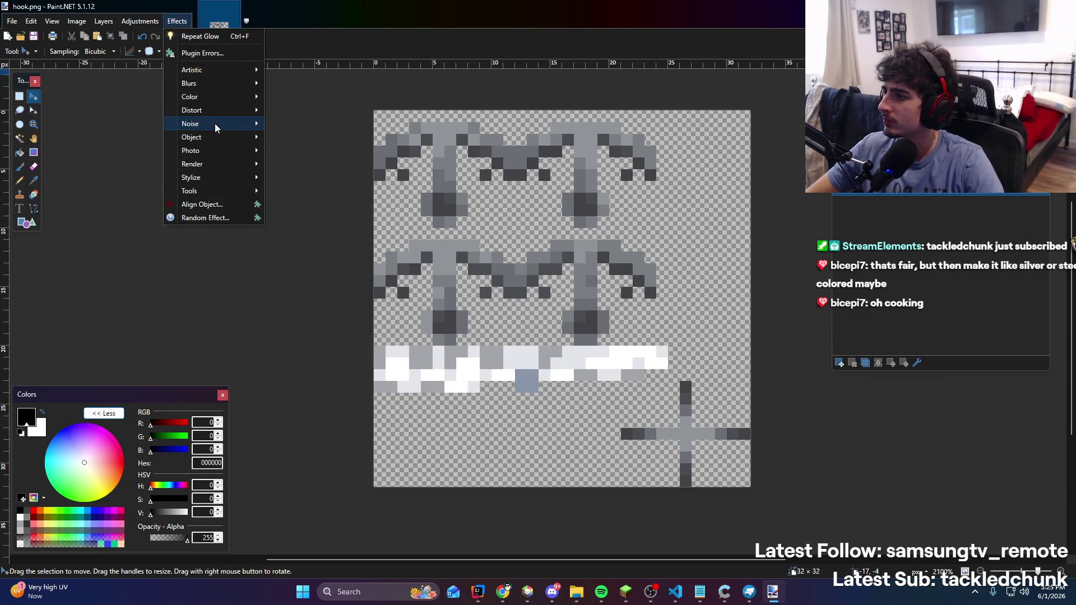
{"action": "mouse_move", "coordinate": [214, 124]}
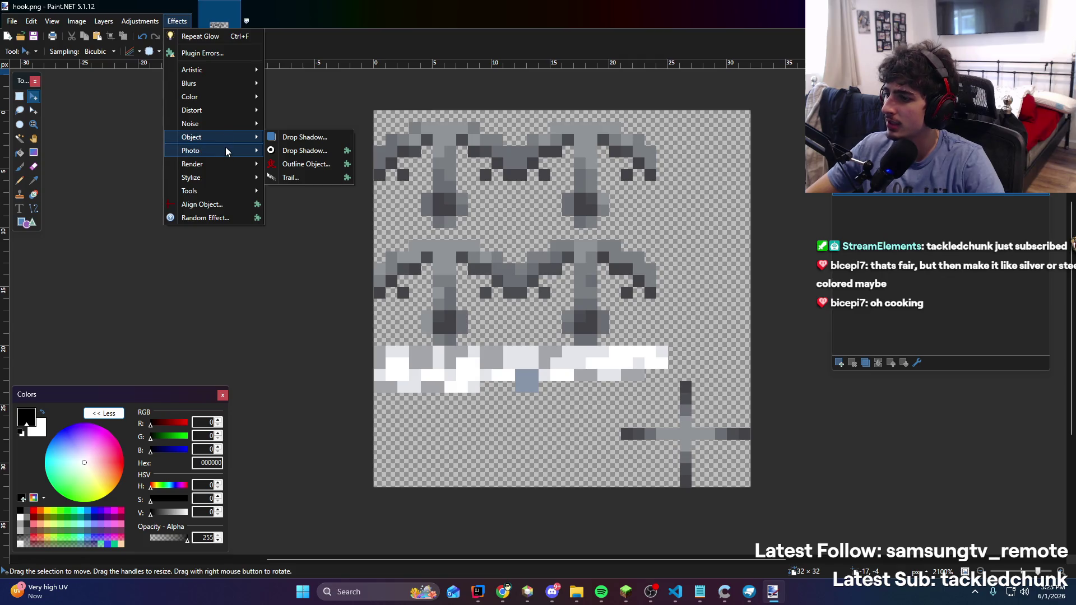
{"action": "mouse_move", "coordinate": [225, 149]}
{"action": "key", "text": "Escape"}
{"action": "key", "text": "Escape"}
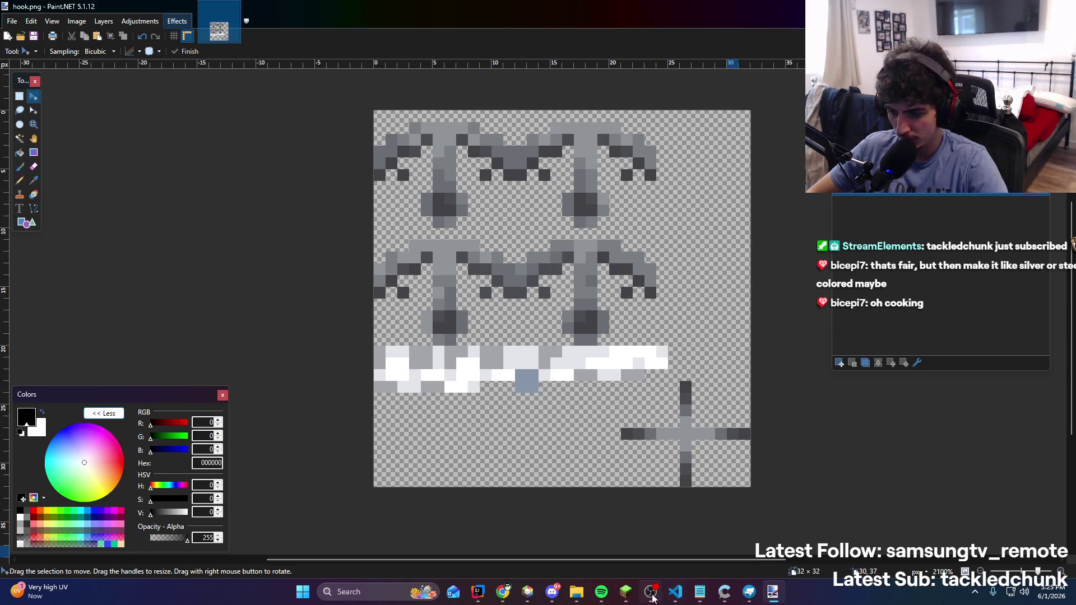
{"action": "left_click", "coordinate": [475, 593]}
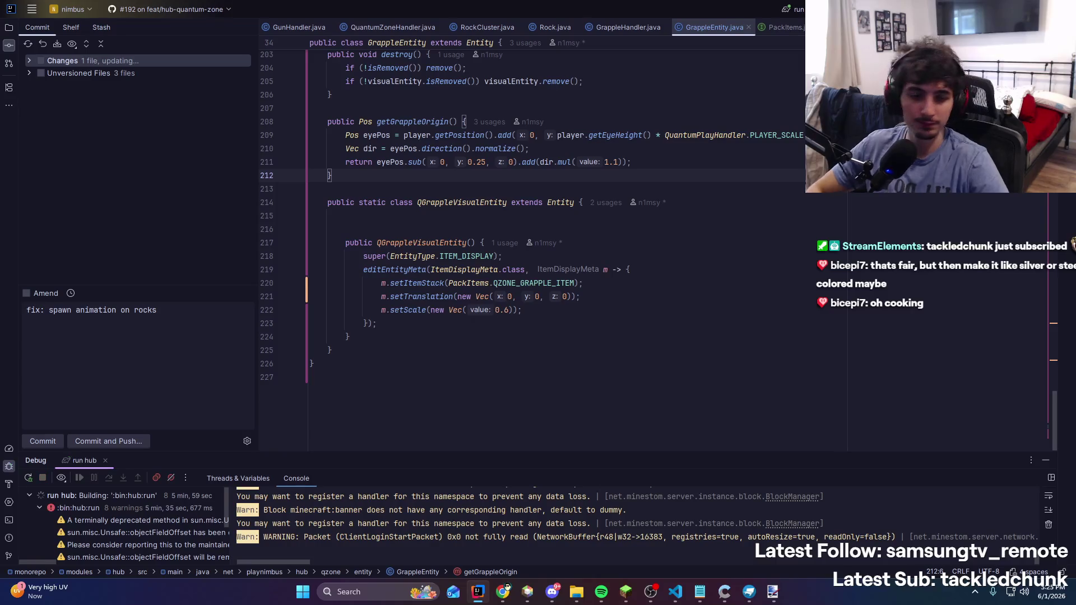
Rerun the 'run hub' configuration with Shift+F9 to rebuild the server
{"action": "key", "text": "shift+F9"}
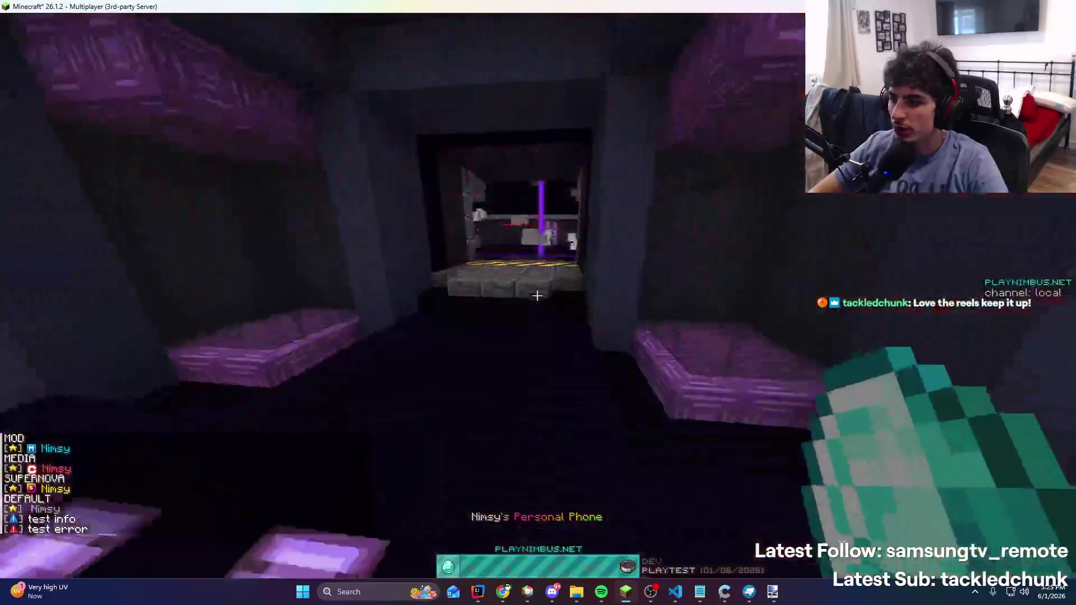
Walk into the Quantum Zone, equip the gun from slot 5, and fire the grapple five times at the walls
{"action": "key", "text": "w"}
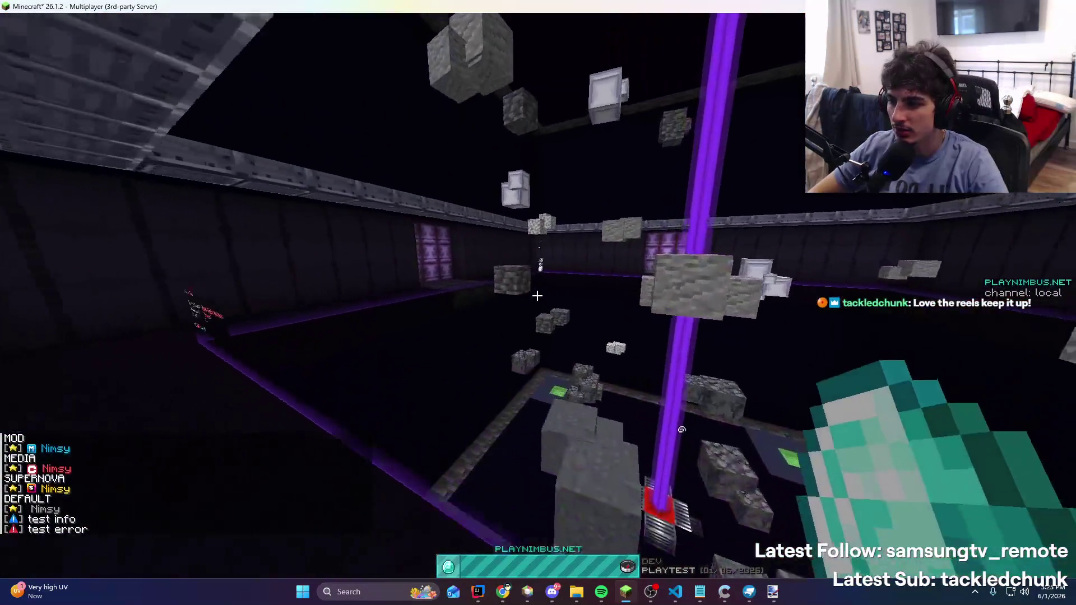
{"action": "key", "text": "5"}
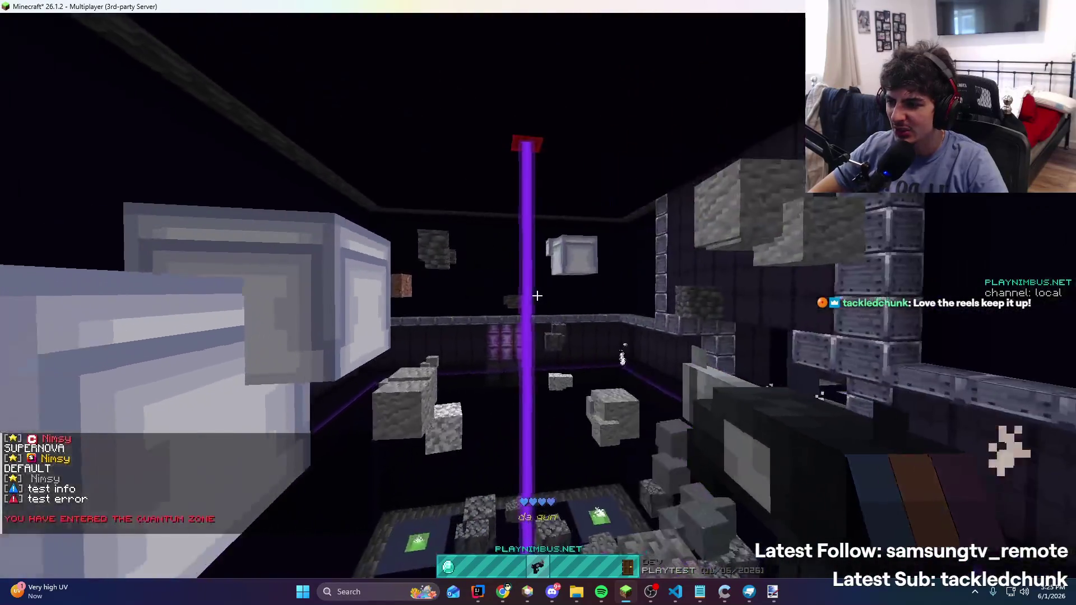
{"action": "right_click", "coordinate": [537, 295]}
{"action": "right_click", "coordinate": [537, 296]}
{"action": "right_click", "coordinate": [537, 295]}
{"action": "right_click", "coordinate": [537, 296]}
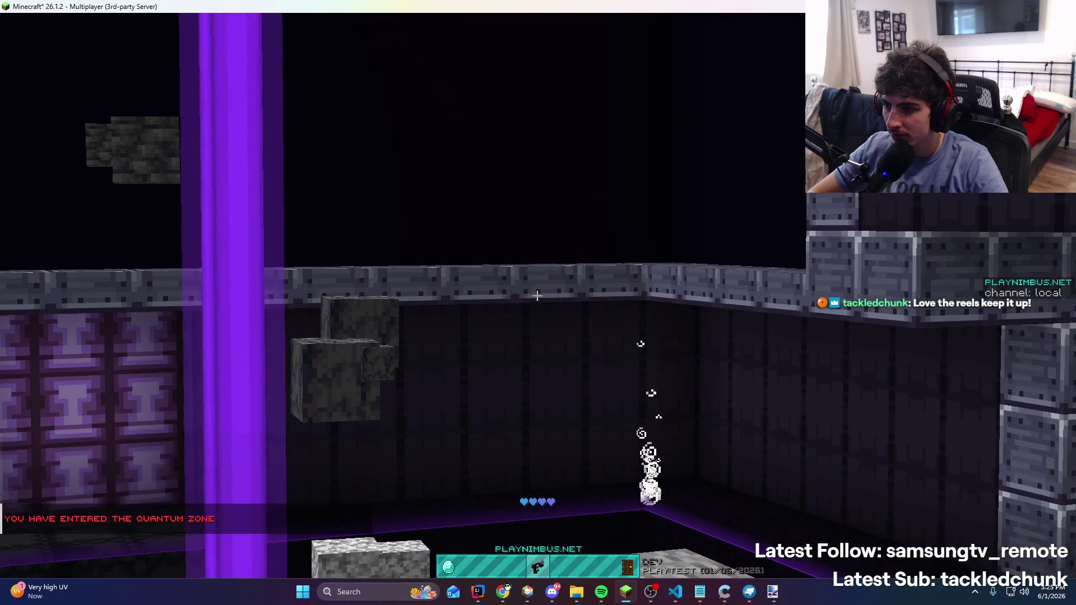
{"action": "right_click", "coordinate": [537, 295]}
{"action": "key", "text": "alt+Tab"}
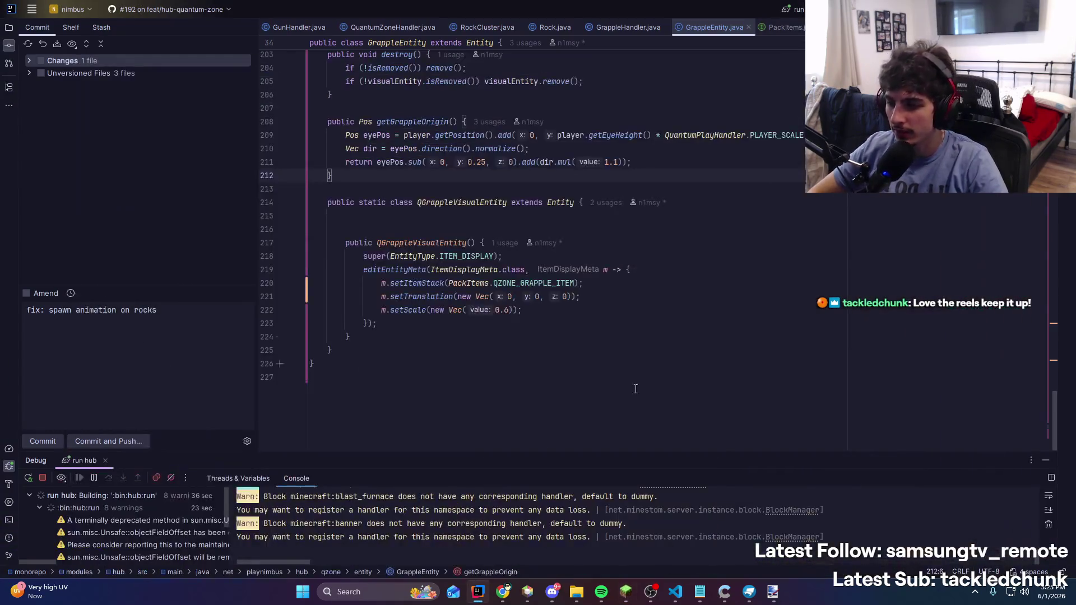
Bring up hook.png in Paint.NET and undo the stray black pixels in the band
{"action": "left_click", "coordinate": [776, 588]}
{"action": "scroll", "coordinate": [504, 347], "scroll_direction": "up", "scroll_amount": 3}
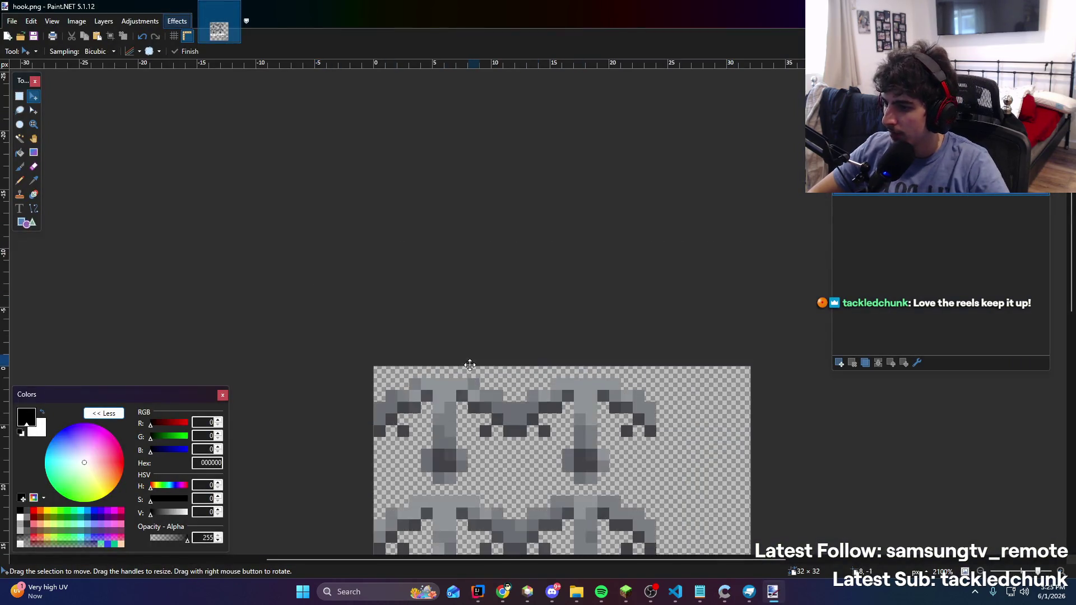
{"action": "scroll", "coordinate": [510, 364], "scroll_direction": "down", "scroll_amount": 3}
{"action": "scroll", "coordinate": [525, 340], "scroll_direction": "up", "scroll_amount": 3, "text": "ctrl"}
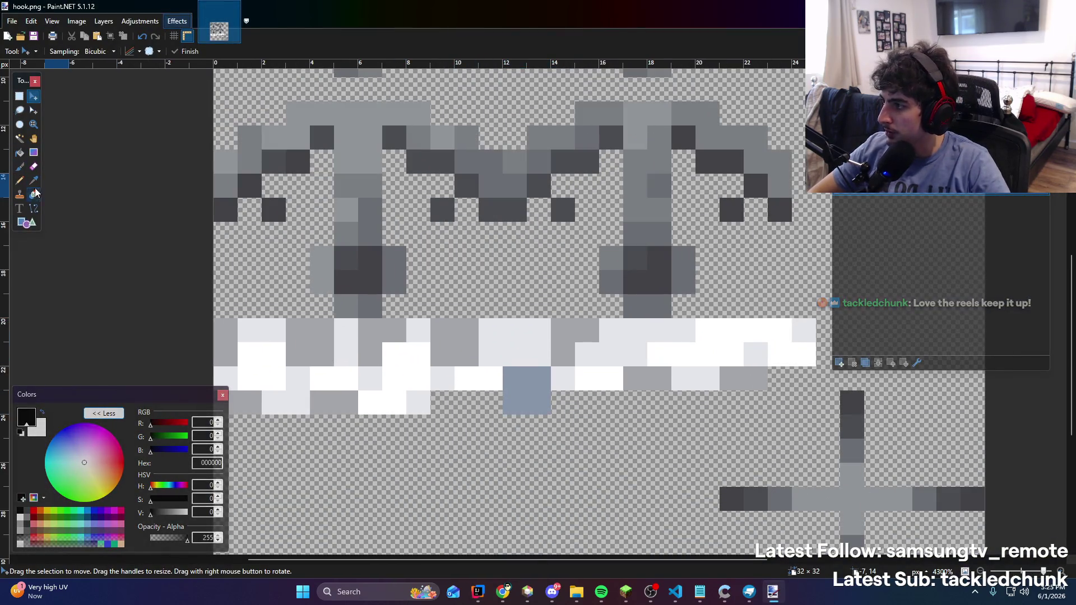
{"action": "left_click", "coordinate": [513, 377]}
{"action": "key", "text": "ctrl+z"}
{"action": "key", "text": "alt"}
{"action": "key", "text": "i"}
{"action": "left_click", "coordinate": [474, 380]}
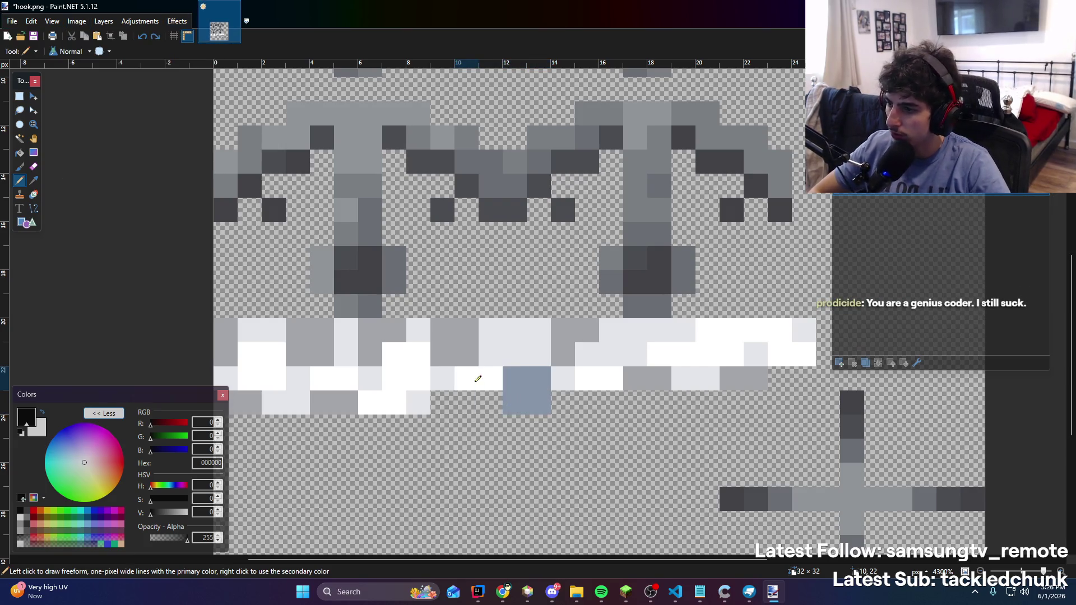
Paint the blue-grey band pixel with white sampled from the band, save hook.png, and view it in Blockbench
{"action": "key", "text": "e"}
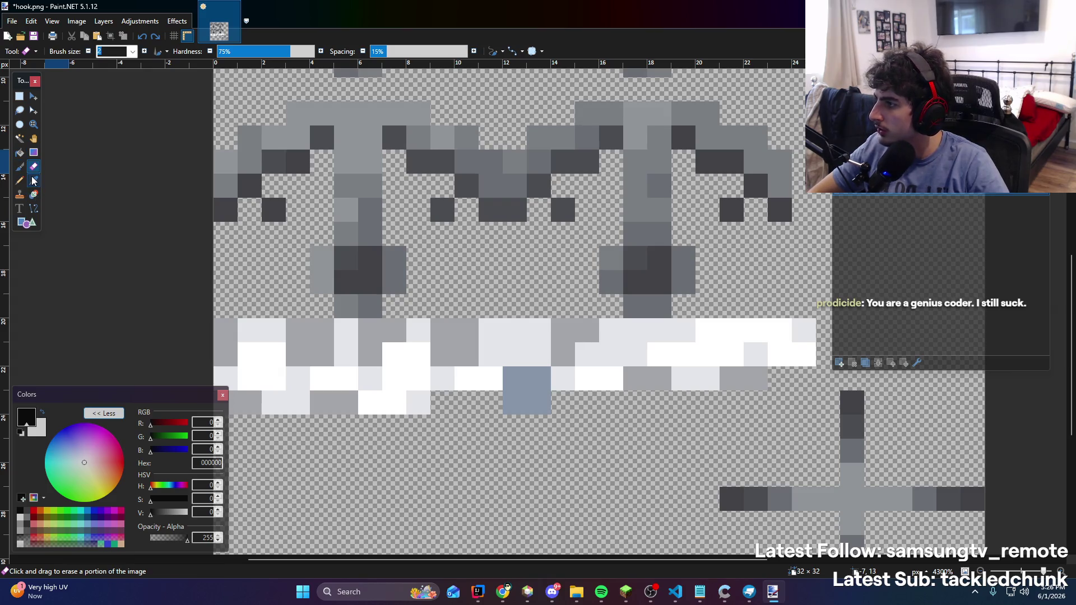
{"action": "left_click", "coordinate": [33, 180]}
{"action": "left_click", "coordinate": [490, 378]}
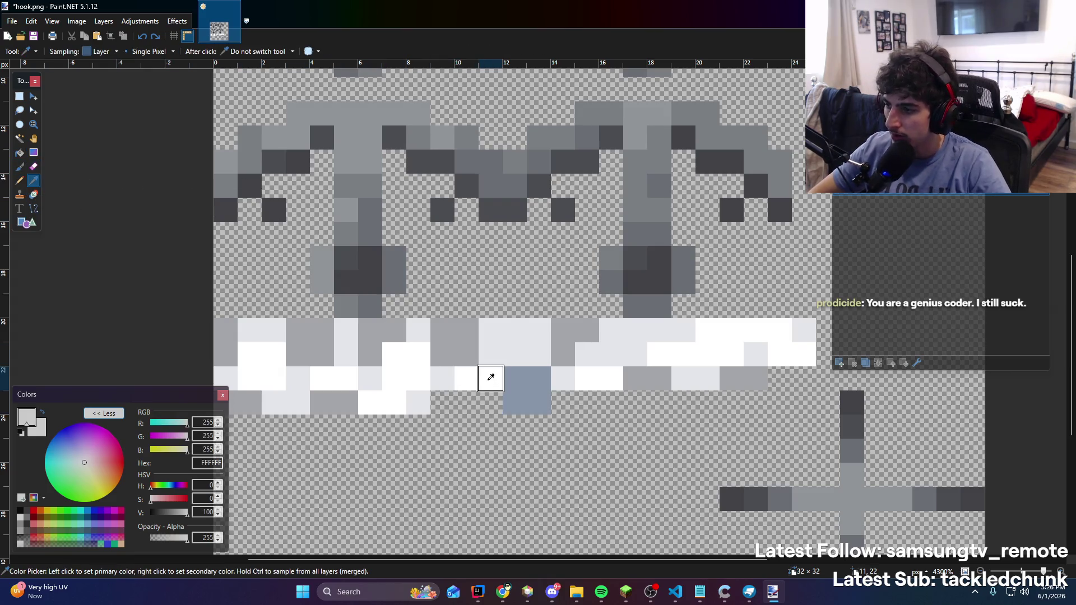
{"action": "key", "text": "e"}
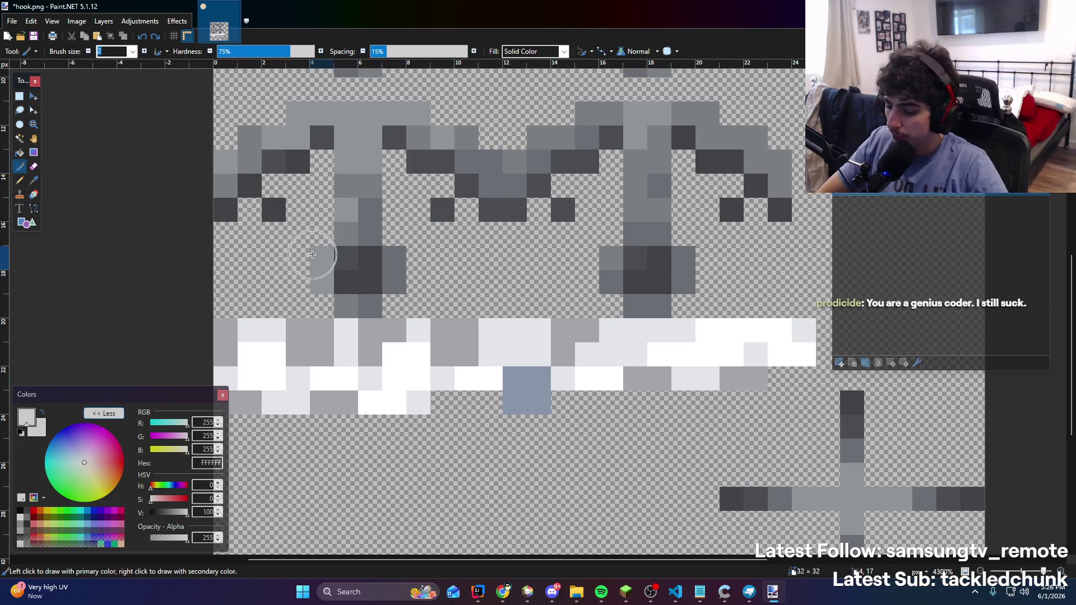
{"action": "key", "text": "p"}
{"action": "left_click", "coordinate": [538, 393]}
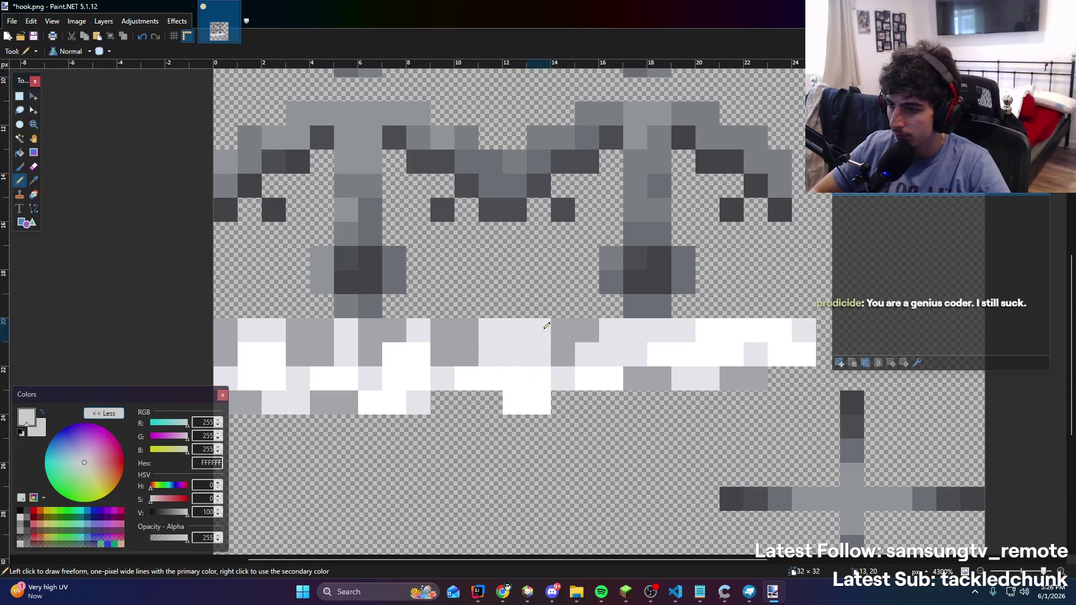
{"action": "scroll", "coordinate": [538, 392], "scroll_direction": "down", "scroll_amount": 5, "text": "ctrl"}
{"action": "key", "text": "ctrl+s"}
{"action": "left_click", "coordinate": [749, 591]}
{"action": "mouse_move", "coordinate": [678, 456]}
{"action": "left_mouse_down"}
{"action": "mouse_move", "coordinate": [655, 459]}
{"action": "mouse_move", "coordinate": [619, 427]}
{"action": "mouse_move", "coordinate": [647, 471]}
{"action": "left_mouse_up"}
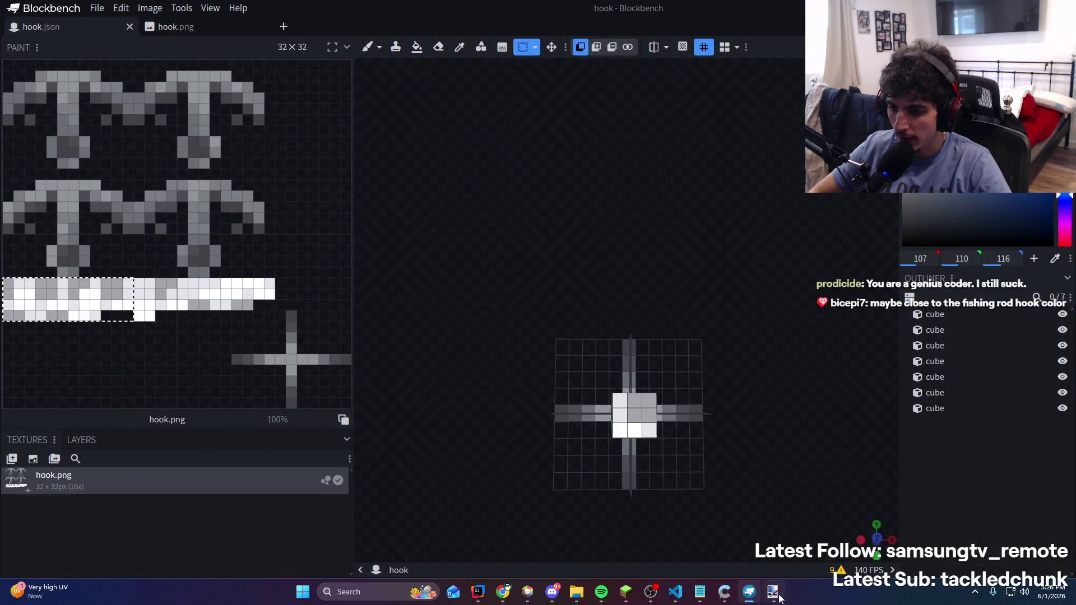
Compare the texture between Paint.NET and Blockbench, switching Blockbench to paint mode
{"action": "left_click", "coordinate": [773, 592]}
{"action": "left_click", "coordinate": [773, 592]}
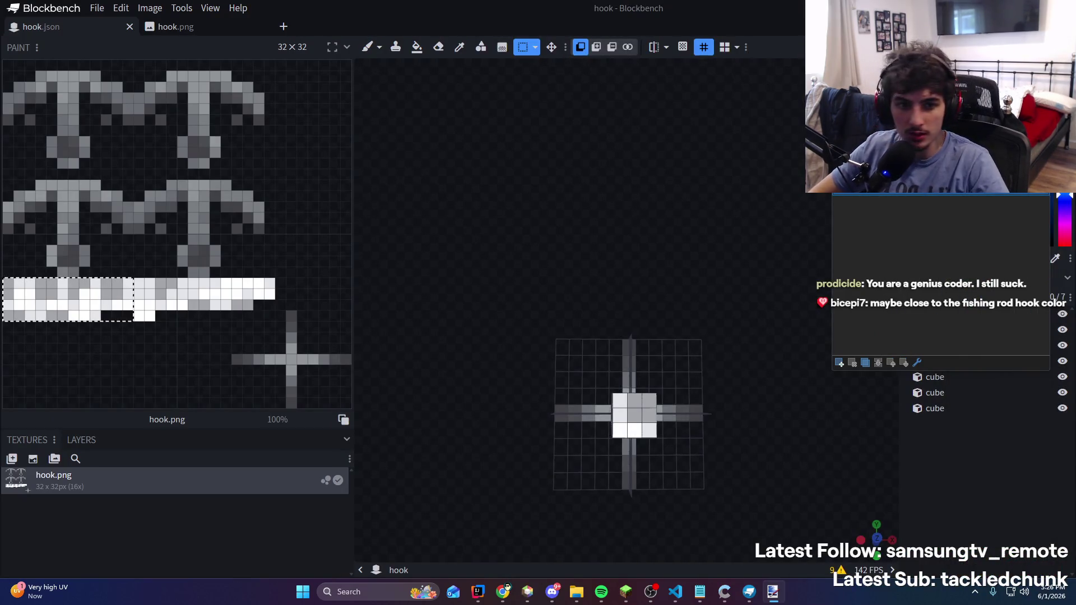
{"action": "key", "text": "alt+Tab"}
{"action": "key", "text": "alt+Tab"}
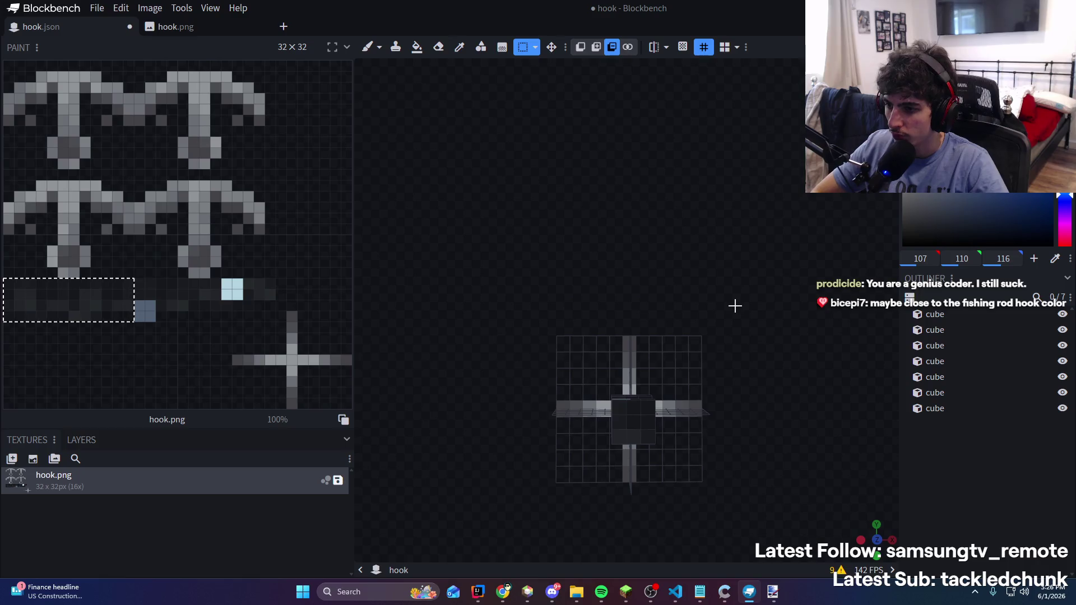
{"action": "key", "text": "alt+Tab"}
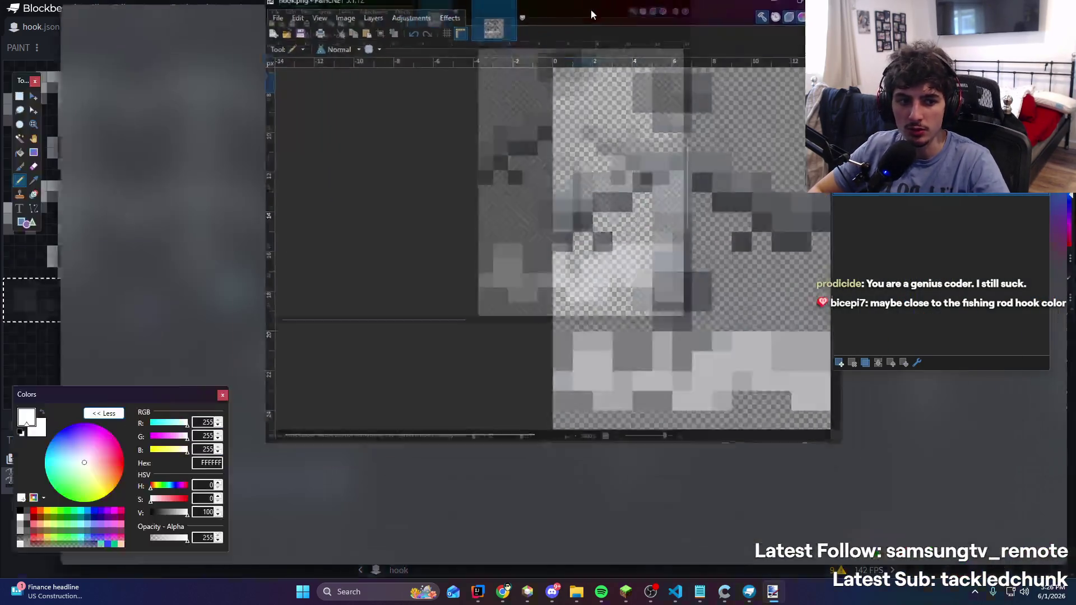
{"action": "scroll", "coordinate": [548, 242], "scroll_direction": "up", "scroll_amount": 1, "text": "ctrl"}
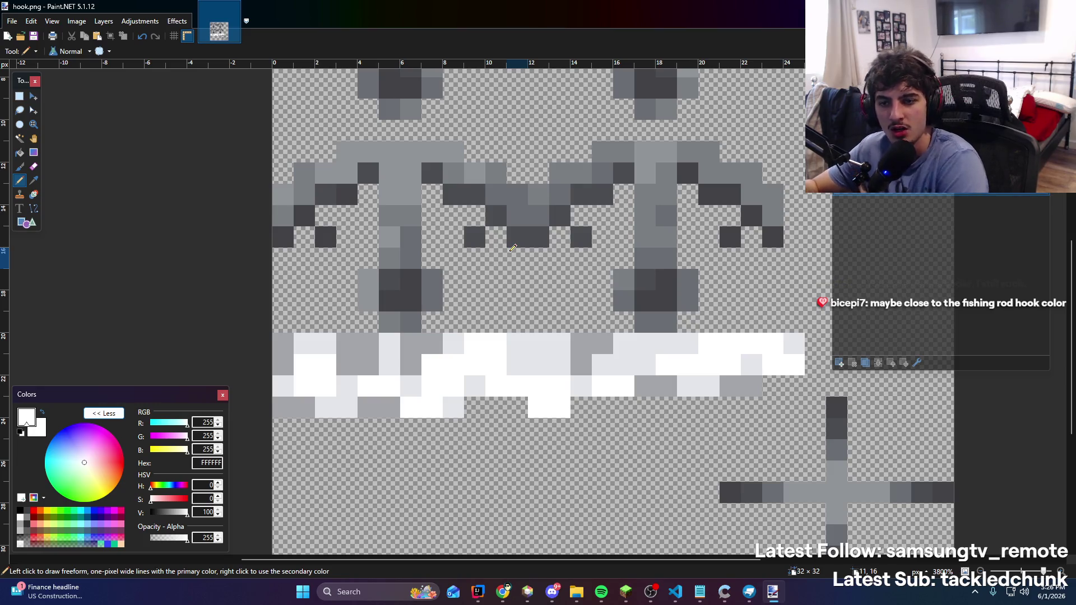
{"action": "key", "text": "super+Down"}
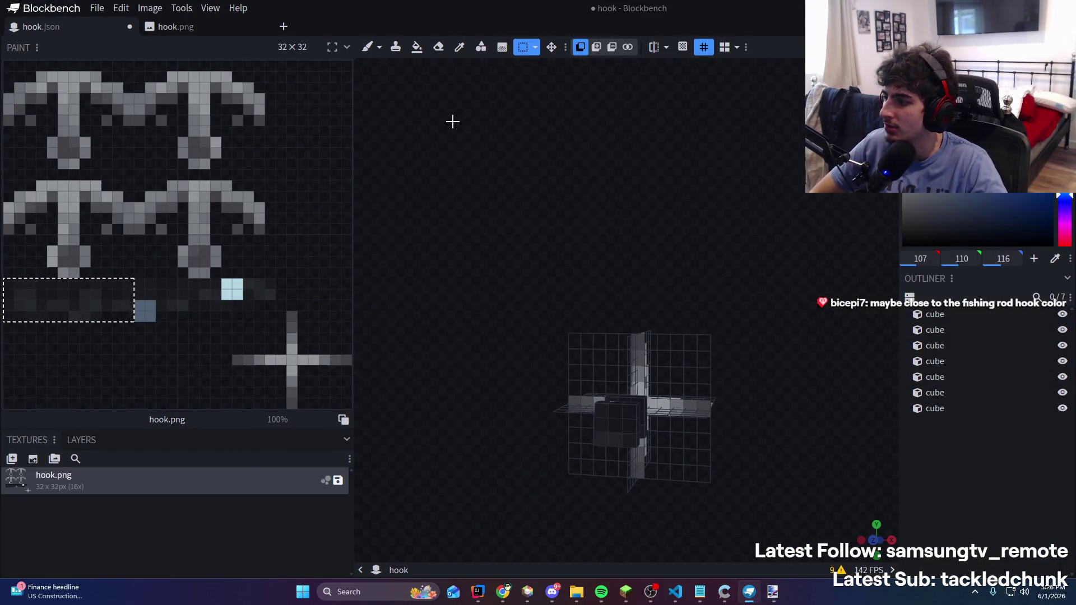
{"action": "left_click", "coordinate": [367, 47]}
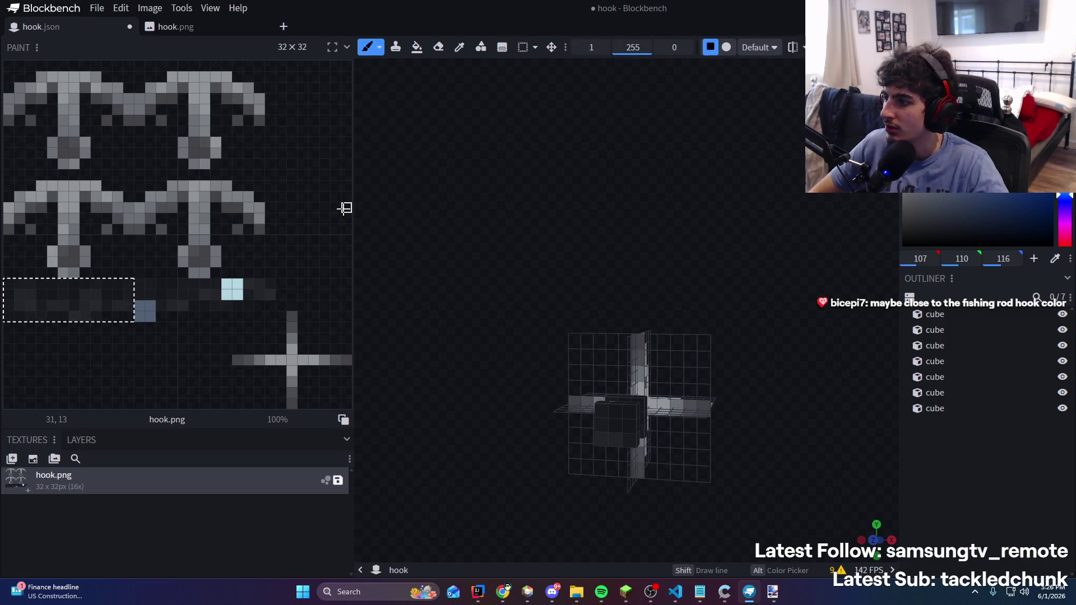
{"action": "key", "text": "alt+Tab"}
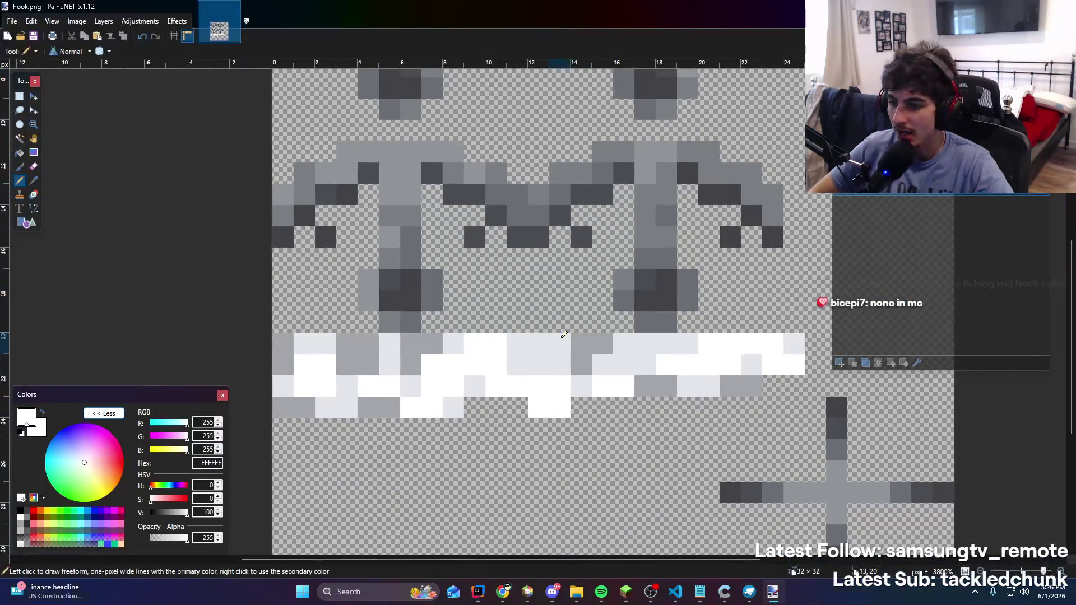
{"action": "scroll", "coordinate": [562, 331], "scroll_direction": "down", "scroll_amount": 2, "text": "ctrl"}
{"action": "scroll", "coordinate": [559, 335], "scroll_direction": "up", "scroll_amount": 2, "text": "ctrl"}
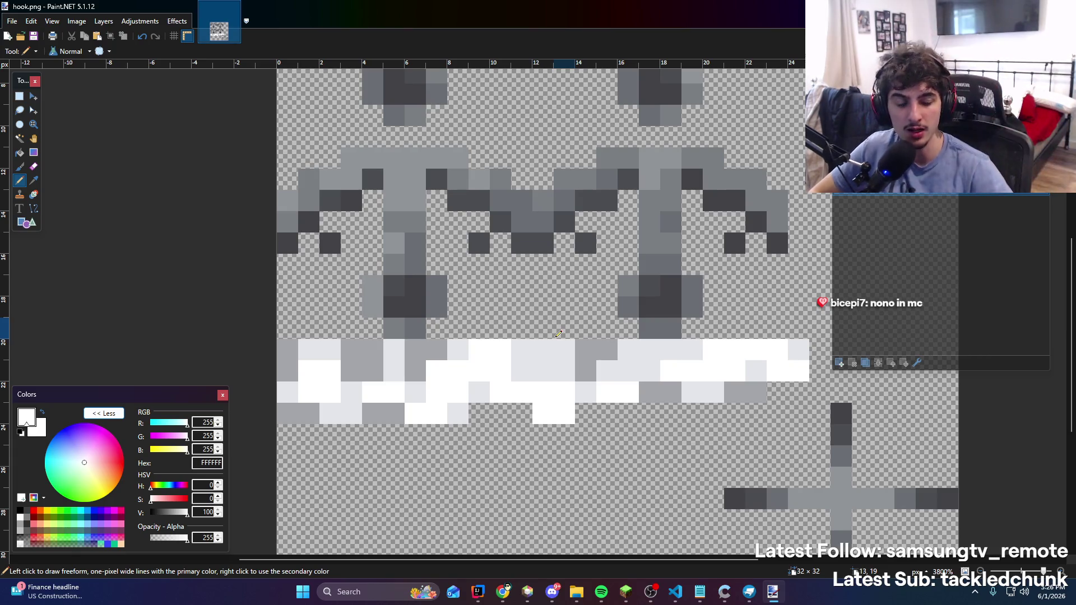
{"action": "key", "text": "alt+Tab"}
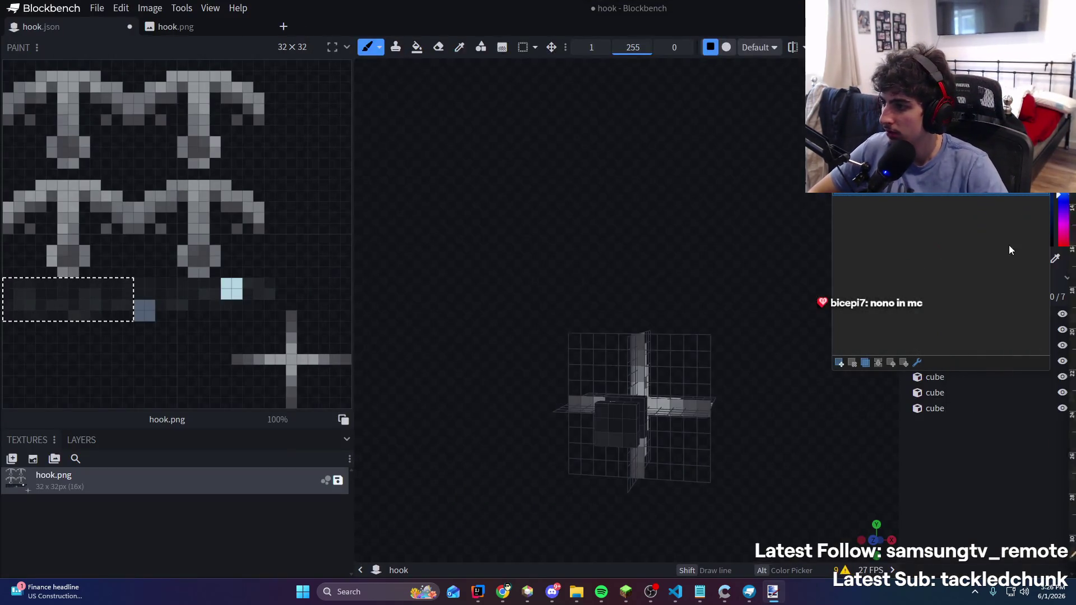
{"action": "key", "text": "alt+Tab"}
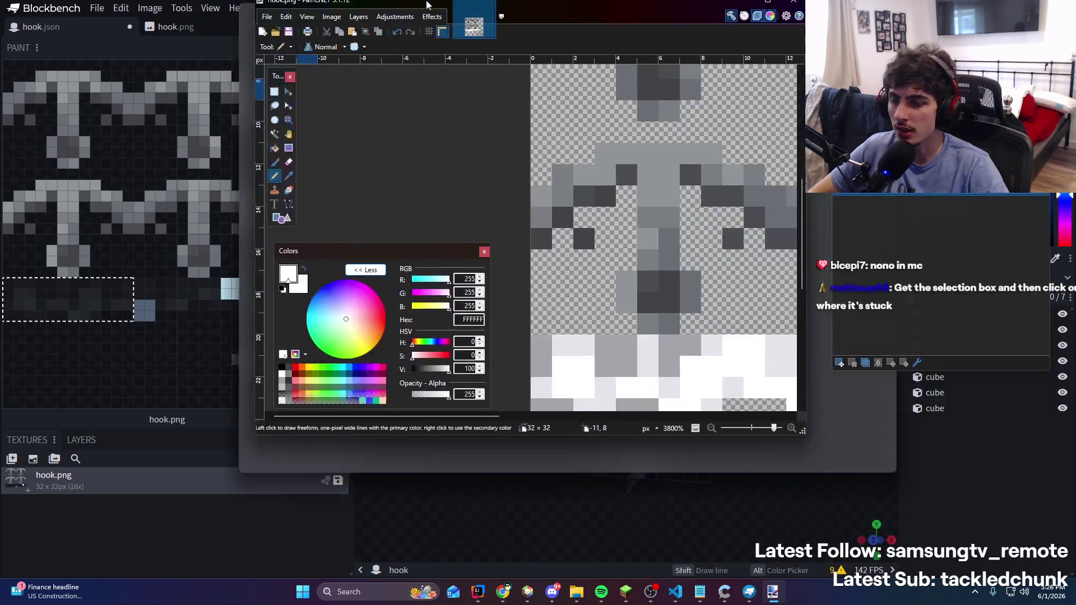
Re-save the texture as hook.png over the existing file, then close the hook model in Blockbench
{"action": "left_click", "coordinate": [11, 21]}
{"action": "left_click", "coordinate": [42, 108]}
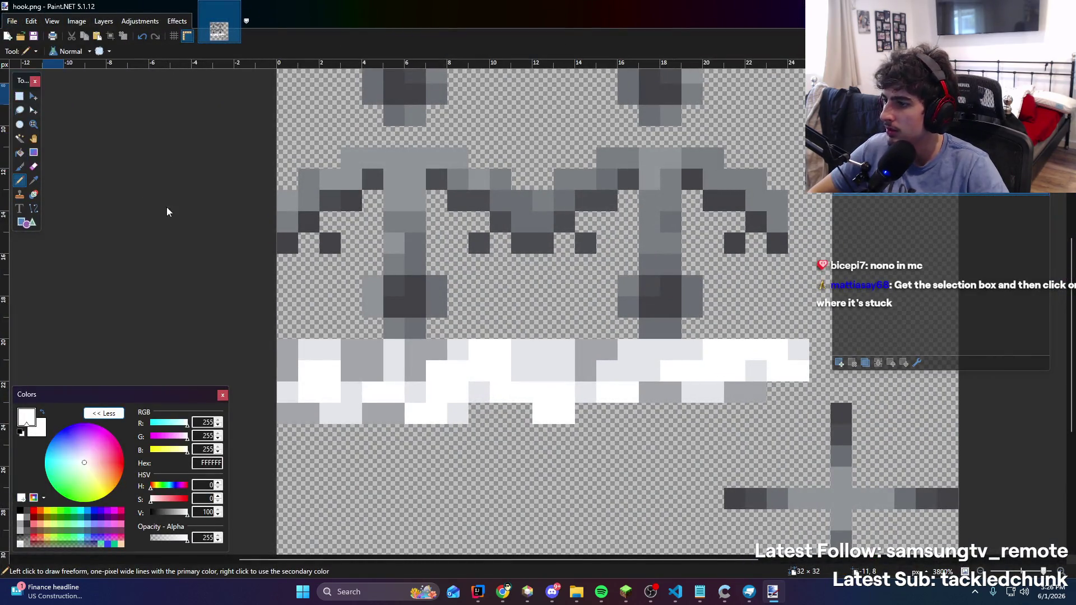
{"action": "key", "text": "Return"}
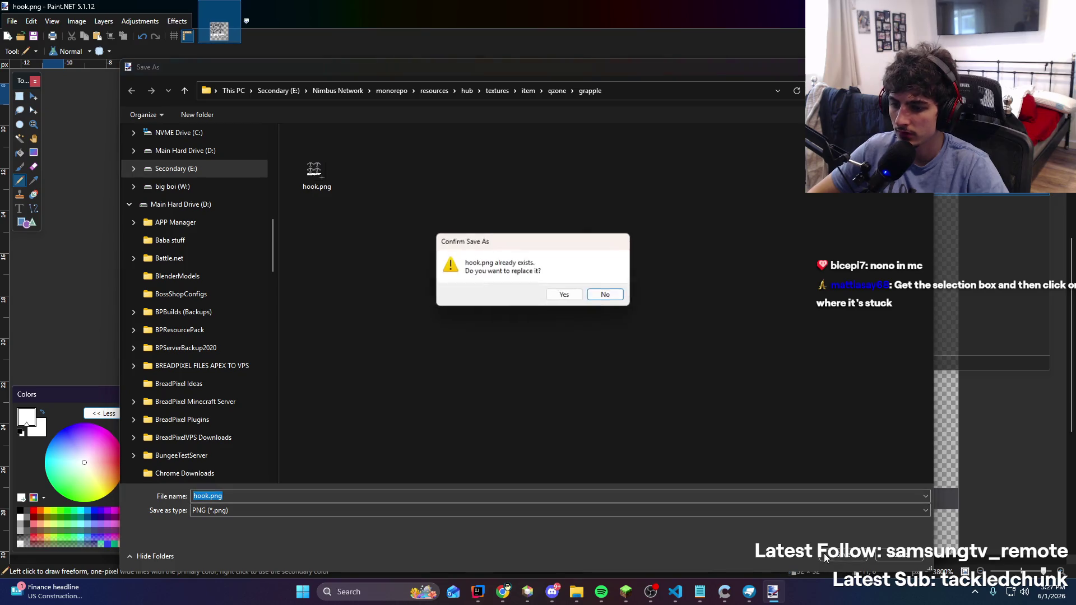
{"action": "left_click", "coordinate": [563, 295]}
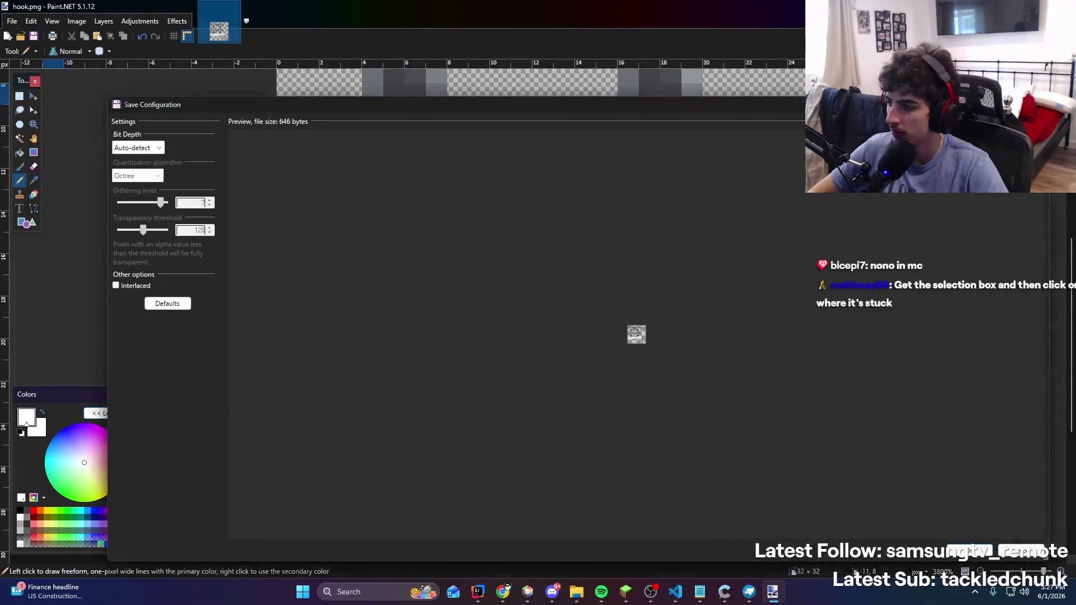
{"action": "left_click", "coordinate": [977, 555]}
{"action": "key", "text": "alt+Tab"}
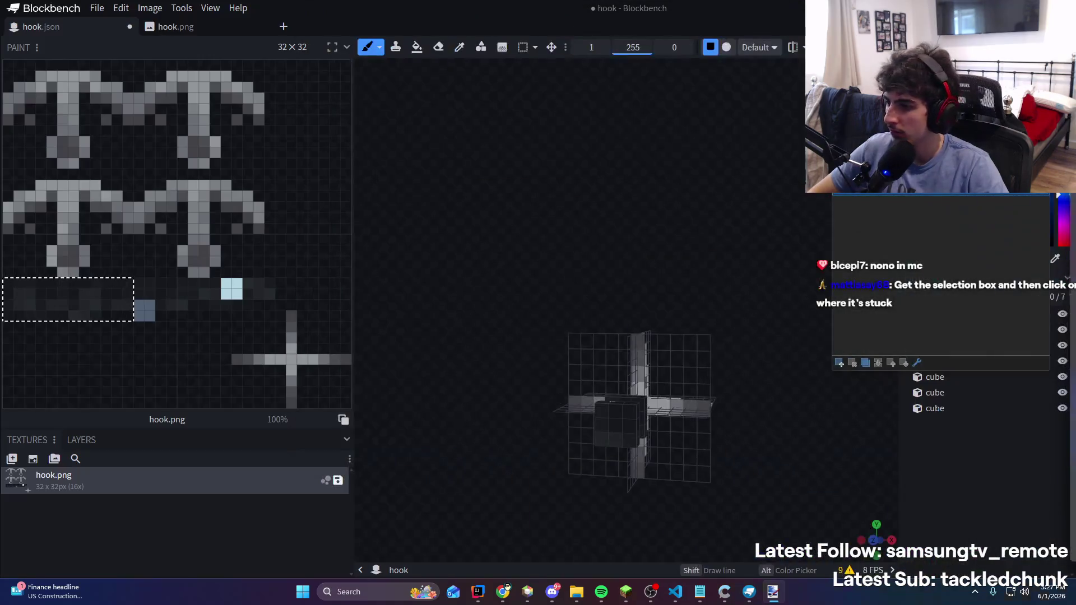
{"action": "left_click", "coordinate": [129, 27]}
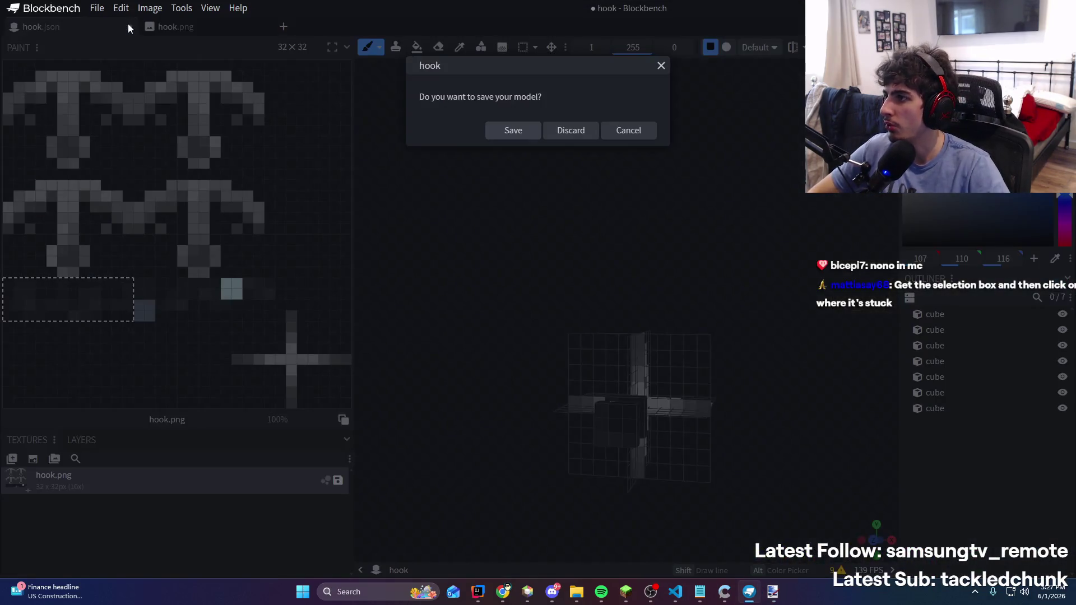
Discard the unsaved changes and reopen hook.json from the recent files list
{"action": "left_click", "coordinate": [576, 123]}
{"action": "left_click", "coordinate": [97, 7]}
{"action": "mouse_move", "coordinate": [119, 61]}
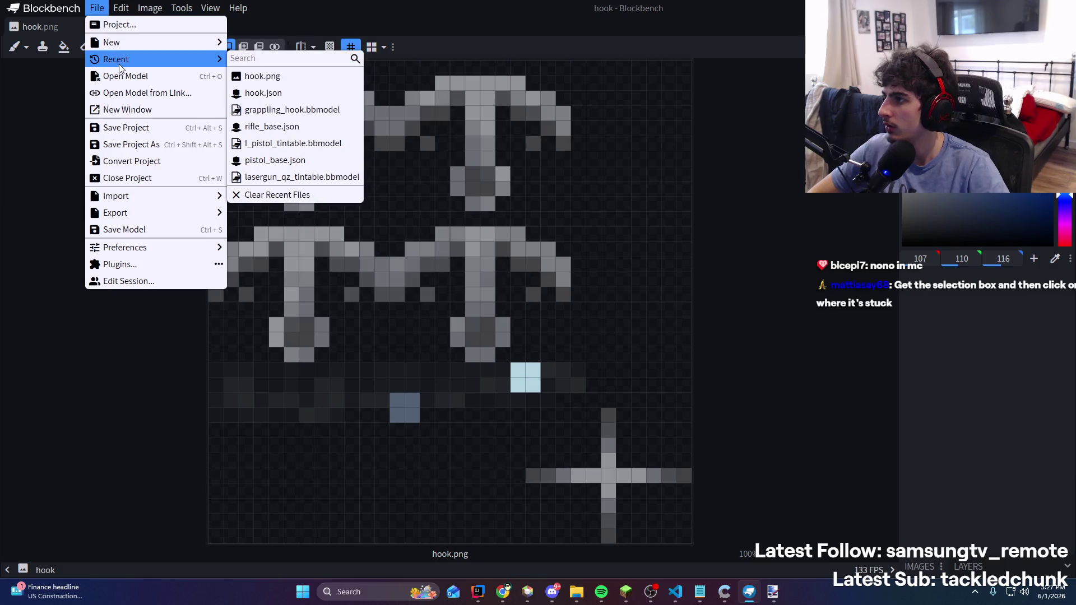
{"action": "left_click", "coordinate": [291, 77]}
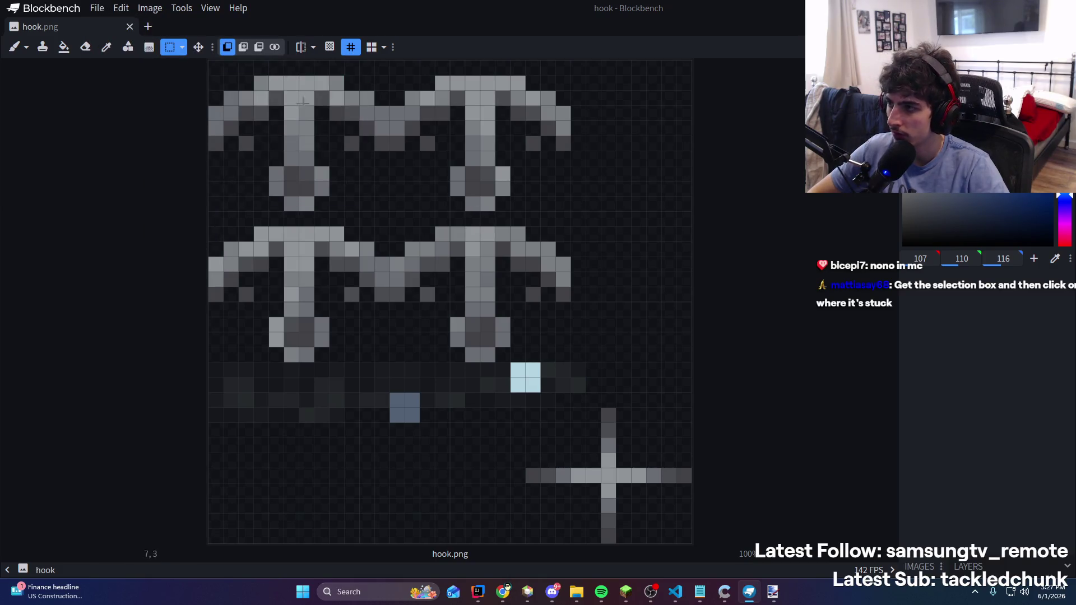
{"action": "left_click", "coordinate": [97, 8]}
{"action": "mouse_move", "coordinate": [119, 60]}
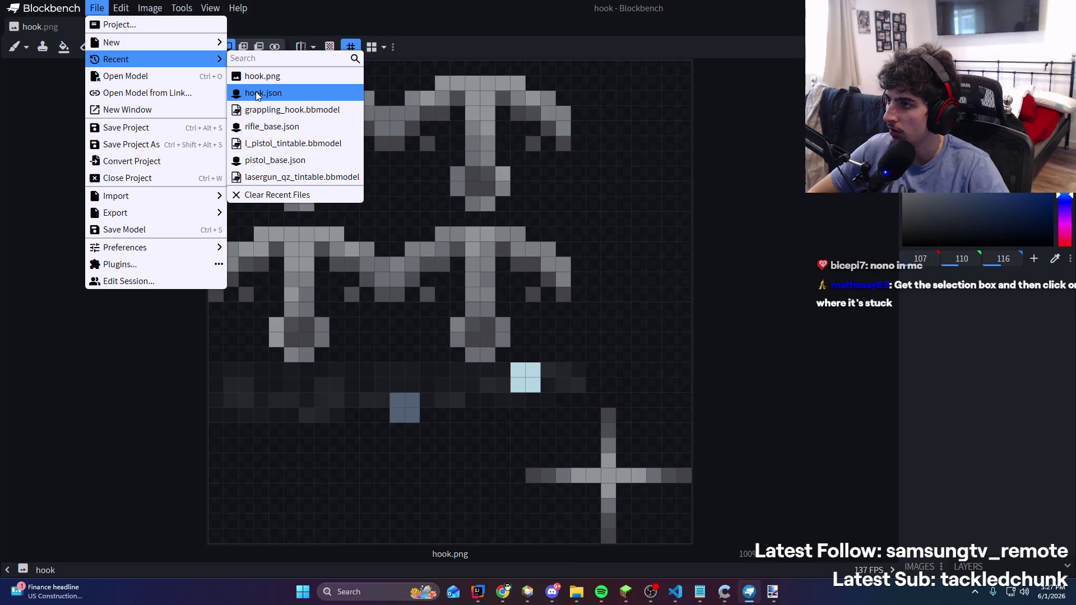
{"action": "left_click", "coordinate": [260, 93]}
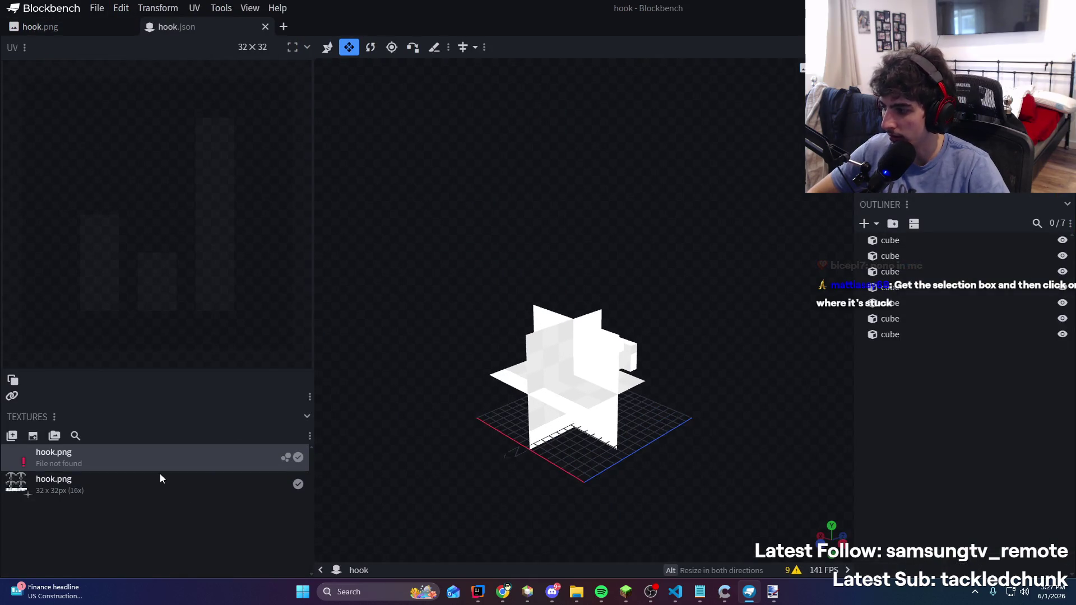
Relink the missing texture to hook.png, then paint white pixels on the band
{"action": "right_click", "coordinate": [101, 460]}
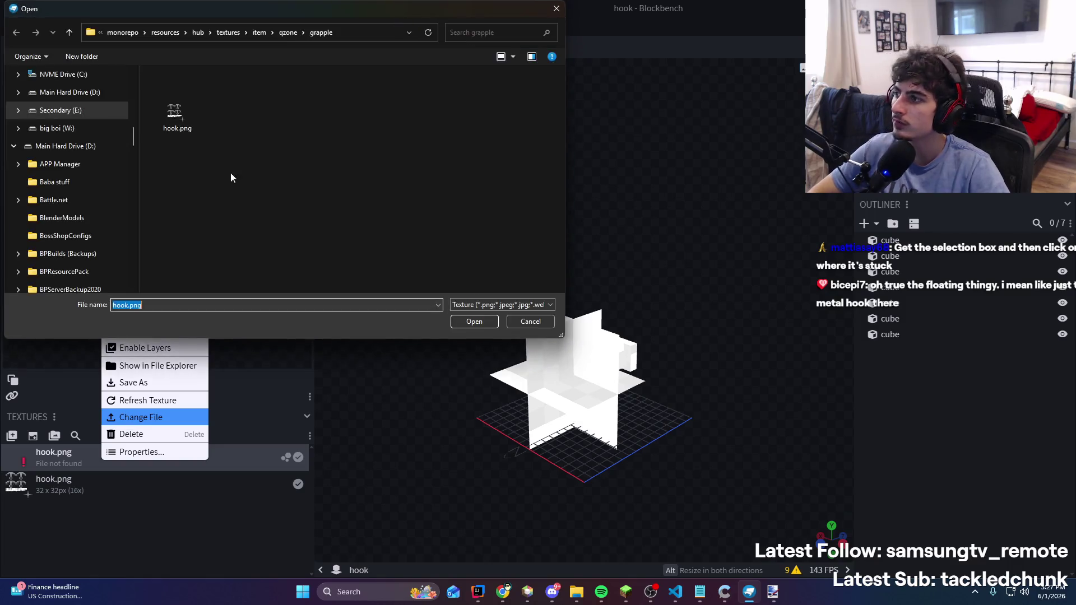
{"action": "double_click", "coordinate": [176, 122]}
{"action": "mouse_move", "coordinate": [414, 279]}
{"action": "left_mouse_down"}
{"action": "mouse_move", "coordinate": [345, 240]}
{"action": "mouse_move", "coordinate": [518, 338]}
{"action": "left_mouse_up"}
{"action": "left_click", "coordinate": [593, 400]}
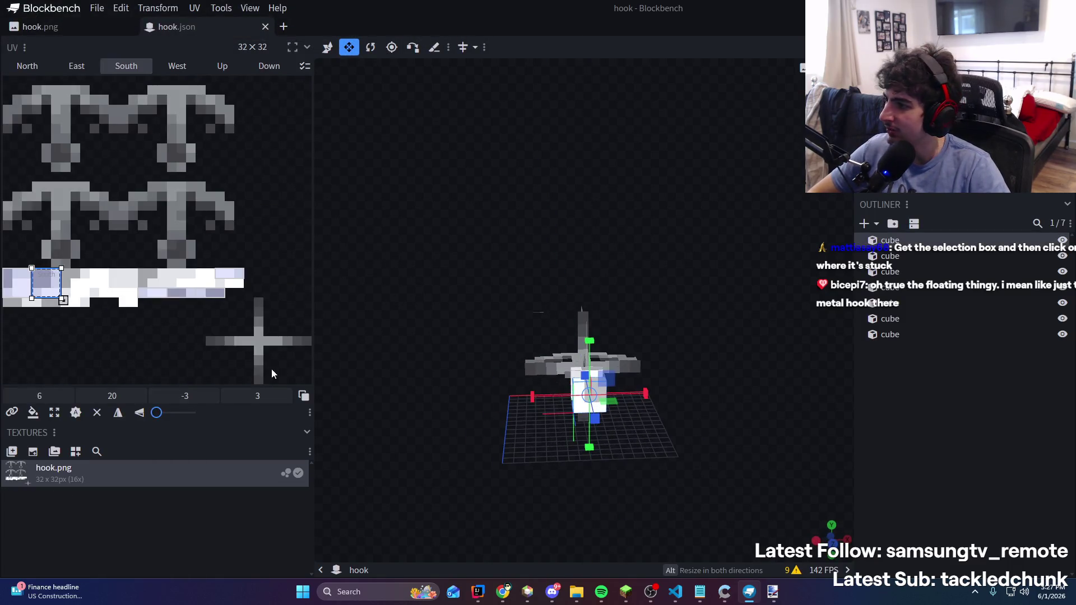
{"action": "scroll", "coordinate": [412, 346], "scroll_direction": "up", "scroll_amount": 2}
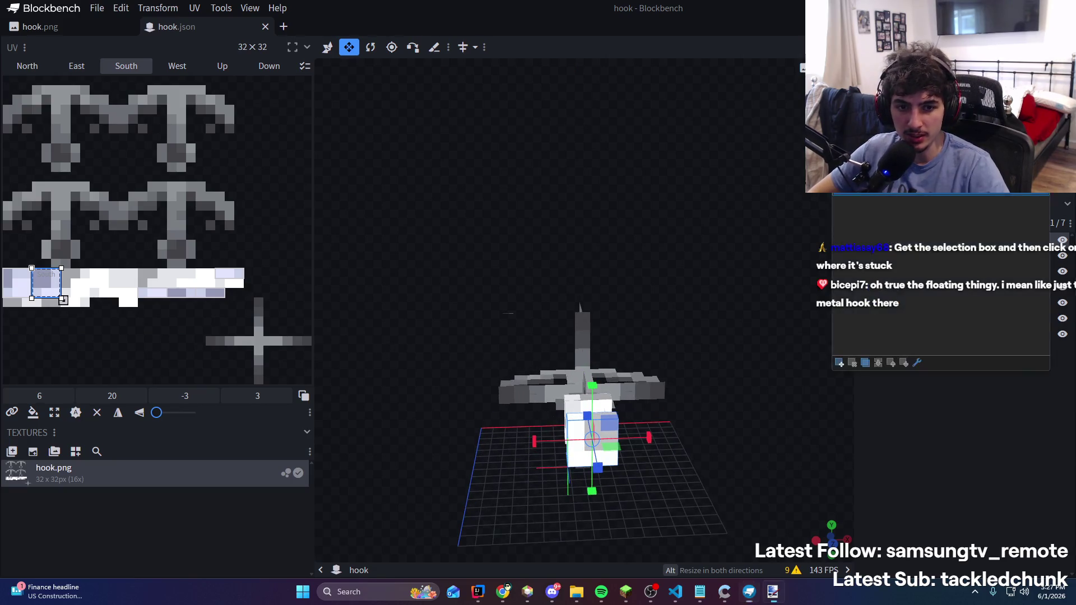
{"action": "key", "text": "alt+Tab"}
{"action": "left_click_drag", "start_coordinate": [350, 350], "coordinate": [377, 354]}
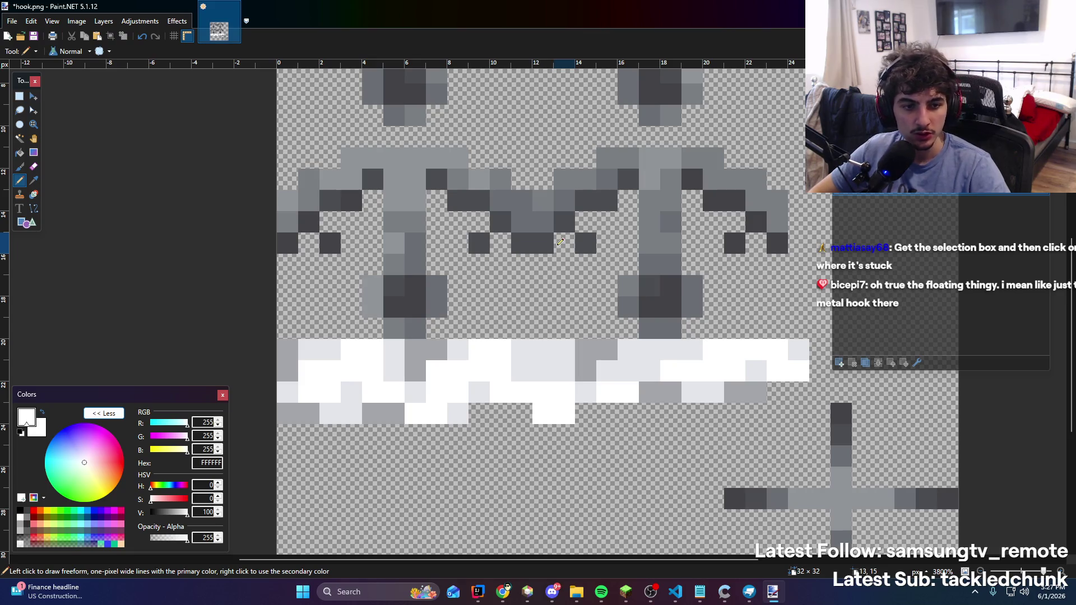
Save hook.png and inspect the hook's textured cube faces in Blockbench
{"action": "key", "text": "ctrl+s"}
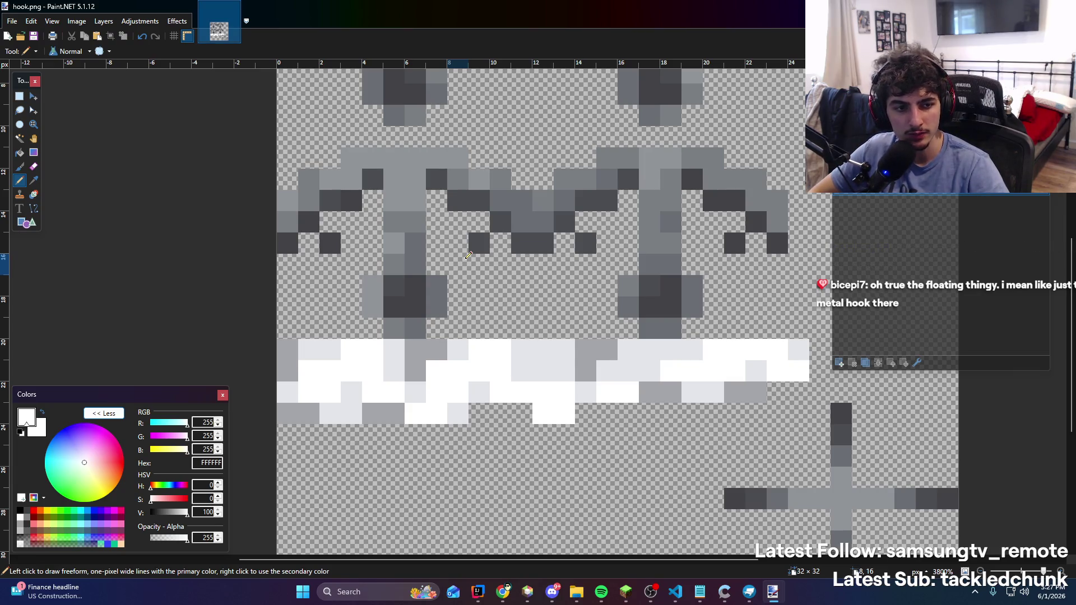
{"action": "key", "text": "alt+Tab"}
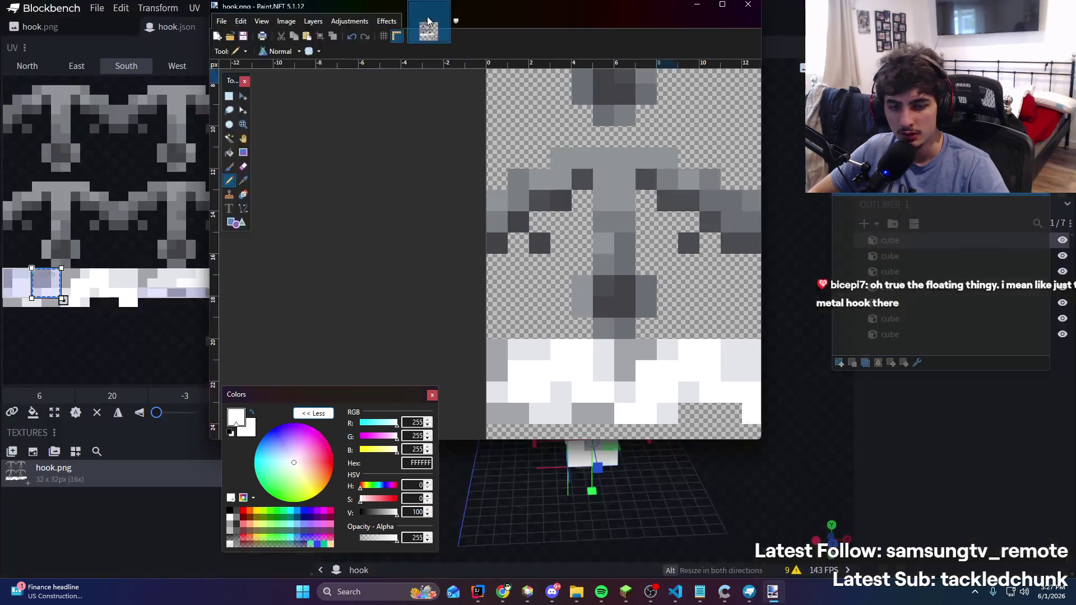
{"action": "left_click_drag", "start_coordinate": [587, 214], "coordinate": [596, 195]}
{"action": "left_click", "coordinate": [937, 455]}
{"action": "left_click_drag", "start_coordinate": [773, 462], "coordinate": [892, 452]}
{"action": "key", "text": "alt+Tab"}
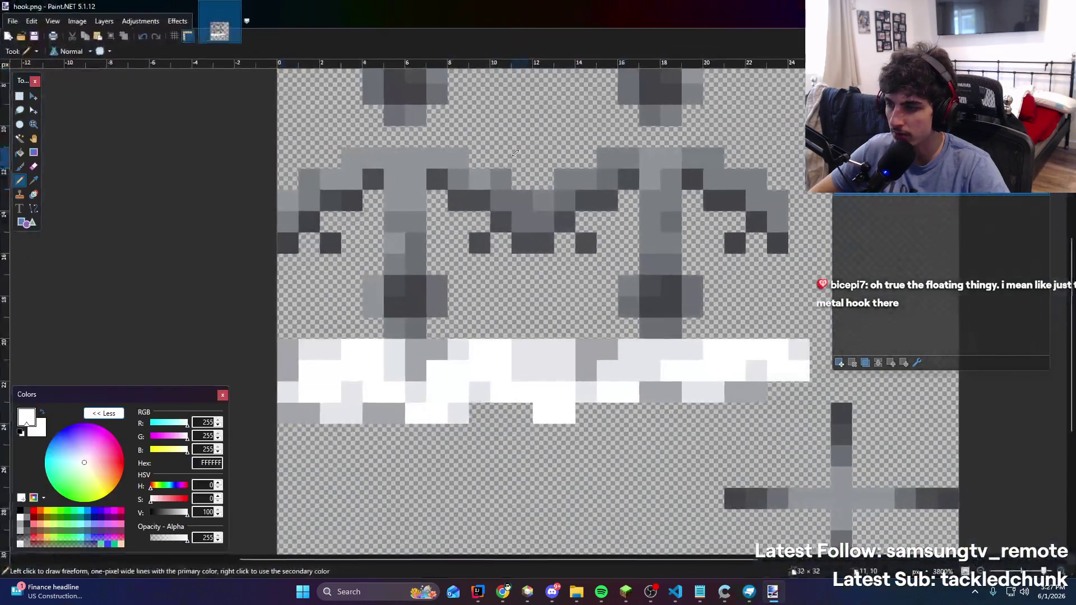
{"action": "key", "text": "alt+Tab"}
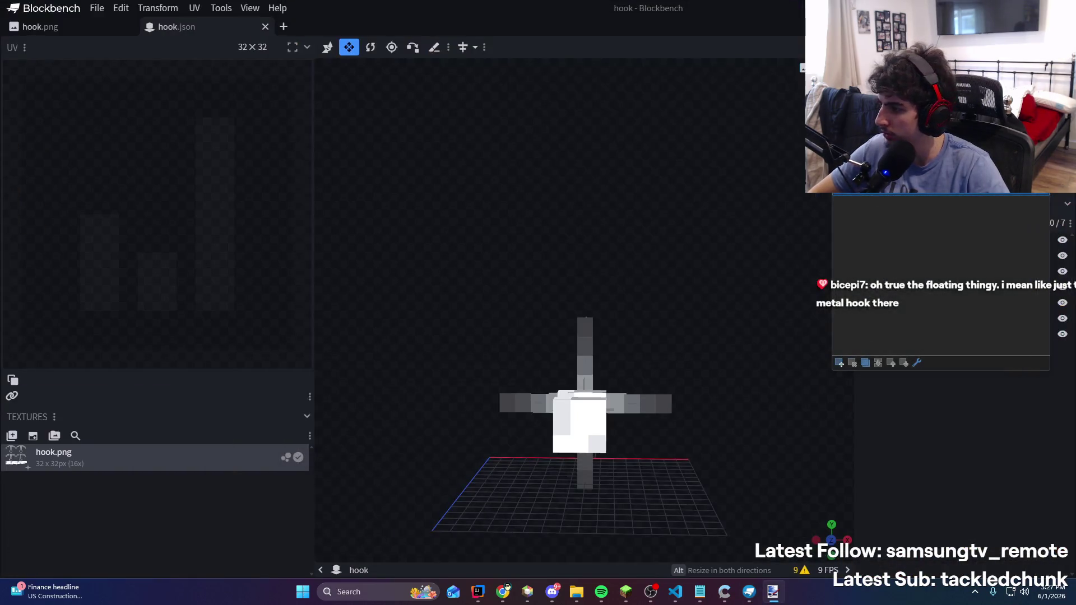
{"action": "left_click", "coordinate": [588, 443]}
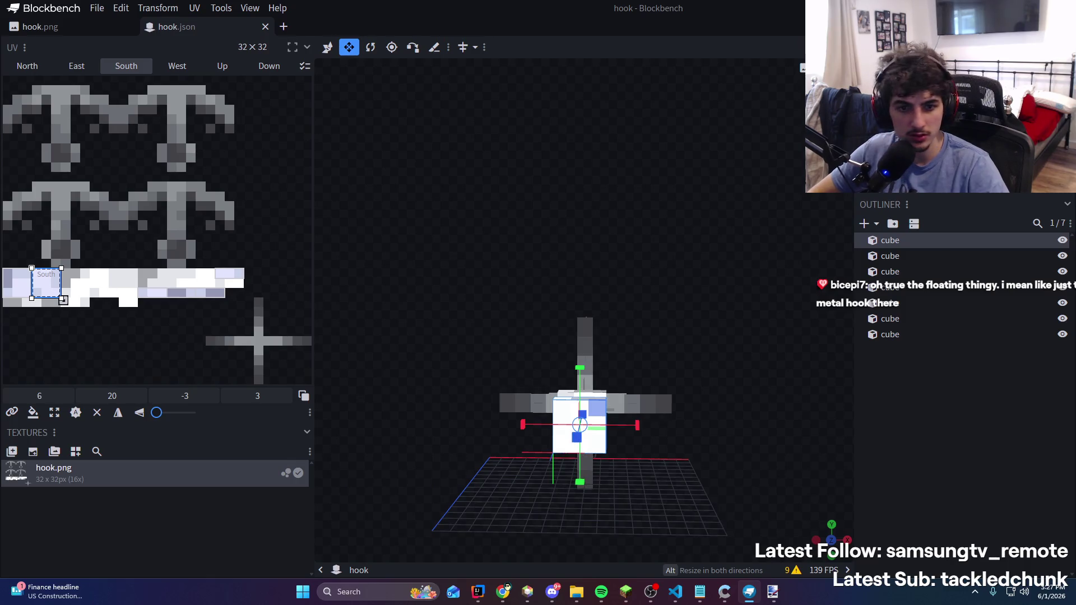
Recolour two band pixels light grey E3E6EA with the pencil and save hook.png
{"action": "key", "text": "alt+Tab"}
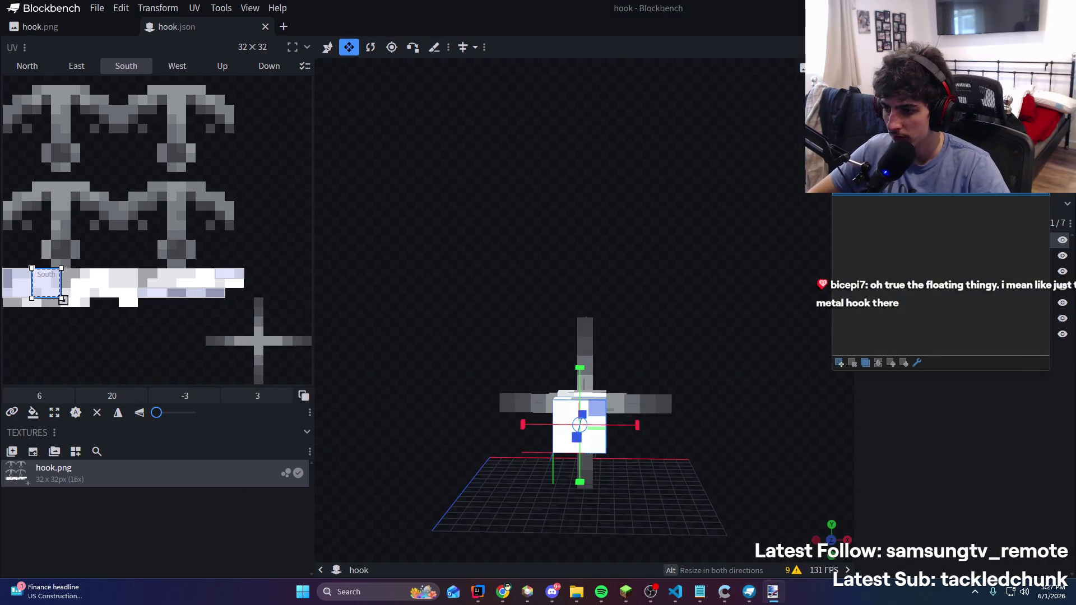
{"action": "key", "text": "alt+Tab"}
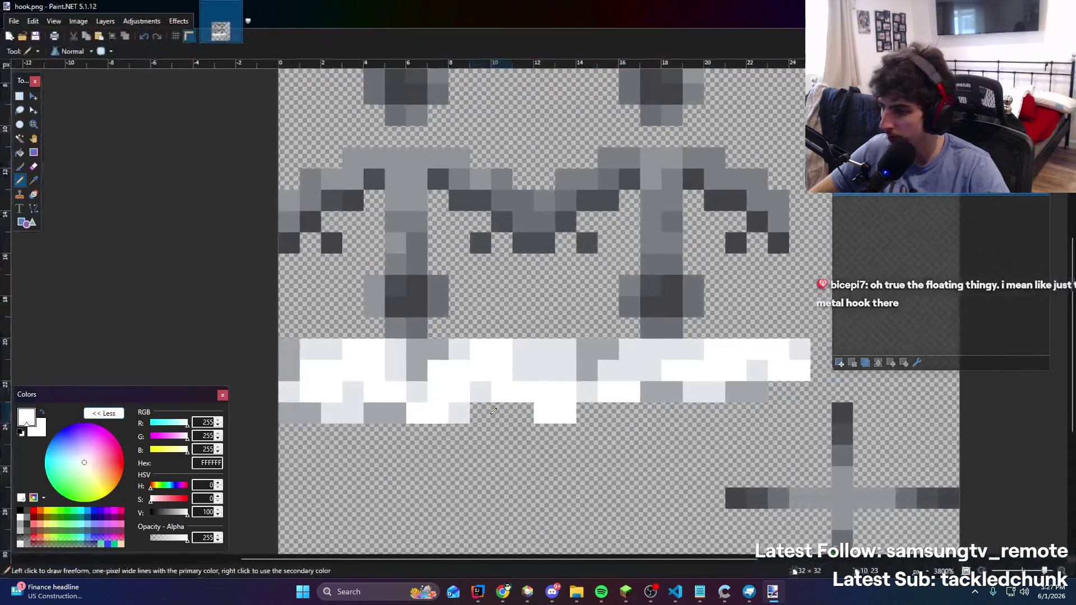
{"action": "left_click", "coordinate": [396, 348]}
{"action": "key", "text": "b"}
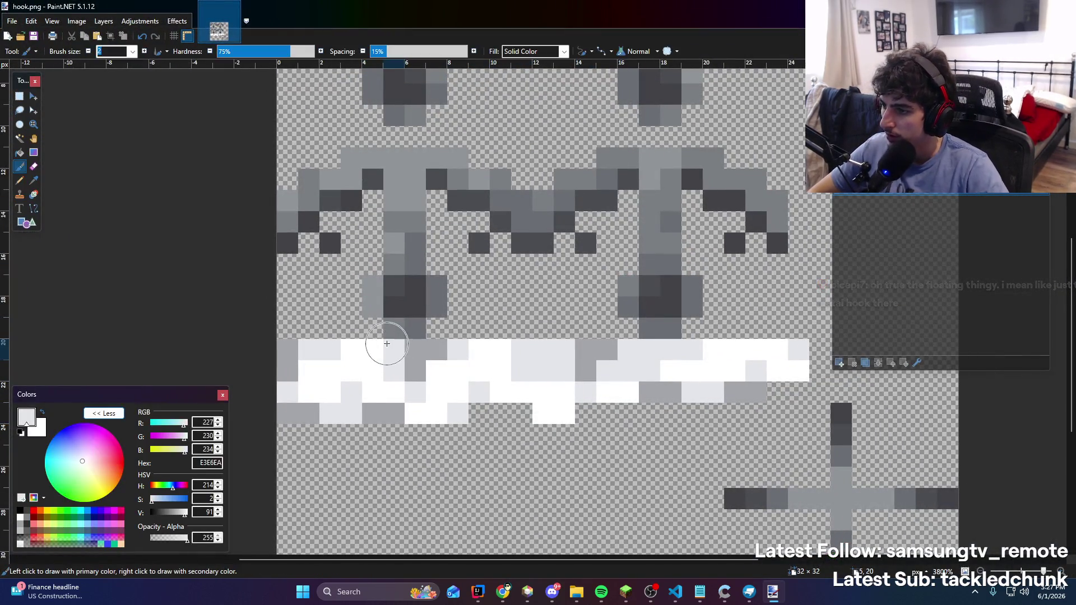
{"action": "key", "text": "p"}
{"action": "left_click_drag", "start_coordinate": [383, 346], "coordinate": [355, 373]}
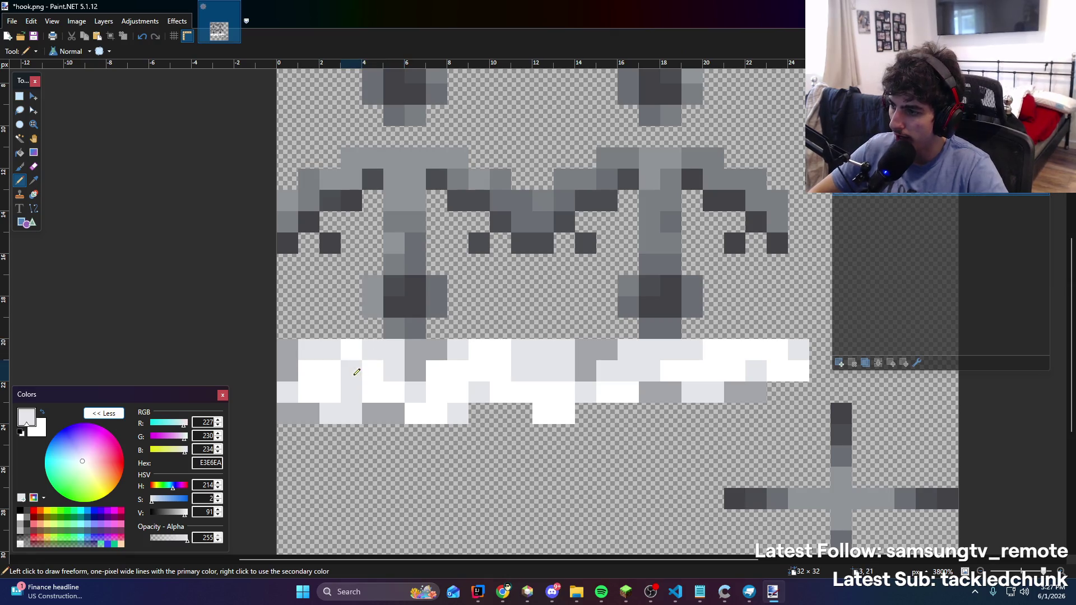
{"action": "key", "text": "ctrl+s"}
Check the updated hook from an angled view, then return to Minecraft
{"action": "key", "text": "alt+Tab"}
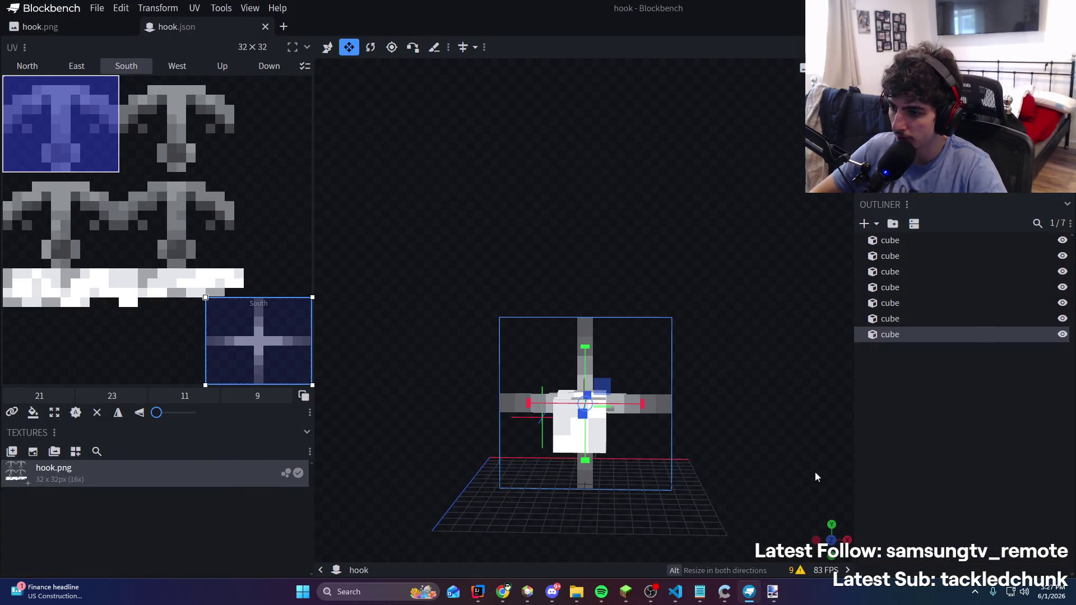
{"action": "left_click", "coordinate": [735, 476]}
{"action": "mouse_move", "coordinate": [735, 476]}
{"action": "left_mouse_down"}
{"action": "mouse_move", "coordinate": [779, 496]}
{"action": "mouse_move", "coordinate": [825, 492]}
{"action": "mouse_move", "coordinate": [740, 478]}
{"action": "left_mouse_up"}
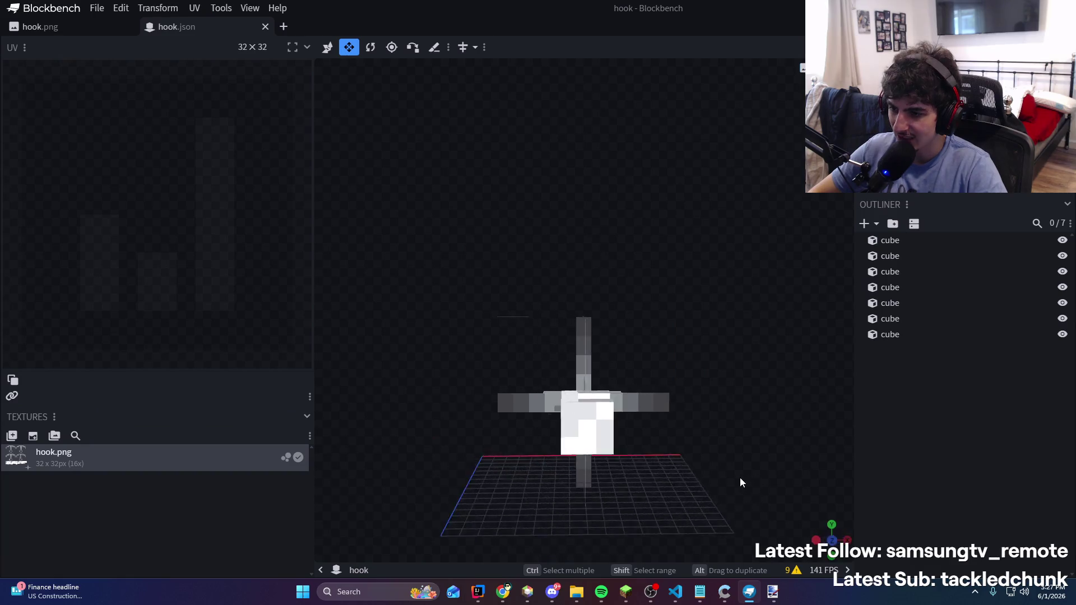
{"action": "mouse_move", "coordinate": [716, 257]}
{"action": "left_mouse_down"}
{"action": "mouse_move", "coordinate": [800, 312]}
{"action": "mouse_move", "coordinate": [600, 286]}
{"action": "mouse_move", "coordinate": [644, 395]}
{"action": "mouse_move", "coordinate": [531, 221]}
{"action": "mouse_move", "coordinate": [761, 197]}
{"action": "mouse_move", "coordinate": [849, 320]}
{"action": "mouse_move", "coordinate": [759, 360]}
{"action": "mouse_move", "coordinate": [771, 322]}
{"action": "mouse_move", "coordinate": [885, 273]}
{"action": "mouse_move", "coordinate": [835, 254]}
{"action": "mouse_move", "coordinate": [496, 253]}
{"action": "mouse_move", "coordinate": [784, 273]}
{"action": "mouse_move", "coordinate": [808, 290]}
{"action": "left_mouse_up"}
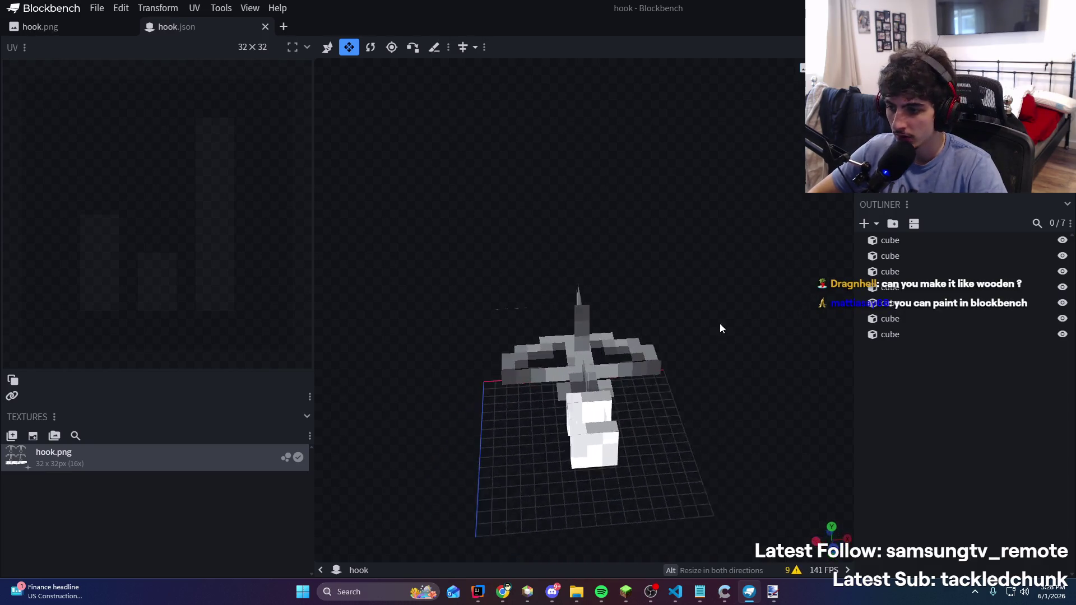
{"action": "left_click", "coordinate": [626, 591]}
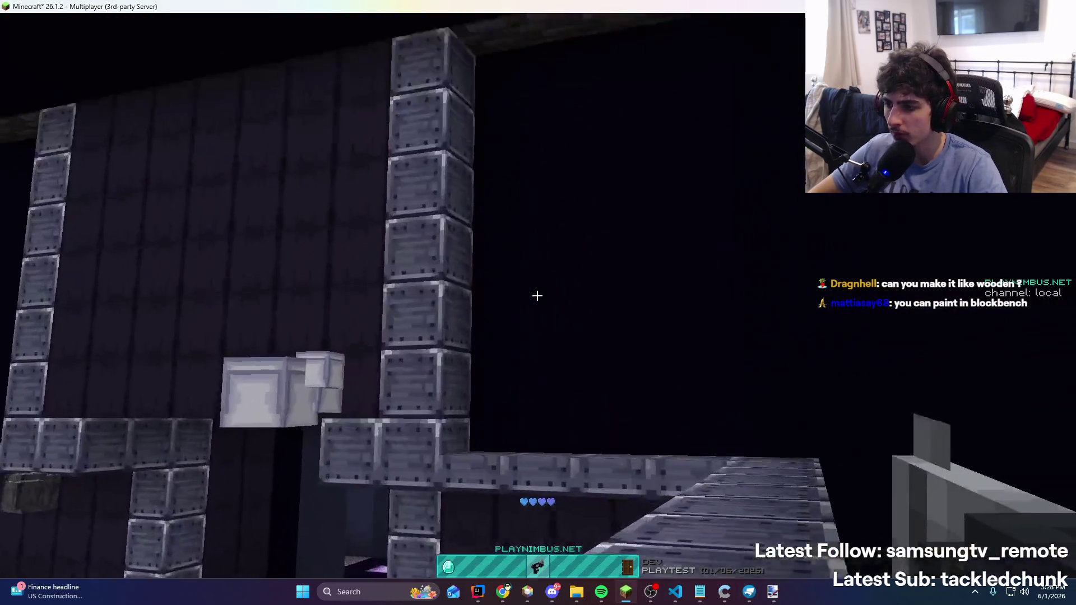
Fire the grapple gun twice to get pulled across the quantum zone arena
{"action": "right_click", "coordinate": [537, 295]}
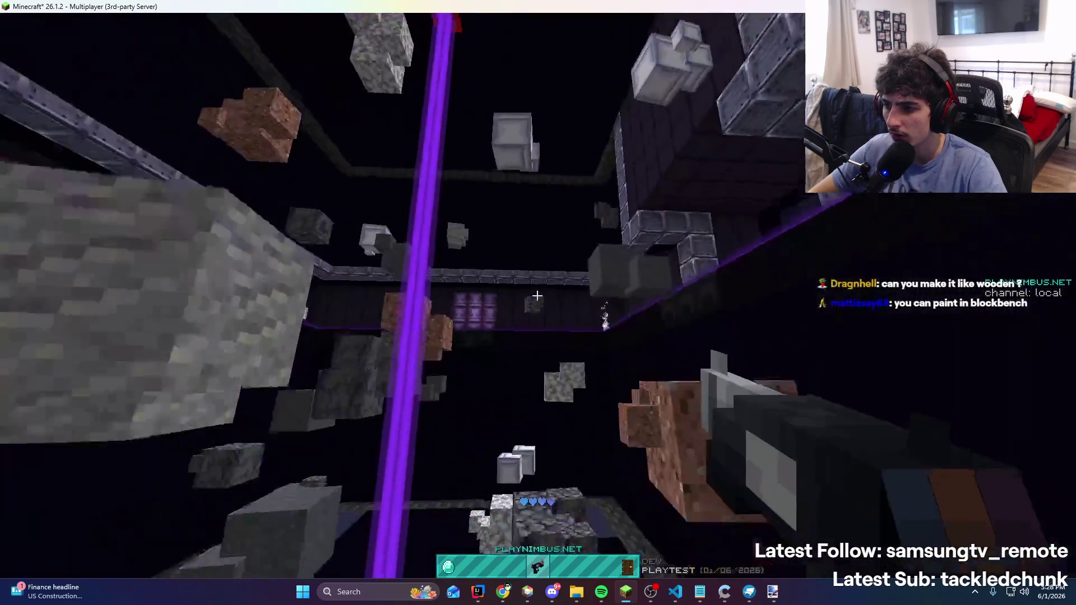
{"action": "right_click", "coordinate": [537, 295]}
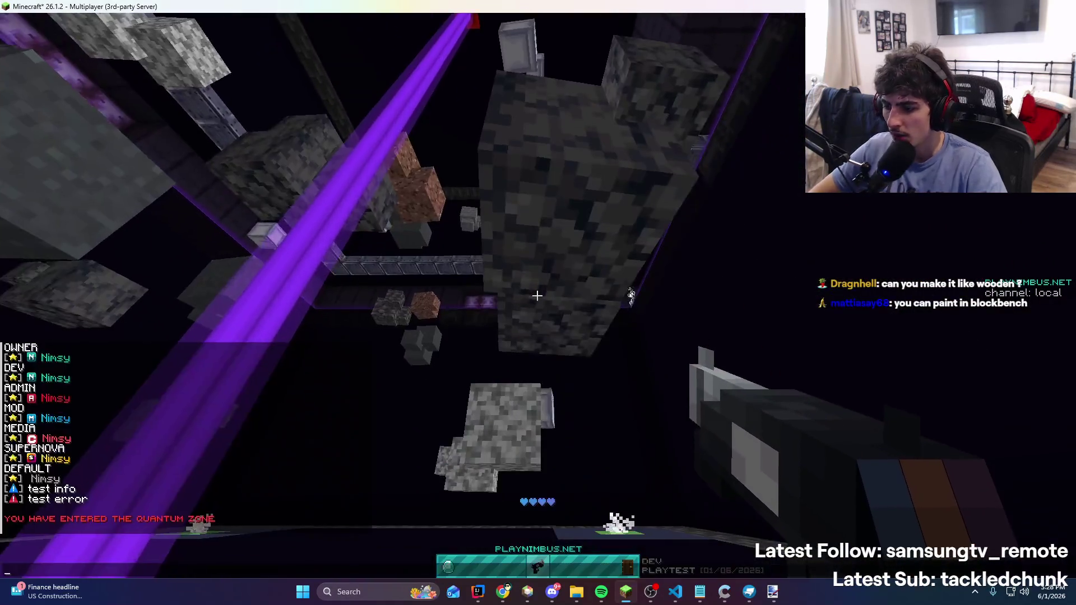
{"action": "key", "text": "alt+Tab"}
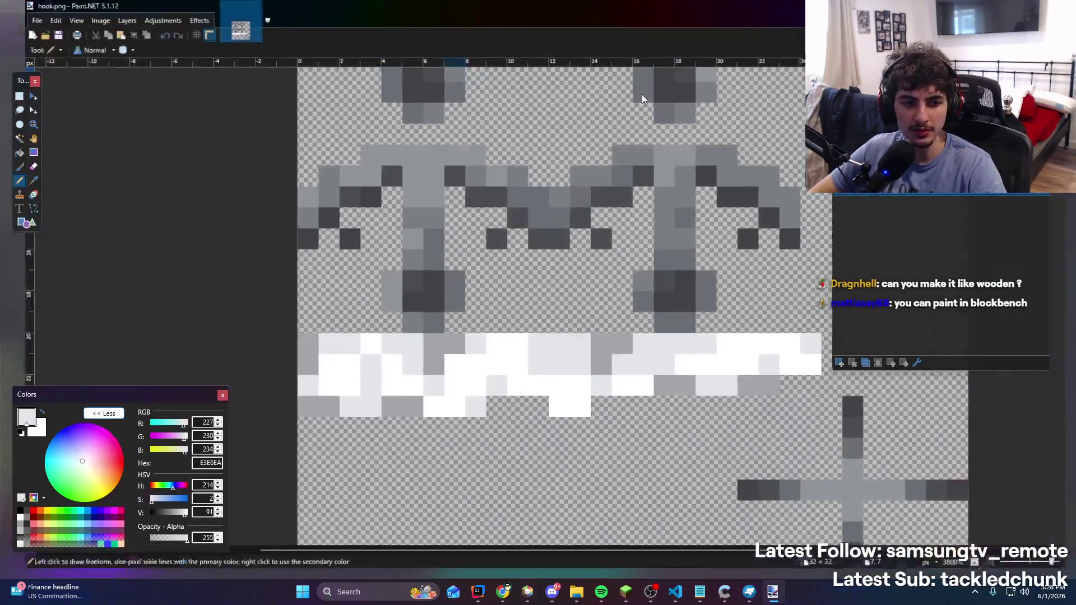
Select the white band rows of hook.png with a rectangular selection
{"action": "scroll", "coordinate": [493, 209], "scroll_direction": "up", "scroll_amount": 3, "text": "ctrl"}
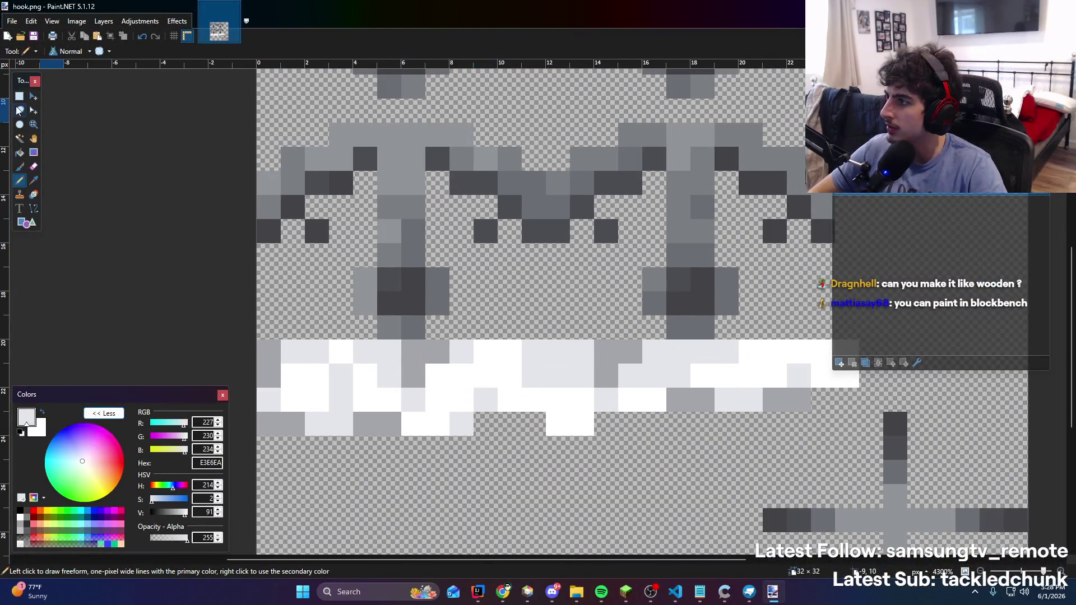
{"action": "key", "text": "s"}
{"action": "scroll", "coordinate": [601, 252], "scroll_direction": "down", "scroll_amount": 8, "text": "ctrl"}
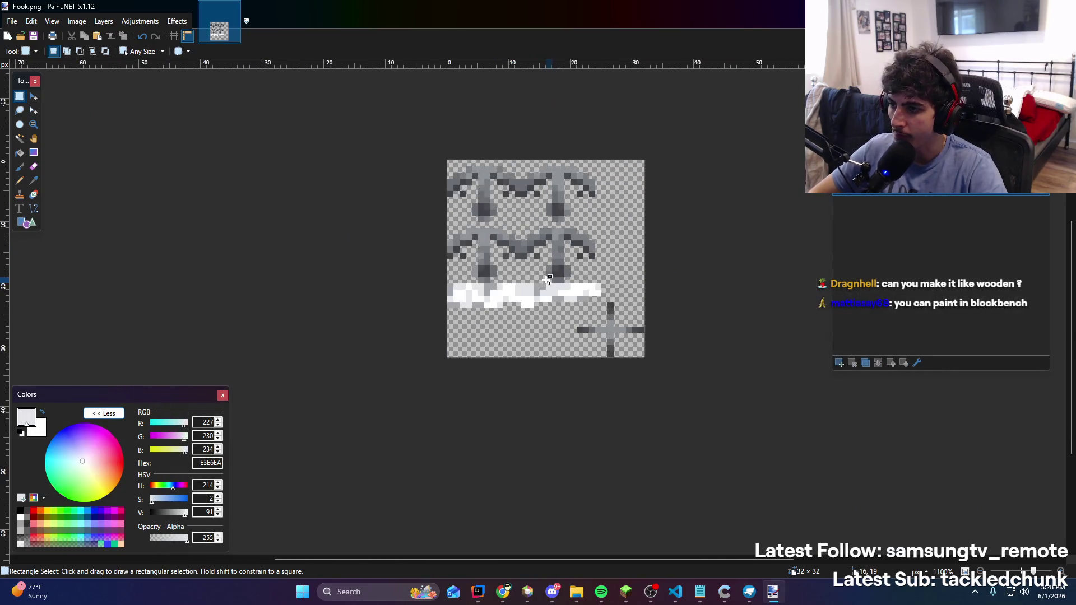
{"action": "scroll", "coordinate": [565, 241], "scroll_direction": "up", "scroll_amount": 3, "text": "ctrl"}
{"action": "scroll", "coordinate": [416, 443], "scroll_direction": "up", "scroll_amount": 1, "text": "ctrl"}
{"action": "mouse_move", "coordinate": [268, 343]}
{"action": "left_mouse_down"}
{"action": "mouse_move", "coordinate": [422, 386]}
{"action": "mouse_move", "coordinate": [708, 418]}
{"action": "left_mouse_up"}
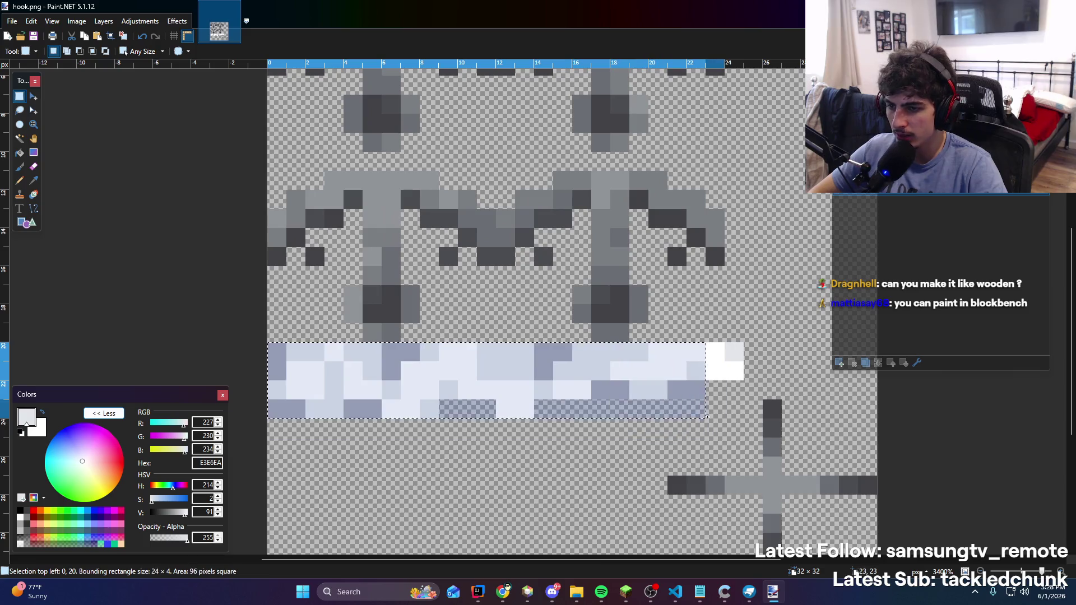
Open Curves with the transfer map set to RGB and move the dialog aside
{"action": "left_click", "coordinate": [111, 24]}
{"action": "left_click", "coordinate": [265, 187]}
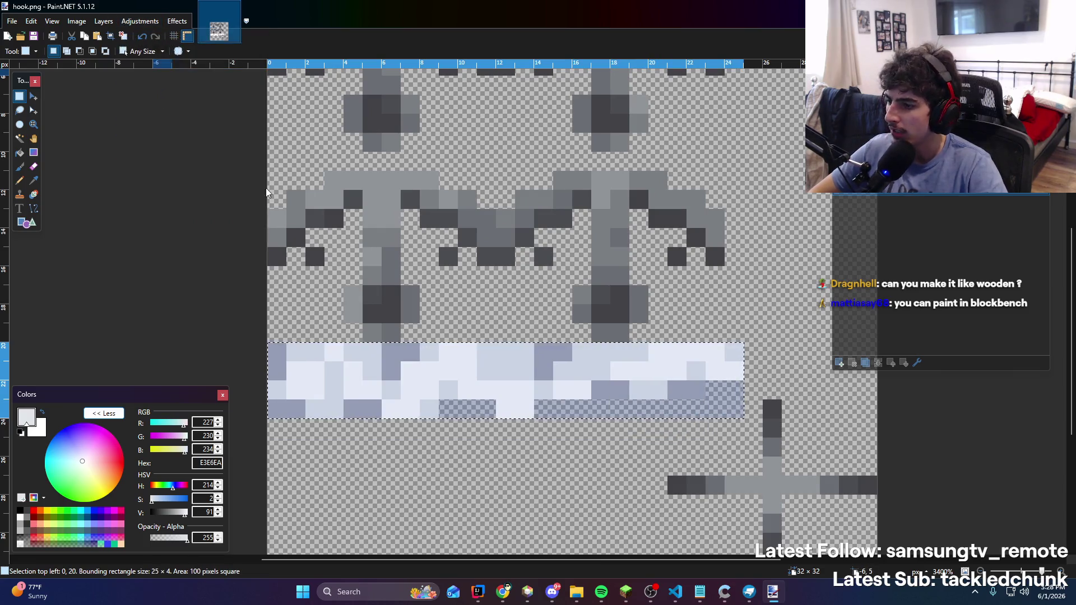
{"action": "key", "text": "ctrl+shift+m"}
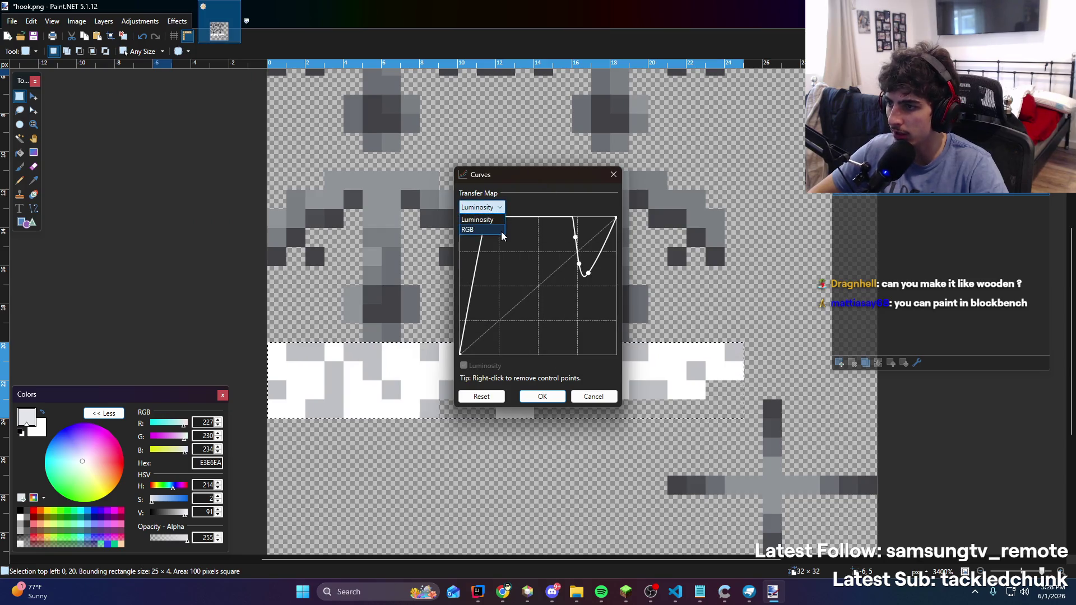
{"action": "left_click", "coordinate": [497, 230]}
{"action": "mouse_move", "coordinate": [549, 181]}
{"action": "left_mouse_down"}
{"action": "mouse_move", "coordinate": [232, 126]}
{"action": "mouse_move", "coordinate": [244, 140]}
{"action": "left_mouse_up"}
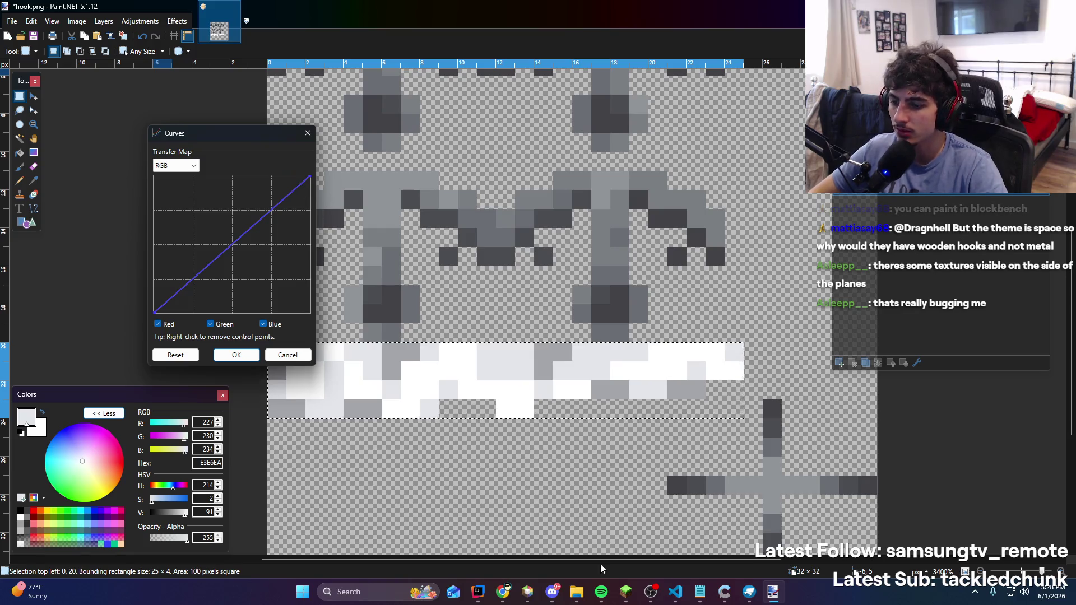
Bring up the Blockbench hook model and orbit it to check the band
{"action": "left_click", "coordinate": [625, 591]}
{"action": "left_click", "coordinate": [748, 591]}
{"action": "mouse_move", "coordinate": [715, 556]}
{"action": "left_mouse_down"}
{"action": "mouse_move", "coordinate": [721, 422]}
{"action": "mouse_move", "coordinate": [784, 375]}
{"action": "left_mouse_up"}
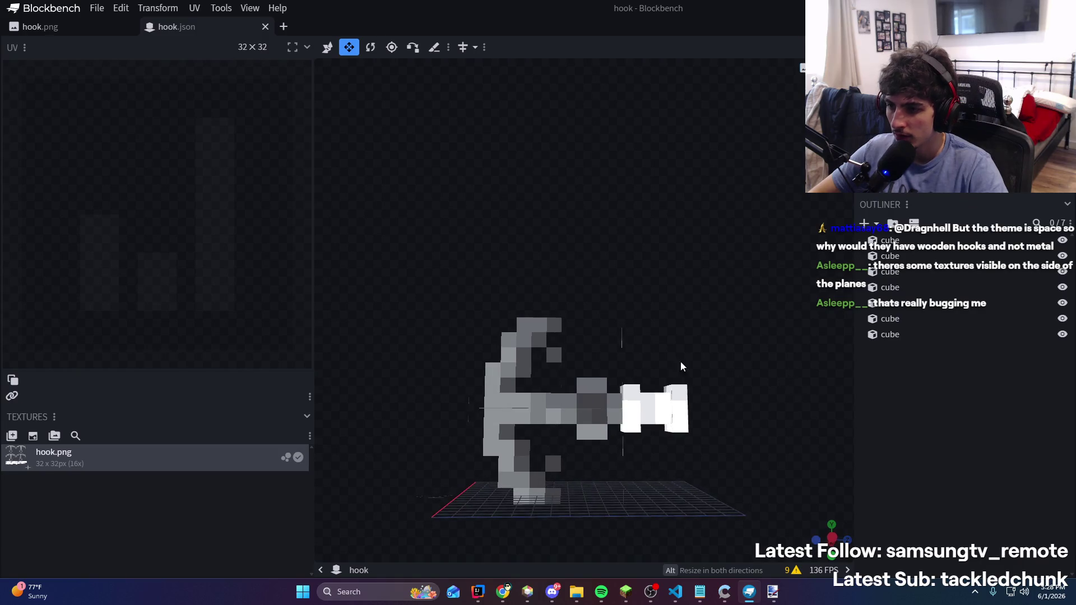
View the hook from the side, then raise the RGB curve slightly on hook.png
{"action": "mouse_move", "coordinate": [623, 336]}
{"action": "left_mouse_down"}
{"action": "mouse_move", "coordinate": [743, 303]}
{"action": "mouse_move", "coordinate": [650, 265]}
{"action": "mouse_move", "coordinate": [574, 339]}
{"action": "mouse_move", "coordinate": [753, 324]}
{"action": "mouse_move", "coordinate": [662, 257]}
{"action": "mouse_move", "coordinate": [509, 321]}
{"action": "mouse_move", "coordinate": [332, 327]}
{"action": "mouse_move", "coordinate": [375, 289]}
{"action": "mouse_move", "coordinate": [396, 291]}
{"action": "mouse_move", "coordinate": [366, 309]}
{"action": "left_mouse_up"}
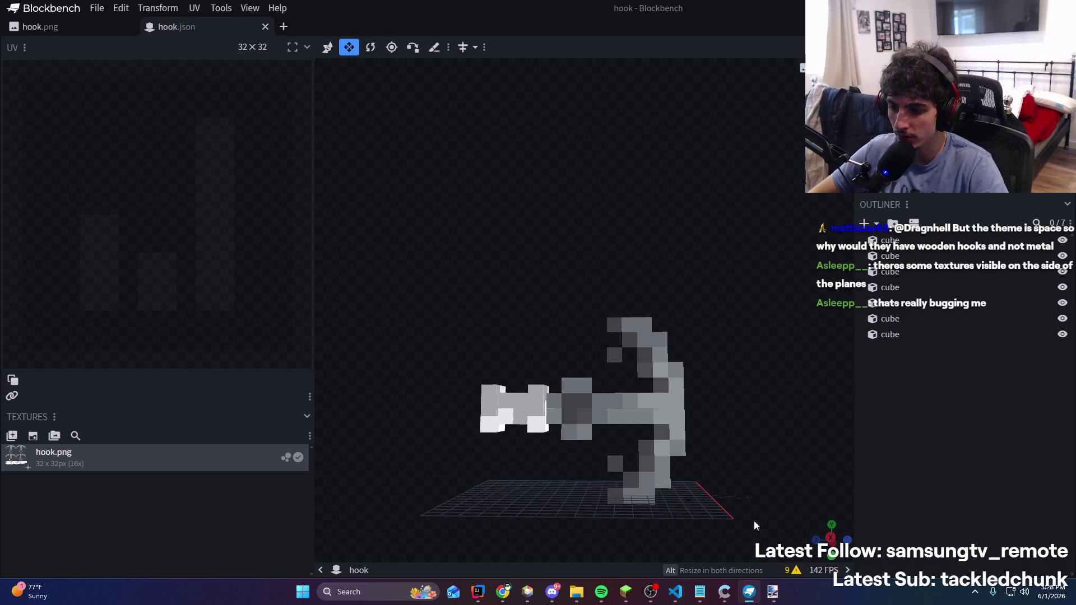
{"action": "left_click", "coordinate": [749, 592]}
{"action": "mouse_move", "coordinate": [258, 224]}
{"action": "left_mouse_down"}
{"action": "mouse_move", "coordinate": [236, 207]}
{"action": "mouse_move", "coordinate": [247, 263]}
{"action": "mouse_move", "coordinate": [209, 336]}
{"action": "mouse_move", "coordinate": [243, 237]}
{"action": "mouse_move", "coordinate": [225, 183]}
{"action": "mouse_move", "coordinate": [283, 230]}
{"action": "mouse_move", "coordinate": [288, 204]}
{"action": "mouse_move", "coordinate": [263, 221]}
{"action": "left_mouse_up"}
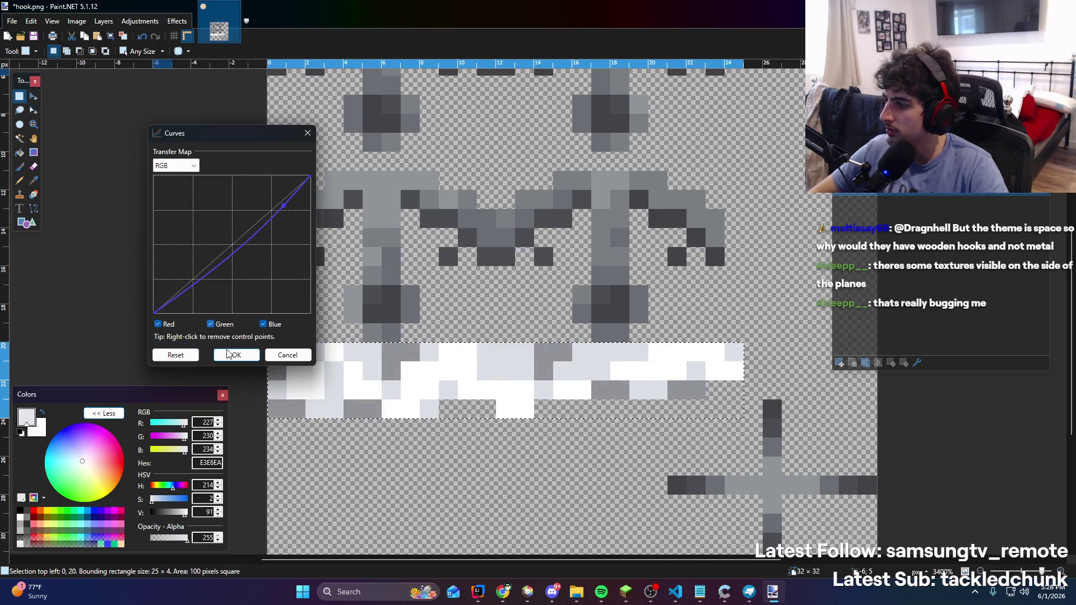
Tint the selected band pale blue using Hue/Saturation with saturation 200
{"action": "left_click", "coordinate": [236, 354]}
{"action": "left_click", "coordinate": [177, 21]}
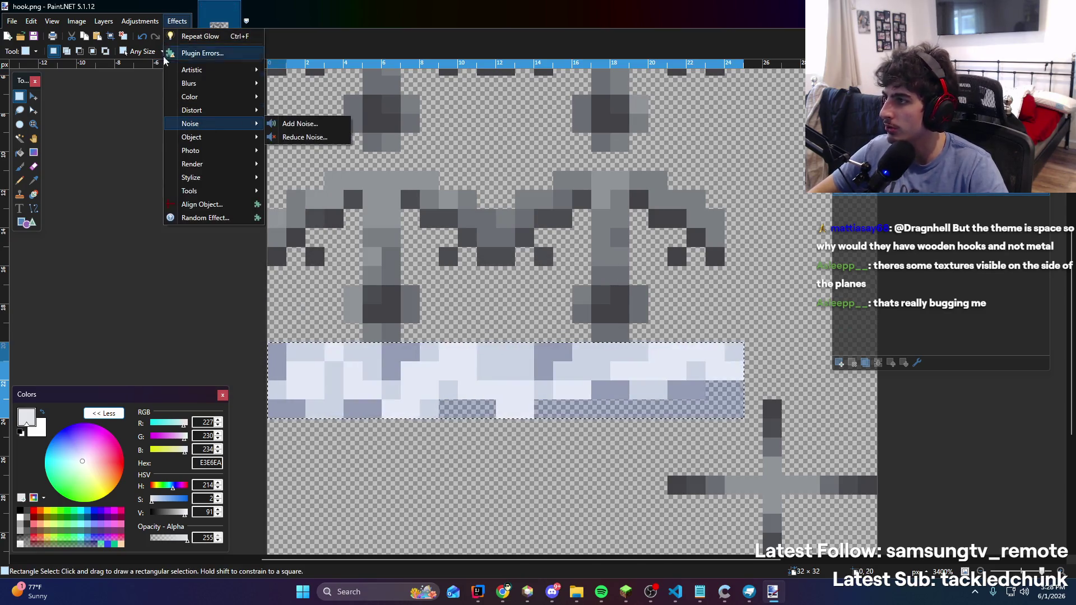
{"action": "mouse_move", "coordinate": [149, 22]}
{"action": "left_click", "coordinate": [183, 157]}
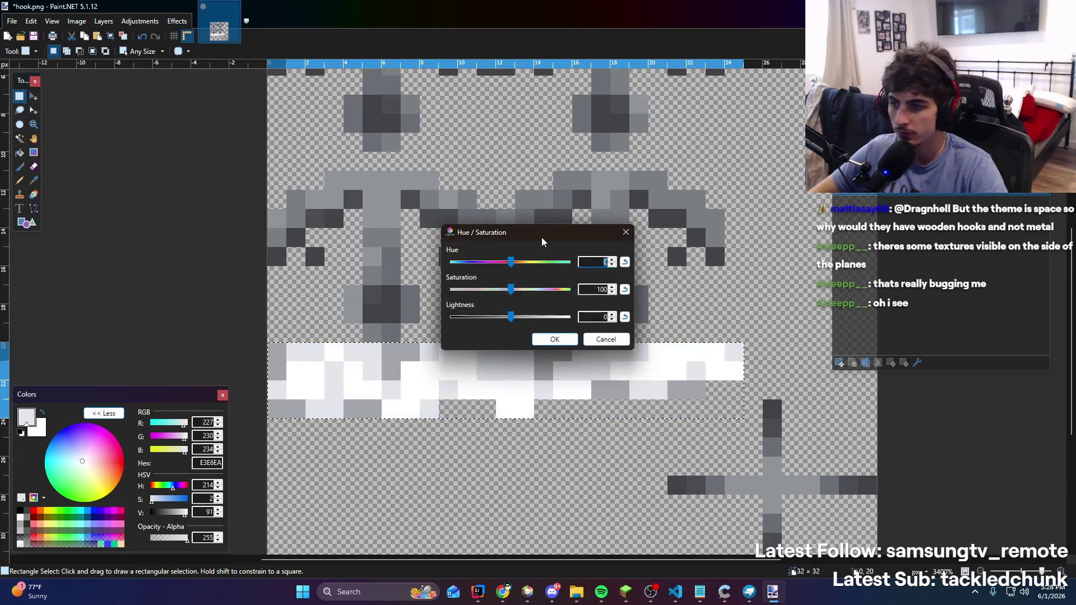
{"action": "left_click_drag", "start_coordinate": [461, 233], "coordinate": [72, 179]}
{"action": "left_click_drag", "start_coordinate": [121, 235], "coordinate": [132, 235]}
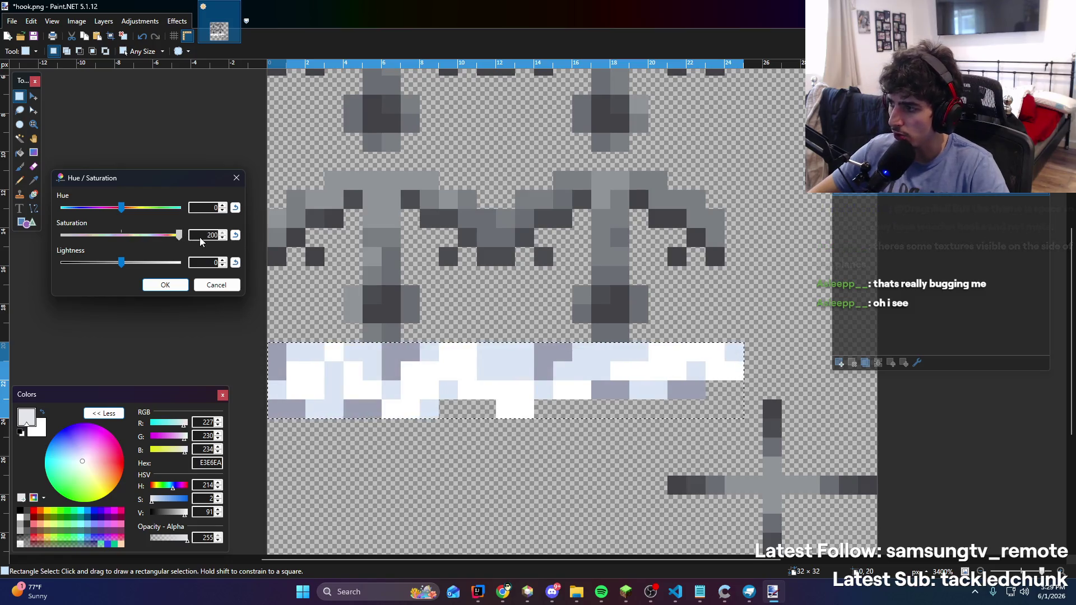
{"action": "mouse_move", "coordinate": [122, 208]}
{"action": "left_mouse_down"}
{"action": "mouse_move", "coordinate": [102, 208]}
{"action": "mouse_move", "coordinate": [159, 206]}
{"action": "mouse_move", "coordinate": [100, 206]}
{"action": "left_mouse_up"}
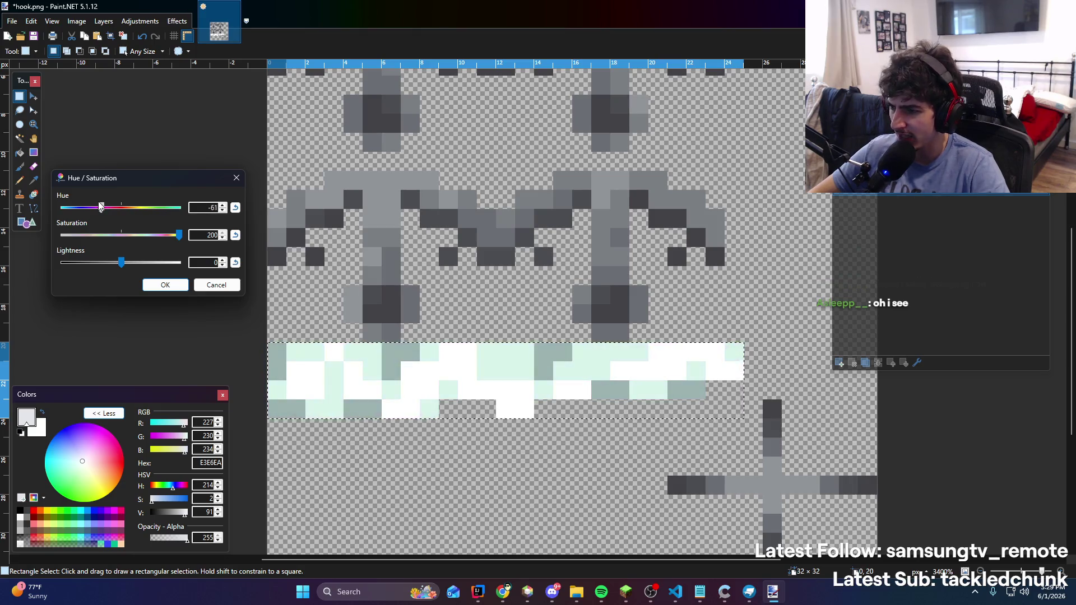
{"action": "left_click", "coordinate": [235, 209]}
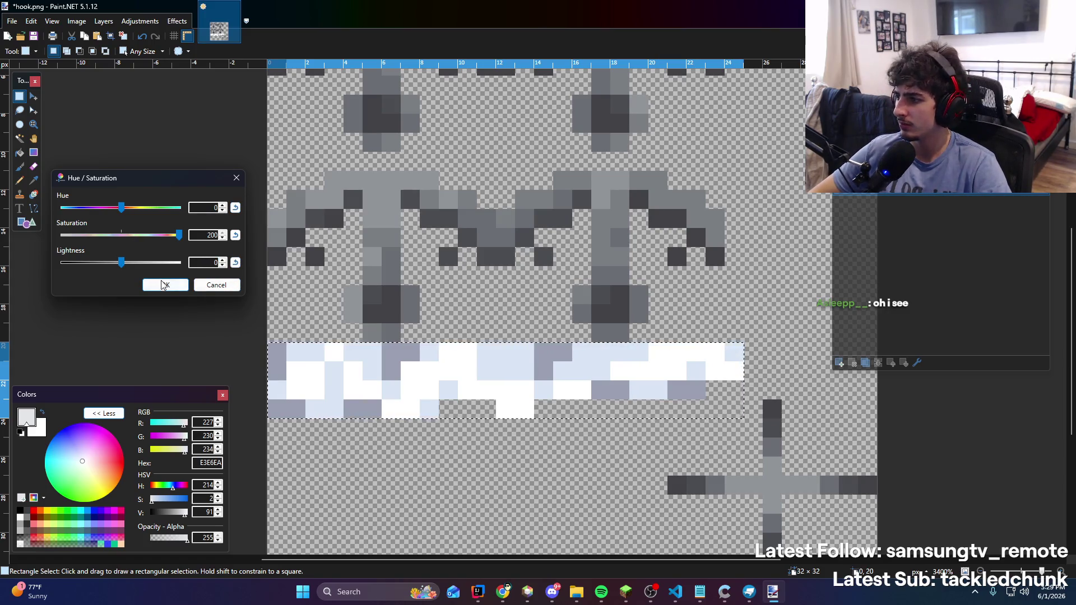
{"action": "left_click_drag", "start_coordinate": [118, 263], "coordinate": [115, 262]}
{"action": "left_click", "coordinate": [184, 285]}
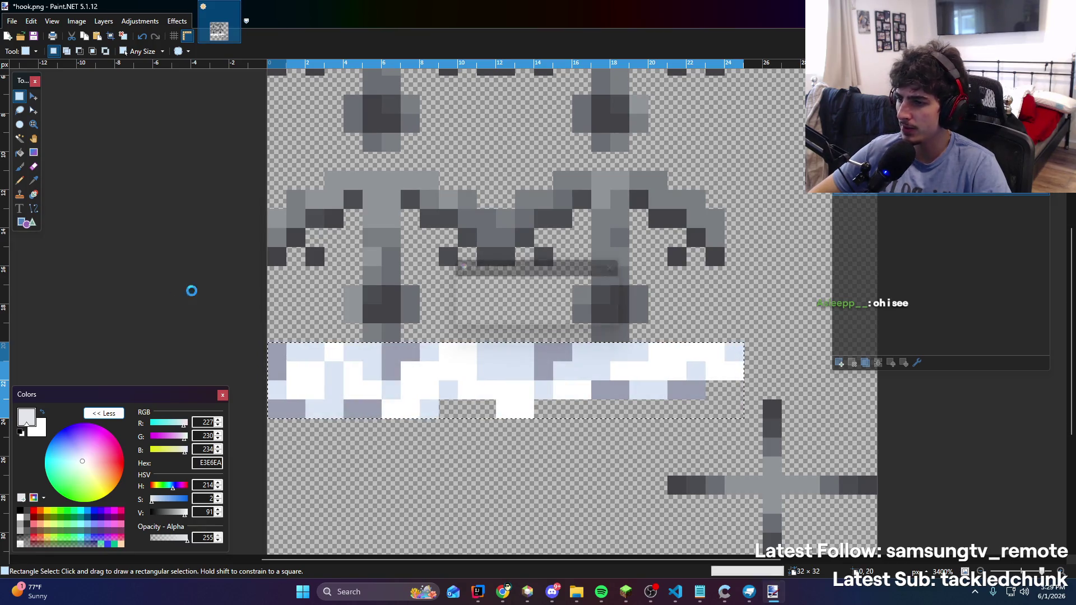
Clear the selection and check the hook in Blockbench's straight front view
{"action": "left_click", "coordinate": [626, 451]}
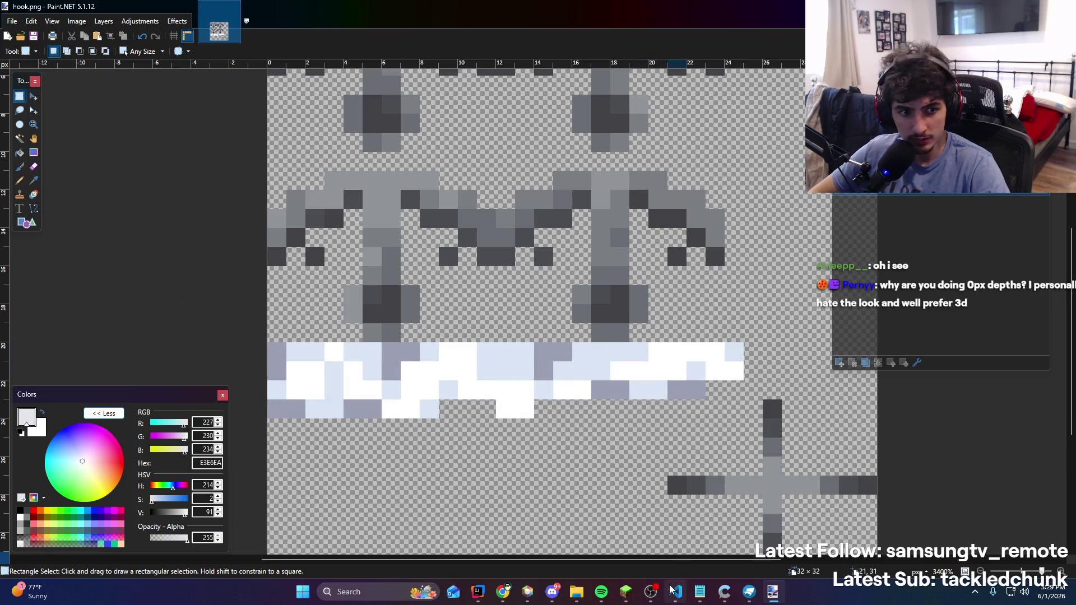
{"action": "mouse_move", "coordinate": [653, 584]}
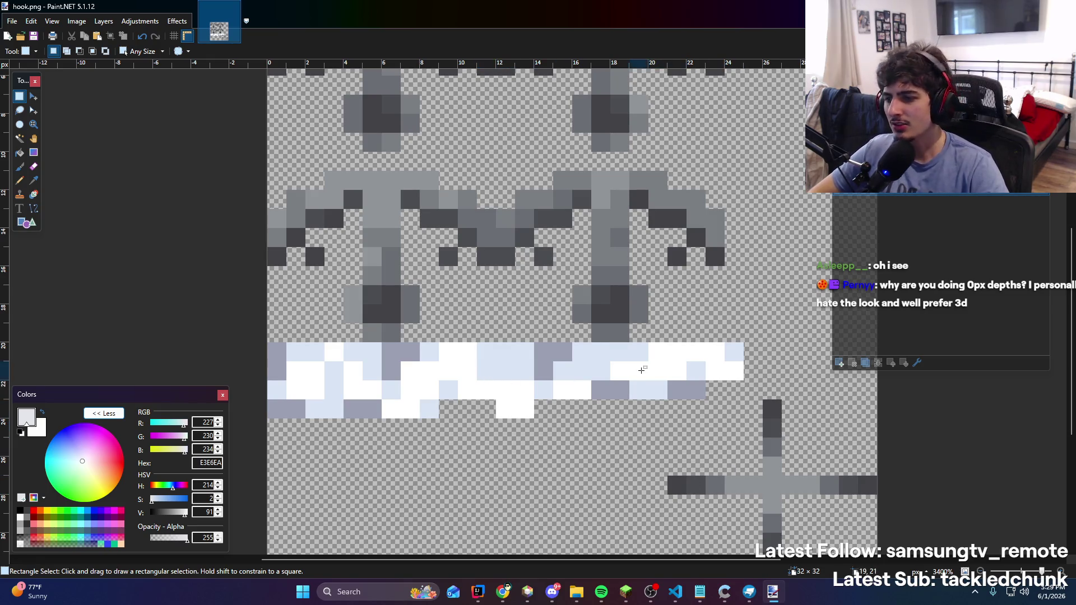
{"action": "key", "text": "alt+Tab"}
{"action": "mouse_move", "coordinate": [625, 299]}
{"action": "left_mouse_down"}
{"action": "mouse_move", "coordinate": [715, 293]}
{"action": "mouse_move", "coordinate": [779, 241]}
{"action": "mouse_move", "coordinate": [708, 250]}
{"action": "mouse_move", "coordinate": [592, 292]}
{"action": "left_mouse_up"}
{"action": "key", "text": "KP_1"}
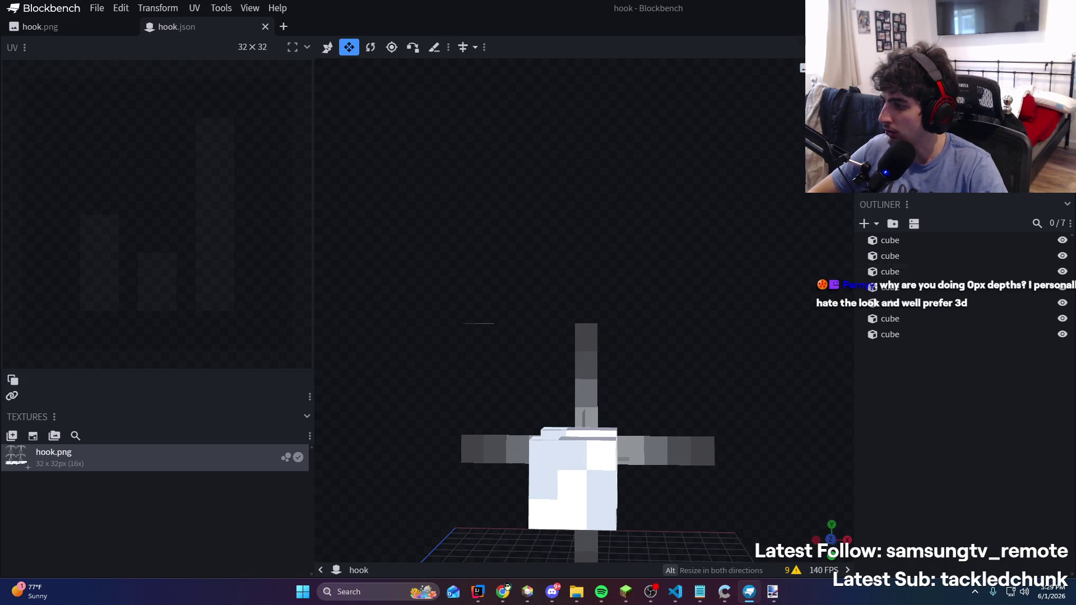
In Paint mode, paint grey pixels onto the first band cube's faces
{"action": "left_click", "coordinate": [953, 8]}
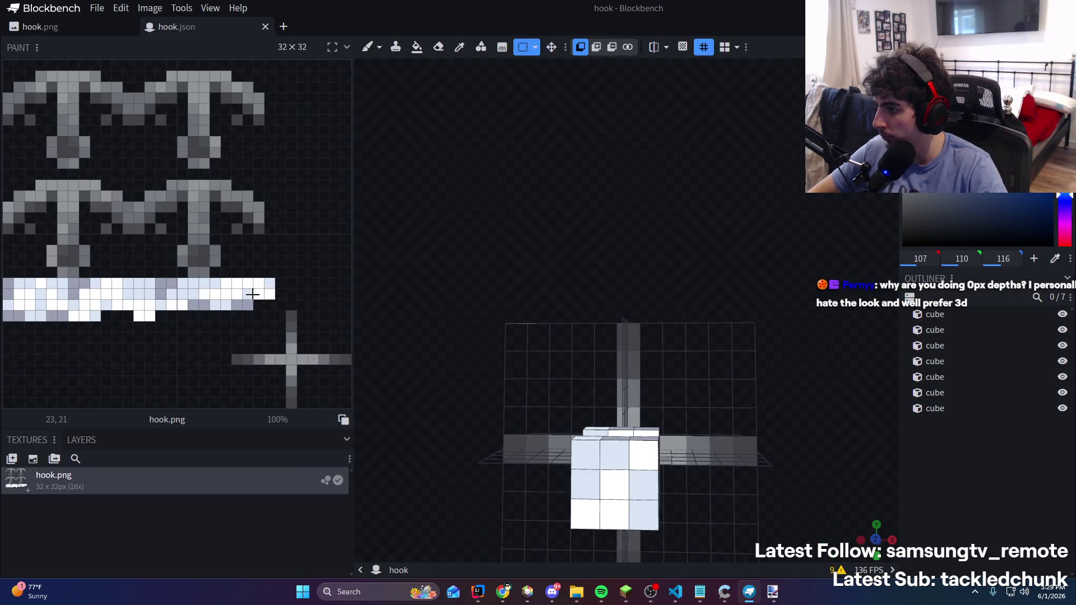
{"action": "scroll", "coordinate": [227, 284], "scroll_direction": "up", "scroll_amount": 3}
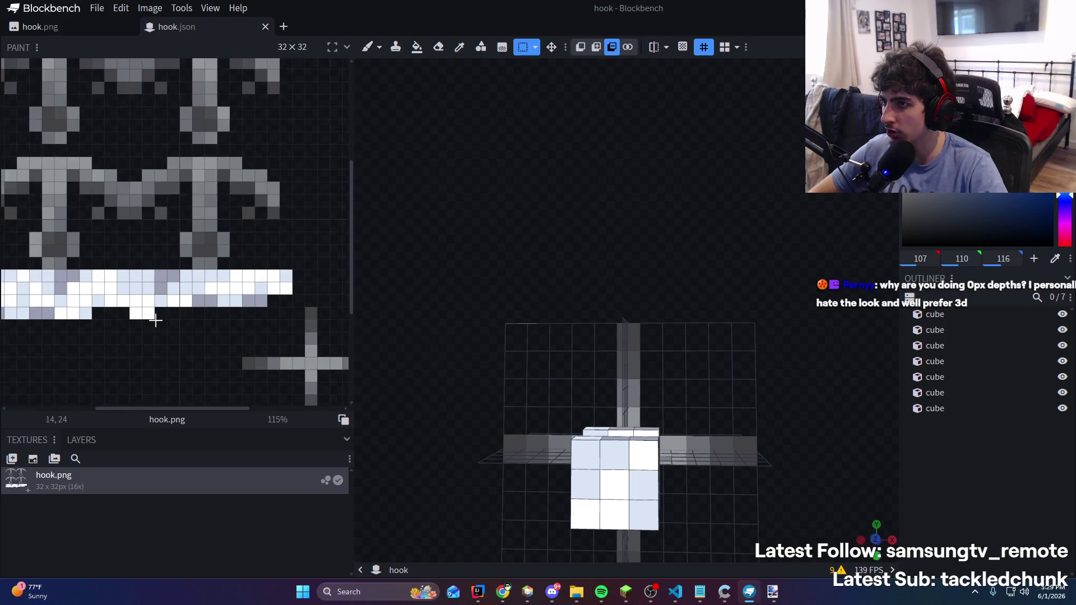
{"action": "left_click", "coordinate": [460, 47]}
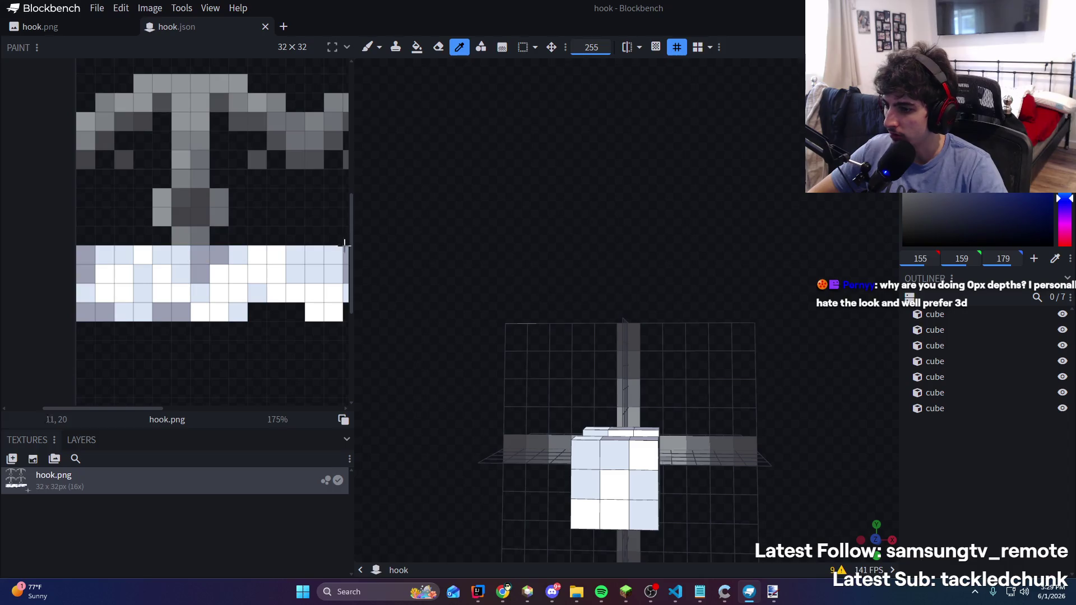
{"action": "key", "text": "b"}
{"action": "left_click", "coordinate": [586, 513]}
{"action": "mouse_move", "coordinate": [673, 392]}
{"action": "left_mouse_down"}
{"action": "mouse_move", "coordinate": [763, 264]}
{"action": "mouse_move", "coordinate": [653, 478]}
{"action": "left_mouse_up"}
{"action": "left_click", "coordinate": [589, 474]}
{"action": "scroll", "coordinate": [699, 257], "scroll_direction": "down", "scroll_amount": 3}
Paint white pixels on the remaining band cubes from new viewing angles
{"action": "mouse_move", "coordinate": [699, 257]}
{"action": "left_mouse_down"}
{"action": "mouse_move", "coordinate": [724, 244]}
{"action": "mouse_move", "coordinate": [697, 337]}
{"action": "mouse_move", "coordinate": [875, 355]}
{"action": "mouse_move", "coordinate": [680, 288]}
{"action": "mouse_move", "coordinate": [627, 348]}
{"action": "mouse_move", "coordinate": [698, 365]}
{"action": "mouse_move", "coordinate": [553, 396]}
{"action": "mouse_move", "coordinate": [625, 284]}
{"action": "mouse_move", "coordinate": [607, 286]}
{"action": "mouse_move", "coordinate": [570, 335]}
{"action": "left_mouse_up"}
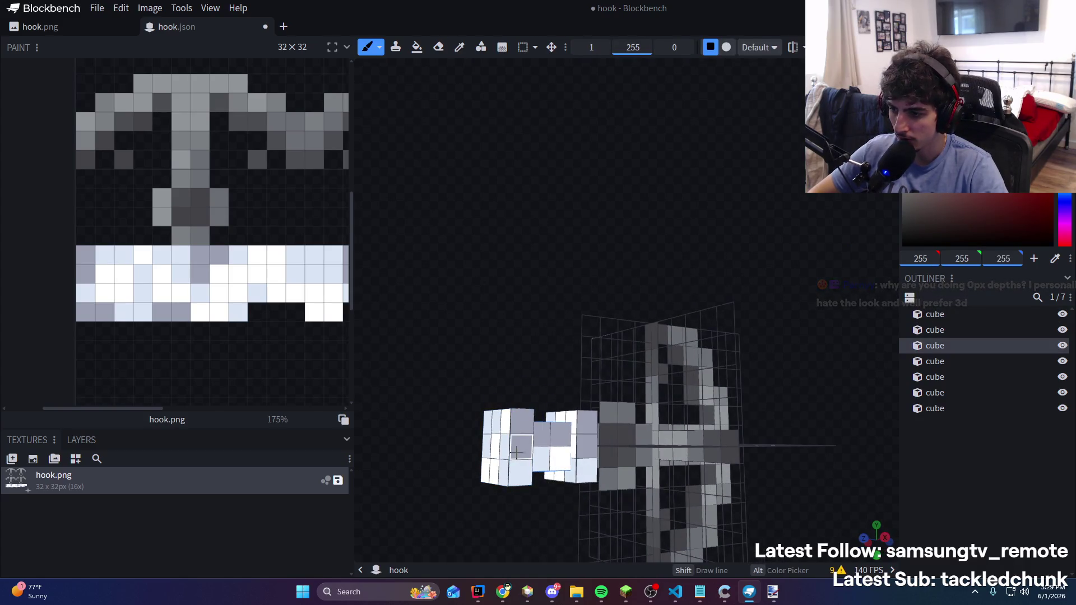
{"action": "left_click_drag", "start_coordinate": [541, 424], "coordinate": [560, 412]}
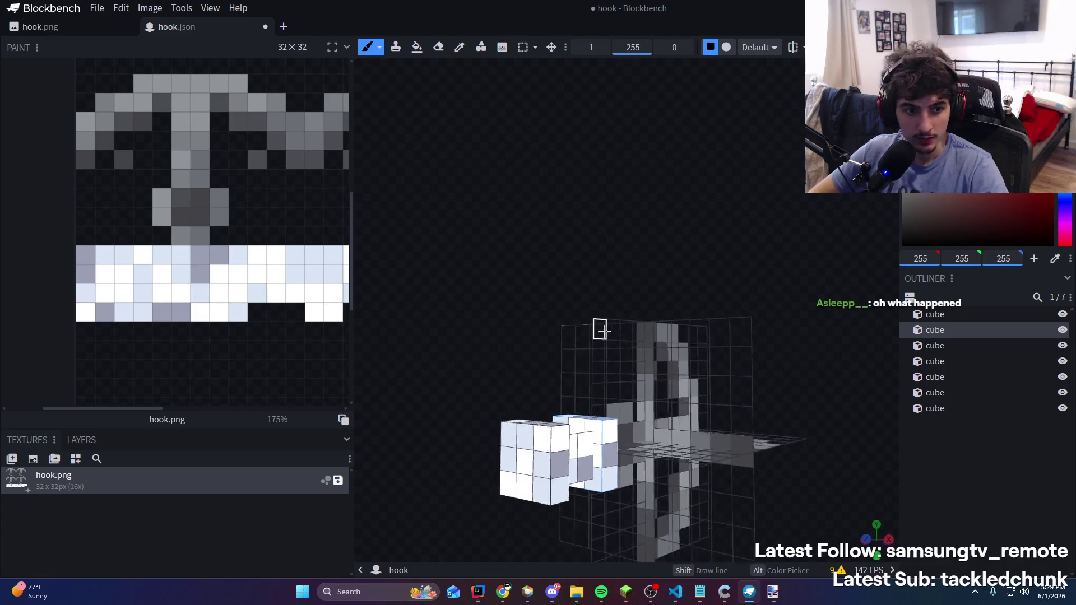
{"action": "left_click_drag", "start_coordinate": [571, 373], "coordinate": [734, 418]}
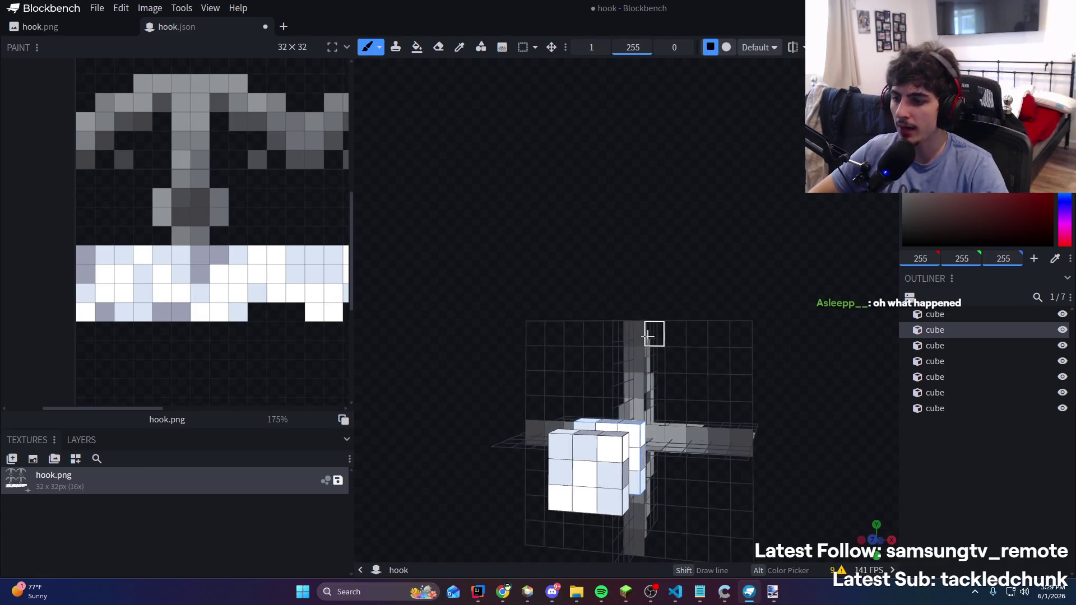
{"action": "left_click_drag", "start_coordinate": [725, 359], "coordinate": [741, 336]}
{"action": "mouse_move", "coordinate": [781, 245]}
{"action": "left_mouse_down"}
{"action": "mouse_move", "coordinate": [584, 241]}
{"action": "mouse_move", "coordinate": [644, 228]}
{"action": "mouse_move", "coordinate": [801, 242]}
{"action": "mouse_move", "coordinate": [848, 213]}
{"action": "mouse_move", "coordinate": [944, 230]}
{"action": "mouse_move", "coordinate": [711, 180]}
{"action": "mouse_move", "coordinate": [595, 286]}
{"action": "mouse_move", "coordinate": [807, 288]}
{"action": "mouse_move", "coordinate": [695, 228]}
{"action": "mouse_move", "coordinate": [746, 238]}
{"action": "left_mouse_up"}
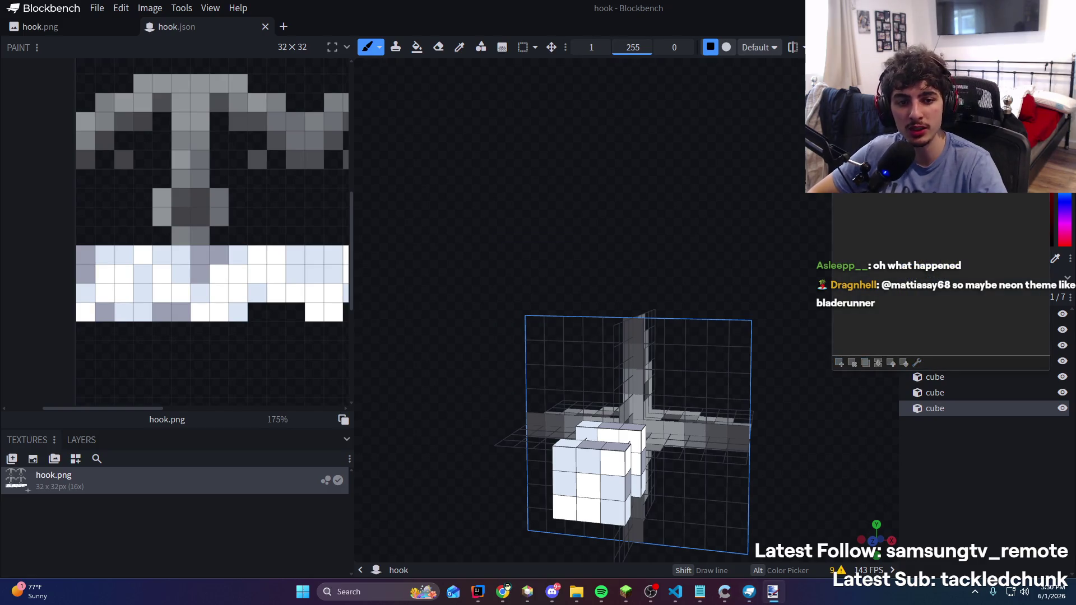
Strip the 'hub:' prefix from both hook.json texture paths, leaving item/qzone/grapple/hook, and save
{"action": "key", "text": "alt+Tab"}
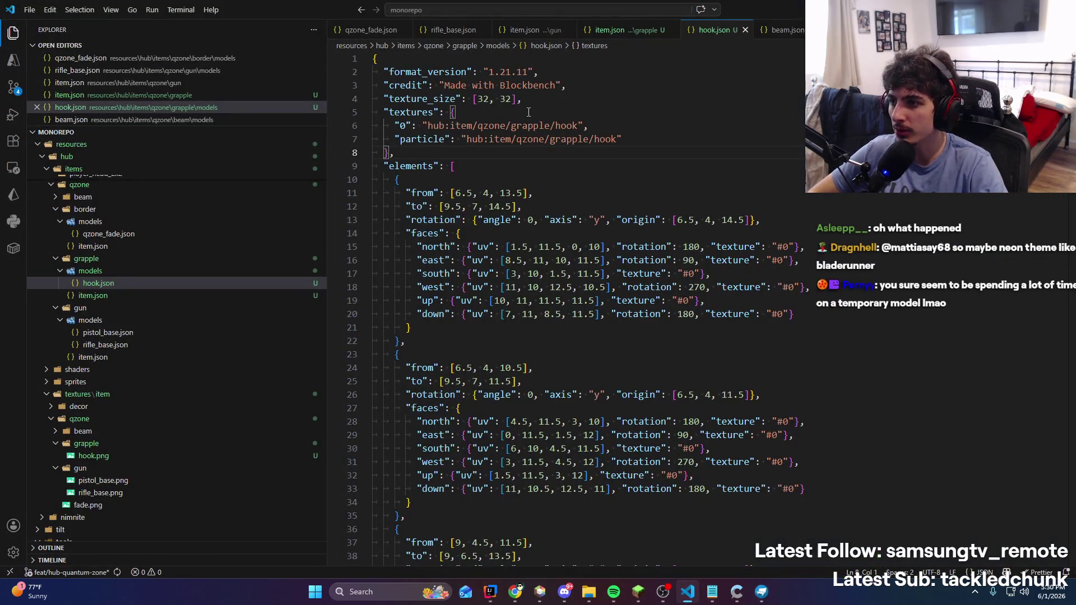
{"action": "key", "text": "ctrl+d"}
{"action": "key", "text": "BackSpace"}
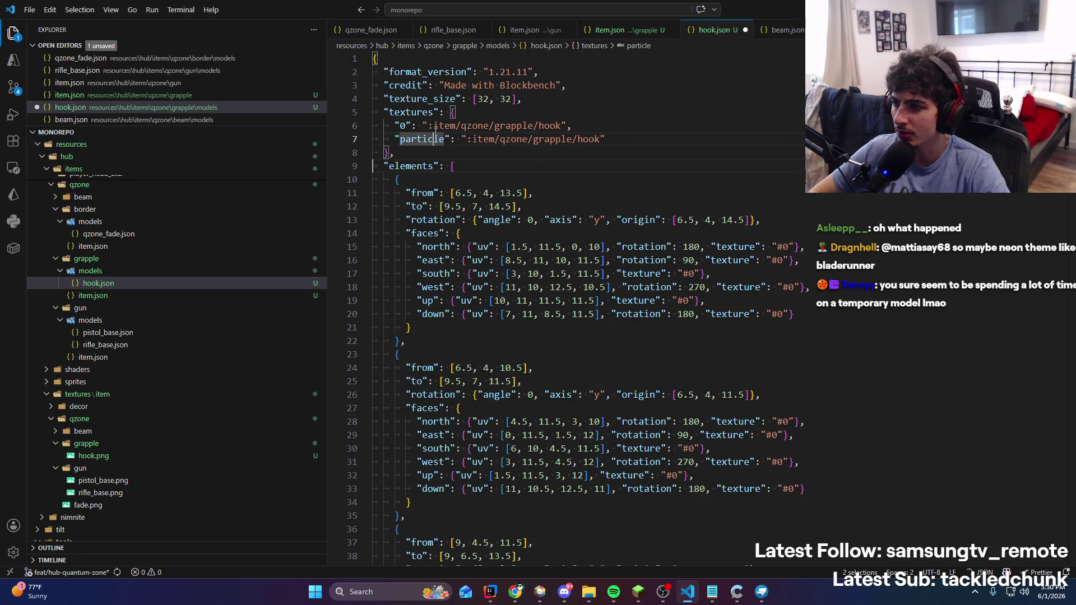
{"action": "key", "text": "BackSpace"}
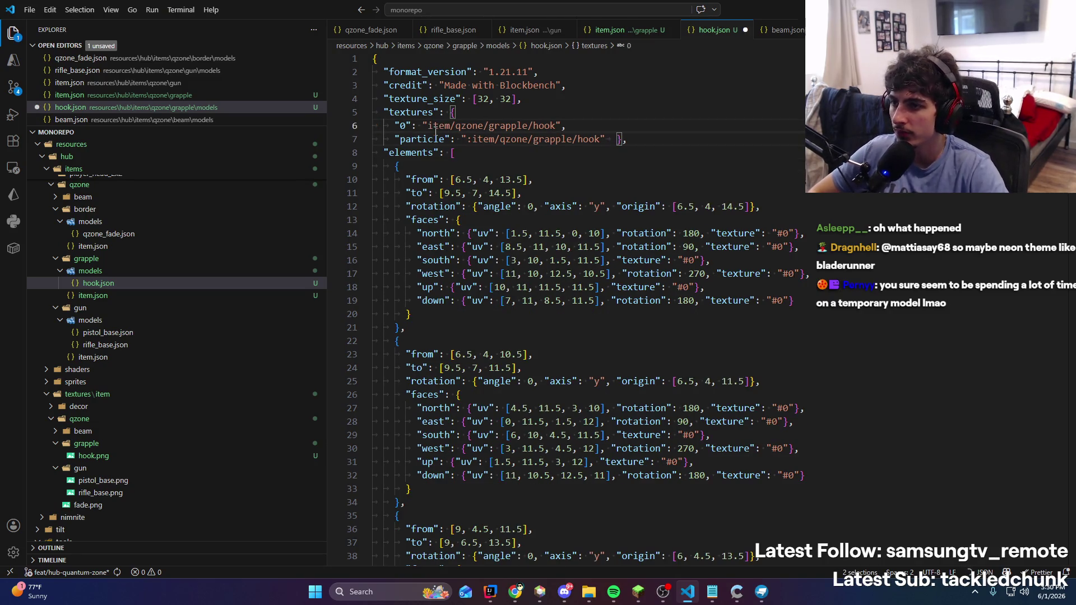
{"action": "key", "text": "ctrl+z"}
{"action": "left_click", "coordinate": [465, 127]}
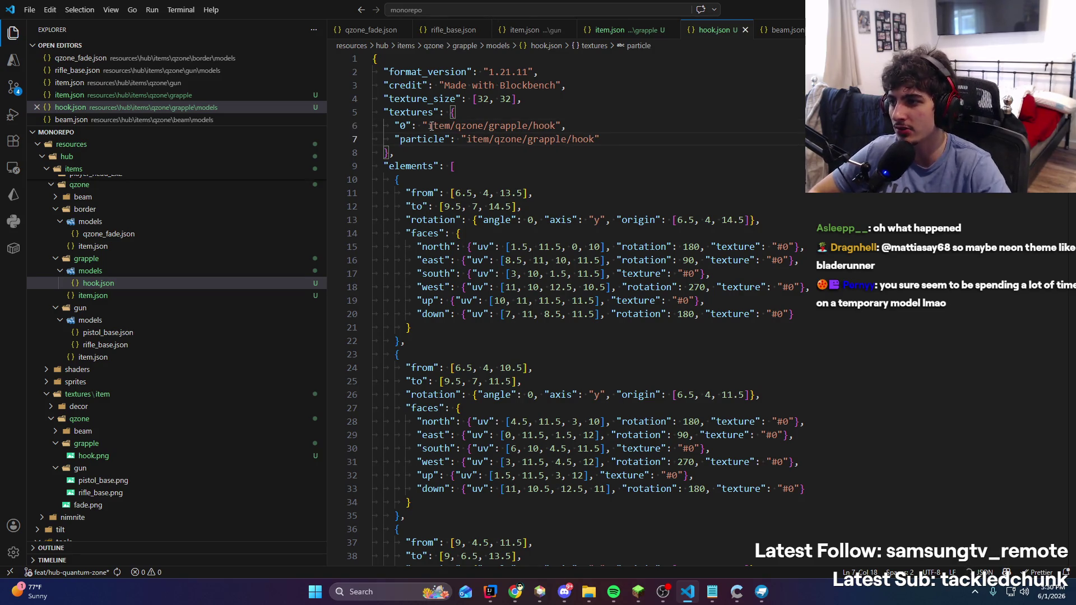
{"action": "key", "text": "ctrl+s"}
{"action": "key", "text": "alt+Tab"}
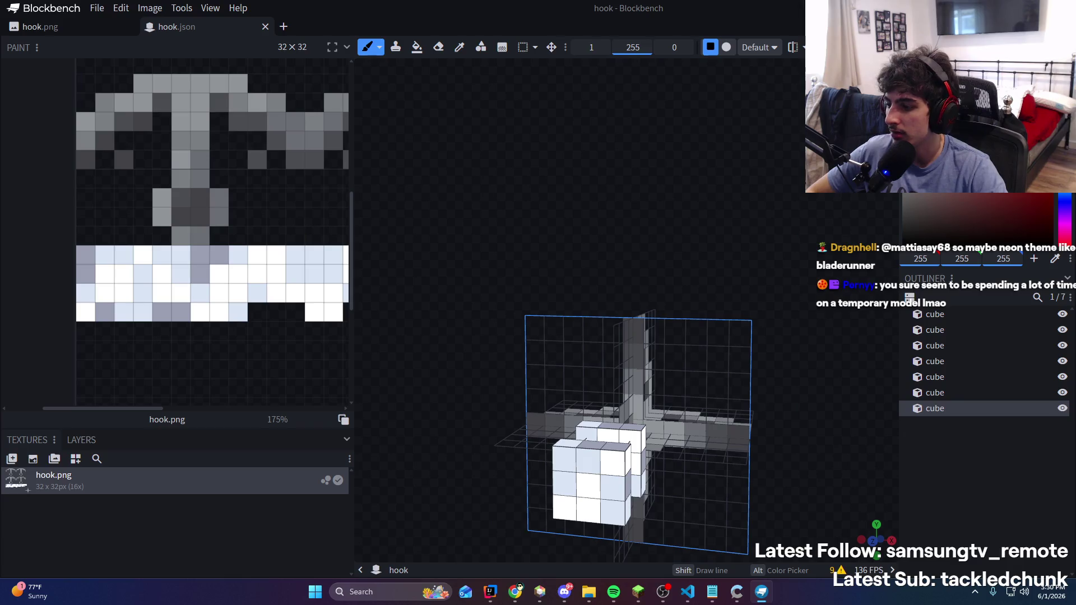
Rerun the 'run hub' debug configuration in IntelliJ with Ctrl+F5
{"action": "key", "text": "alt+Tab"}
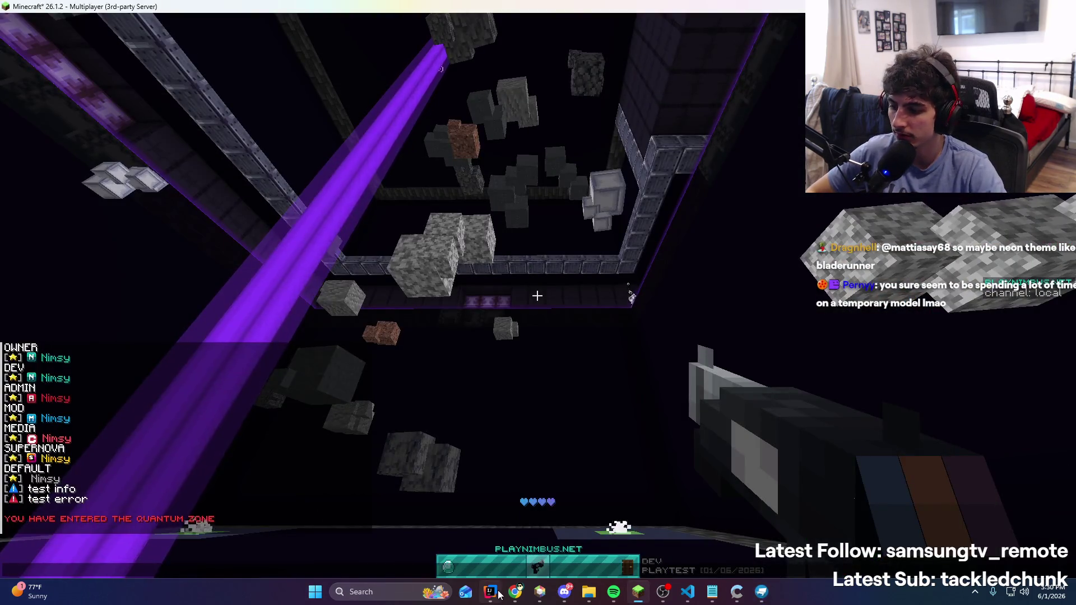
{"action": "key", "text": "alt+Tab"}
{"action": "key", "text": "ctrl+F5"}
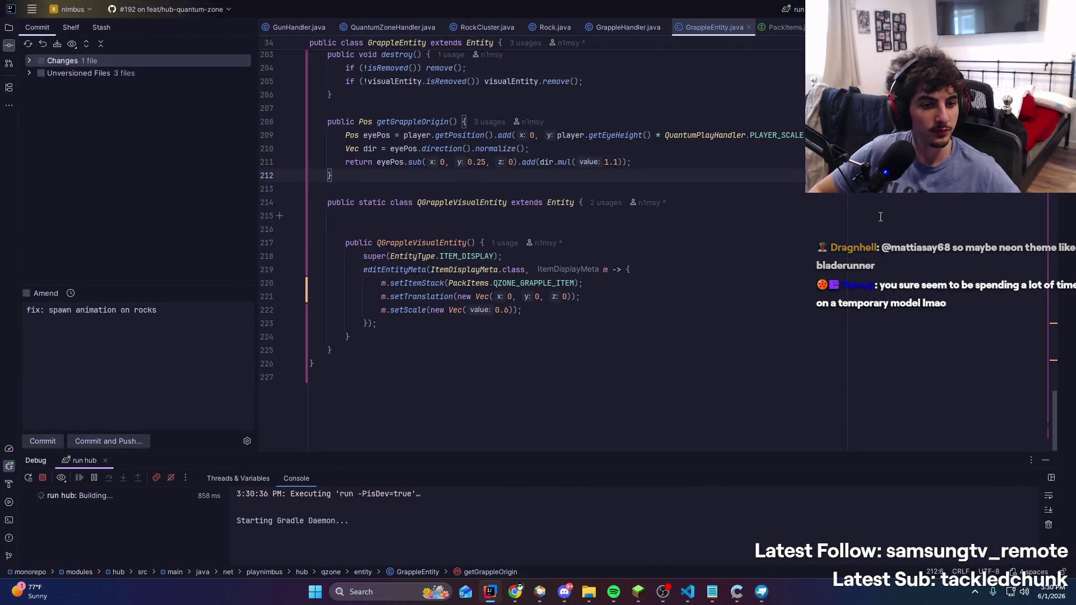
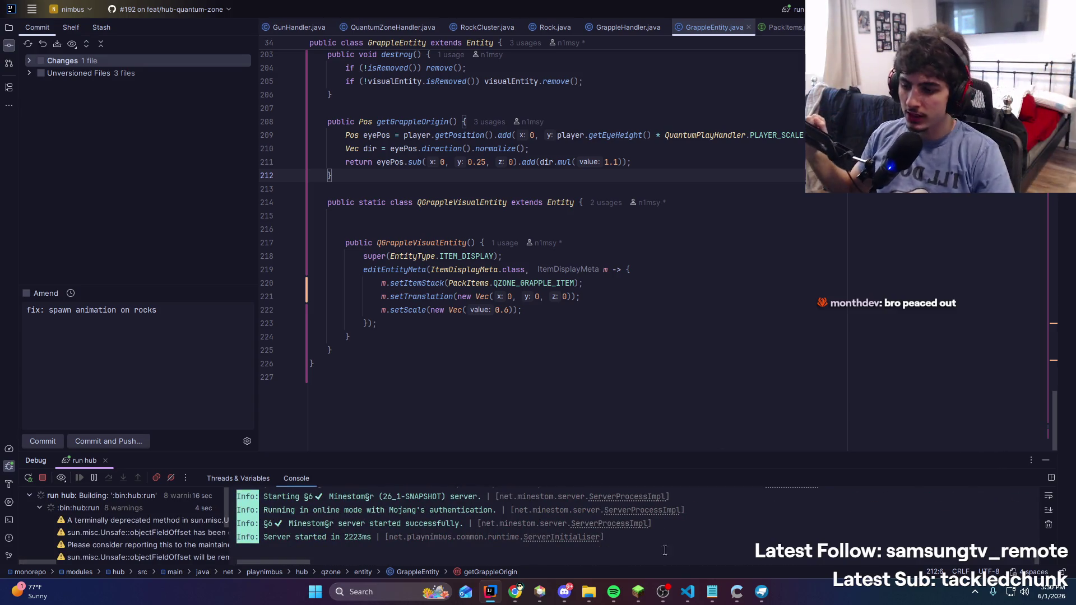
Join the 'test server' from the multiplayer list, walk into the Quantum Zone and fire the grapple hook
{"action": "left_click", "coordinate": [650, 600]}
{"action": "left_click", "coordinate": [617, 360]}
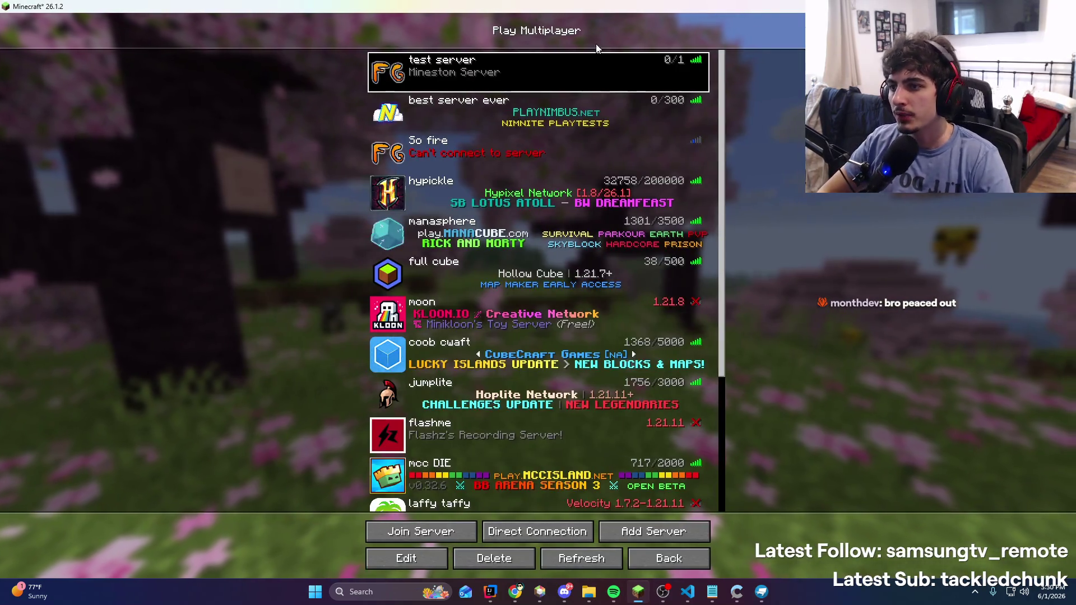
{"action": "double_click", "coordinate": [601, 56]}
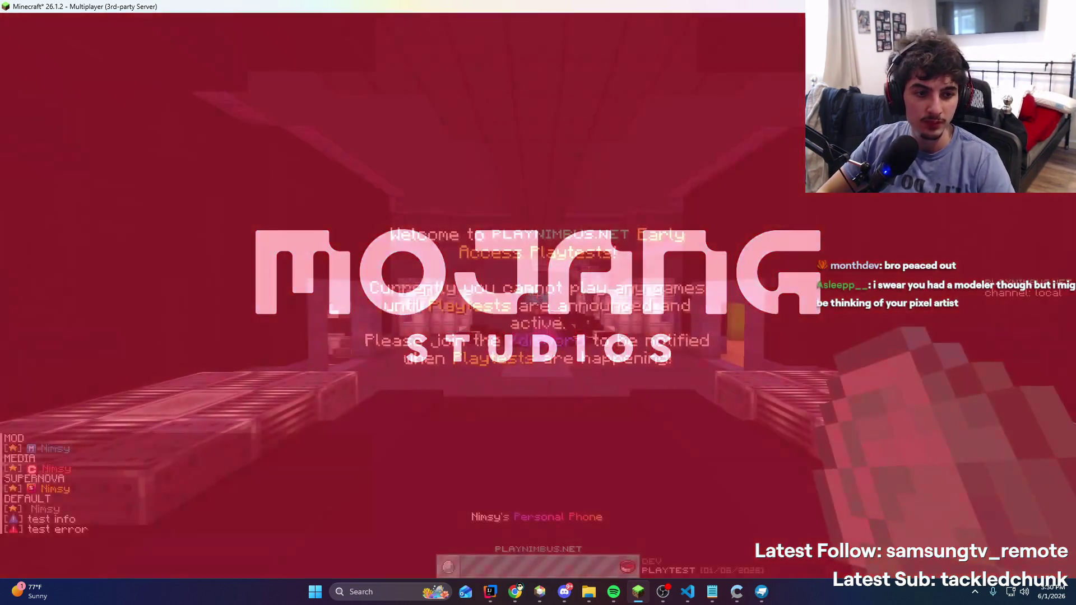
{"action": "key", "text": "w"}
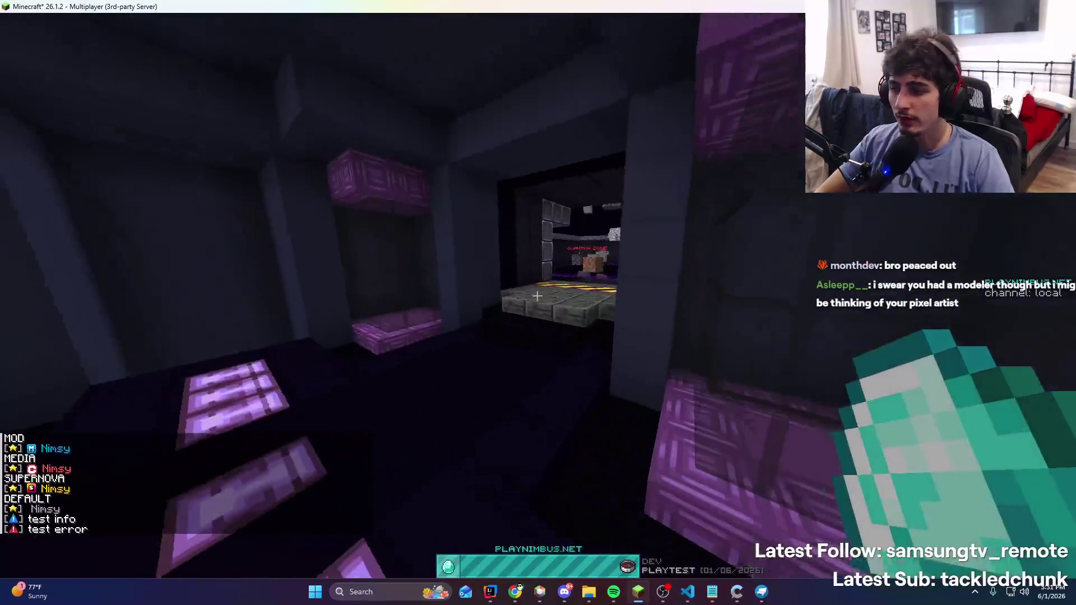
{"action": "key", "text": "w"}
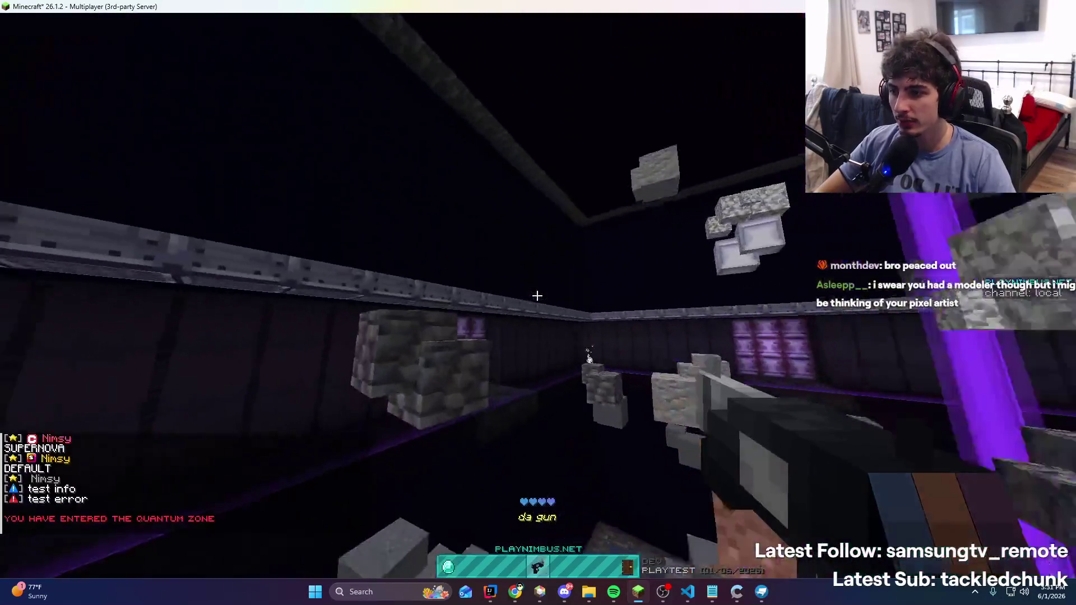
{"action": "right_click", "coordinate": [537, 296]}
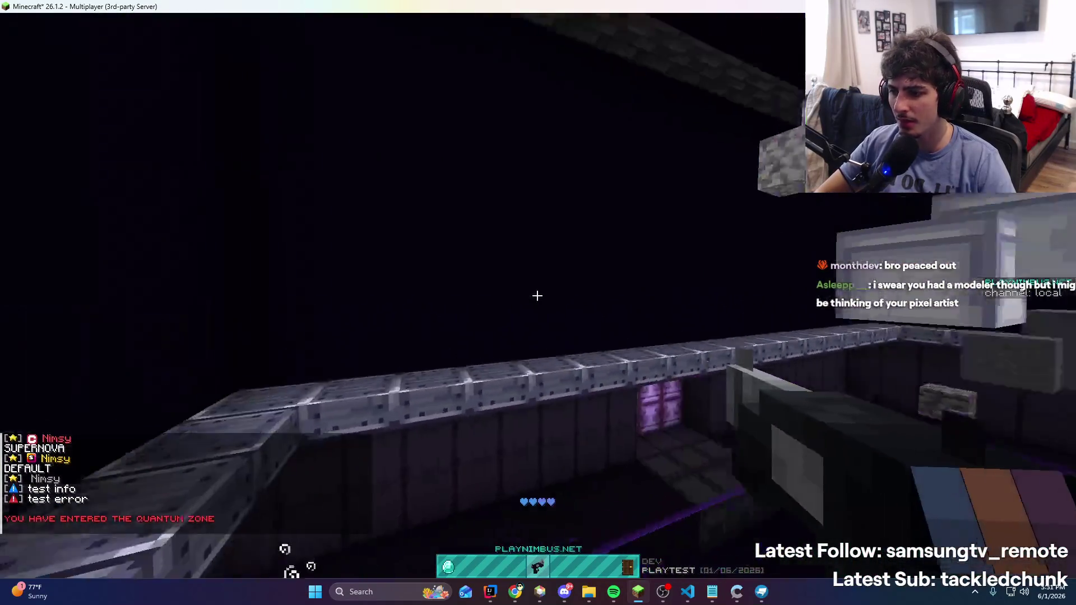
Fire the grapple rope across the room past the purple beam and get pulled to the grappled block
{"action": "right_click", "coordinate": [537, 295]}
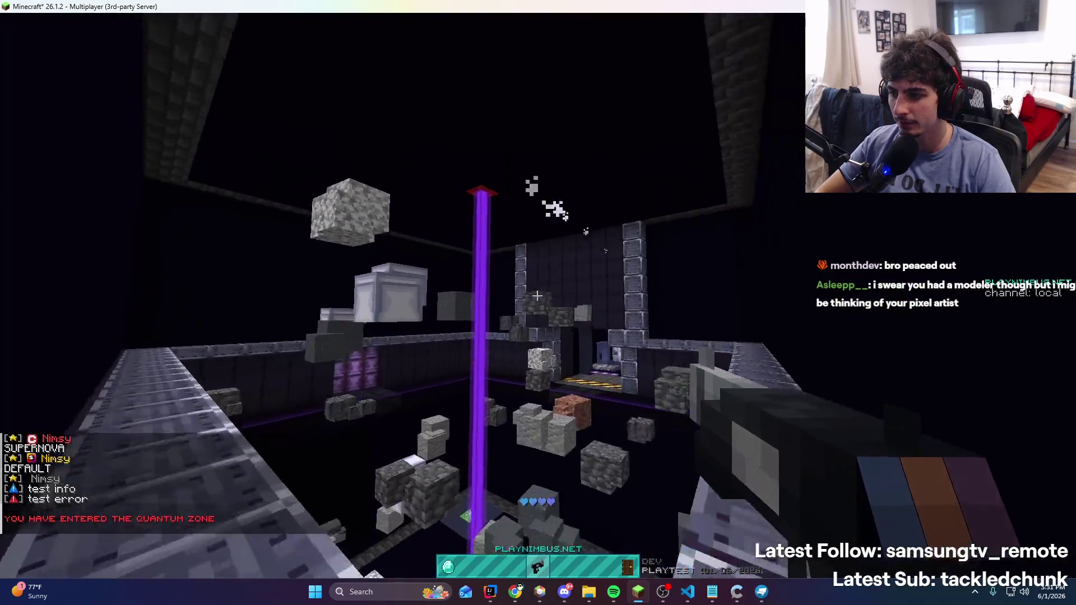
{"action": "right_click", "coordinate": [537, 296]}
{"action": "key", "text": "w"}
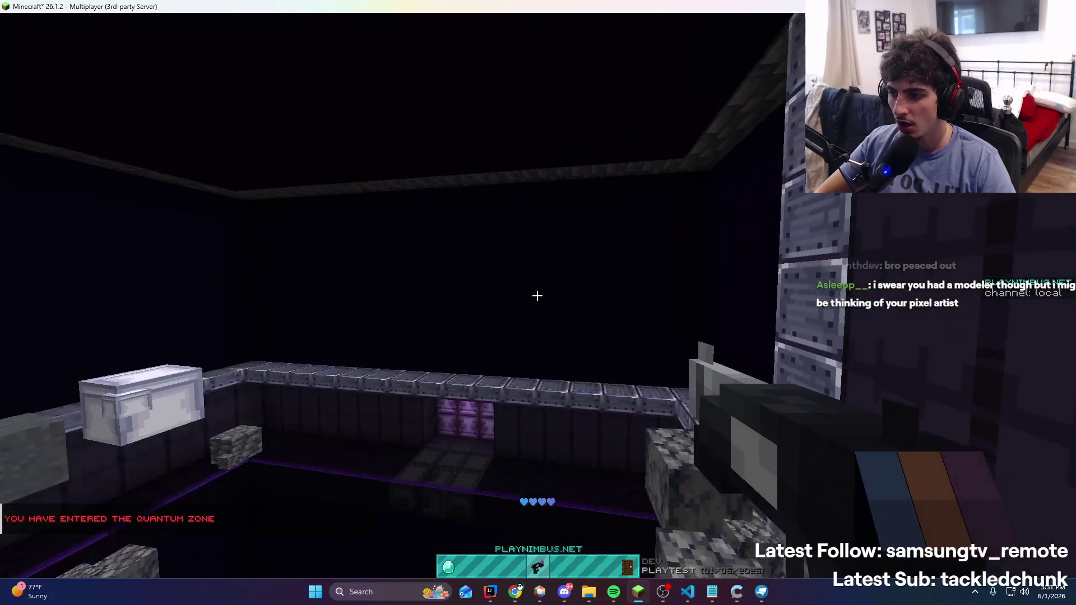
{"action": "right_click", "coordinate": [537, 296]}
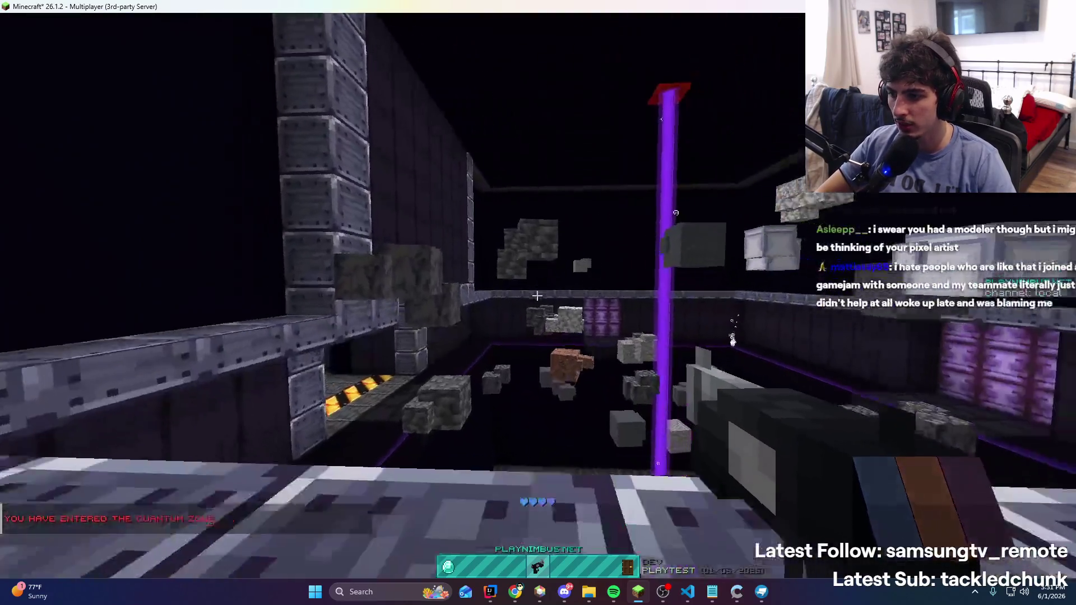
{"action": "right_click", "coordinate": [537, 296]}
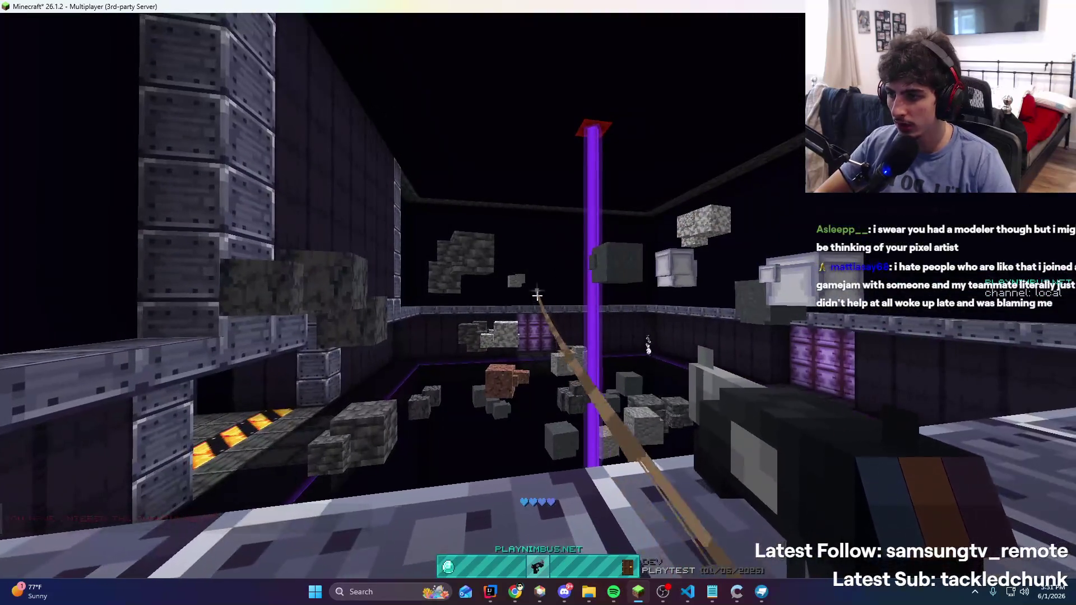
{"action": "right_click", "coordinate": [536, 296]}
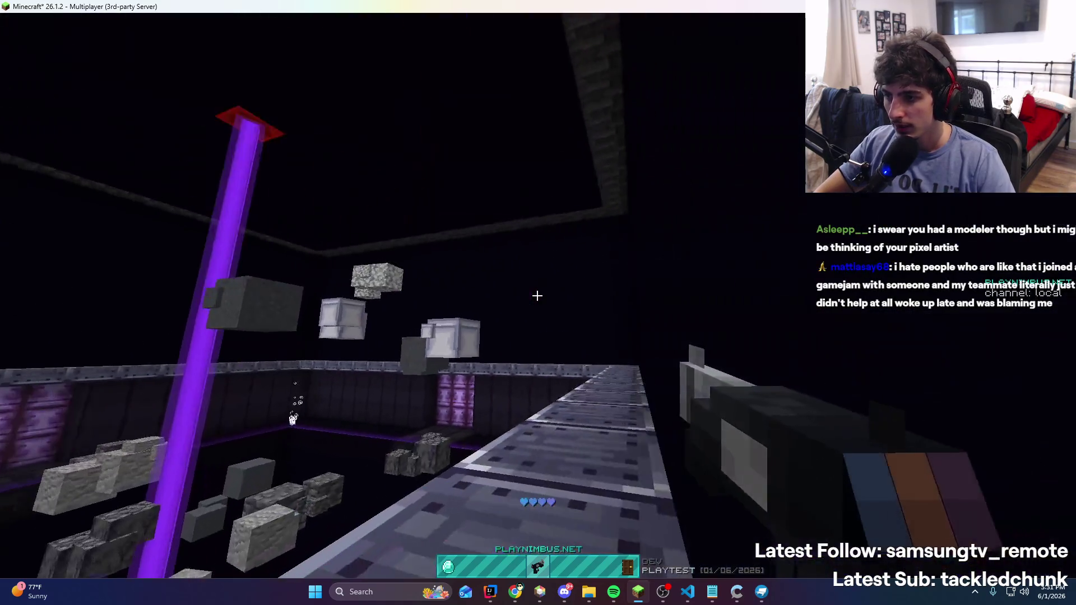
Latch the rope onto a floating white block and ride it there, then fire at another block
{"action": "right_click", "coordinate": [537, 295]}
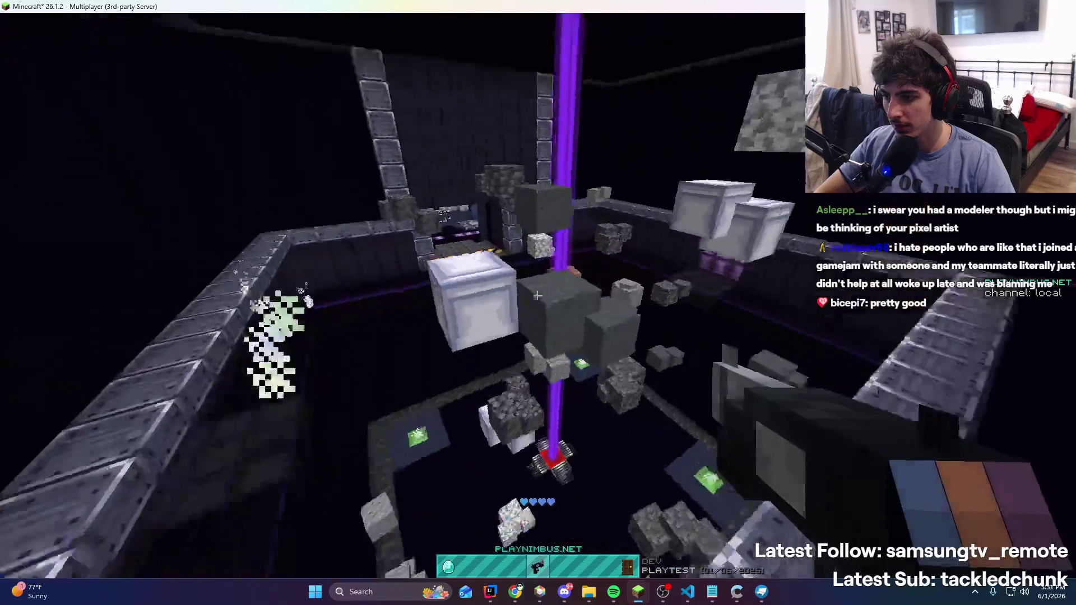
{"action": "right_click", "coordinate": [537, 295]}
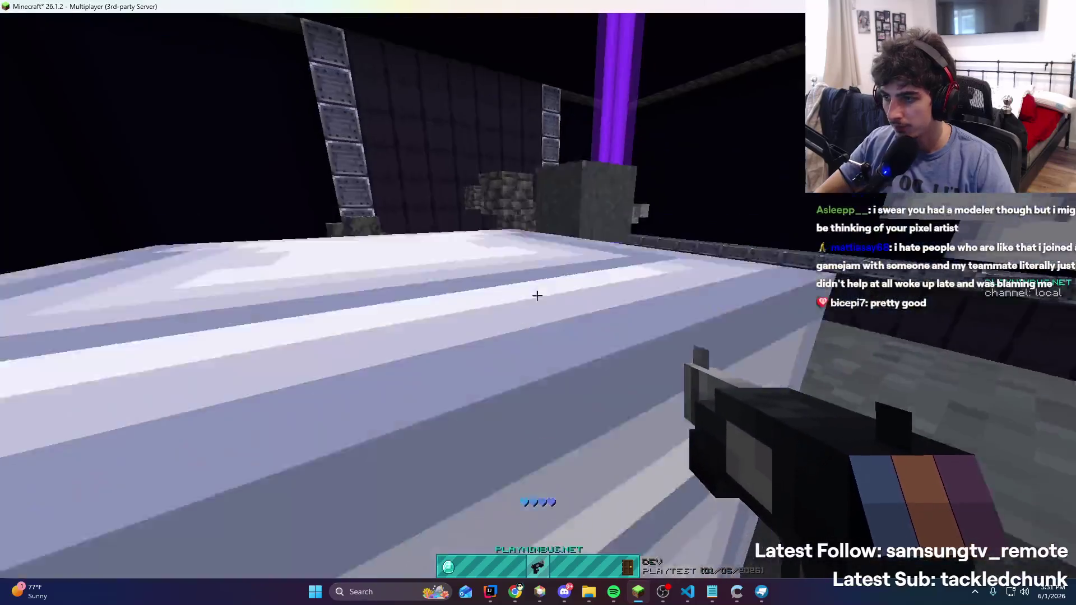
{"action": "right_click", "coordinate": [537, 296]}
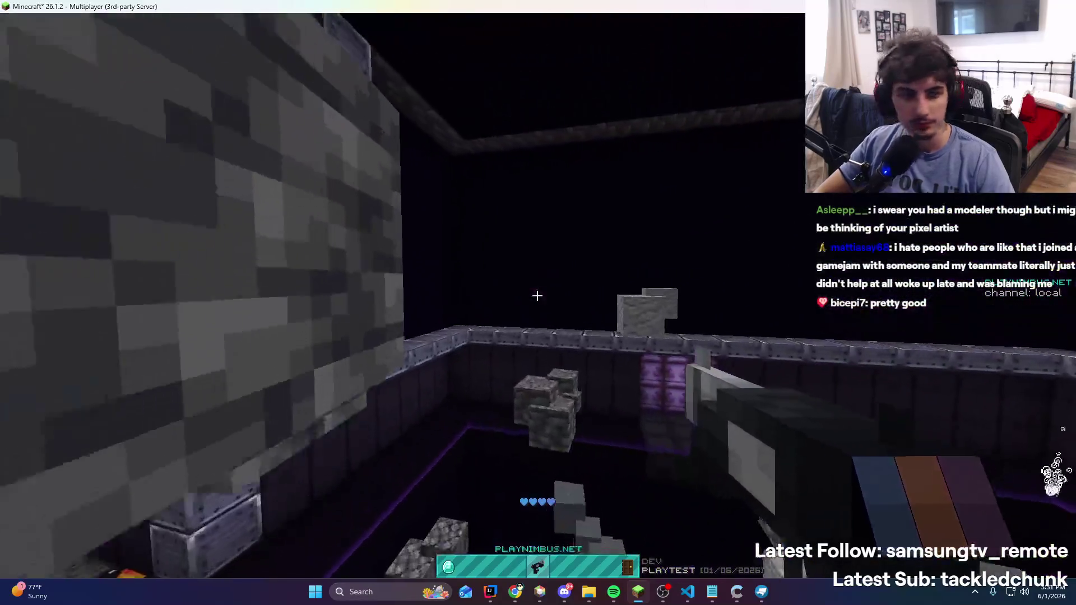
{"action": "right_click", "coordinate": [537, 296]}
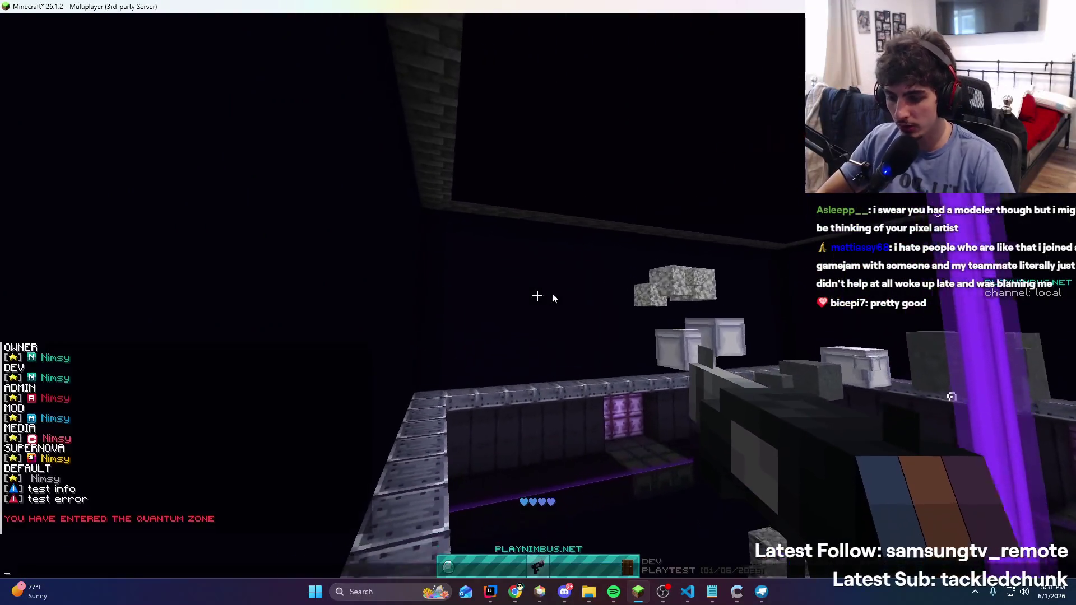
{"action": "left_click", "coordinate": [707, 592]}
Restore the six timestamp notes, start a new '1:02:06 - ' line, and return to Minecraft
{"action": "key", "text": "ctrl+z"}
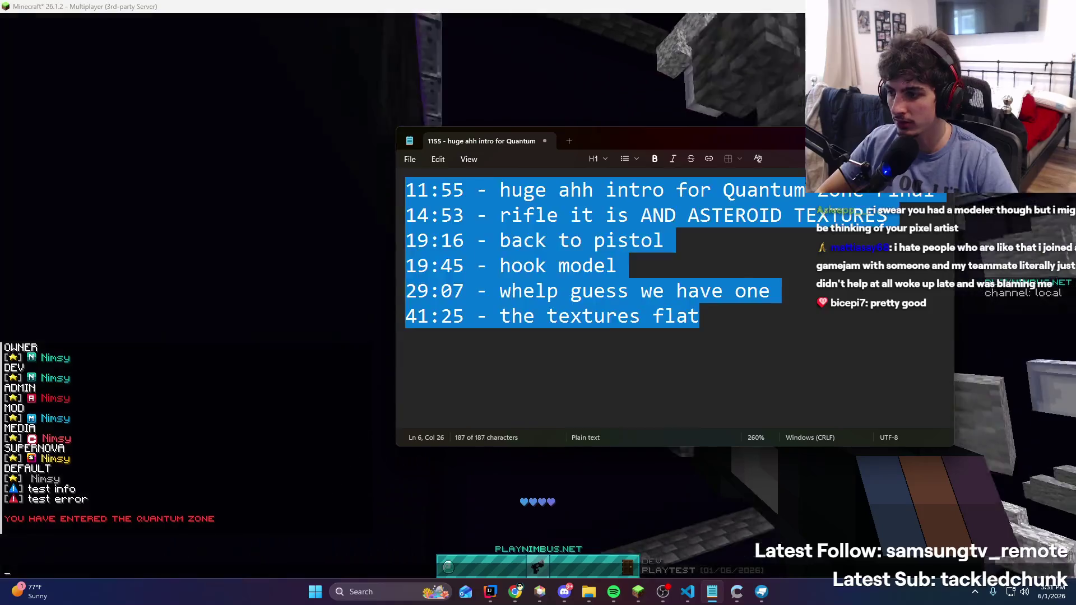
{"action": "key", "text": "Right"}
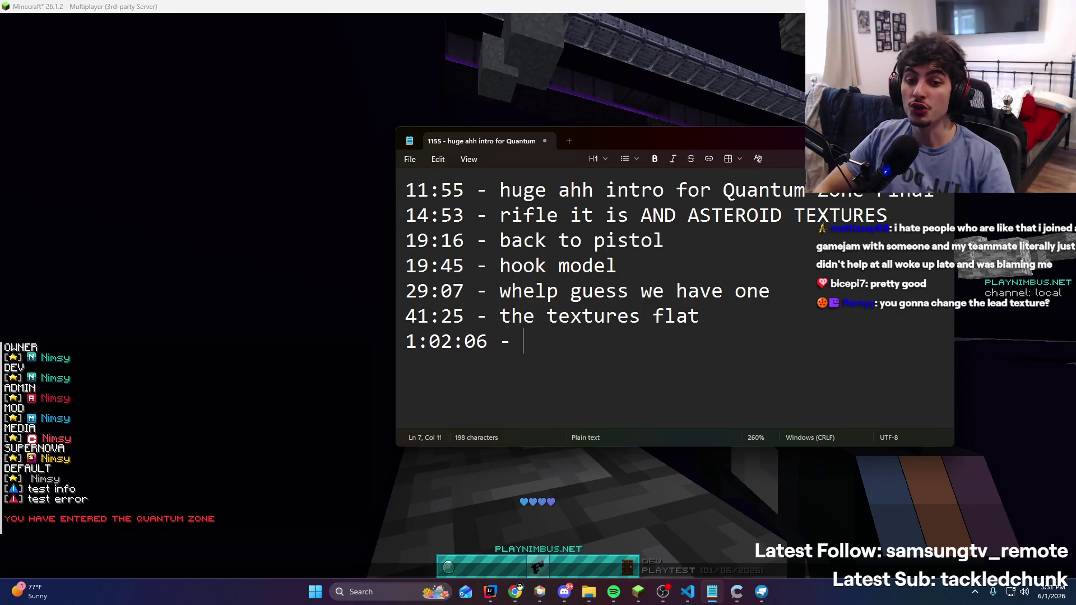
{"action": "key", "text": "alt+Tab"}
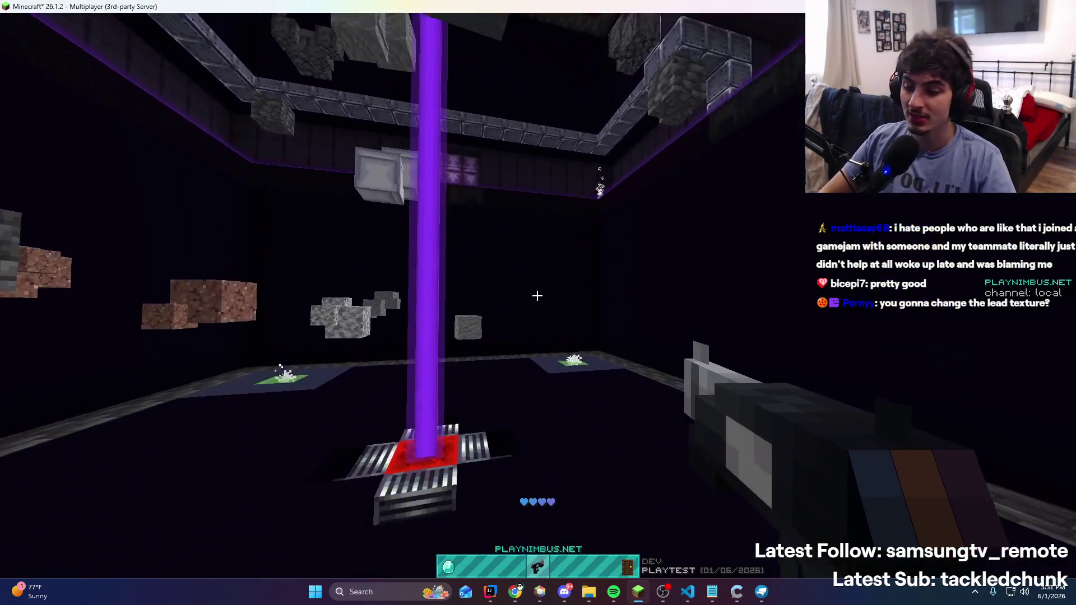
Fire the grapple rope at the floor and distant blocks, briefly opening and closing chat twice
{"action": "right_click", "coordinate": [547, 279]}
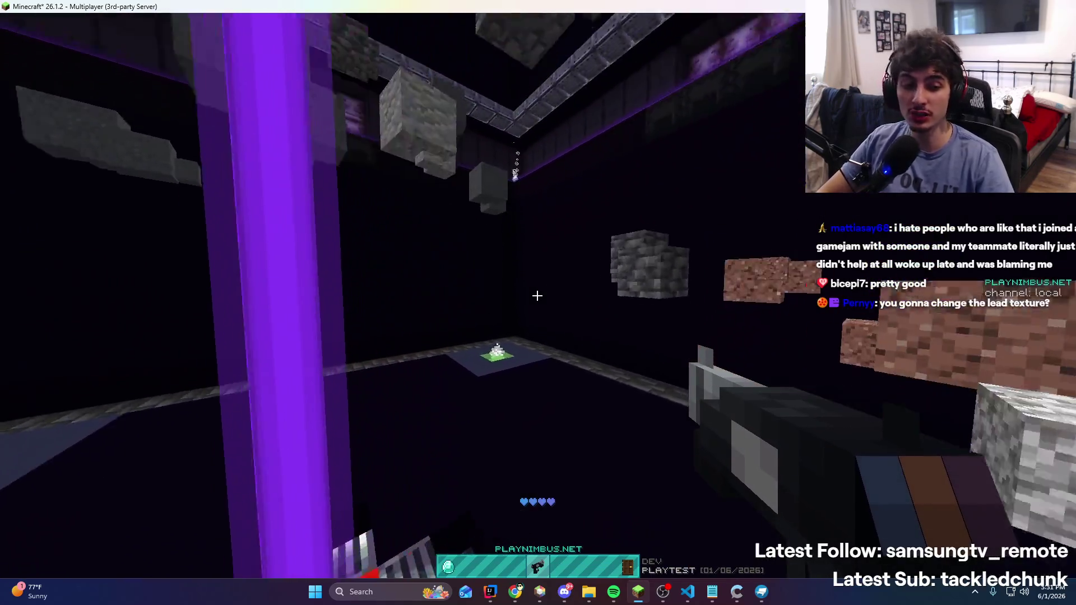
{"action": "right_click", "coordinate": [537, 296]}
{"action": "key", "text": "t"}
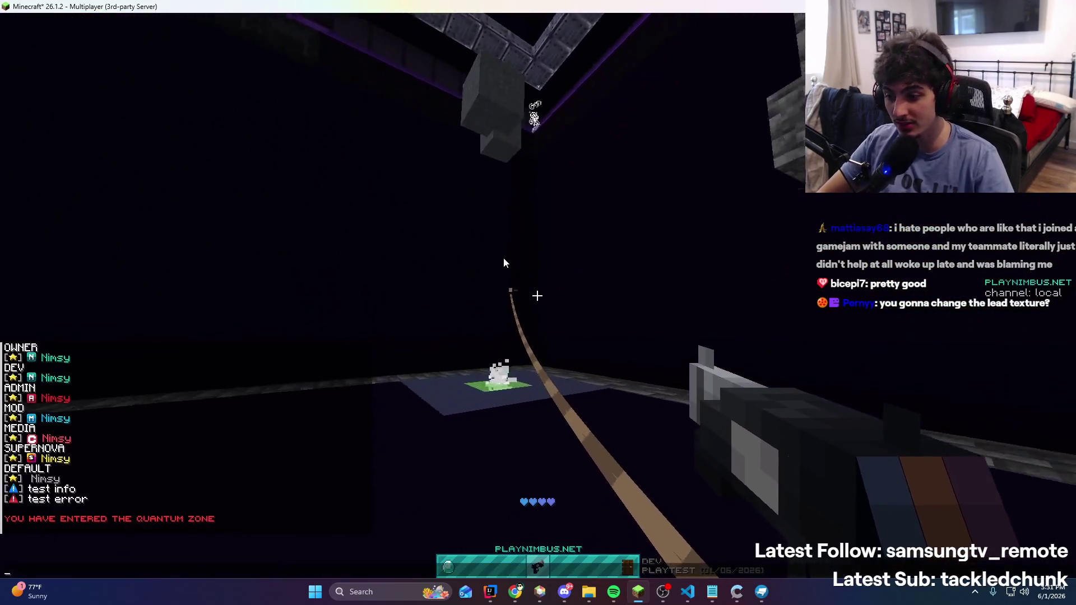
{"action": "key", "text": "Escape"}
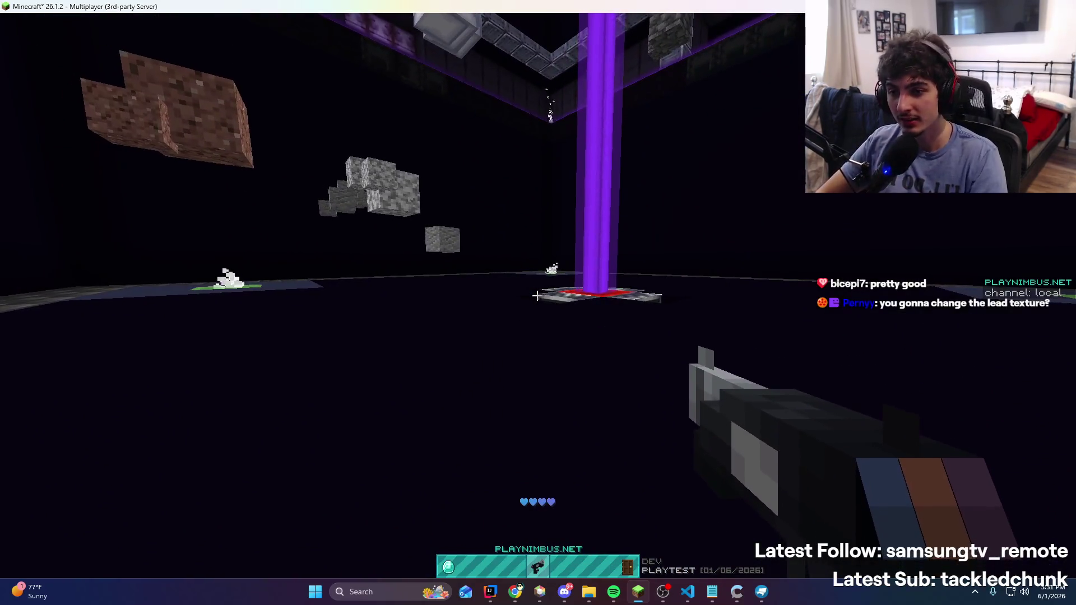
{"action": "right_click", "coordinate": [537, 295]}
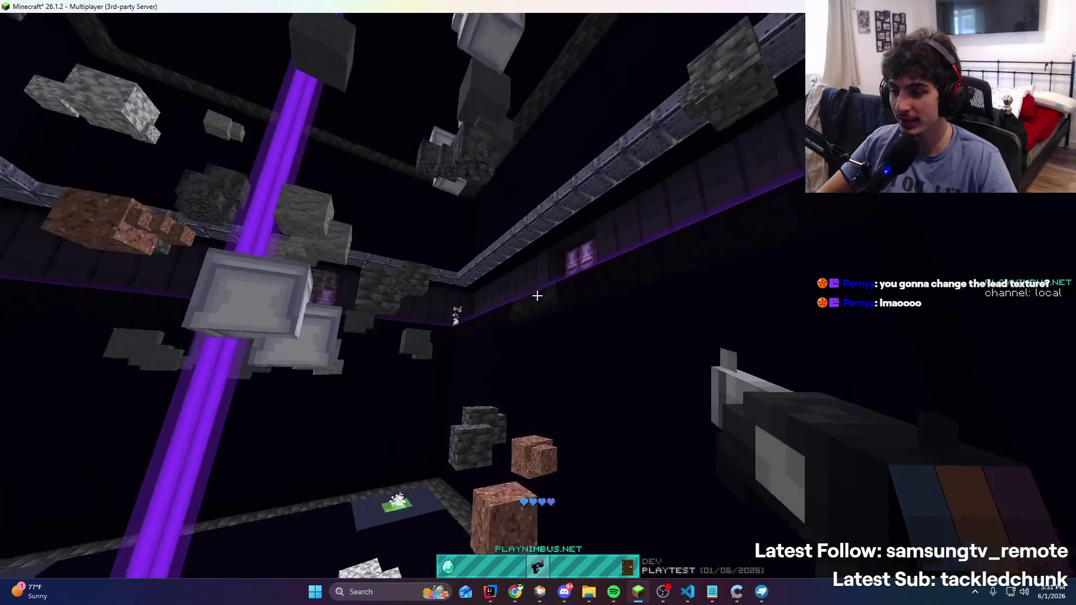
{"action": "key", "text": "t"}
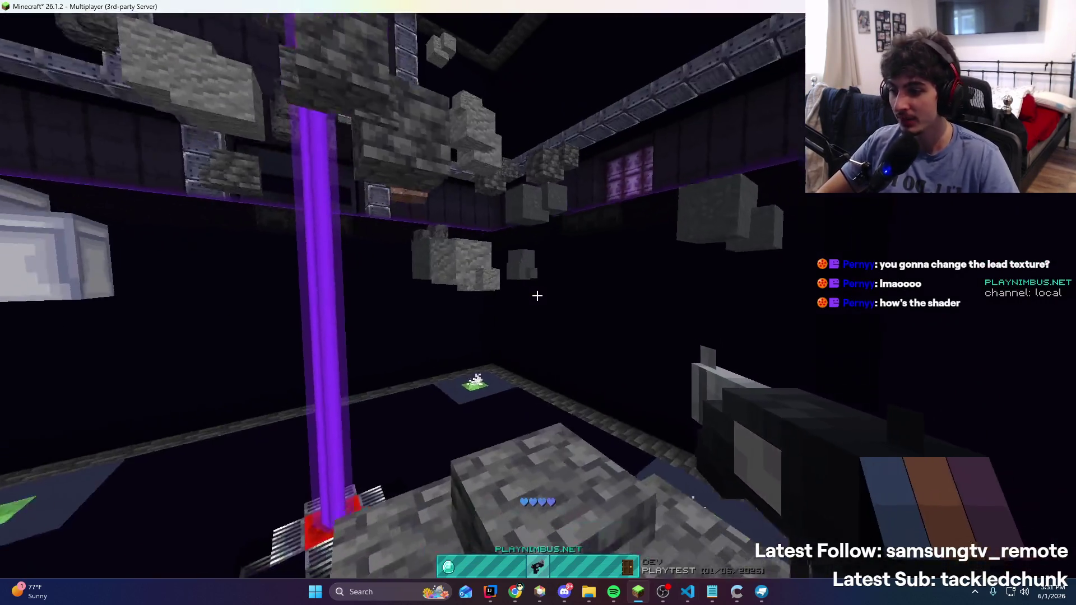
{"action": "key", "text": "Escape"}
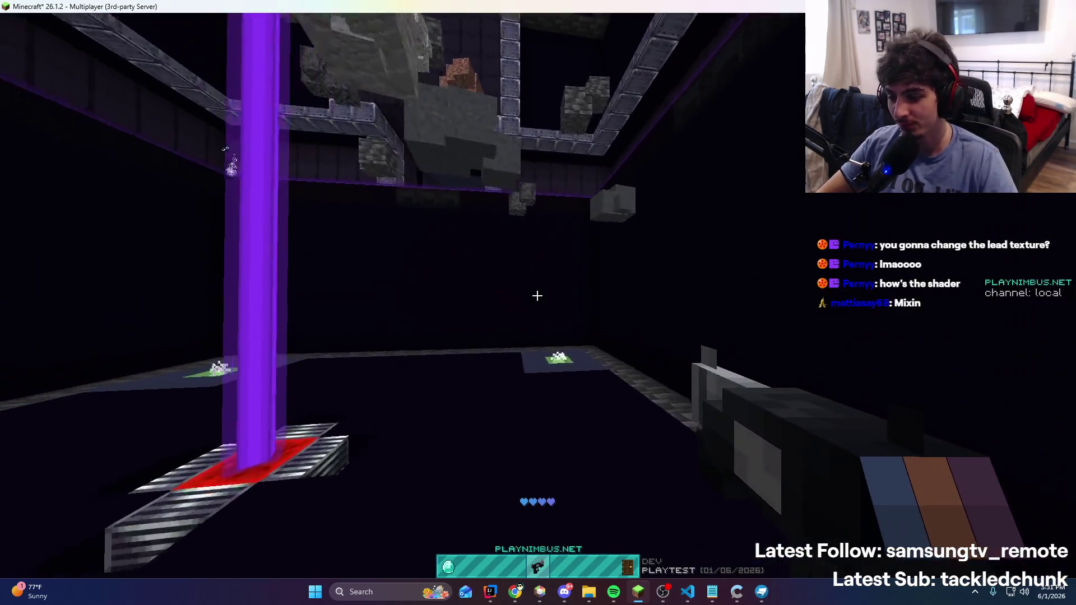
Complete the 1:02:06 note as 'grapple hook done (also mention lead question in chat)'
{"action": "key", "text": "t"}
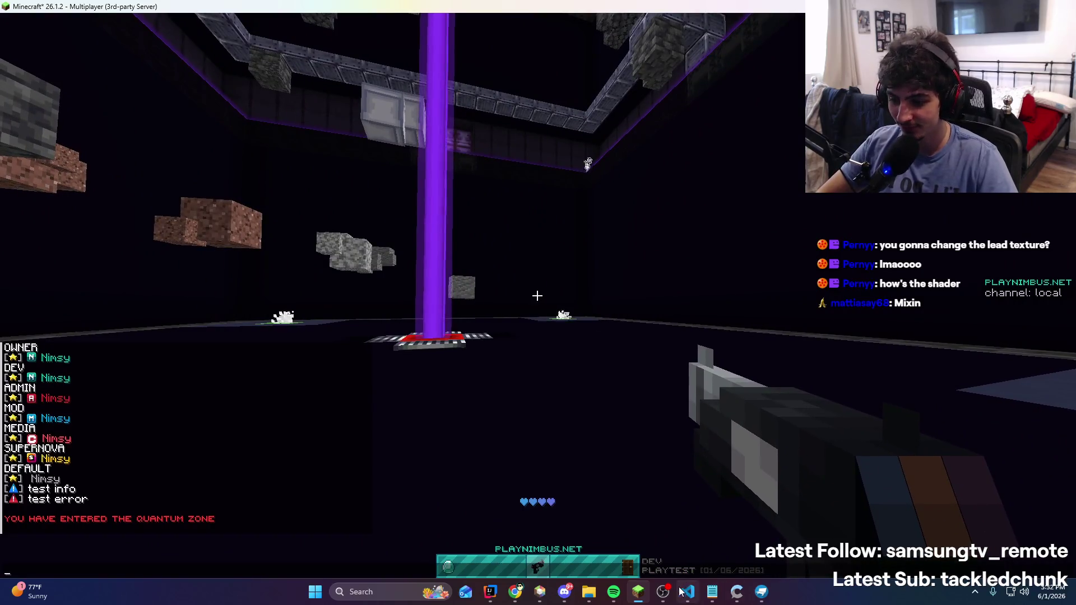
{"action": "left_click", "coordinate": [712, 592]}
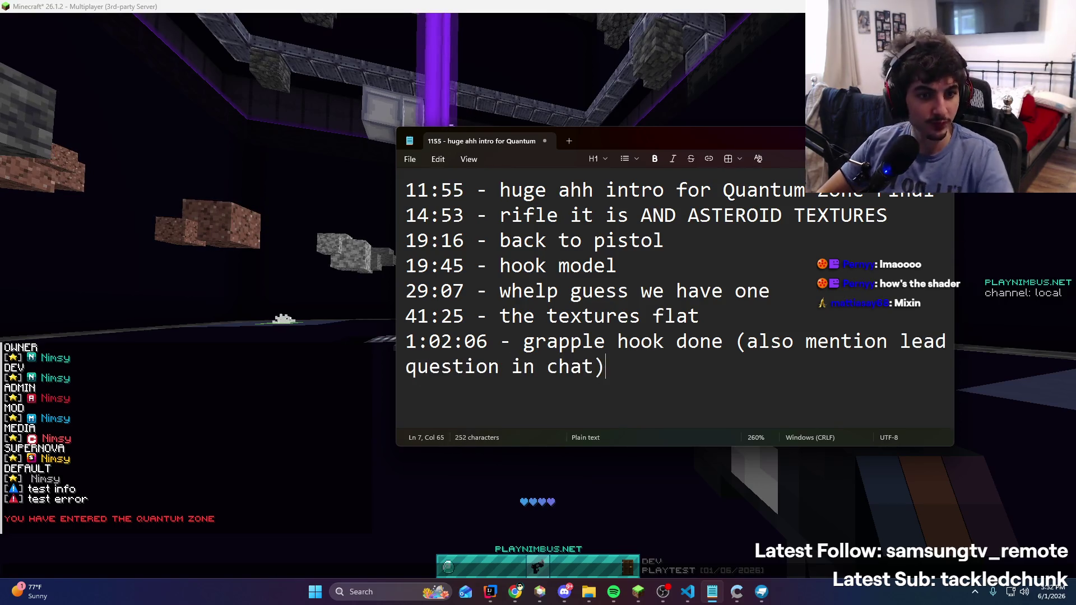
{"action": "key", "text": "alt+Tab"}
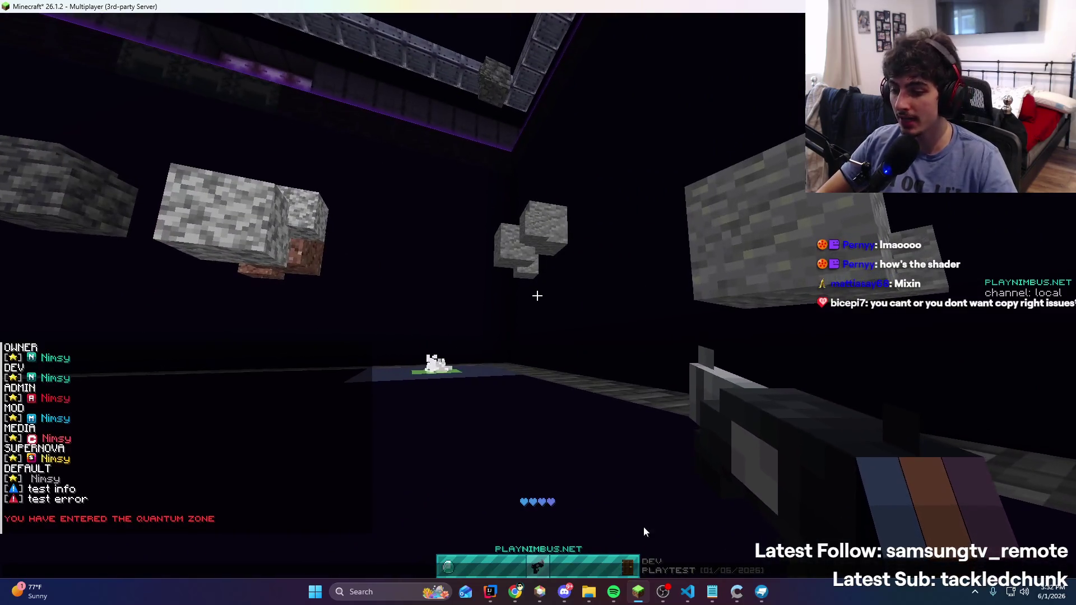
Fire the grapple rope at the wall, stone blocks and ceiling, getting pulled along each time
{"action": "key", "text": "alt+Tab"}
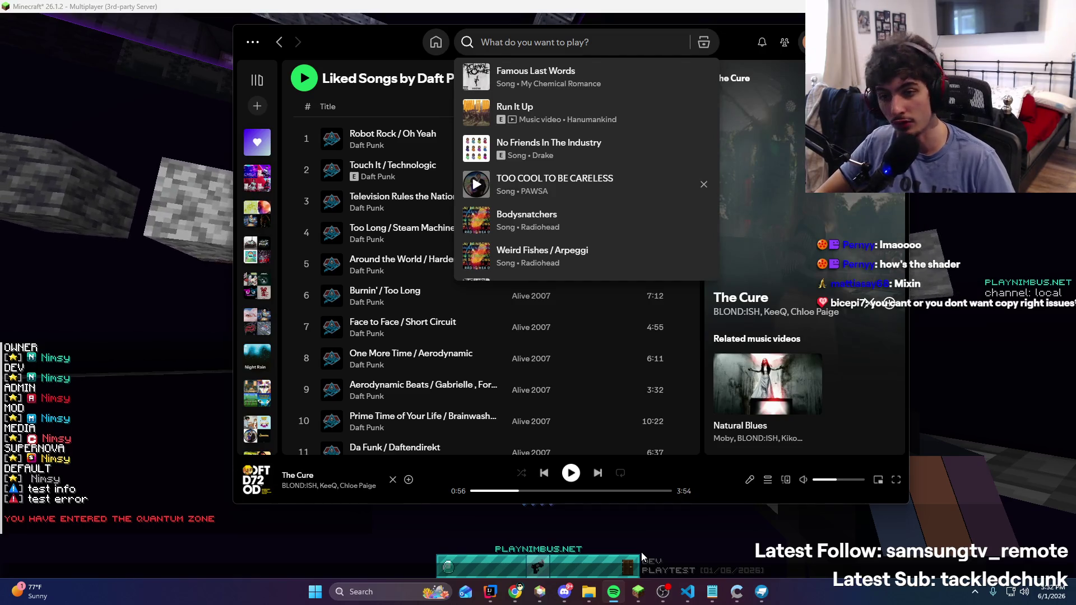
{"action": "left_click", "coordinate": [684, 524]}
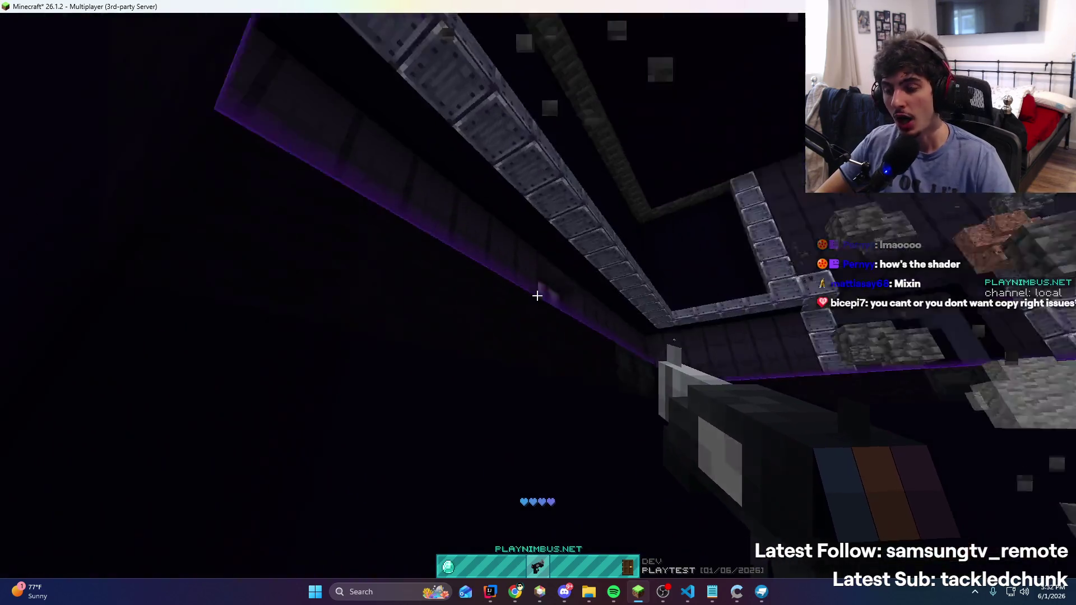
{"action": "right_click", "coordinate": [537, 296]}
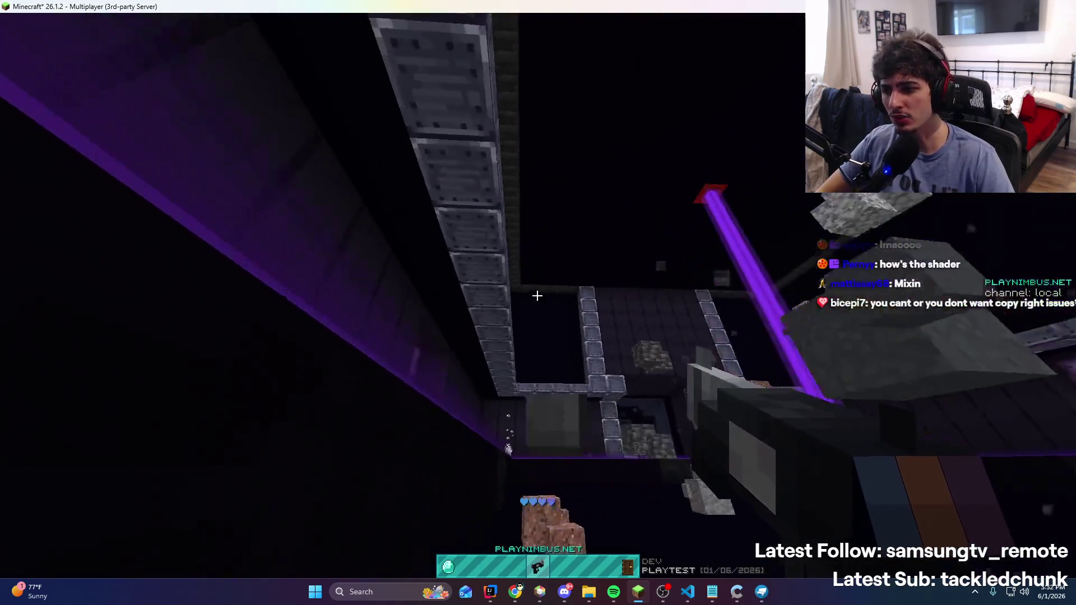
{"action": "left_click", "coordinate": [537, 295]}
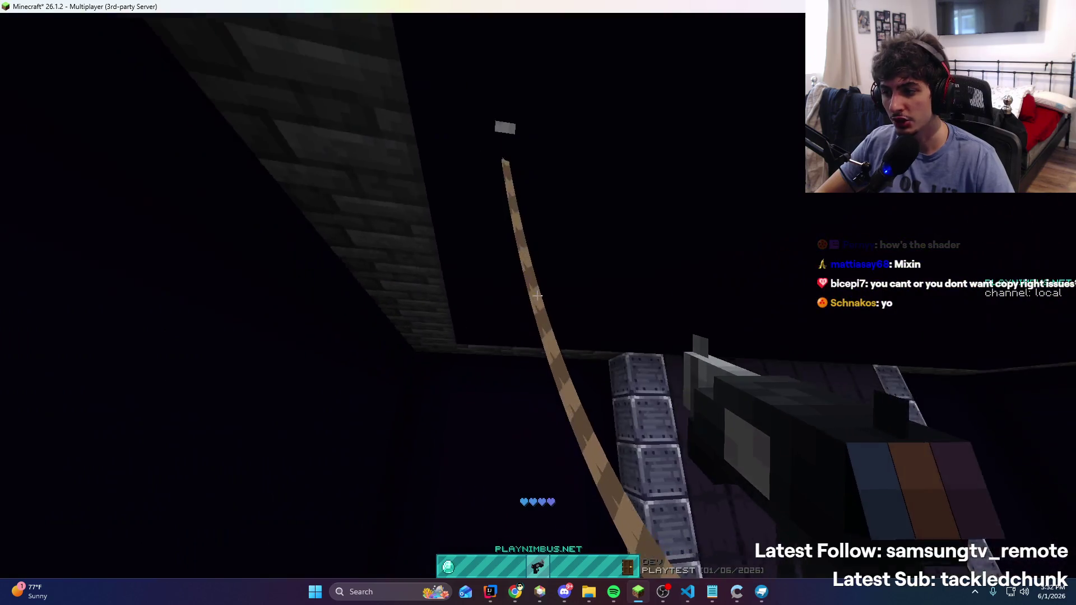
{"action": "right_click", "coordinate": [537, 296]}
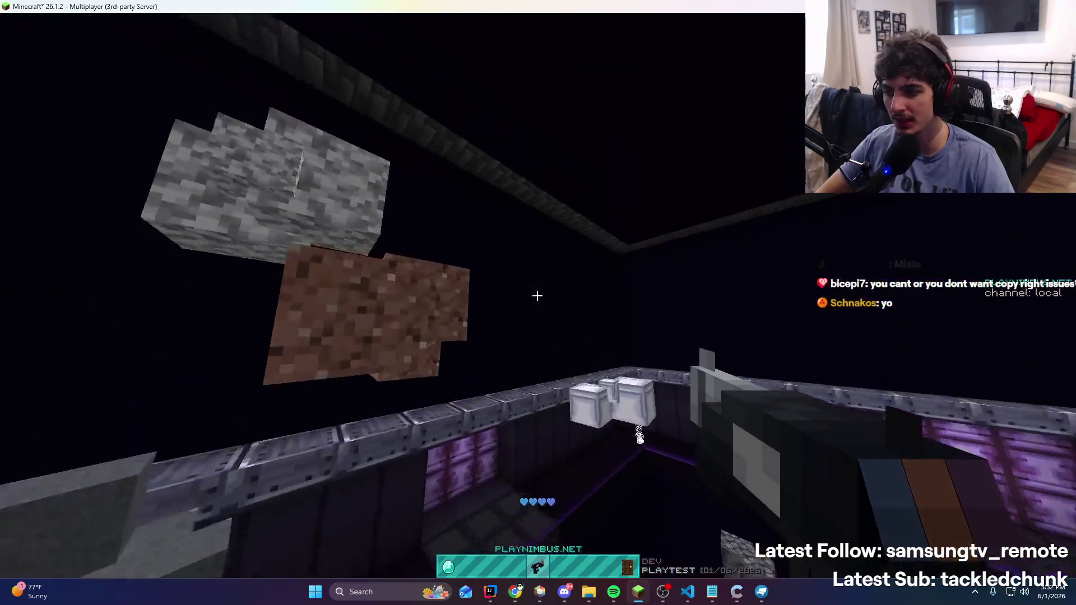
{"action": "left_click", "coordinate": [537, 295]}
{"action": "left_click", "coordinate": [537, 295]}
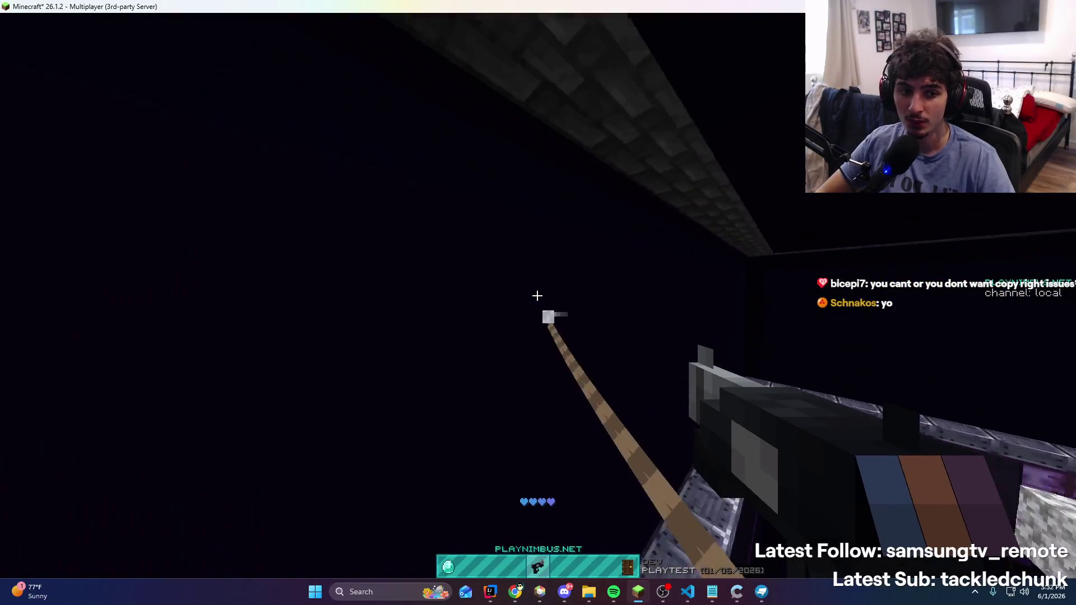
Keep re-firing the grapple across the arena, toggle the chat, then bring Spotify's Liked Songs forward
{"action": "left_click", "coordinate": [537, 295]}
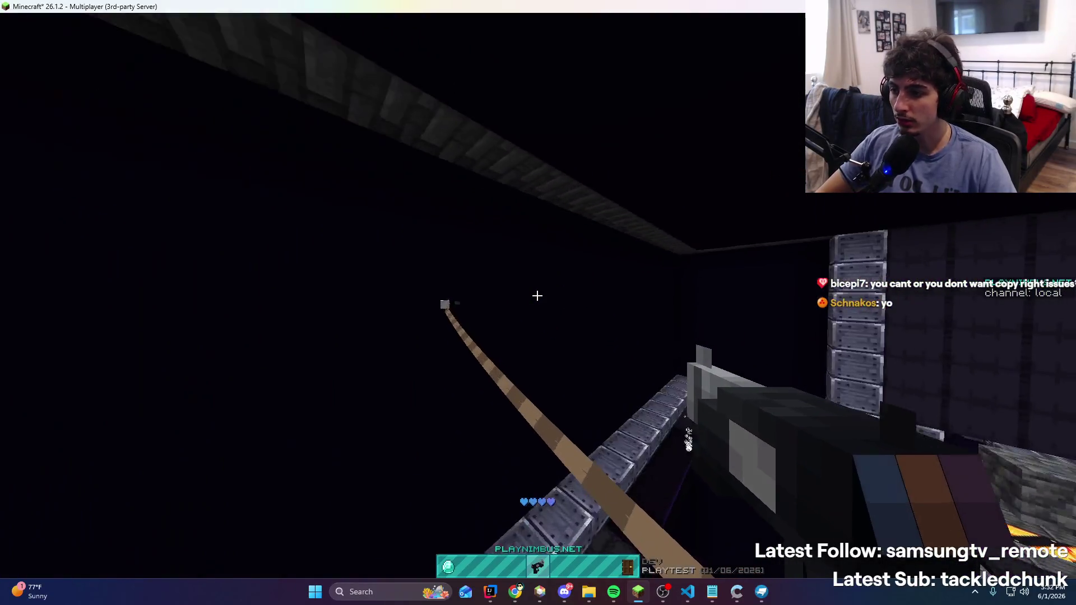
{"action": "left_click", "coordinate": [537, 295]}
{"action": "left_click", "coordinate": [537, 296]}
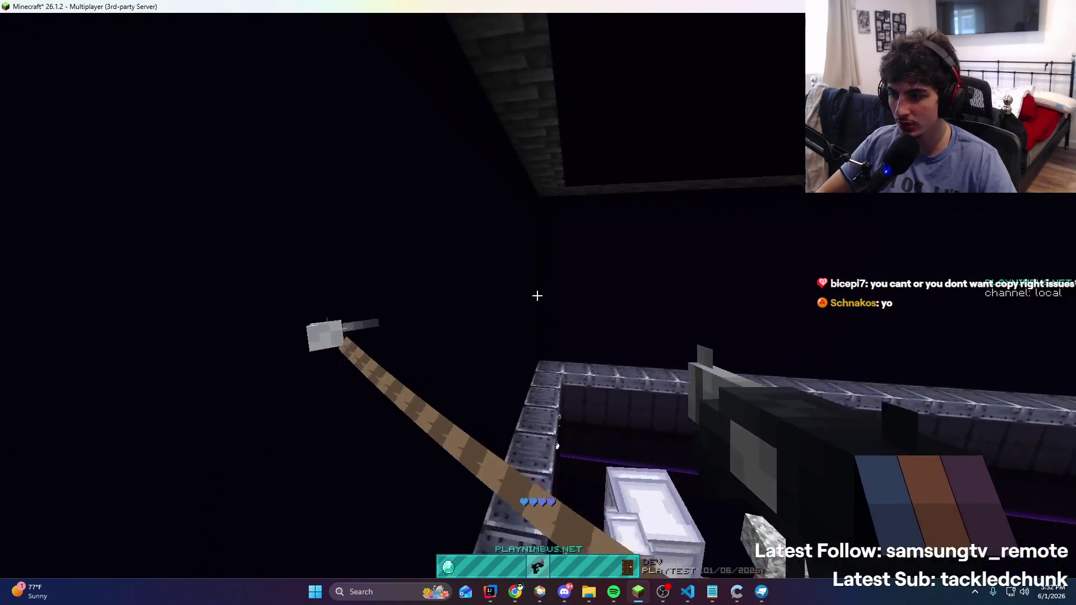
{"action": "left_click", "coordinate": [537, 296]}
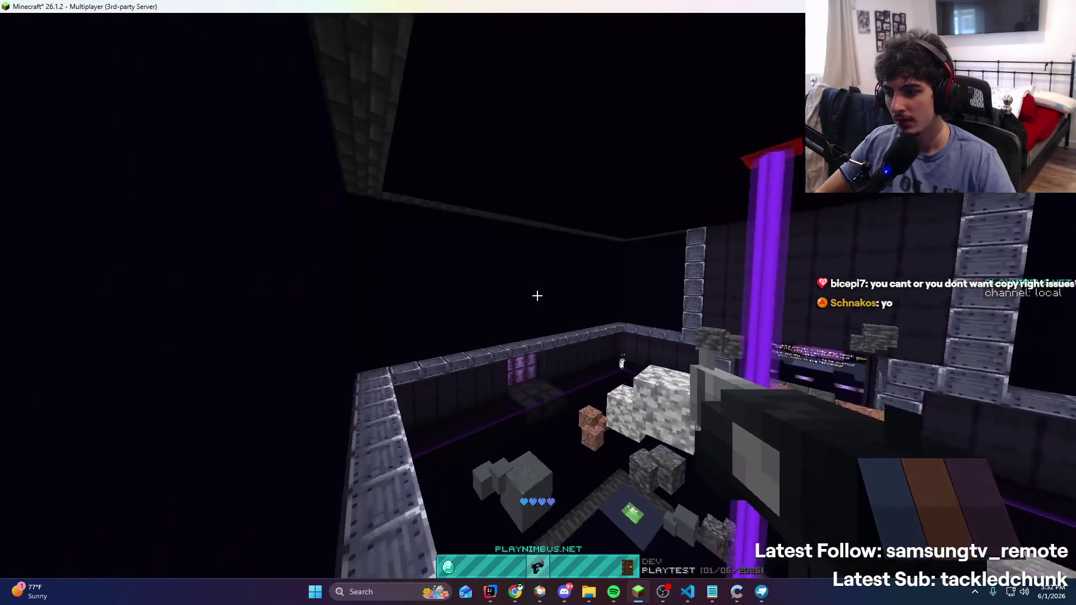
{"action": "left_click", "coordinate": [537, 295]}
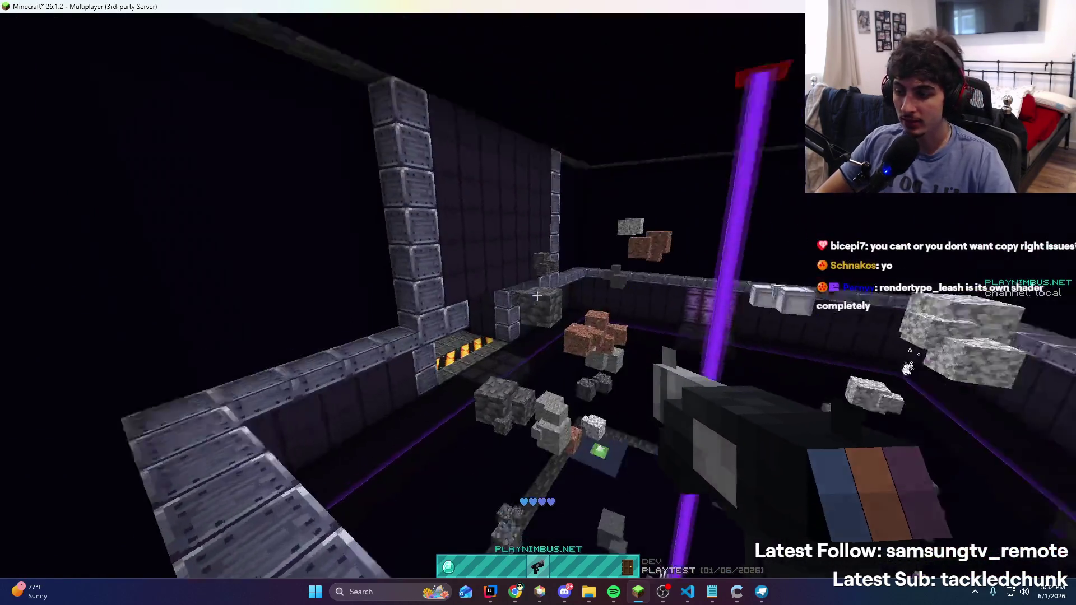
{"action": "key", "text": "t"}
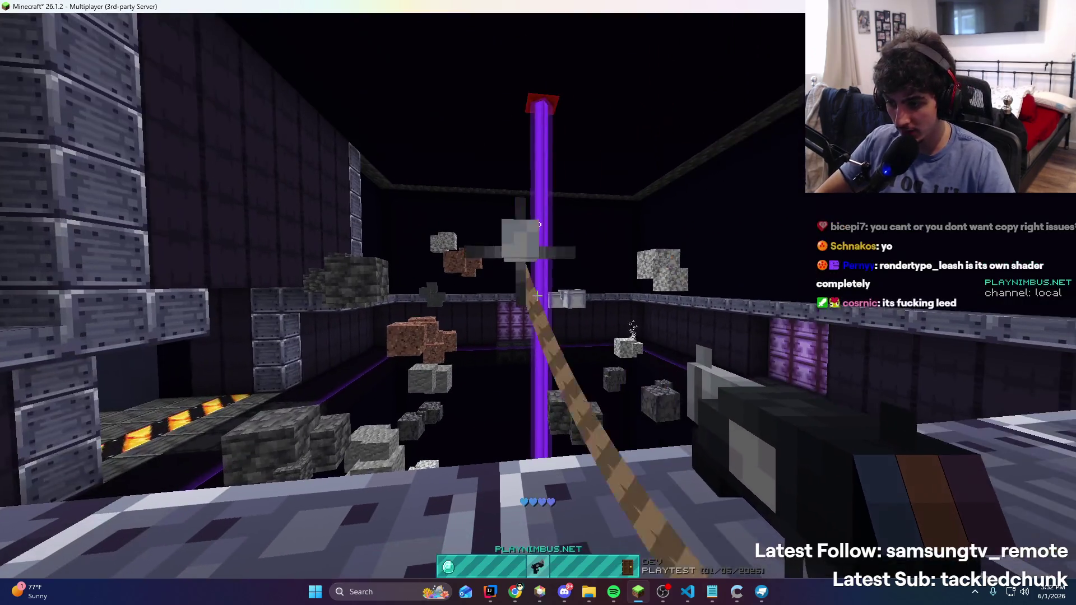
{"action": "key", "text": "Escape"}
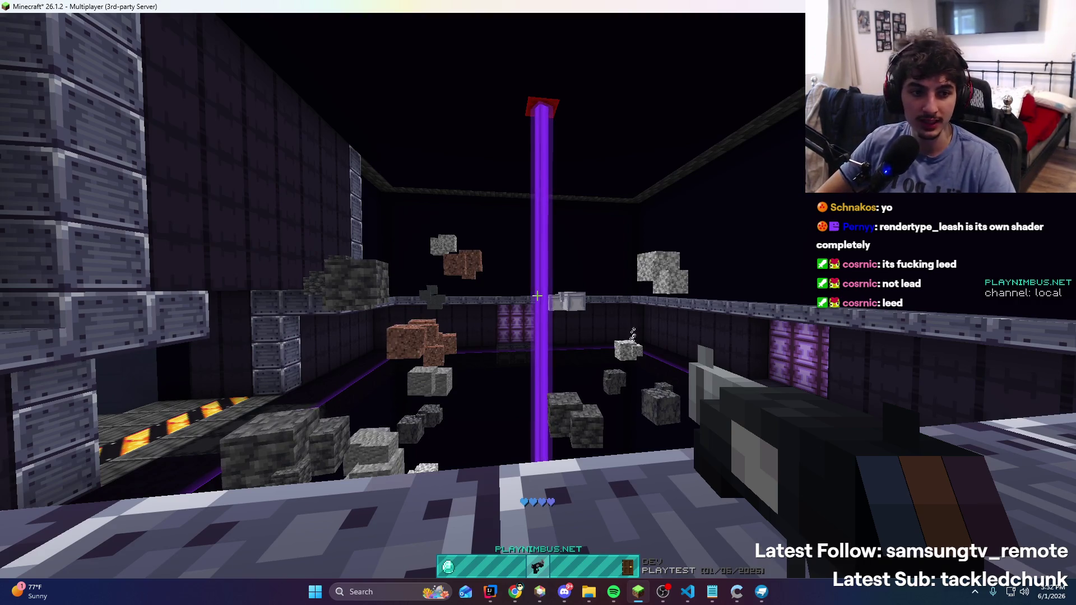
{"action": "key", "text": "t"}
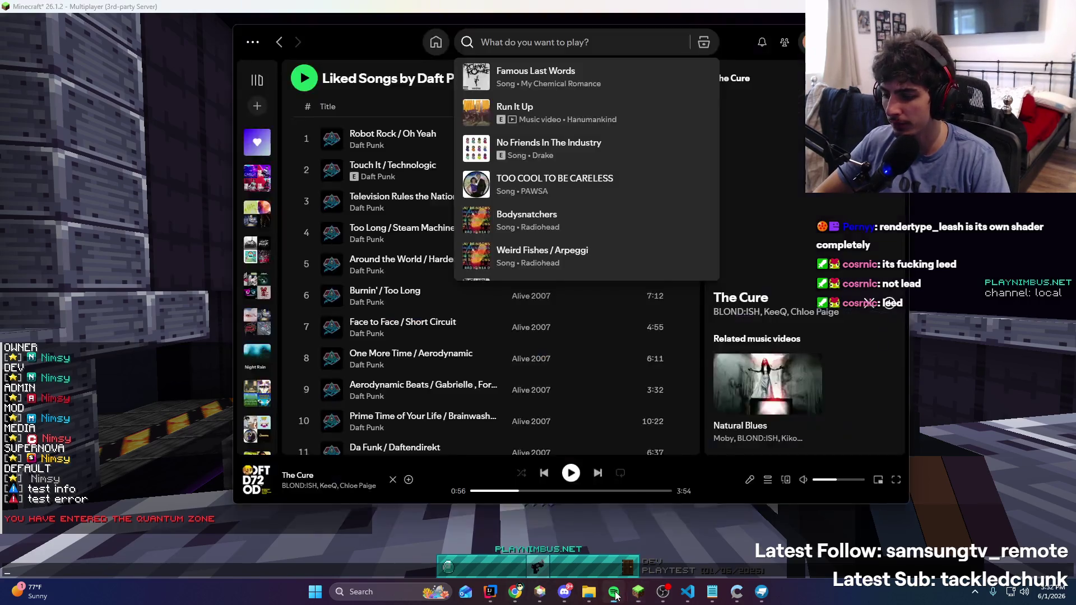
{"action": "left_click", "coordinate": [614, 592]}
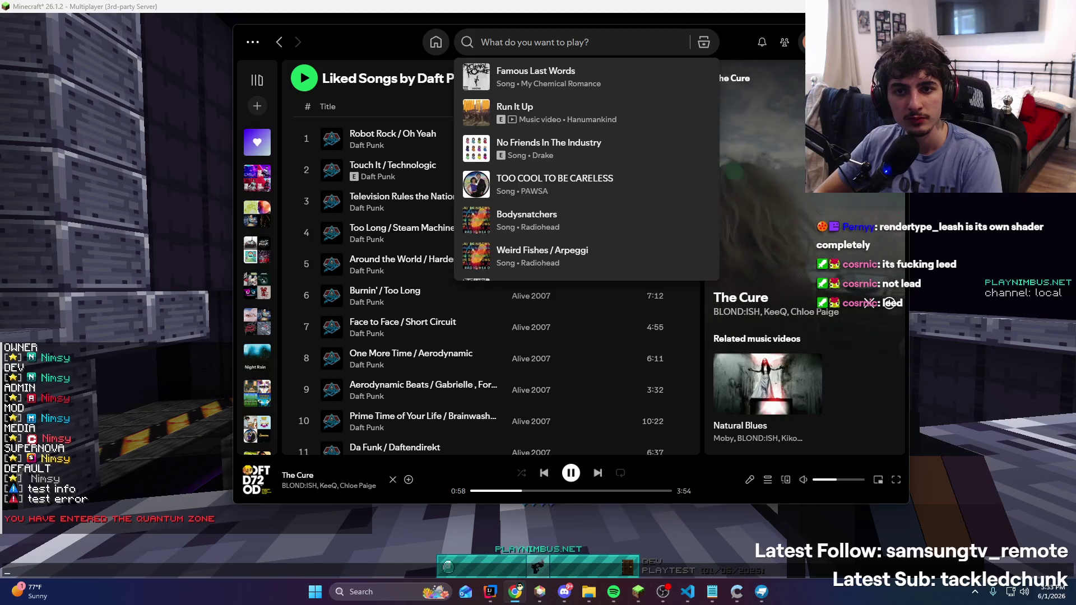
Open the Minecraft Assets version list and dismiss the cookie consent notice
{"action": "left_click", "coordinate": [515, 591]}
{"action": "left_click", "coordinate": [162, 147]}
{"action": "scroll", "coordinate": [152, 267], "scroll_direction": "up", "scroll_amount": 5}
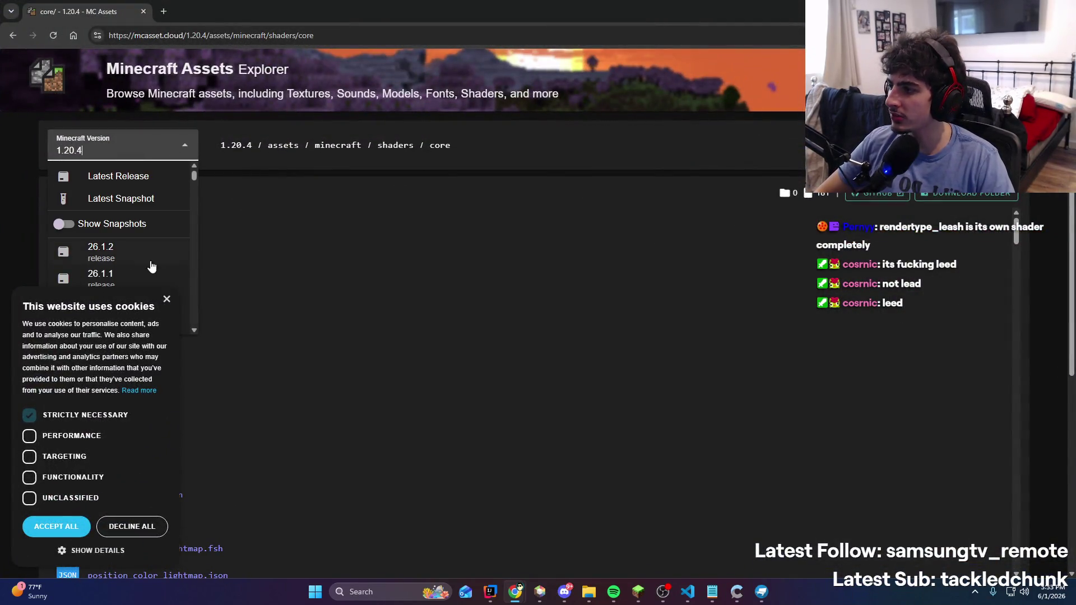
{"action": "left_click", "coordinate": [166, 309]}
{"action": "left_click", "coordinate": [166, 300]}
{"action": "left_click", "coordinate": [185, 154]}
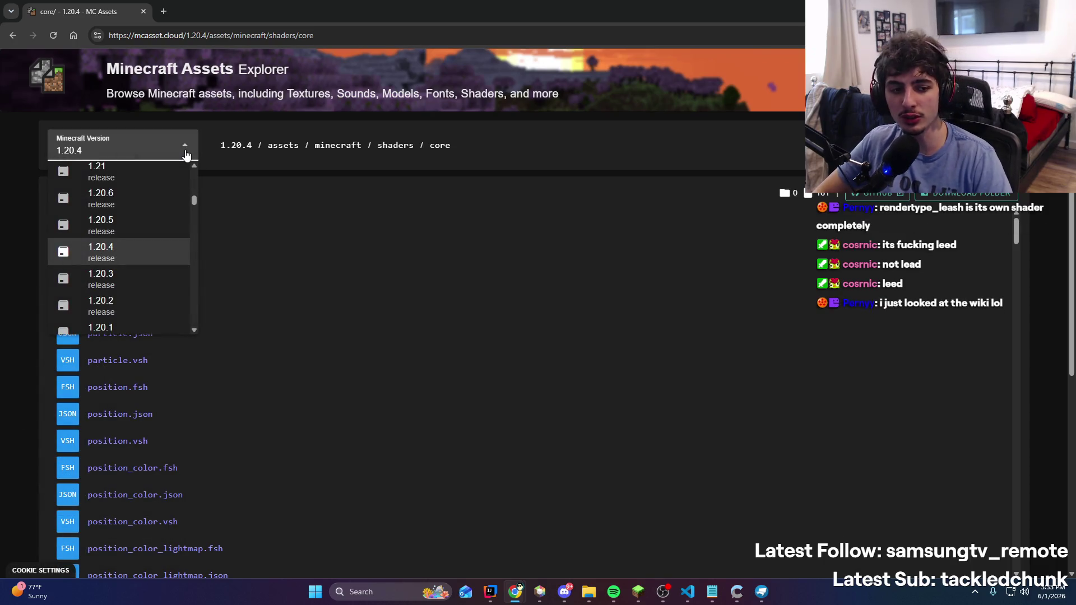
{"action": "scroll", "coordinate": [166, 264], "scroll_direction": "up", "scroll_amount": 8}
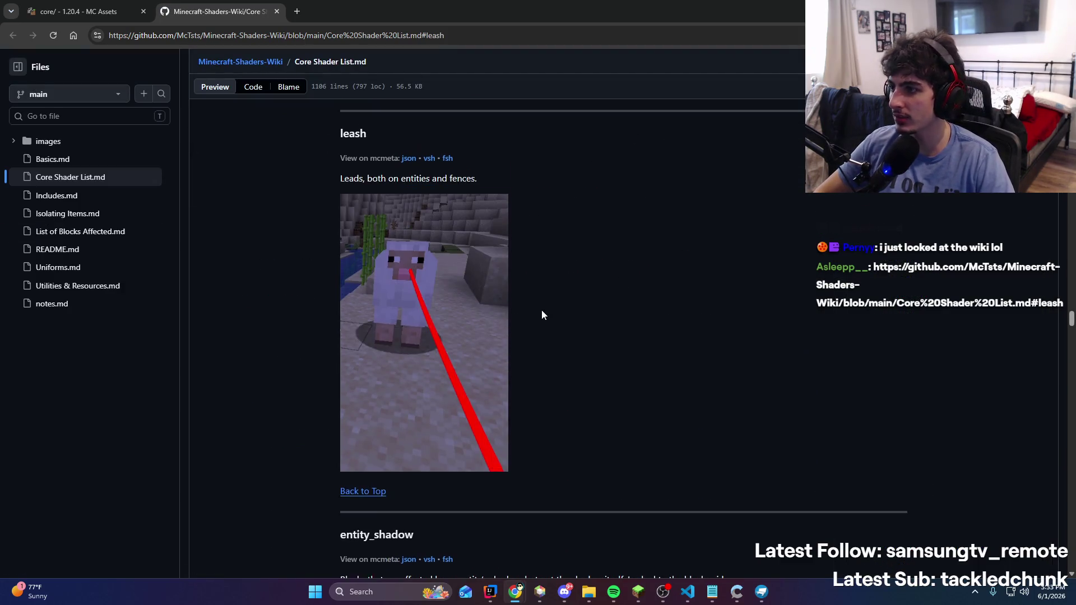
Switch the assets explorer to version 26.1.2 and go up to its shaders folder
{"action": "key", "text": "ctrl+shift+Tab"}
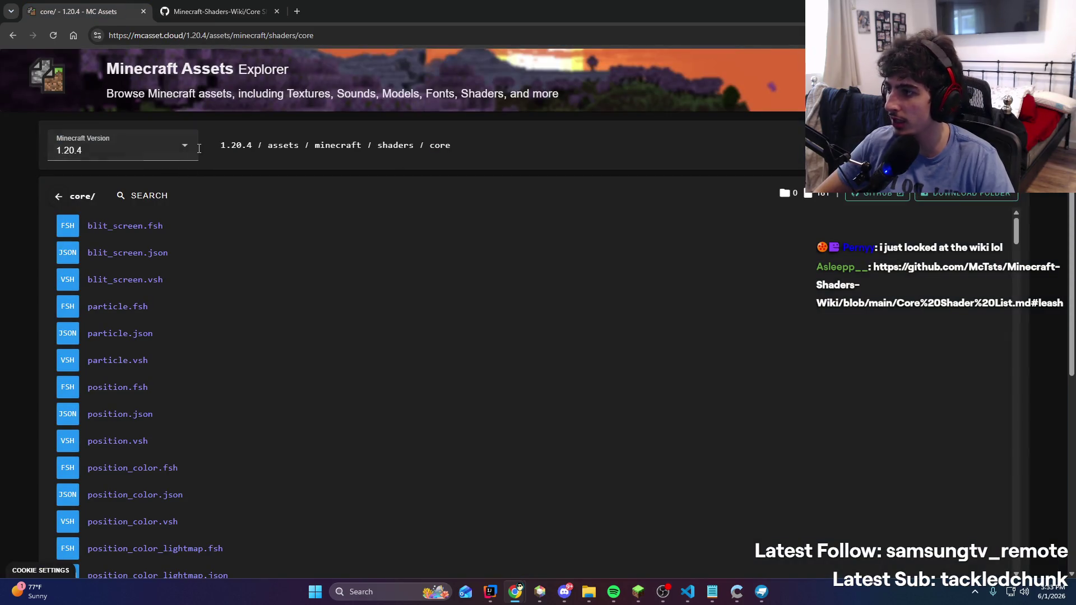
{"action": "left_click", "coordinate": [140, 150]}
{"action": "scroll", "coordinate": [140, 252], "scroll_direction": "up", "scroll_amount": 5}
{"action": "left_click", "coordinate": [136, 247]}
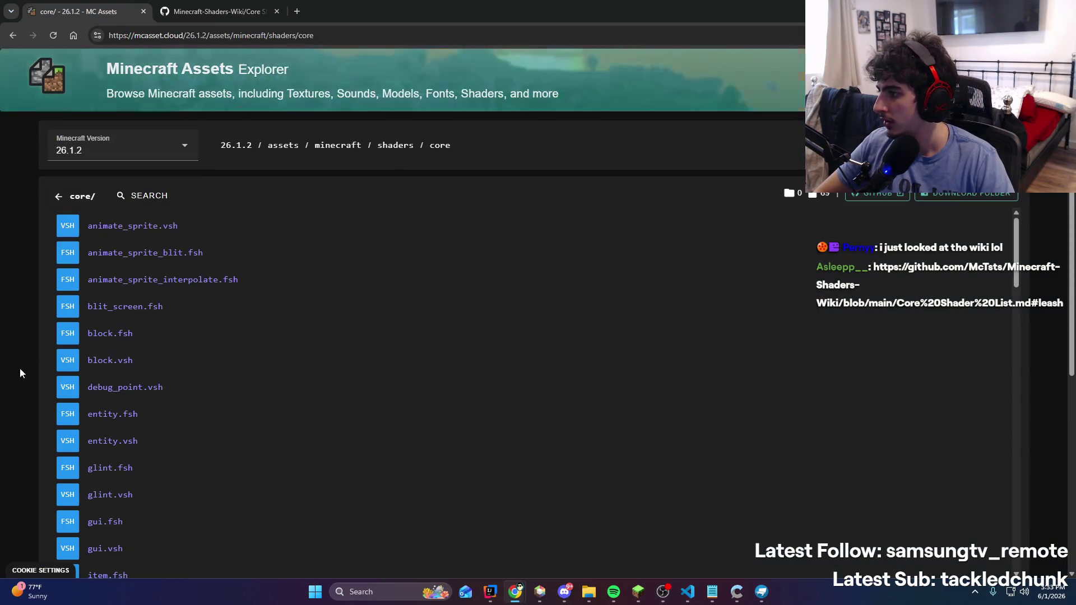
{"action": "scroll", "coordinate": [192, 334], "scroll_direction": "down", "scroll_amount": 4}
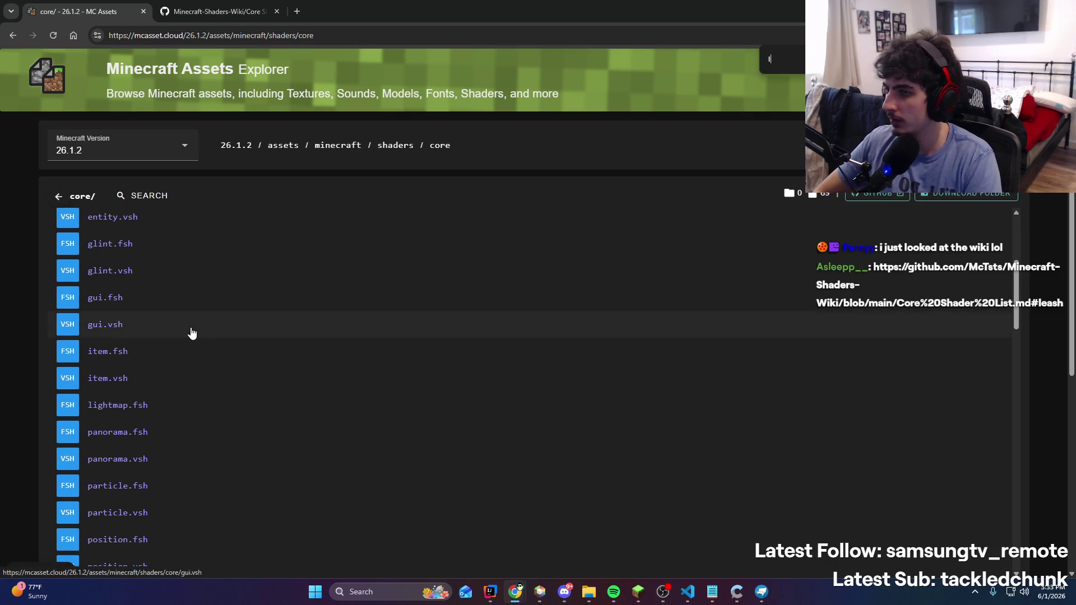
{"action": "scroll", "coordinate": [207, 372], "scroll_direction": "up", "scroll_amount": 3}
{"action": "scroll", "coordinate": [226, 409], "scroll_direction": "down", "scroll_amount": 20}
{"action": "scroll", "coordinate": [2, 445], "scroll_direction": "down", "scroll_amount": 5}
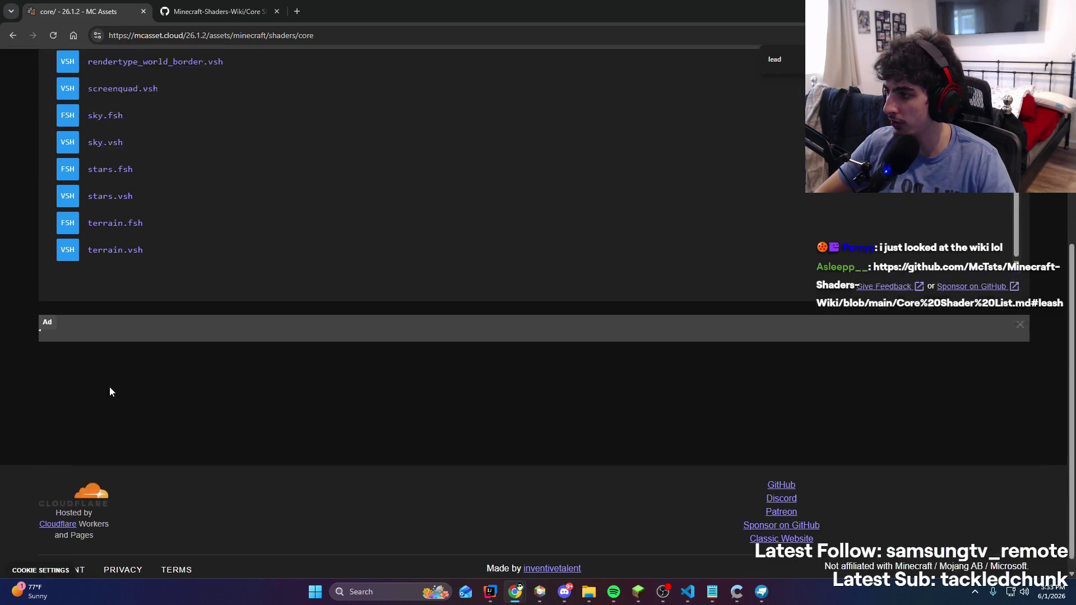
{"action": "scroll", "coordinate": [110, 386], "scroll_direction": "up", "scroll_amount": 5}
{"action": "left_click", "coordinate": [396, 146]}
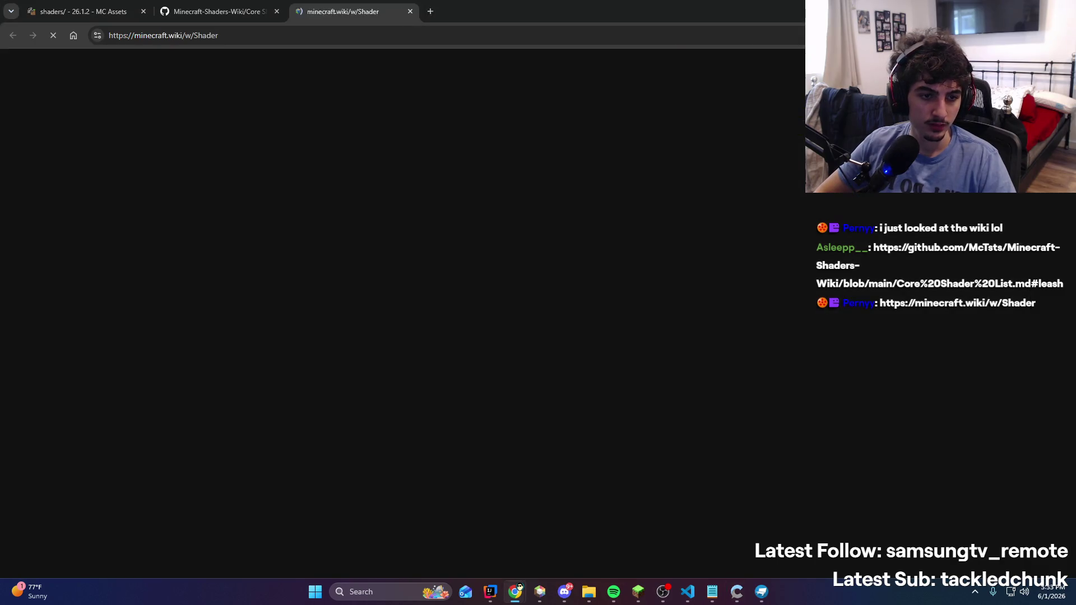
Search the wiki Shader page for 'leash' to find the rendertype_leash history entries
{"action": "key", "text": "ctrl+f"}
{"action": "type", "text": "leadrendertype_leash"}
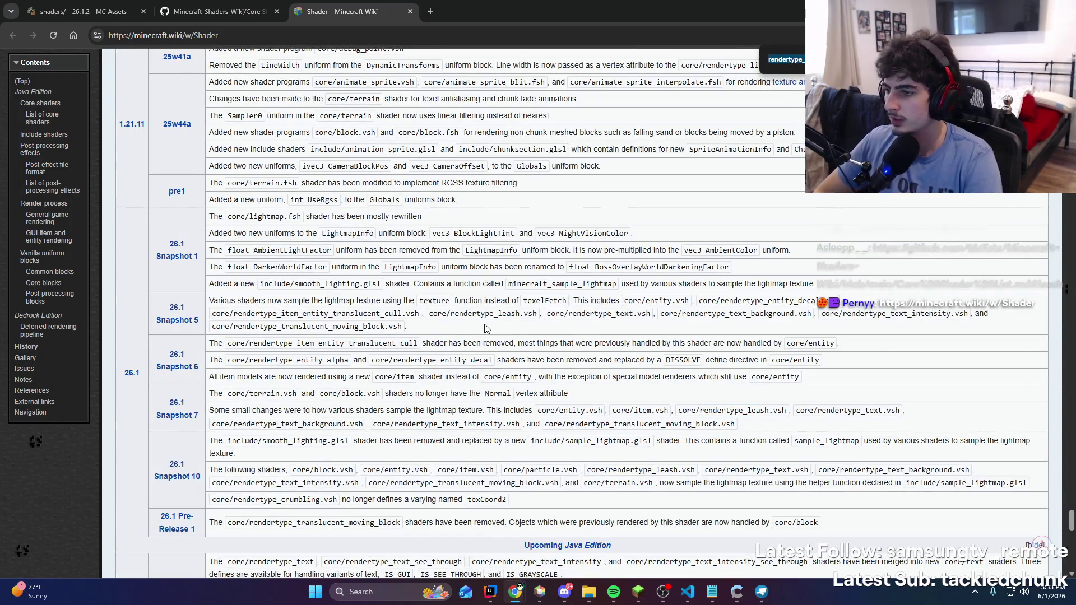
{"action": "type", "text": "ndertyp"}
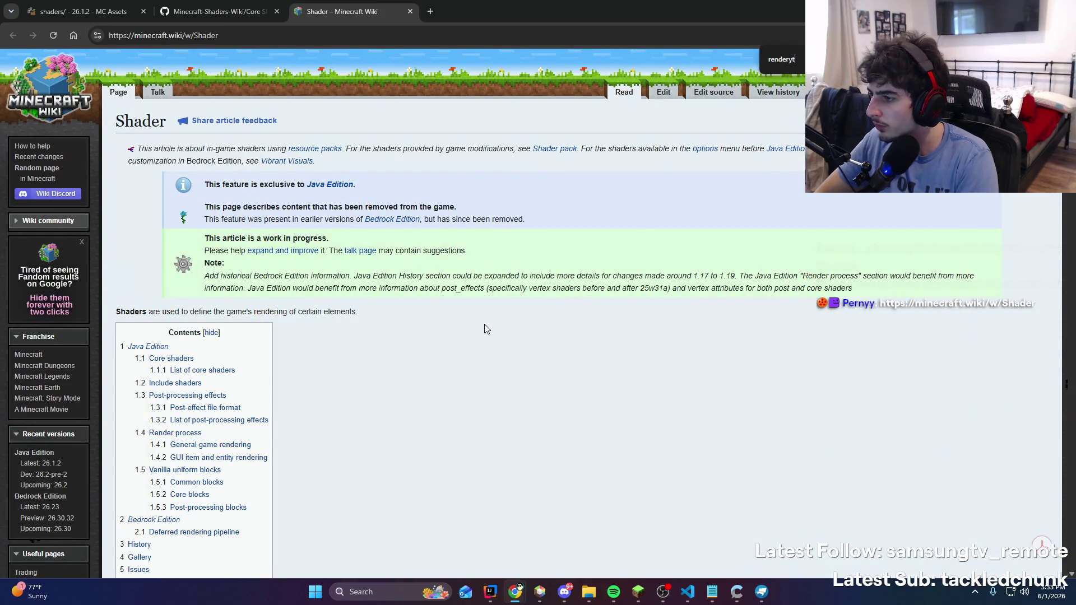
{"action": "type", "text": "_le"}
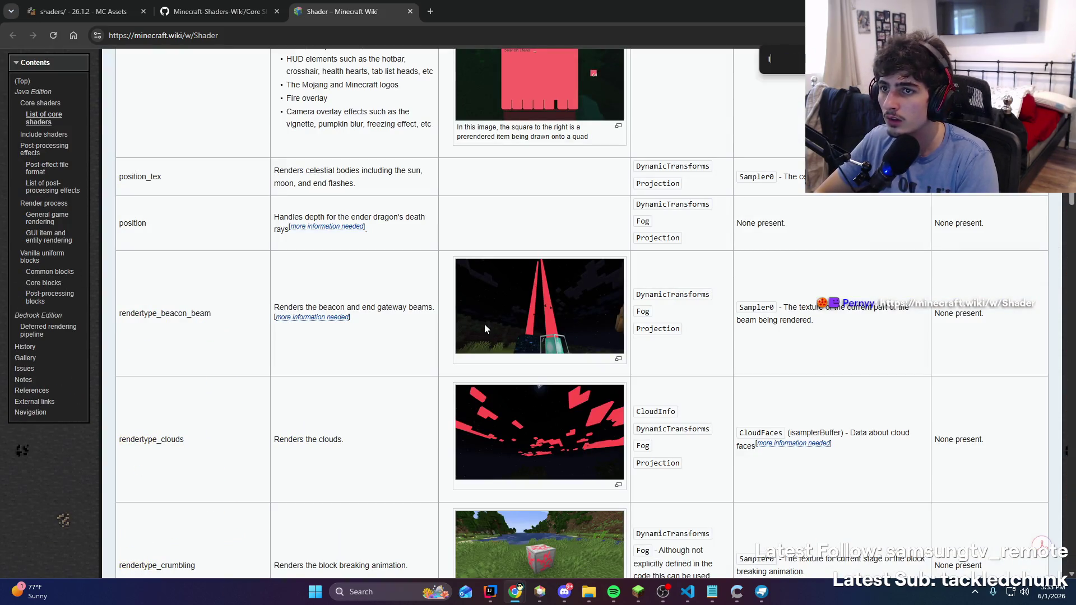
{"action": "type", "text": "leash"}
{"action": "key", "text": "Return"}
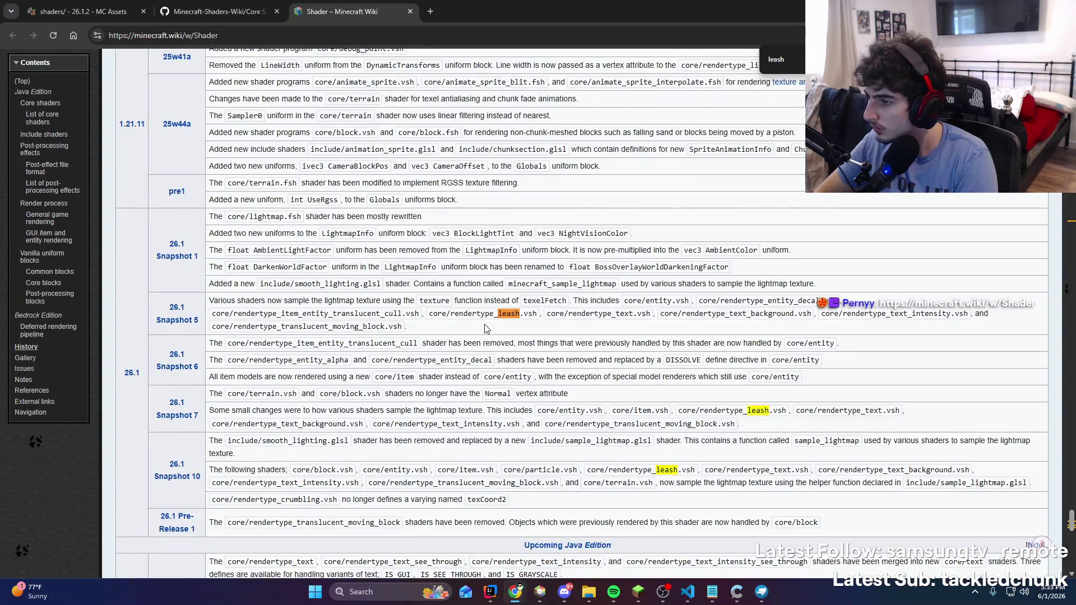
Highlight the rendertype_leash file name in the Snapshot 5 row, then open the 26.1.2 include folder
{"action": "left_click_drag", "start_coordinate": [331, 302], "coordinate": [410, 302]}
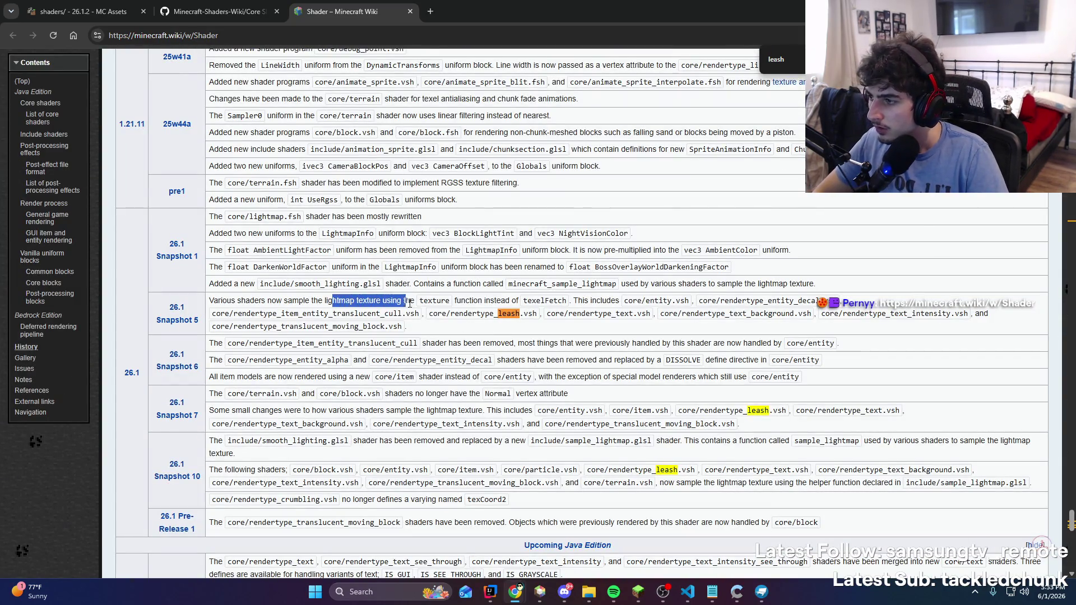
{"action": "left_click_drag", "start_coordinate": [512, 303], "coordinate": [733, 308]}
{"action": "left_click", "coordinate": [733, 308]}
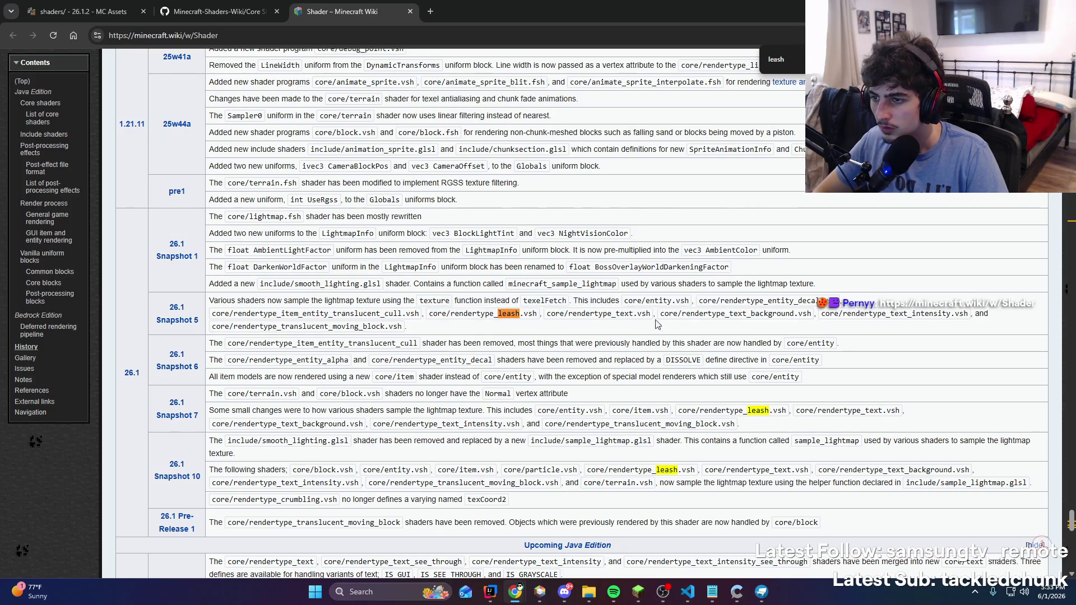
{"action": "left_click_drag", "start_coordinate": [336, 314], "coordinate": [526, 314]}
{"action": "left_click", "coordinate": [524, 316]}
{"action": "left_click_drag", "start_coordinate": [451, 314], "coordinate": [516, 314]}
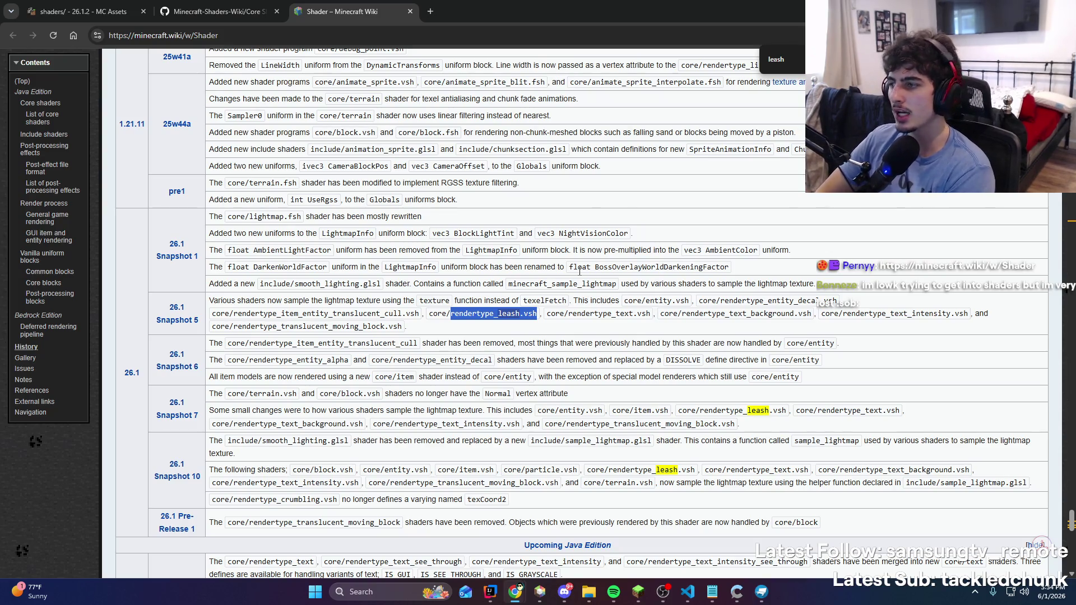
{"action": "left_click", "coordinate": [90, 6]}
{"action": "left_click", "coordinate": [118, 255]}
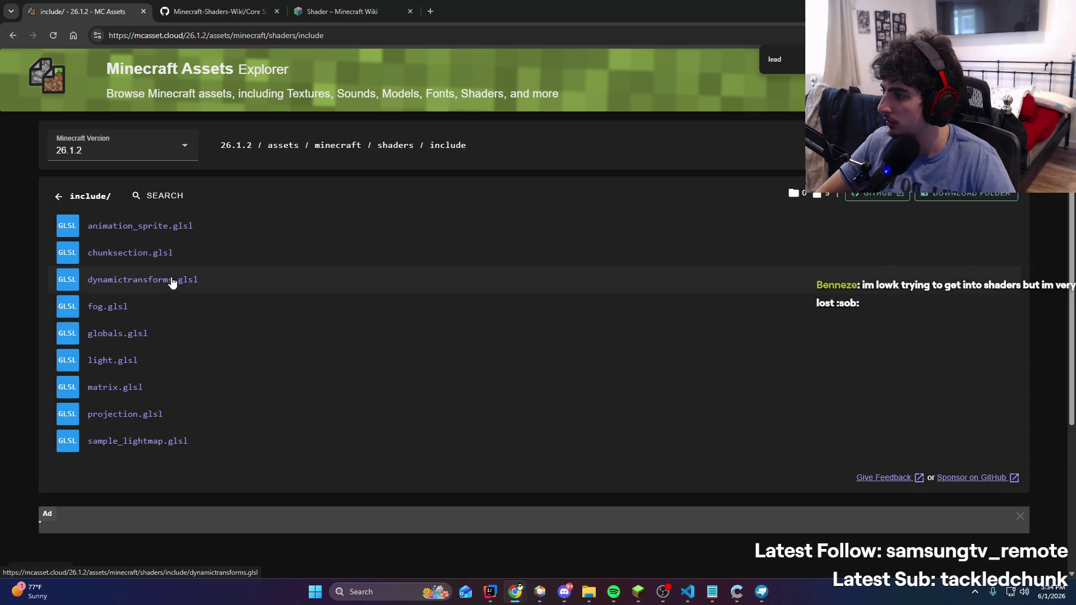
Close the page search and open the 26.1.2 core shaders folder, scrolling through its listing
{"action": "key", "text": "BackSpace"}
{"action": "key", "text": "BackSpace"}
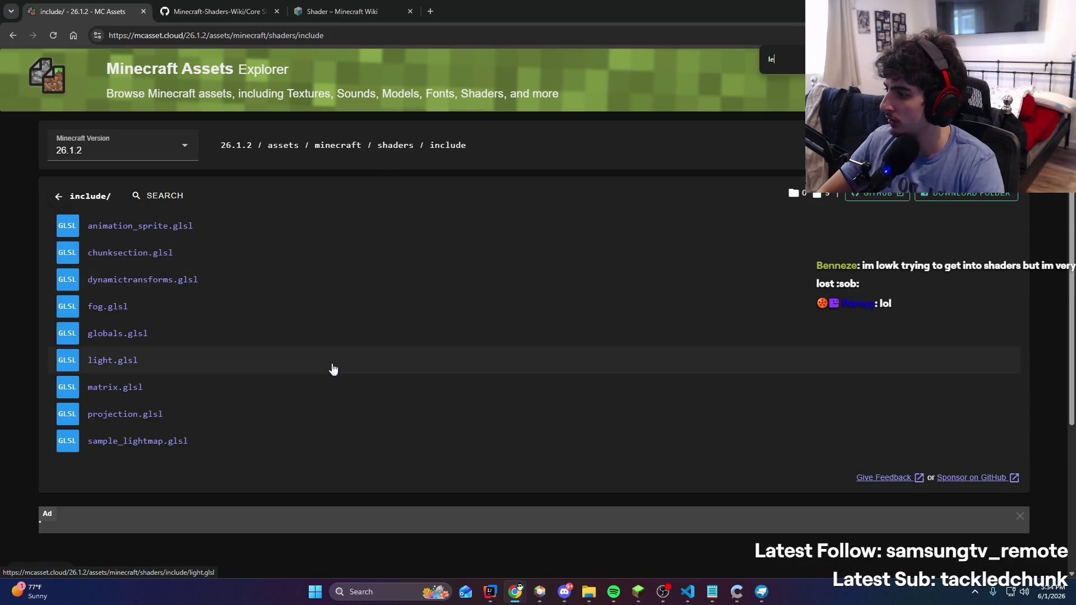
{"action": "key", "text": "Escape"}
{"action": "left_click", "coordinate": [395, 146]}
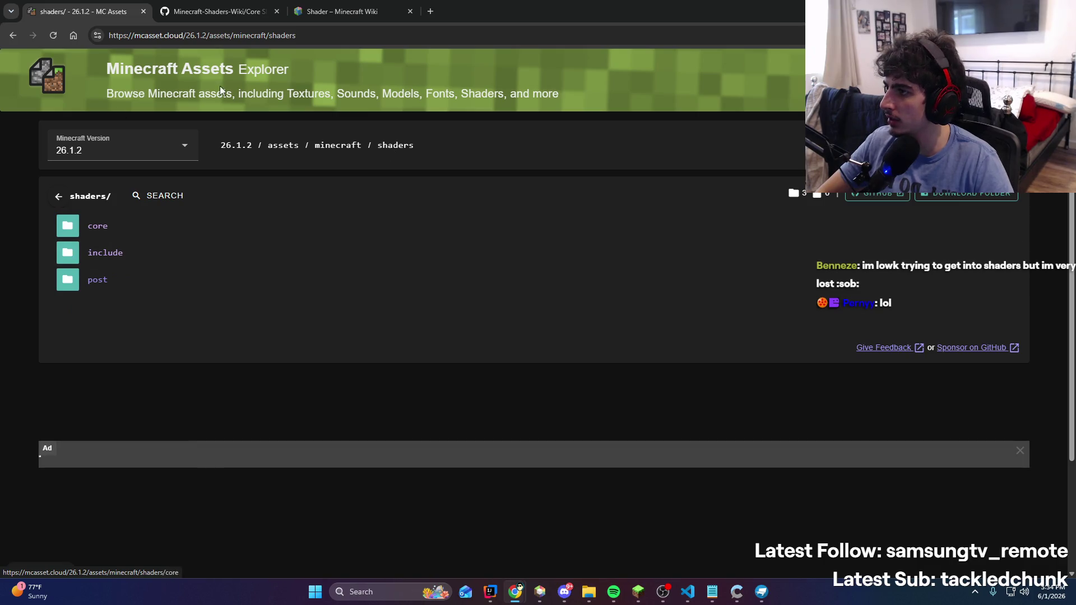
{"action": "left_click", "coordinate": [125, 227]}
{"action": "scroll", "coordinate": [135, 327], "scroll_direction": "down", "scroll_amount": 3}
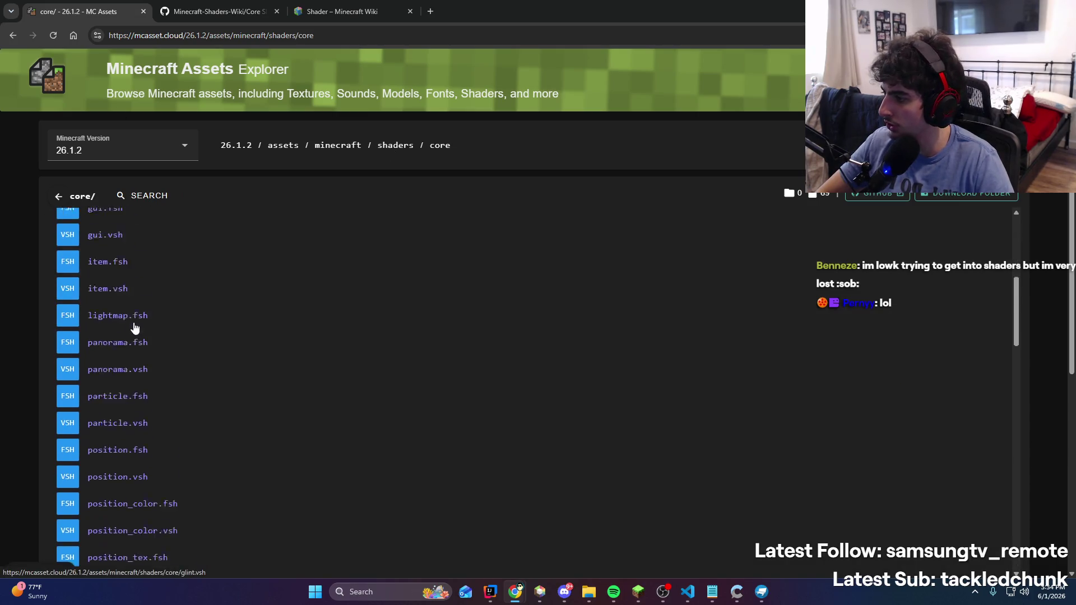
{"action": "scroll", "coordinate": [134, 327], "scroll_direction": "down", "scroll_amount": 3}
{"action": "type", "text": "leash"}
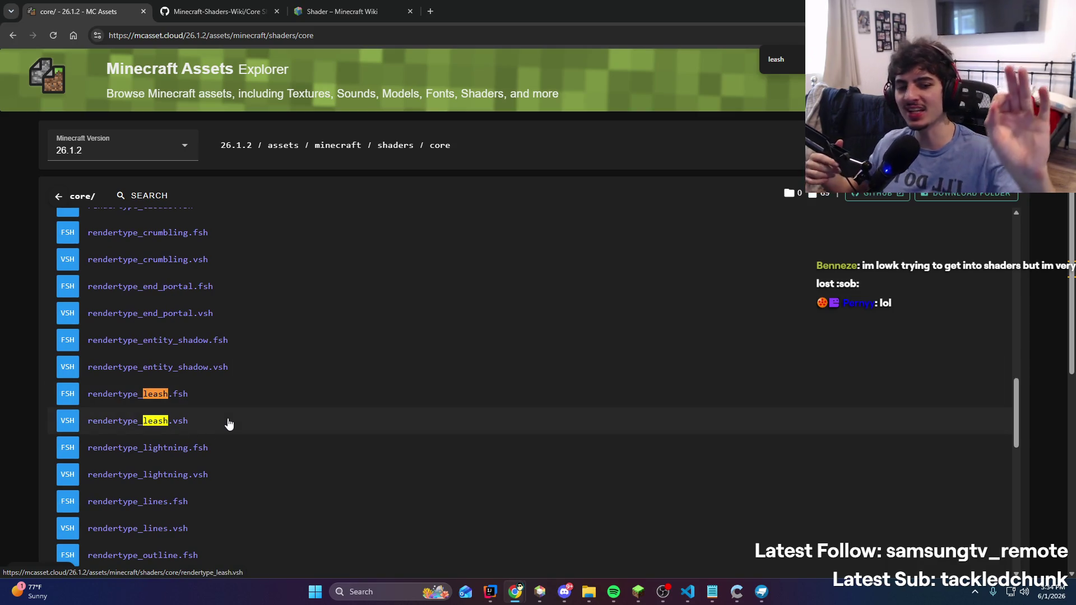
{"action": "scroll", "coordinate": [238, 423], "scroll_direction": "up", "scroll_amount": 1}
{"action": "scroll", "coordinate": [250, 422], "scroll_direction": "down", "scroll_amount": 1}
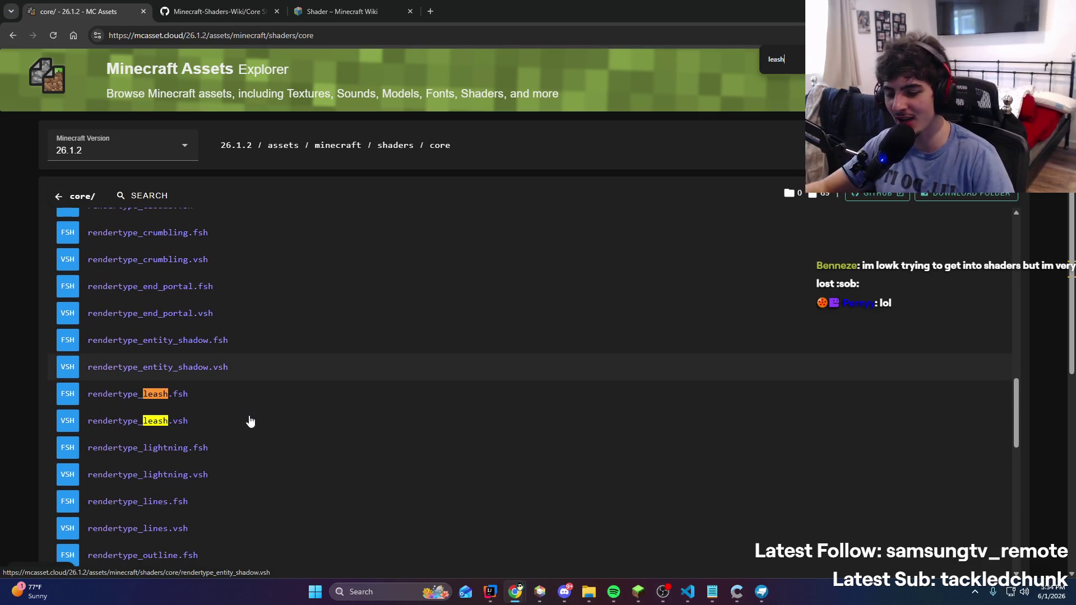
Move the Notepad notes window onto the other screen
{"action": "left_click", "coordinate": [712, 592]}
{"action": "left_click_drag", "start_coordinate": [645, 147], "coordinate": [1075, 123]}
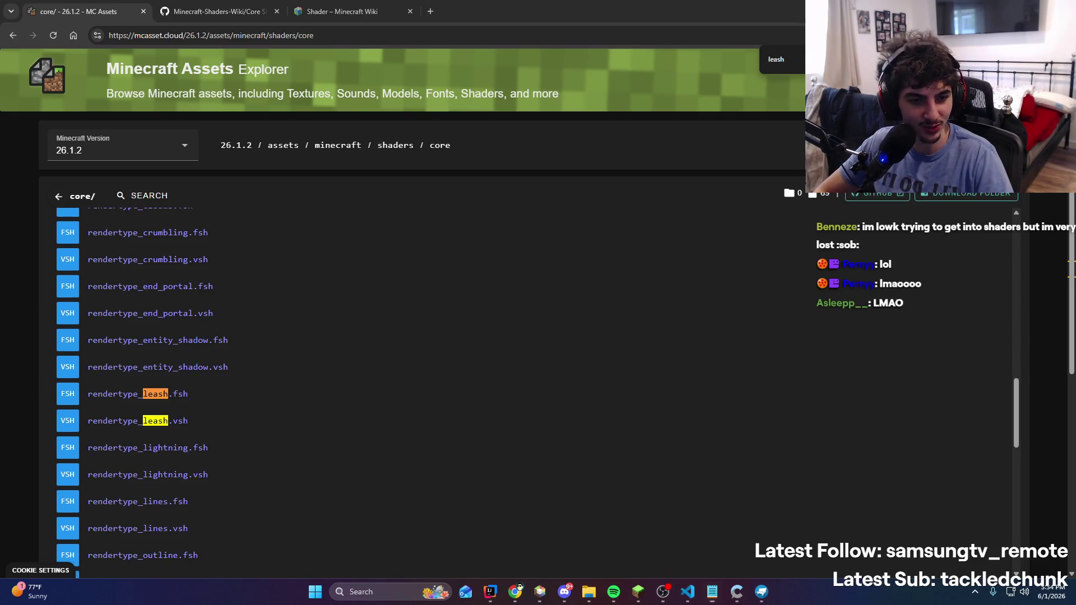
{"action": "key", "text": "alt+Tab"}
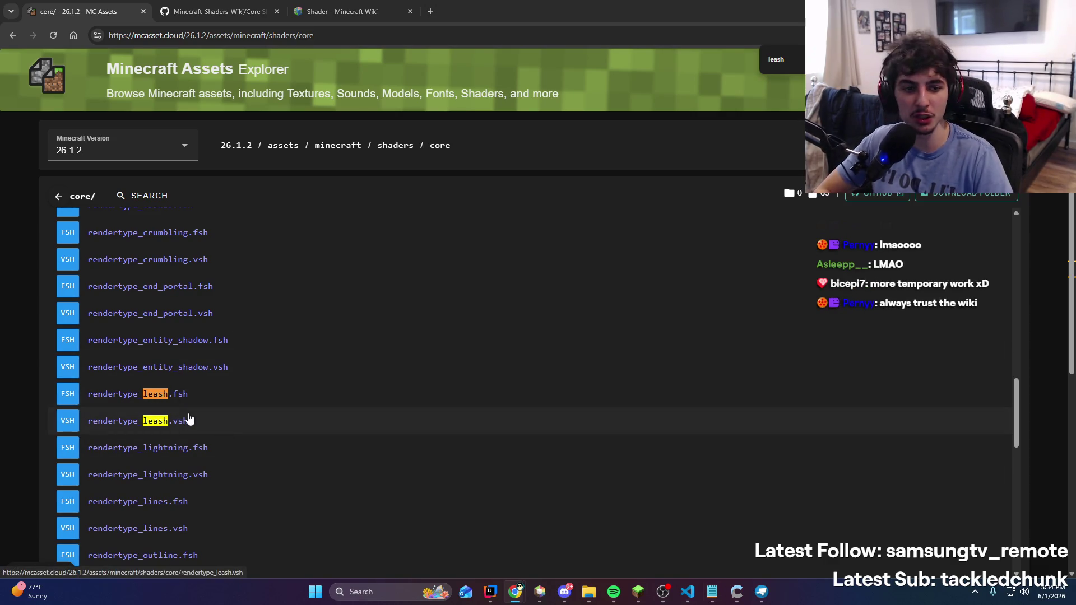
View rendertype_leash.vsh, then search 'leas' and read the 375 B rendertype_leash.fsh source
{"action": "left_click", "coordinate": [242, 432]}
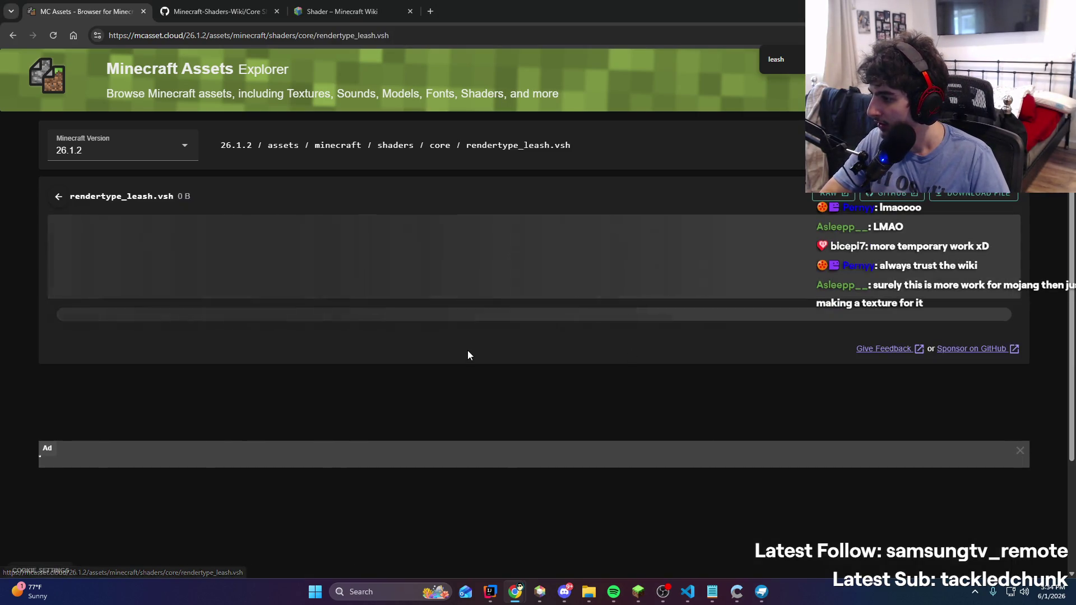
{"action": "scroll", "coordinate": [467, 351], "scroll_direction": "down", "scroll_amount": 1}
{"action": "key", "text": "alt+Left"}
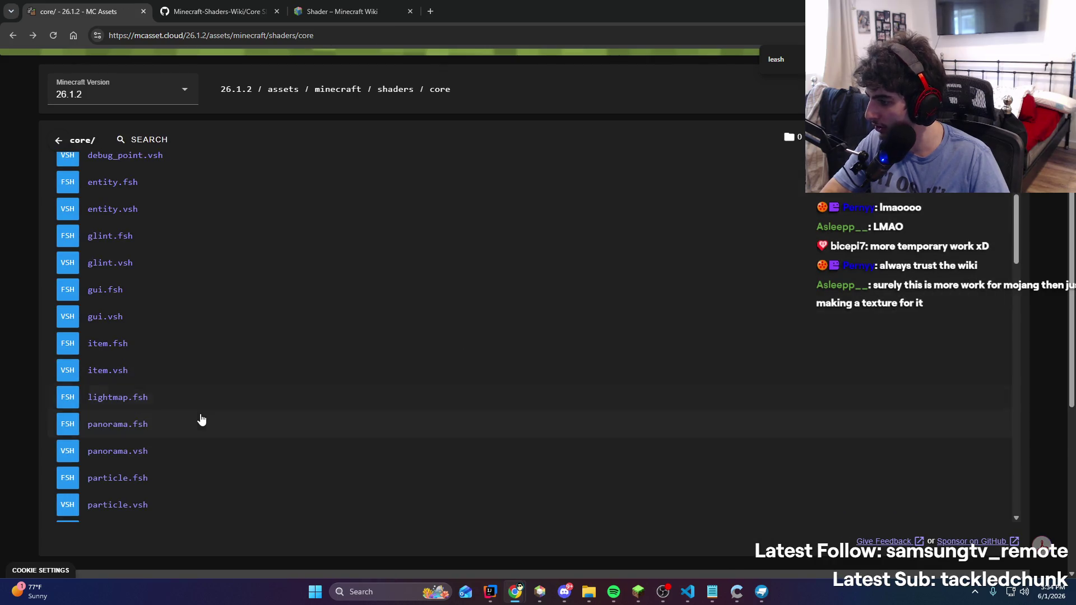
{"action": "key", "text": "ctrl+f"}
{"action": "type", "text": "leas"}
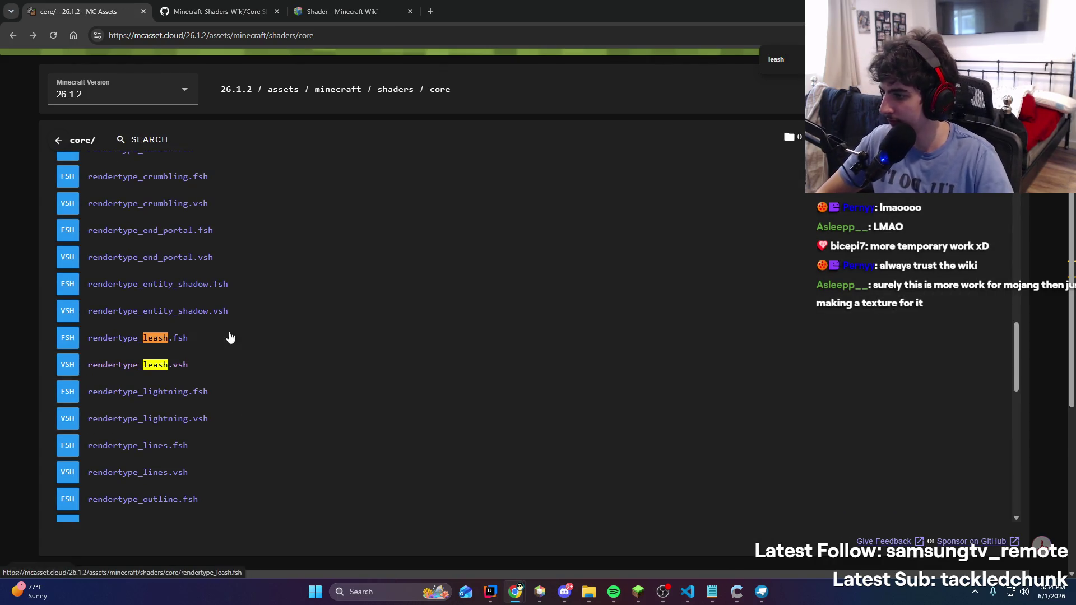
{"action": "left_click", "coordinate": [230, 337]}
{"action": "left_click", "coordinate": [99, 307]}
{"action": "key", "text": "alt+Tab"}
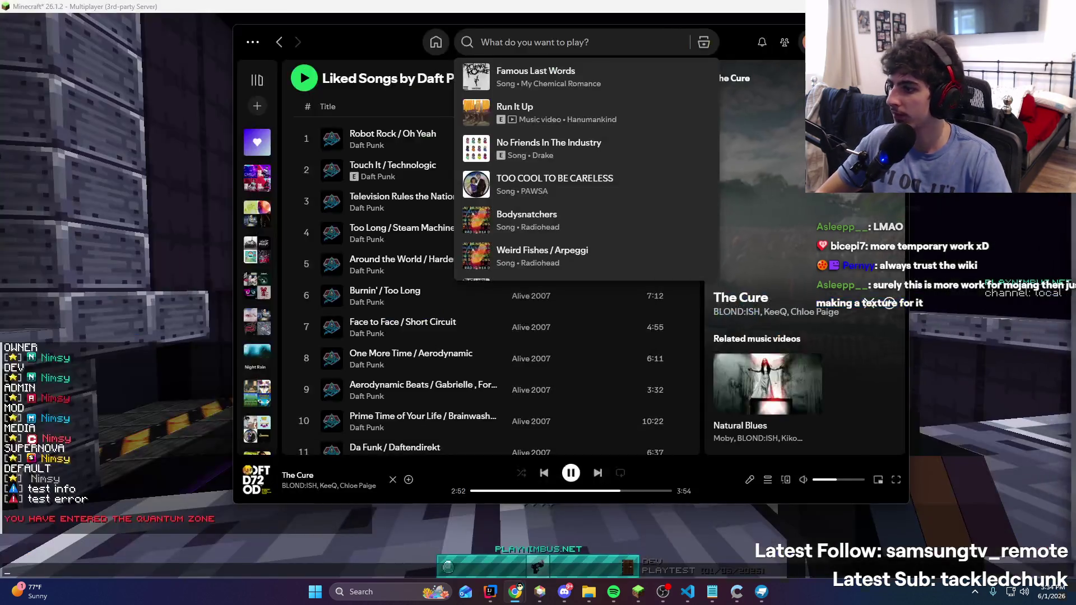
{"action": "left_click", "coordinate": [491, 591]}
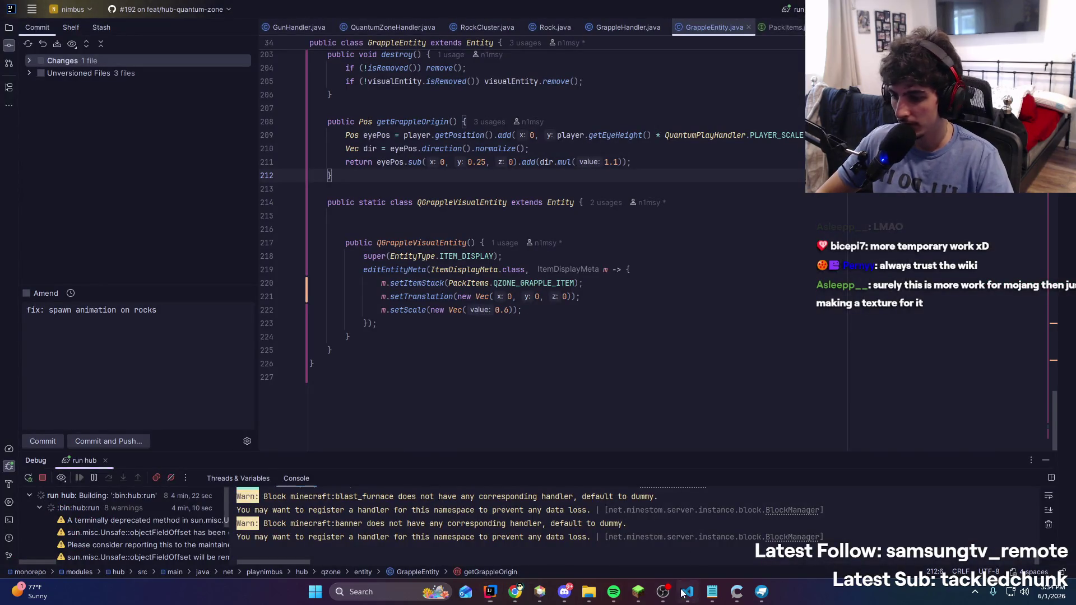
Create a new rendertype_leash.fsh file in the hub's assets minecraft shaders\core folder
{"action": "left_click", "coordinate": [687, 592]}
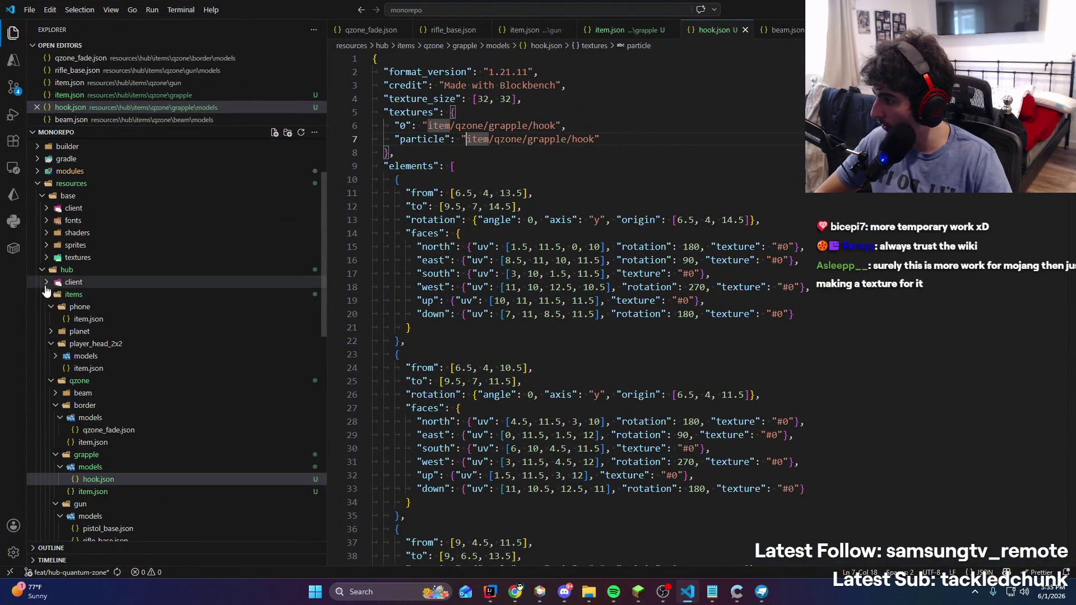
{"action": "left_click", "coordinate": [46, 284]}
{"action": "left_click", "coordinate": [52, 307]}
{"action": "left_click", "coordinate": [59, 333]}
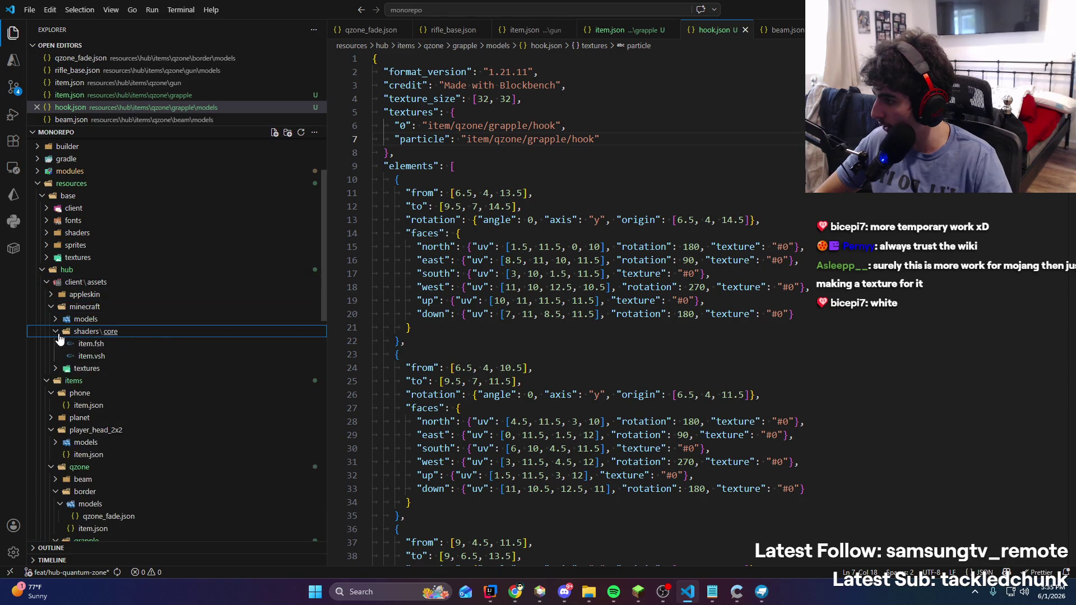
{"action": "right_click", "coordinate": [164, 334]}
{"action": "left_click", "coordinate": [202, 81]}
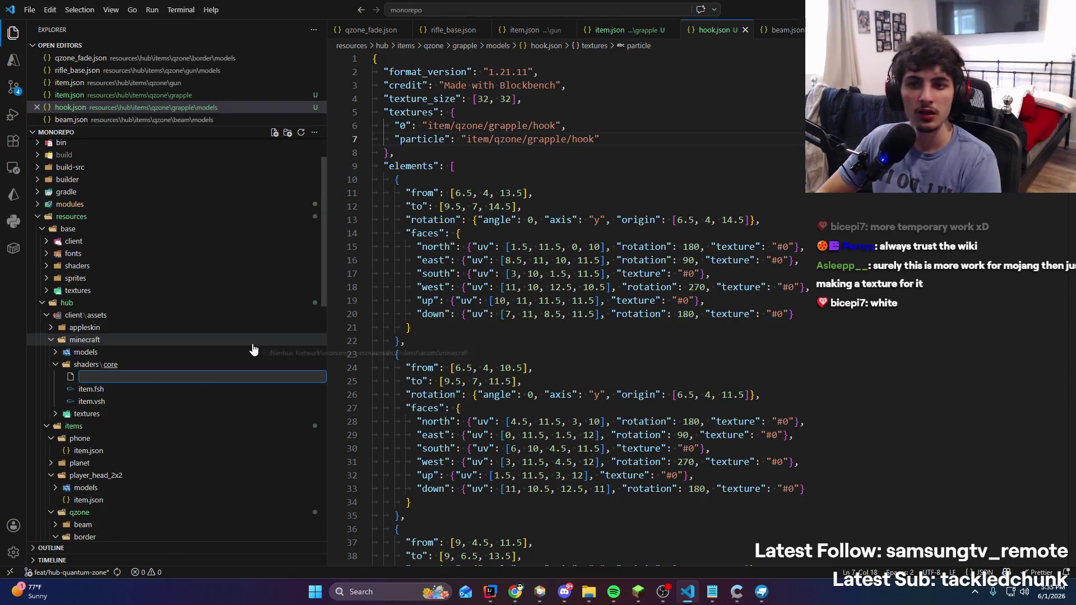
{"action": "type", "text": "rec"}
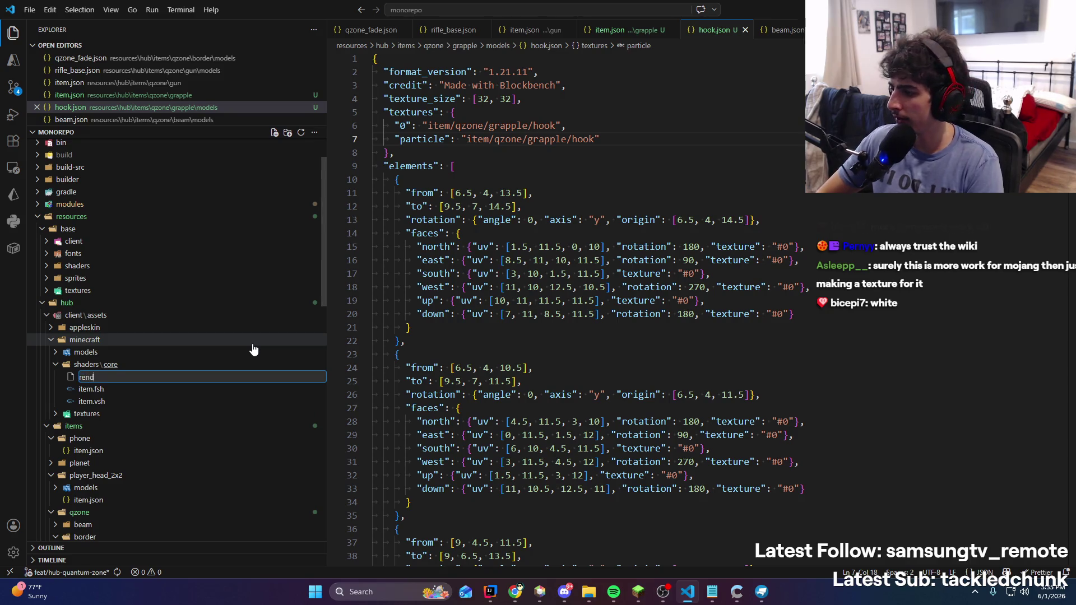
{"action": "type", "text": "eash.fsh"}
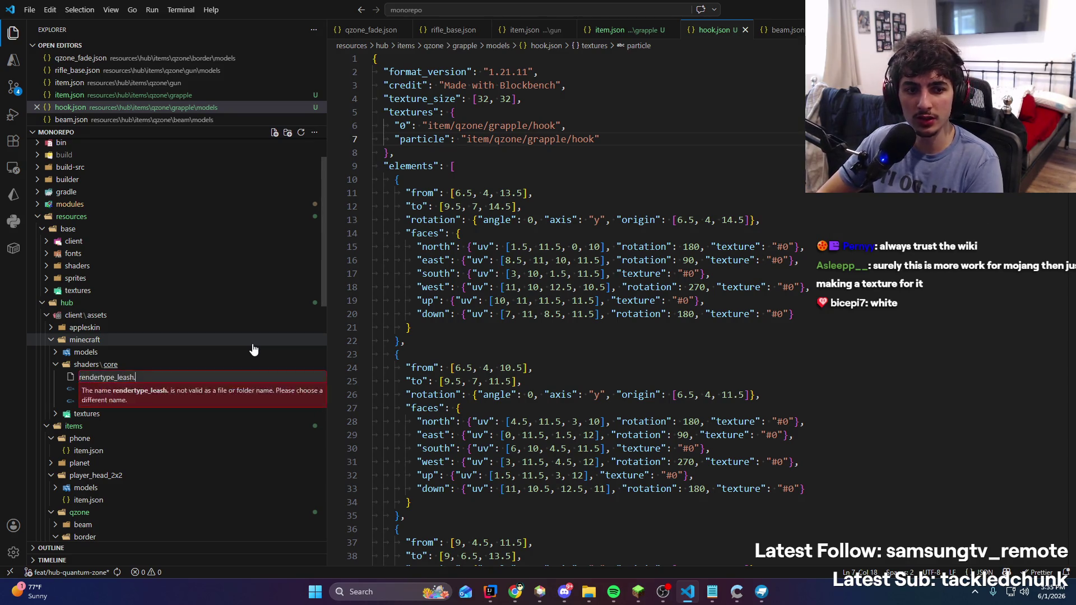
{"action": "key", "text": "Return"}
Paste the vanilla leash fragment shader into the new file and save it
{"action": "key", "text": "ctrl+v"}
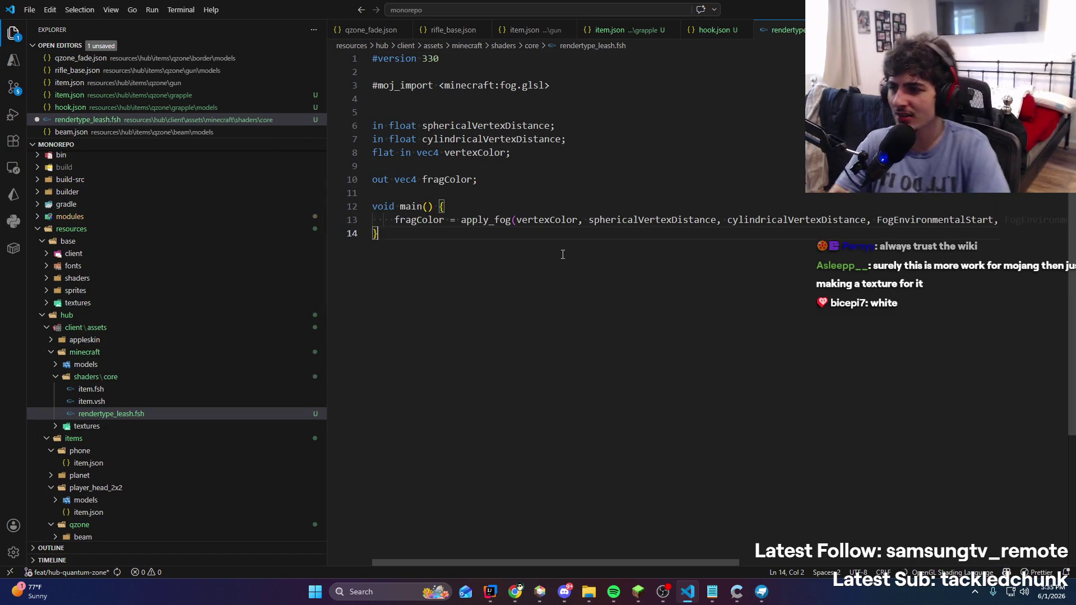
{"action": "left_click", "coordinate": [646, 220]}
{"action": "key", "text": "ctrl+slash"}
{"action": "key", "text": "Up"}
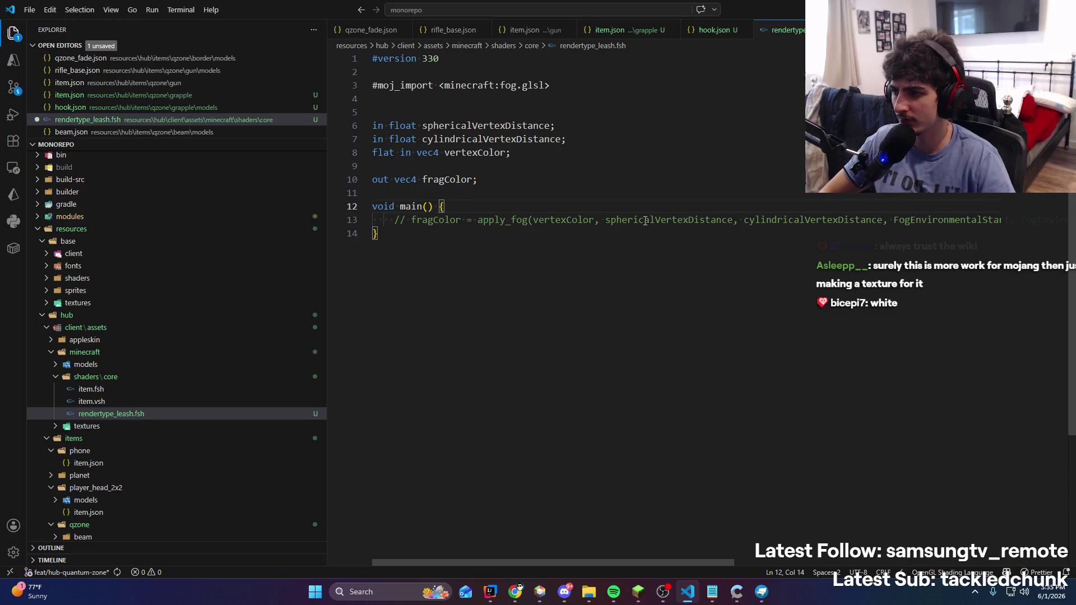
{"action": "key", "text": "Return"}
{"action": "key", "text": "ctrl+z"}
{"action": "key", "text": "ctrl+z"}
{"action": "key", "text": "ctrl+s"}
Replace vertexColor in the apply_fog call with vec4(1)
{"action": "double_click", "coordinate": [547, 221]}
{"action": "type", "text": "vec4("}
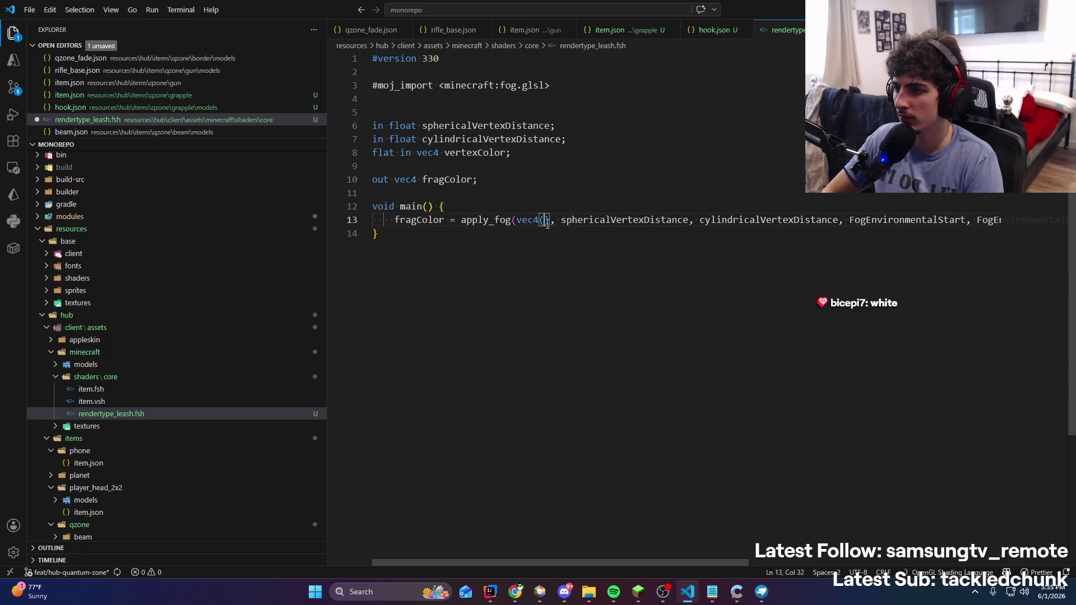
{"action": "key", "text": "ctrl+z"}
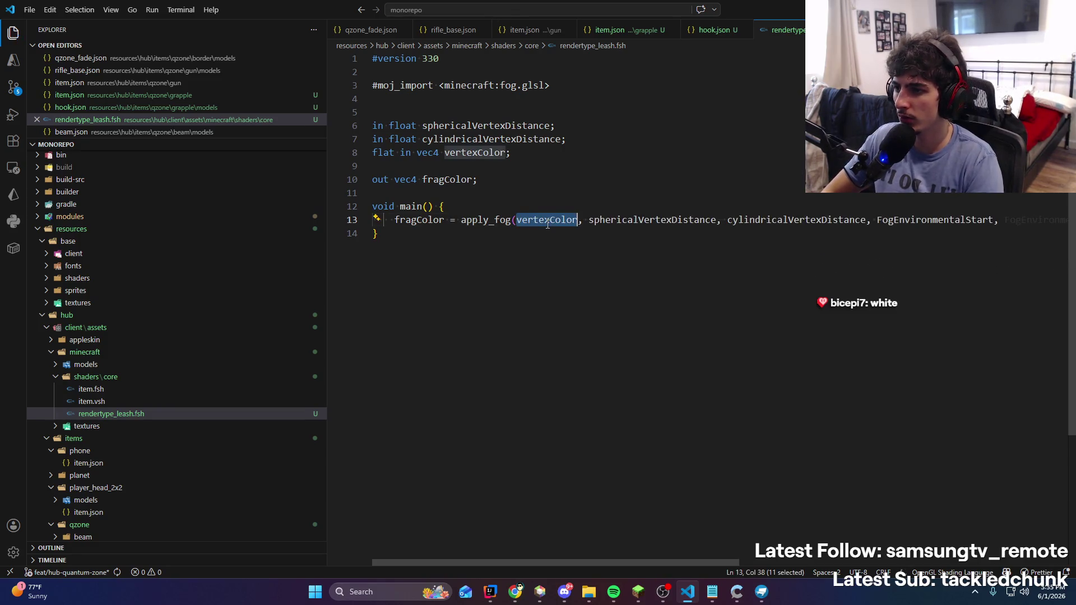
{"action": "type", "text": "vec4(1"}
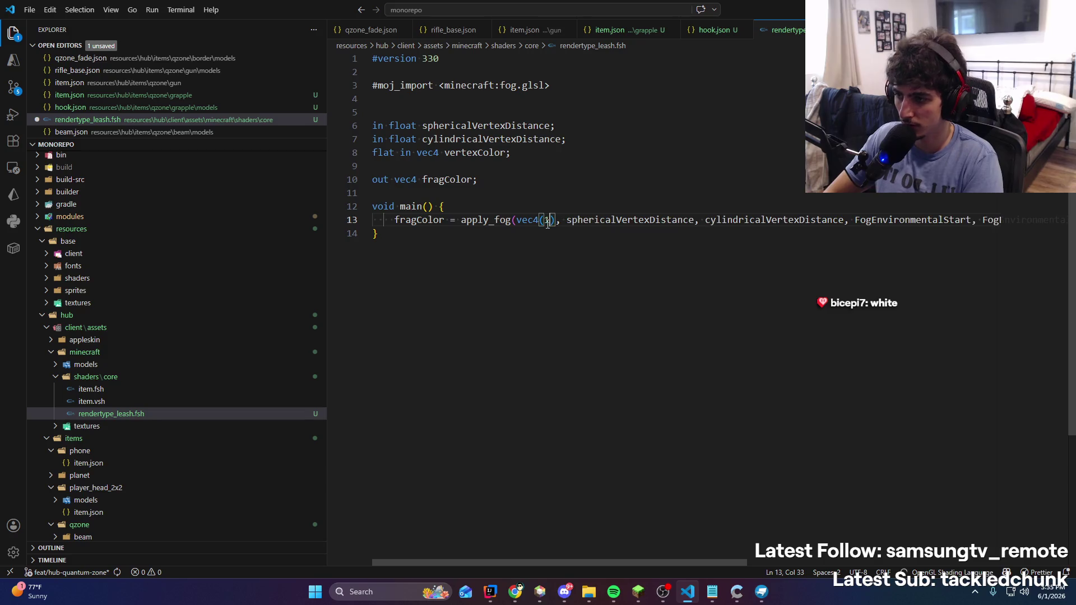
{"action": "key", "text": "BackSpace"}
{"action": "key", "text": "BackSpace"}
{"action": "type", "text": "1,"}
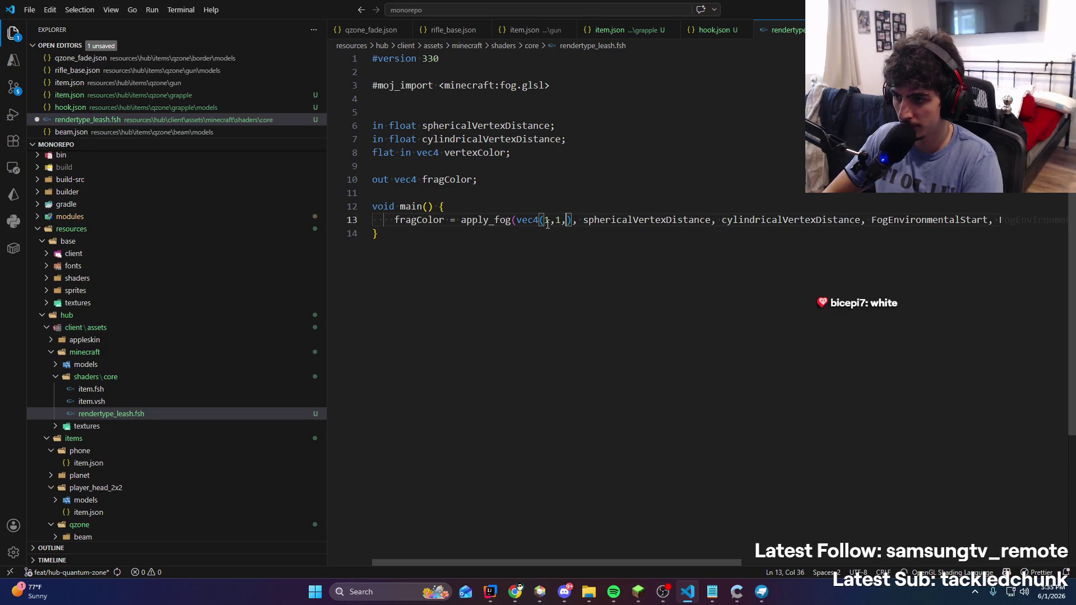
{"action": "key", "text": "BackSpace"}
{"action": "key", "text": "BackSpace"}
{"action": "key", "text": "BackSpace"}
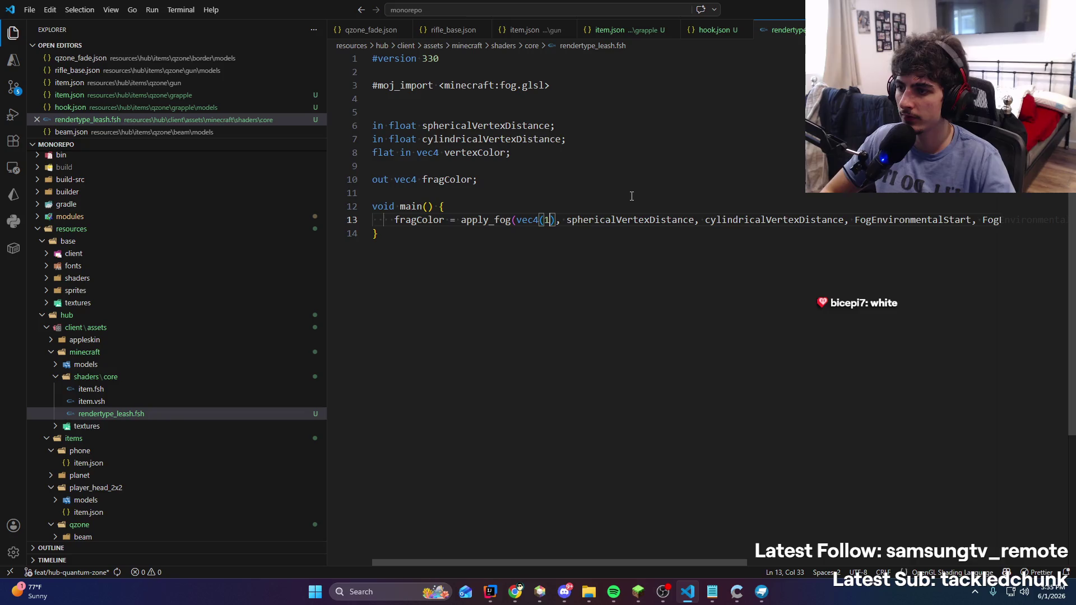
{"action": "key", "text": "alt+Tab"}
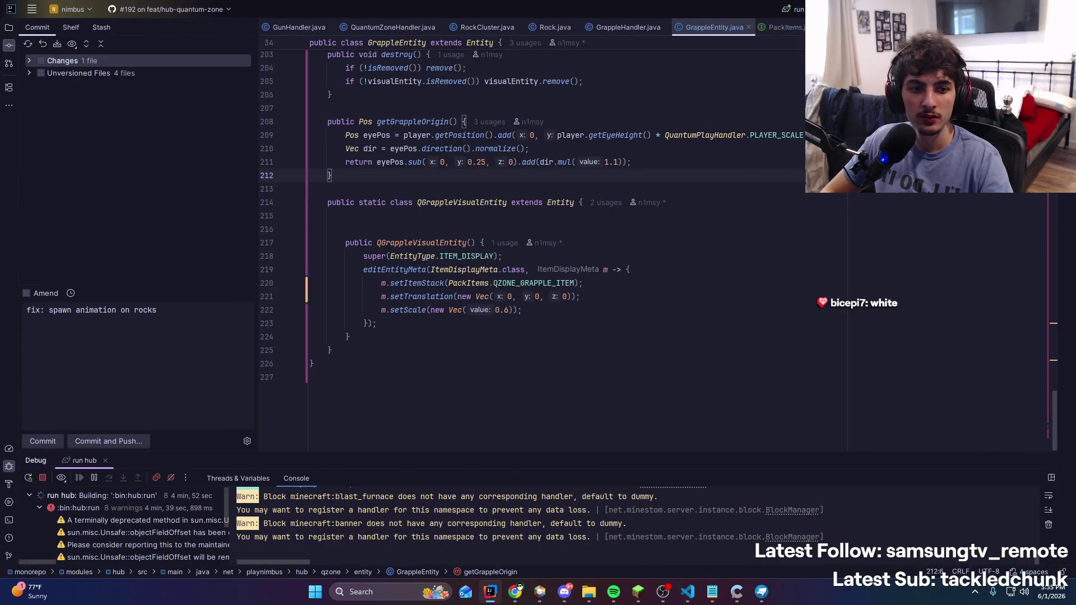
Rerun the 'run hub' server and, once it starts, bring Minecraft back to the front
{"action": "key", "text": "ctrl+F5"}
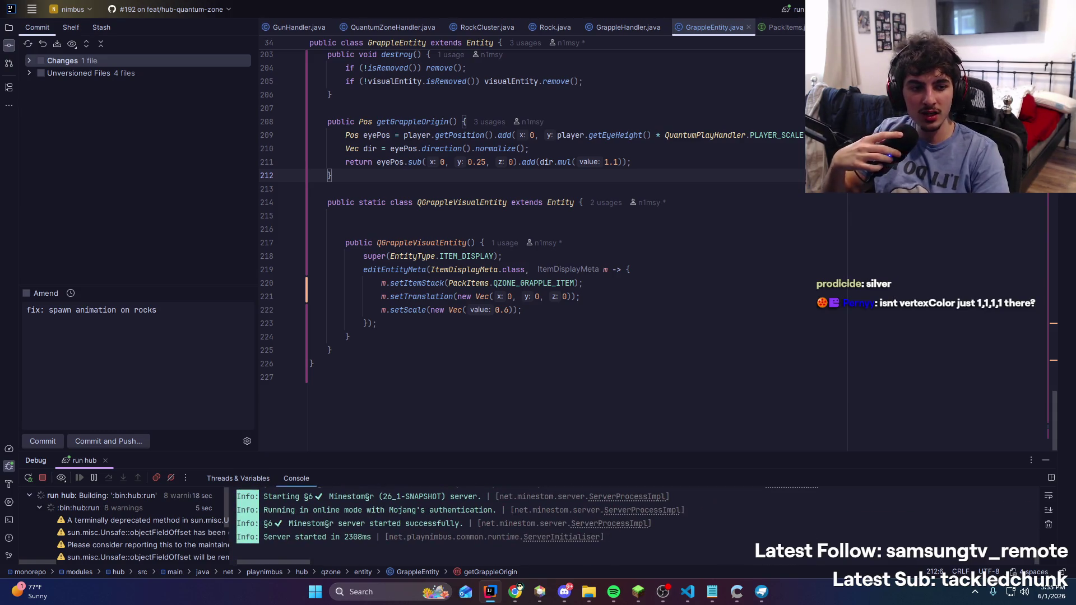
{"action": "left_click", "coordinate": [614, 592]}
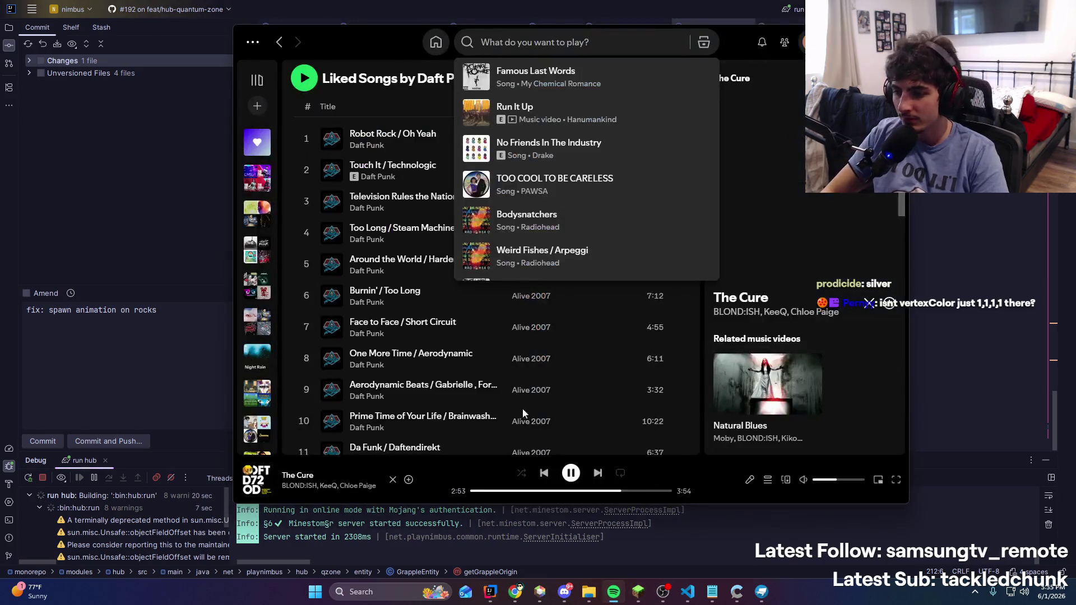
{"action": "left_click", "coordinate": [996, 288]}
{"action": "left_click", "coordinate": [649, 595]}
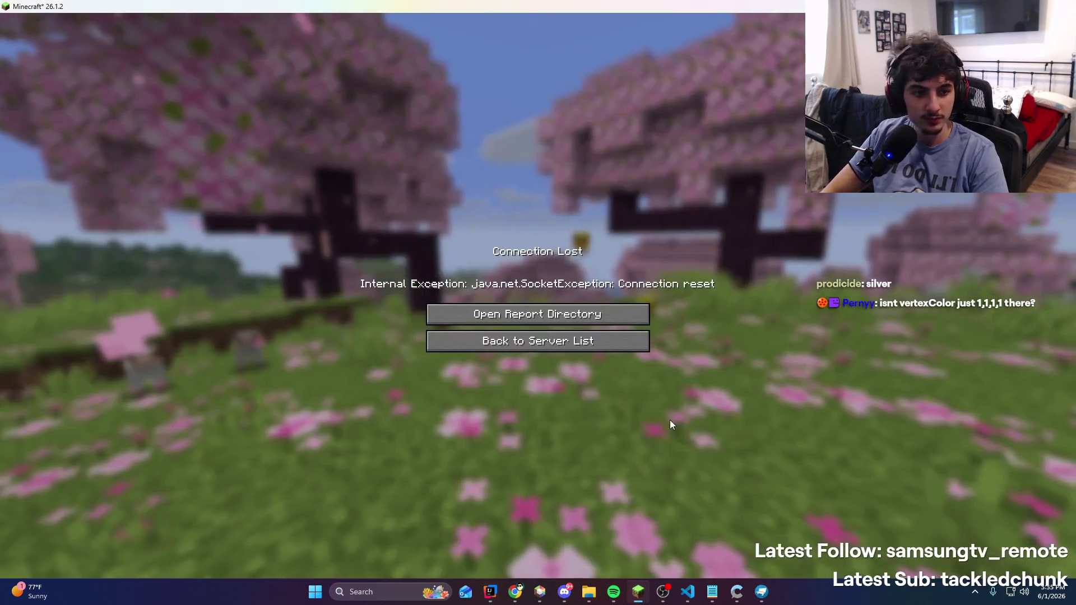
Rejoin the playtest server, walk into the Quantum Zone and equip the grapple gun
{"action": "left_click", "coordinate": [538, 338]}
{"action": "double_click", "coordinate": [540, 77]}
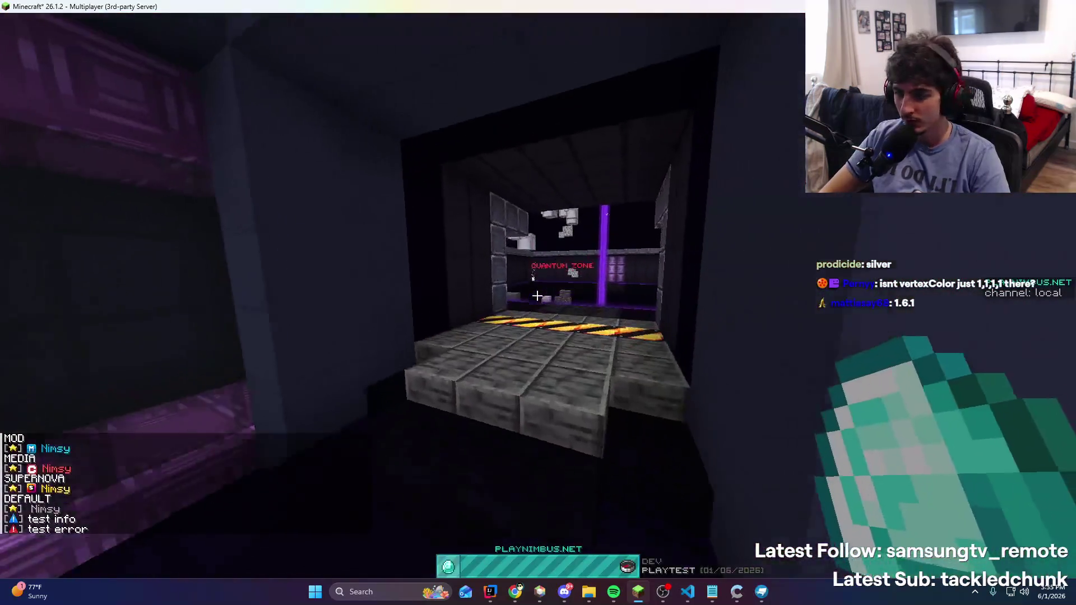
{"action": "key", "text": "w"}
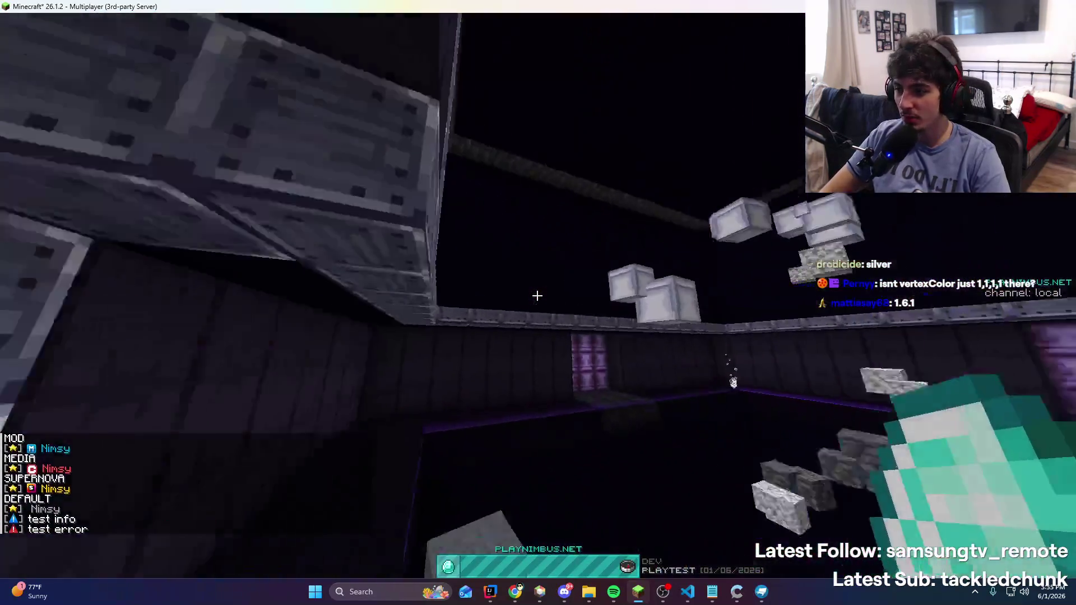
{"action": "key", "text": "5"}
Fire the grapple ten times at walls, pillars and floating blocks to inspect the rope
{"action": "right_click", "coordinate": [537, 295]}
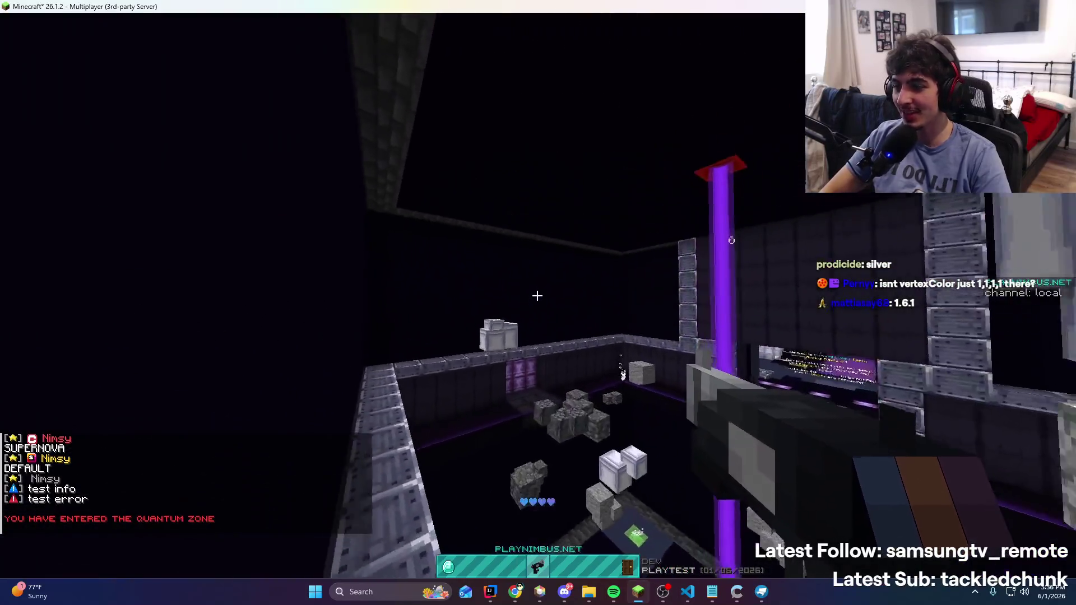
{"action": "right_click", "coordinate": [538, 296]}
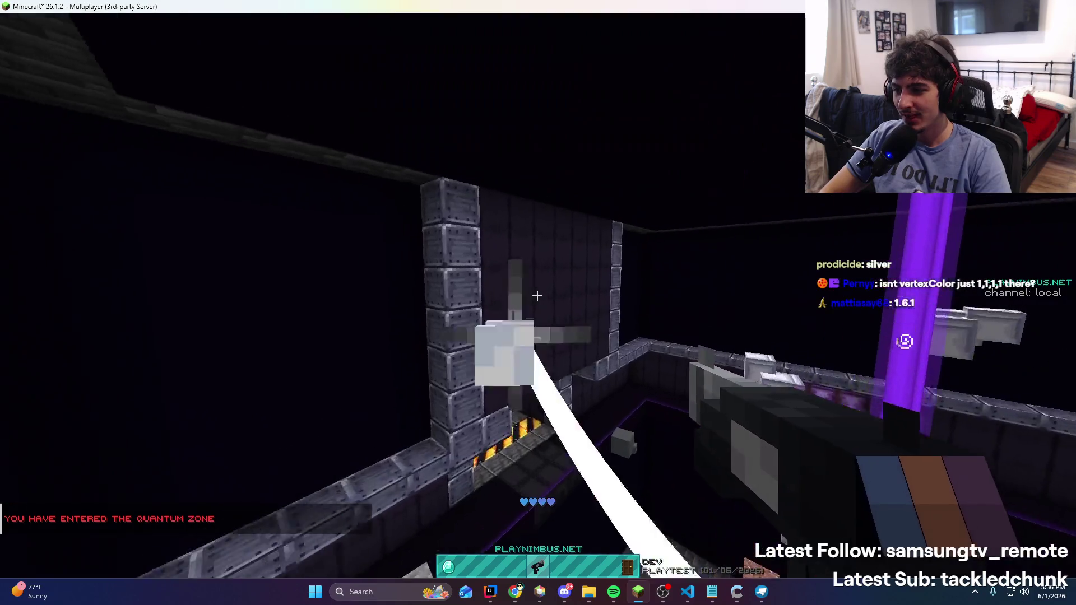
{"action": "right_click", "coordinate": [538, 295]}
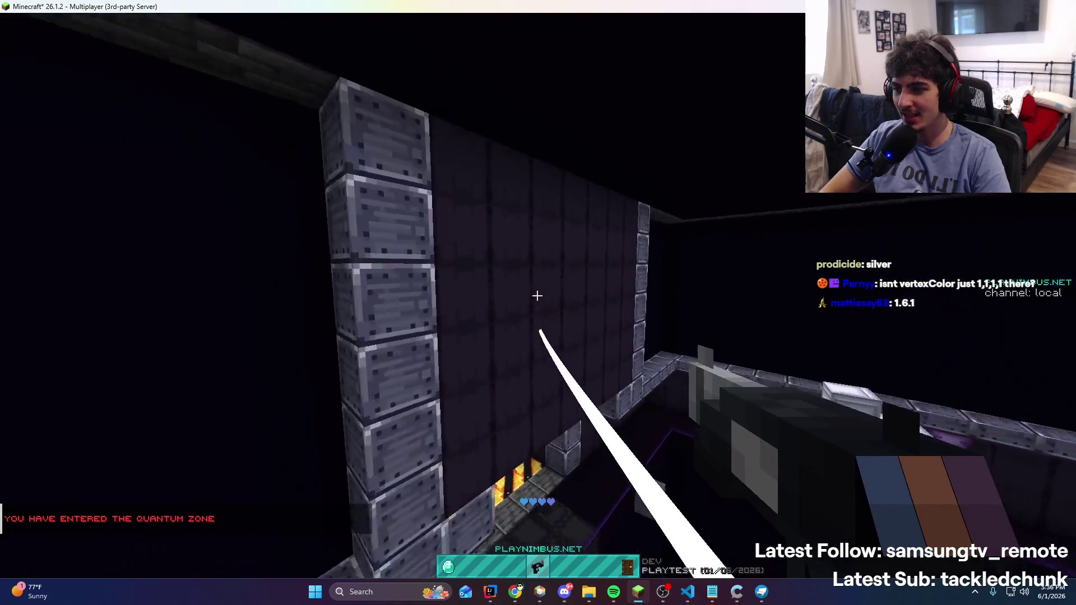
{"action": "right_click", "coordinate": [537, 295]}
{"action": "right_click", "coordinate": [537, 295]}
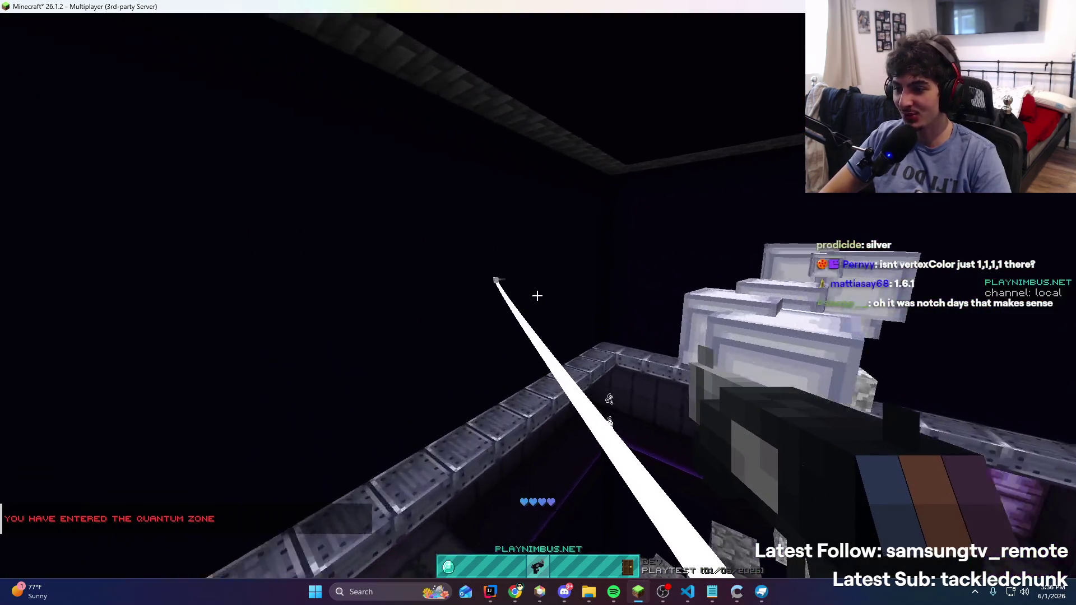
{"action": "right_click", "coordinate": [538, 295]}
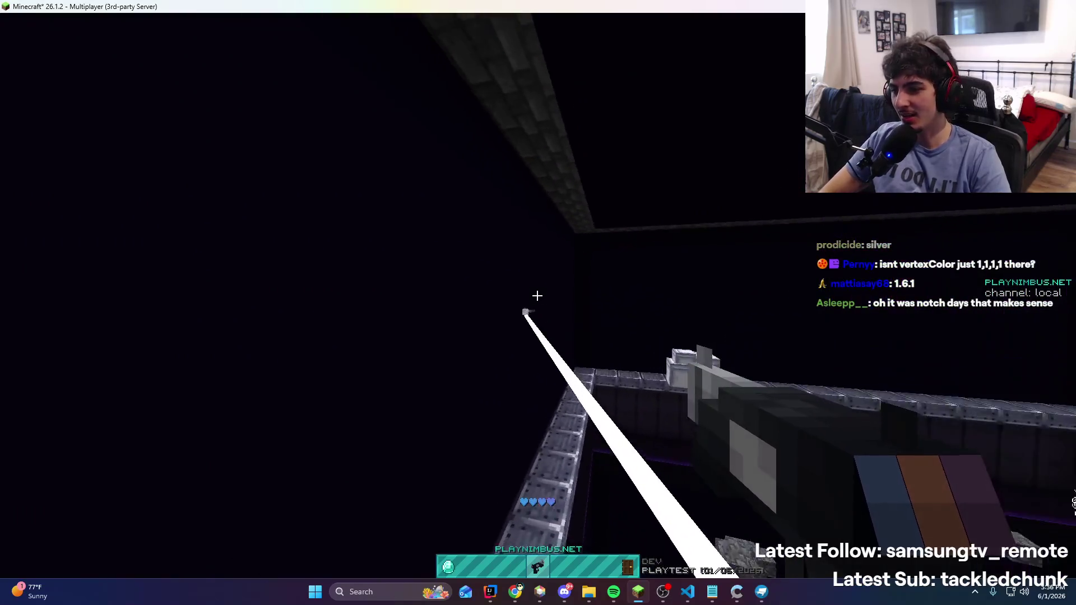
{"action": "right_click", "coordinate": [537, 295]}
{"action": "right_click", "coordinate": [537, 296]}
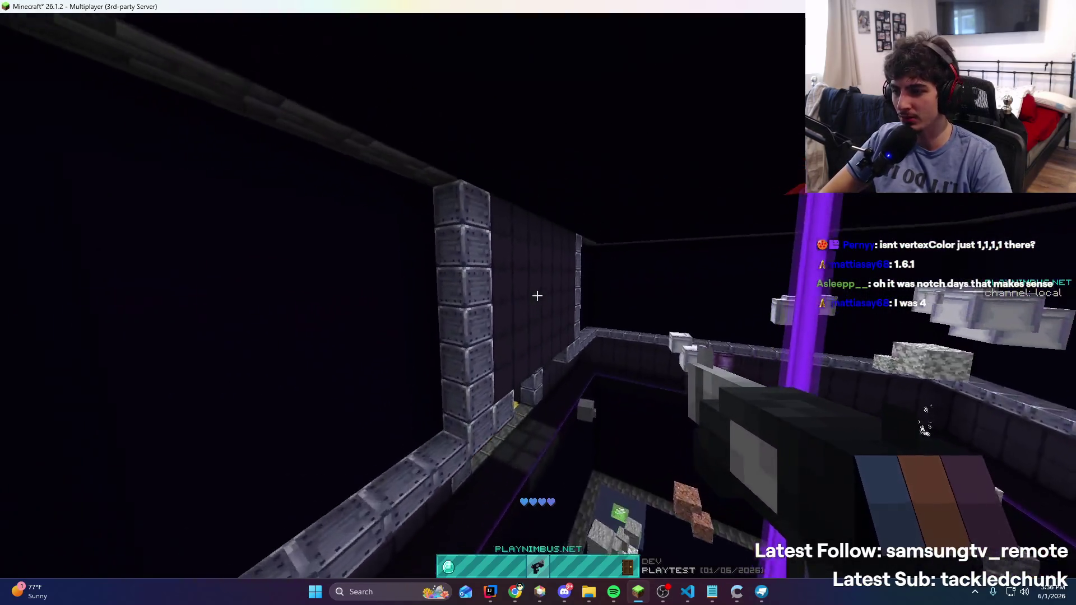
{"action": "right_click", "coordinate": [538, 296]}
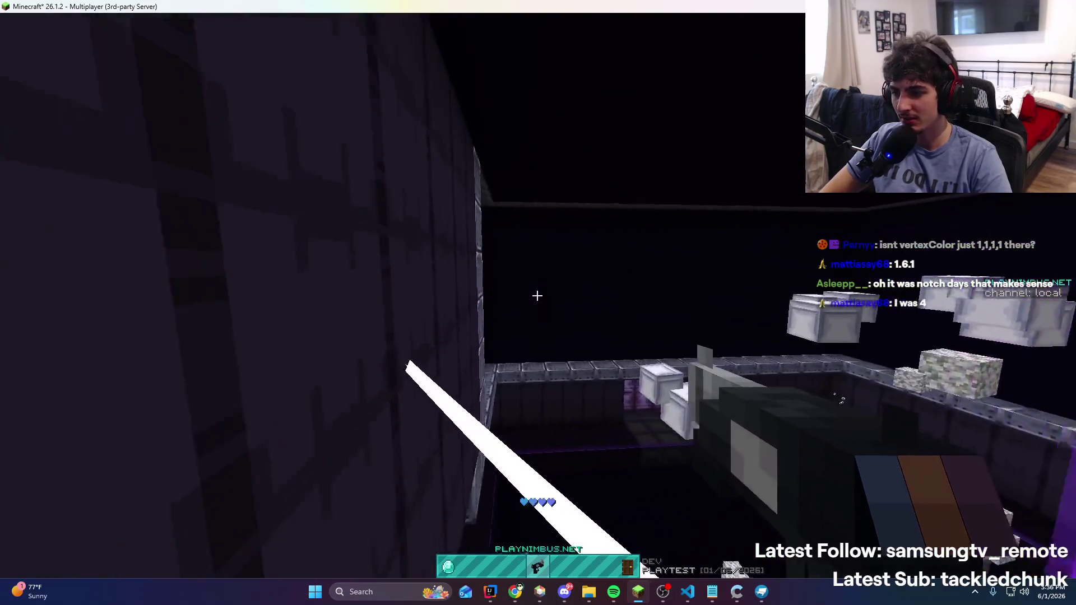
{"action": "right_click", "coordinate": [538, 295]}
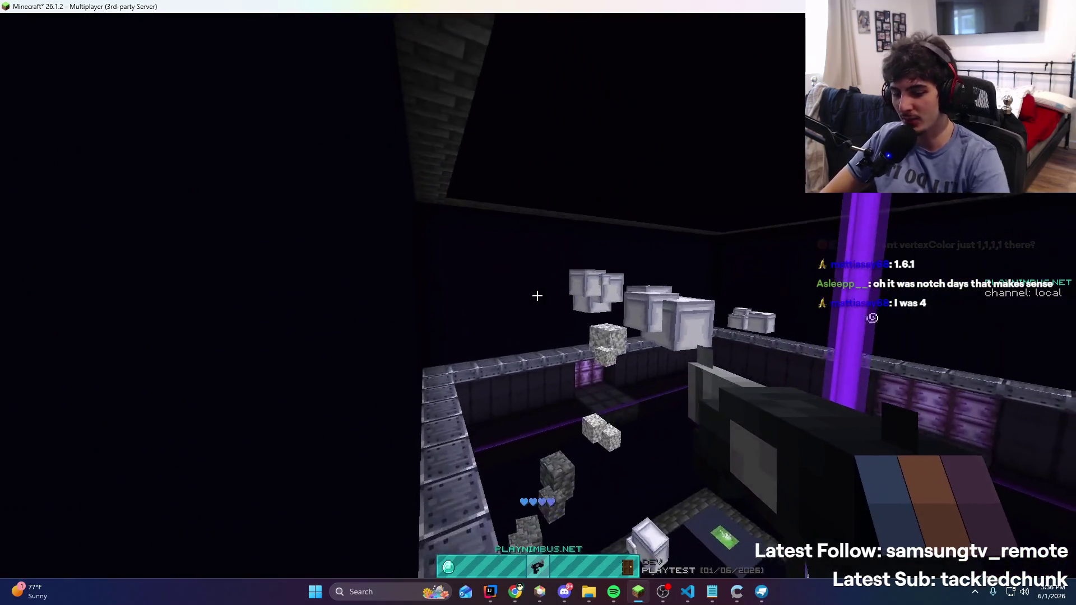
Add the '1:07:02 - looks better' line to the Notepad timestamp list
{"action": "key", "text": "t"}
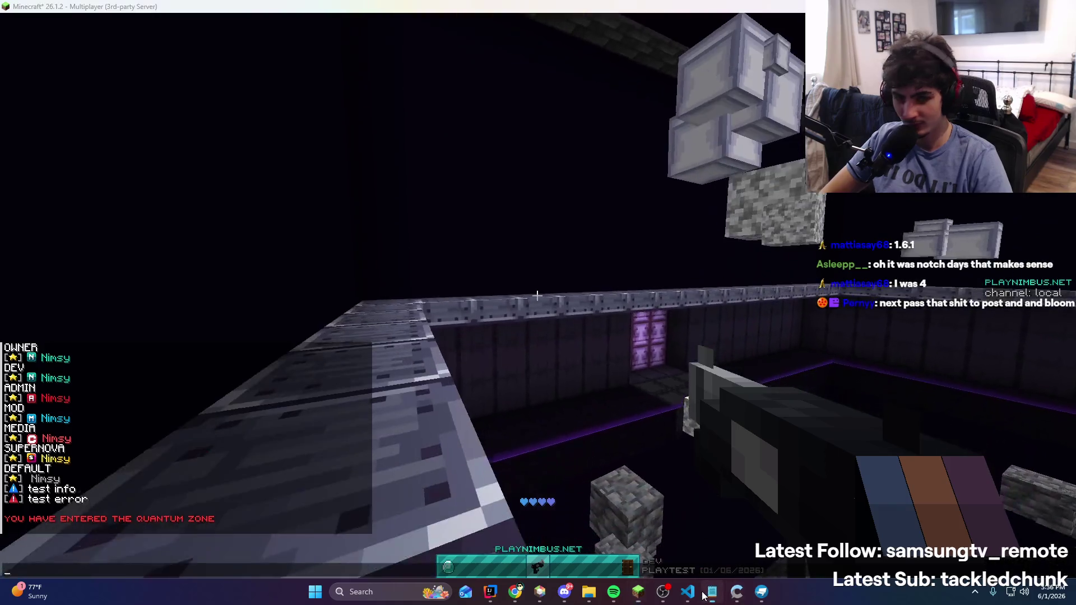
{"action": "key", "text": "alt+Tab"}
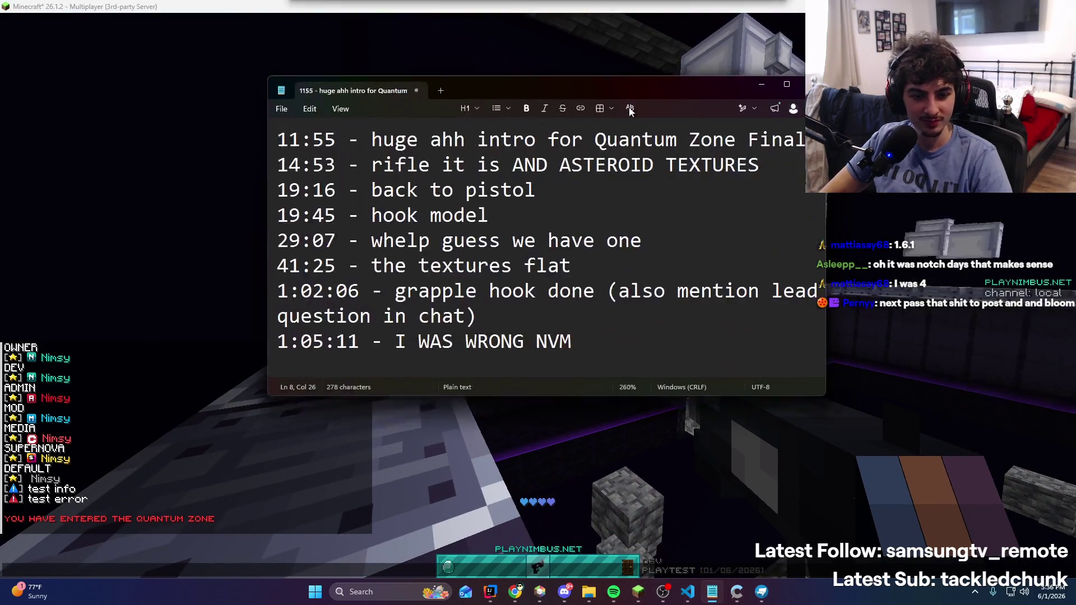
{"action": "key", "text": "alt+Tab"}
{"action": "key", "text": "Tab"}
{"action": "key", "text": "alt+Tab"}
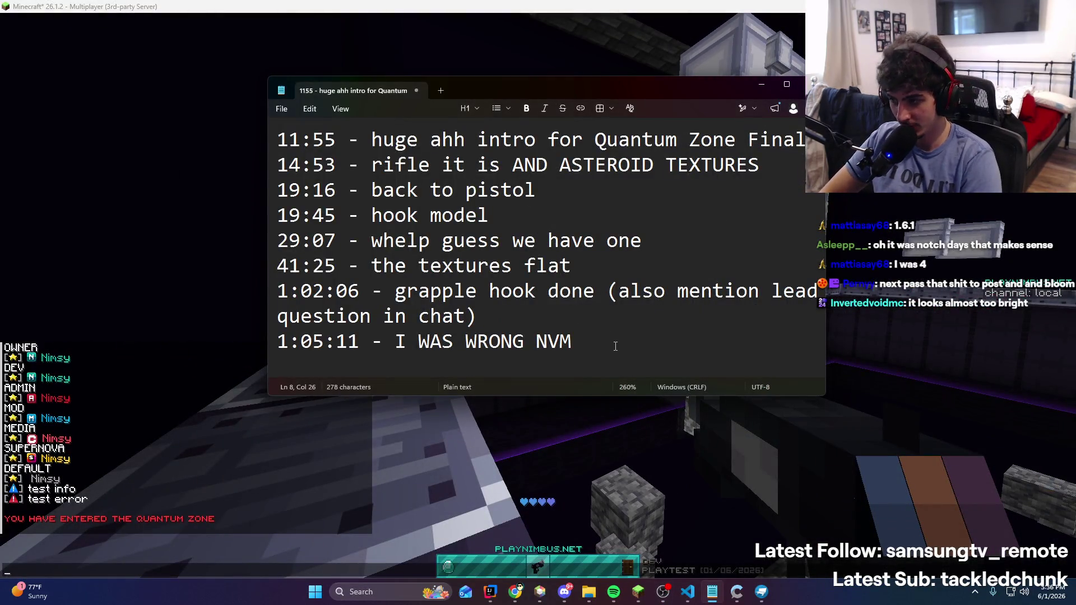
{"action": "key", "text": "Return"}
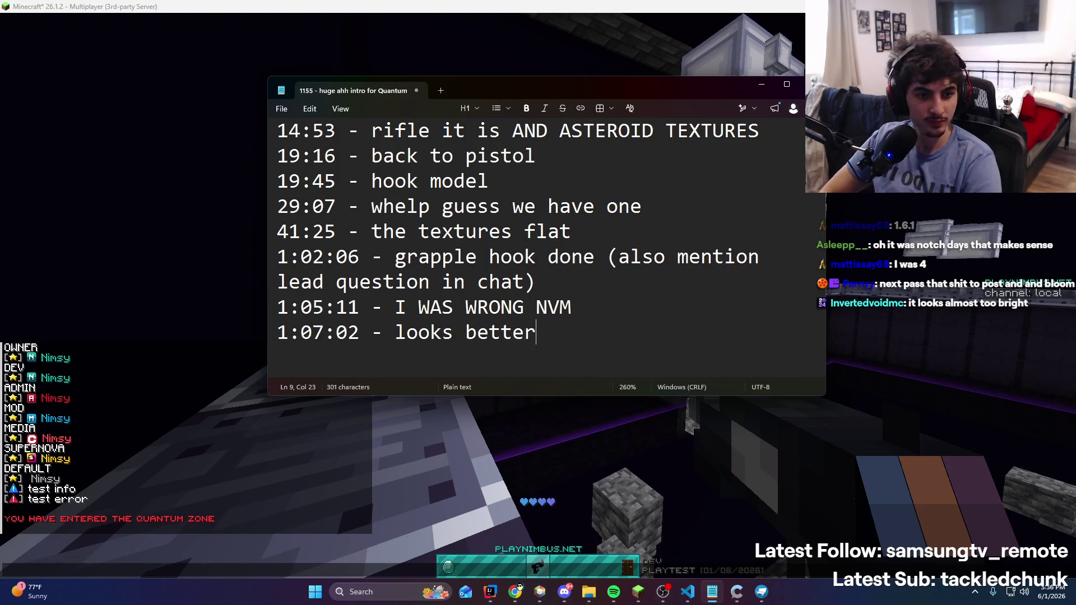
Back in Minecraft, fire the grapple hook toward the purple beam
{"action": "key", "text": "alt+Tab"}
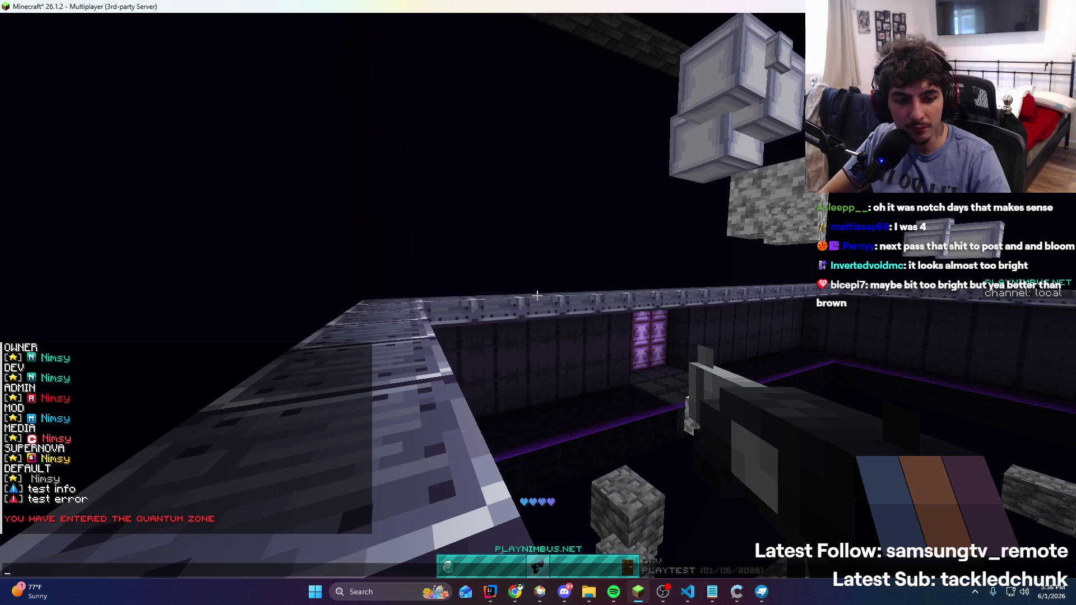
{"action": "key", "text": "alt+Tab"}
{"action": "key", "text": "alt+Tab"}
{"action": "key", "text": "alt+Tab"}
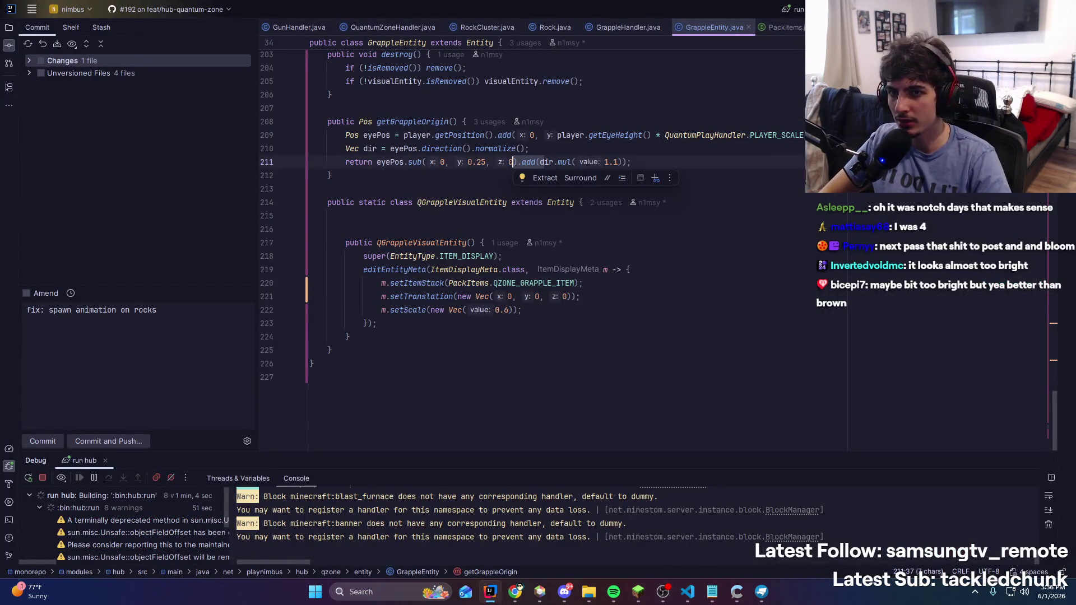
{"action": "key", "text": "alt+Tab"}
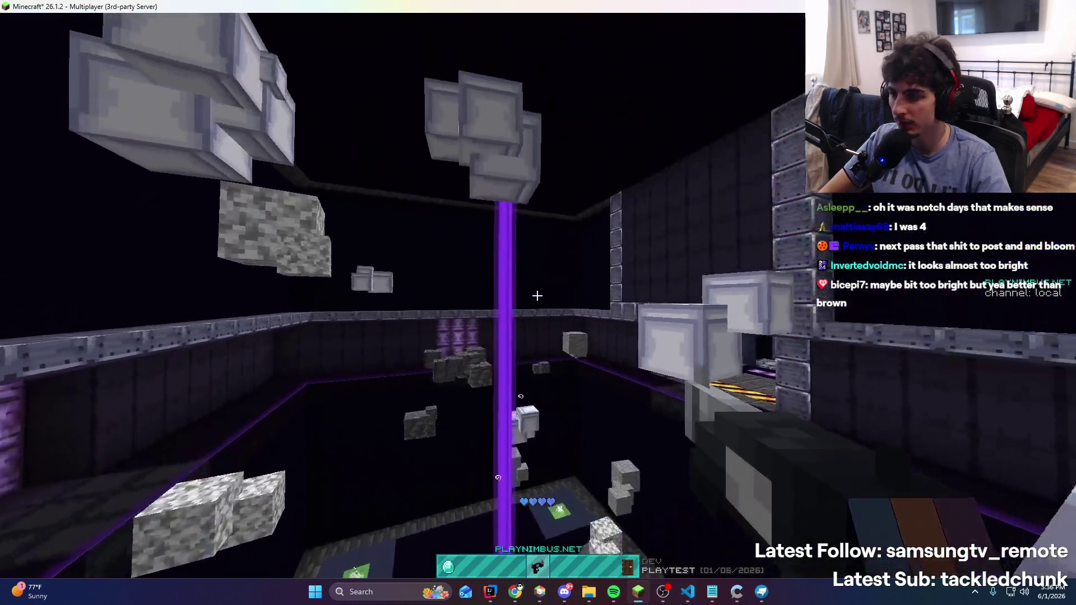
{"action": "right_click", "coordinate": [538, 295]}
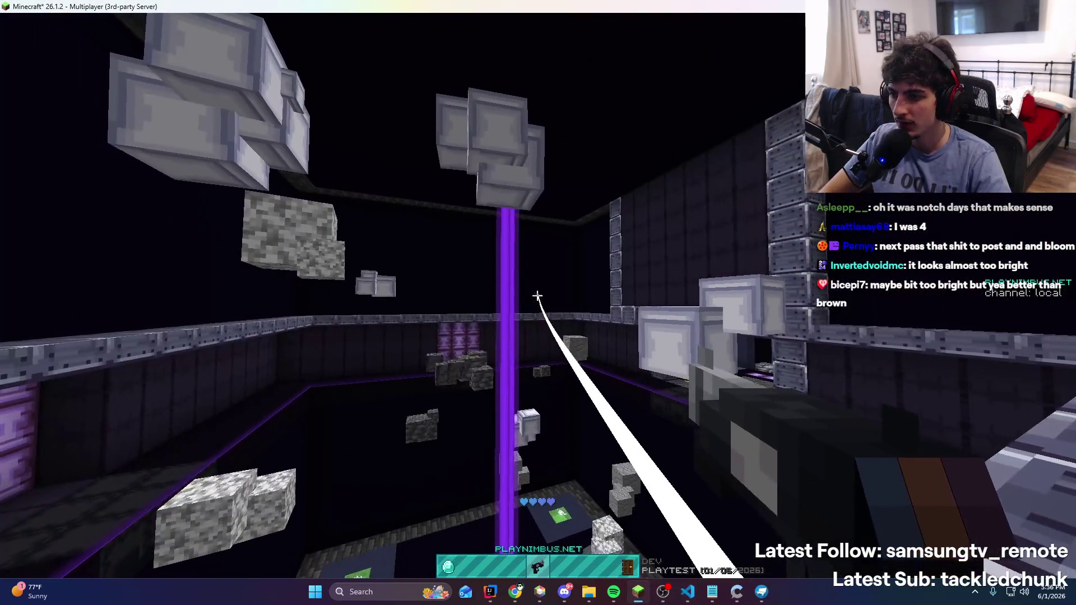
{"action": "key", "text": "alt+Tab"}
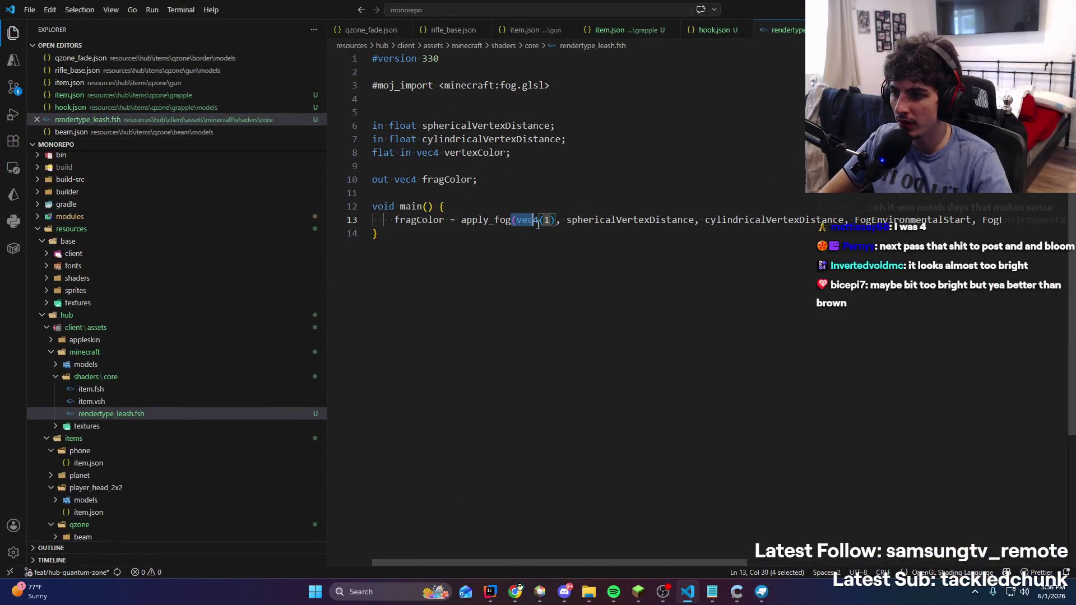
Change line 13 of rendertype_leash.fsh to vec4(1,1,1,0.75) and save it
{"action": "key", "text": "alt+Tab"}
{"action": "key", "text": "alt+Tab"}
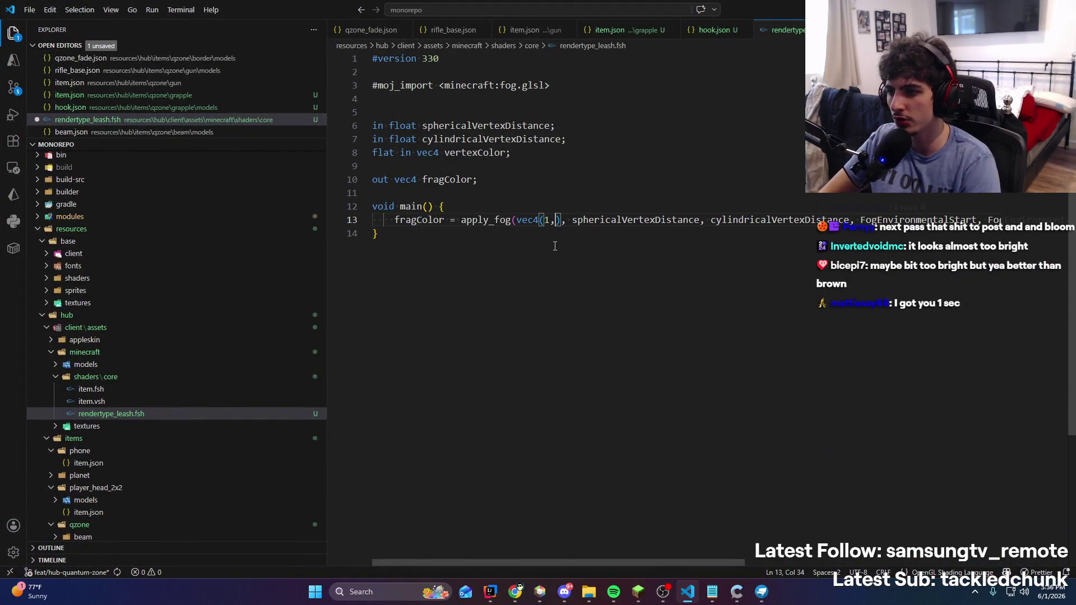
{"action": "type", "text": "1,1,0.5"}
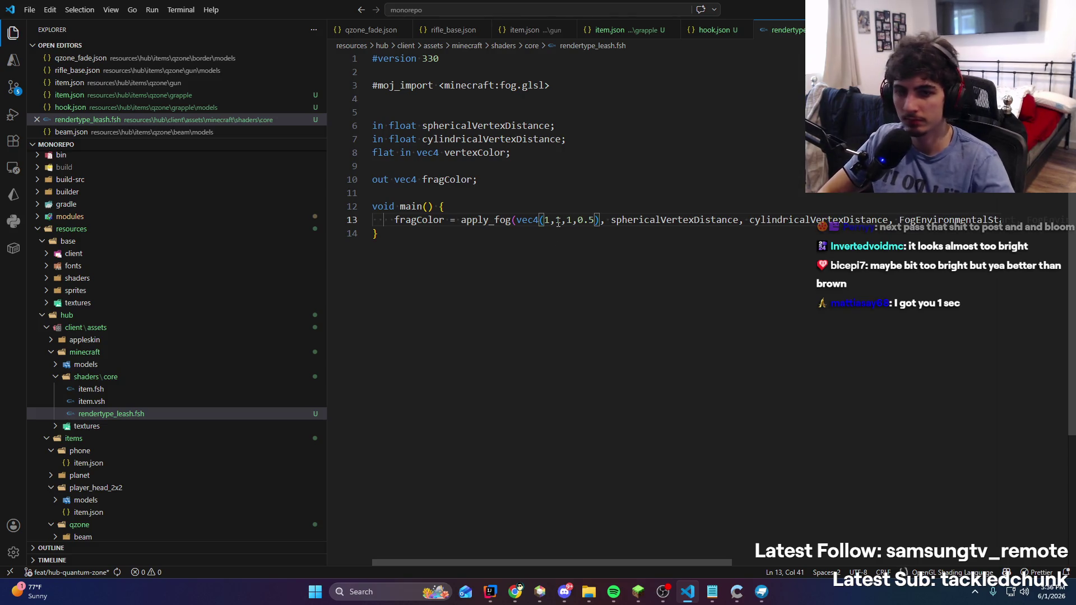
{"action": "key", "text": "BackSpace"}
{"action": "type", "text": "75"}
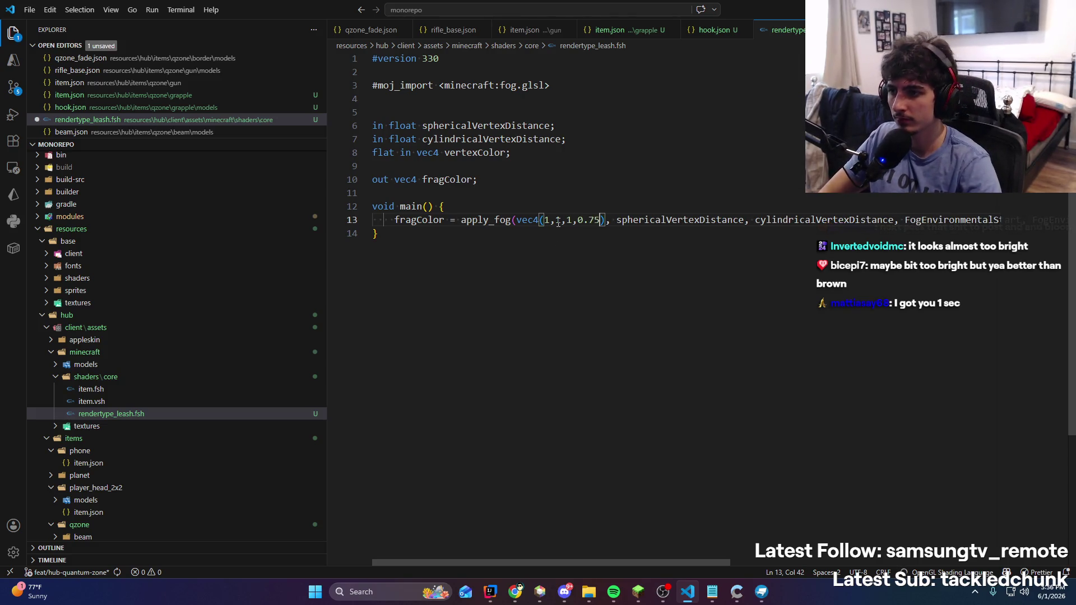
{"action": "key", "text": "alt+Tab"}
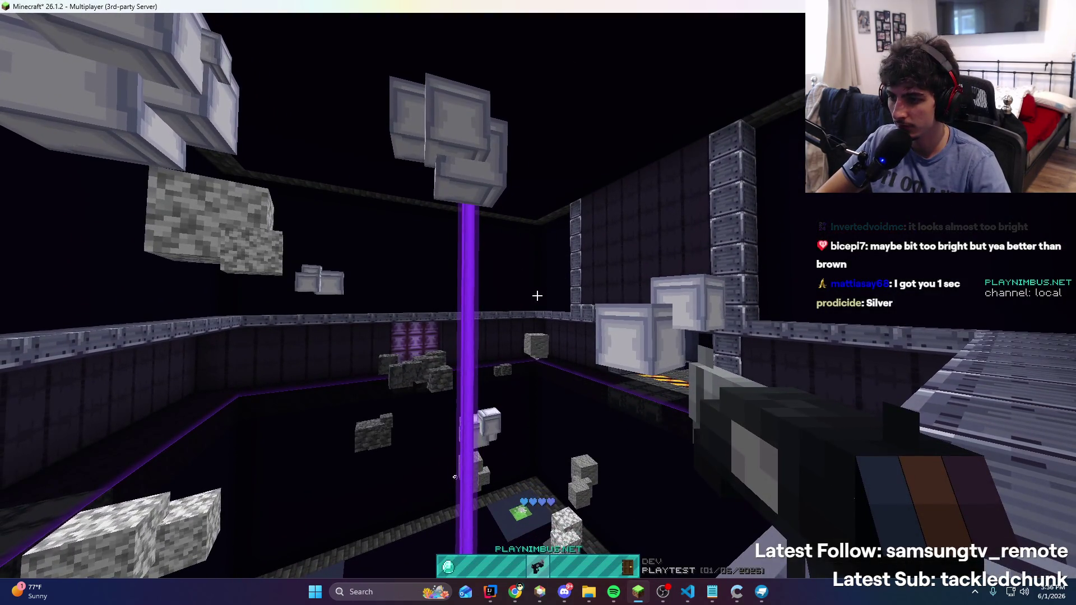
{"action": "key", "text": "alt+Tab"}
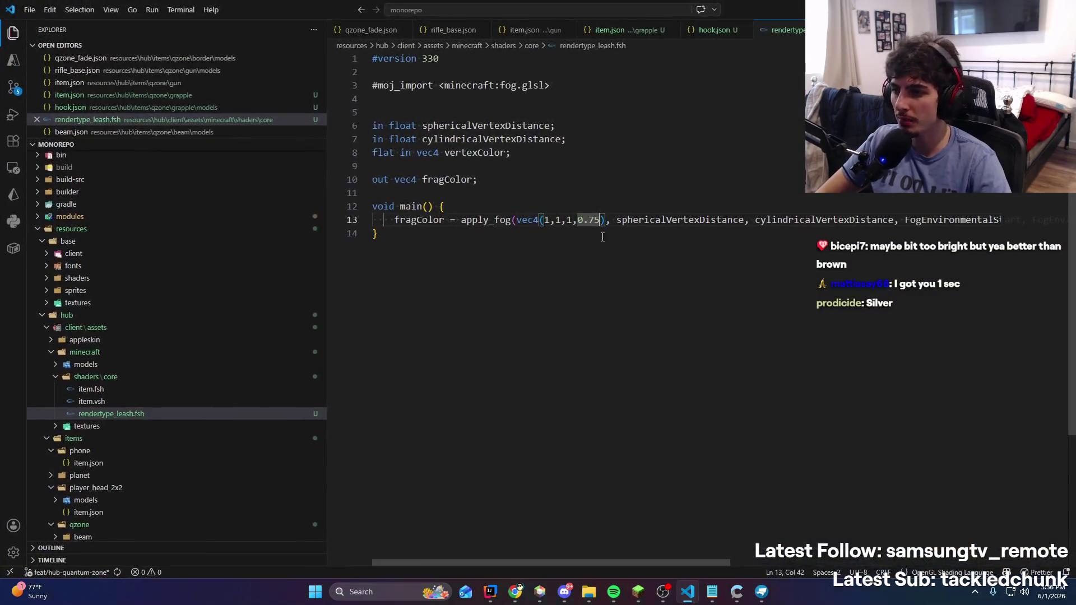
{"action": "key", "text": "ctrl+s"}
Restart the 'run hub' server in IntelliJ with Shift+F9
{"action": "key", "text": "alt+Tab"}
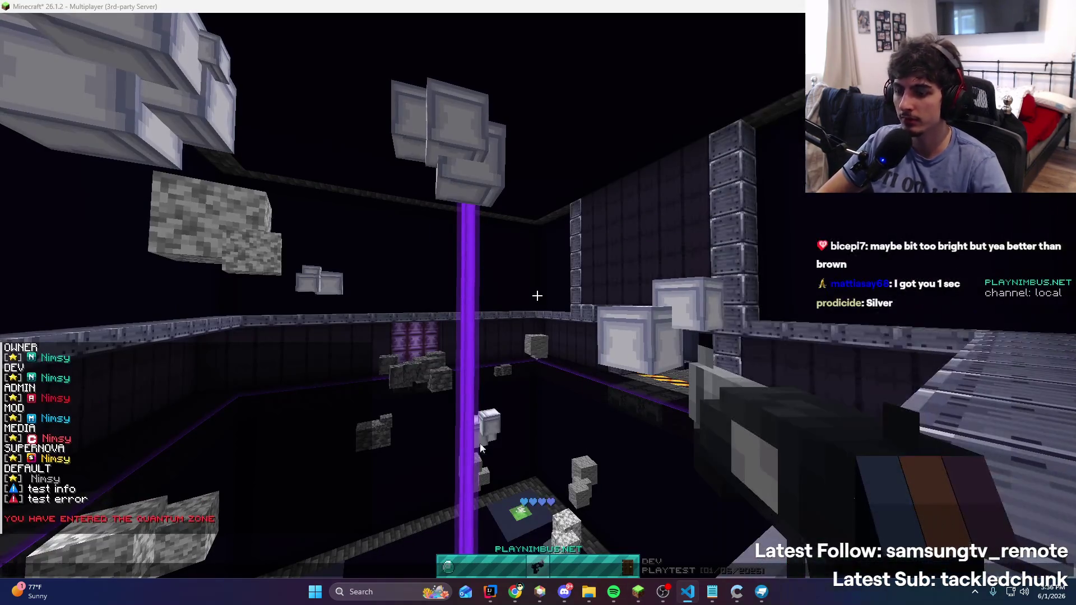
{"action": "key", "text": "alt+Tab"}
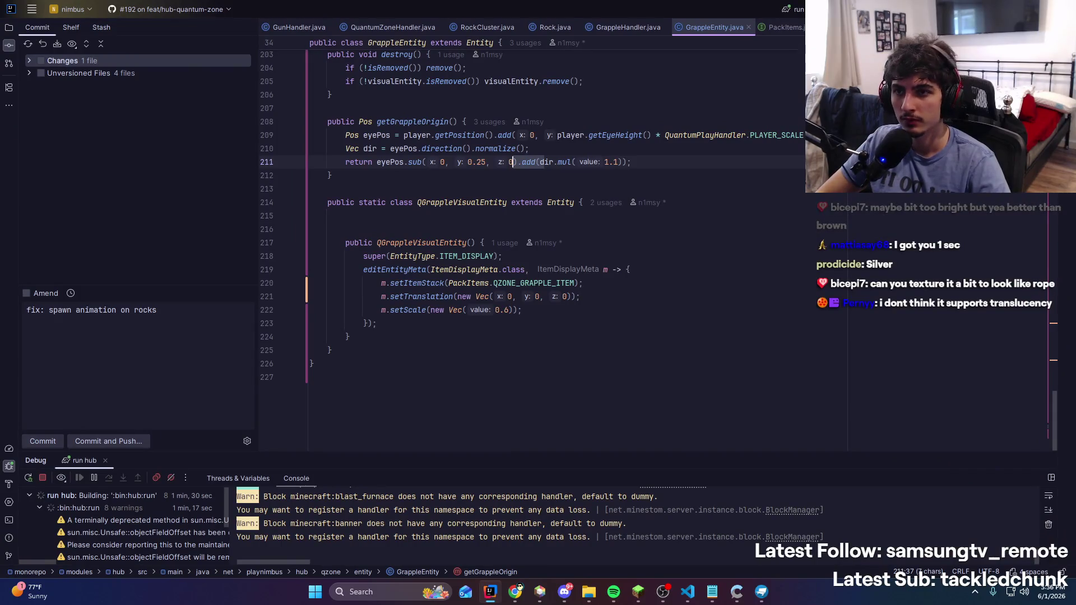
{"action": "key", "text": "shift+F9"}
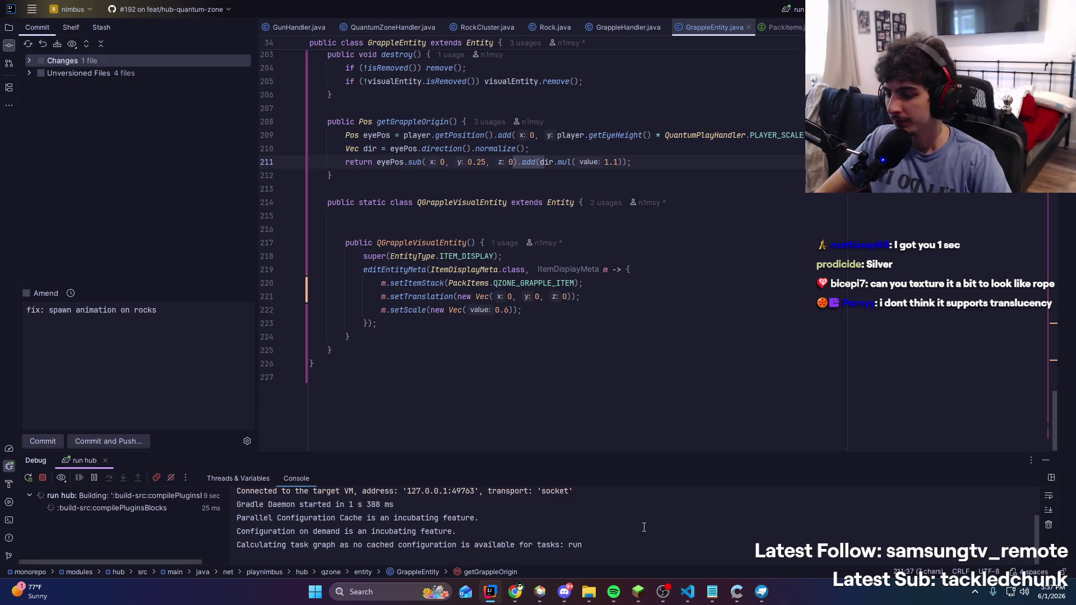
Rejoin the test server, walk down the corridor into the Quantum Zone and equip the gun
{"action": "left_click", "coordinate": [642, 592]}
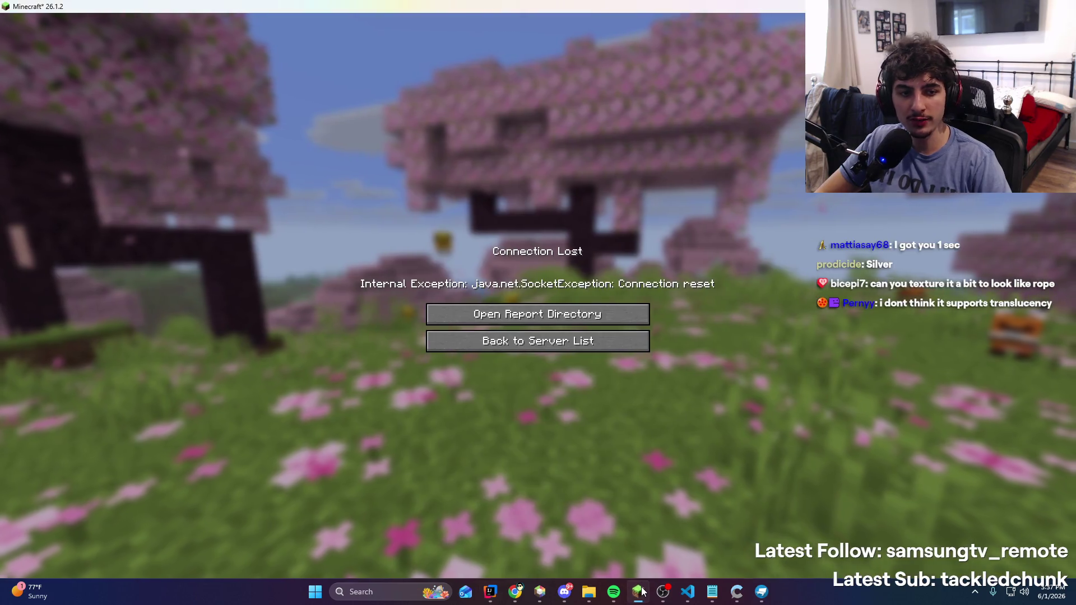
{"action": "left_click", "coordinate": [563, 343]}
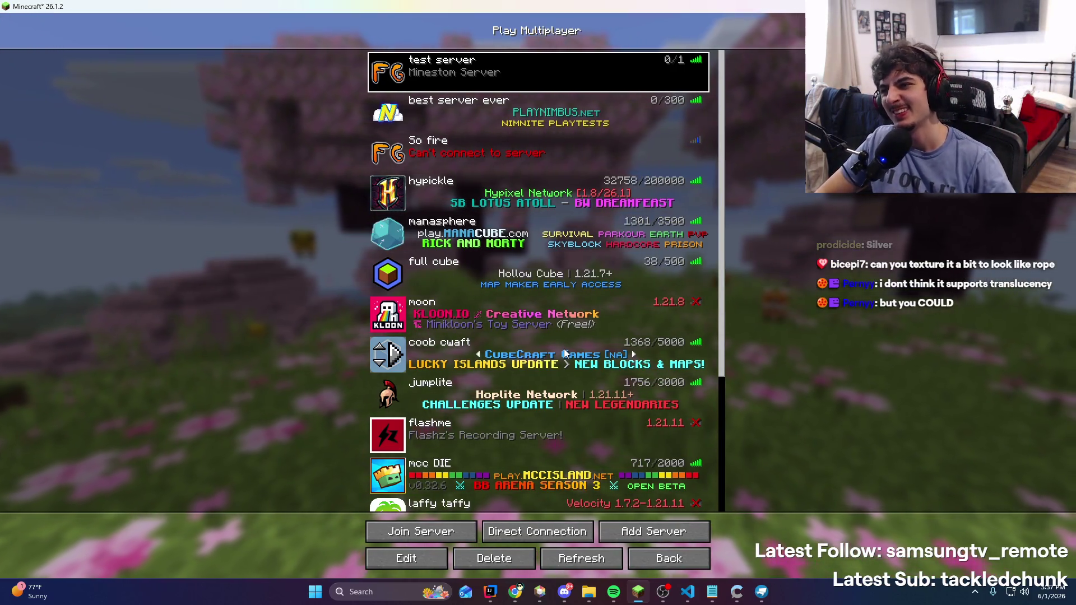
{"action": "double_click", "coordinate": [601, 193]}
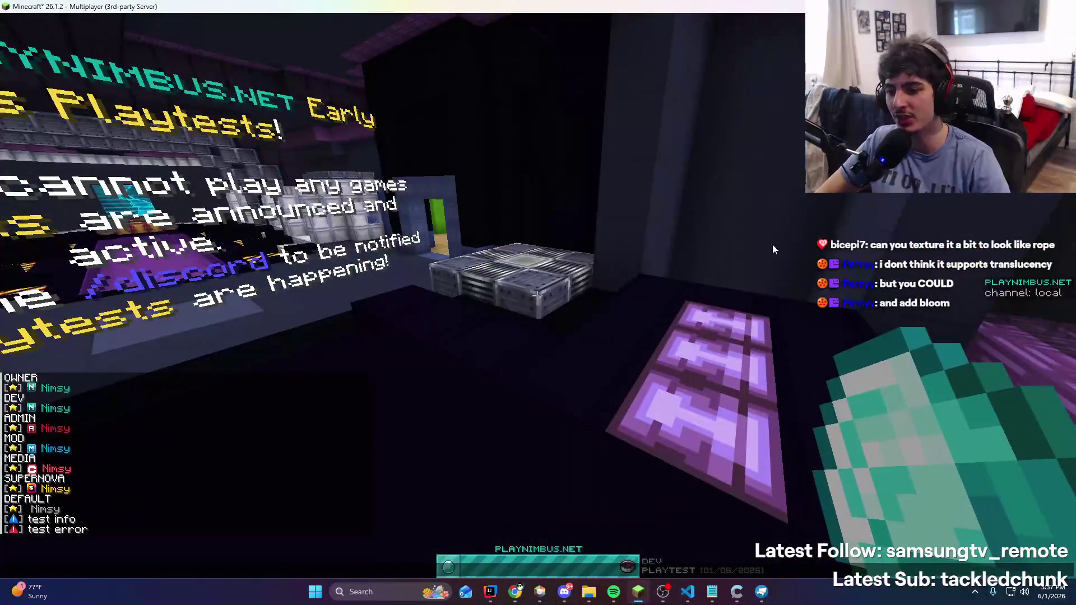
{"action": "left_click", "coordinate": [477, 365]}
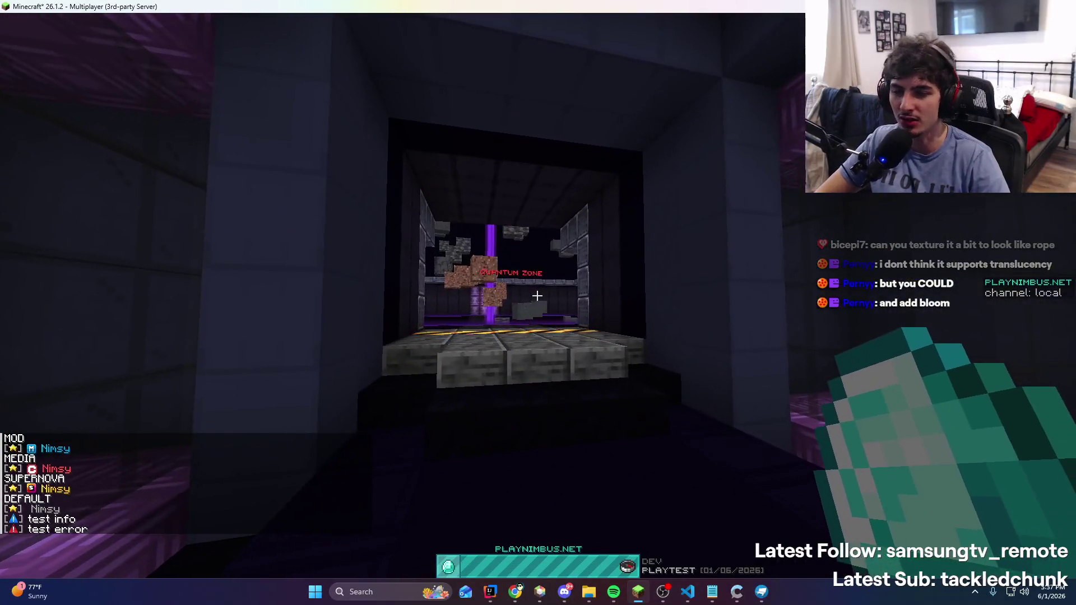
{"action": "key", "text": "w"}
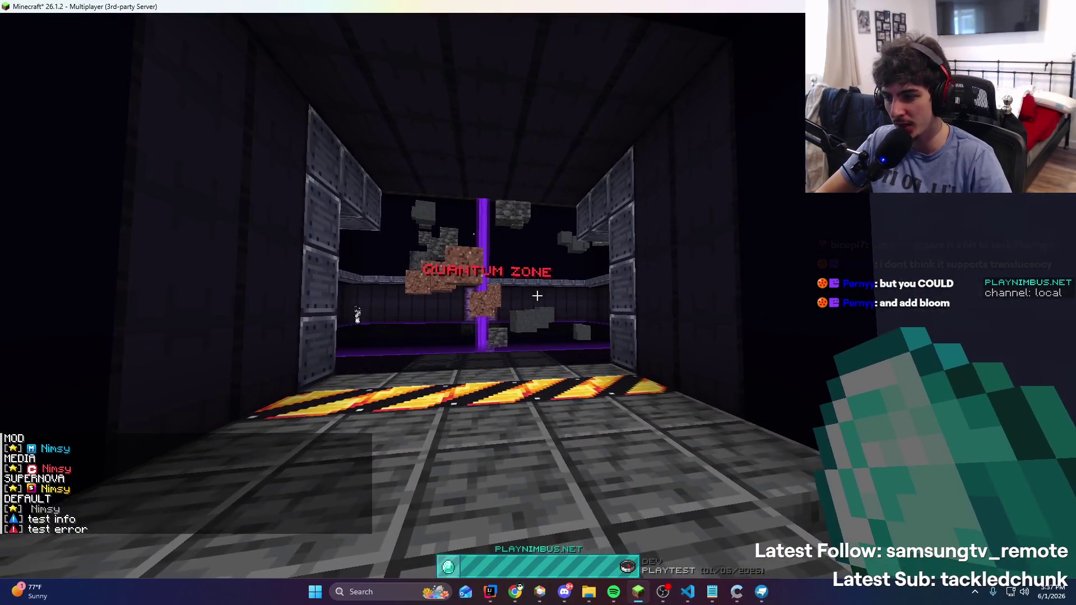
{"action": "key", "text": "w"}
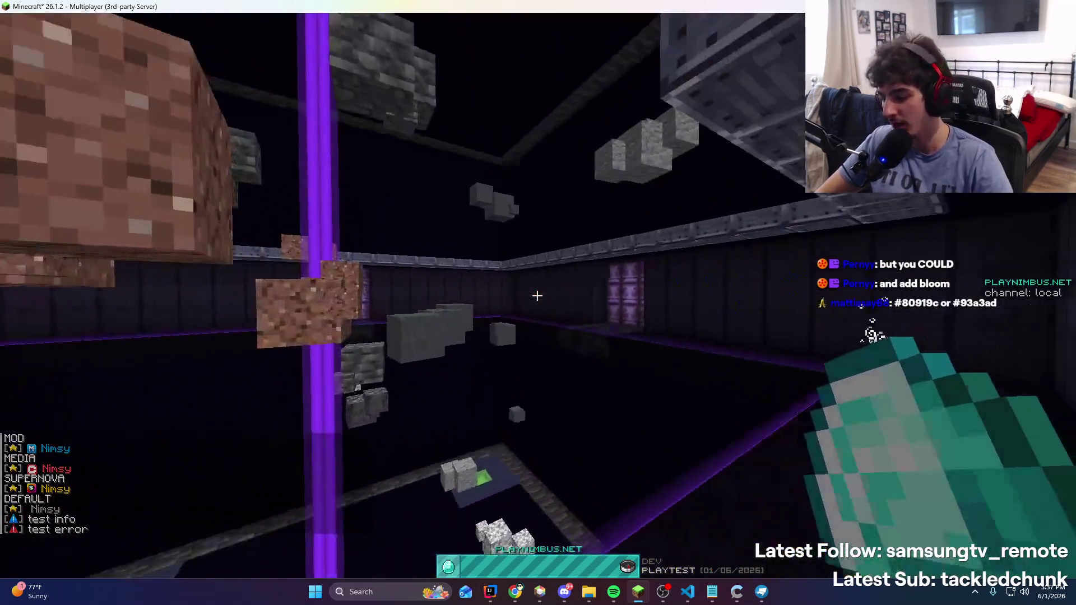
{"action": "key", "text": "5"}
Fire the grapple eight times to compare the white rope's colour
{"action": "right_click", "coordinate": [537, 296]}
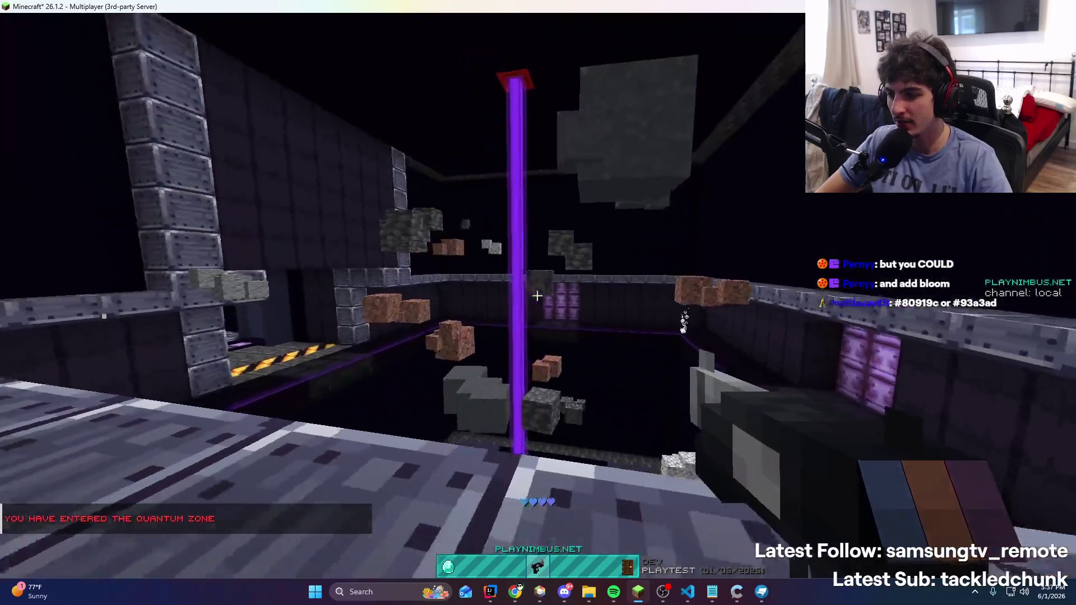
{"action": "right_click", "coordinate": [537, 296]}
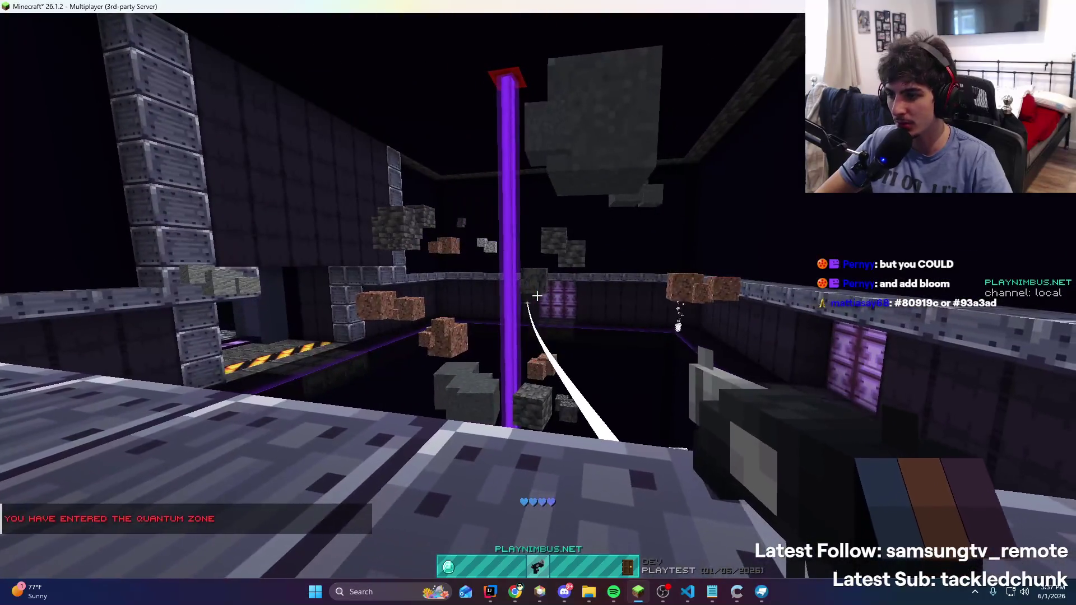
{"action": "right_click", "coordinate": [536, 296]}
{"action": "right_click", "coordinate": [536, 295]}
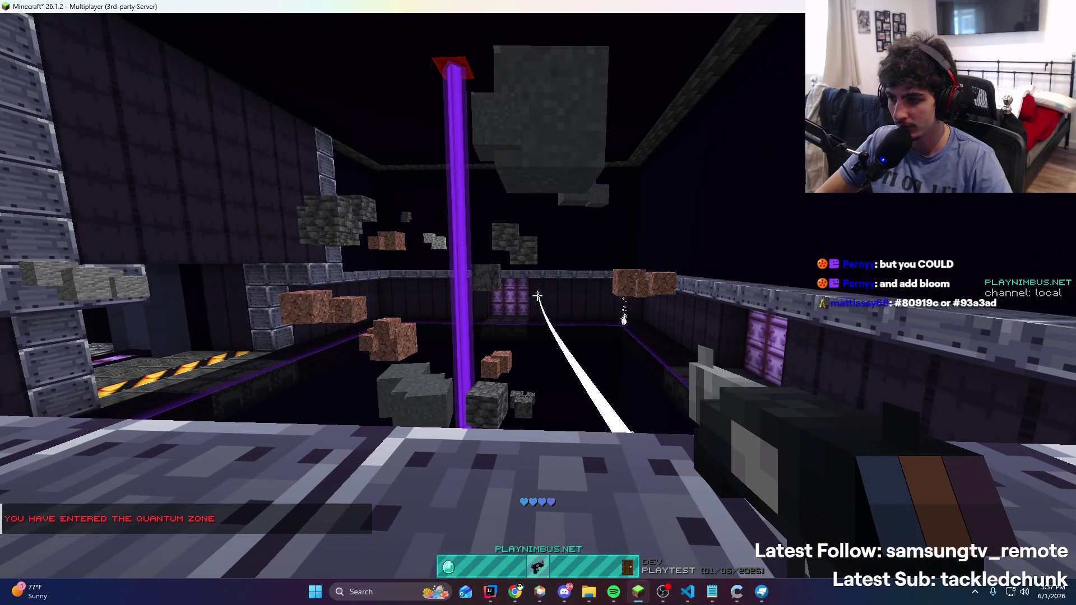
{"action": "right_click", "coordinate": [537, 295]}
{"action": "right_click", "coordinate": [537, 295]}
{"action": "right_click", "coordinate": [537, 295]}
{"action": "right_click", "coordinate": [537, 295]}
{"action": "key", "text": "t"}
{"action": "key", "text": "alt+Tab"}
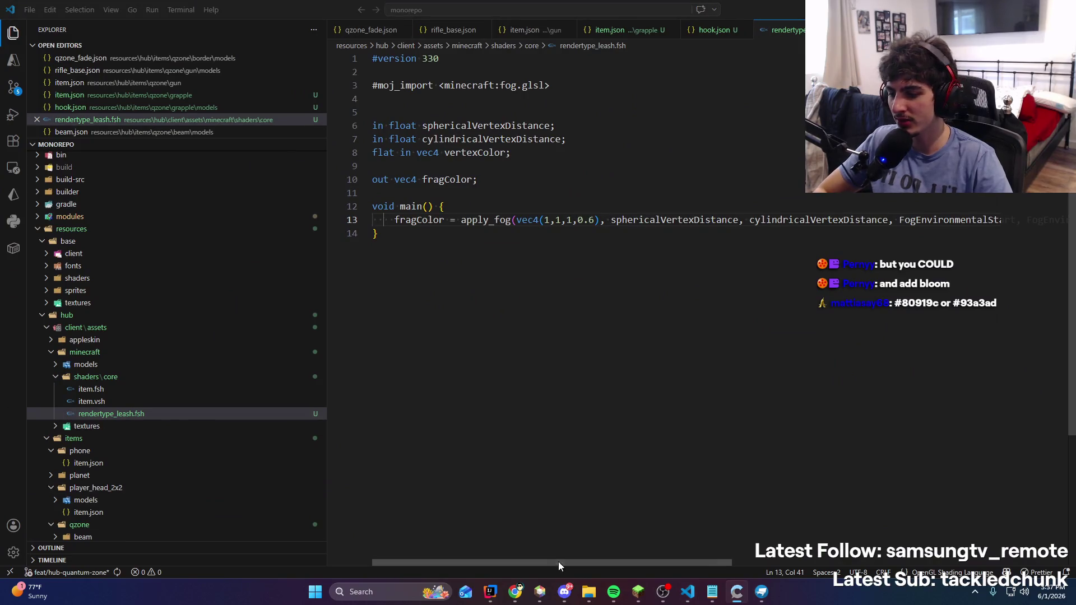
Restore vertexColor and add a fragColor.rgb *= vec3(128, 145, 156) / 255.0 tint line
{"action": "left_click", "coordinate": [540, 591]}
{"action": "mouse_move", "coordinate": [515, 594]}
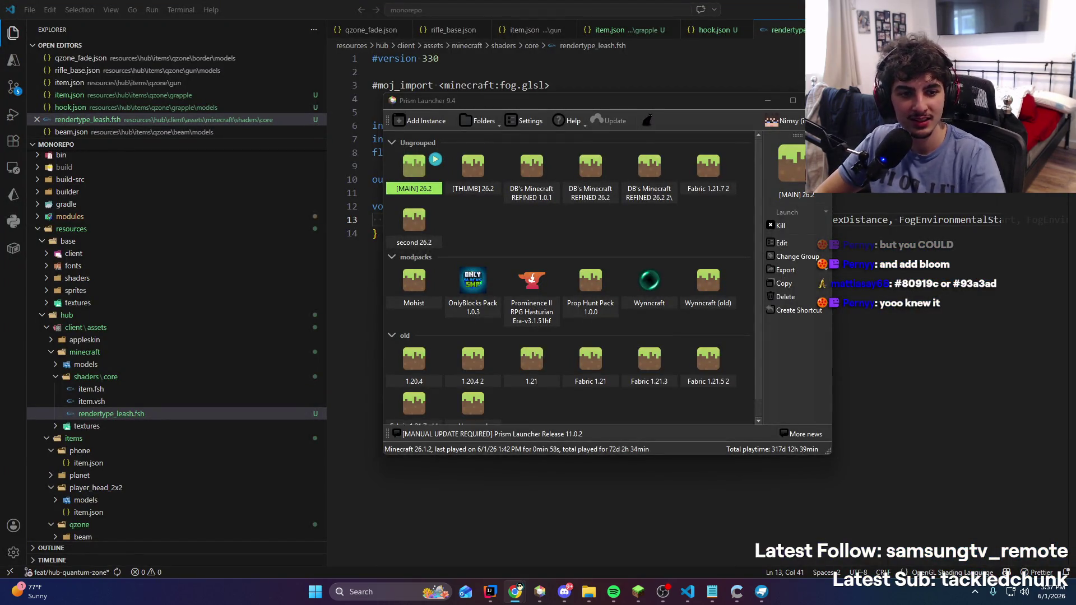
{"action": "left_click", "coordinate": [380, 233]}
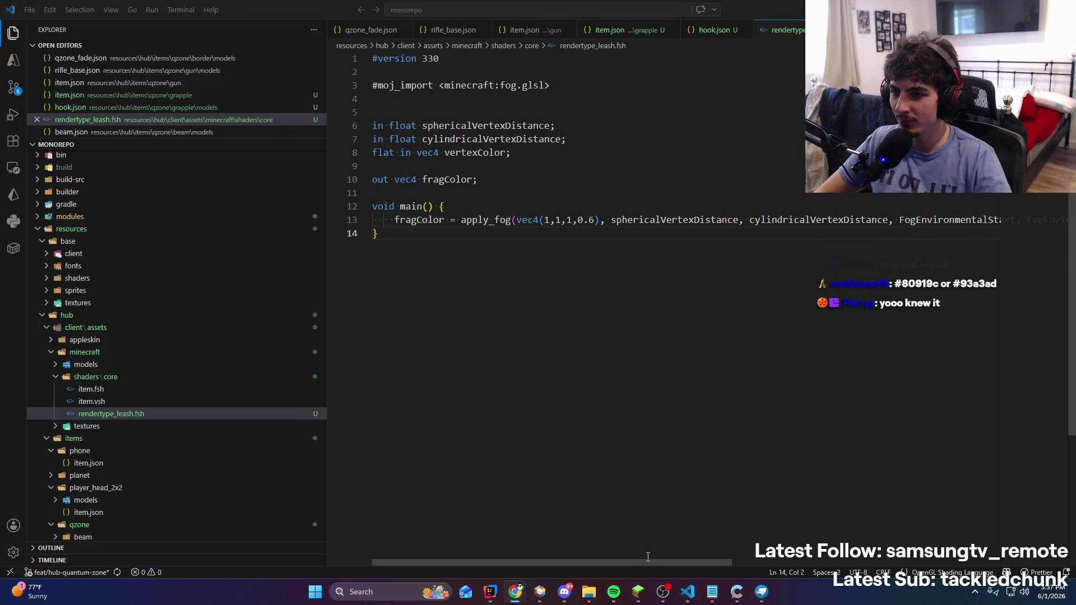
{"action": "mouse_move", "coordinate": [656, 560]}
{"action": "left_mouse_down"}
{"action": "mouse_move", "coordinate": [694, 562]}
{"action": "mouse_move", "coordinate": [581, 314]}
{"action": "left_mouse_up"}
{"action": "key", "text": "ctrl+z"}
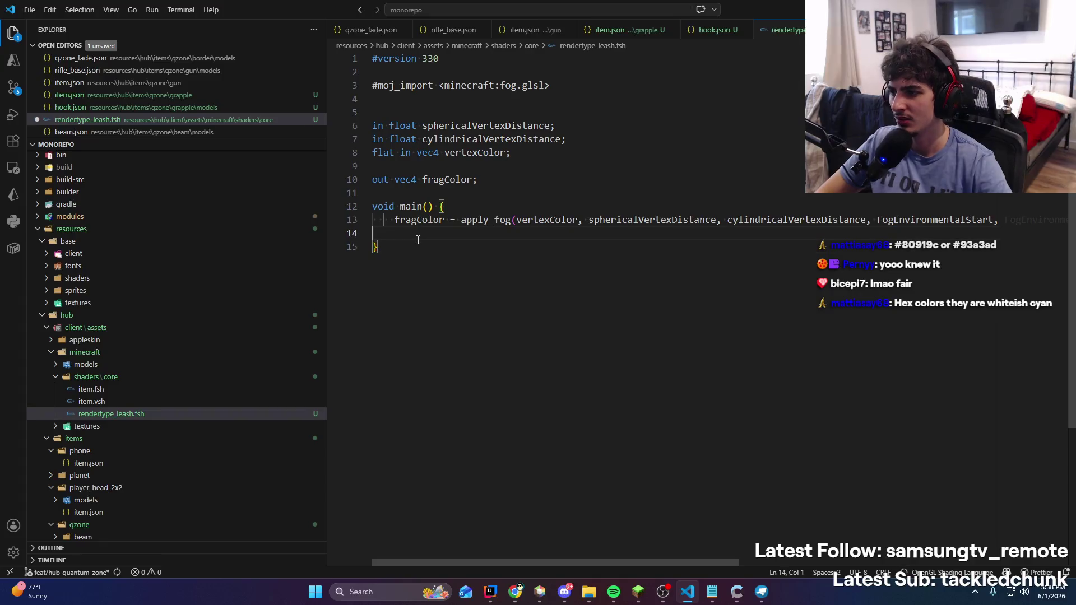
{"action": "type", "text": "fragColor.rgb *= vec3(0.5);"}
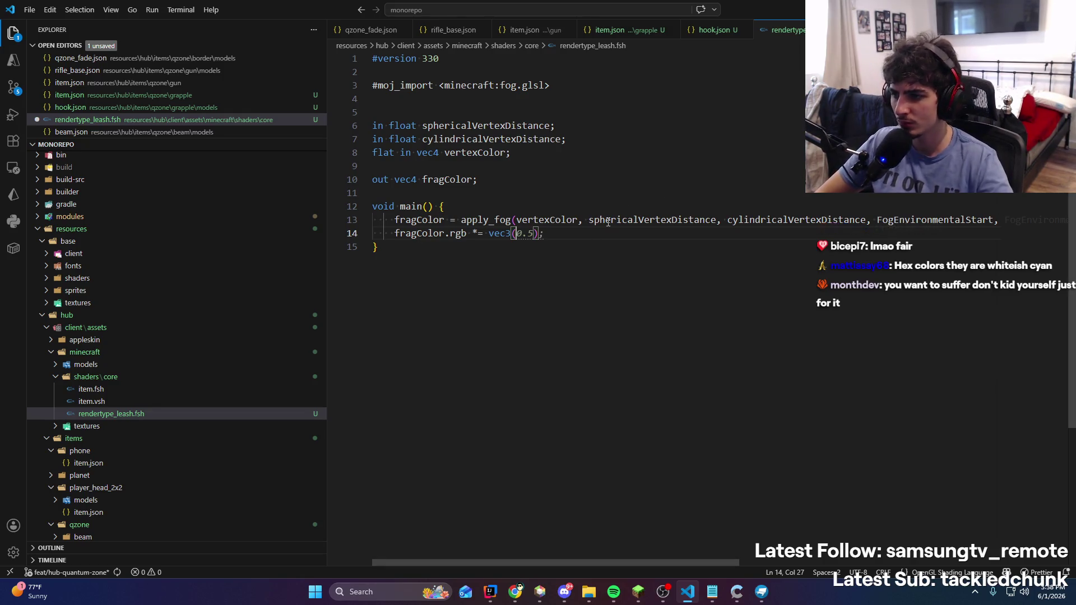
Minimize Visual Studio Code and bring the IntelliJ server project forward
{"action": "key", "text": "alt+Tab"}
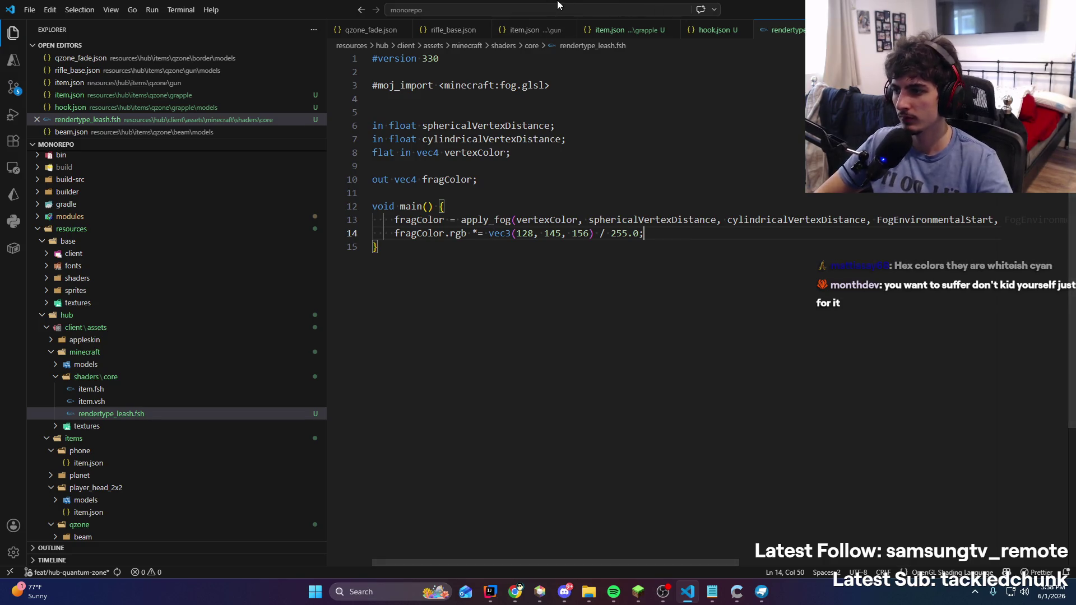
{"action": "left_click", "coordinate": [1012, 9]}
{"action": "left_click", "coordinate": [490, 592]}
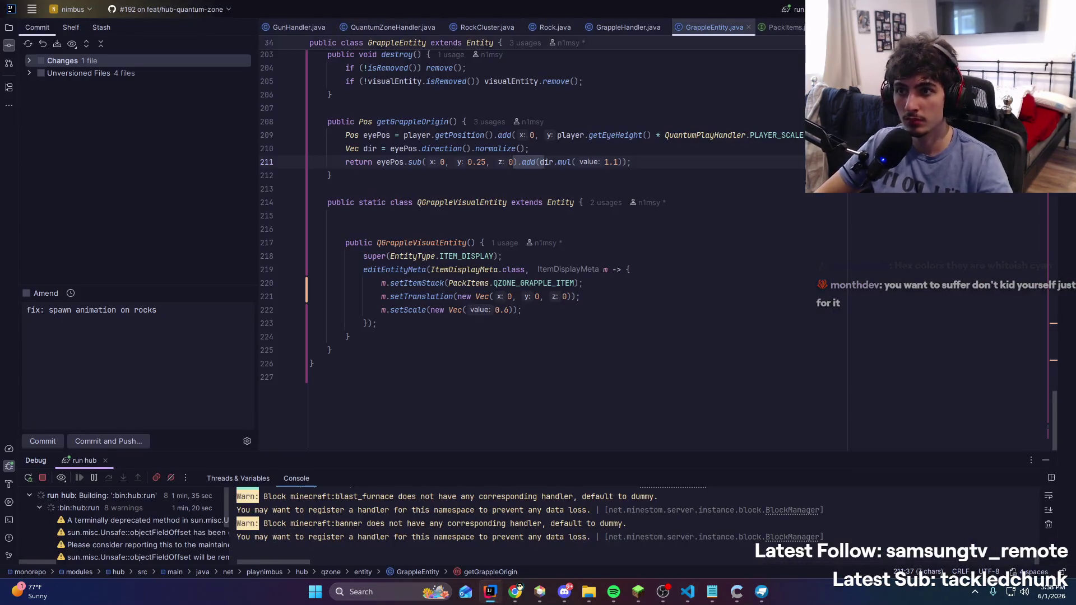
Restart the hub server with the tinted shader and show Minecraft's multiplayer server list
{"action": "key", "text": "ctrl+F5"}
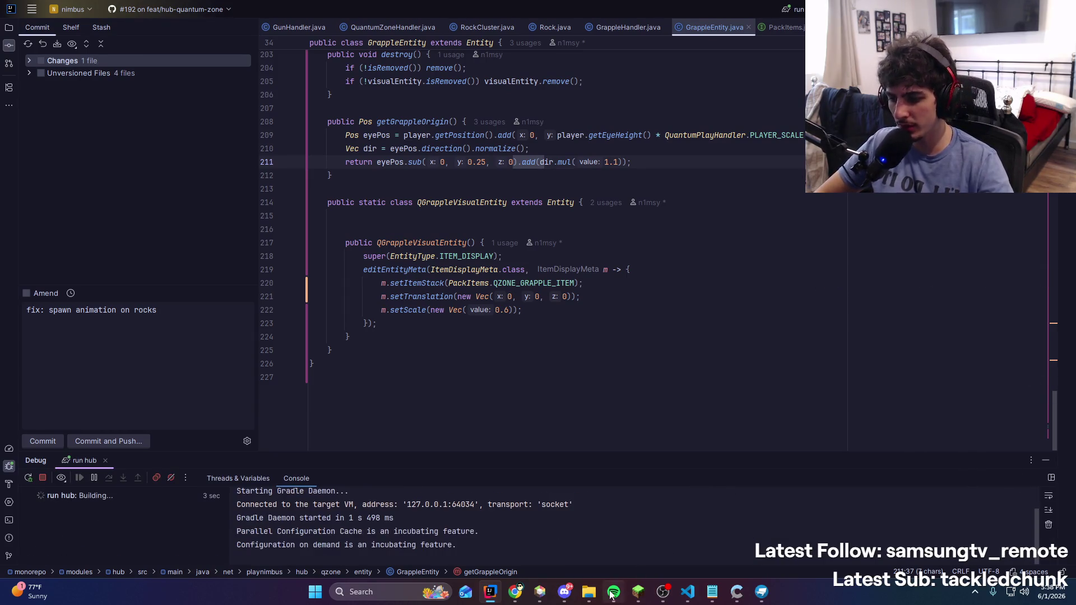
{"action": "mouse_move", "coordinate": [629, 598]}
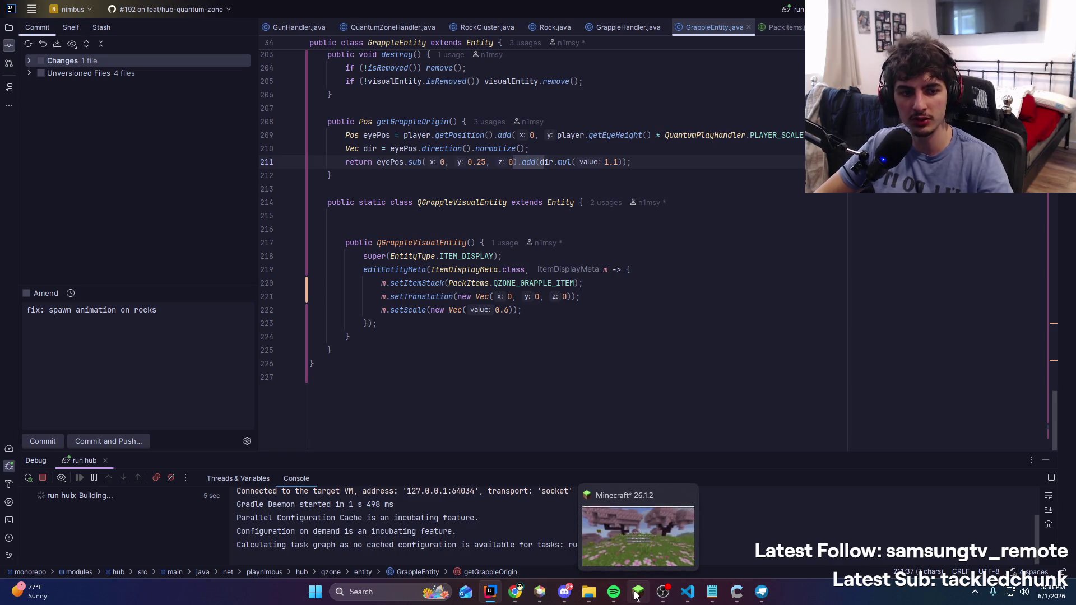
{"action": "mouse_move", "coordinate": [667, 517]}
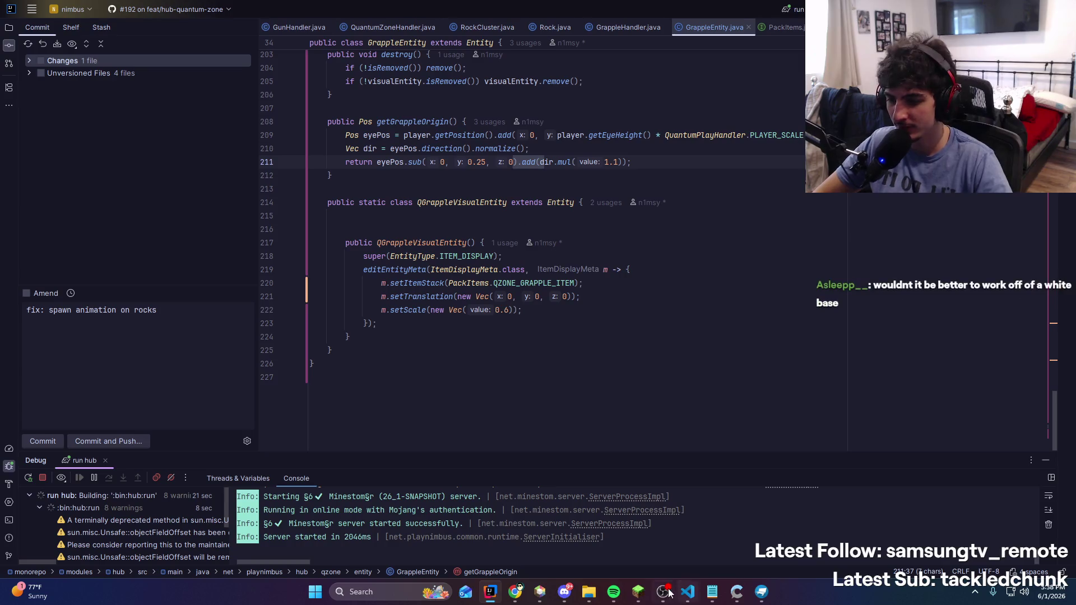
{"action": "left_click", "coordinate": [632, 592]}
{"action": "left_click", "coordinate": [516, 339]}
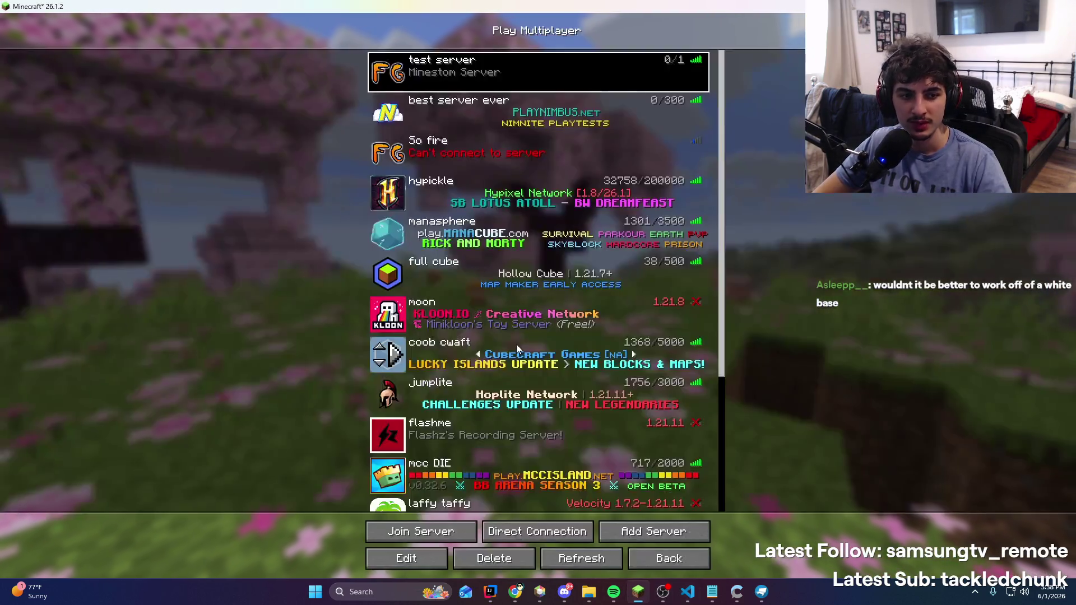
Join 'test server' and walk across the Quantum Zone arena toward the grapple point
{"action": "double_click", "coordinate": [542, 75]}
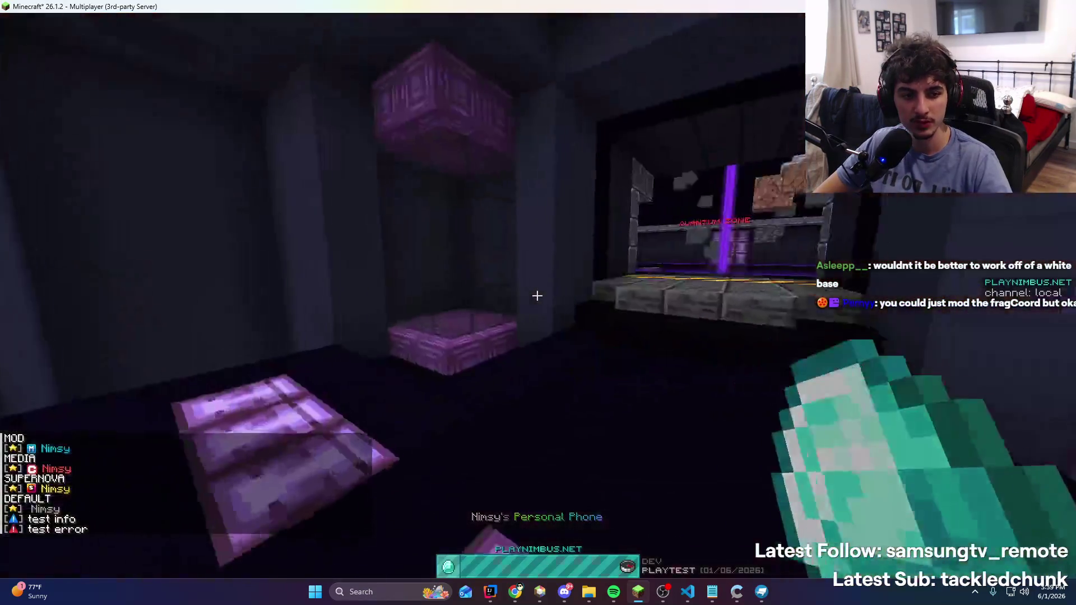
{"action": "key", "text": "w"}
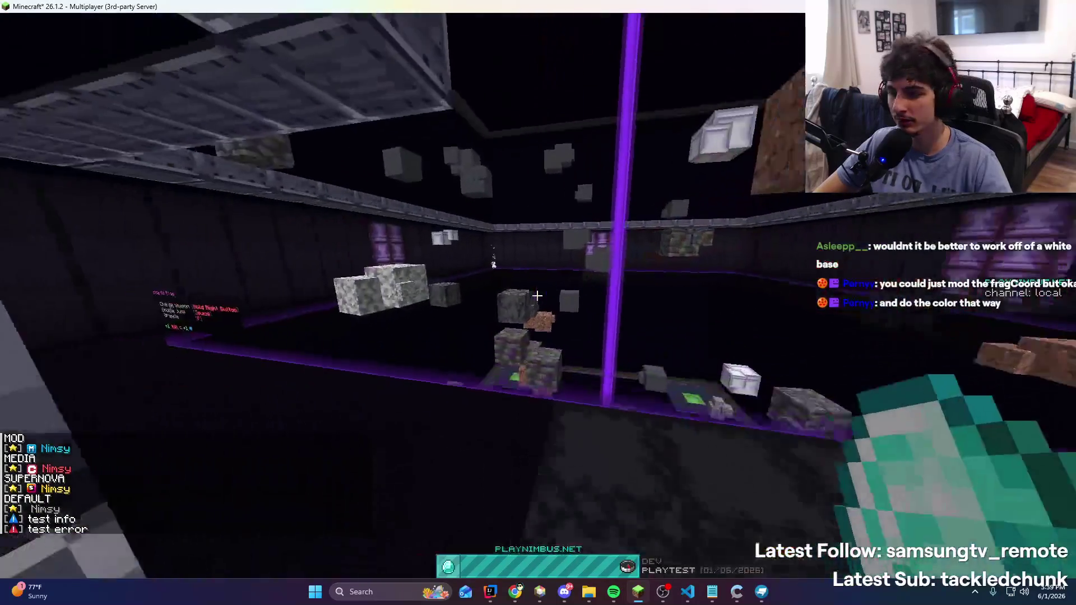
{"action": "key", "text": "w"}
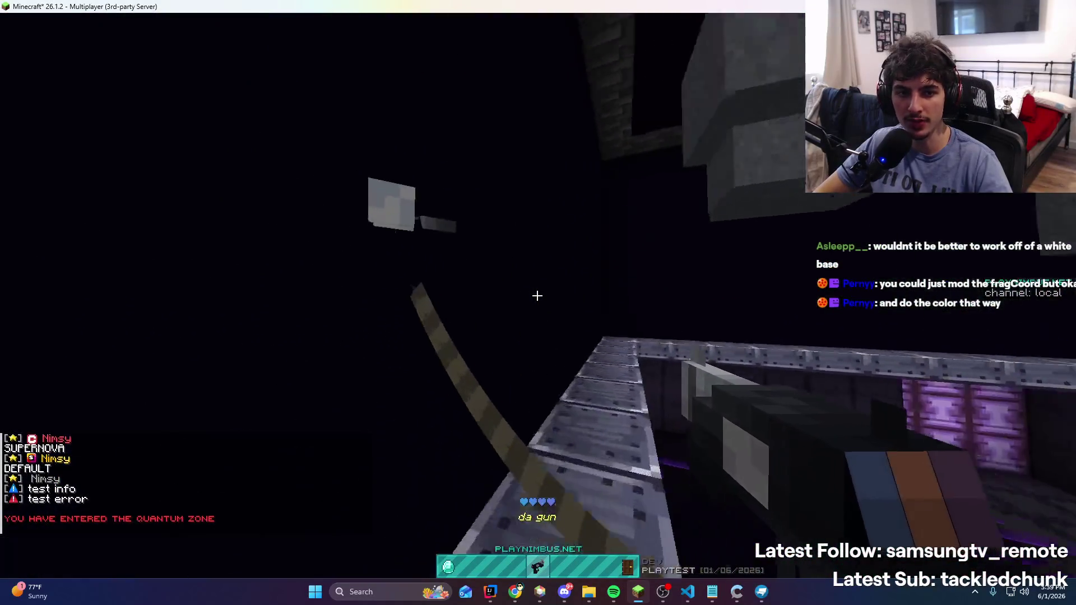
{"action": "key", "text": "w"}
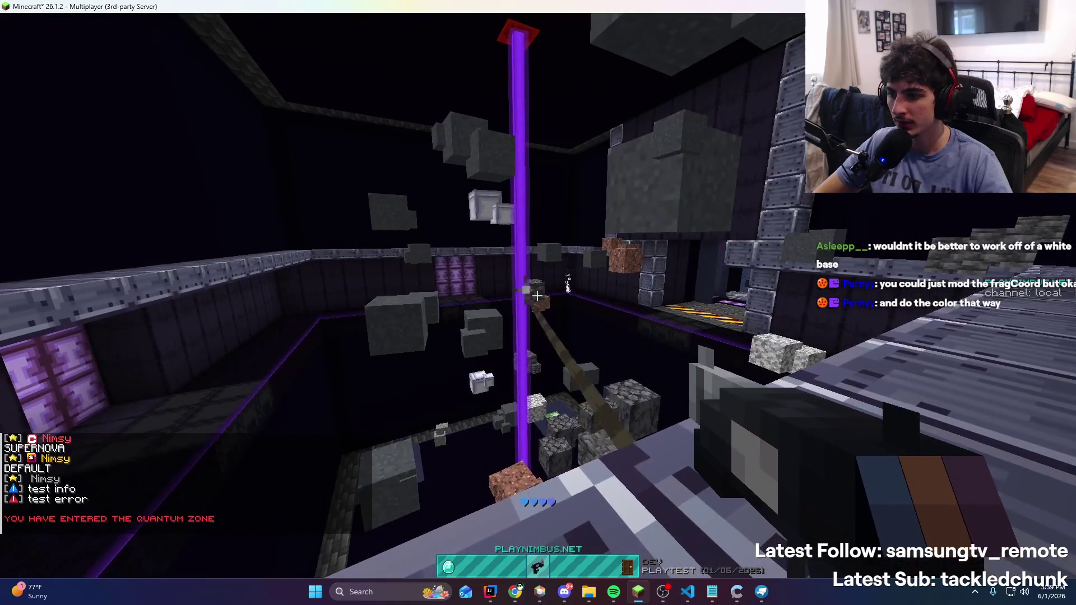
{"action": "key", "text": "w"}
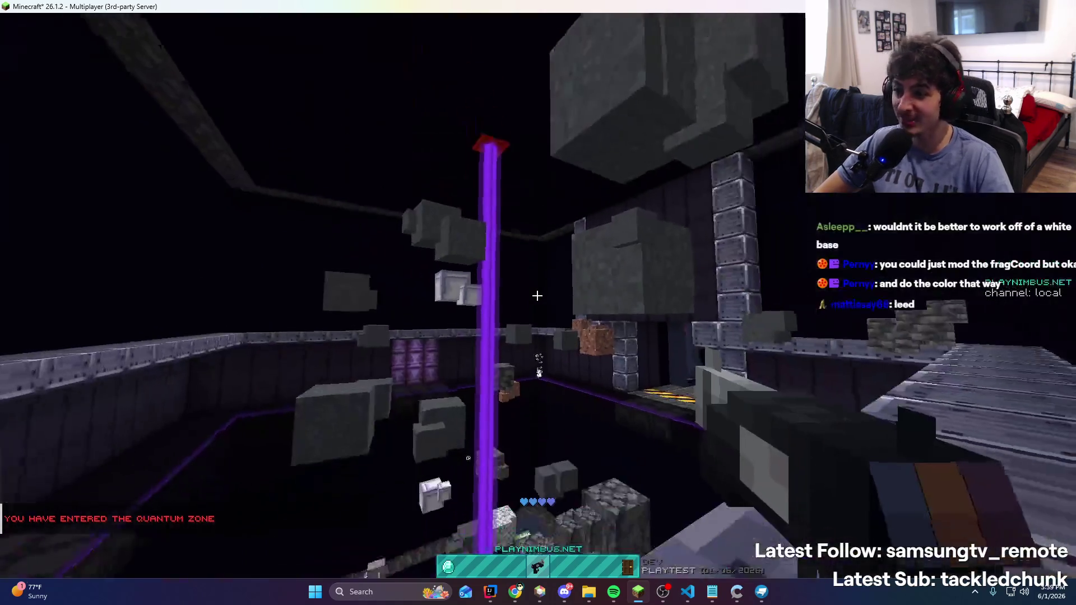
{"action": "key", "text": "w"}
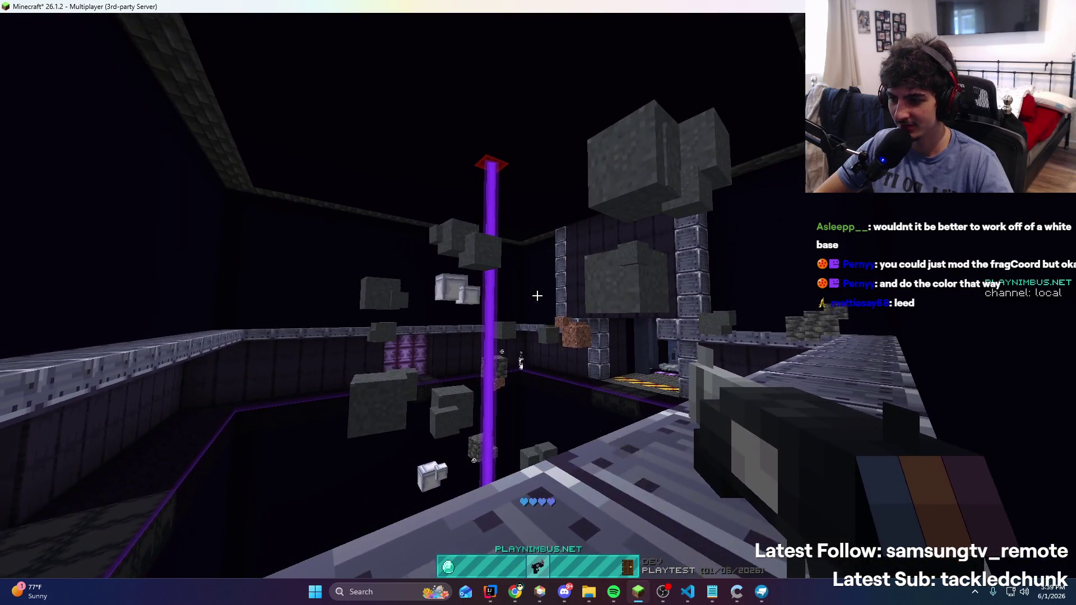
Fire the grapple hook six times at walls and ceiling to inspect the tinted rope
{"action": "right_click", "coordinate": [538, 296]}
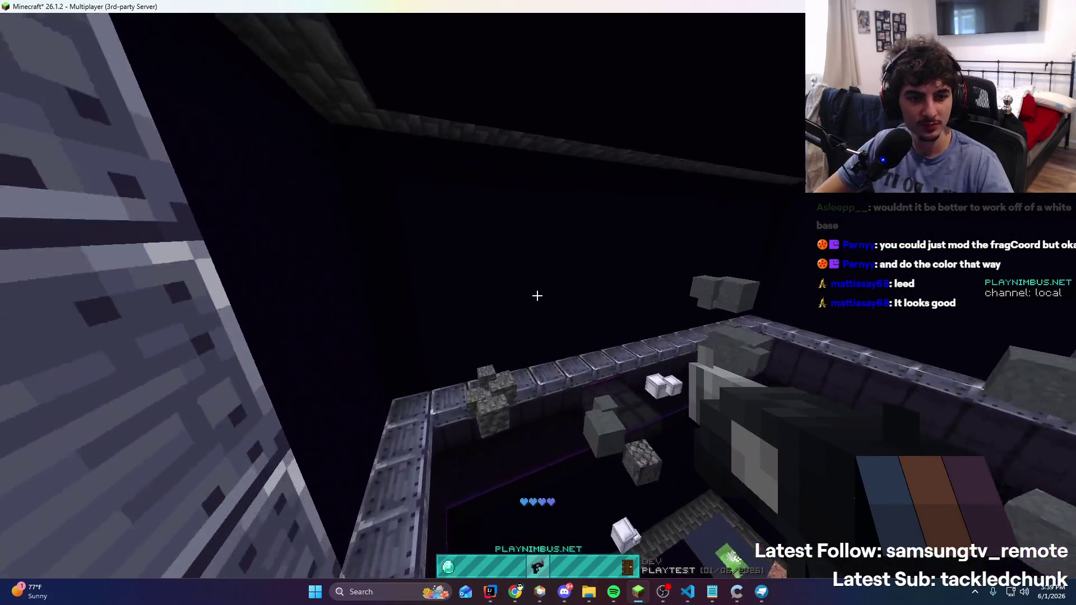
{"action": "right_click", "coordinate": [537, 295]}
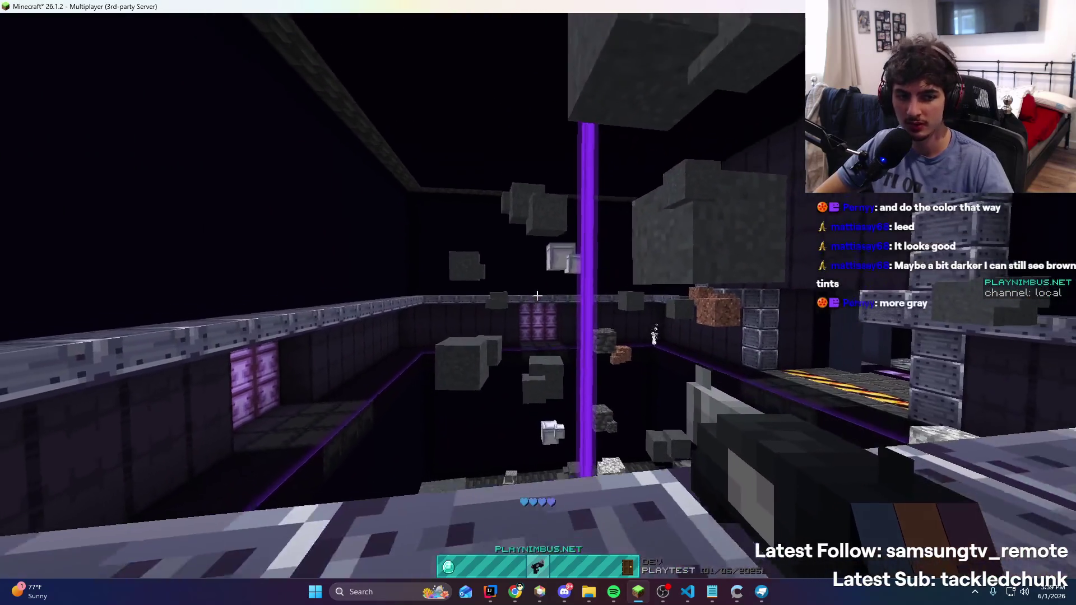
{"action": "right_click", "coordinate": [537, 296]}
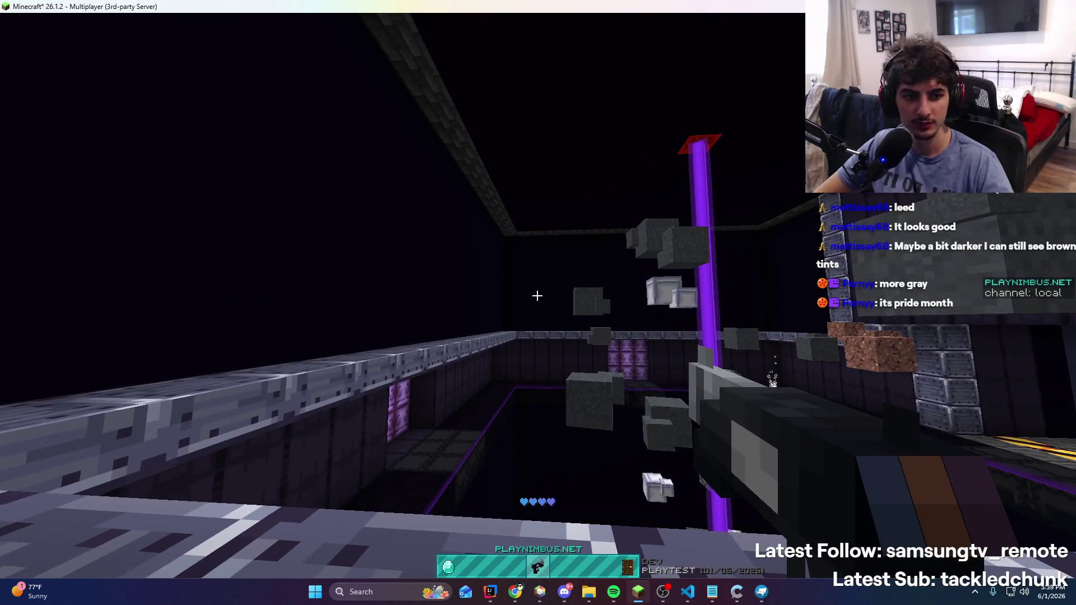
{"action": "right_click", "coordinate": [537, 295]}
{"action": "right_click", "coordinate": [537, 295]}
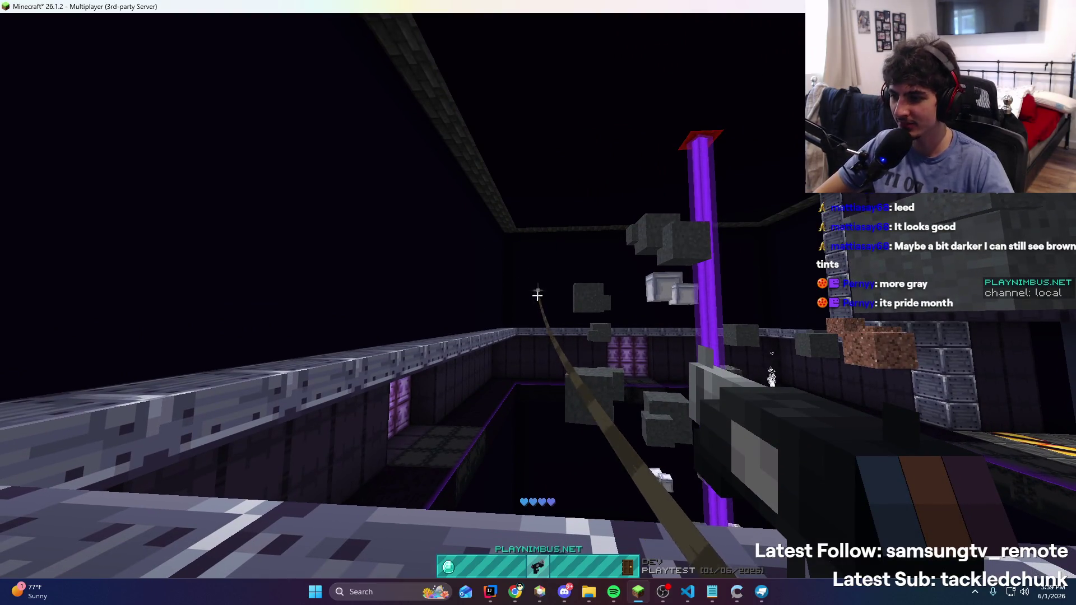
{"action": "right_click", "coordinate": [537, 296]}
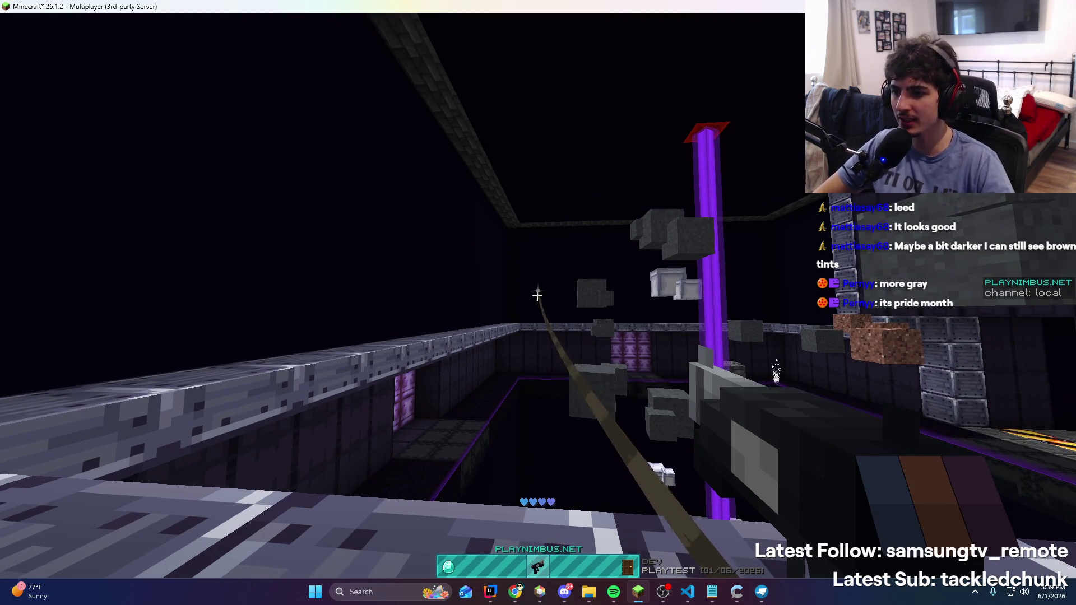
{"action": "key", "text": "alt+Tab"}
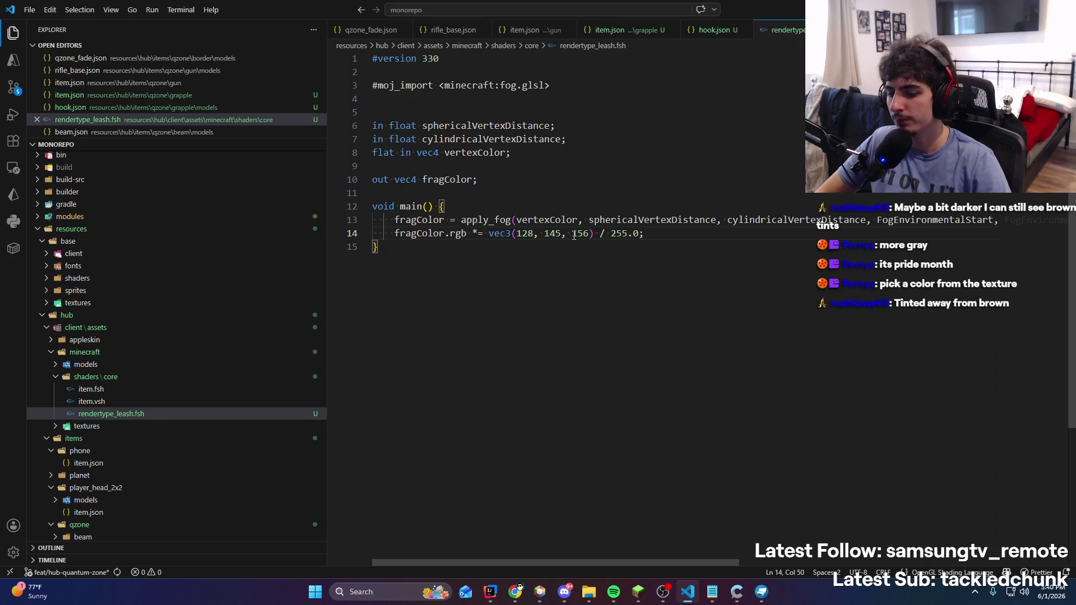
Compare the 128, 145, 156 tint in rendertype_leash.fsh against the rope in the game
{"action": "key", "text": "alt+Tab"}
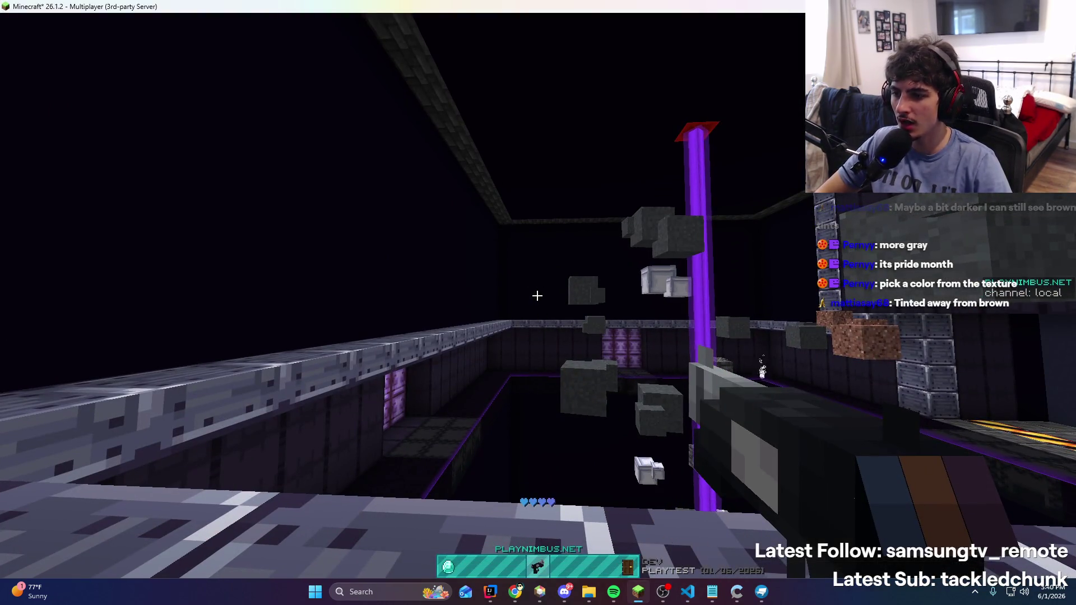
{"action": "key", "text": "alt+Tab"}
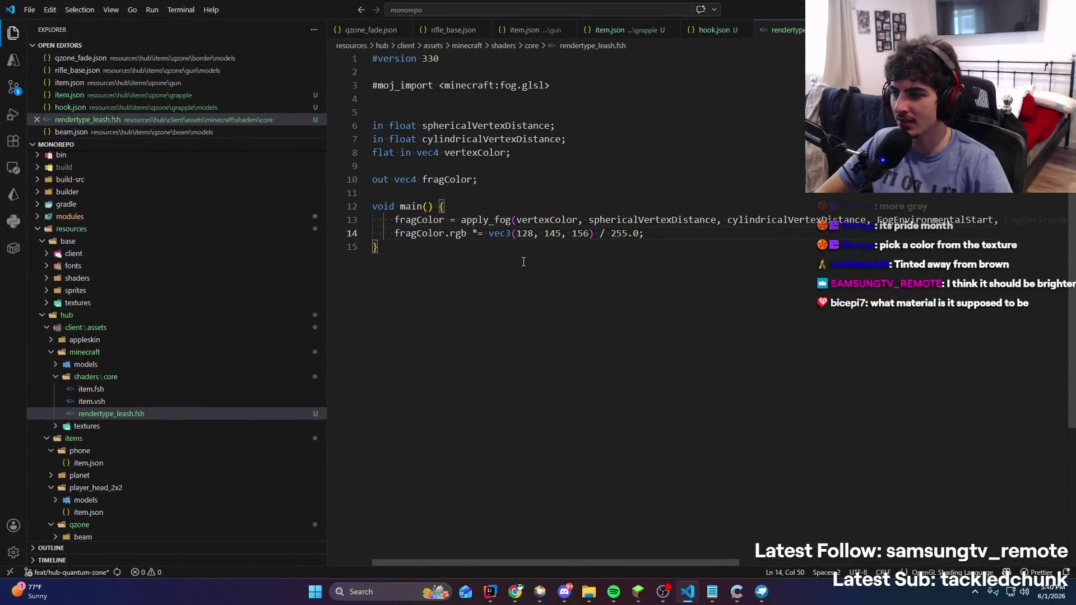
{"action": "key", "text": "alt+Tab"}
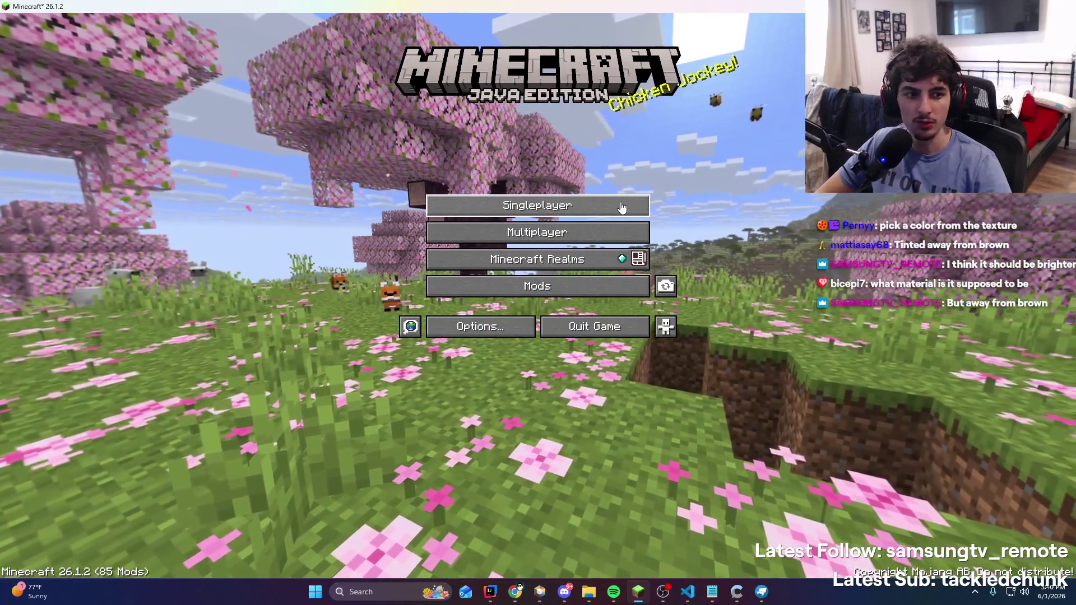
Load the first 'New World' singleplayer save
{"action": "left_click", "coordinate": [622, 207]}
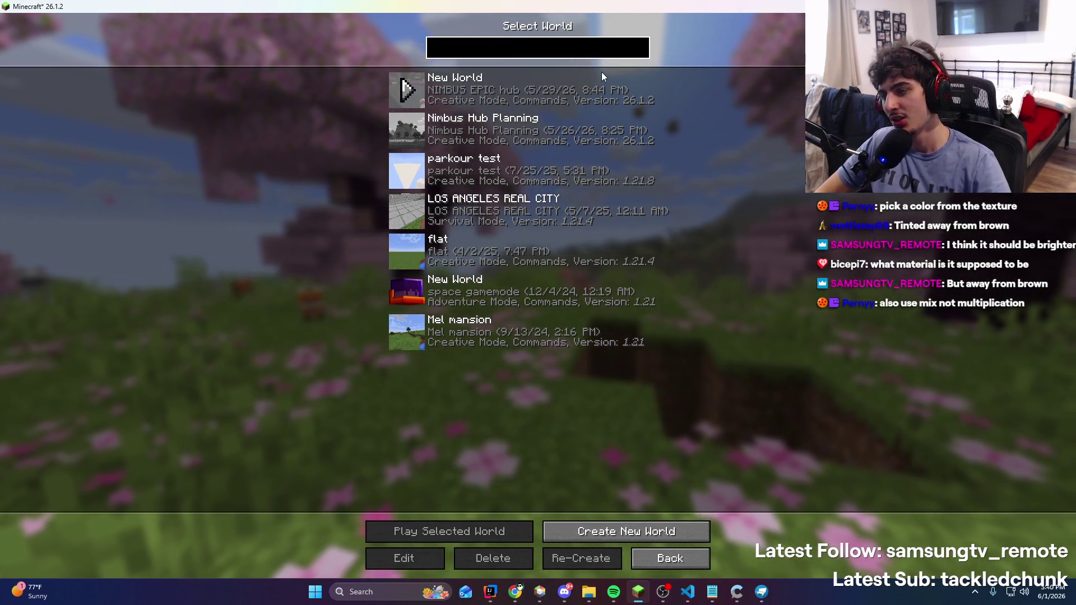
{"action": "key", "text": "alt+Tab"}
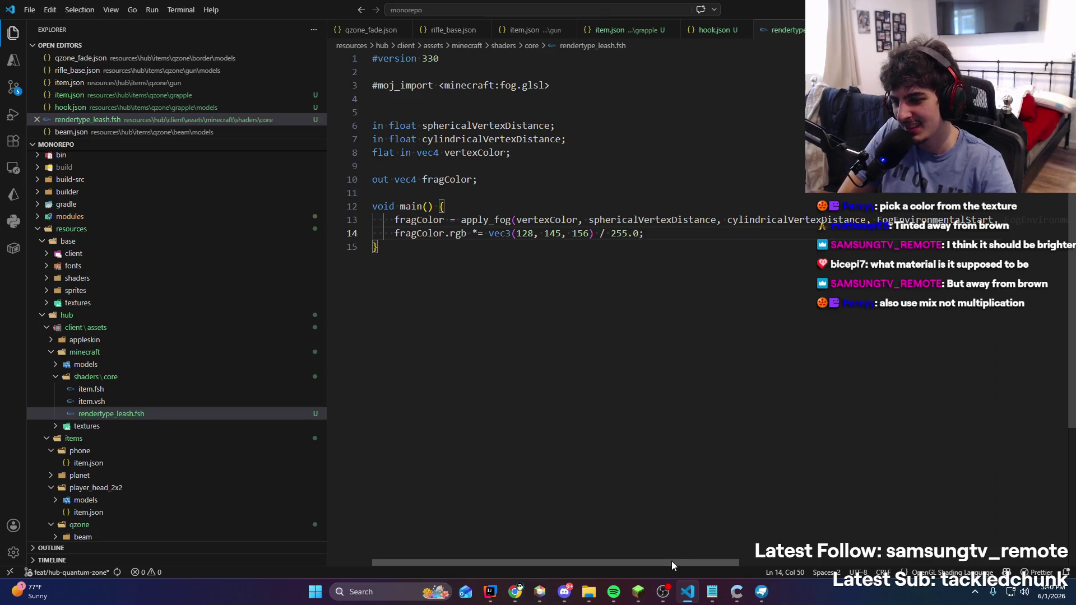
{"action": "left_click_drag", "start_coordinate": [671, 560], "coordinate": [912, 561]}
{"action": "key", "text": "alt+Tab"}
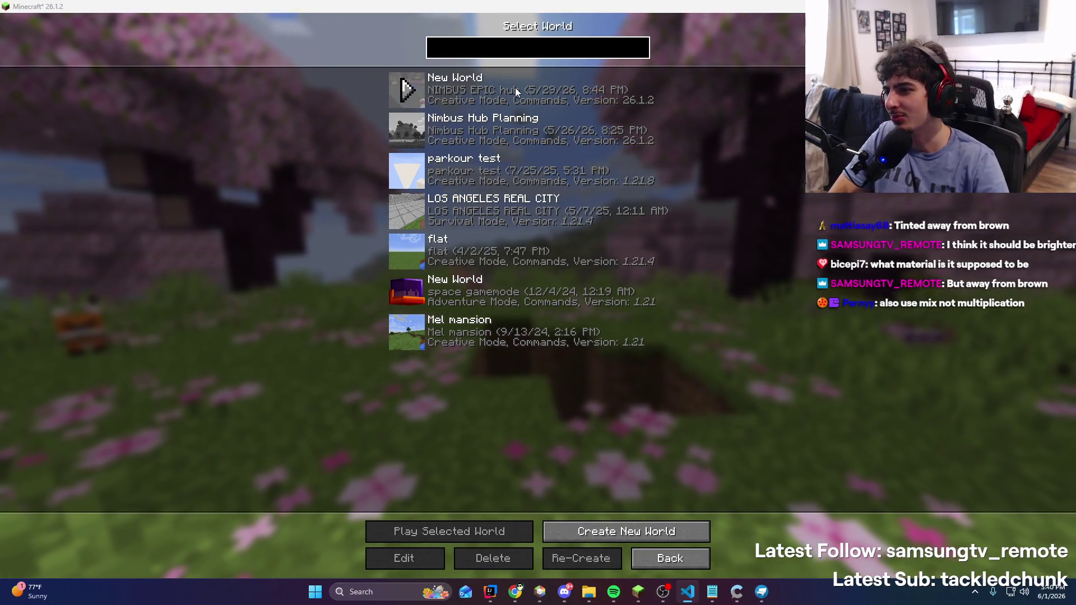
{"action": "left_click", "coordinate": [505, 100]}
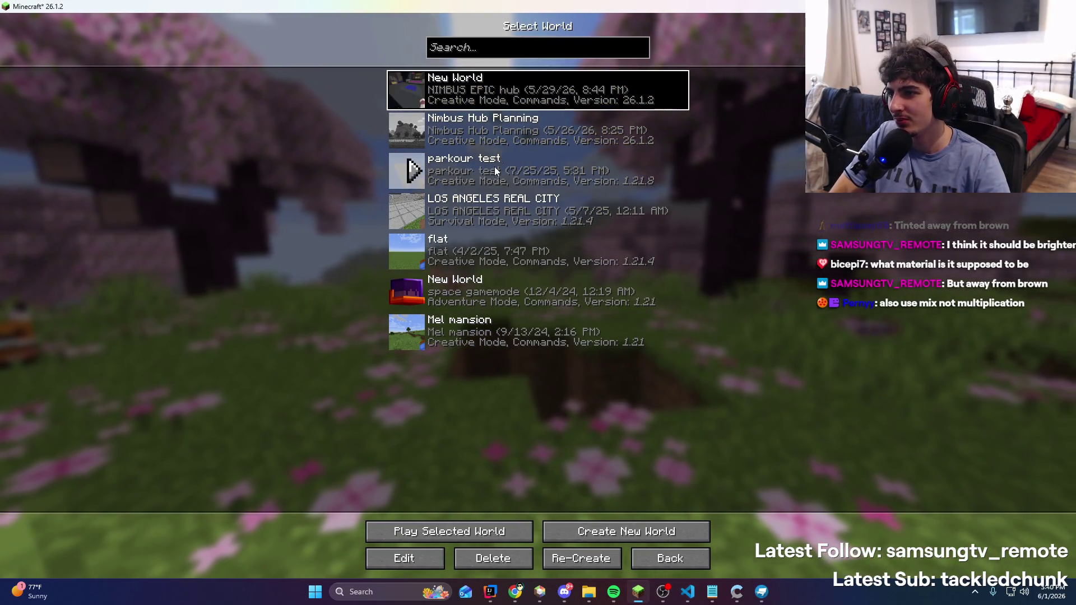
{"action": "double_click", "coordinate": [506, 99]}
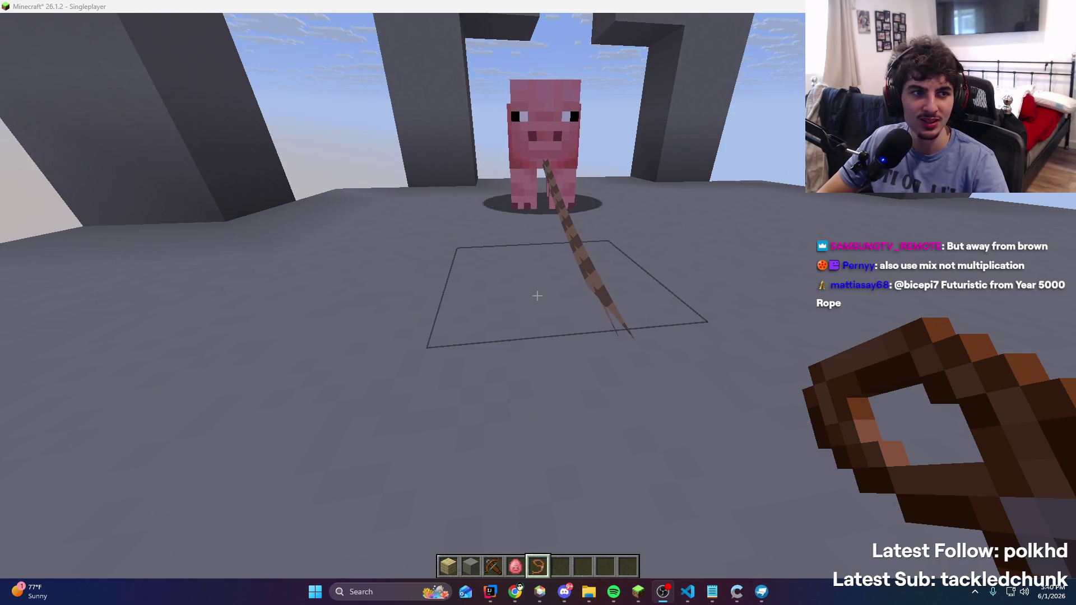
Resume play and make it daytime with /time set day
{"action": "left_click", "coordinate": [533, 361]}
{"action": "left_click", "coordinate": [534, 174]}
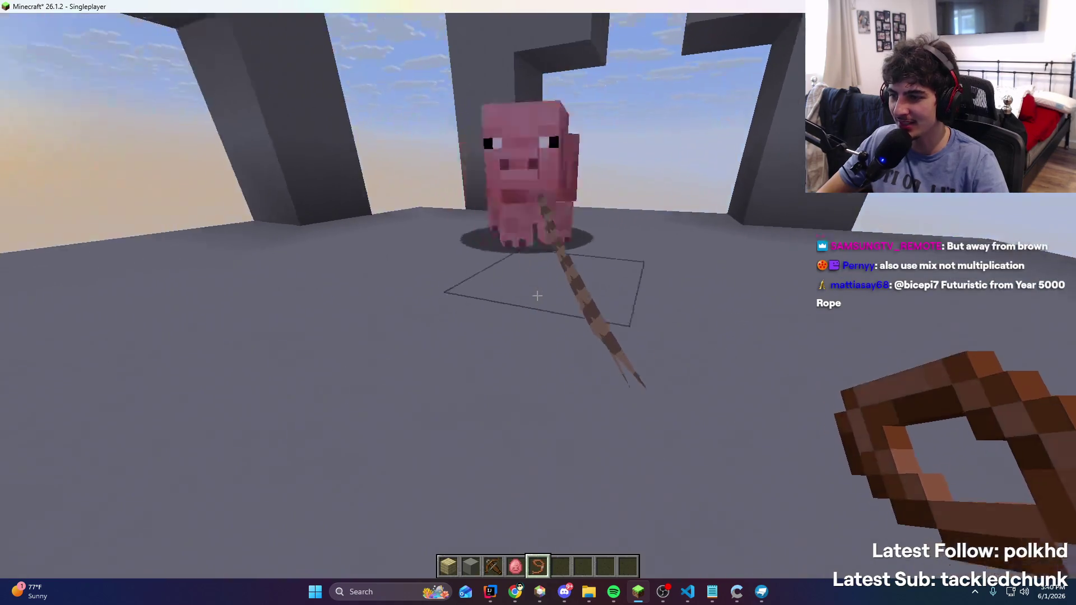
{"action": "key", "text": "Escape"}
{"action": "key", "text": "Escape"}
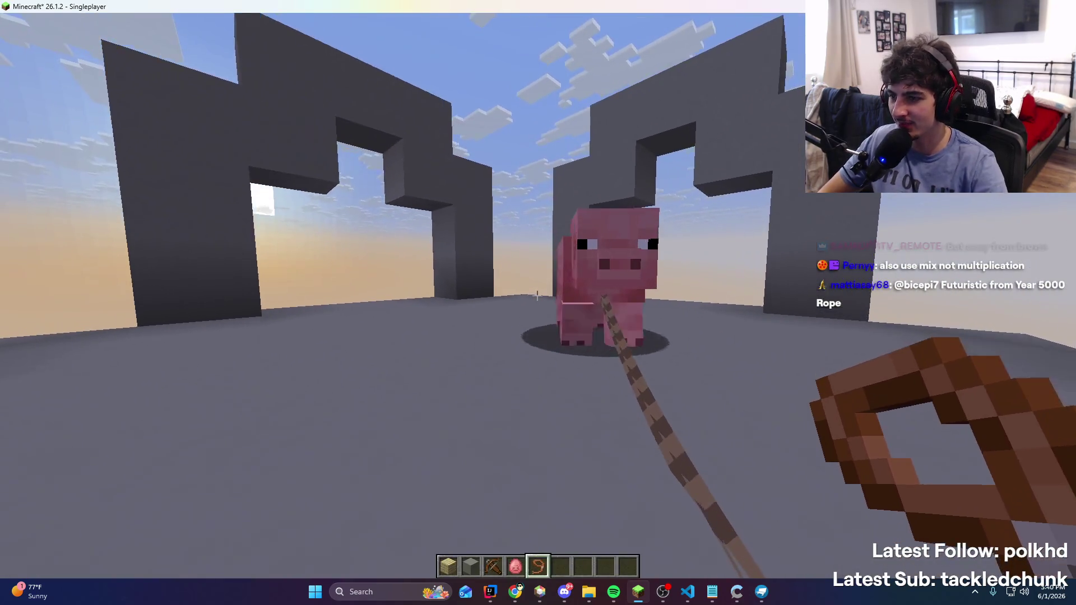
{"action": "type", "text": "/time "}
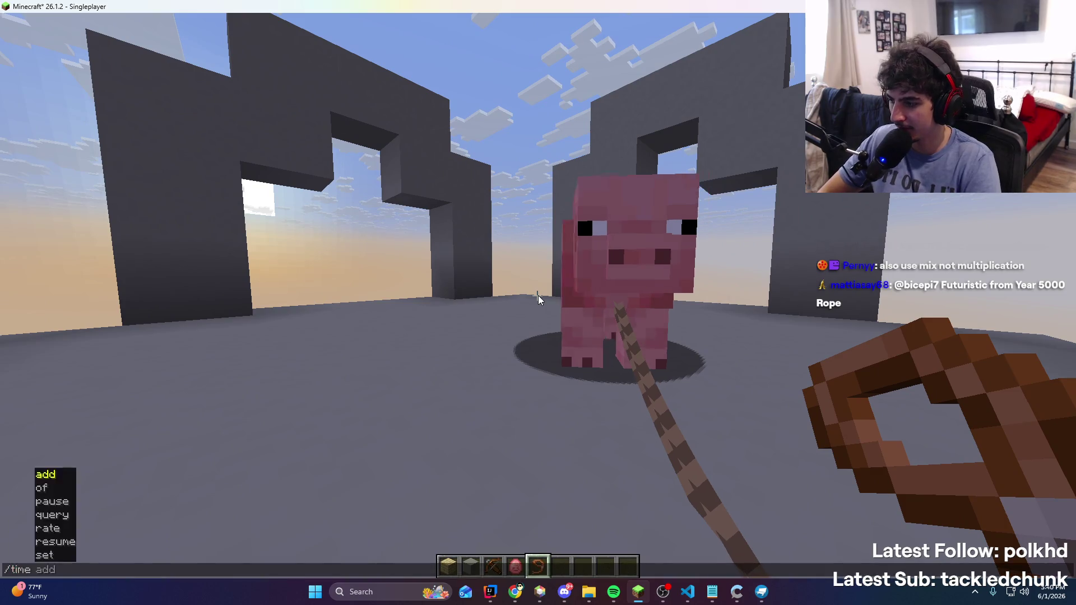
{"action": "type", "text": "set day"}
{"action": "key", "text": "Return"}
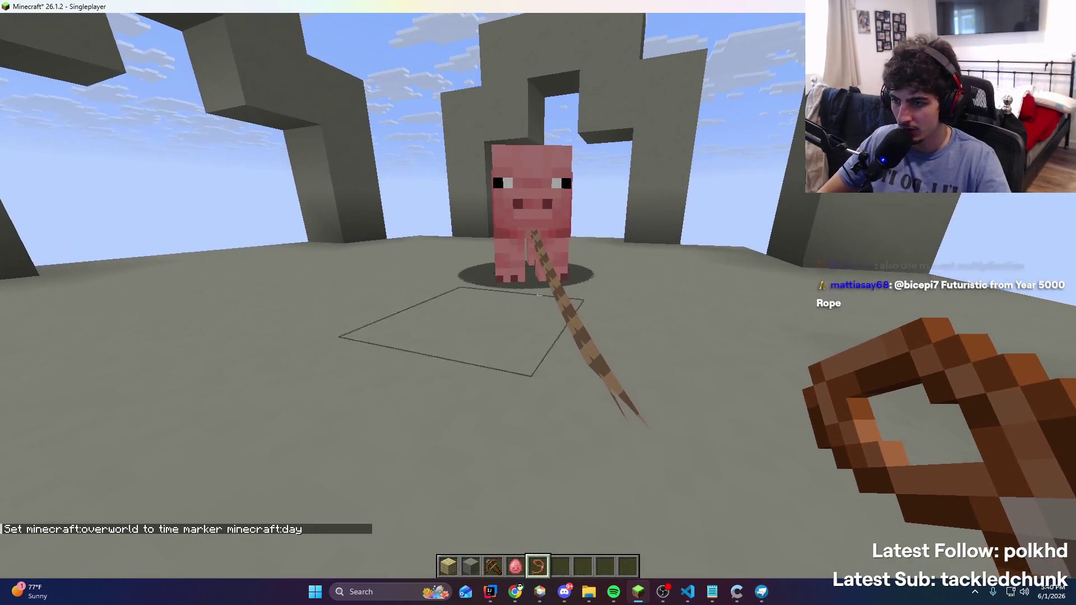
Save an F2 screenshot of the pig on the lead and view it
{"action": "key", "text": "F2"}
{"action": "key", "text": "t"}
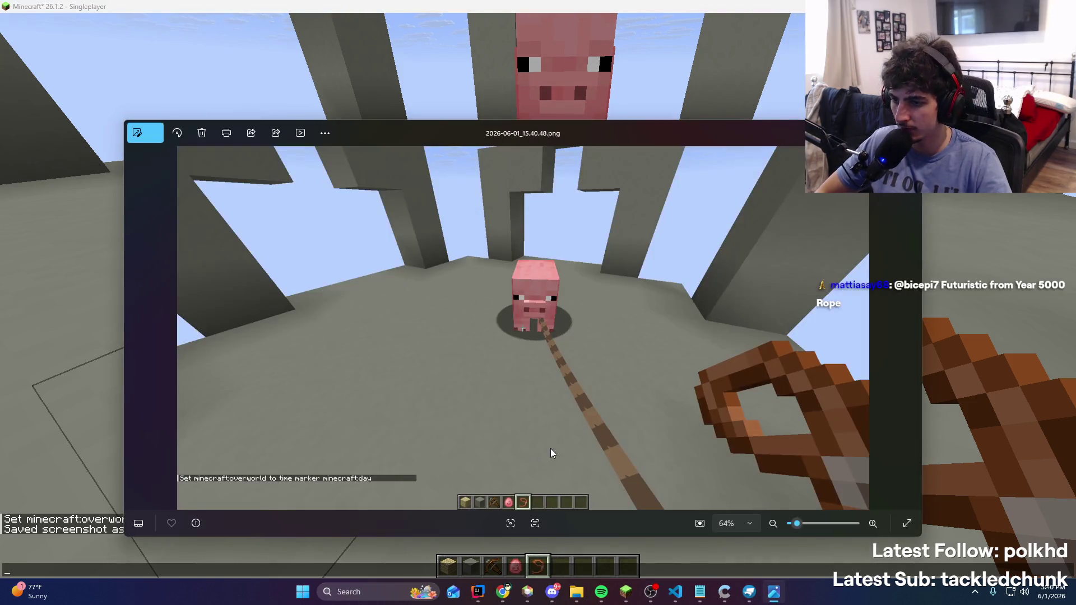
{"action": "key", "text": "ctrl+c"}
{"action": "left_click", "coordinate": [946, 298]}
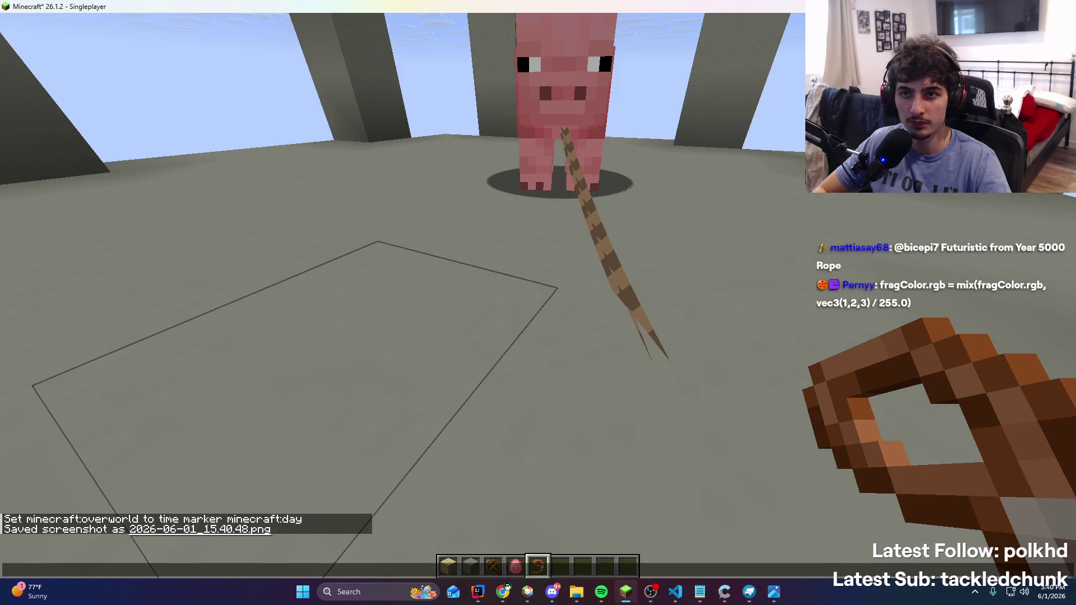
{"action": "key", "text": "alt+Tab"}
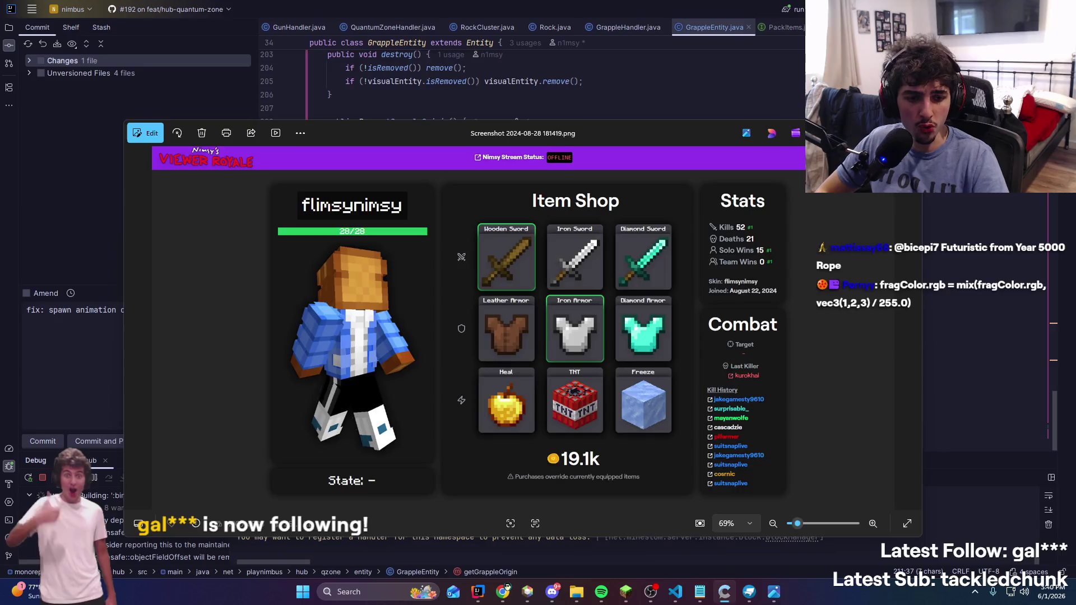
Close the photo viewer, move the stream chat window aside, and open the Start menu search
{"action": "key", "text": "alt+Tab"}
{"action": "key", "text": "alt+Tab"}
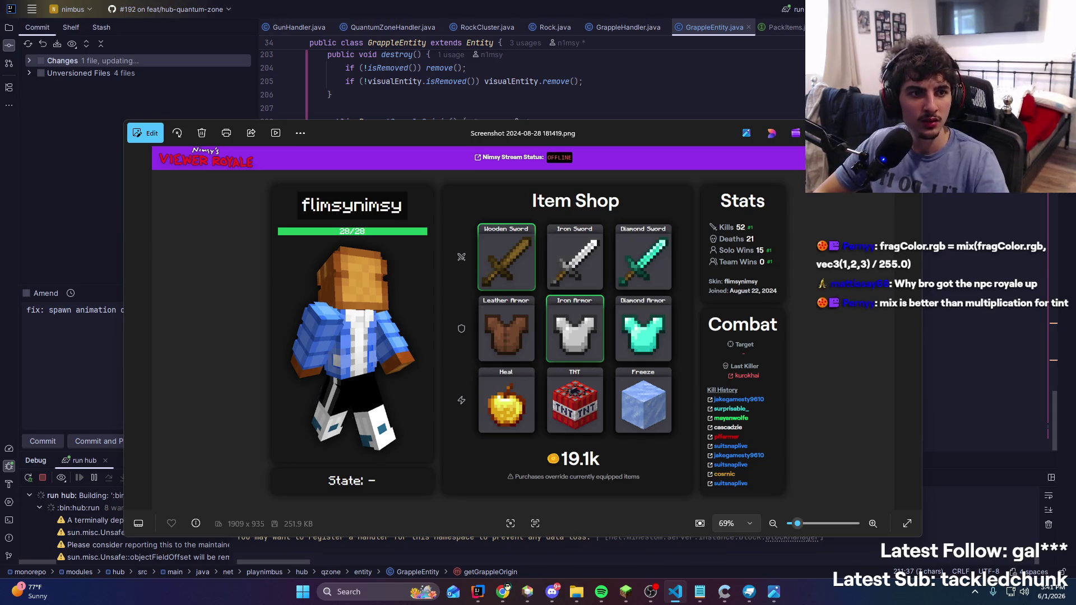
{"action": "key", "text": "alt+Tab"}
{"action": "mouse_move", "coordinate": [24, 46]}
{"action": "left_mouse_down"}
{"action": "mouse_move", "coordinate": [384, 50]}
{"action": "mouse_move", "coordinate": [660, 101]}
{"action": "mouse_move", "coordinate": [700, 85]}
{"action": "left_mouse_up"}
{"action": "left_click_drag", "start_coordinate": [580, 137], "coordinate": [281, 146]}
{"action": "left_click", "coordinate": [609, 141]}
{"action": "left_click_drag", "start_coordinate": [701, 101], "coordinate": [553, 79]}
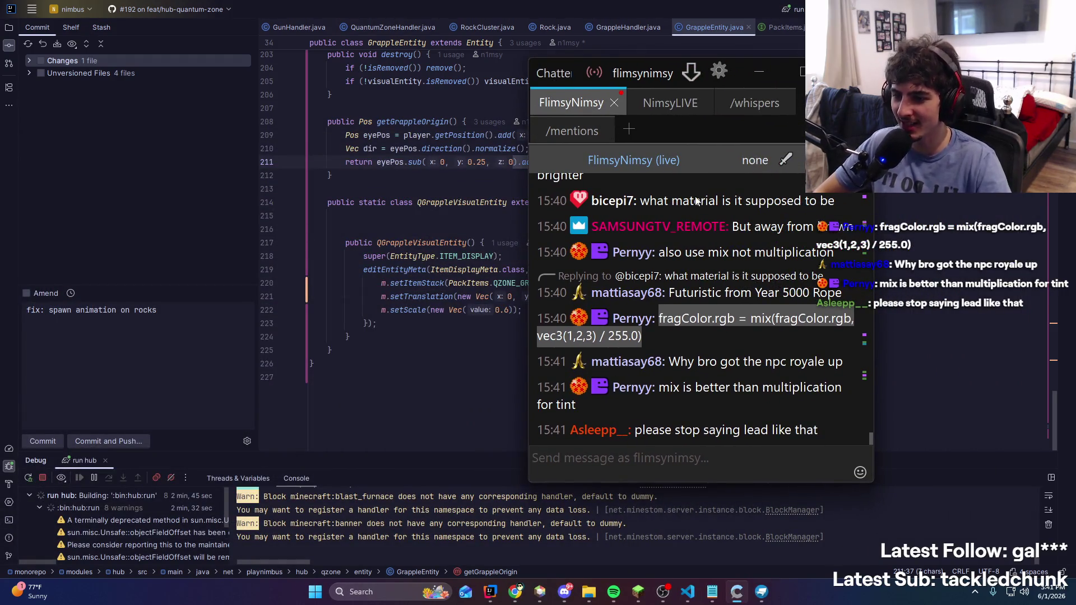
{"action": "left_click", "coordinate": [757, 335]}
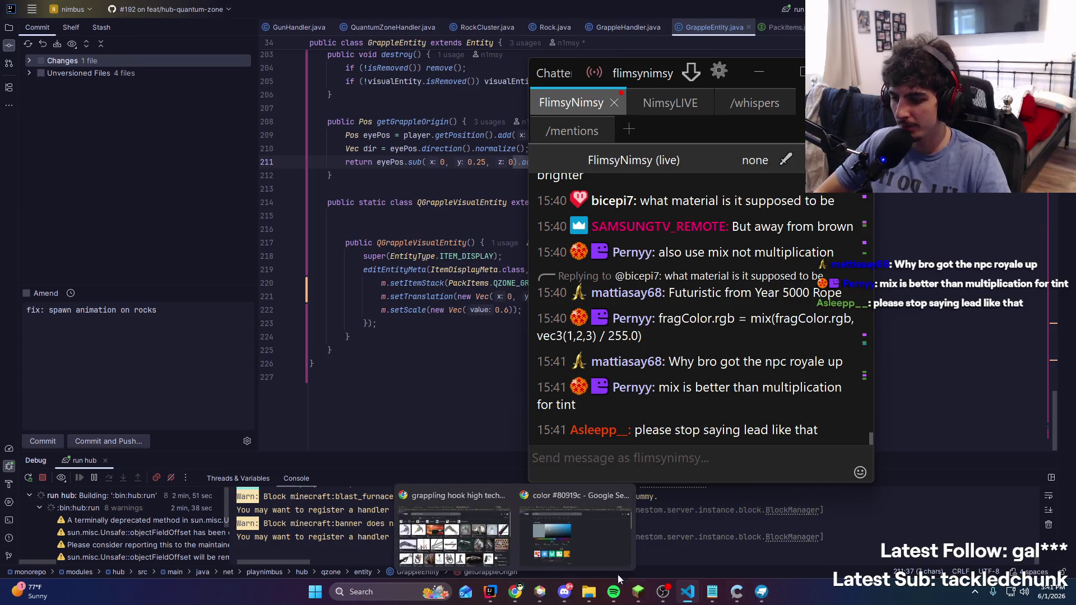
{"action": "mouse_move", "coordinate": [727, 595]}
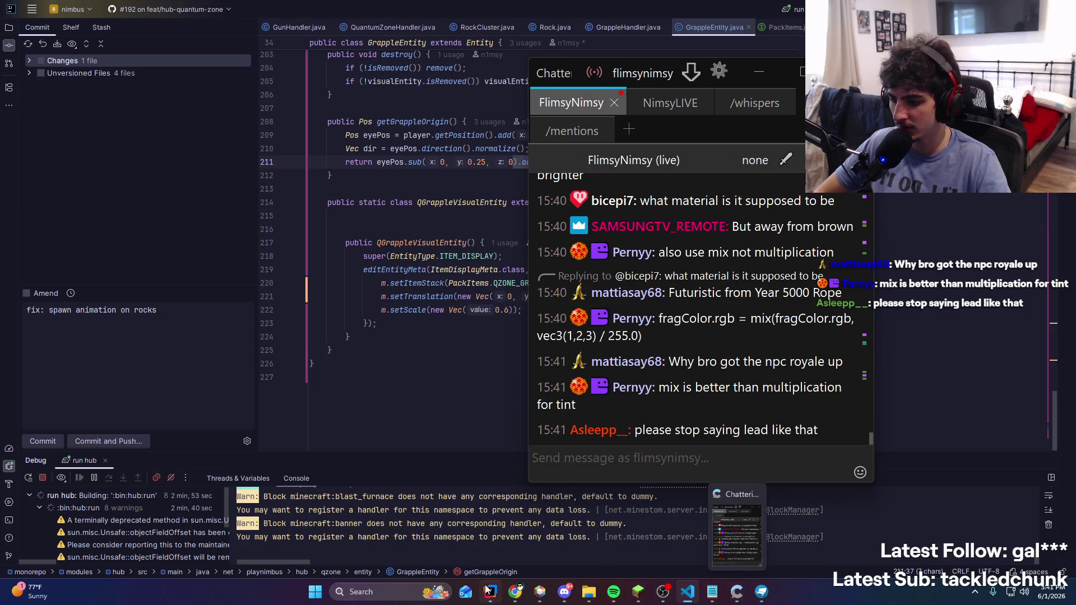
{"action": "key", "text": "super"}
Launch paint.net and paste the copied Minecraft lead screenshot, expanding the canvas to fit
{"action": "type", "text": "paint"}
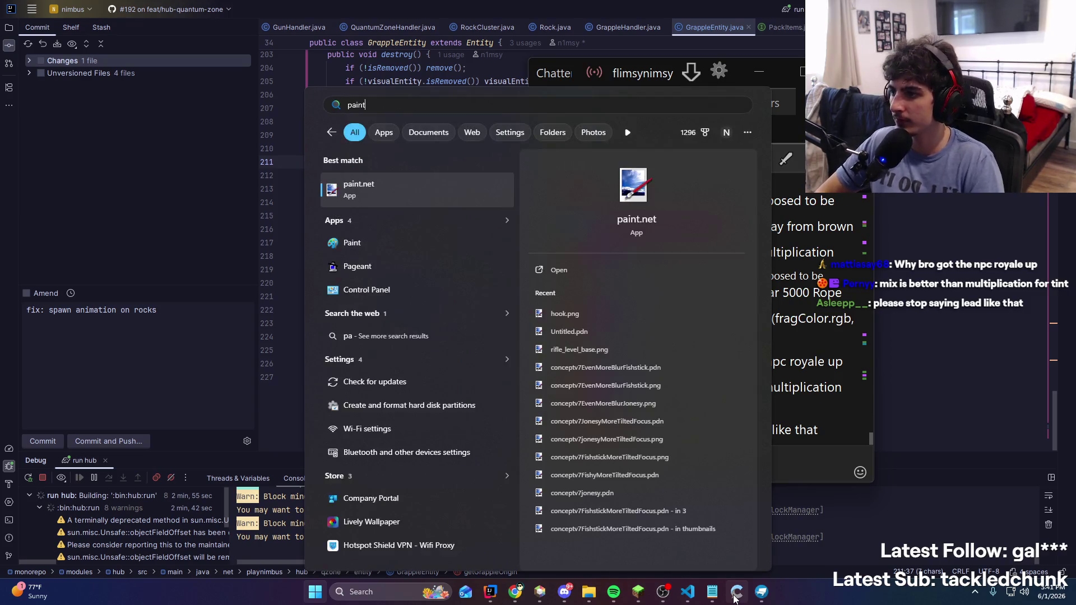
{"action": "key", "text": "Return"}
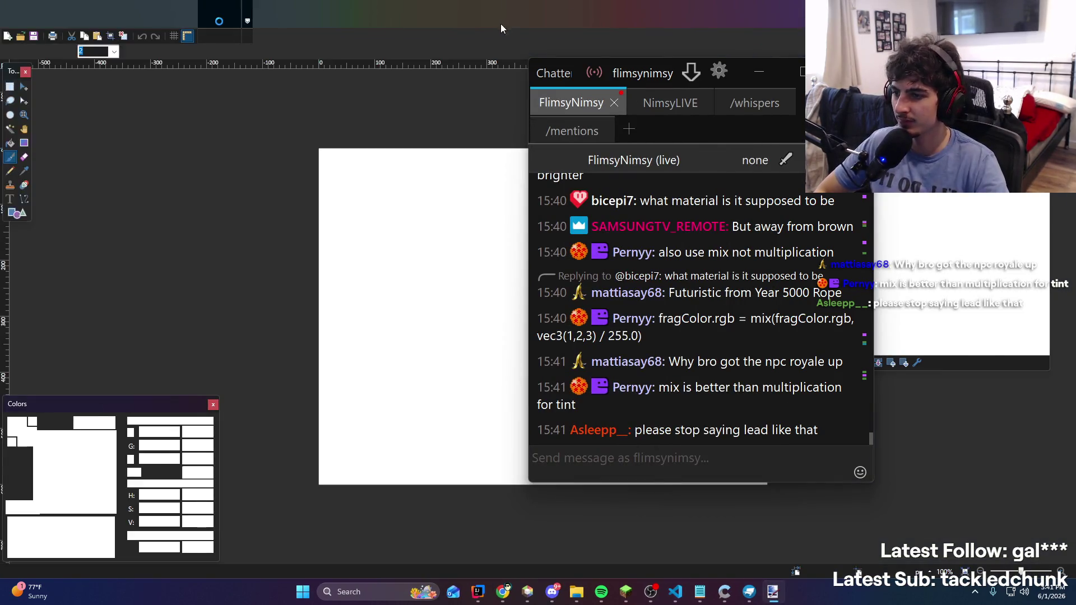
{"action": "key", "text": "ctrl+v"}
{"action": "key", "text": "alt+Tab"}
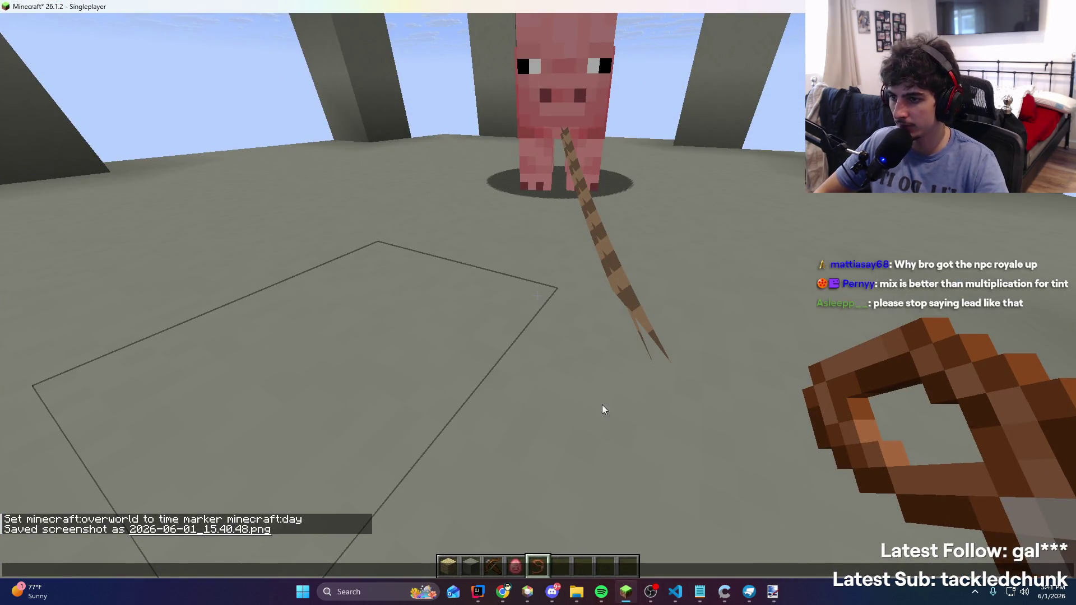
{"action": "left_click", "coordinate": [200, 530]}
{"action": "key", "text": "ctrl+c"}
{"action": "key", "text": "alt+Tab"}
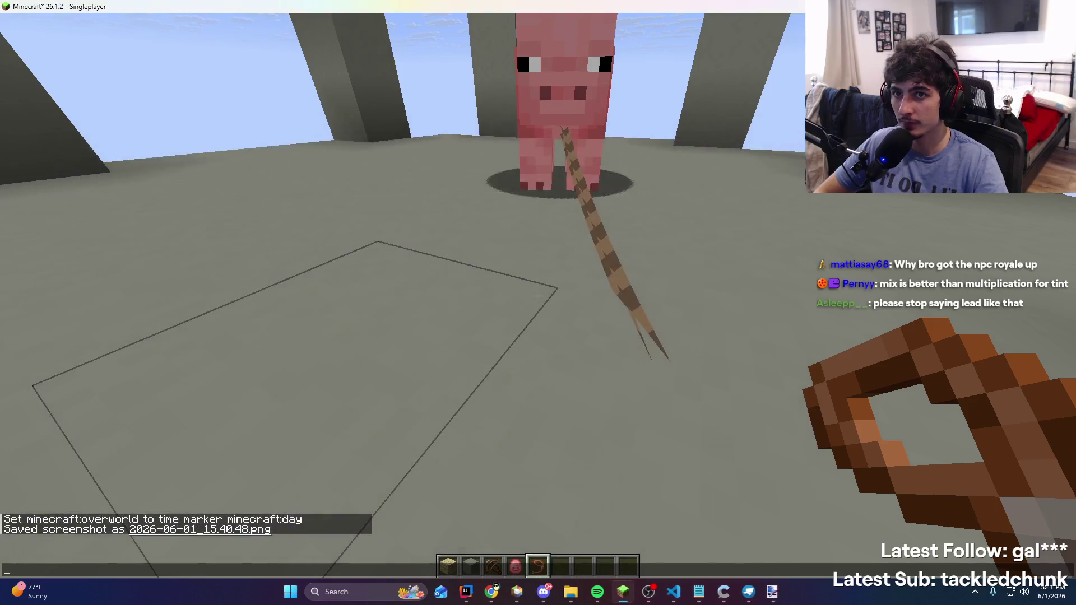
{"action": "key", "text": "alt+Tab"}
{"action": "left_click", "coordinate": [609, 318]}
{"action": "key", "text": "ctrl+v"}
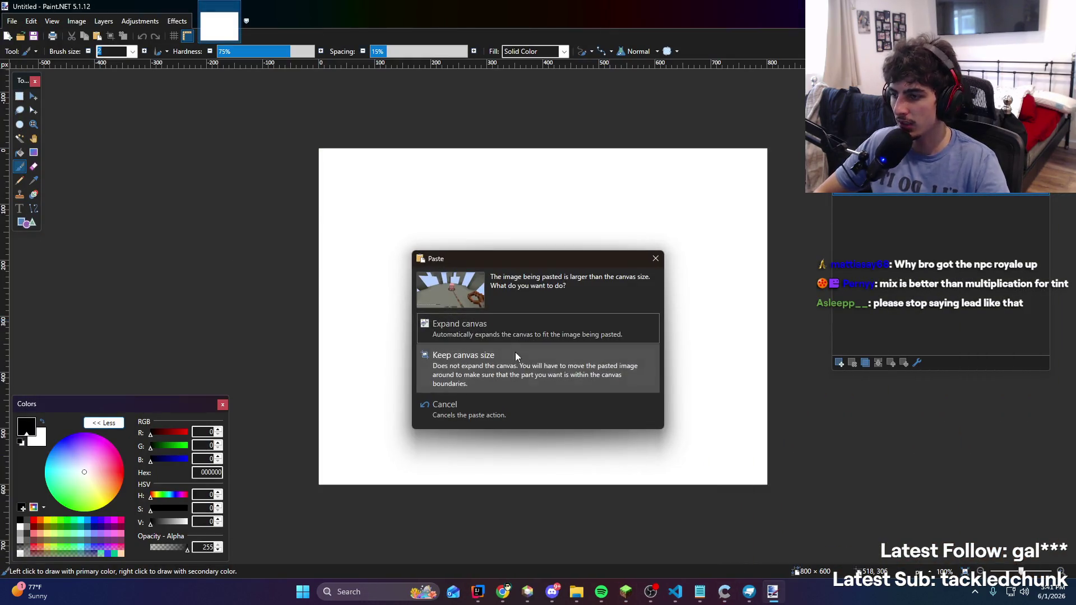
{"action": "left_click", "coordinate": [497, 334]}
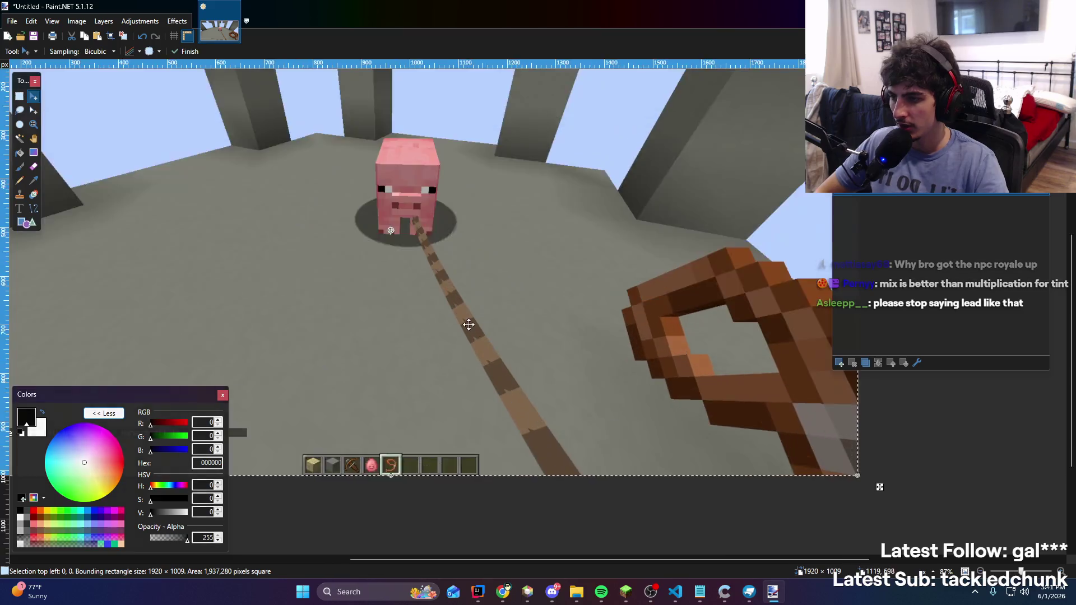
Apply a Hue / Saturation adjustment that shifts the lead's hue toward cyan
{"action": "scroll", "coordinate": [469, 324], "scroll_direction": "up", "scroll_amount": 3, "text": "ctrl"}
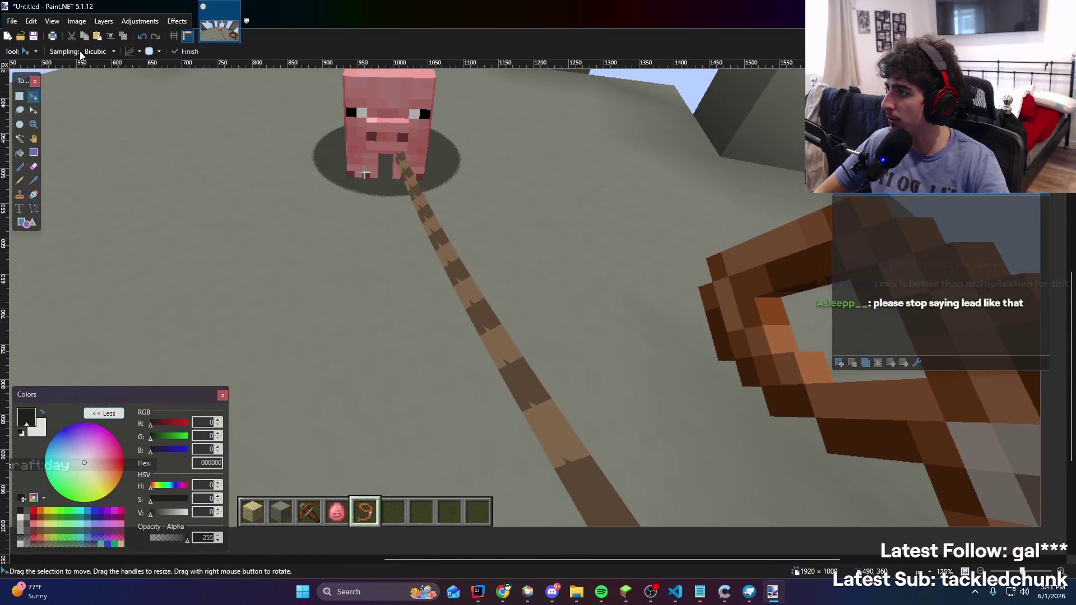
{"action": "left_click", "coordinate": [143, 22]}
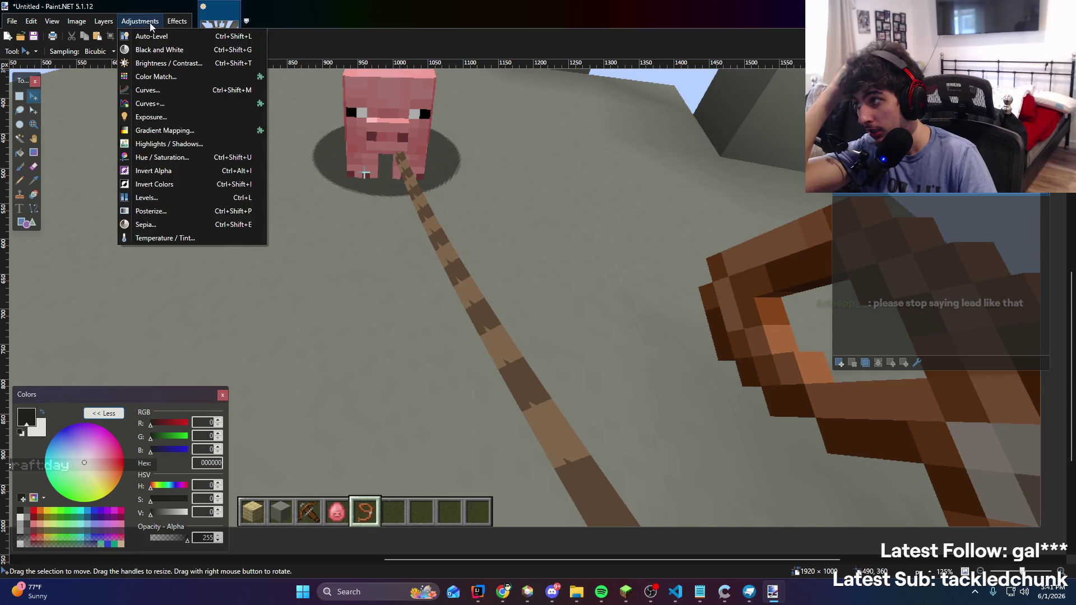
{"action": "mouse_move", "coordinate": [175, 23]}
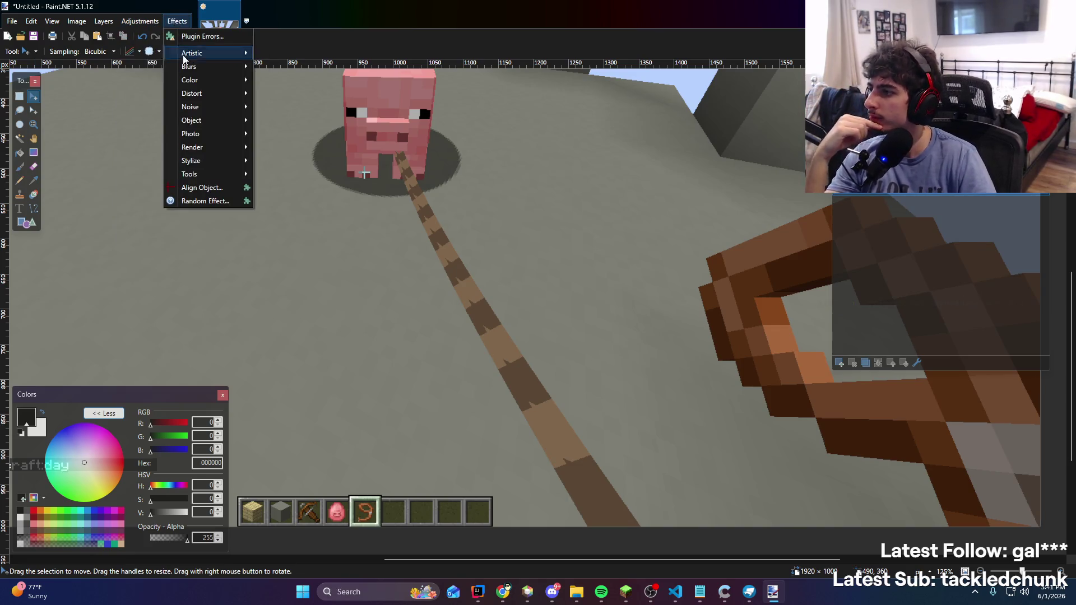
{"action": "mouse_move", "coordinate": [122, 21]}
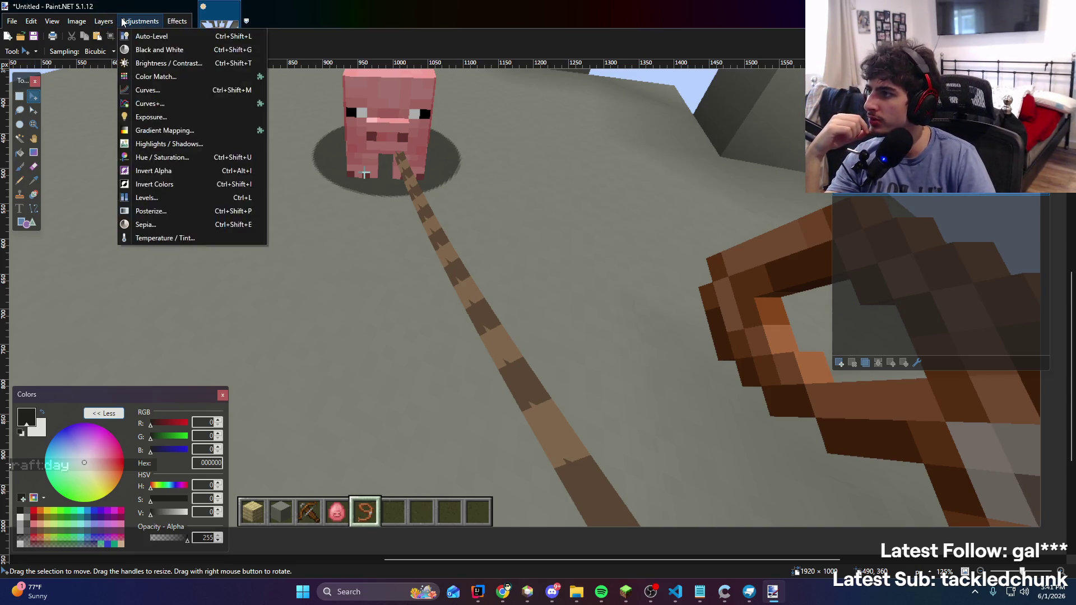
{"action": "left_click", "coordinate": [162, 157]}
{"action": "mouse_move", "coordinate": [528, 228]}
{"action": "left_mouse_down"}
{"action": "mouse_move", "coordinate": [170, 159]}
{"action": "mouse_move", "coordinate": [175, 193]}
{"action": "mouse_move", "coordinate": [214, 194]}
{"action": "mouse_move", "coordinate": [133, 194]}
{"action": "mouse_move", "coordinate": [239, 199]}
{"action": "mouse_move", "coordinate": [109, 199]}
{"action": "mouse_move", "coordinate": [205, 195]}
{"action": "left_mouse_up"}
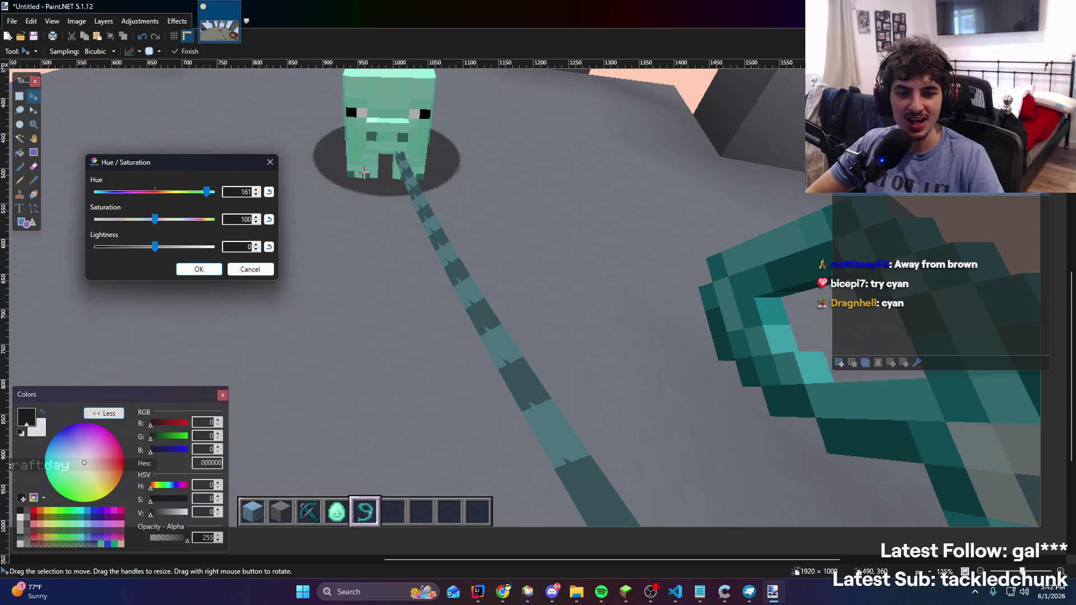
{"action": "mouse_move", "coordinate": [503, 592]}
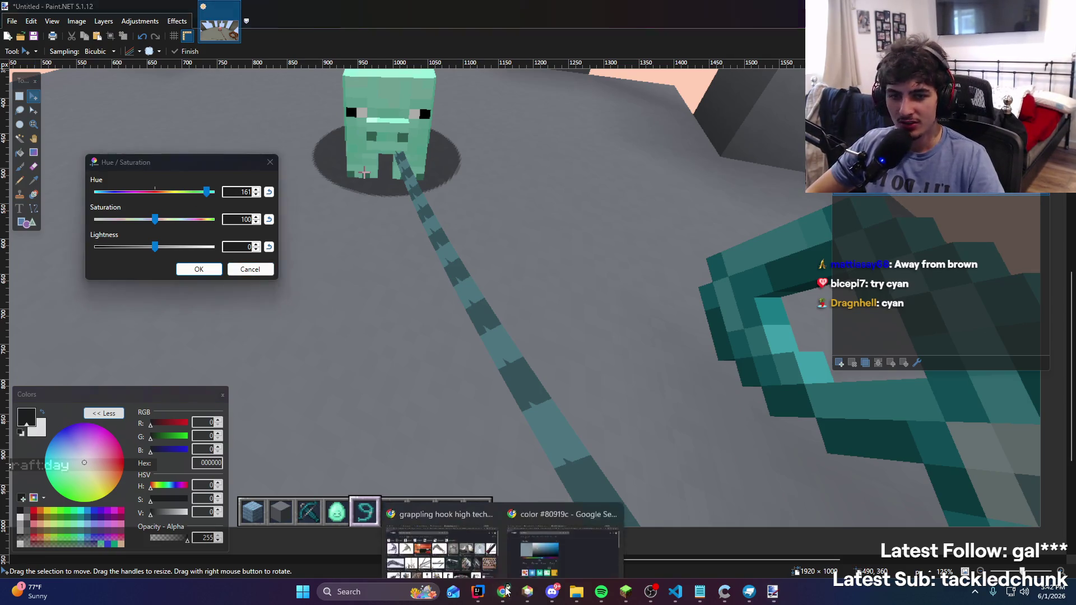
{"action": "mouse_move", "coordinate": [530, 565]}
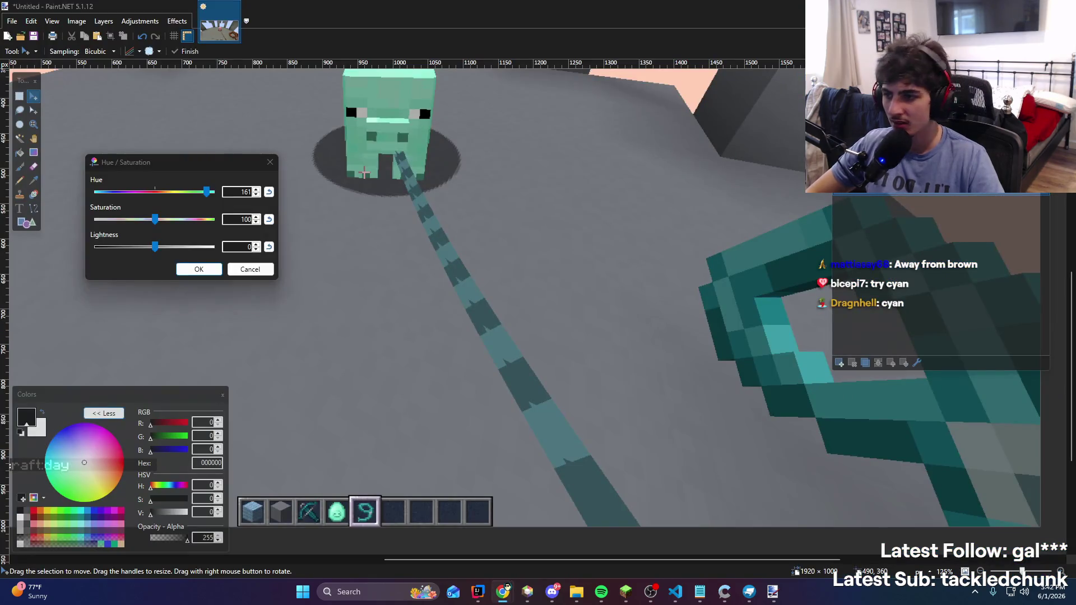
Compare with the browser colour picker, settle the hue on 161, then bring up Google's hue-shifting results
{"action": "key", "text": "alt+Tab"}
{"action": "key", "text": "alt+Tab"}
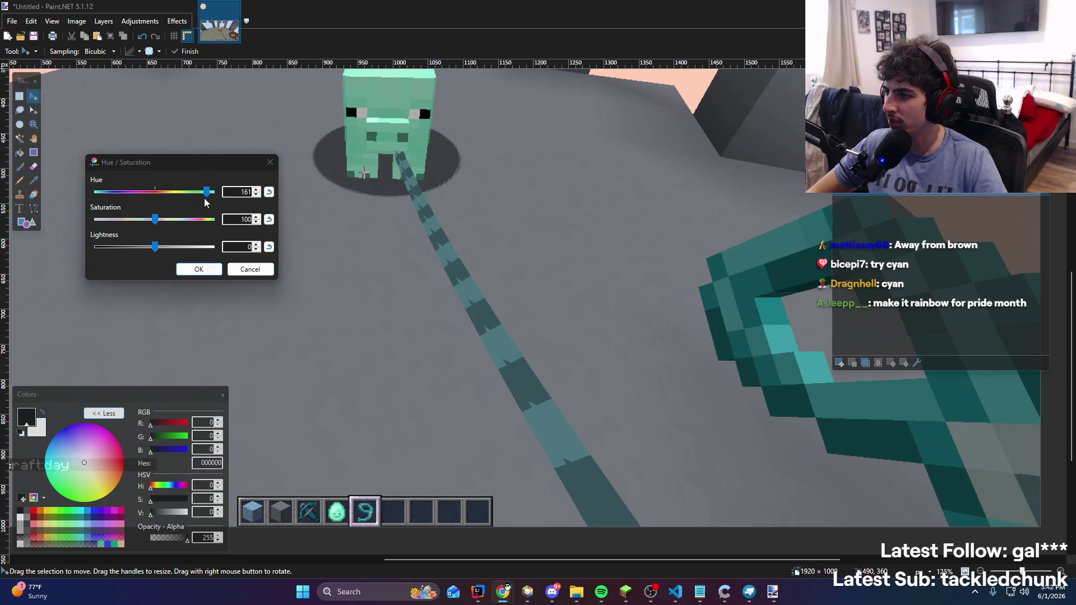
{"action": "key", "text": "alt+Tab"}
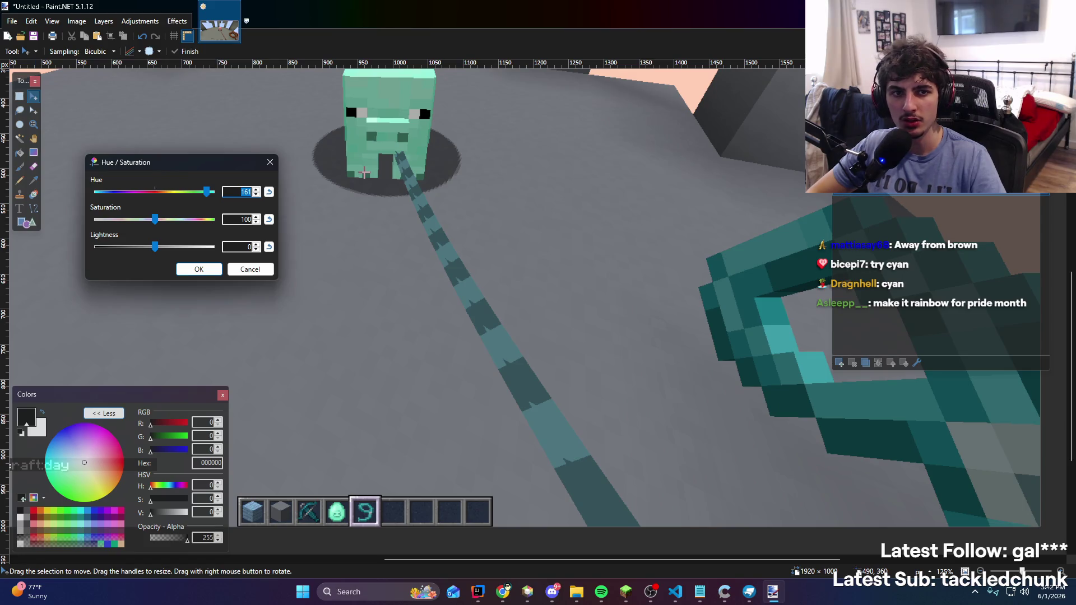
{"action": "key", "text": "alt+Tab"}
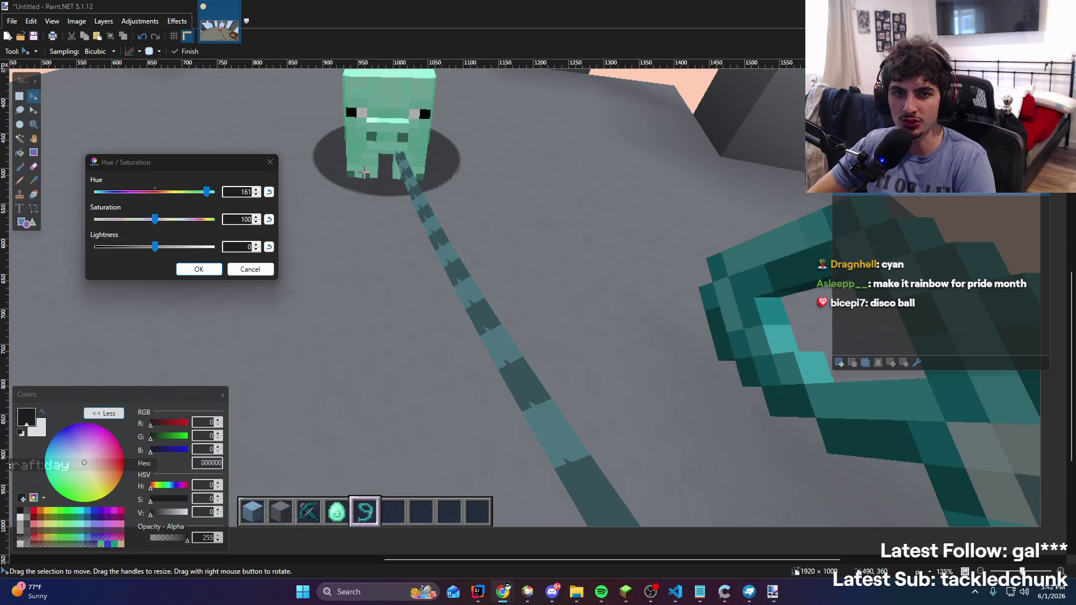
{"action": "key", "text": "alt+Tab"}
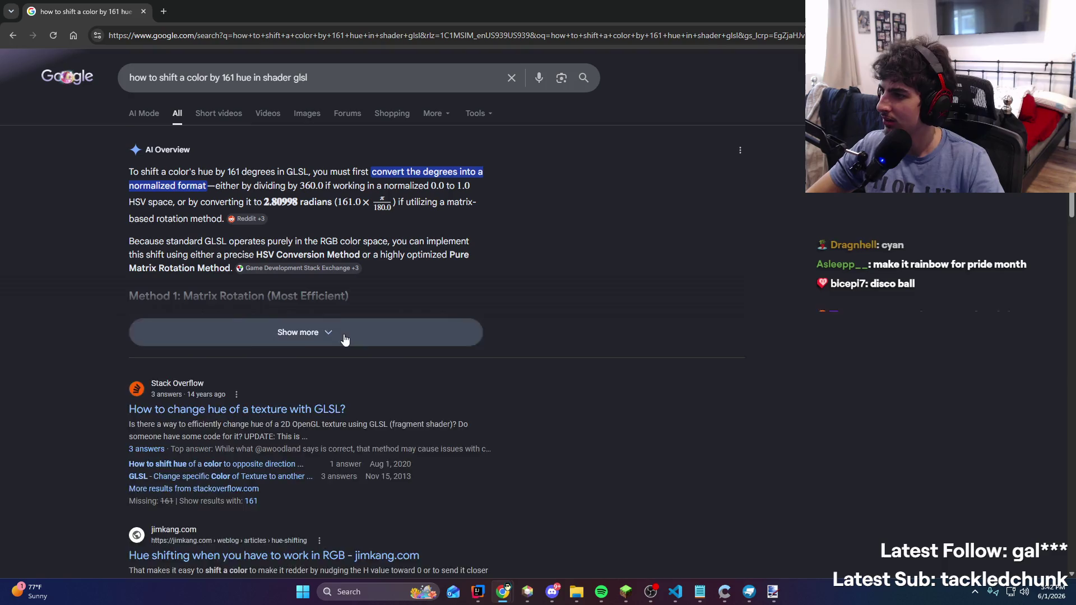
Expand the AI Overview about shifting hue by 161 in GLSL and read through it
{"action": "left_click", "coordinate": [344, 336]}
{"action": "scroll", "coordinate": [355, 250], "scroll_direction": "down", "scroll_amount": 3}
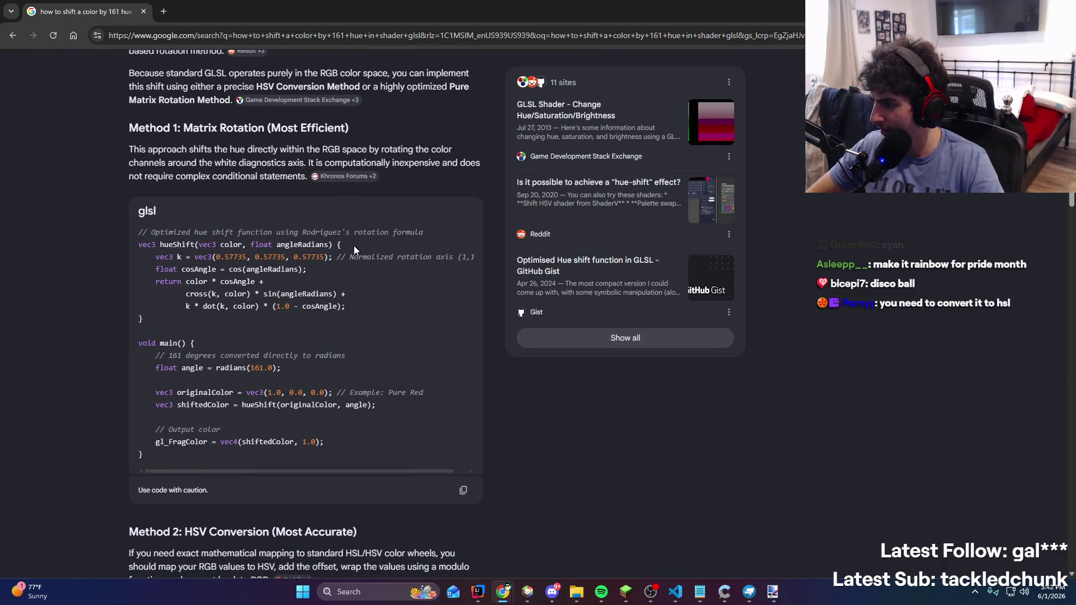
{"action": "scroll", "coordinate": [354, 250], "scroll_direction": "down", "scroll_amount": 1}
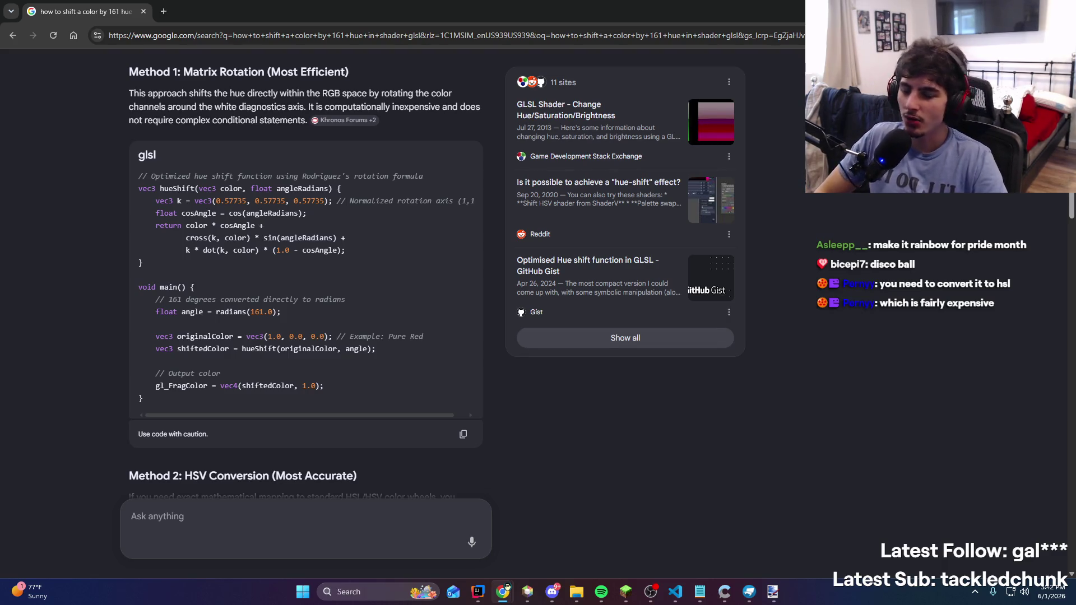
{"action": "left_click", "coordinate": [271, 37]}
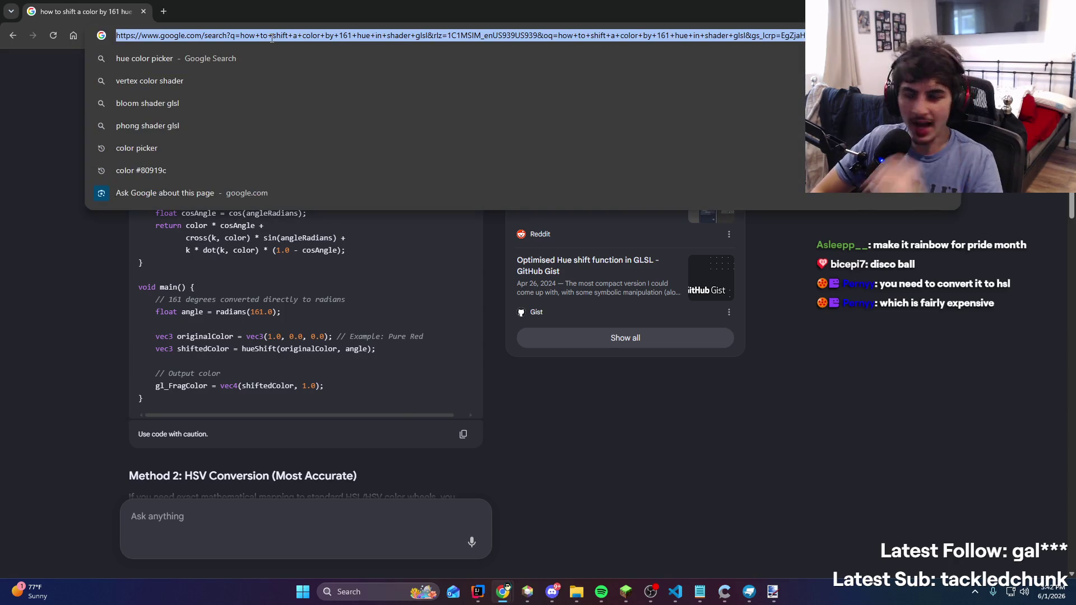
Ask AI Mode 'what's the math focolor to 161 hue instead of hue shifting' and read the answer
{"action": "left_click", "coordinate": [240, 529]}
{"action": "type", "text": "what's the math for"}
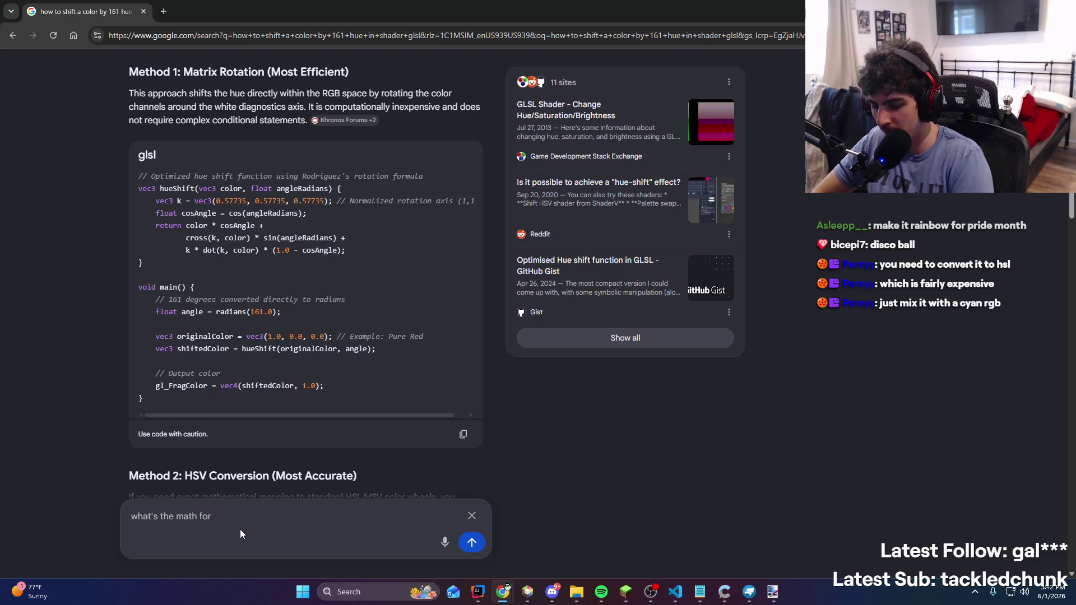
{"action": "type", "text": "color to 161 hue instead of hue shifting"}
{"action": "key", "text": "Return"}
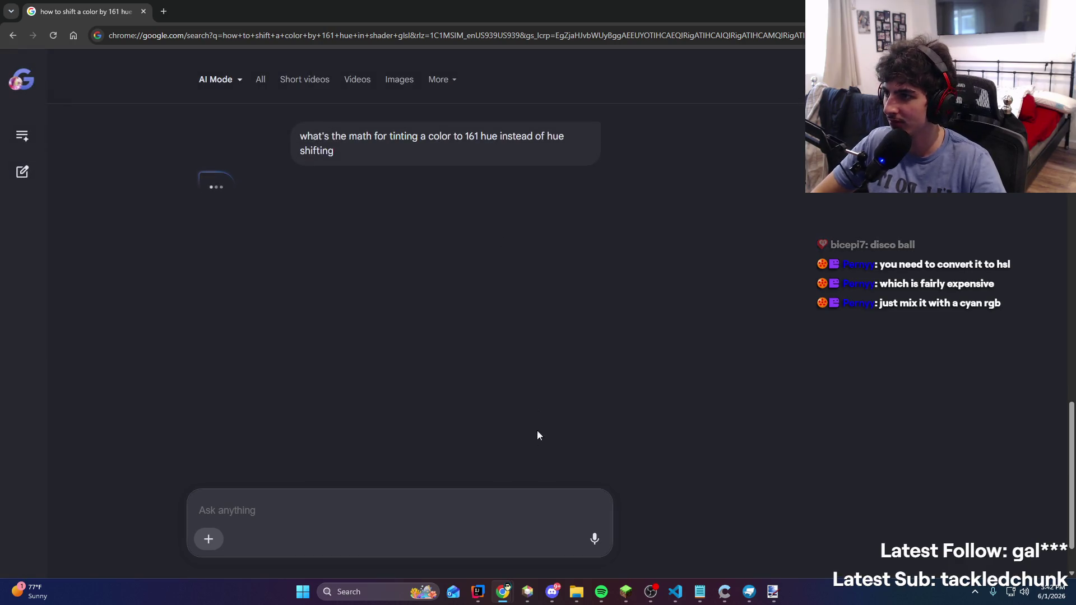
{"action": "scroll", "coordinate": [499, 307], "scroll_direction": "down", "scroll_amount": 1}
{"action": "scroll", "coordinate": [500, 311], "scroll_direction": "down", "scroll_amount": 9}
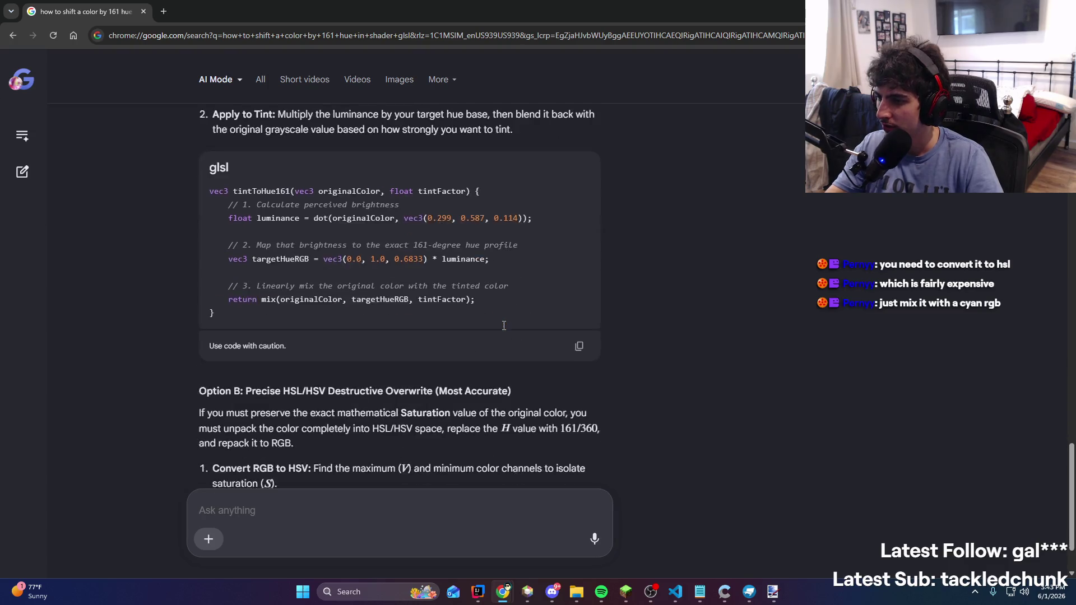
{"action": "scroll", "coordinate": [409, 466], "scroll_direction": "up", "scroll_amount": 2}
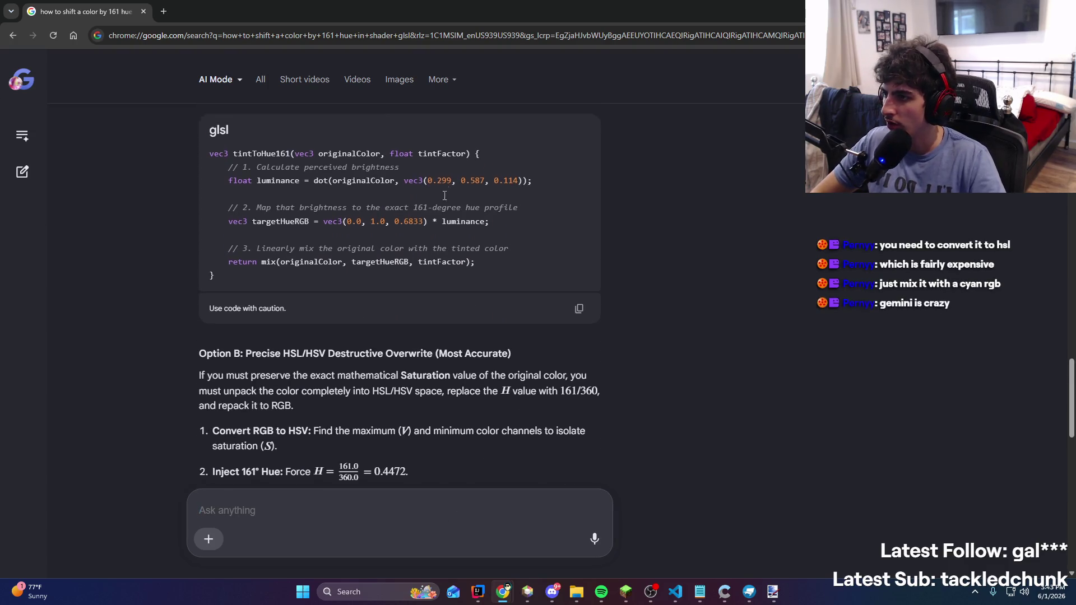
{"action": "scroll", "coordinate": [409, 467], "scroll_direction": "down", "scroll_amount": 10}
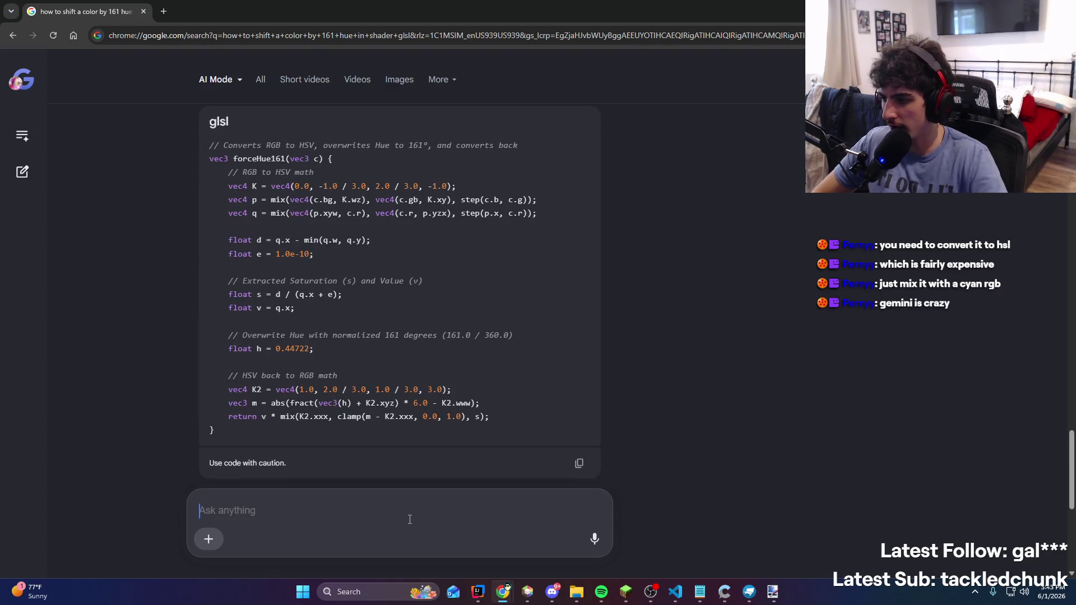
{"action": "type", "text": "give me the rgb values to hue shift something"}
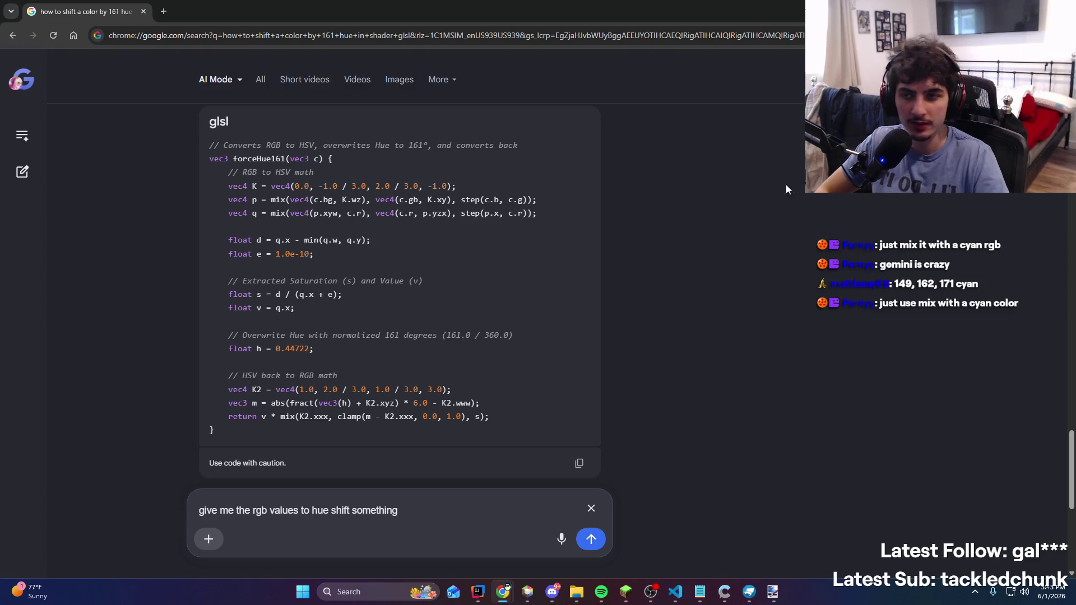
{"action": "key", "text": "alt+Tab"}
{"action": "key", "text": "alt+Tab"}
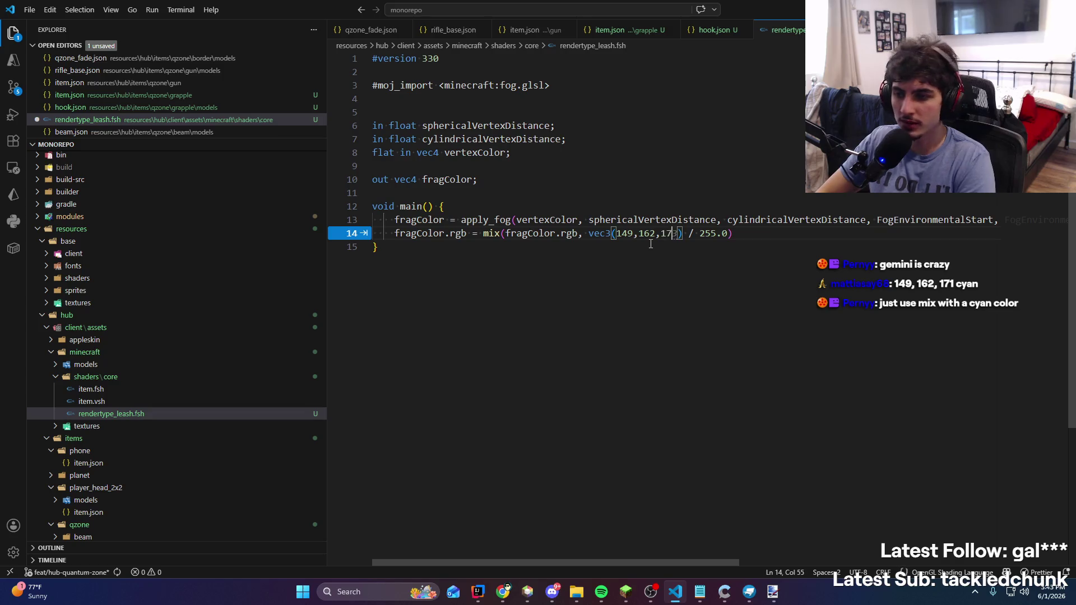
Cancel the Hue/Saturation adjustment, close Paint.NET without saving, and quit the singleplayer Minecraft world
{"action": "key", "text": "alt+Tab"}
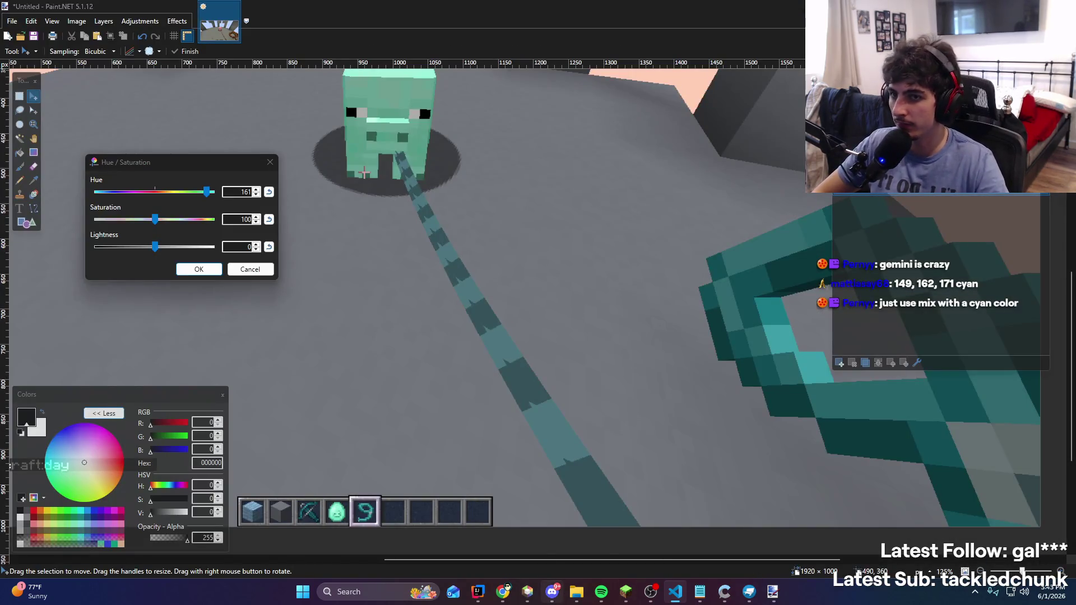
{"action": "key", "text": "Escape"}
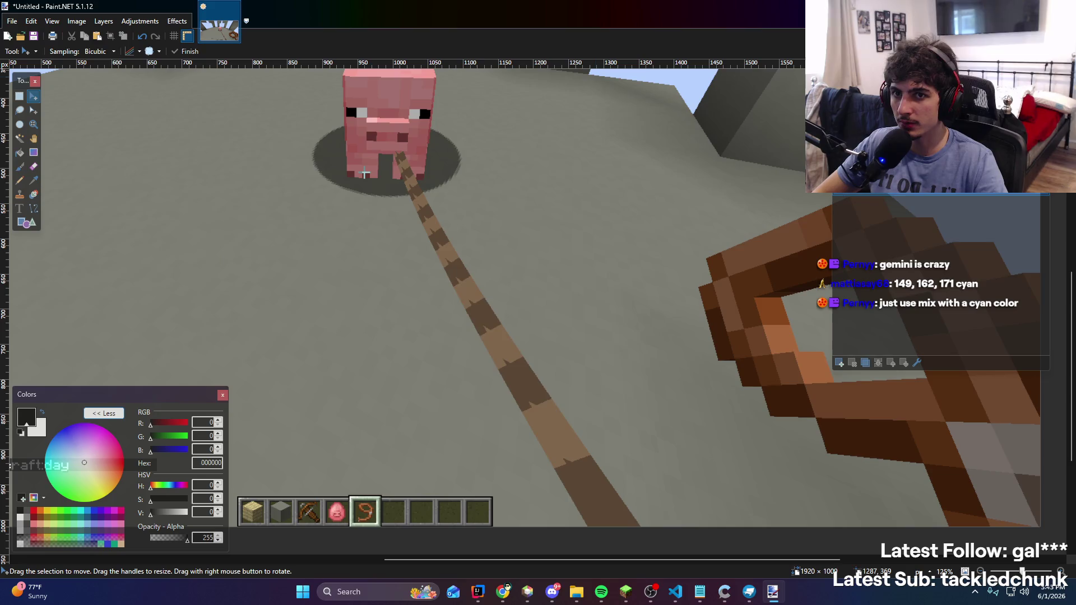
{"action": "key", "text": "alt+F4"}
{"action": "left_click", "coordinate": [533, 364]}
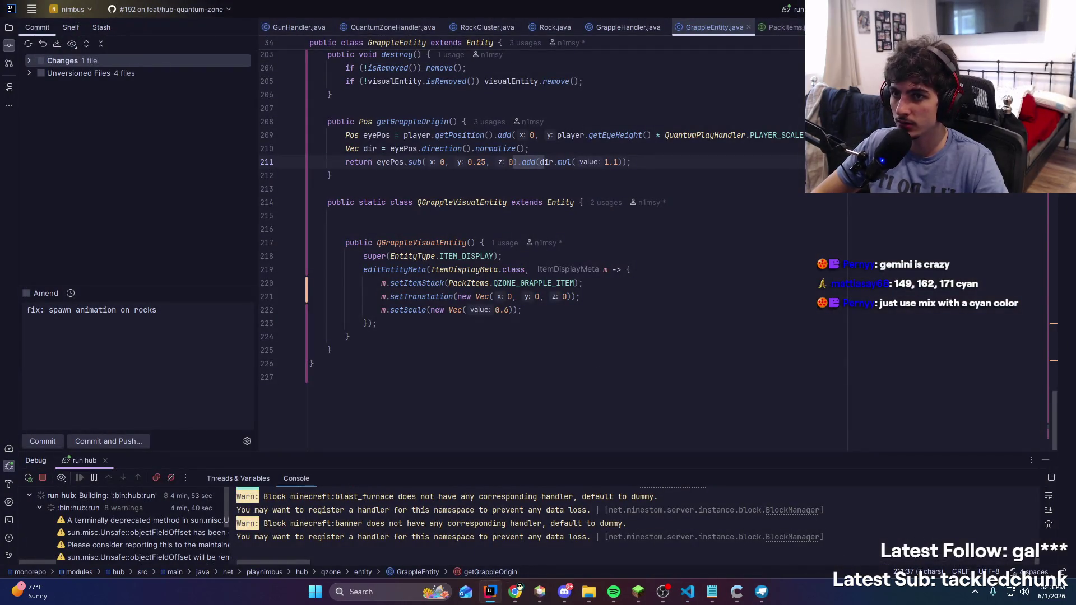
{"action": "left_click", "coordinate": [638, 592]}
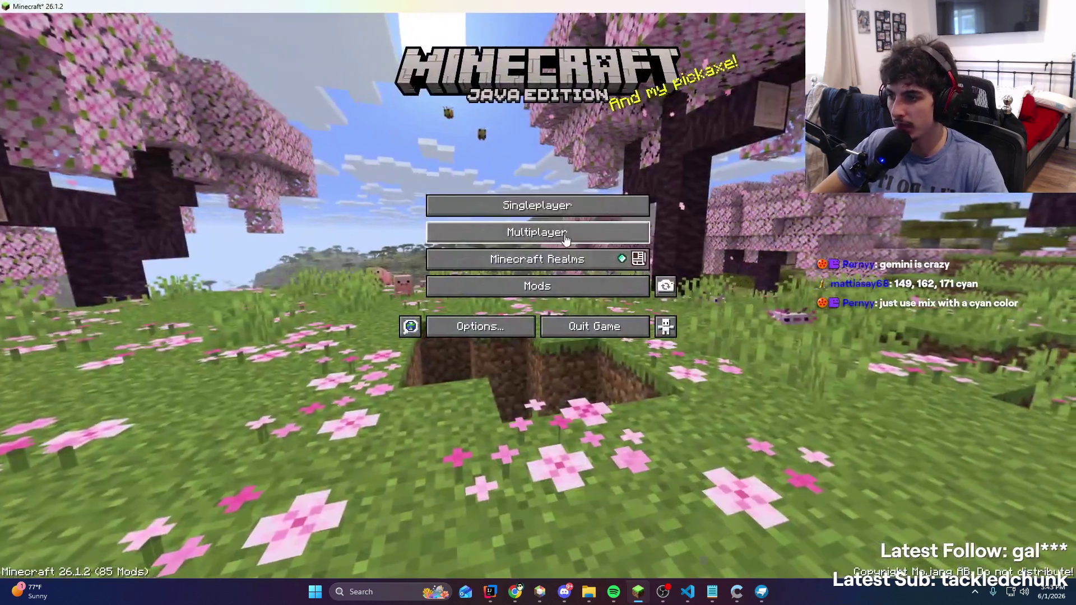
Open Minecraft's multiplayer server list, then like the currently playing song in Spotify
{"action": "left_click", "coordinate": [549, 232]}
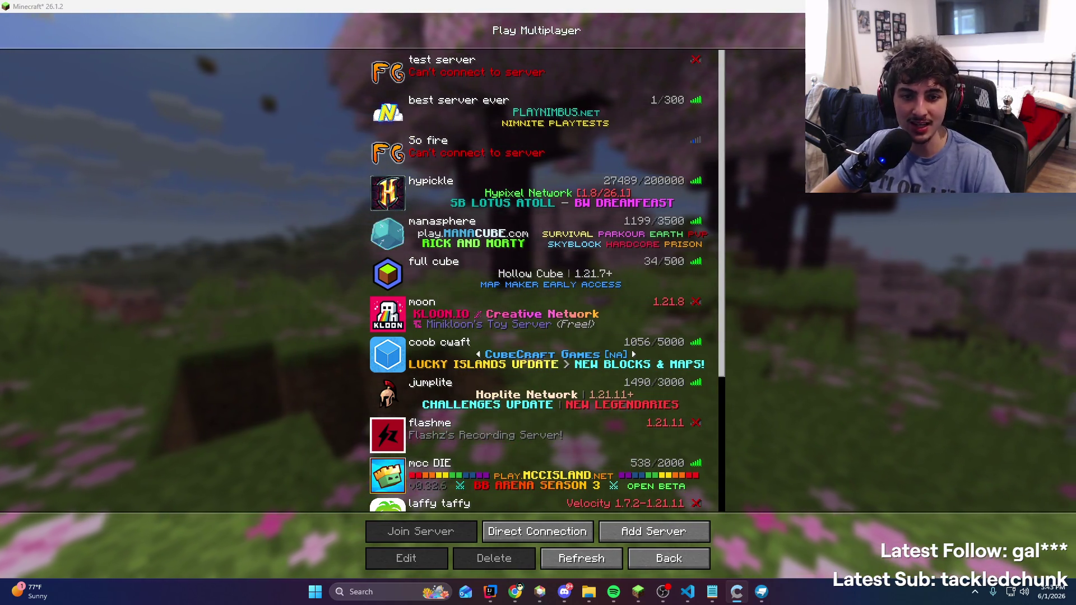
{"action": "mouse_move", "coordinate": [628, 7]}
{"action": "left_mouse_down"}
{"action": "mouse_move", "coordinate": [599, 16]}
{"action": "mouse_move", "coordinate": [597, 2]}
{"action": "left_mouse_up"}
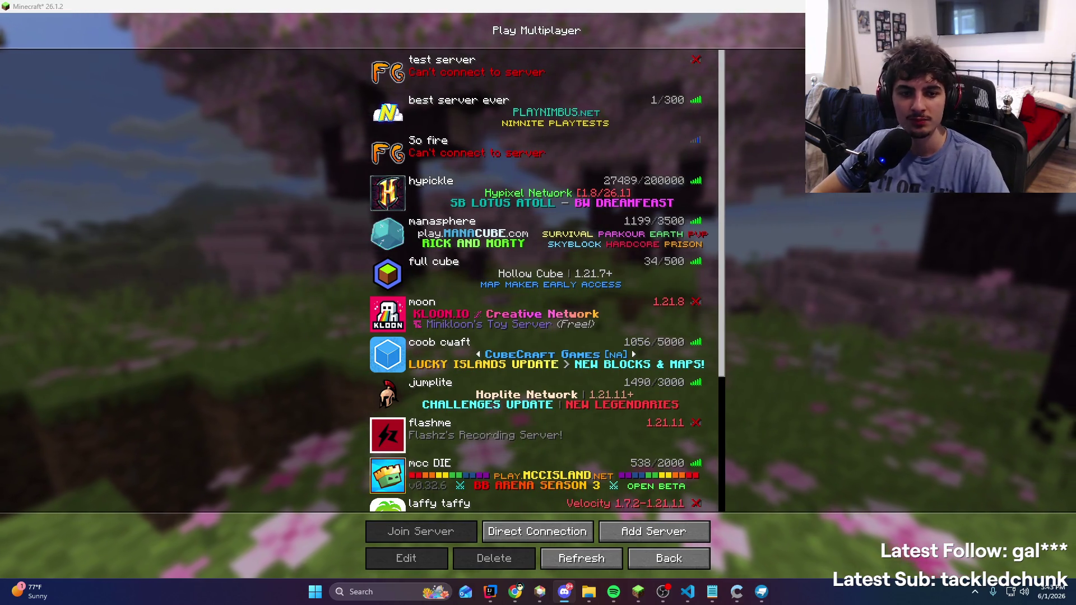
{"action": "left_click", "coordinate": [614, 592]}
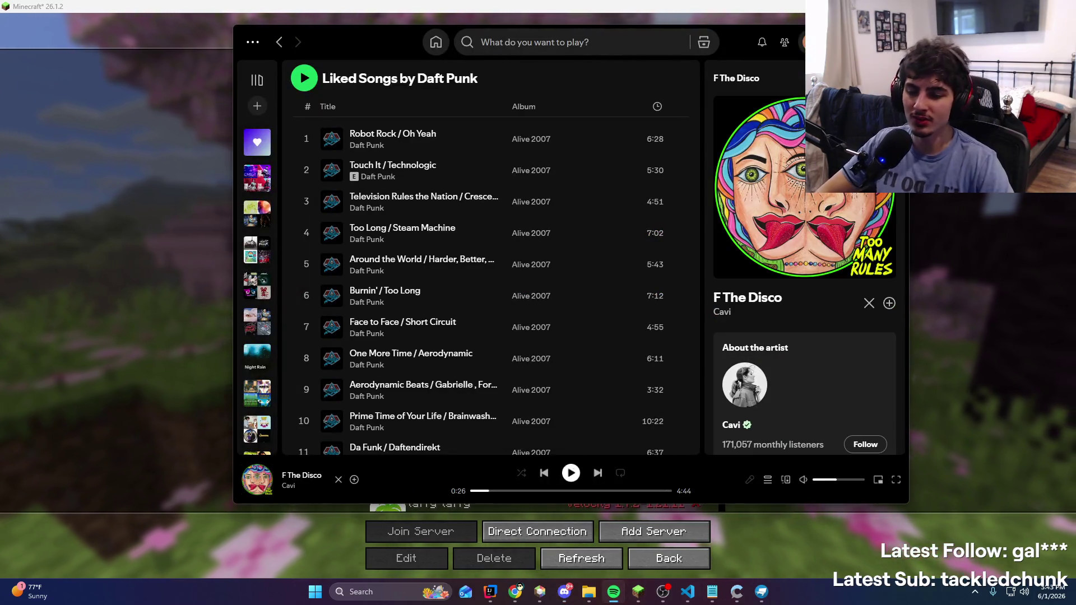
{"action": "left_click", "coordinate": [354, 480]}
{"action": "key", "text": "alt+Tab"}
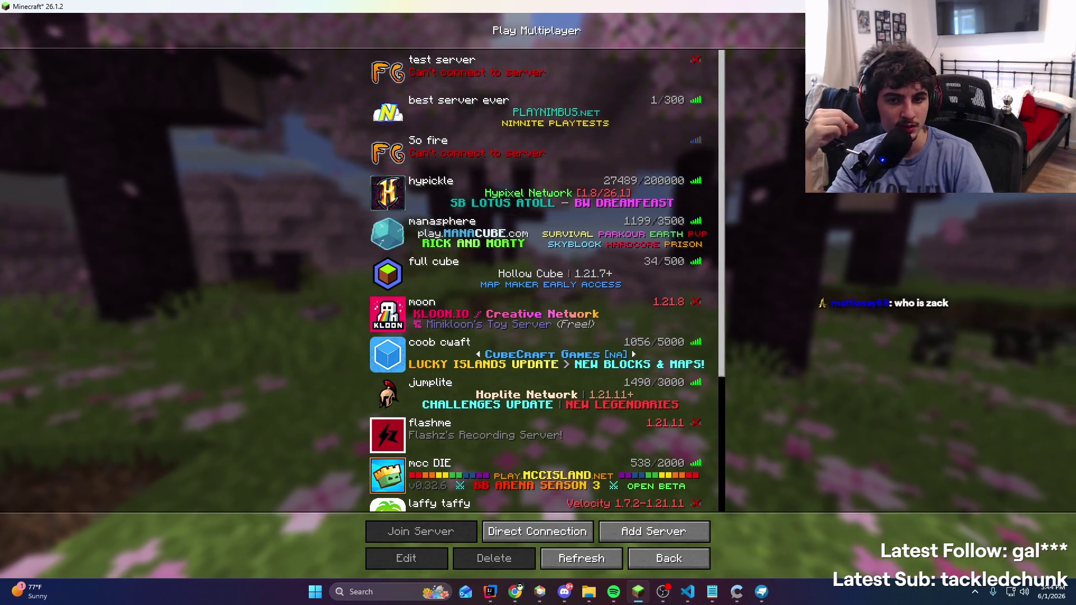
{"action": "key", "text": "alt+Tab"}
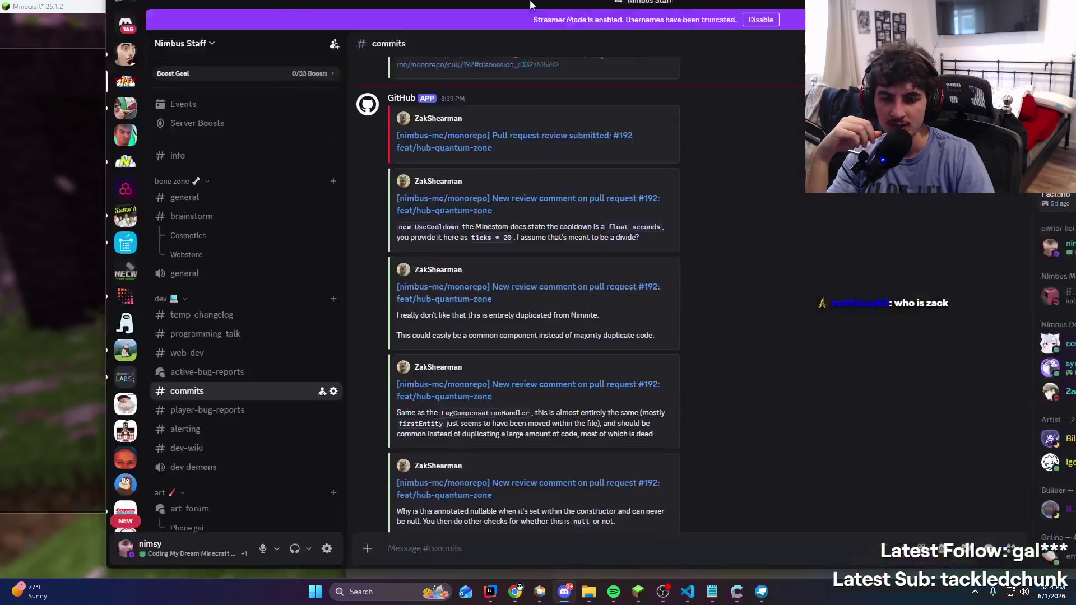
Maximise Discord and highlight the #192 review comments on Nimnite duplication and a common component
{"action": "left_click_drag", "start_coordinate": [530, 4], "coordinate": [529, 1]}
{"action": "mouse_move", "coordinate": [536, 325]}
{"action": "left_mouse_down"}
{"action": "mouse_move", "coordinate": [518, 344]}
{"action": "mouse_move", "coordinate": [239, 334]}
{"action": "left_mouse_up"}
{"action": "left_click", "coordinate": [292, 326]}
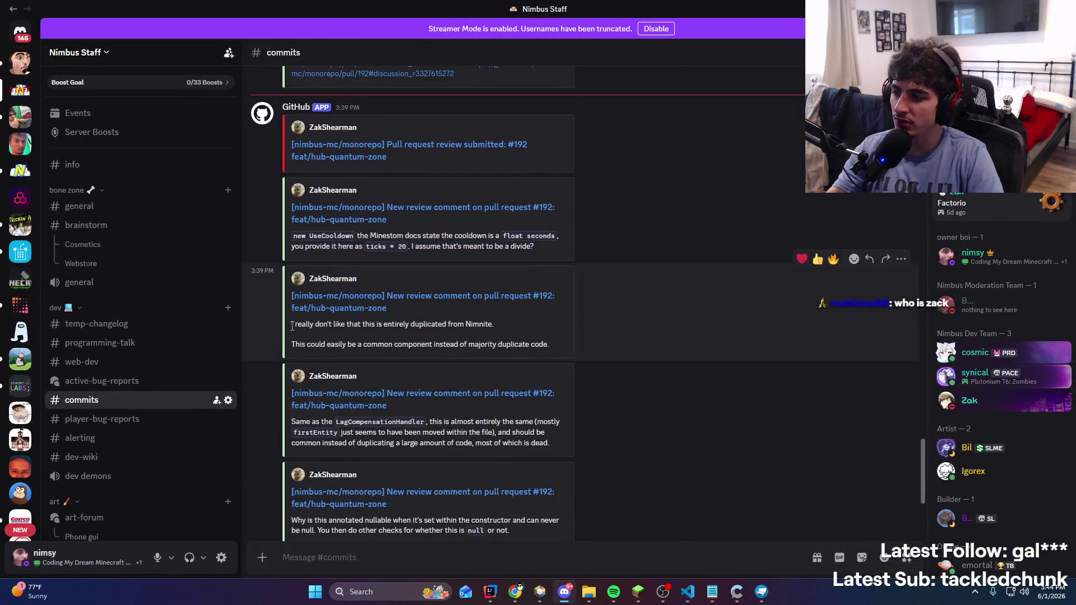
{"action": "triple_click", "coordinate": [564, 344]}
{"action": "left_click", "coordinate": [564, 344]}
{"action": "triple_click", "coordinate": [325, 342]}
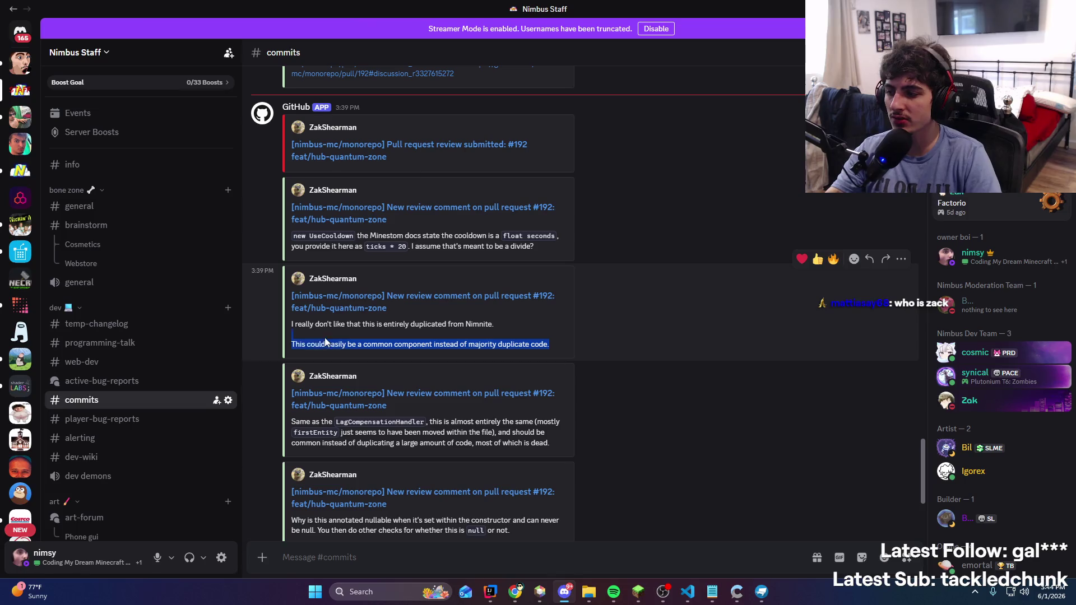
{"action": "left_click_drag", "start_coordinate": [295, 331], "coordinate": [287, 328]}
Read further down to the LagCompensationHandler comment, recheck the common component note, and return to Minecraft
{"action": "scroll", "coordinate": [506, 341], "scroll_direction": "down", "scroll_amount": 1}
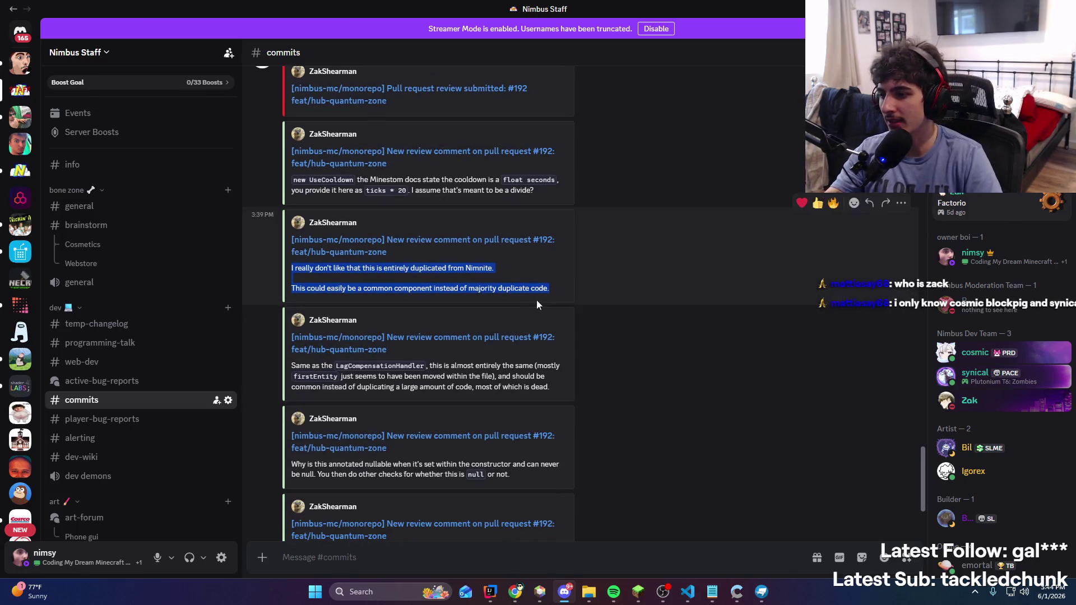
{"action": "triple_click", "coordinate": [548, 390]}
{"action": "left_click", "coordinate": [567, 389]}
{"action": "scroll", "coordinate": [573, 397], "scroll_direction": "down", "scroll_amount": 1}
{"action": "mouse_move", "coordinate": [526, 427]}
{"action": "left_mouse_down"}
{"action": "mouse_move", "coordinate": [254, 415]}
{"action": "mouse_move", "coordinate": [255, 407]}
{"action": "left_mouse_up"}
{"action": "scroll", "coordinate": [488, 394], "scroll_direction": "down", "scroll_amount": 1}
{"action": "scroll", "coordinate": [462, 423], "scroll_direction": "up", "scroll_amount": 3}
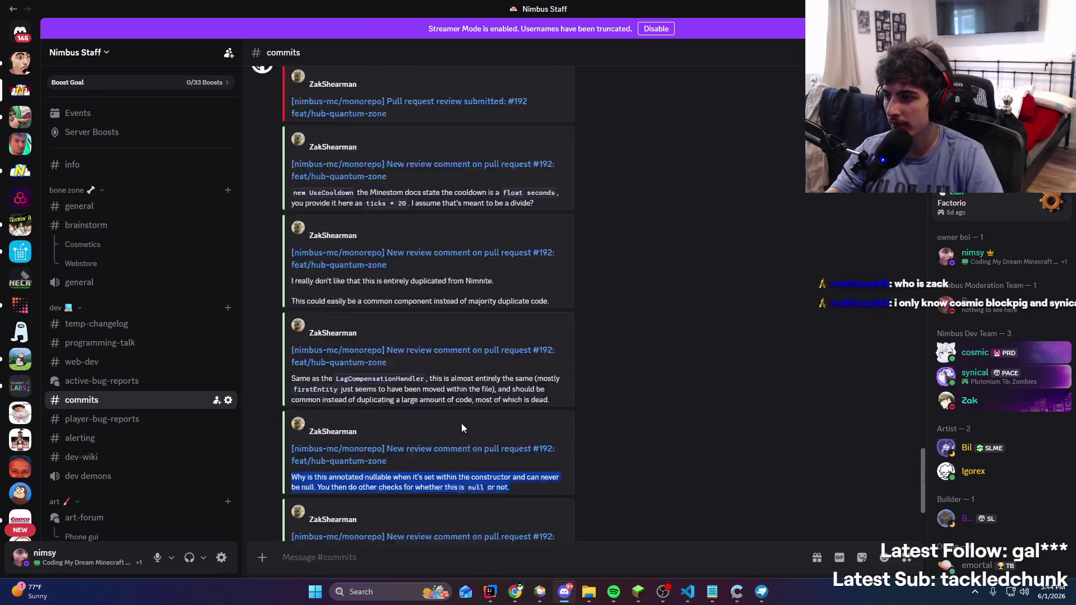
{"action": "triple_click", "coordinate": [530, 344]}
{"action": "left_click", "coordinate": [563, 344]}
{"action": "key", "text": "alt+Tab"}
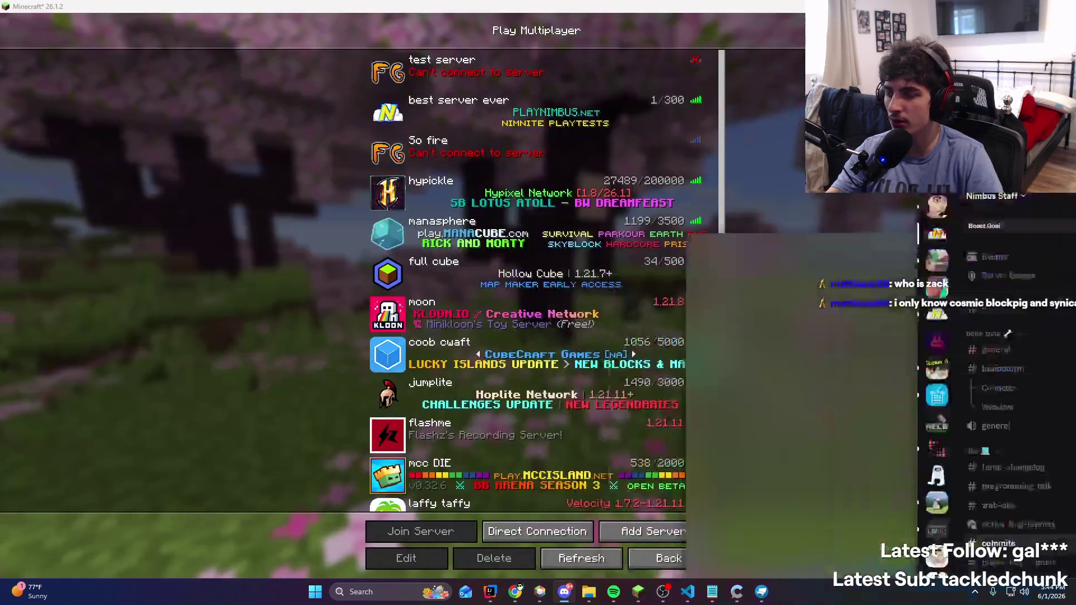
Join the test server and walk toward the Quantum Zone platform
{"action": "key", "text": "alt+Tab"}
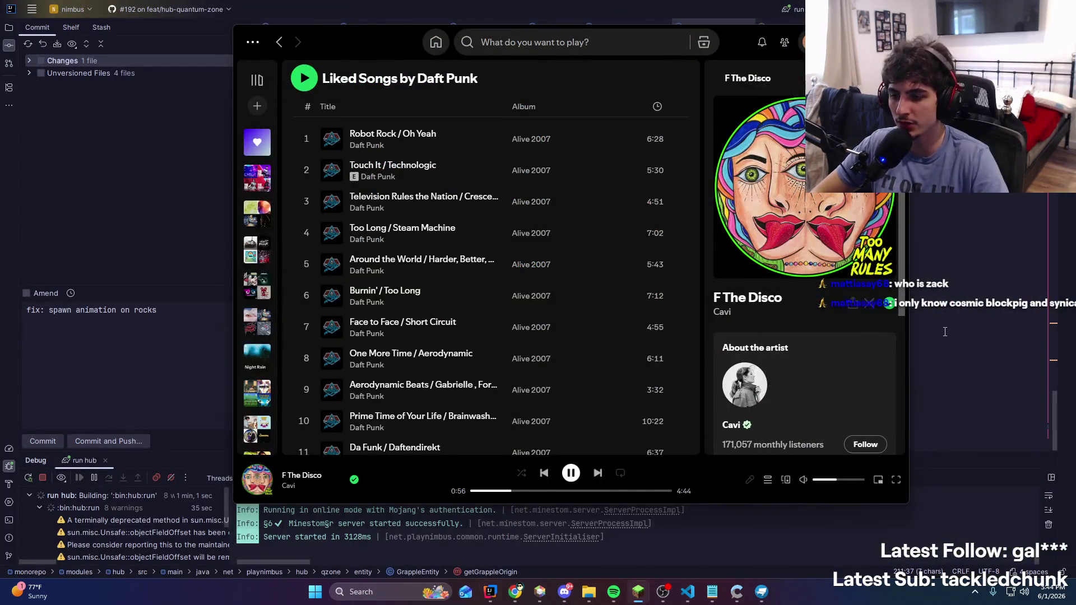
{"action": "key", "text": "alt+Tab"}
{"action": "key", "text": "alt+Tab"}
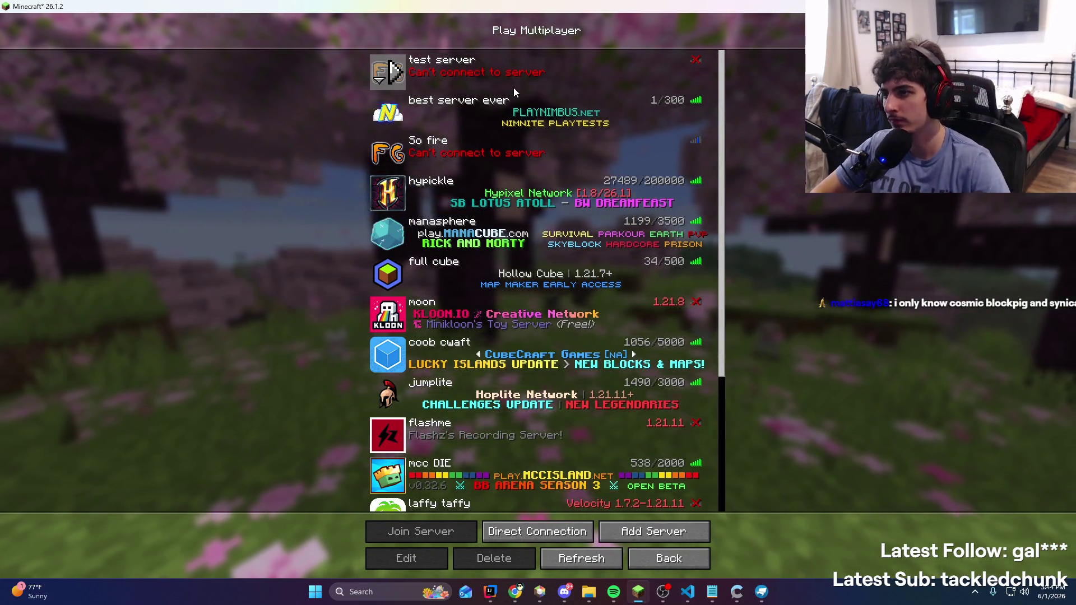
{"action": "key", "text": "alt+Tab"}
{"action": "key", "text": "alt+Tab"}
{"action": "double_click", "coordinate": [589, 93]}
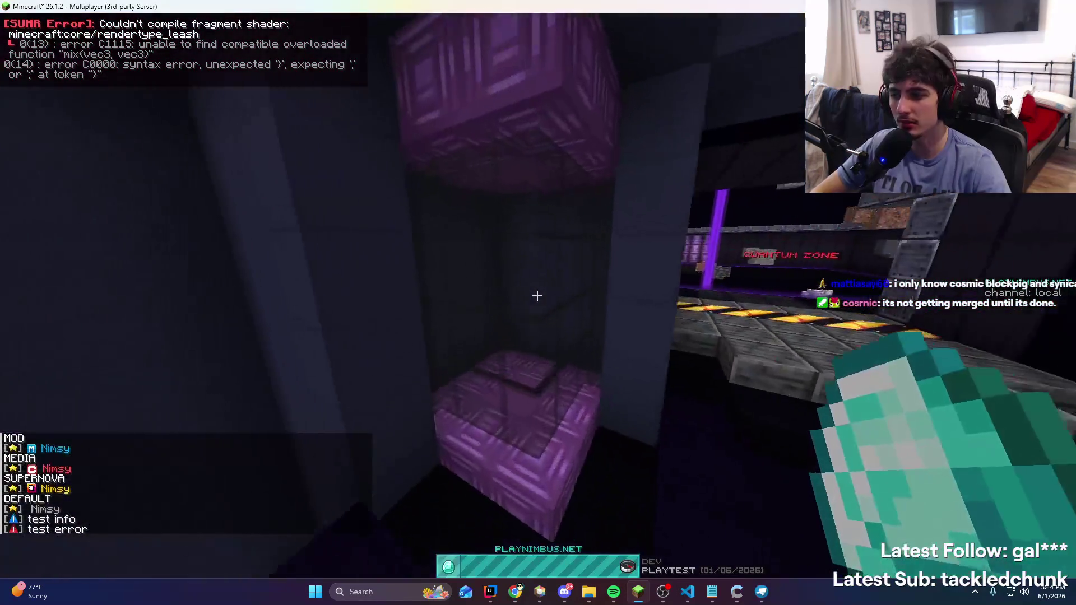
{"action": "key", "text": "w"}
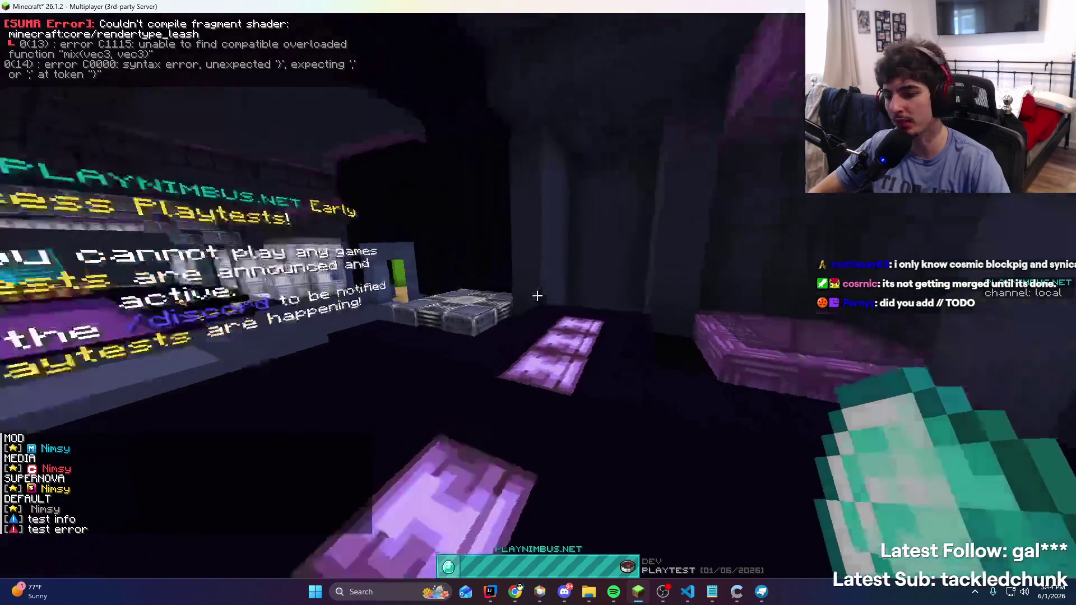
{"action": "key", "text": "w"}
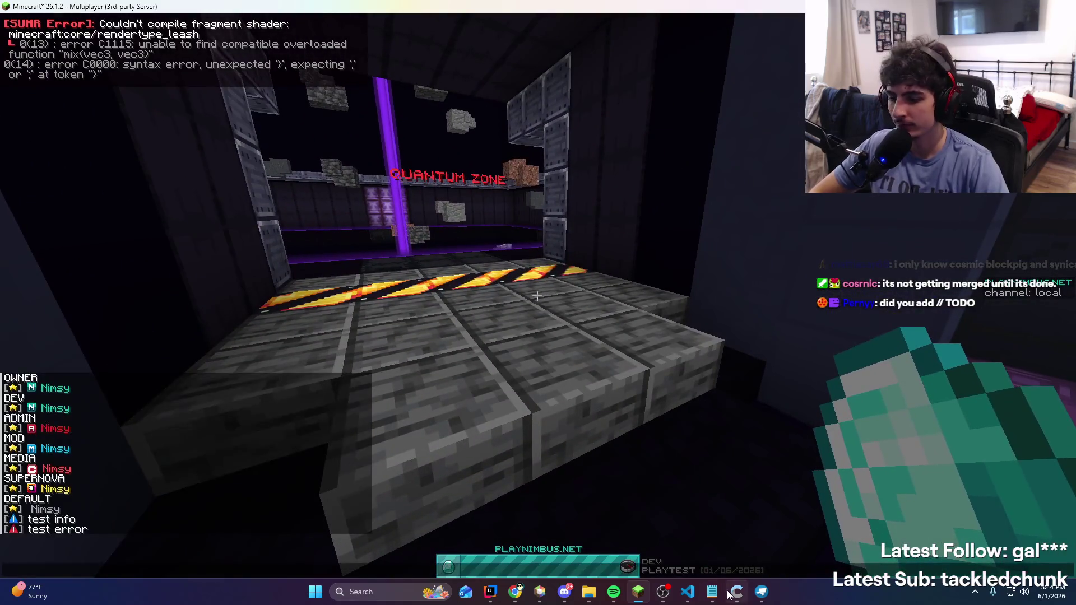
{"action": "mouse_move", "coordinate": [695, 595]}
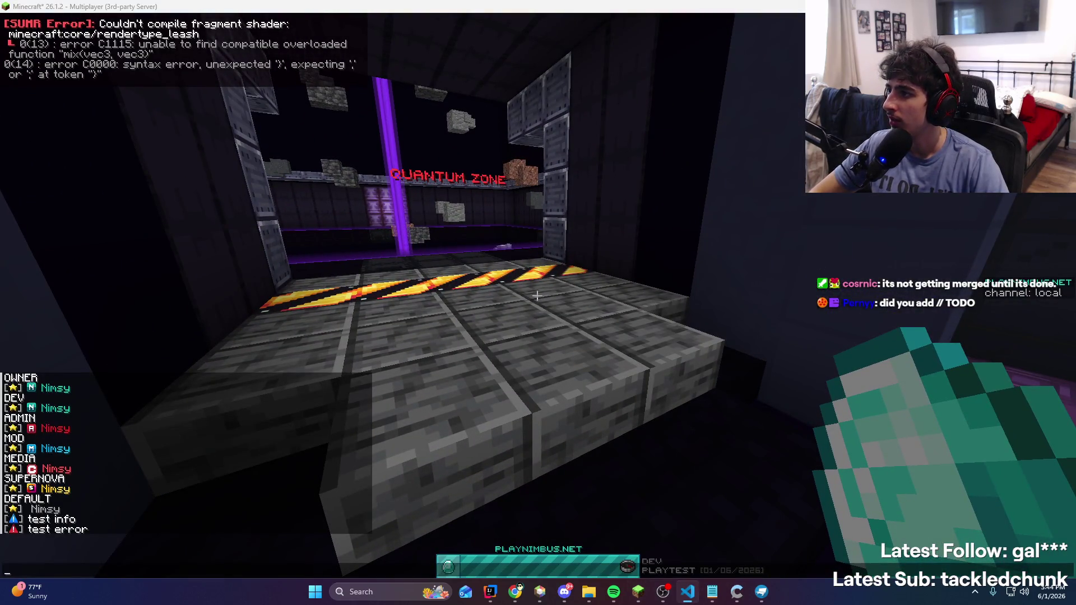
Reload shaders with F3+R and add the missing semicolon to the leash shader
{"action": "key", "text": "alt+Tab"}
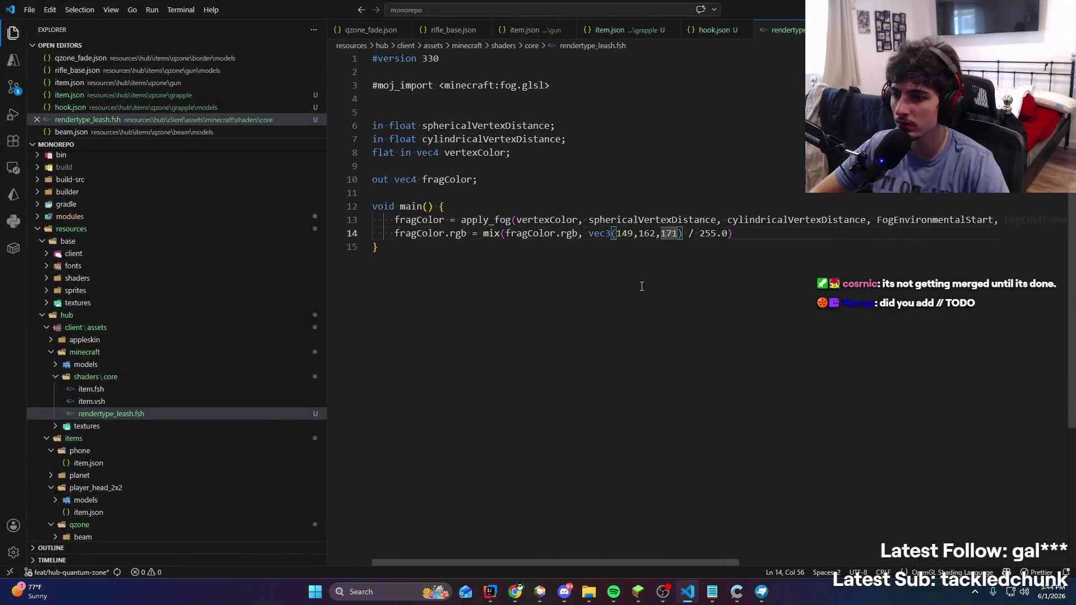
{"action": "key", "text": "alt+Tab"}
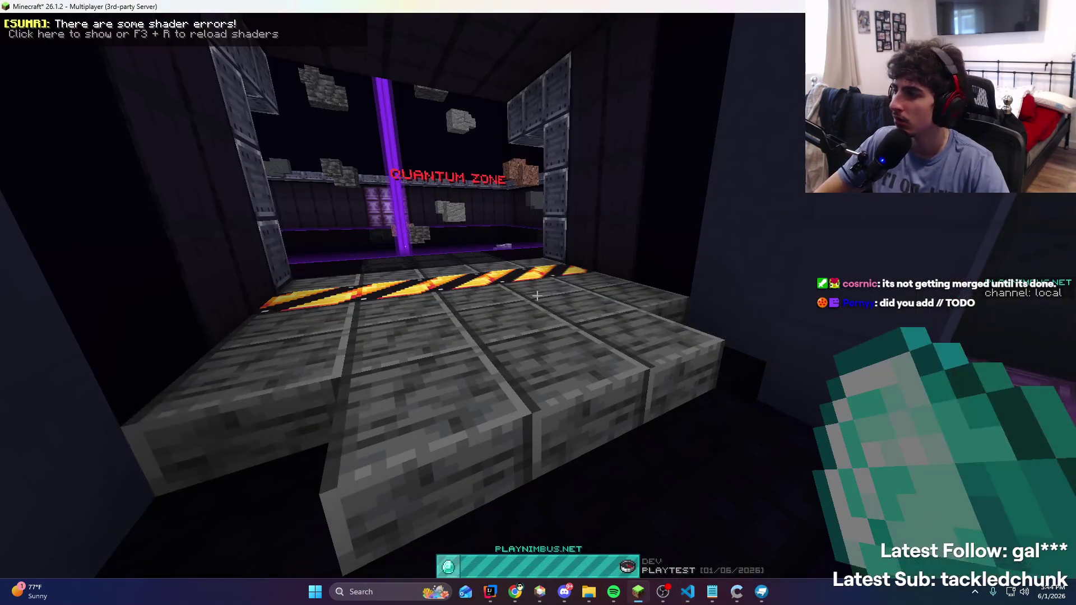
{"action": "key", "text": "F3"}
{"action": "key", "text": "alt+Tab"}
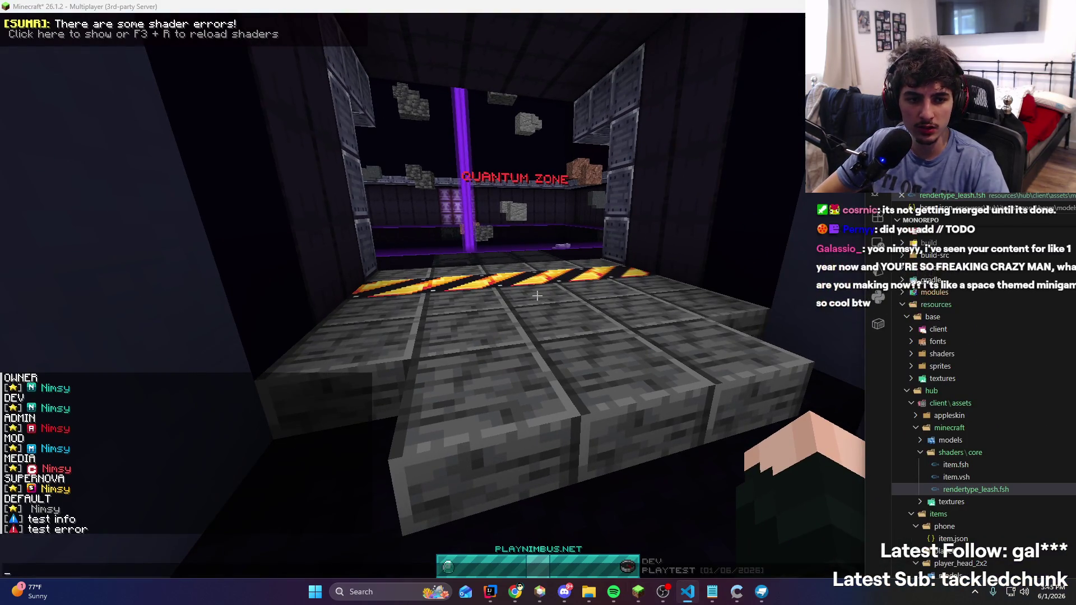
{"action": "key", "text": "alt+Tab"}
{"action": "key", "text": "F3+r"}
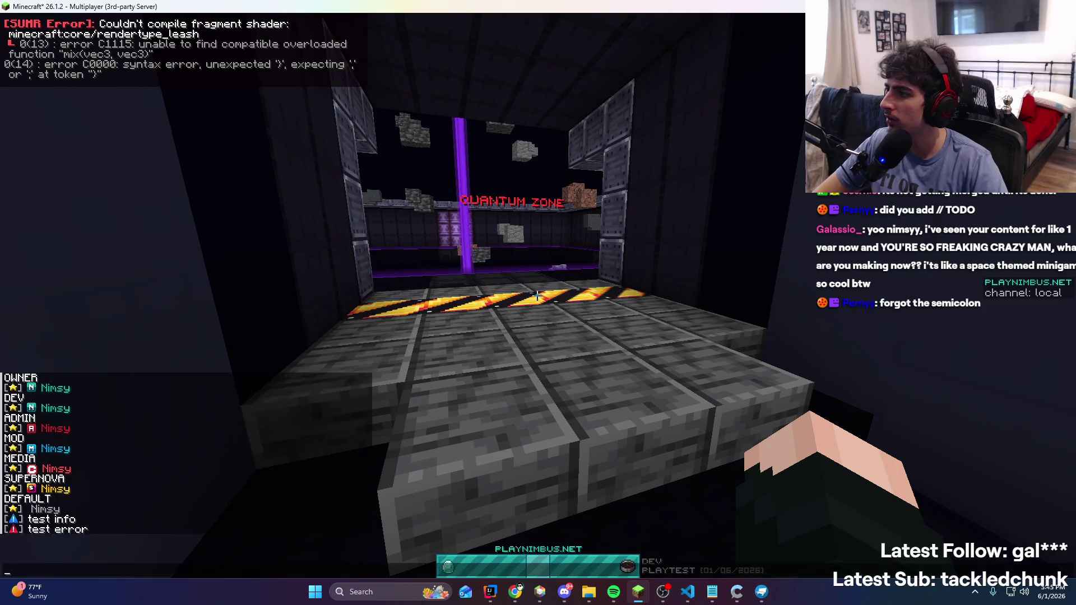
{"action": "key", "text": "alt+Tab"}
{"action": "type", "text": ";"}
{"action": "key", "text": "alt+Tab"}
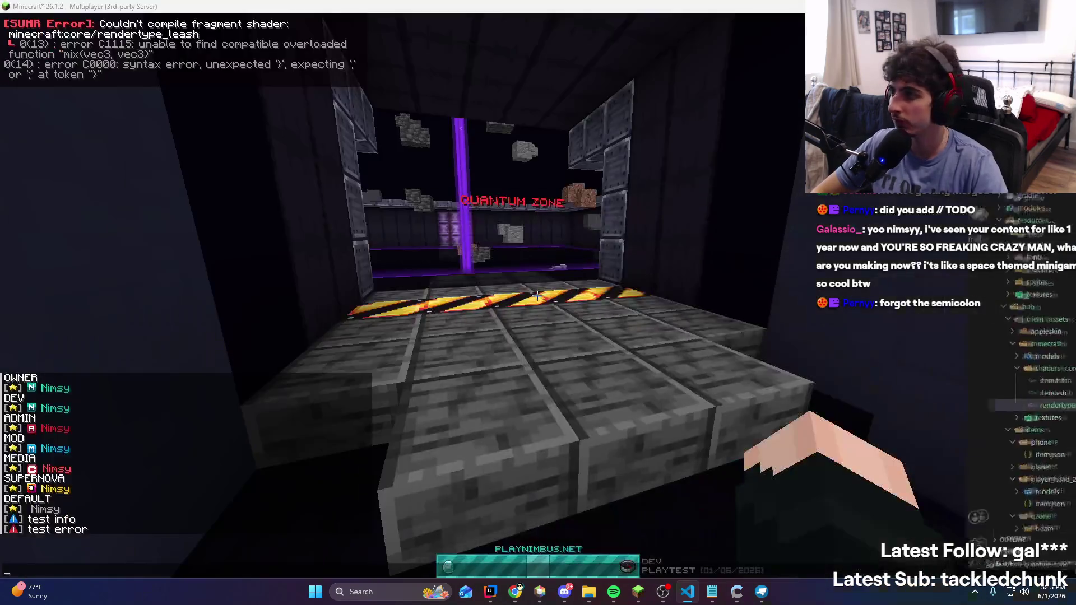
{"action": "key", "text": "alt+Tab"}
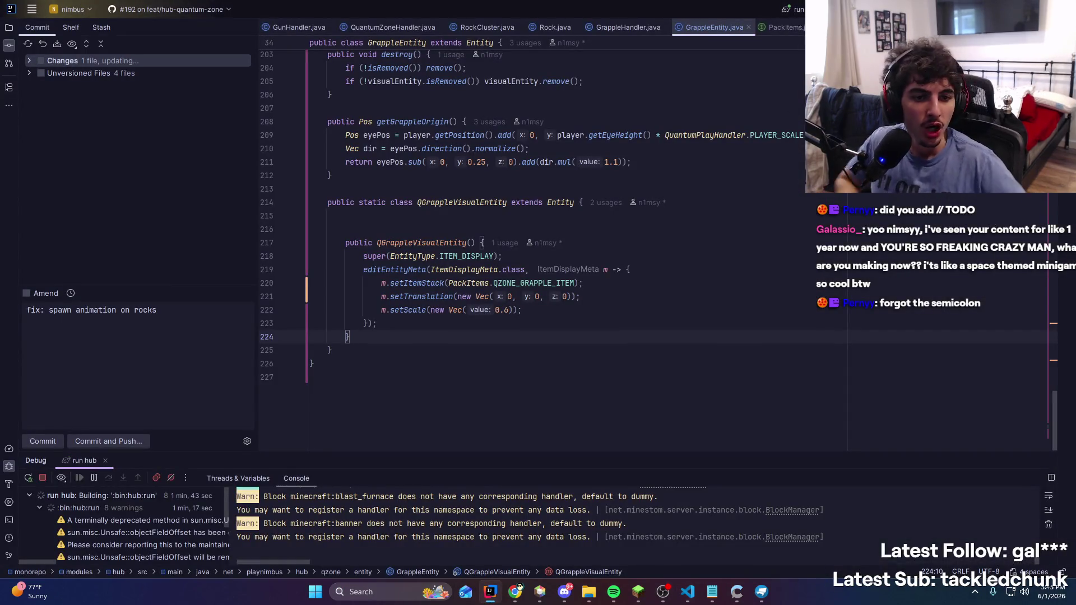
{"action": "key", "text": "ctrl+F5"}
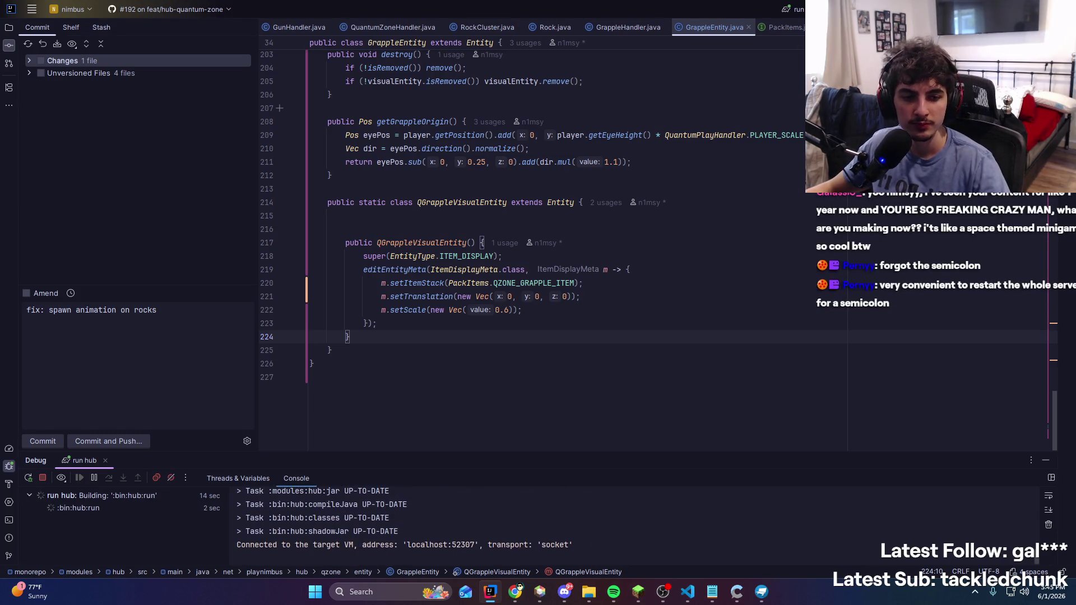
{"action": "left_click", "coordinate": [639, 593]}
{"action": "left_click", "coordinate": [538, 340]}
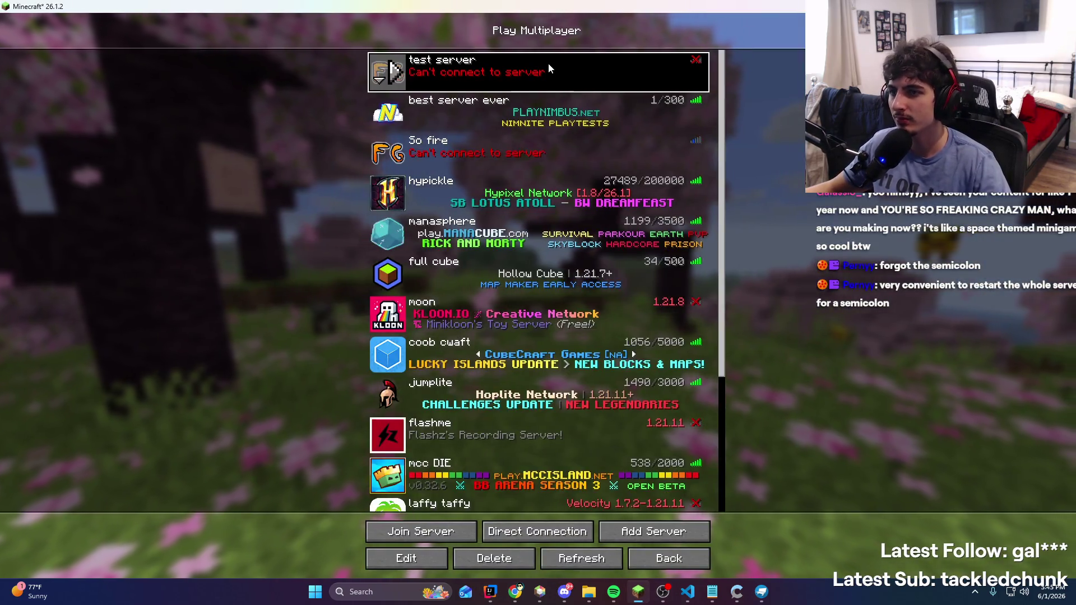
Rejoin the test server, open the chat, then bring VS Code fully onto the screen
{"action": "double_click", "coordinate": [549, 66]}
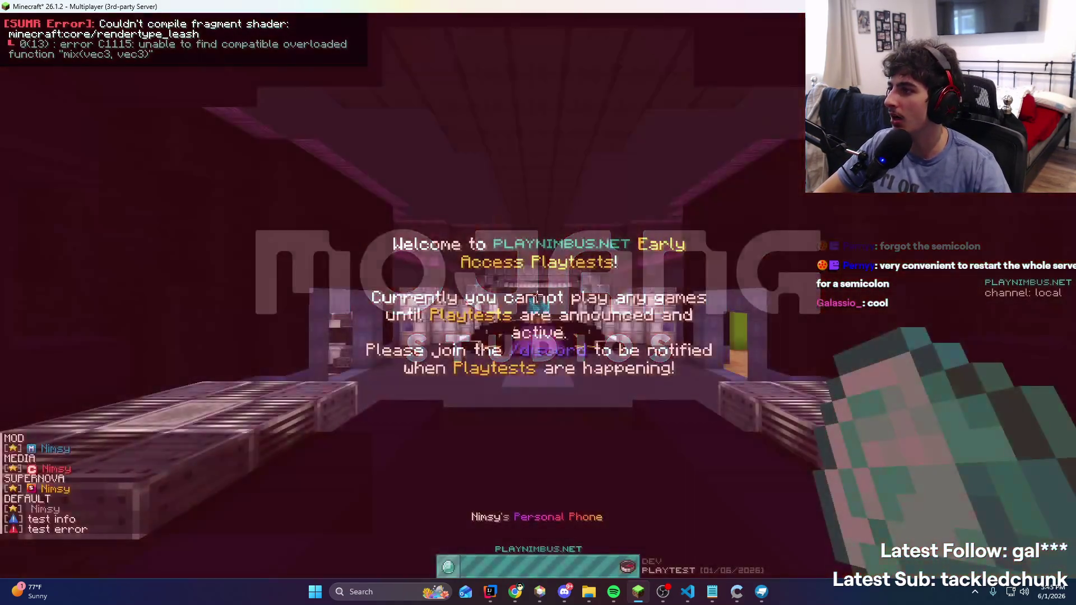
{"action": "key", "text": "t"}
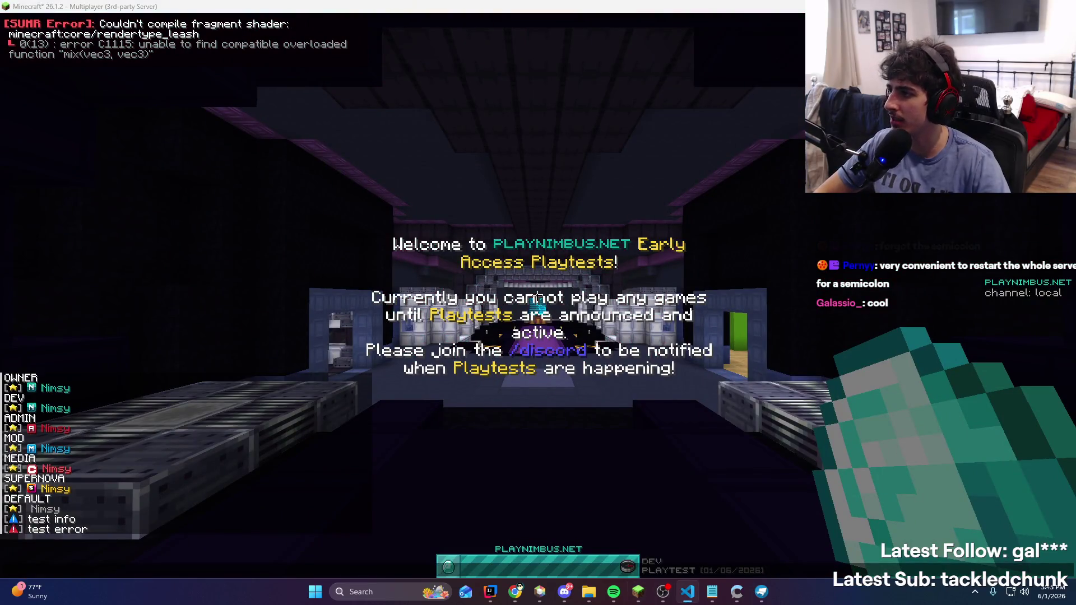
{"action": "key", "text": "alt+Tab"}
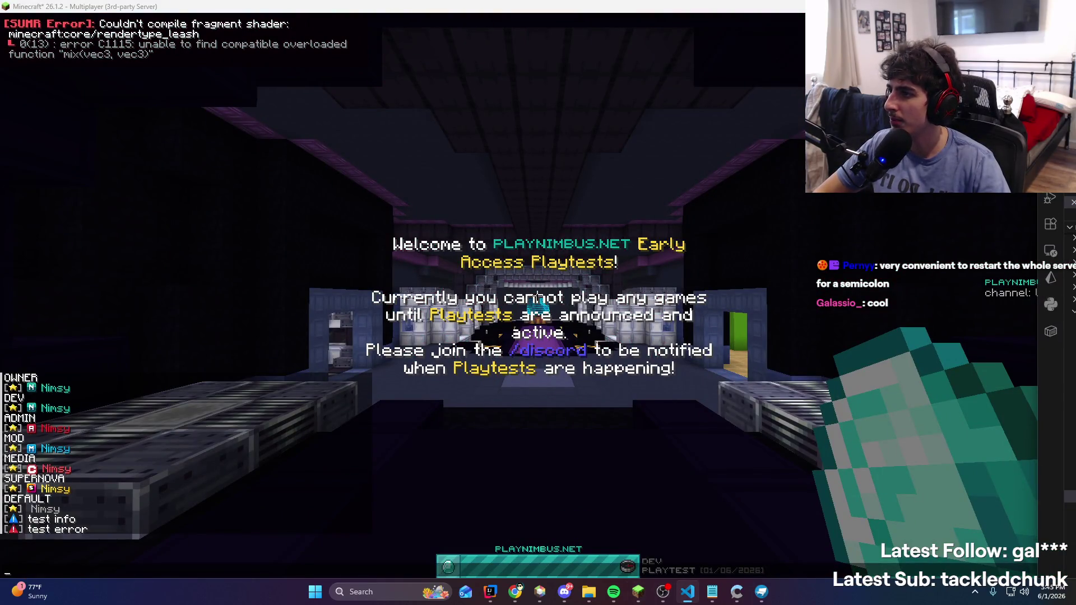
{"action": "key", "text": "super+shift+Left"}
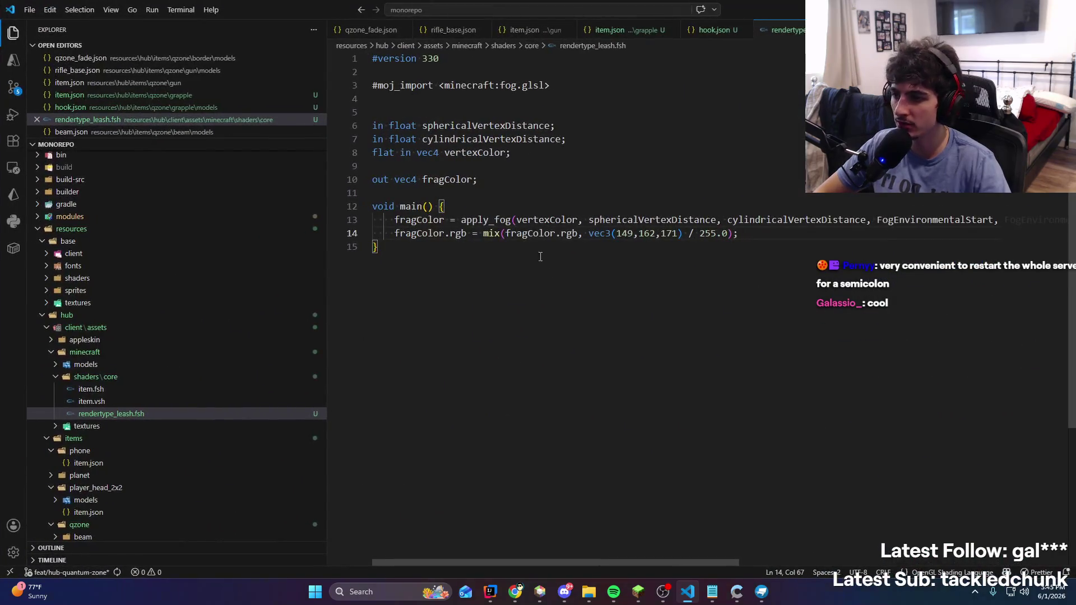
On line 14, remove .rgb from the second fragColor, change vec3 to vec4, and append ', 255' after 171
{"action": "left_click", "coordinate": [490, 233]}
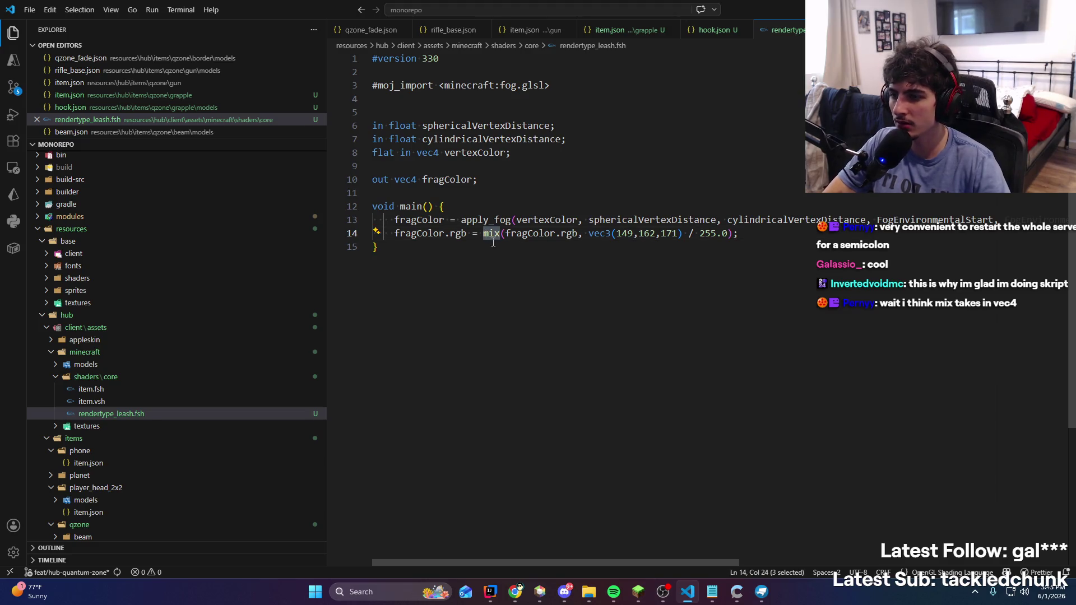
{"action": "double_click", "coordinate": [563, 234]}
{"action": "key", "text": "BackSpace"}
{"action": "key", "text": "BackSpace"}
{"action": "double_click", "coordinate": [586, 235]}
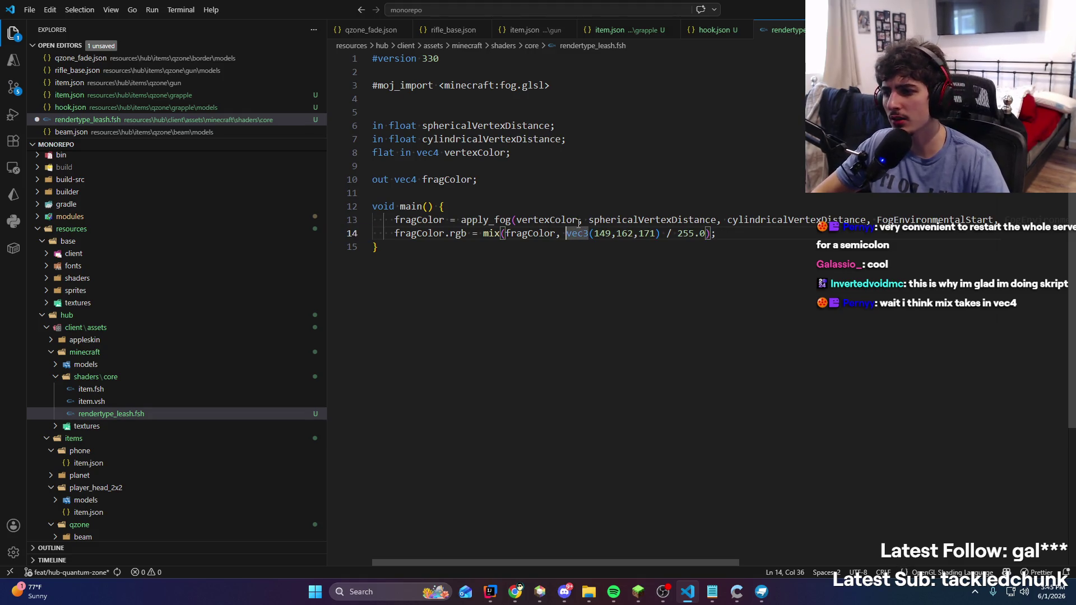
{"action": "key", "text": "Right"}
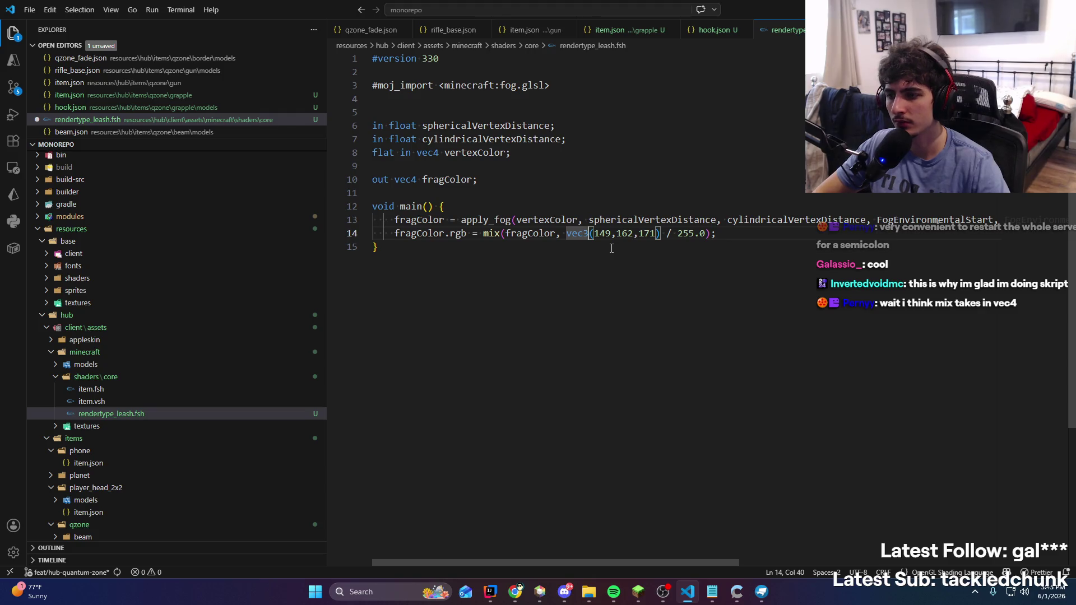
{"action": "left_click", "coordinate": [657, 233]}
{"action": "type", "text": ", 255"}
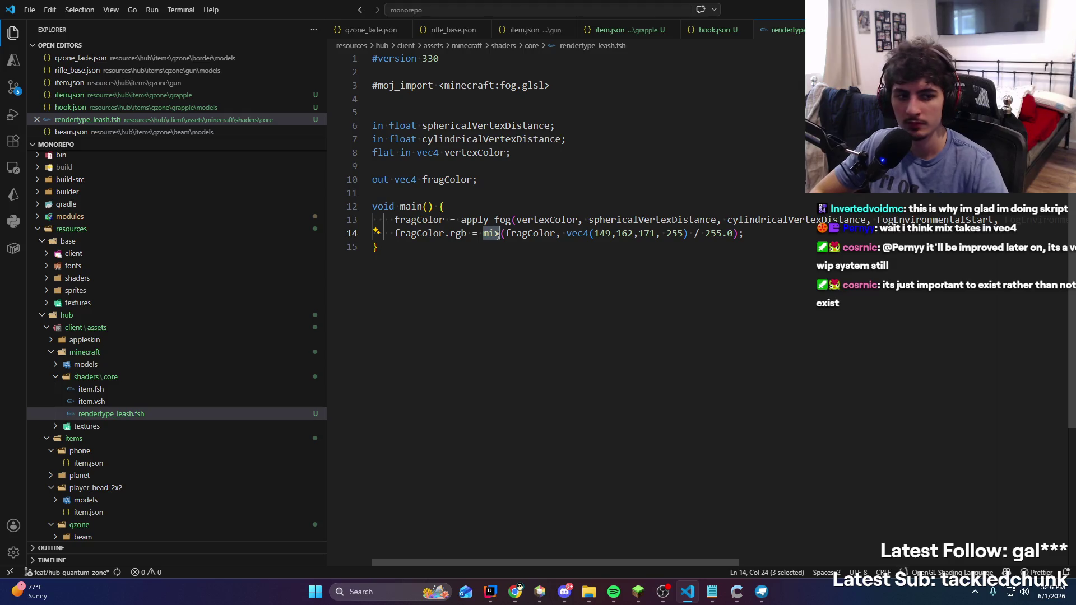
{"action": "key", "text": "alt+Tab"}
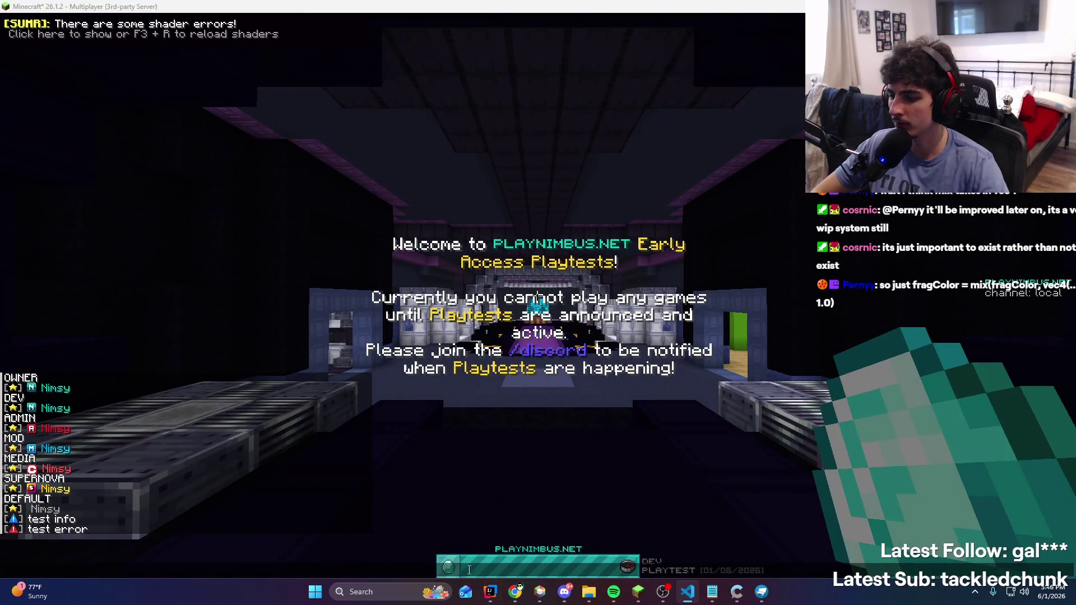
Remove the stray space before 255 in the leash shader's colour and save the file
{"action": "left_click", "coordinate": [490, 593]}
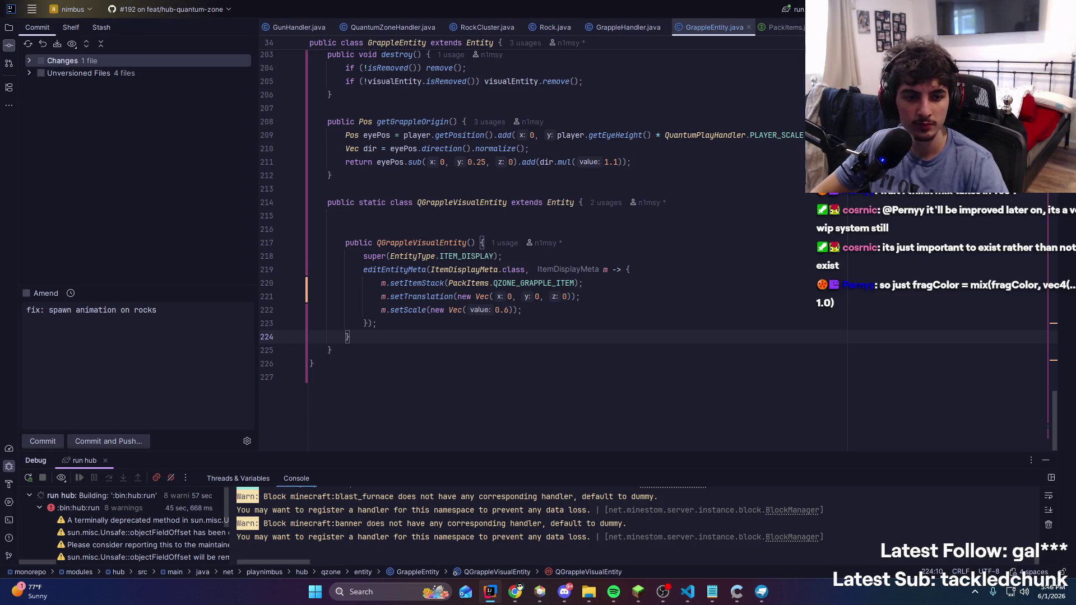
{"action": "key", "text": "alt+Tab"}
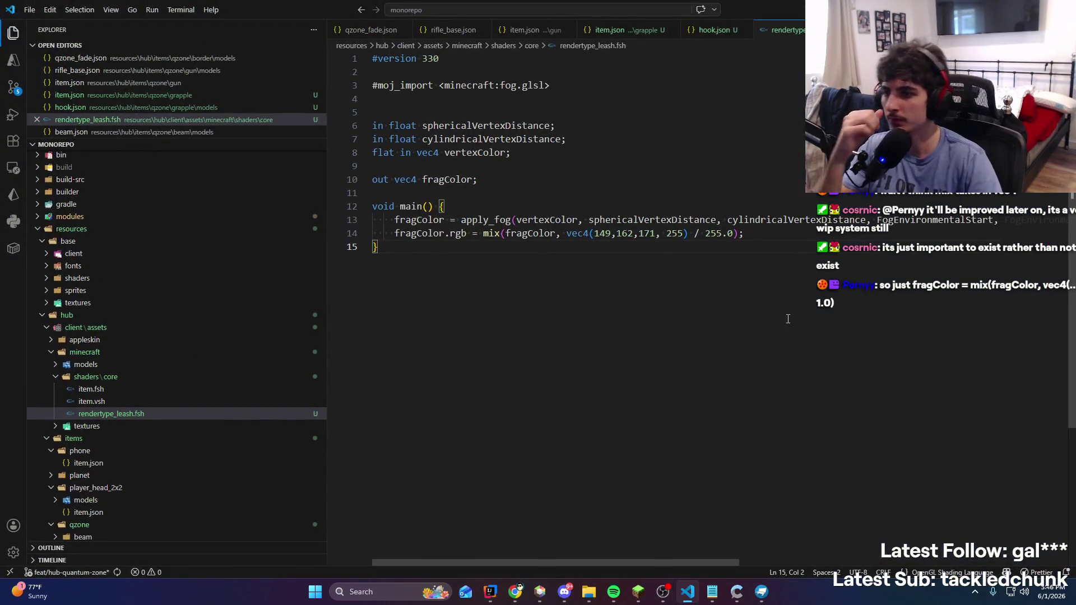
{"action": "left_click", "coordinate": [666, 234]}
{"action": "key", "text": "BackSpace"}
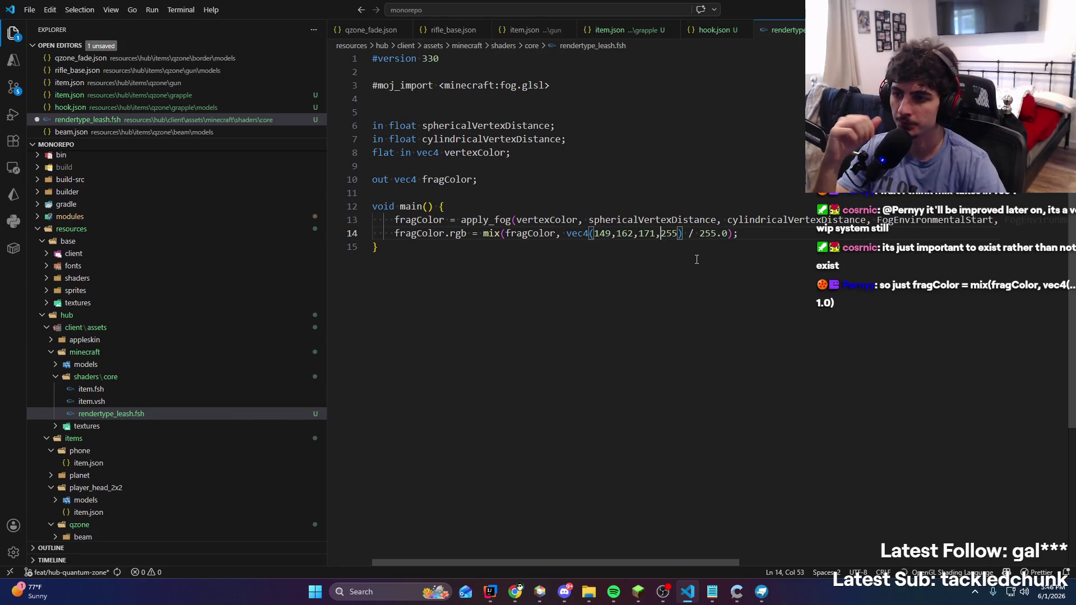
{"action": "key", "text": "ctrl+s"}
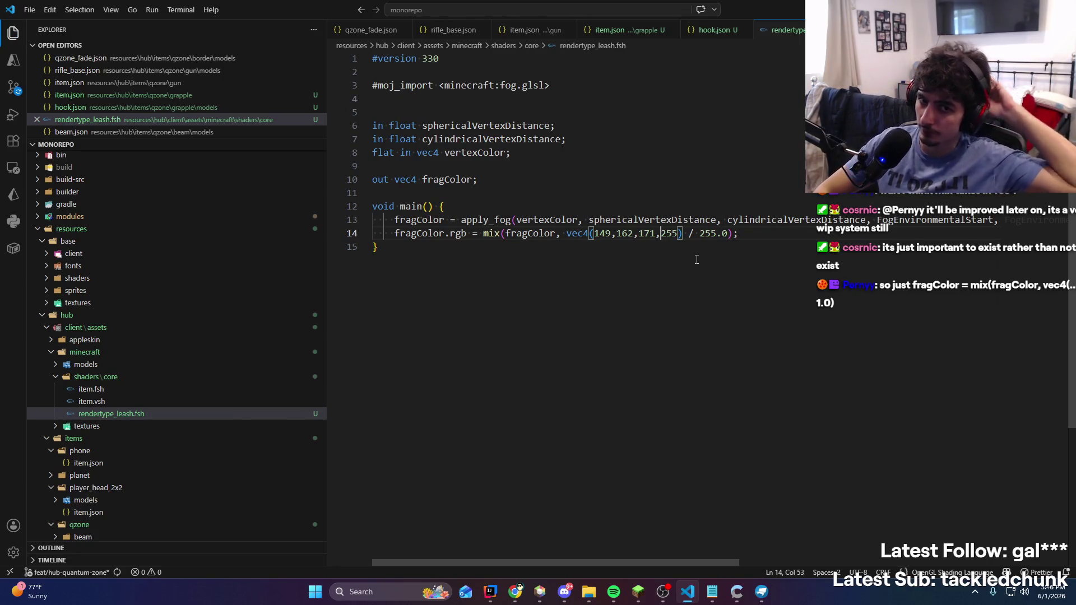
Move the shader editor aside, enlarge the debug console output, and change the music track
{"action": "mouse_move", "coordinate": [646, 5]}
{"action": "left_mouse_down"}
{"action": "mouse_move", "coordinate": [644, 103]}
{"action": "mouse_move", "coordinate": [725, 181]}
{"action": "mouse_move", "coordinate": [677, 1]}
{"action": "left_mouse_up"}
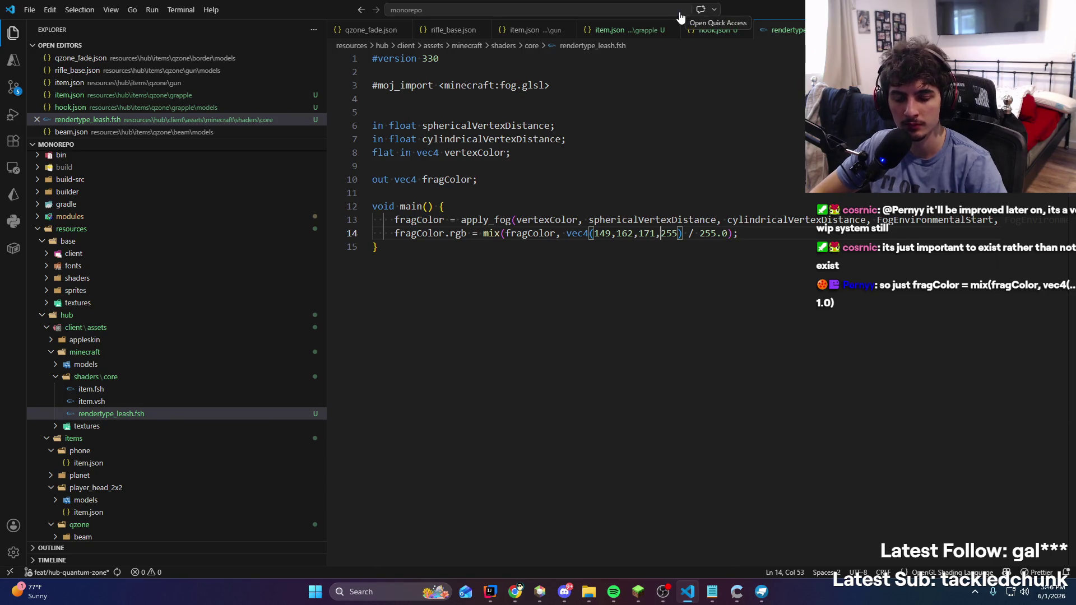
{"action": "mouse_move", "coordinate": [657, 10]}
{"action": "left_mouse_down"}
{"action": "mouse_move", "coordinate": [617, 216]}
{"action": "mouse_move", "coordinate": [619, 415]}
{"action": "left_mouse_up"}
{"action": "left_click_drag", "start_coordinate": [532, 455], "coordinate": [553, 402]}
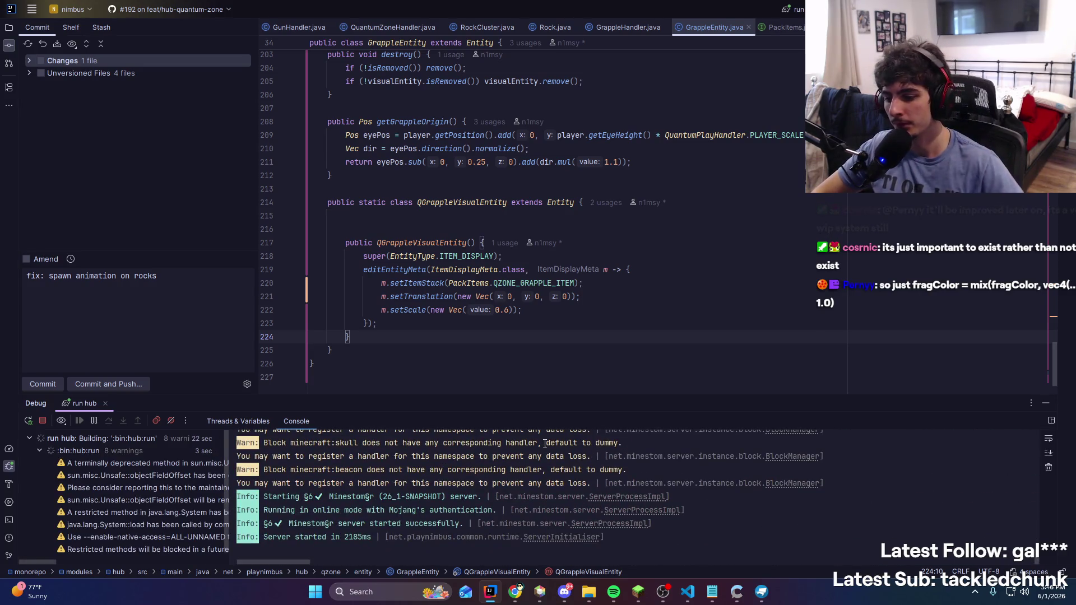
{"action": "left_click", "coordinate": [613, 592]}
{"action": "left_click", "coordinate": [597, 473]}
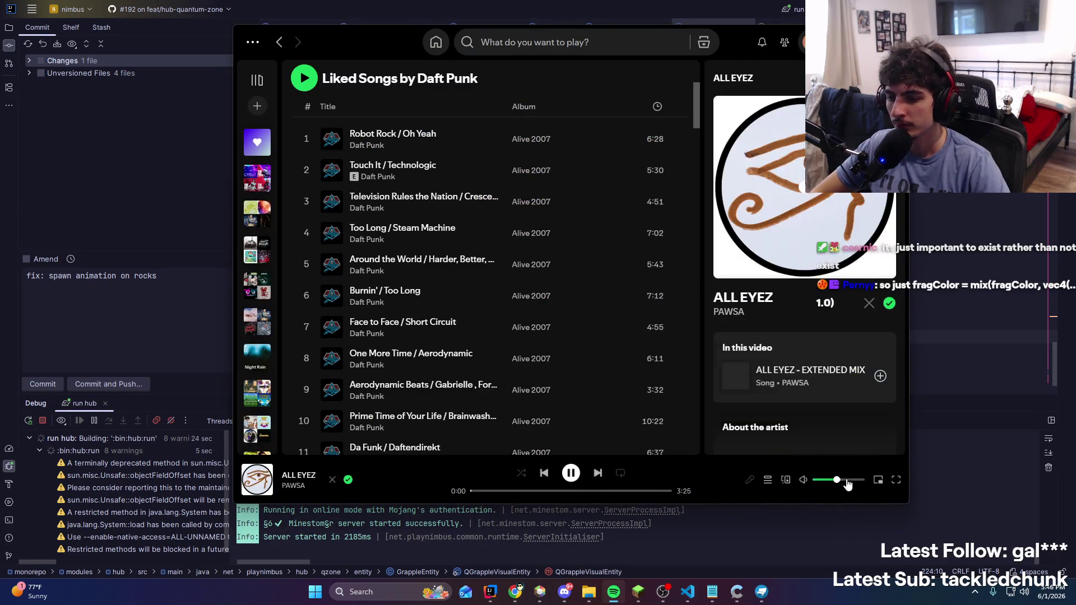
{"action": "key", "text": "alt+Tab"}
{"action": "key", "text": "alt+Tab"}
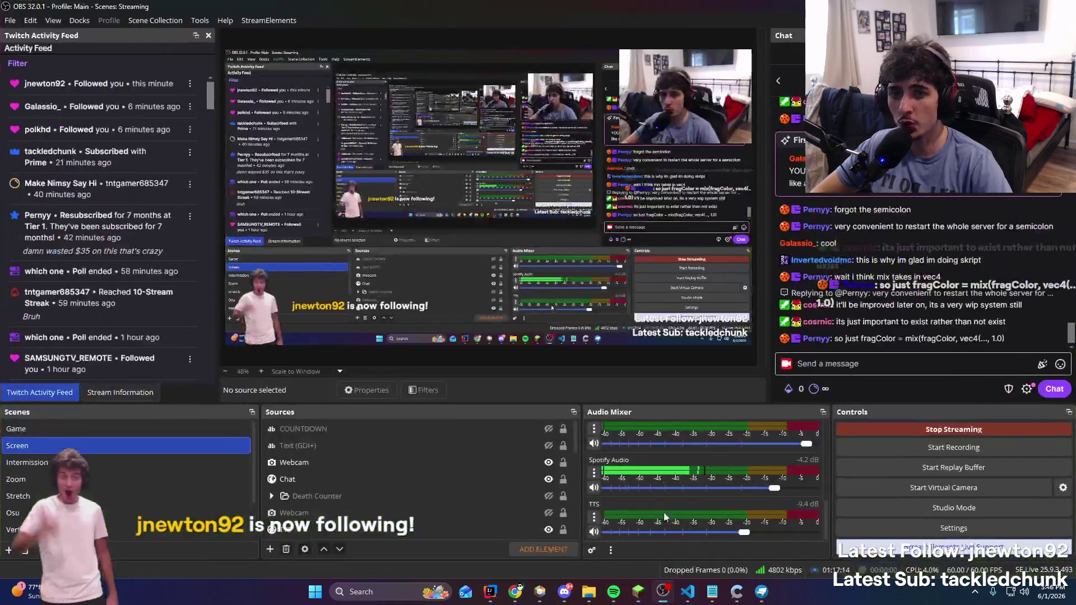
{"action": "key", "text": "alt+Tab"}
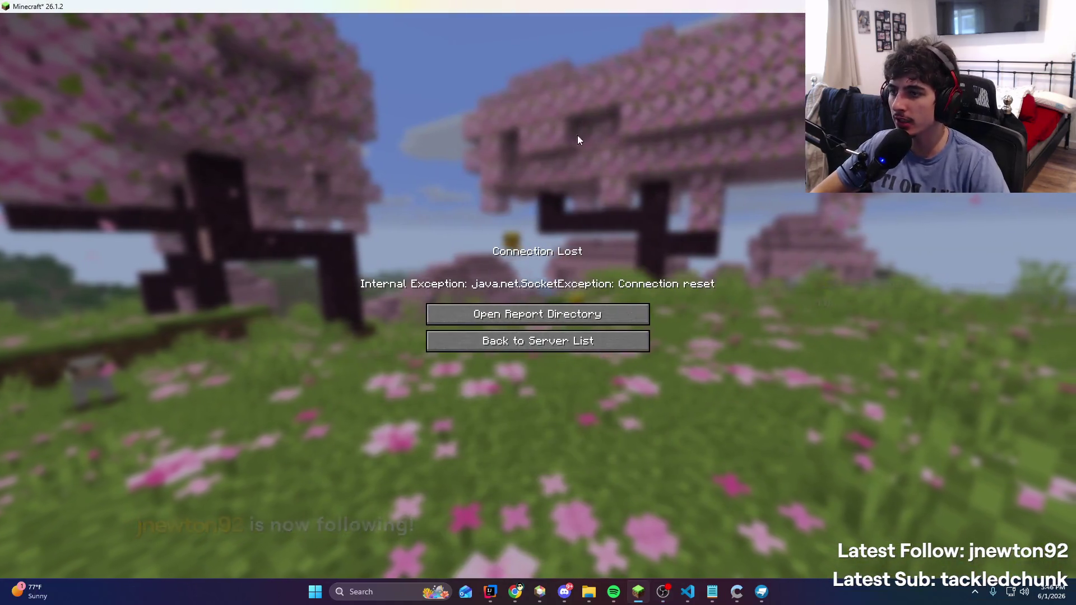
{"action": "left_click", "coordinate": [617, 341]}
{"action": "double_click", "coordinate": [612, 73]}
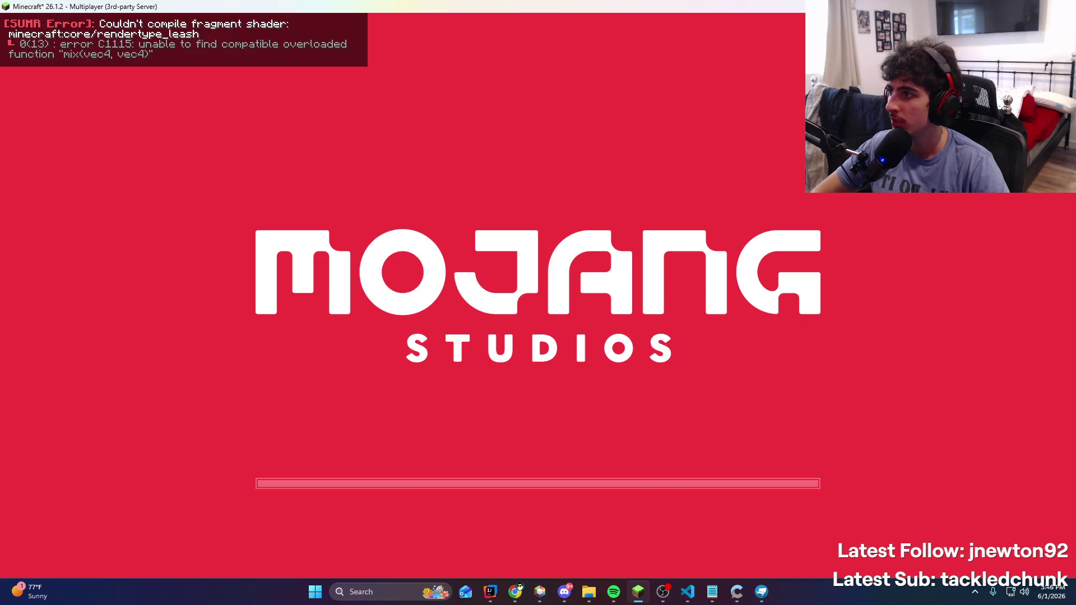
Rewrite line 14's mix to blend fragColor.rgb with a vec3(149,162,171) / 255.0 colour
{"action": "key", "text": "t"}
{"action": "key", "text": "alt+Tab"}
{"action": "key", "text": "ctrl+z"}
{"action": "key", "text": "ctrl+z"}
{"action": "key", "text": "ctrl+z"}
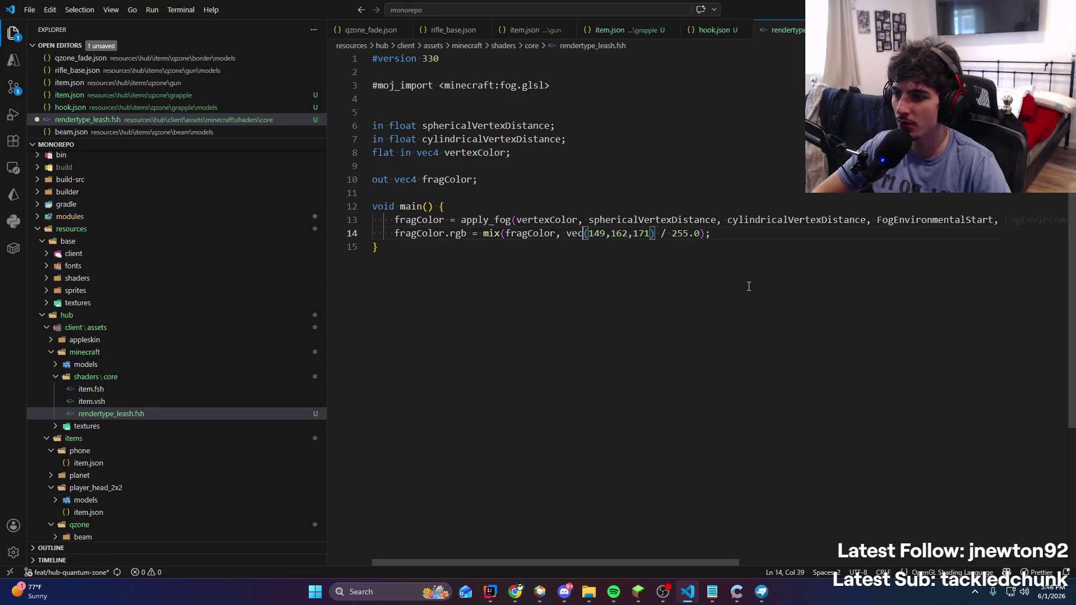
{"action": "key", "text": "ctrl+z"}
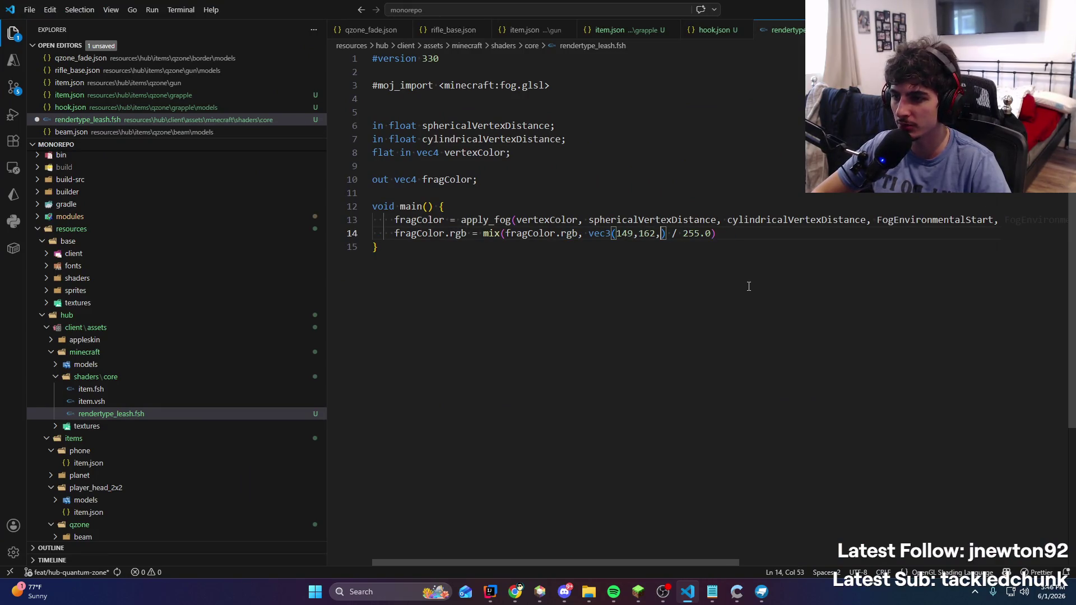
{"action": "type", "text": "171"}
{"action": "left_click_drag", "start_coordinate": [781, 232], "coordinate": [391, 234]}
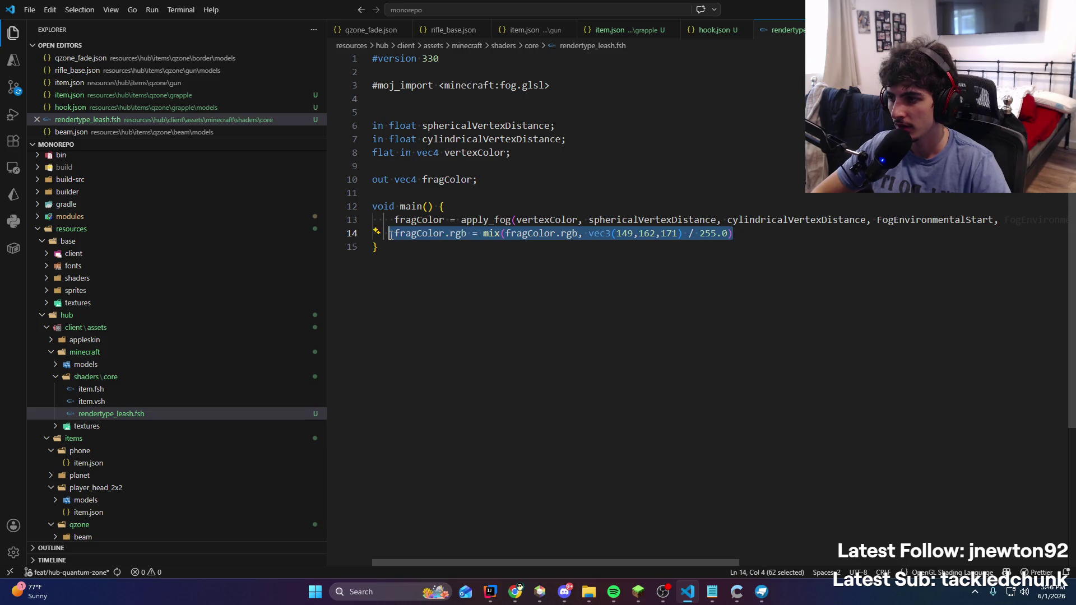
{"action": "double_click", "coordinate": [491, 234]}
Search the project for 'mix(' and add a comma after 255.0 for a third argument
{"action": "key", "text": "ctrl+shift+f"}
{"action": "type", "text": "mix("}
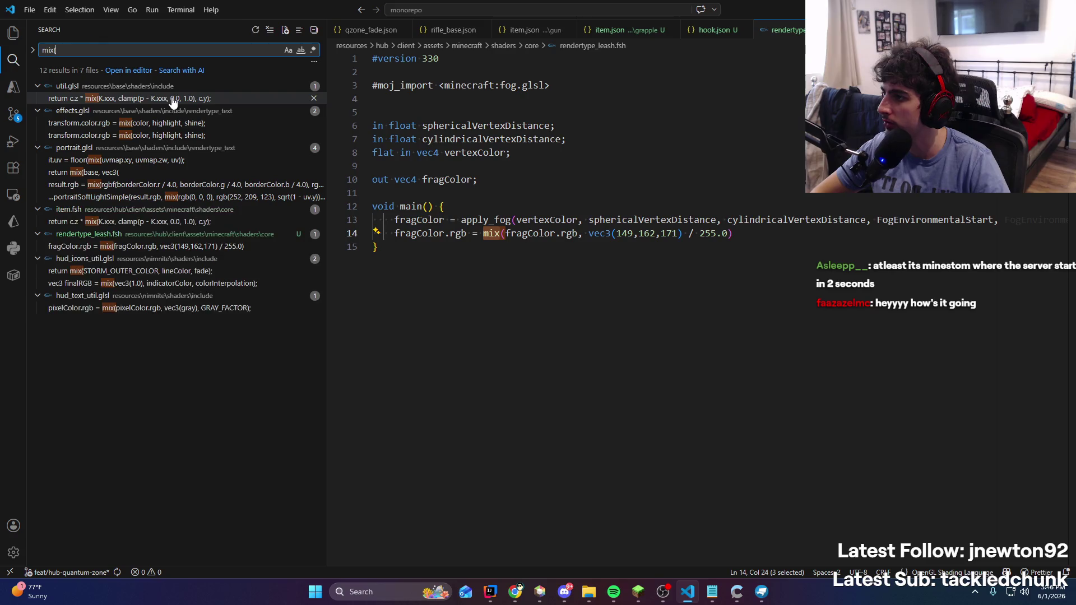
{"action": "left_click", "coordinate": [883, 254]}
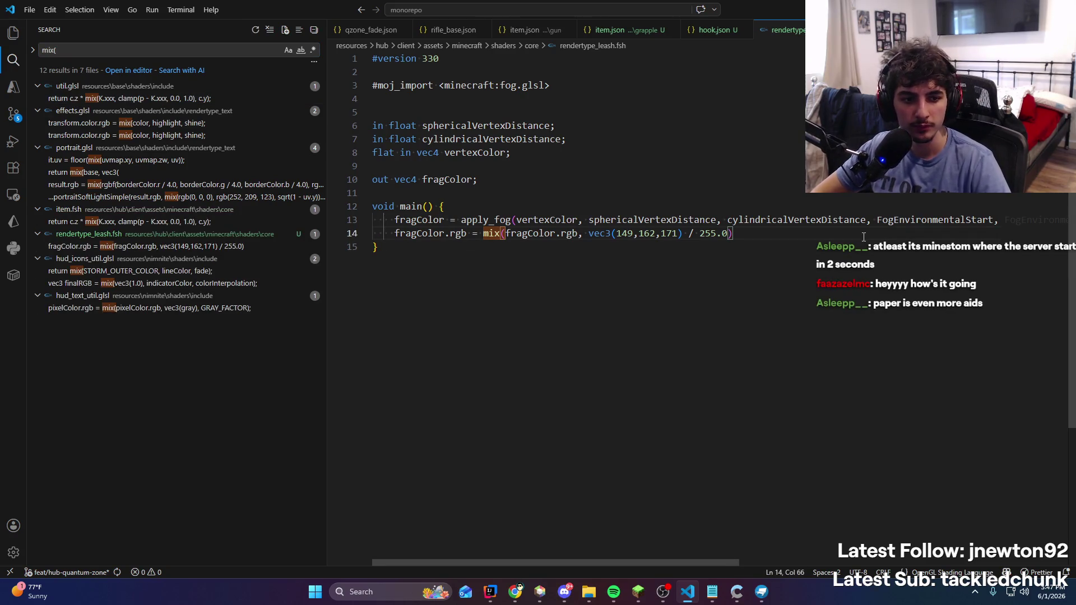
{"action": "key", "text": "ctrl+a"}
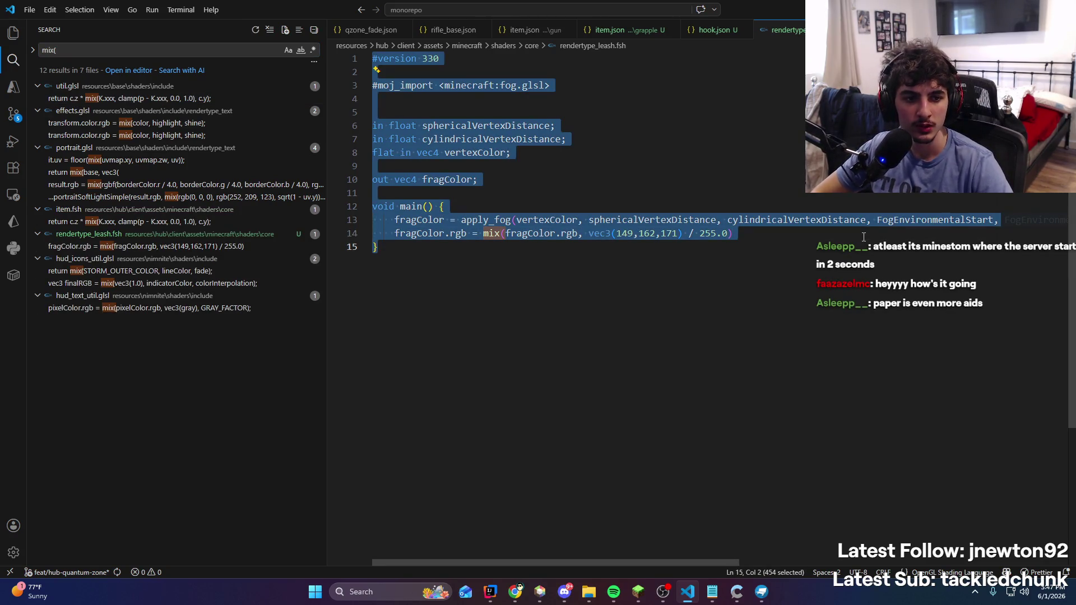
{"action": "key", "text": "Escape"}
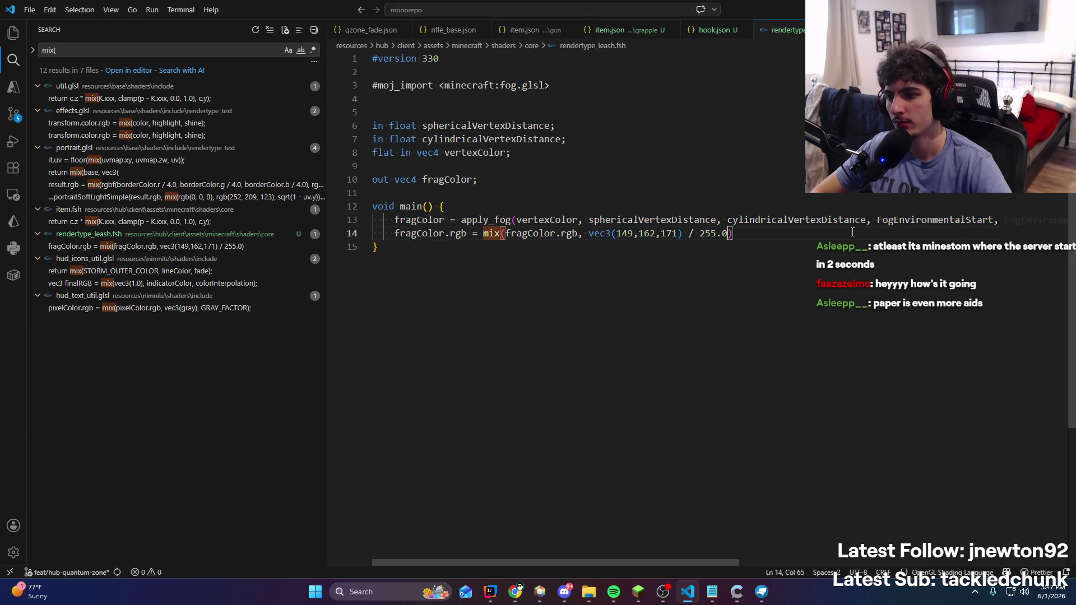
{"action": "type", "text": ","}
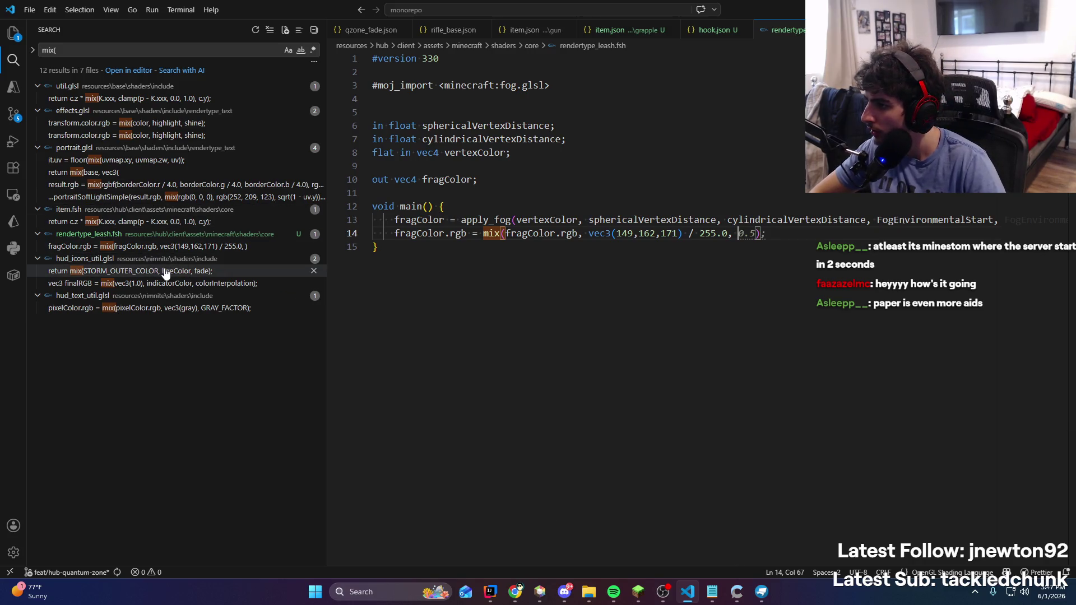
Google 'what does mix() take in glsl' in a new tab and expand the AI Overview
{"action": "mouse_move", "coordinate": [526, 588]}
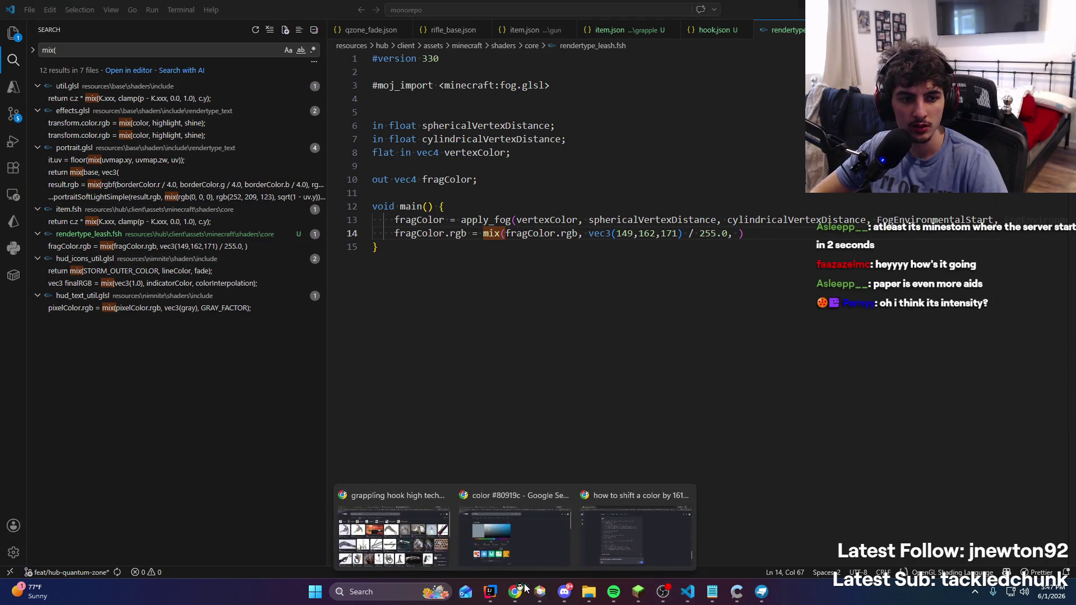
{"action": "left_click", "coordinate": [600, 520]}
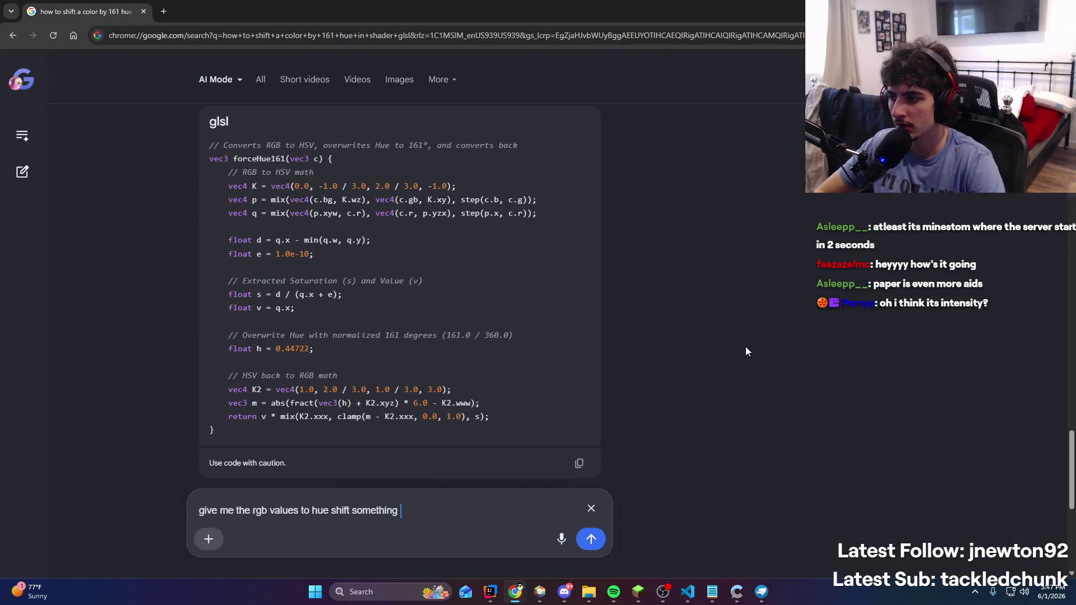
{"action": "key", "text": "ctrl+t"}
{"action": "type", "text": "what does mix()"}
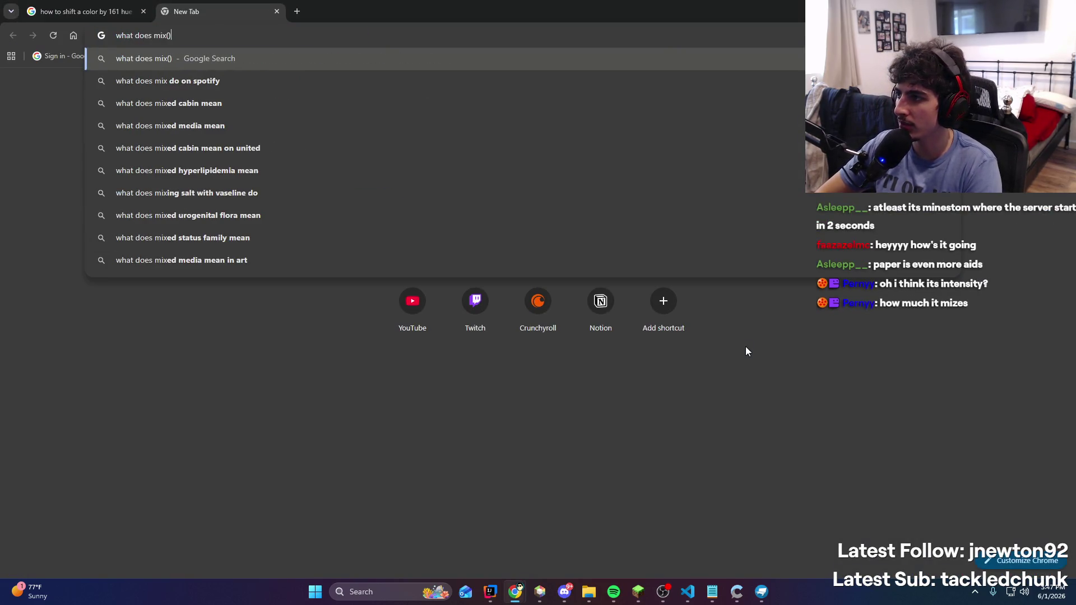
{"action": "type", "text": " take in glsl"}
{"action": "key", "text": "Return"}
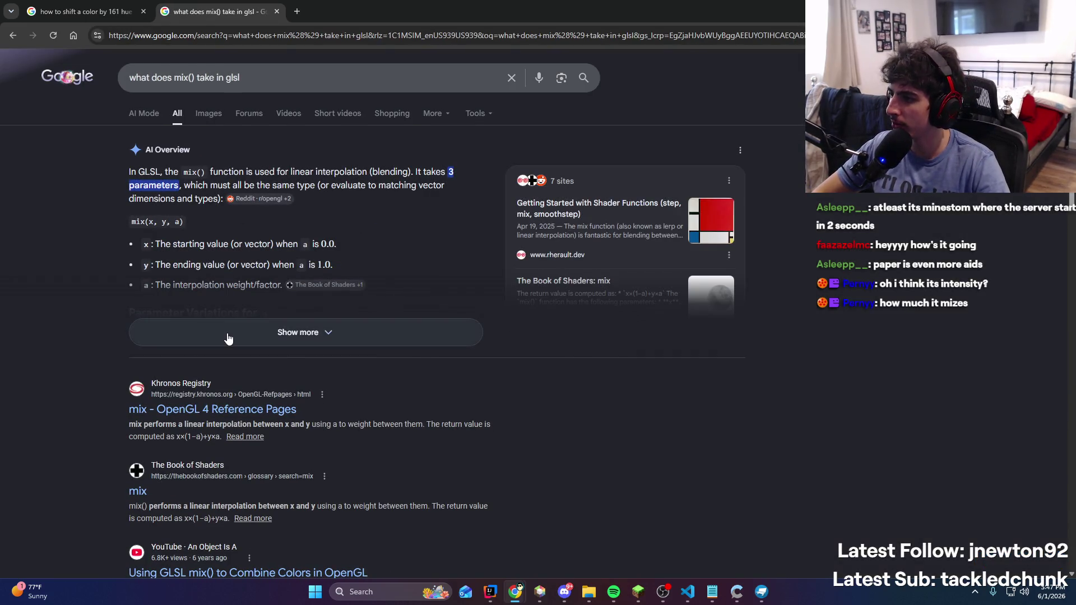
{"action": "left_click", "coordinate": [232, 333]}
Ask a follow-up about mixing without interpolation, read the step() answer, then return to the shader
{"action": "scroll", "coordinate": [232, 199], "scroll_direction": "down", "scroll_amount": 1}
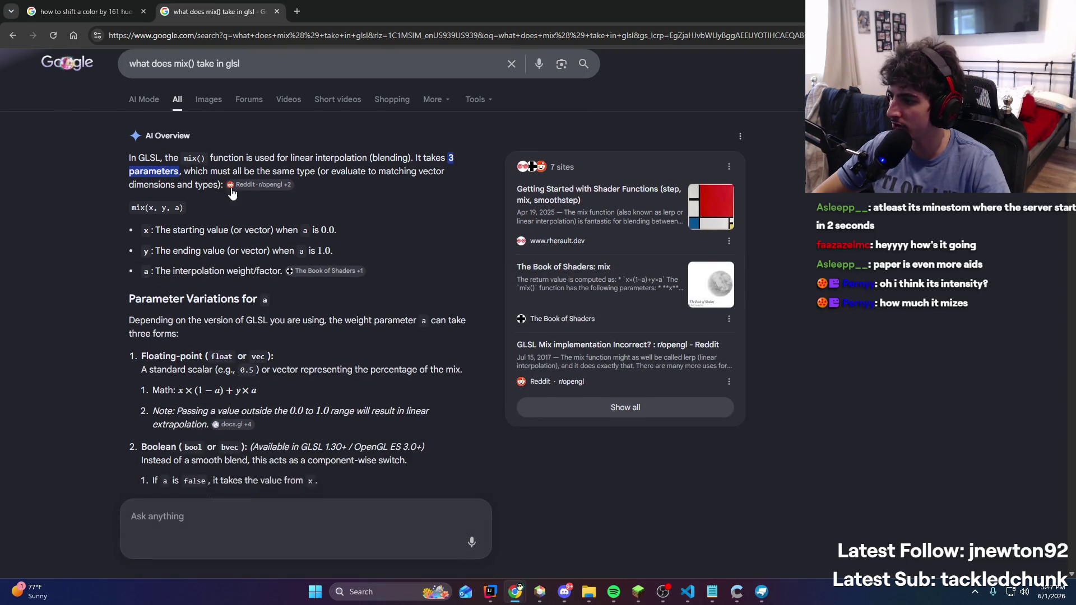
{"action": "scroll", "coordinate": [272, 511], "scroll_direction": "down", "scroll_amount": 2}
{"action": "type", "text": "hat ifny interpolation"}
{"action": "key", "text": "Return"}
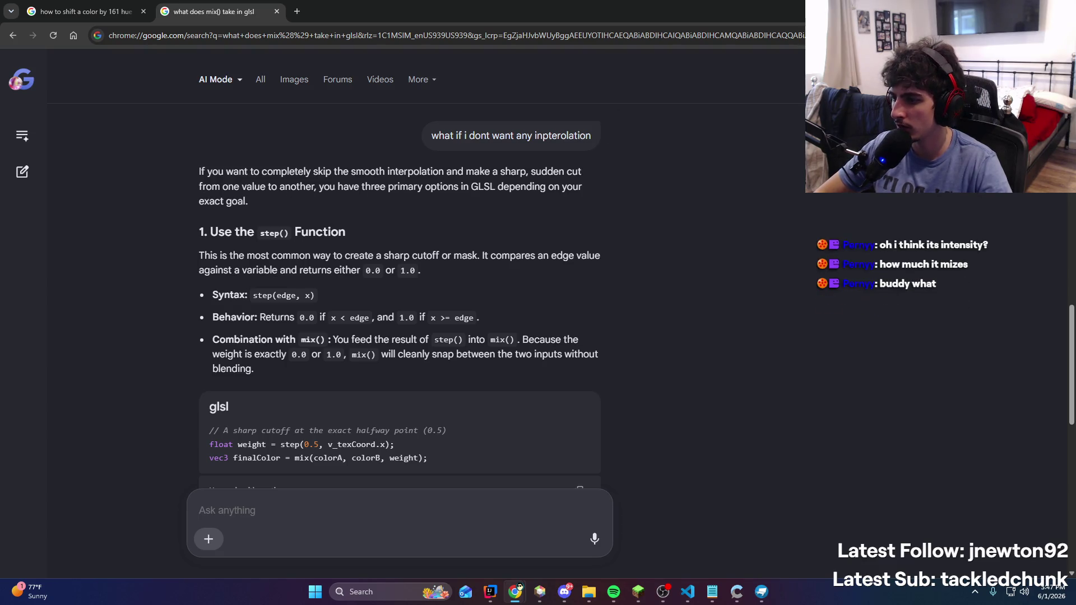
{"action": "scroll", "coordinate": [654, 224], "scroll_direction": "down", "scroll_amount": 1}
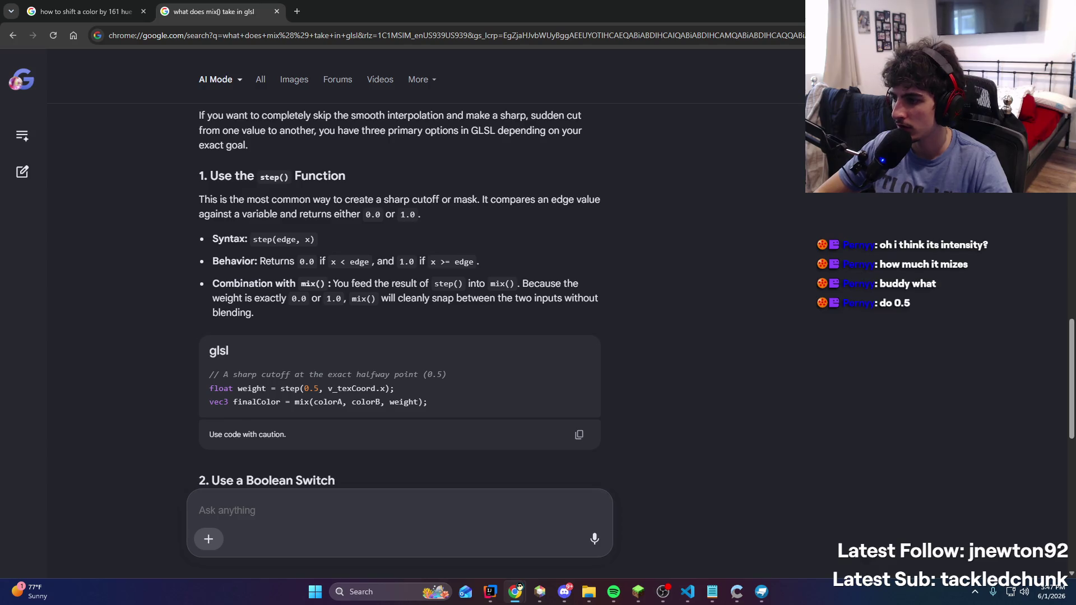
{"action": "key", "text": "alt+Tab"}
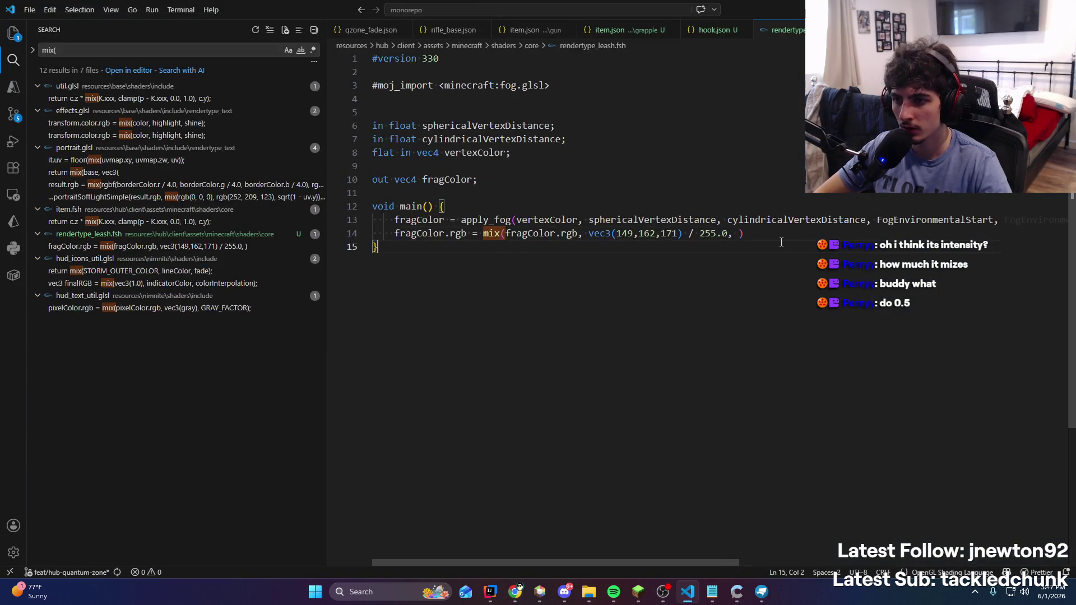
Give the leash shader's mix a 0.5 weight and rerun the hub server in IntelliJ with Ctrl+F5
{"action": "left_click", "coordinate": [780, 240]}
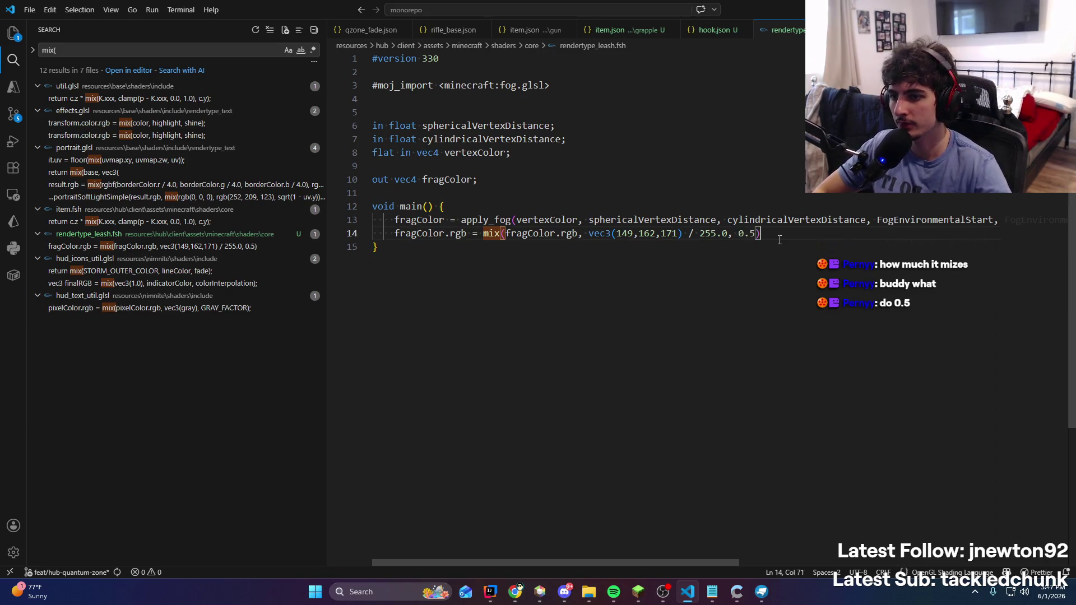
{"action": "left_click", "coordinate": [491, 594]}
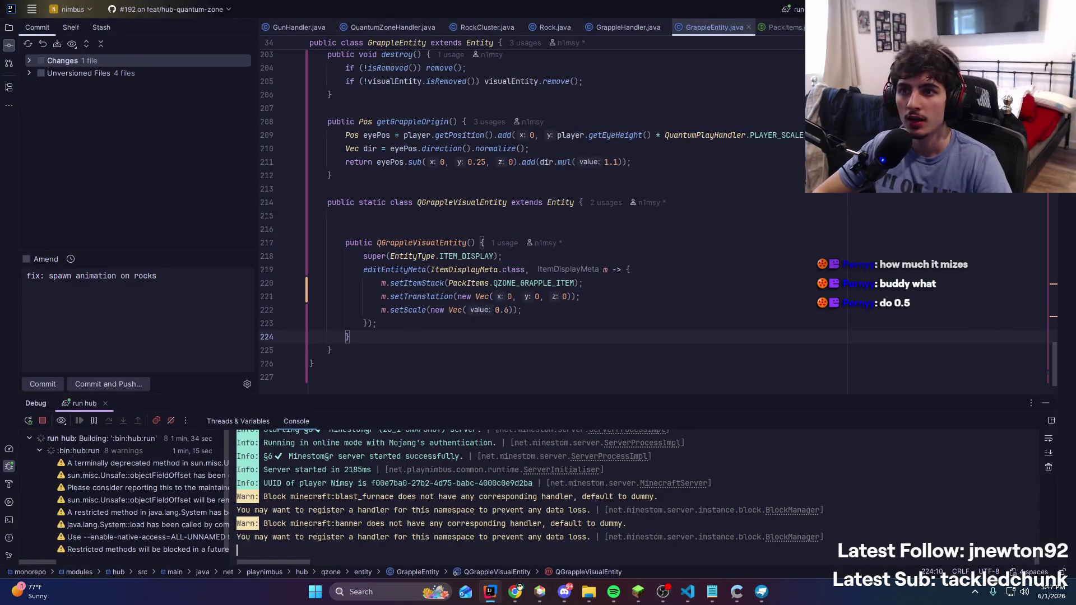
{"action": "key", "text": "ctrl+F5"}
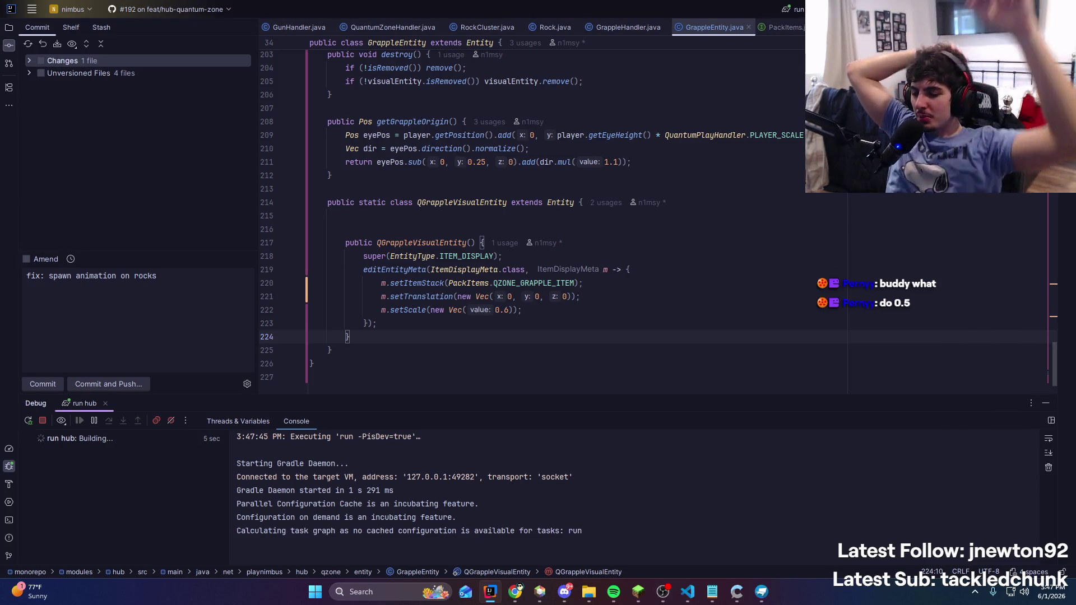
{"action": "mouse_move", "coordinate": [518, 592]}
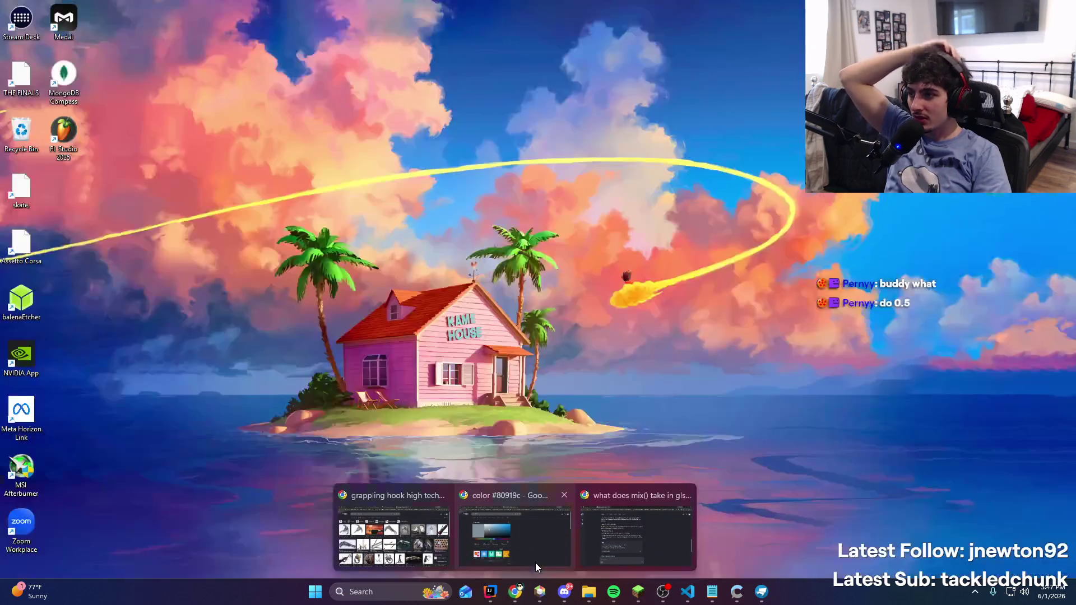
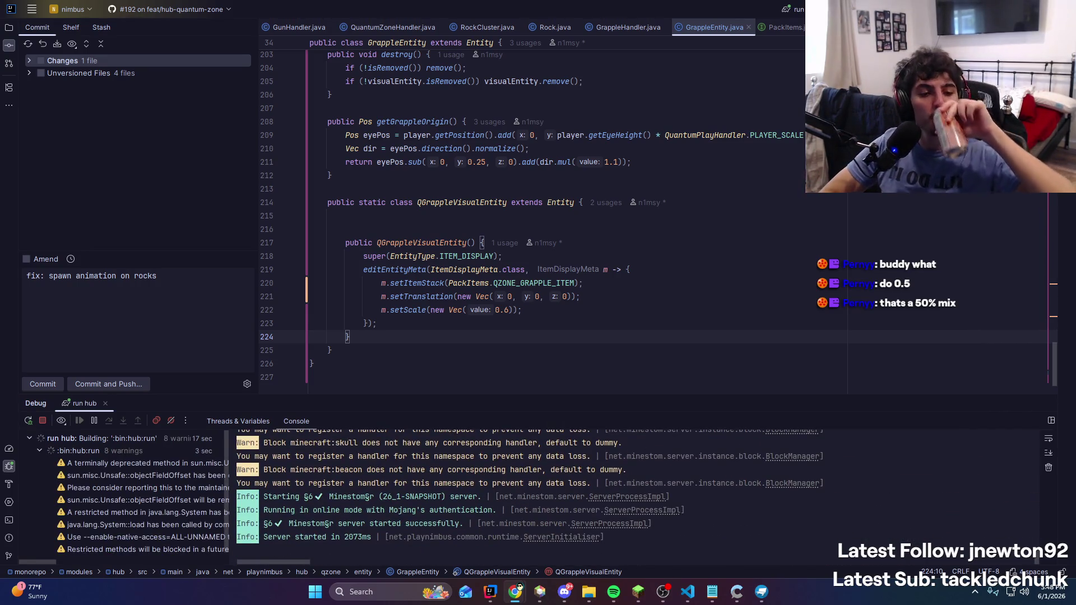
Bring Minecraft back and rejoin the test server from the server list
{"action": "left_click", "coordinate": [646, 599]}
{"action": "left_click", "coordinate": [538, 341]}
{"action": "double_click", "coordinate": [615, 147]}
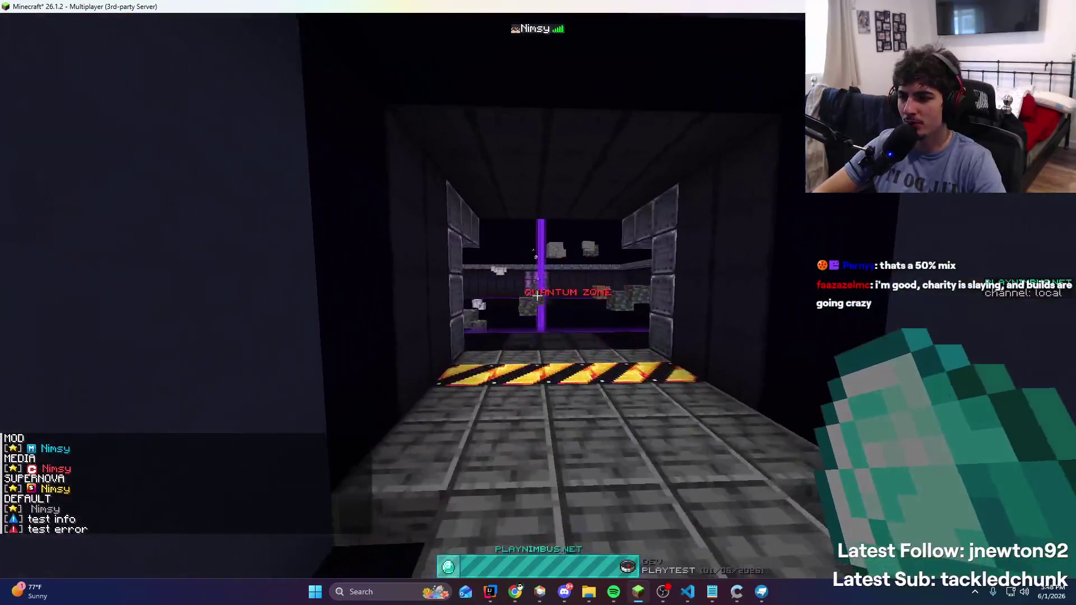
Walk into the Quantum Zone and fire the grapple hook twice at the far wall
{"action": "key", "text": "w"}
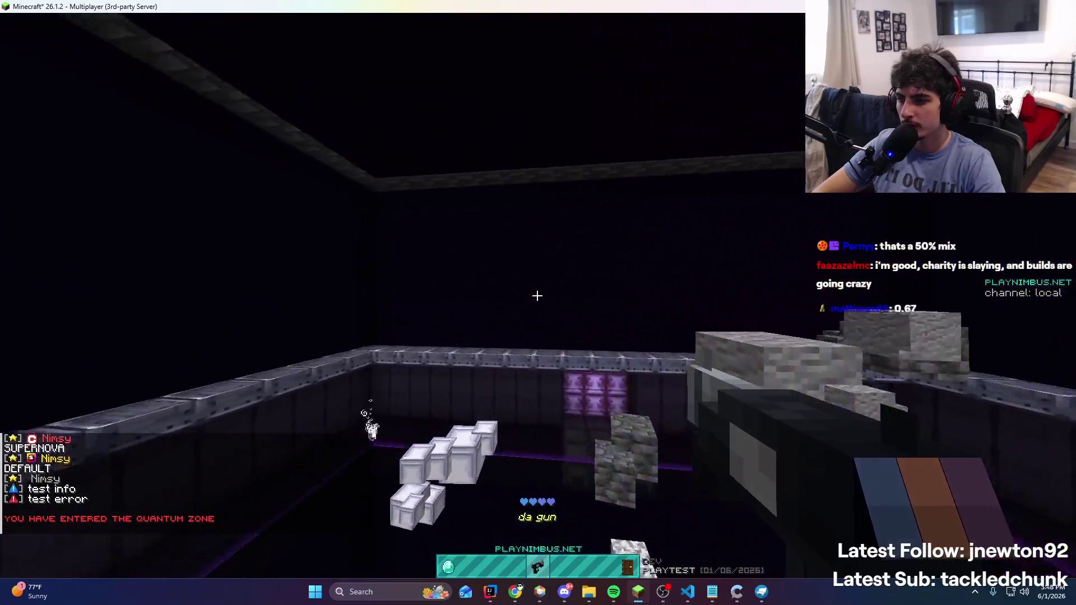
{"action": "right_click", "coordinate": [537, 296]}
{"action": "right_click", "coordinate": [537, 295]}
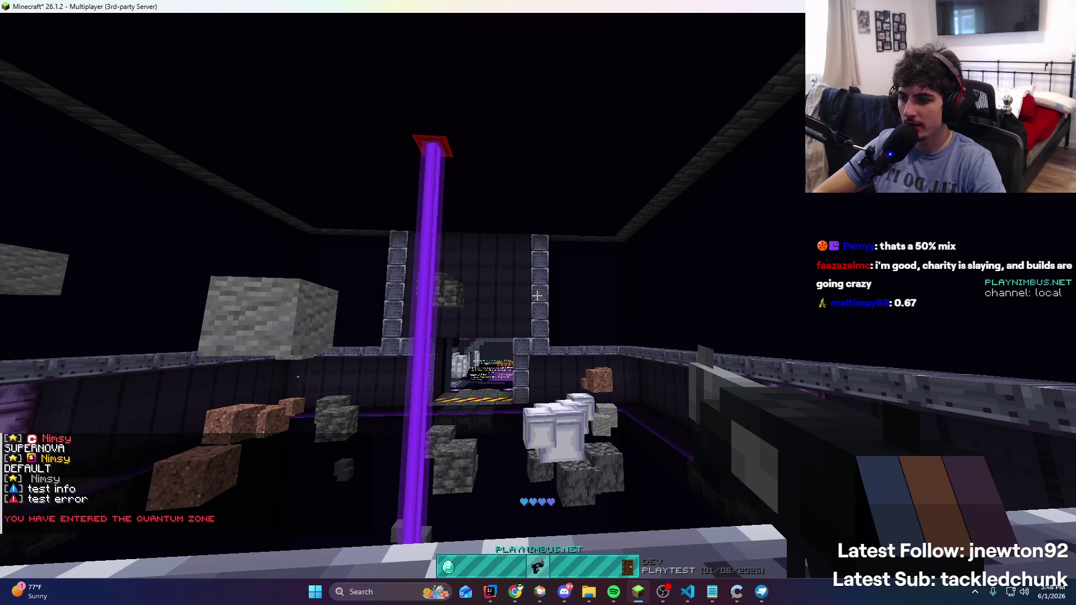
Free the pointer with chat and return to GrappleEntity.java's QGrappleVisualEntity in IntelliJ
{"action": "key", "text": "t"}
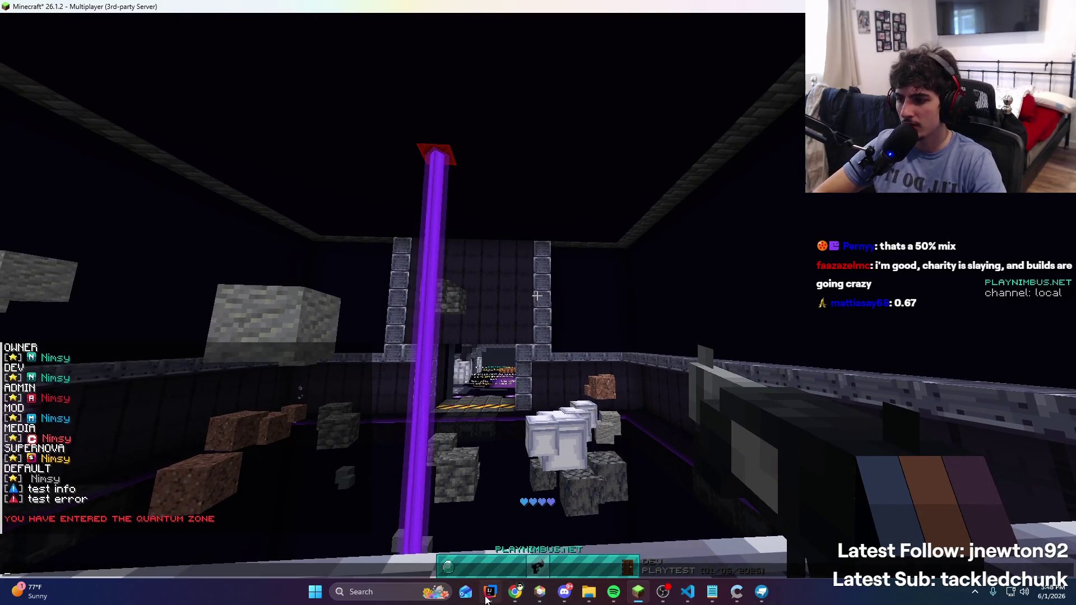
{"action": "left_click", "coordinate": [491, 592]}
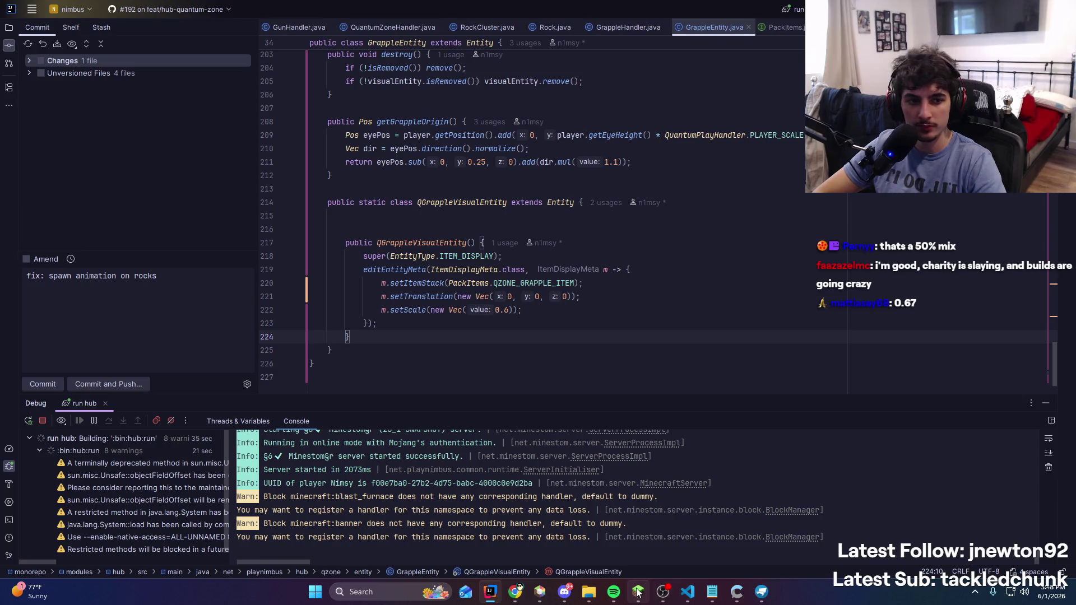
{"action": "mouse_move", "coordinate": [584, 595]}
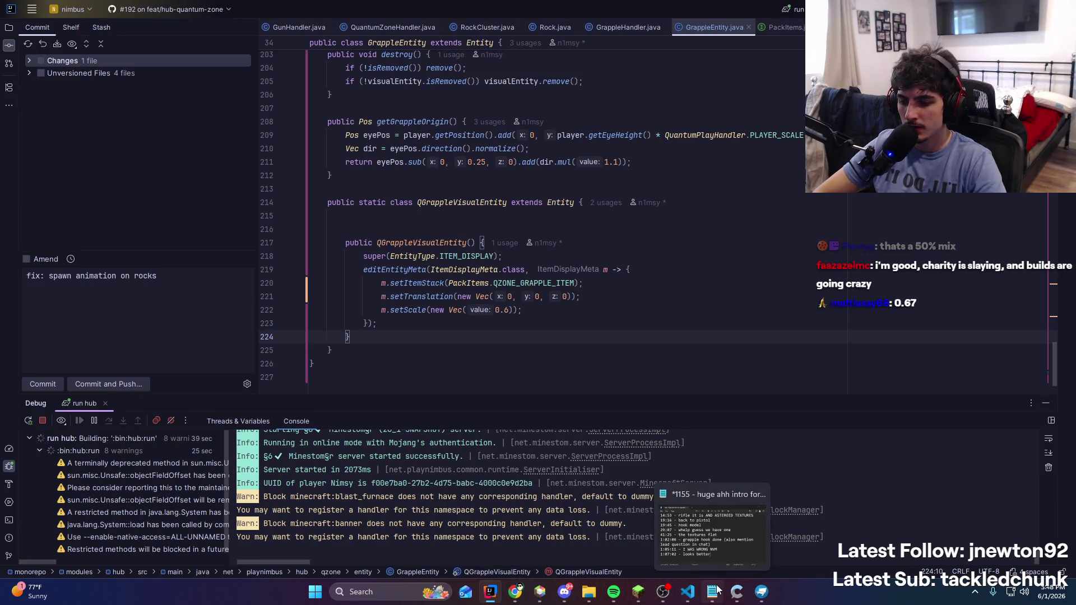
Compare the leash shader's mix() tint with the browser colour picker, dragging to a brighter blue
{"action": "left_click", "coordinate": [687, 592]}
{"action": "left_click", "coordinate": [516, 592]}
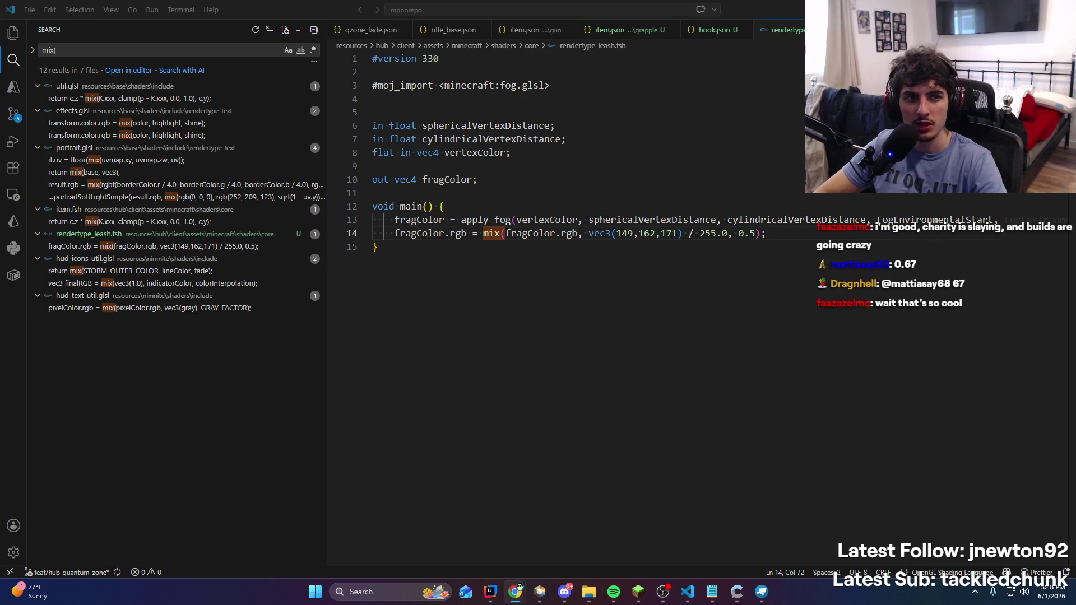
{"action": "key", "text": "alt+Tab"}
{"action": "mouse_move", "coordinate": [316, 217]}
{"action": "left_mouse_down"}
{"action": "mouse_move", "coordinate": [362, 201]}
{"action": "mouse_move", "coordinate": [368, 218]}
{"action": "mouse_move", "coordinate": [365, 209]}
{"action": "left_mouse_up"}
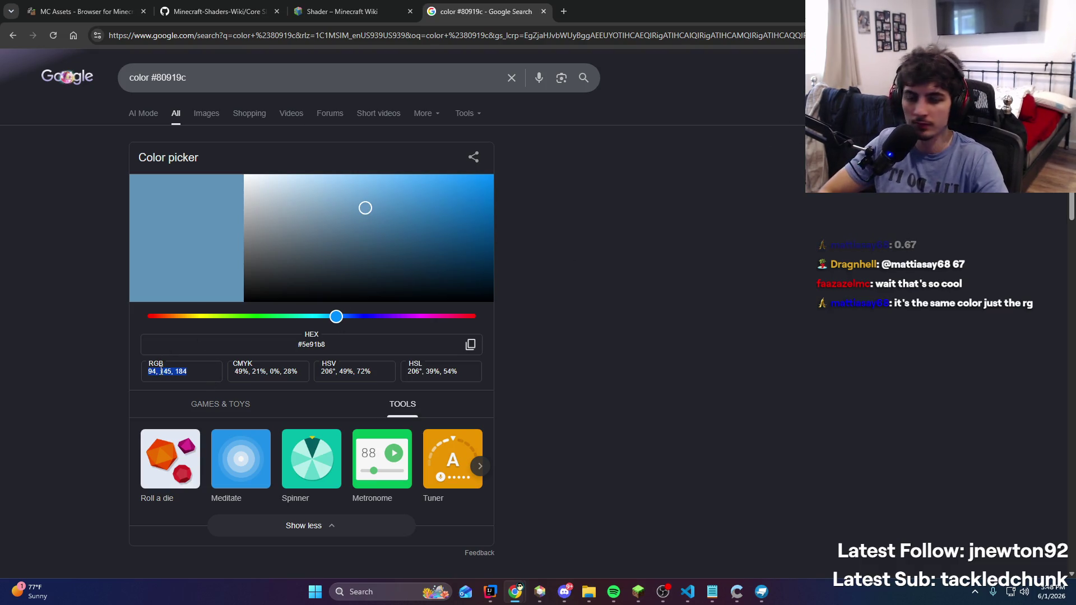
Go back into Minecraft and fire the grapple rope at the wall
{"action": "left_click", "coordinate": [772, 11]}
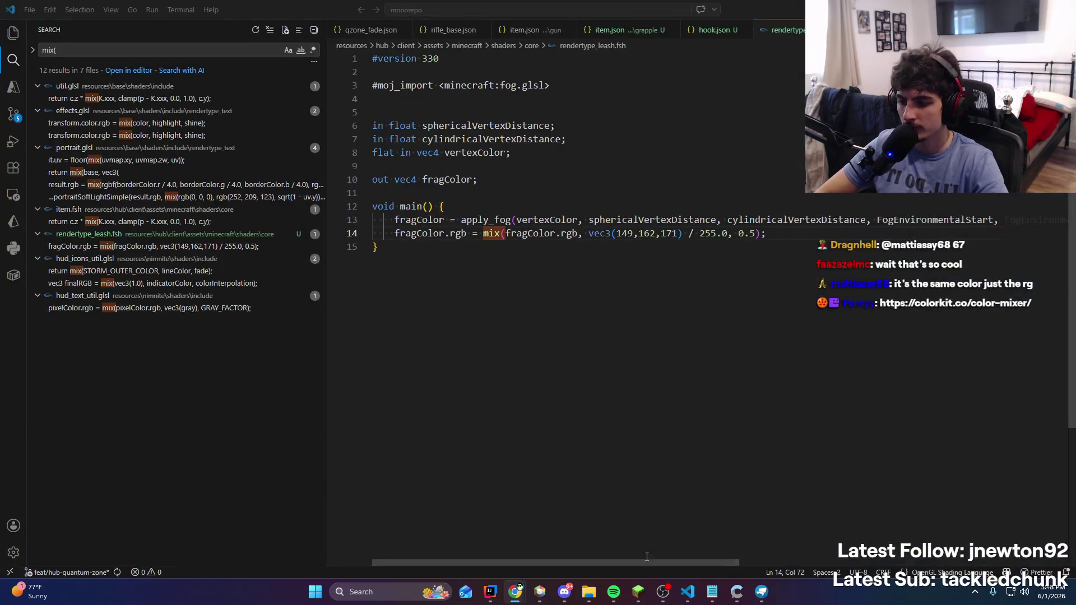
{"action": "key", "text": "alt+Tab"}
{"action": "right_click", "coordinate": [537, 296]}
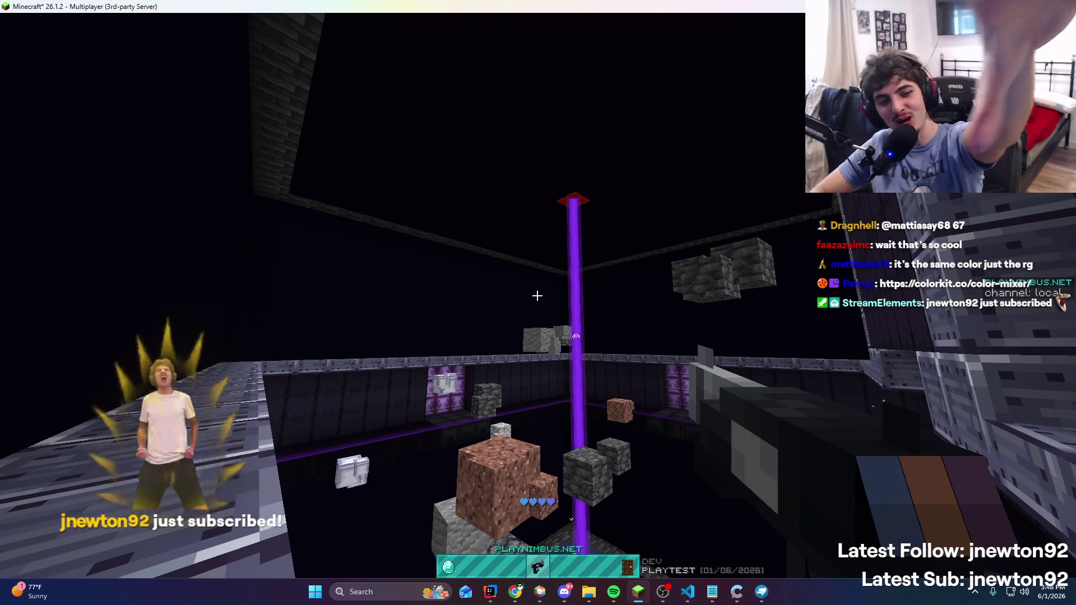
Glance at the ColorKit Color Mixer page, then come back to the game
{"action": "key", "text": "t"}
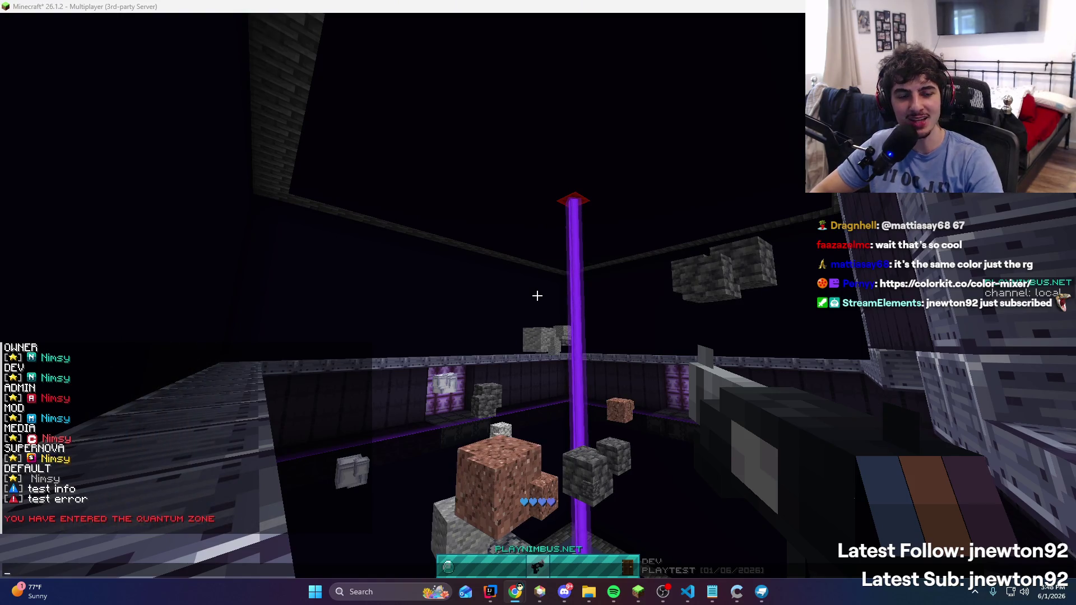
{"action": "key", "text": "alt+Tab"}
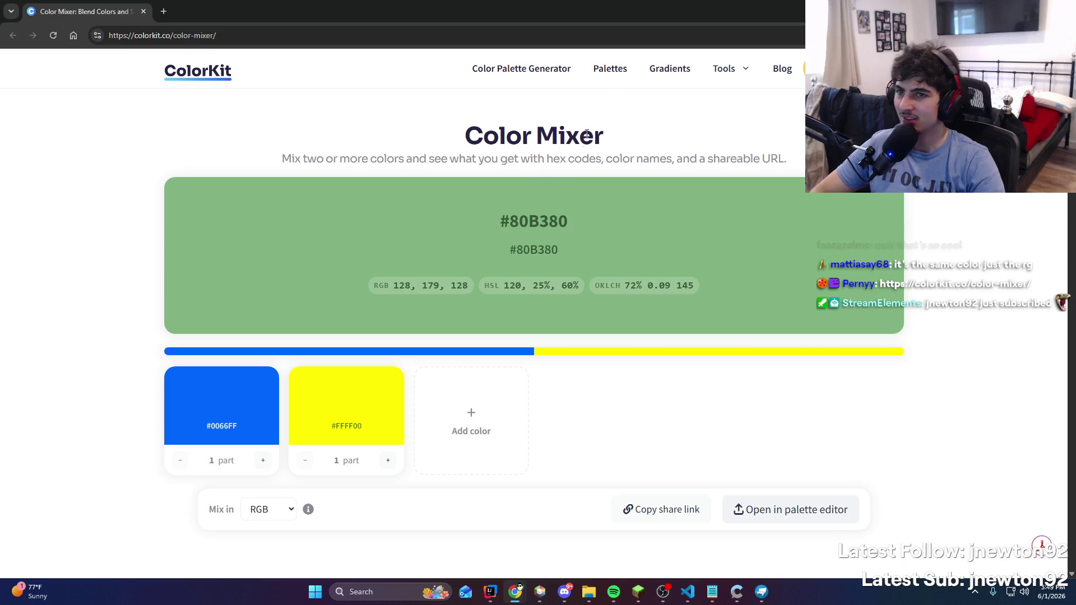
{"action": "key", "text": "alt+Tab"}
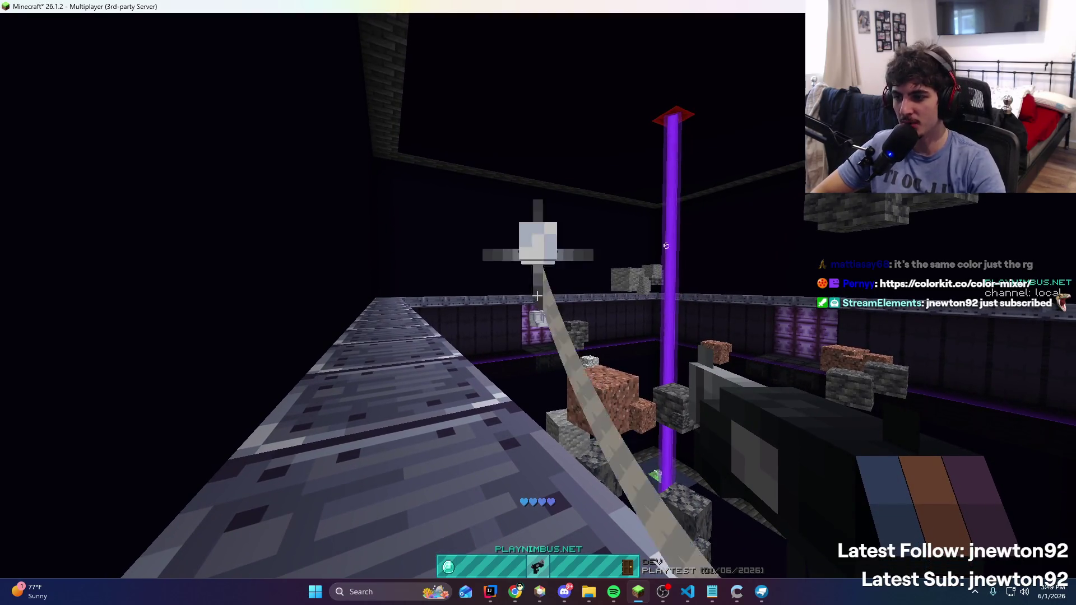
Fire the grapple along the walkway repeatedly to inspect the pale grey rope tint
{"action": "right_click", "coordinate": [537, 296]}
{"action": "right_click", "coordinate": [537, 296]}
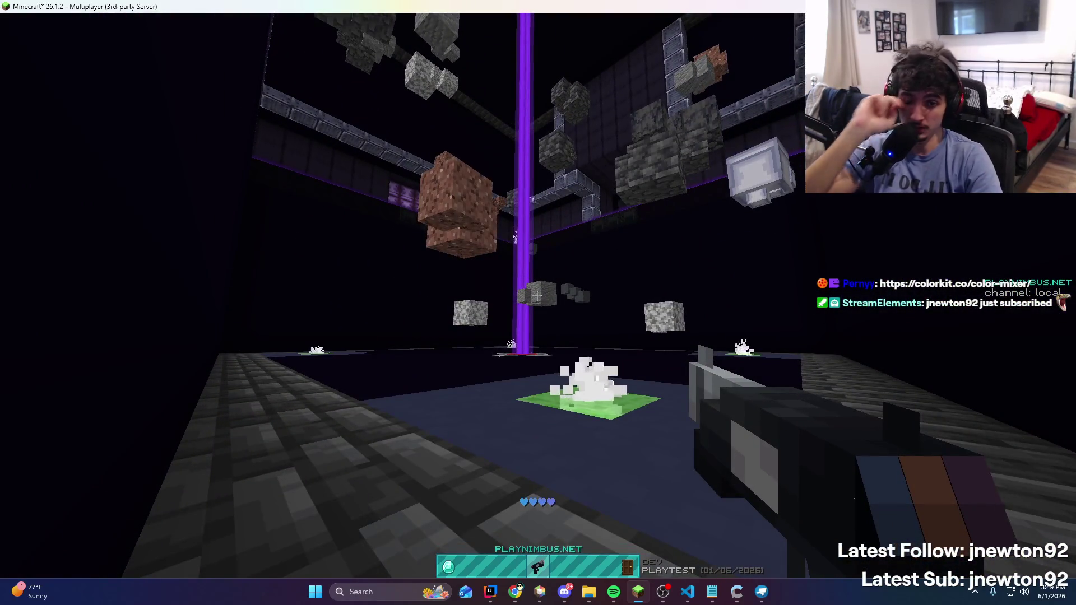
{"action": "key", "text": "t"}
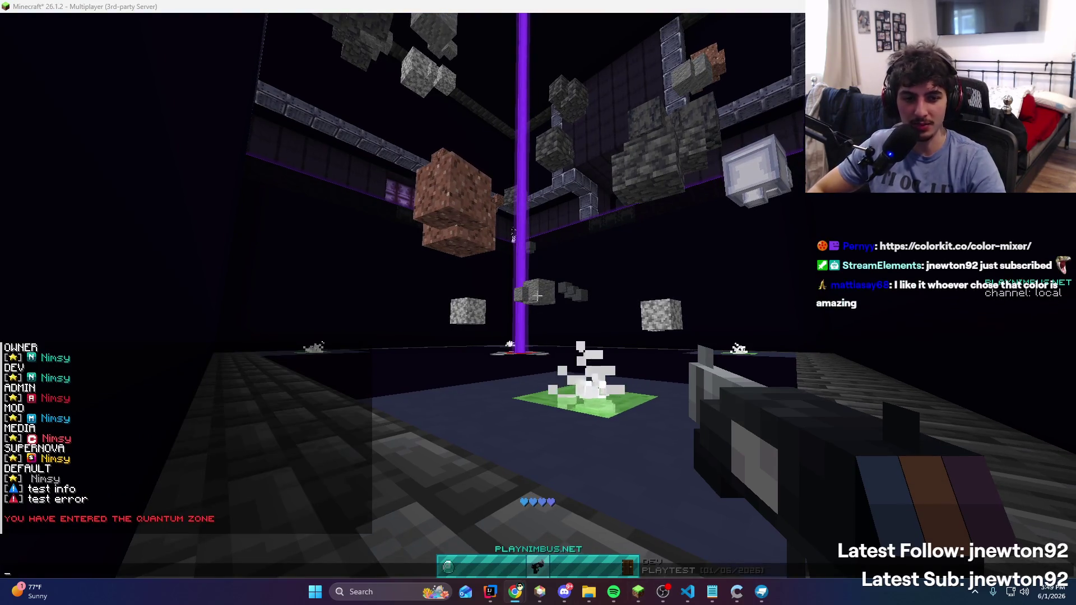
{"action": "key", "text": "Escape"}
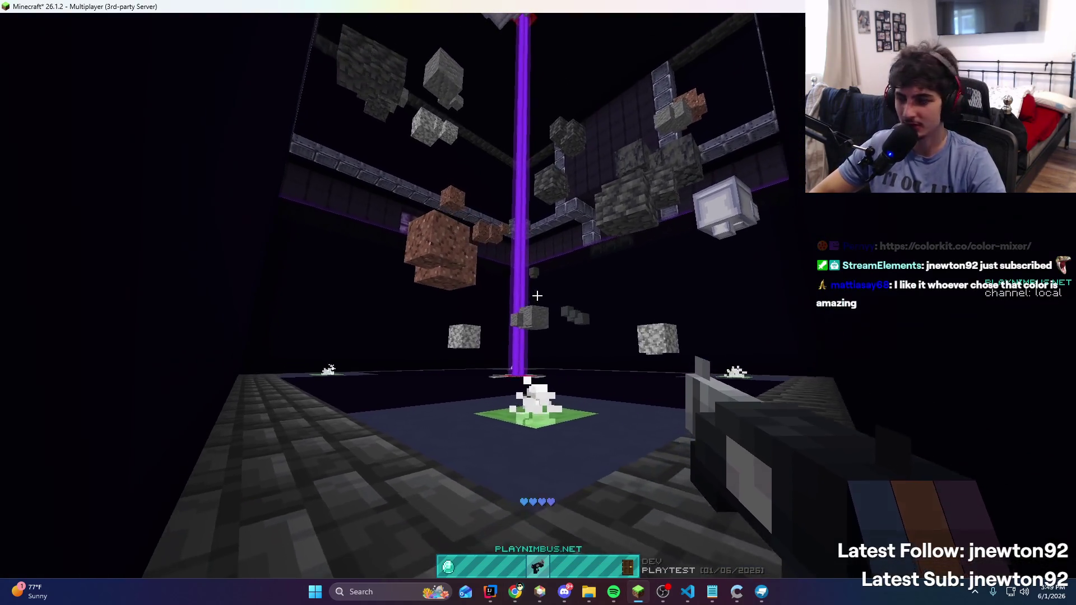
{"action": "right_click", "coordinate": [537, 296]}
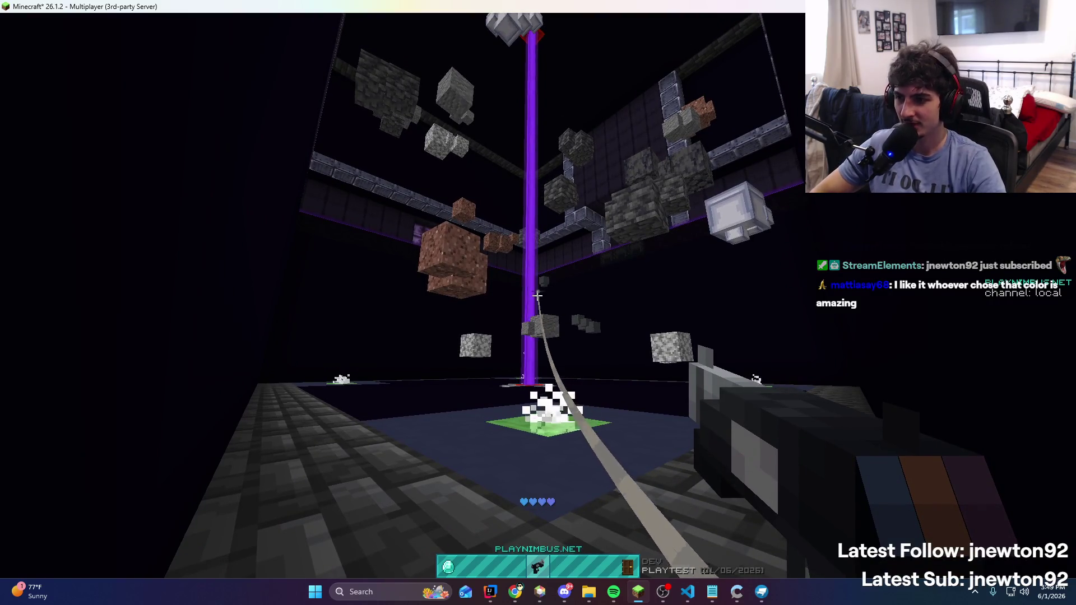
Return to rendertype_leash.fsh in VS Code by way of IntelliJ
{"action": "key", "text": "t"}
{"action": "left_click", "coordinate": [487, 594]}
{"action": "left_click", "coordinate": [693, 589]}
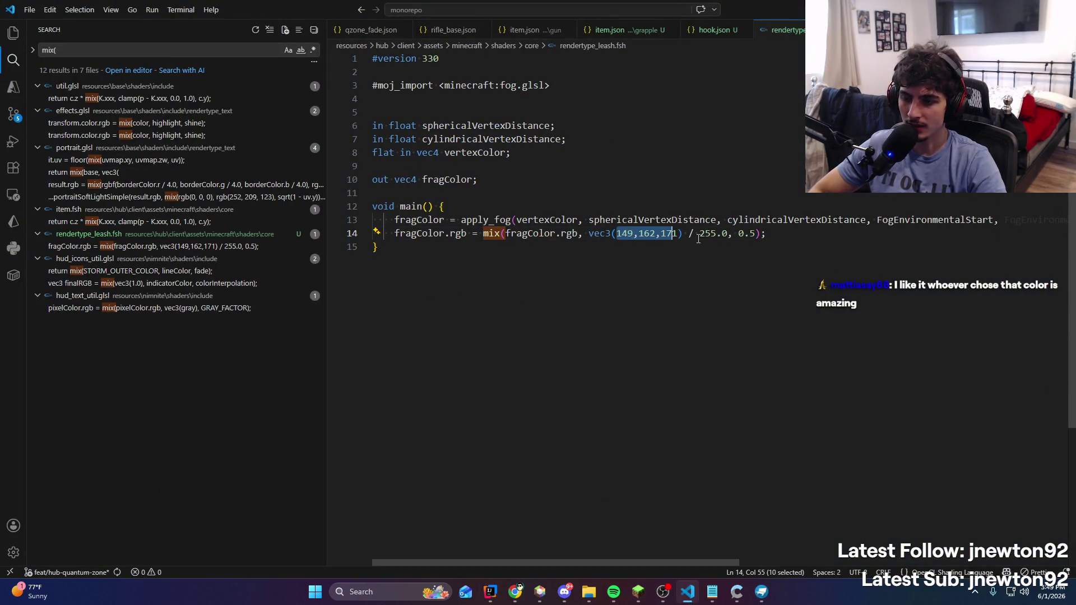
Set the leash shader's vec3 tint to 125, 152, 171 from the browser colour picker
{"action": "left_click", "coordinate": [515, 592]}
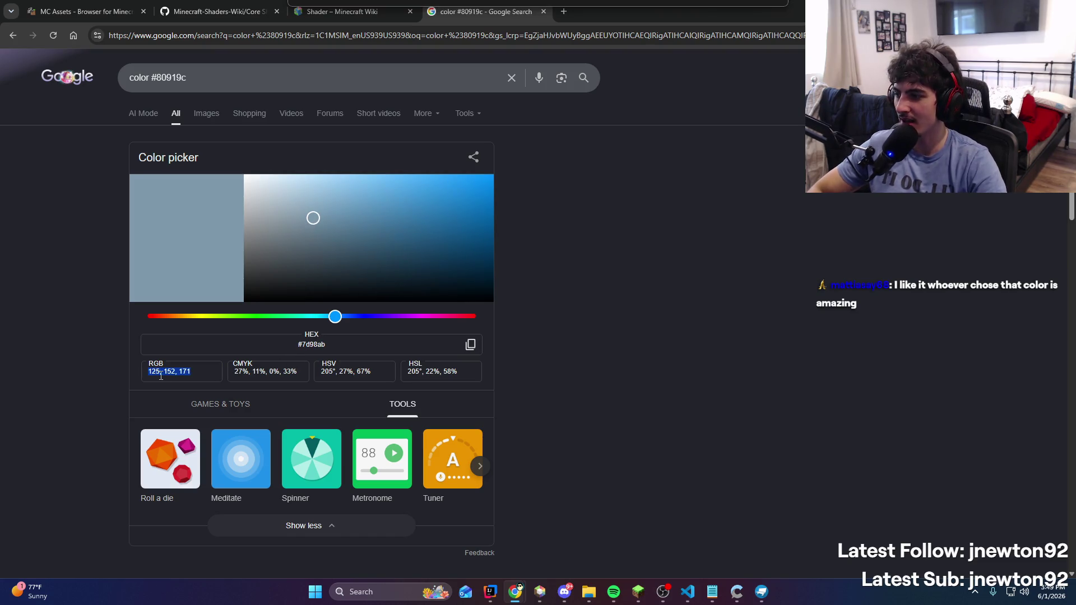
{"action": "key", "text": "alt+Tab"}
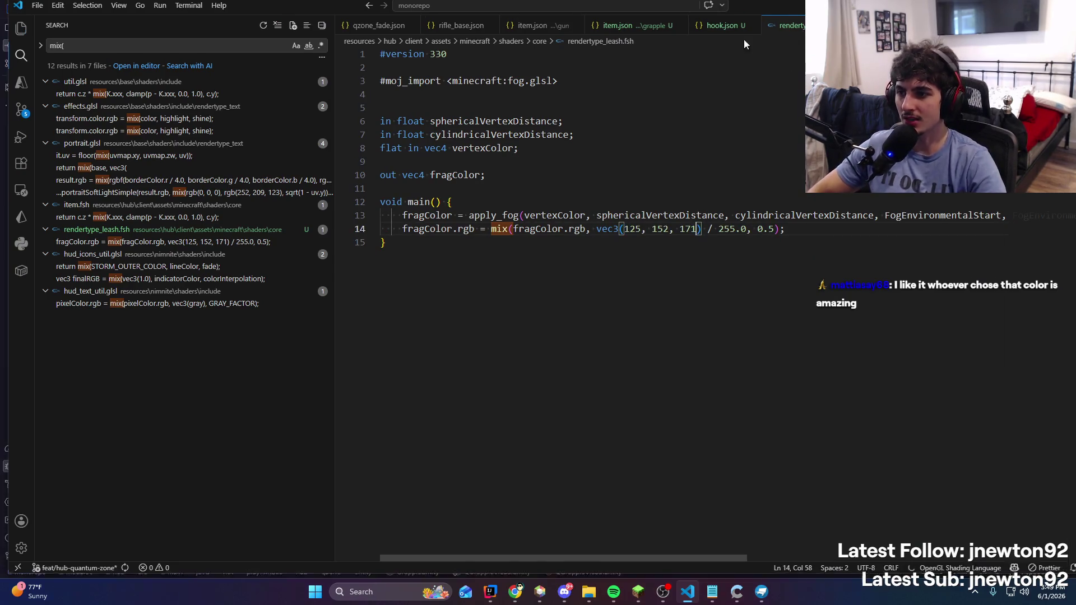
{"action": "key", "text": "alt+Tab"}
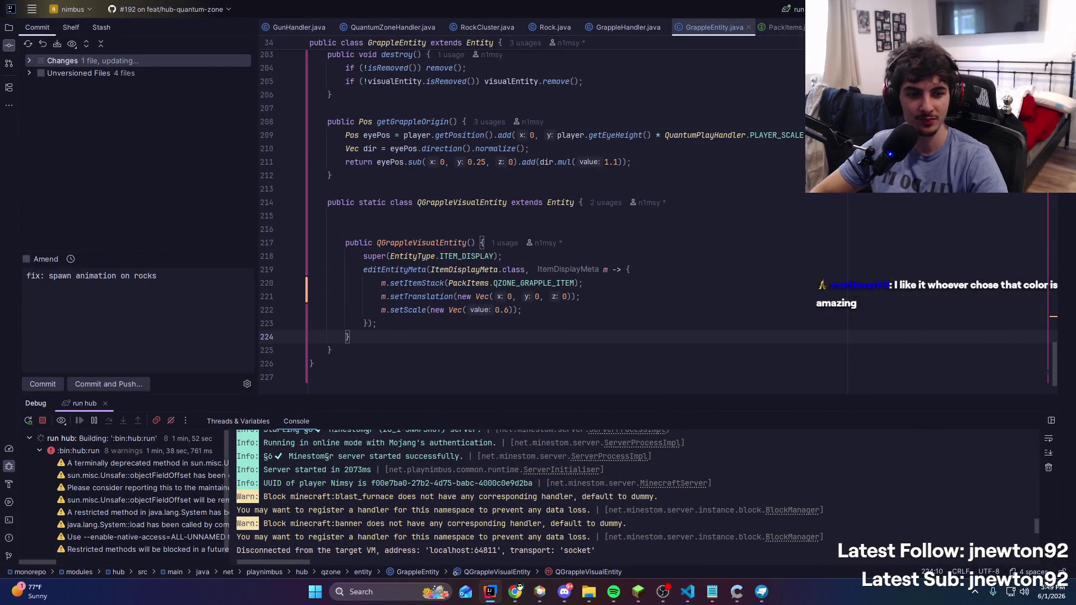
Restart the hub server and start replacing the old commit message with 'feat:'
{"action": "key", "text": "shift+F9"}
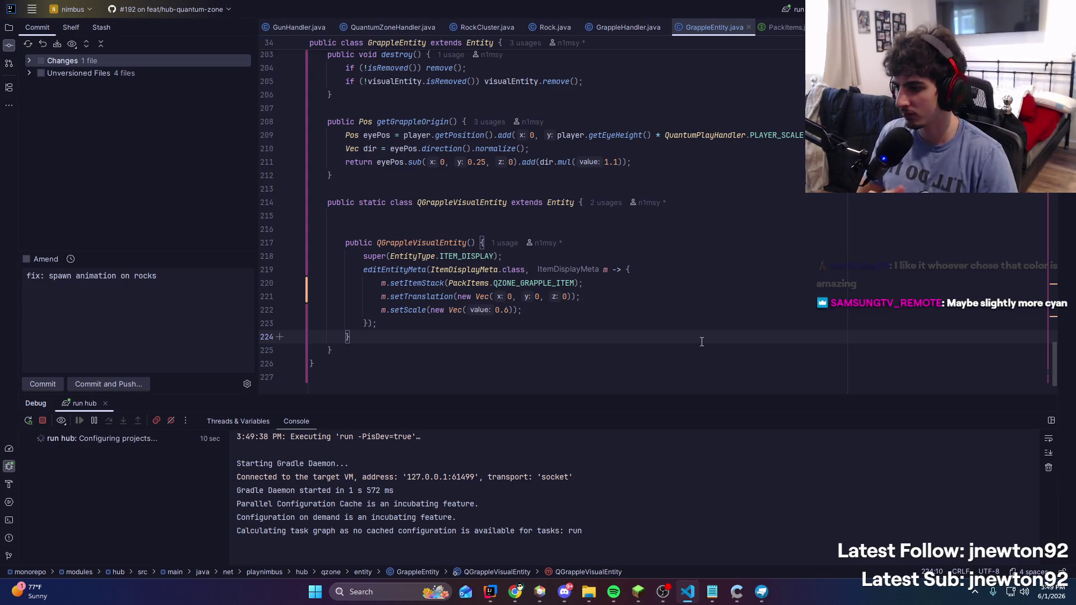
{"action": "left_click", "coordinate": [96, 354]}
{"action": "key", "text": "ctrl+a"}
{"action": "type", "text": "feat:"}
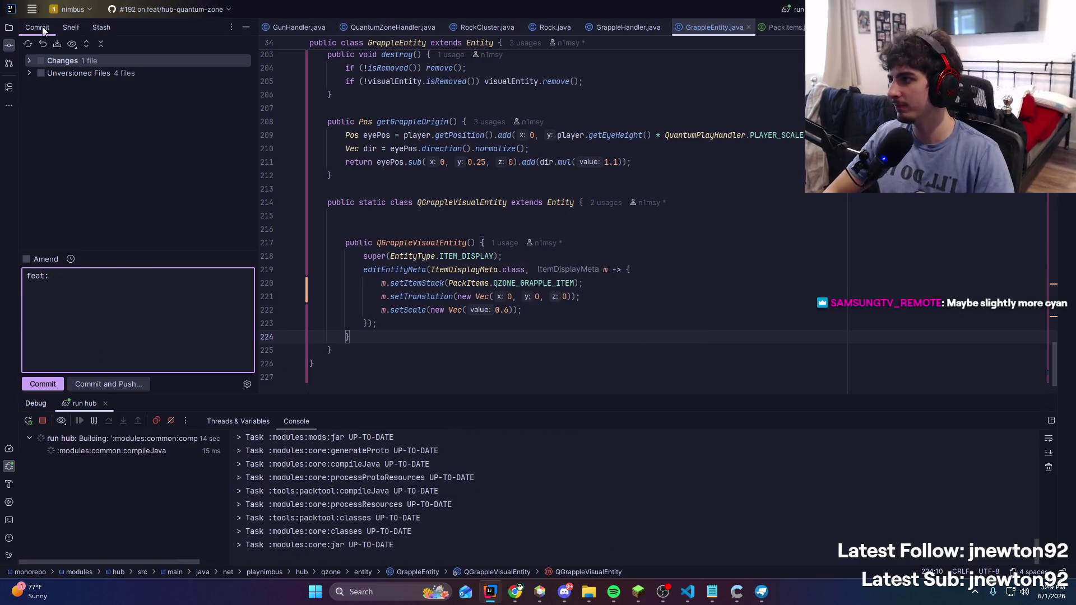
Tick Changes and Unversioned Files, finishing the message 'feat: hook models + leash texture'
{"action": "left_click", "coordinate": [29, 72]}
{"action": "left_click", "coordinate": [40, 61]}
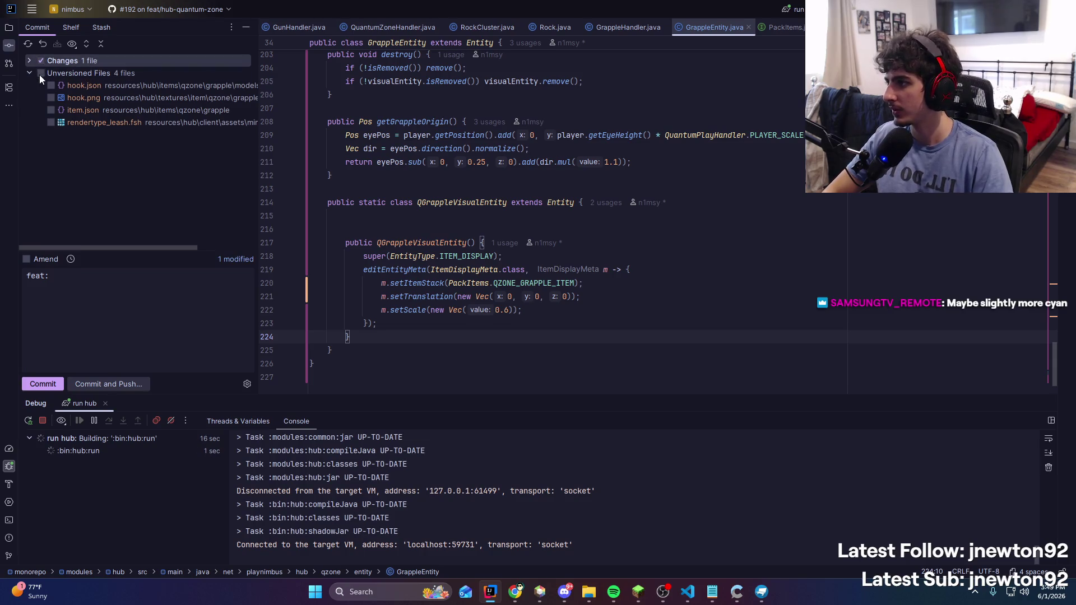
{"action": "left_click", "coordinate": [40, 73]}
{"action": "left_click", "coordinate": [137, 343]}
{"action": "type", "text": "hook models + leash texture"}
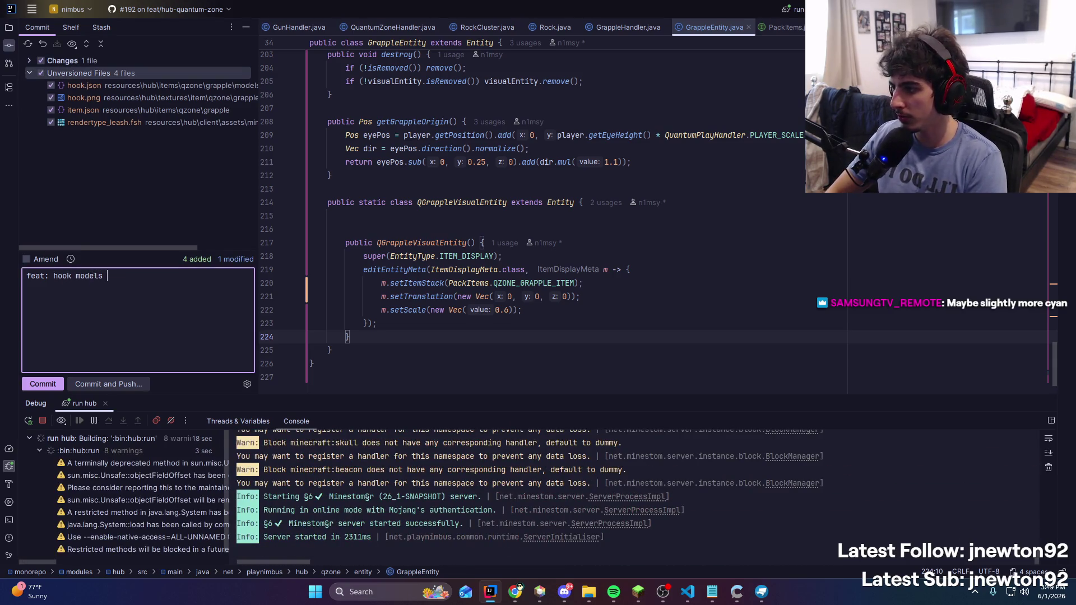
{"action": "left_click", "coordinate": [639, 590]}
{"action": "left_click", "coordinate": [581, 341]}
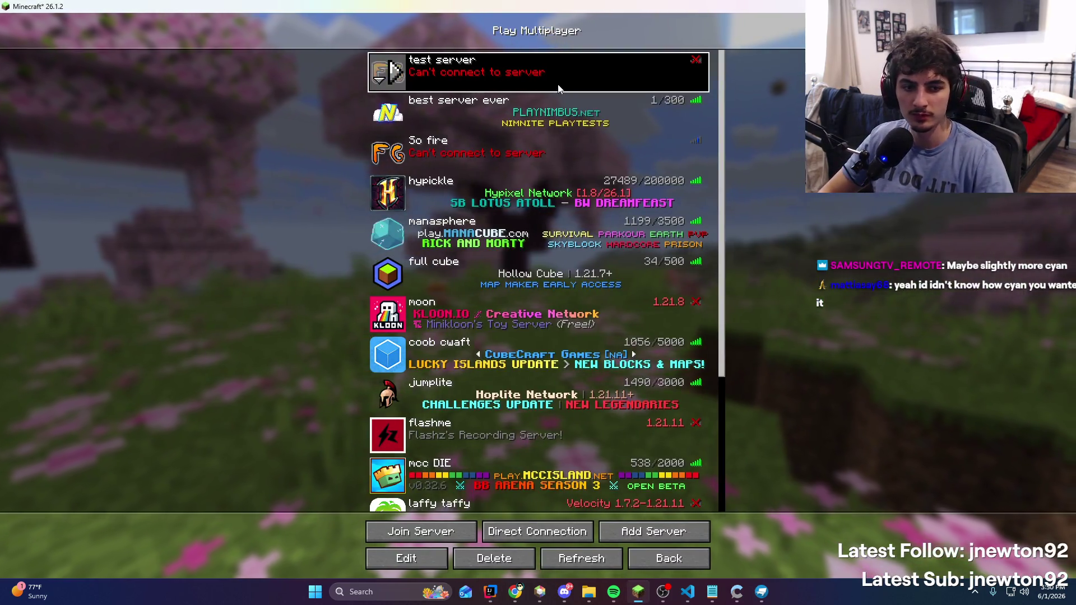
Join the playtest server, enter the Quantum Zone and grapple at the wall and purple beam
{"action": "double_click", "coordinate": [560, 84]}
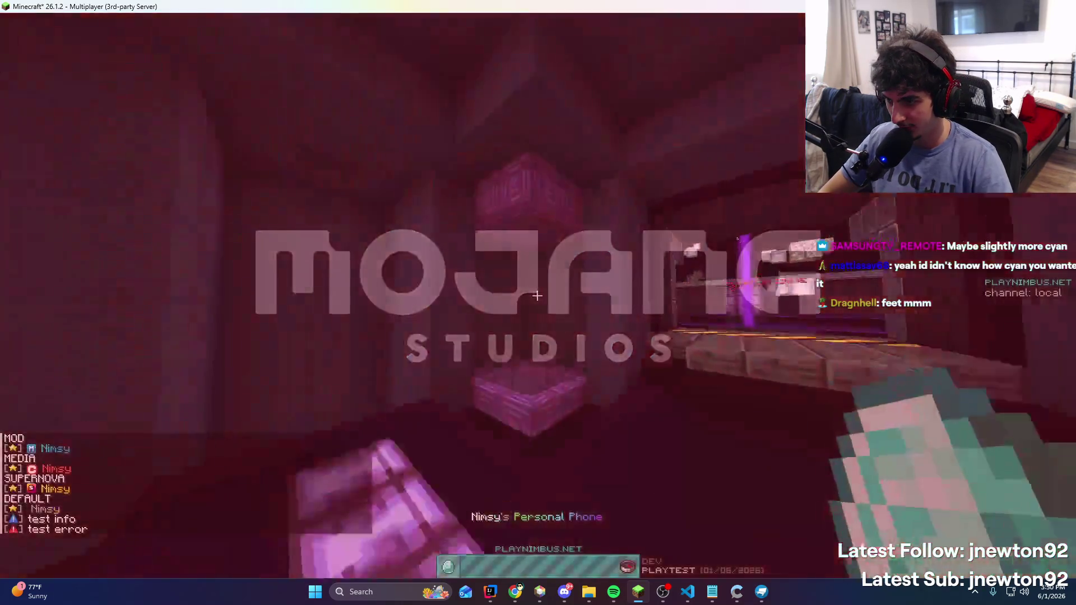
{"action": "key", "text": "w"}
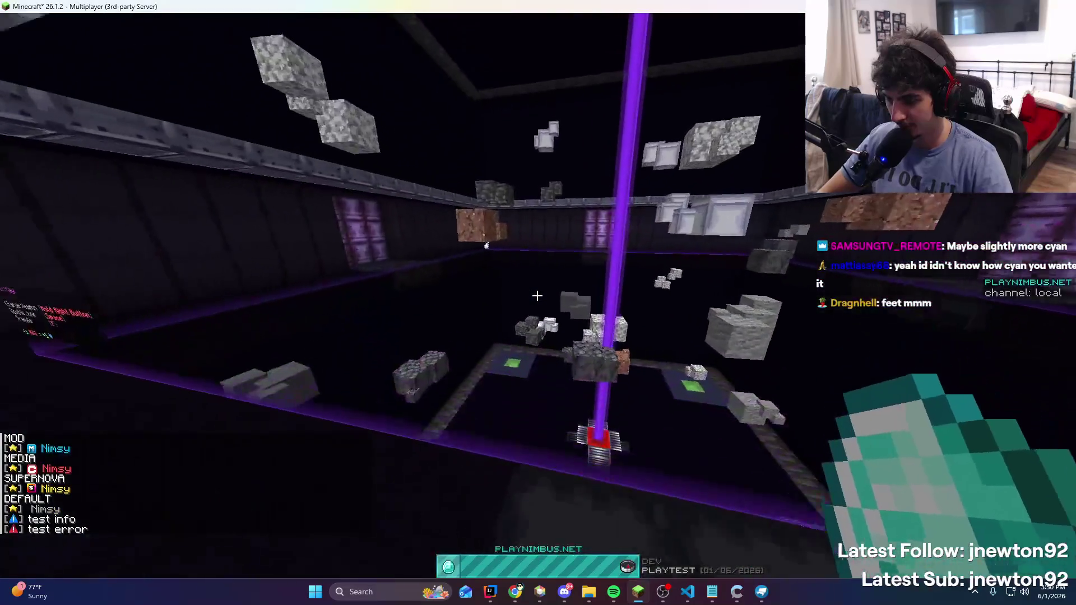
{"action": "right_click", "coordinate": [537, 295]}
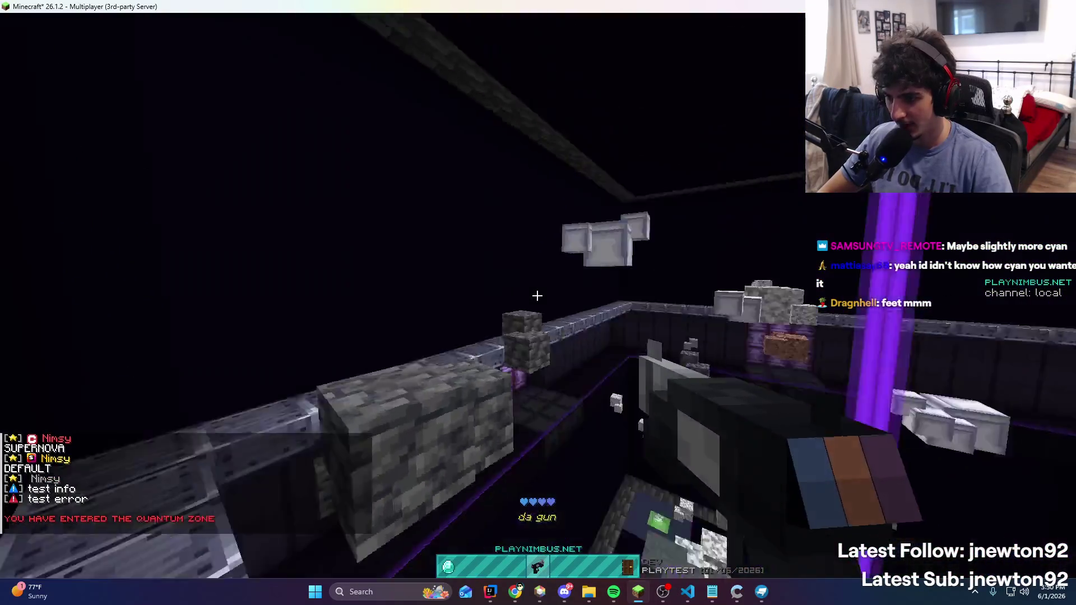
{"action": "right_click", "coordinate": [538, 295]}
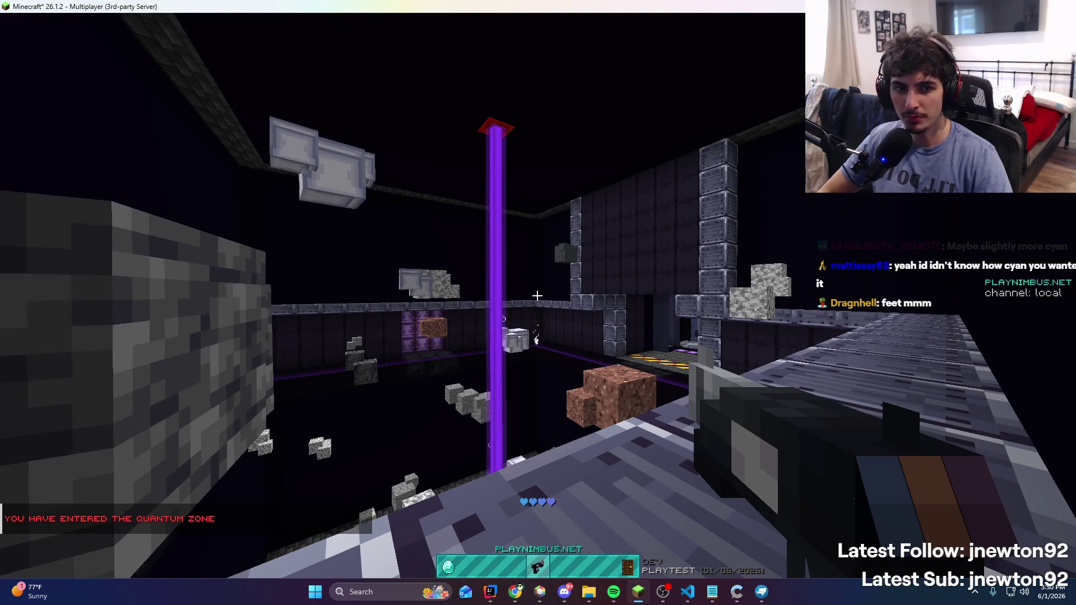
{"action": "right_click", "coordinate": [538, 296]}
Leave the game and bring up the ColorKit Color Mixer page in the browser
{"action": "key", "text": "t"}
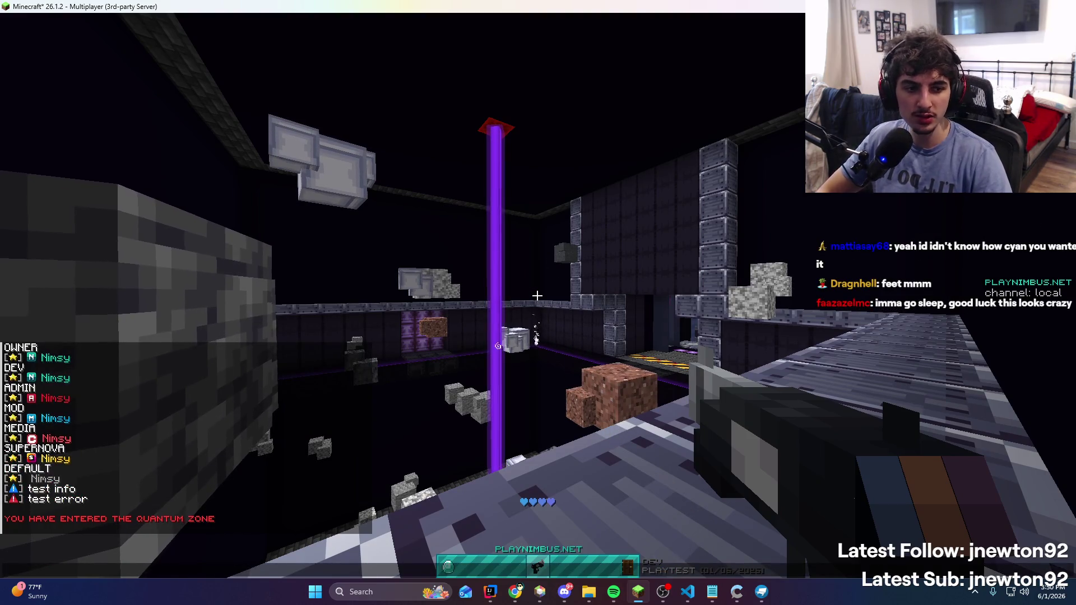
{"action": "key", "text": "alt+Tab"}
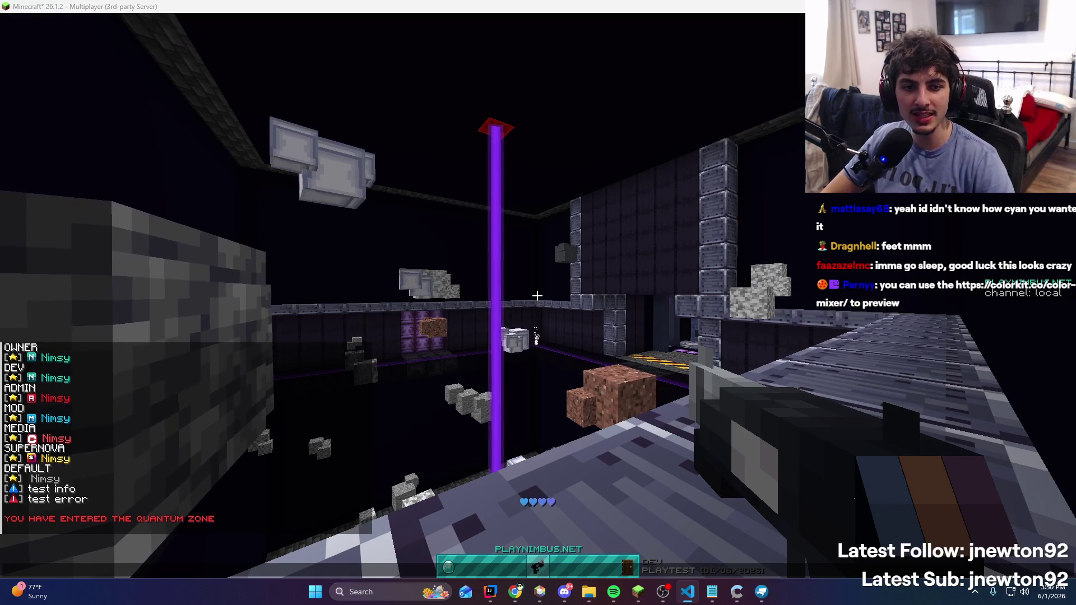
{"action": "key", "text": "alt+Tab"}
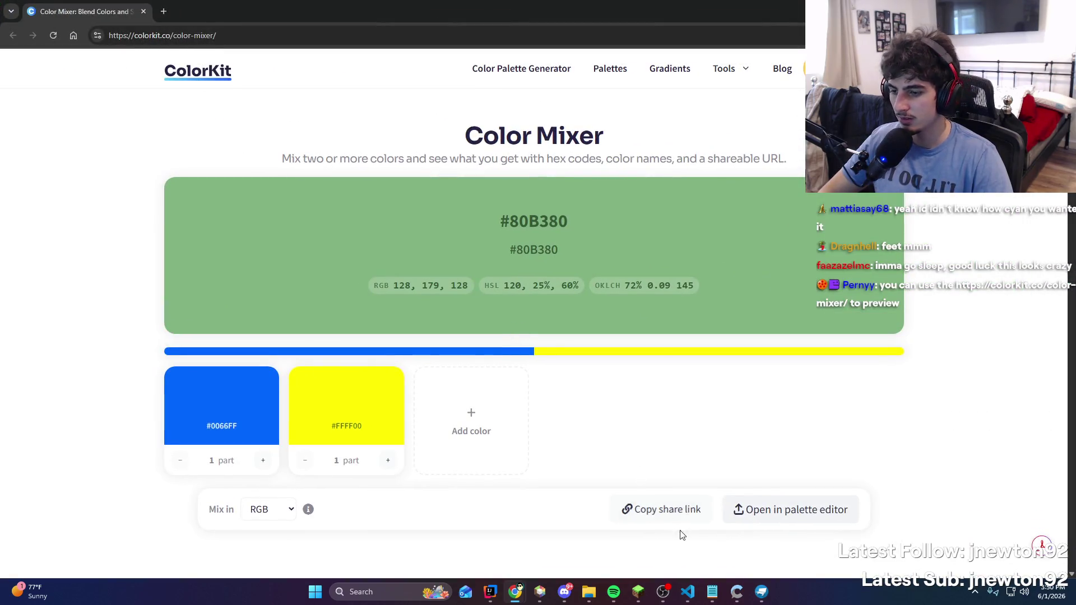
{"action": "left_click", "coordinate": [689, 599]}
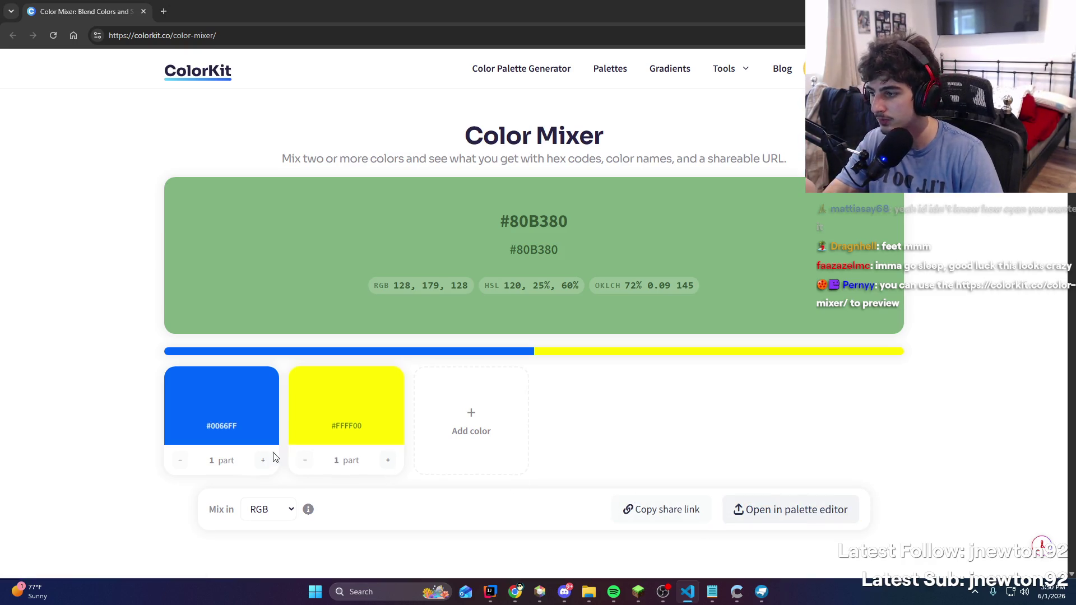
Copy the #0066FF colour from ColorKit, then rerun the hub server in IntelliJ with Ctrl+F5
{"action": "left_click", "coordinate": [216, 438]}
{"action": "left_click", "coordinate": [234, 438]}
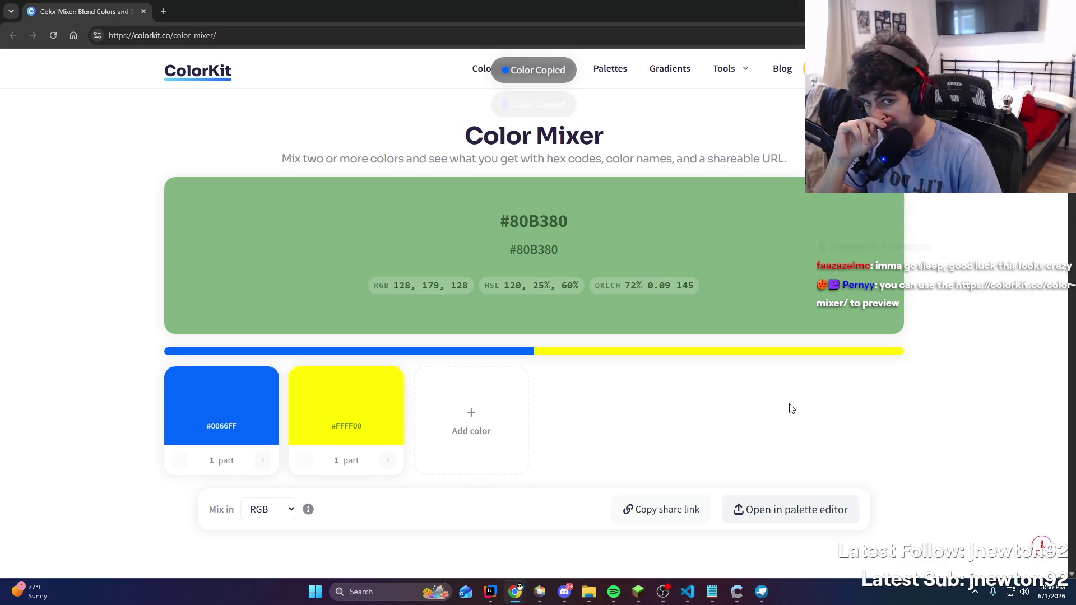
{"action": "key", "text": "alt+Tab"}
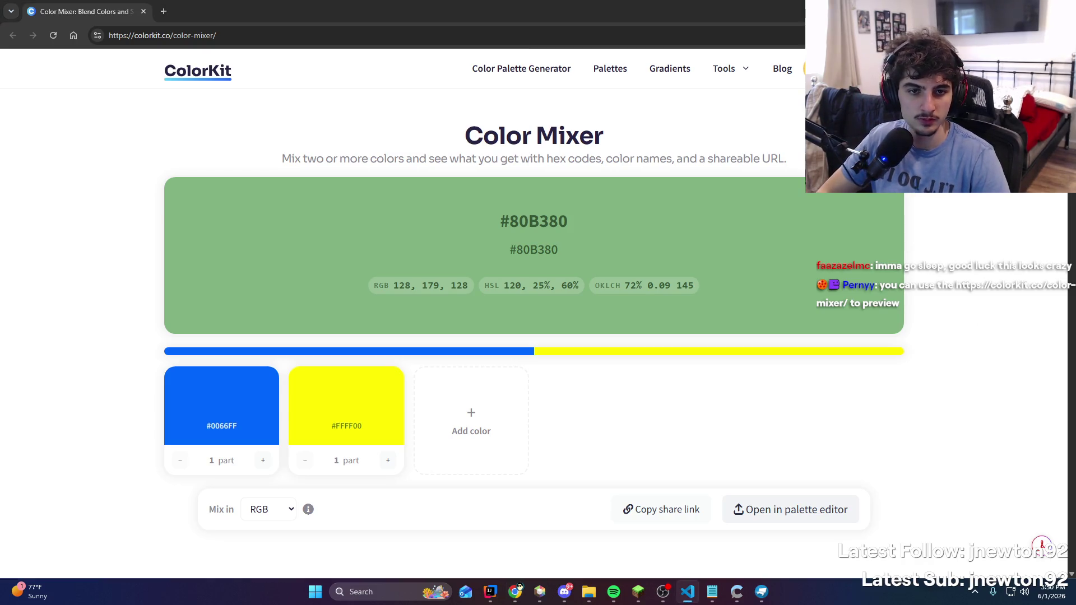
{"action": "left_click", "coordinate": [491, 592]}
{"action": "key", "text": "ctrl+F5"}
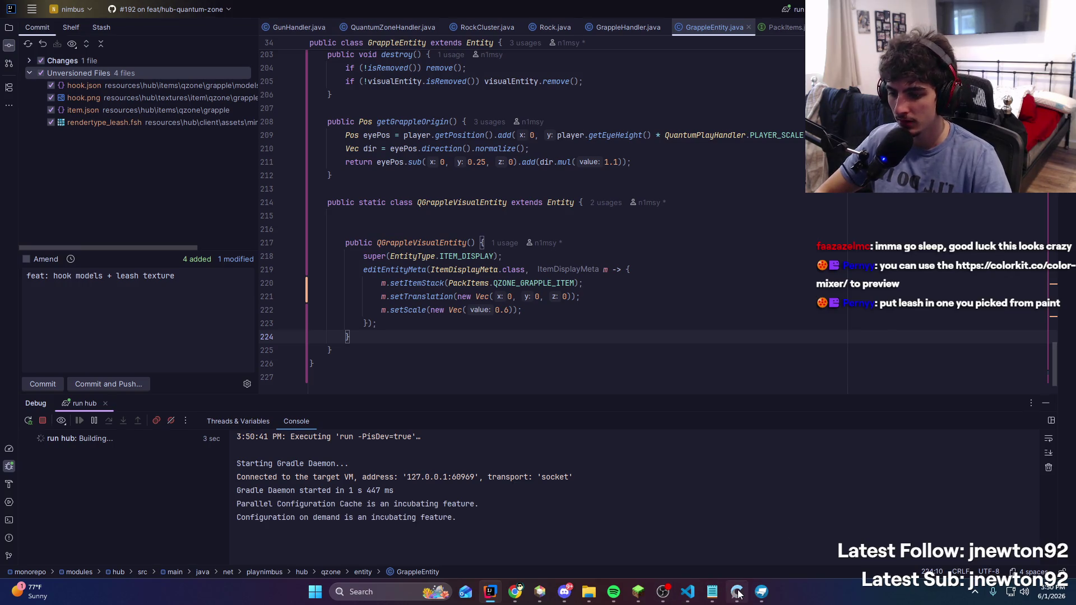
Launch paint.net with a blank 800×600 canvas, try pasting, and dismiss the clipboard error
{"action": "key", "text": "super"}
{"action": "type", "text": "paint"}
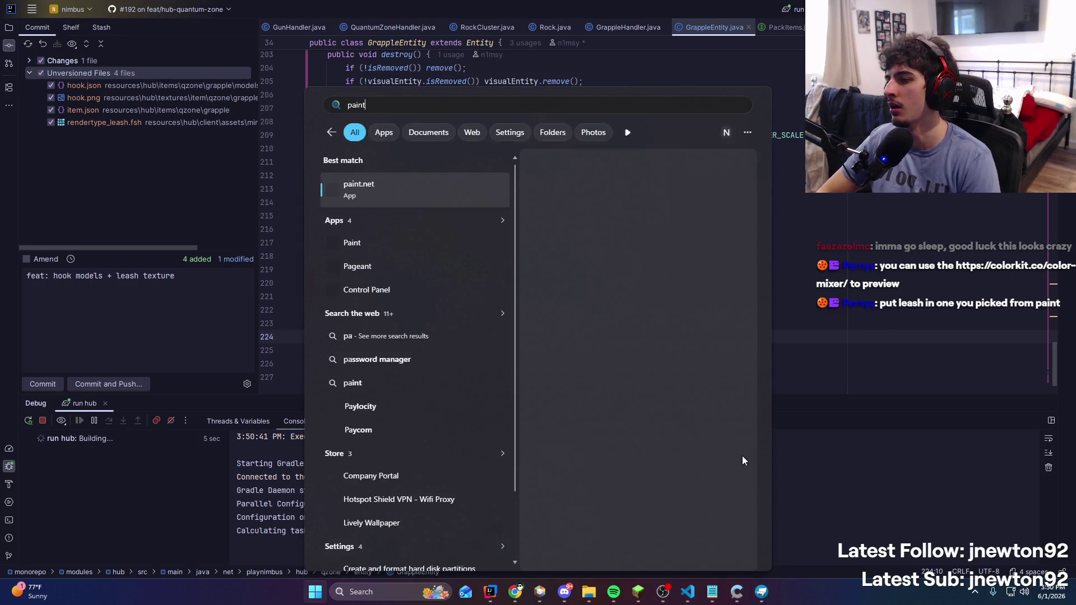
{"action": "key", "text": "Return"}
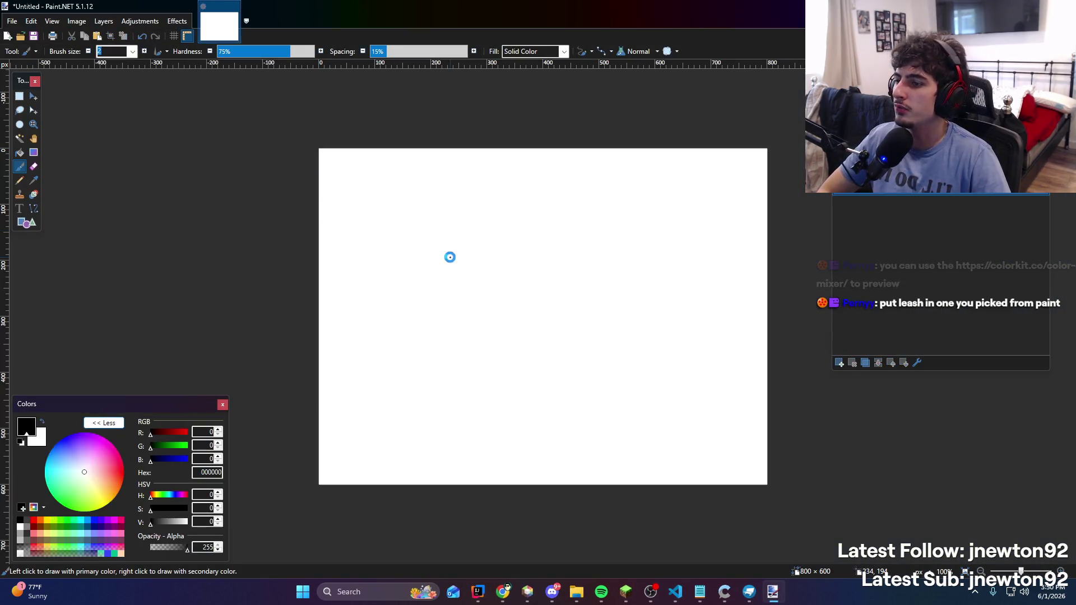
{"action": "key", "text": "ctrl+v"}
{"action": "key", "text": "Return"}
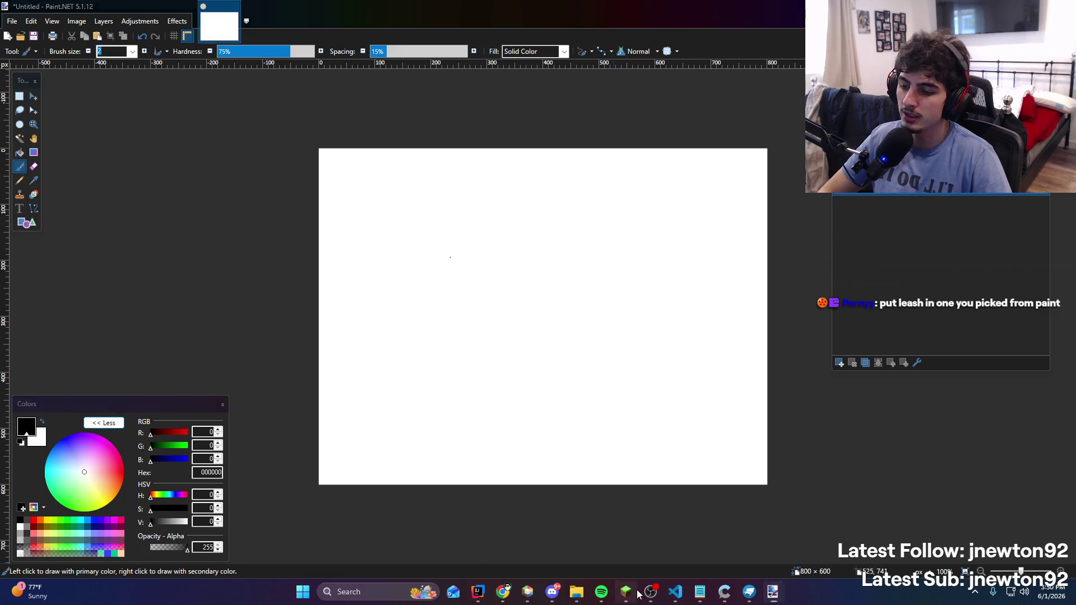
Back in Minecraft, attempt to join the test server and return to the server list
{"action": "left_click", "coordinate": [636, 593]}
{"action": "left_click", "coordinate": [537, 342]}
{"action": "double_click", "coordinate": [528, 59]}
{"action": "left_click", "coordinate": [590, 327]}
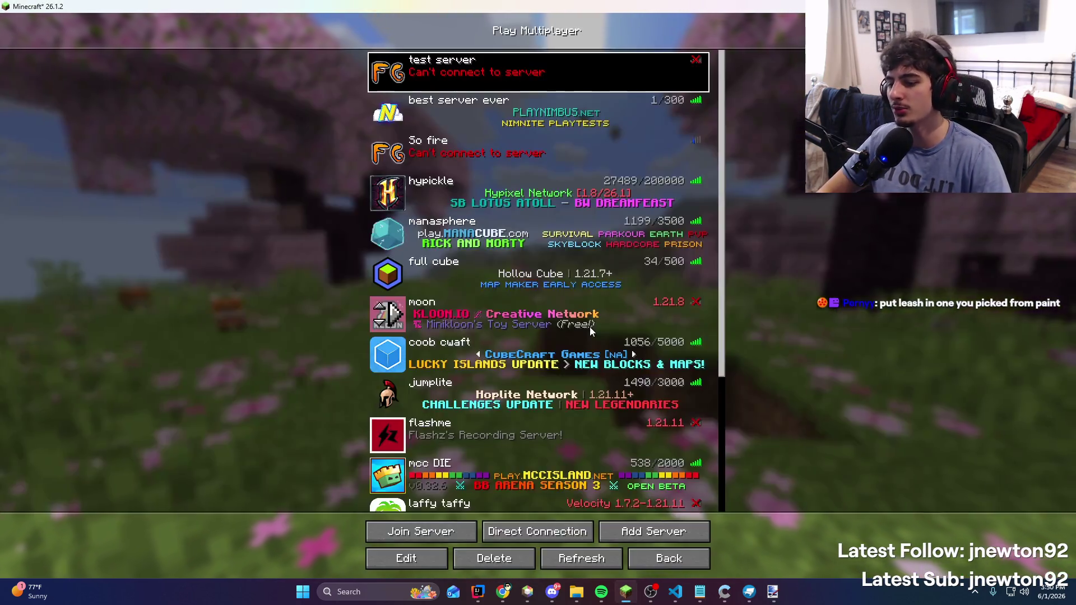
Retry joining the test server twice, then refresh the multiplayer server list
{"action": "double_click", "coordinate": [589, 79]}
{"action": "left_click", "coordinate": [575, 327]}
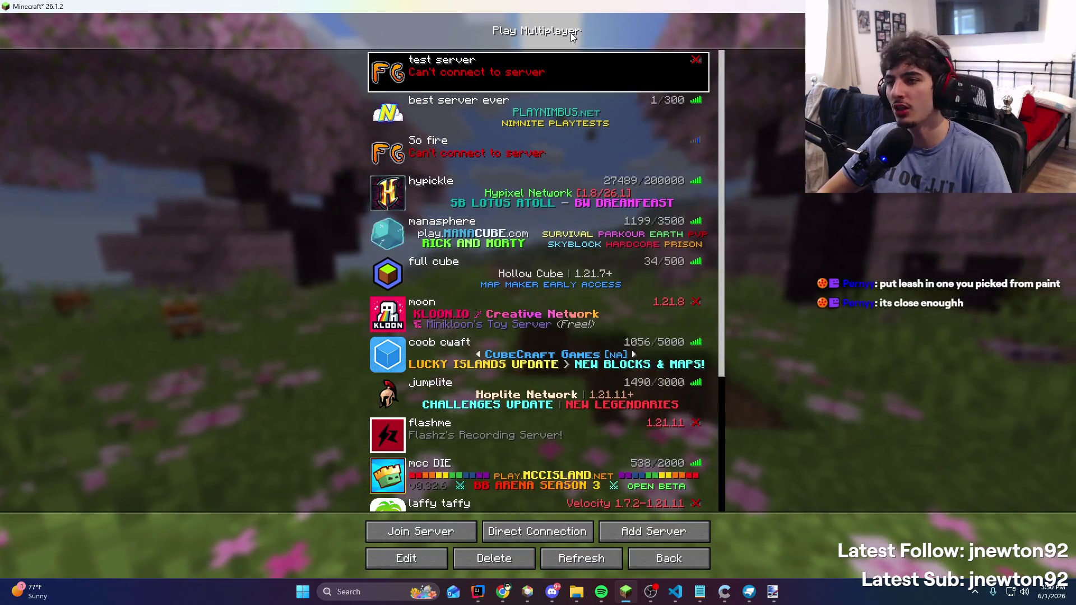
{"action": "double_click", "coordinate": [565, 63]}
{"action": "left_click", "coordinate": [565, 327]}
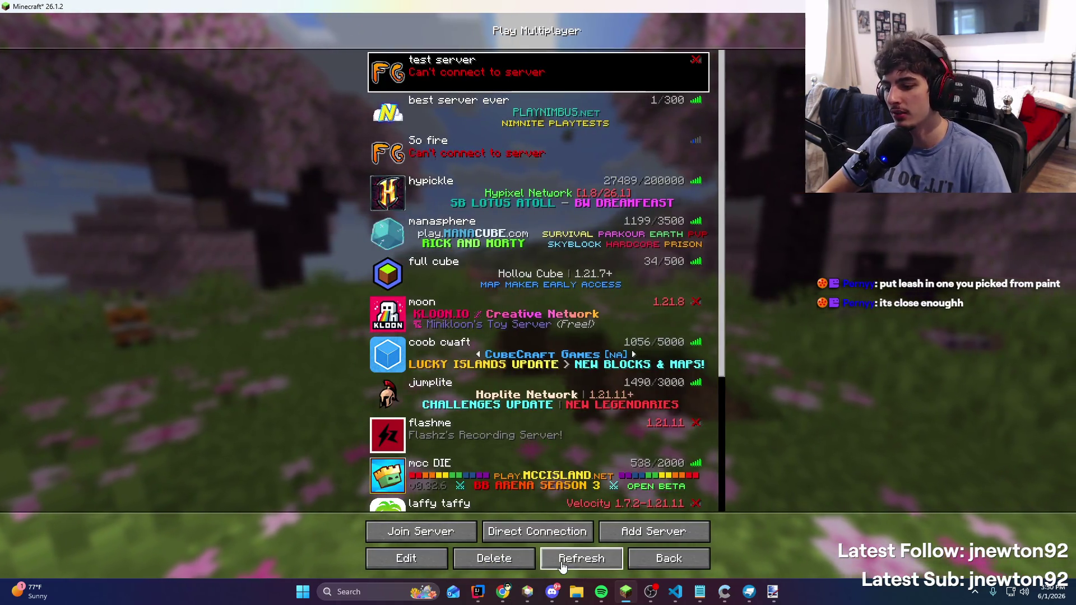
{"action": "left_click", "coordinate": [562, 564]}
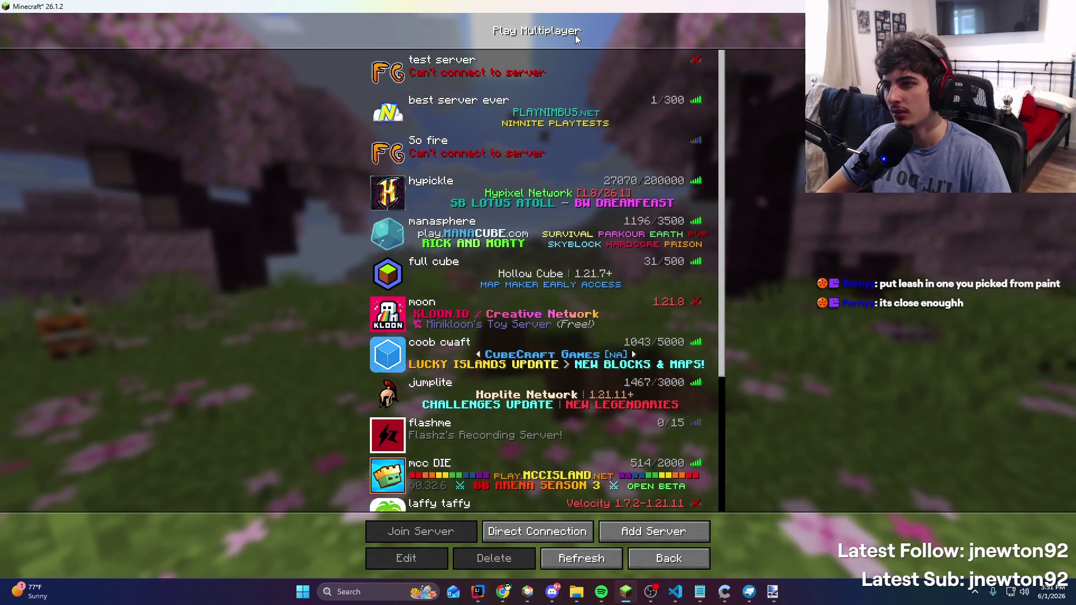
Check the hub run in IntelliJ, then join the playtest server from Minecraft
{"action": "left_click", "coordinate": [472, 592]}
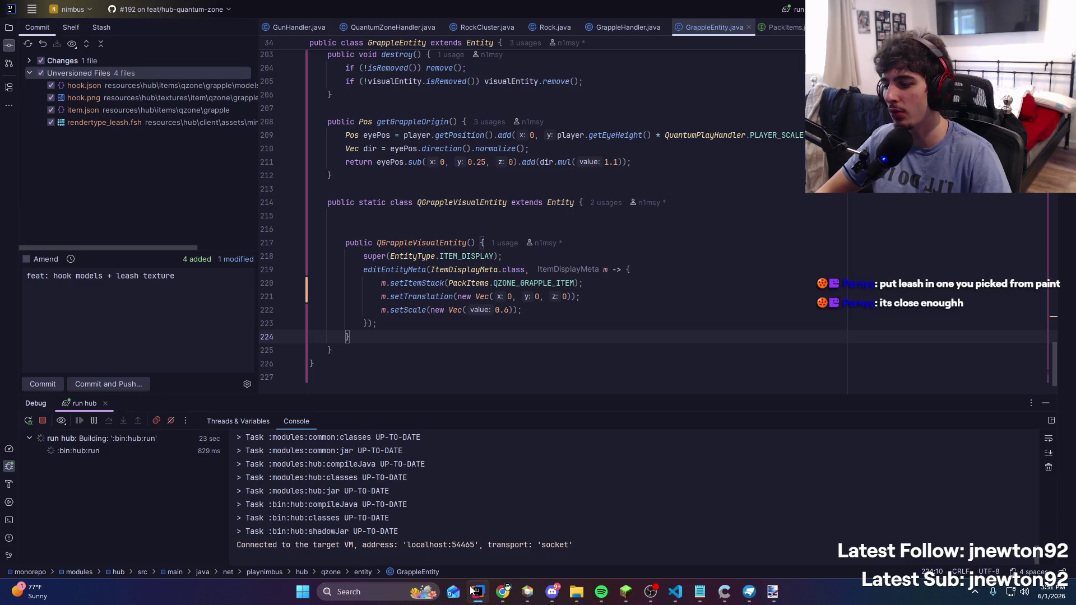
{"action": "left_click", "coordinate": [472, 592]}
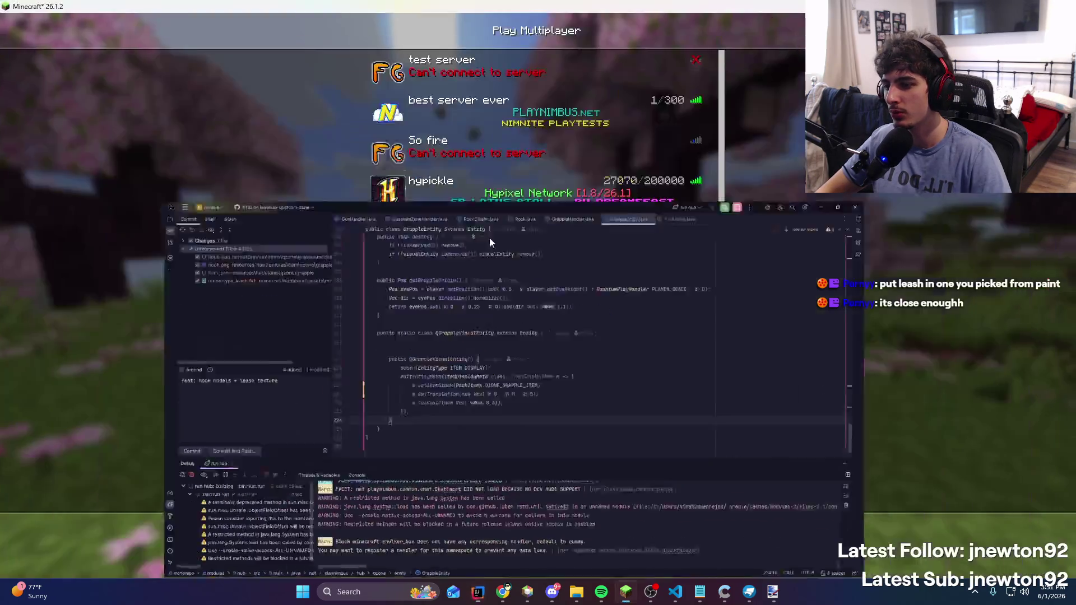
{"action": "double_click", "coordinate": [486, 60]}
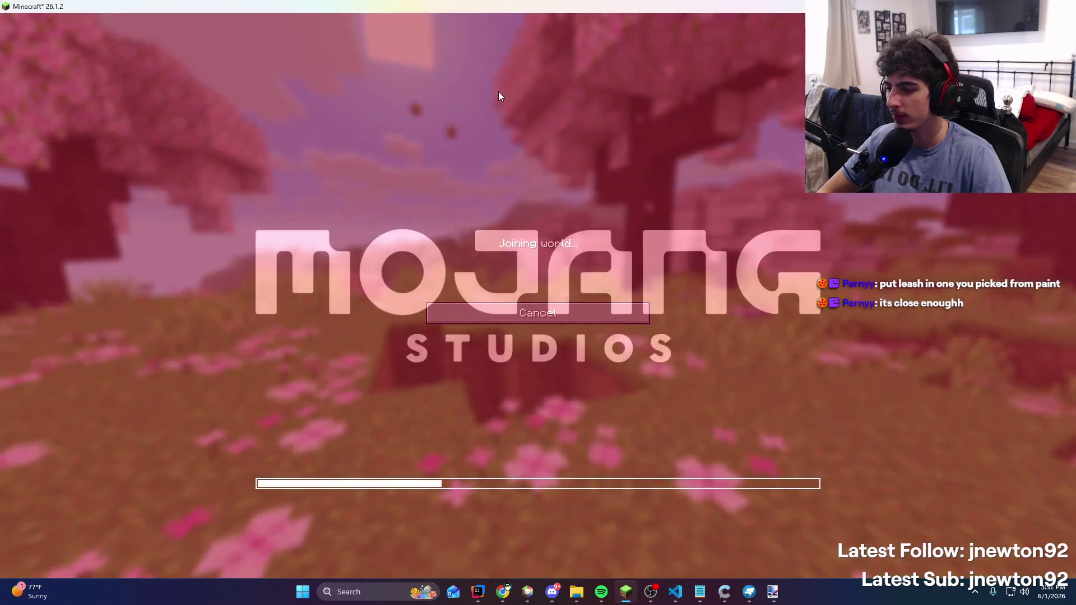